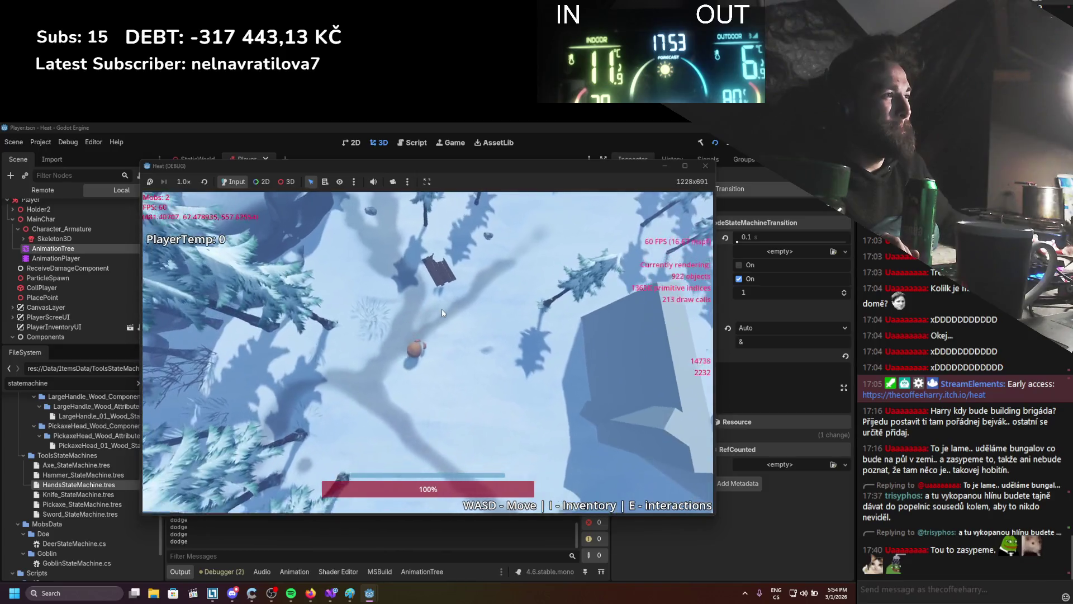
Walk the player up-left and back down-right with WASD, then stop the debug run with F8.
key(w)
key(a)
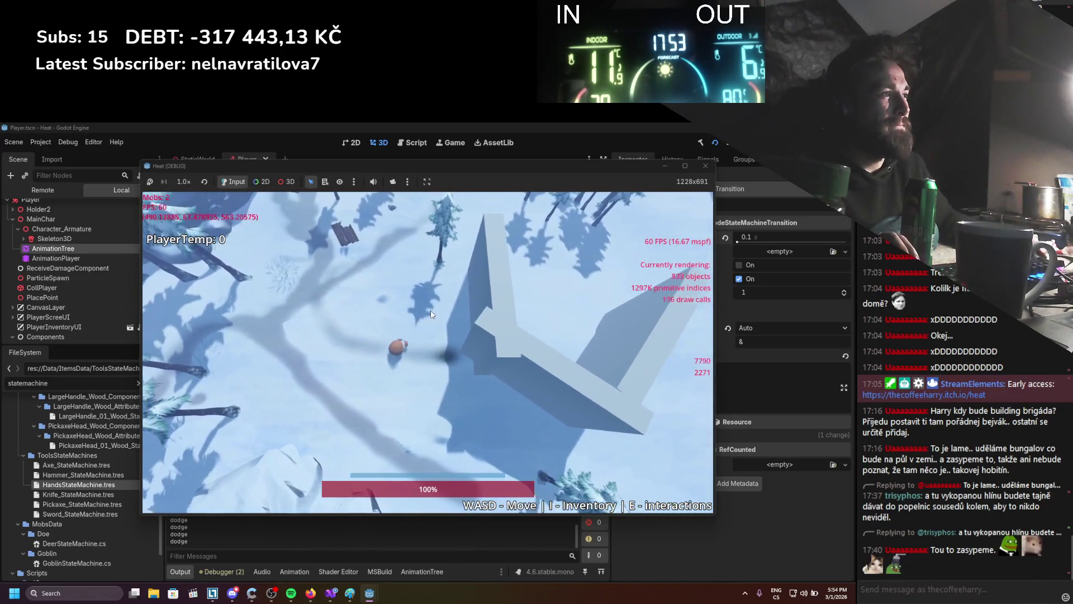
key(s)
key(d)
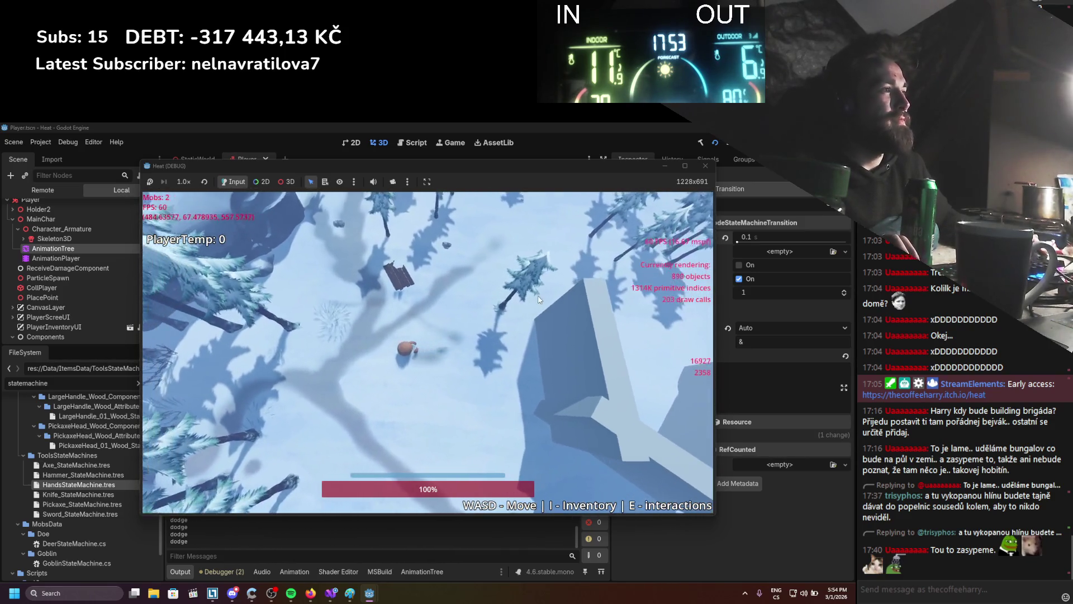
key(F8)
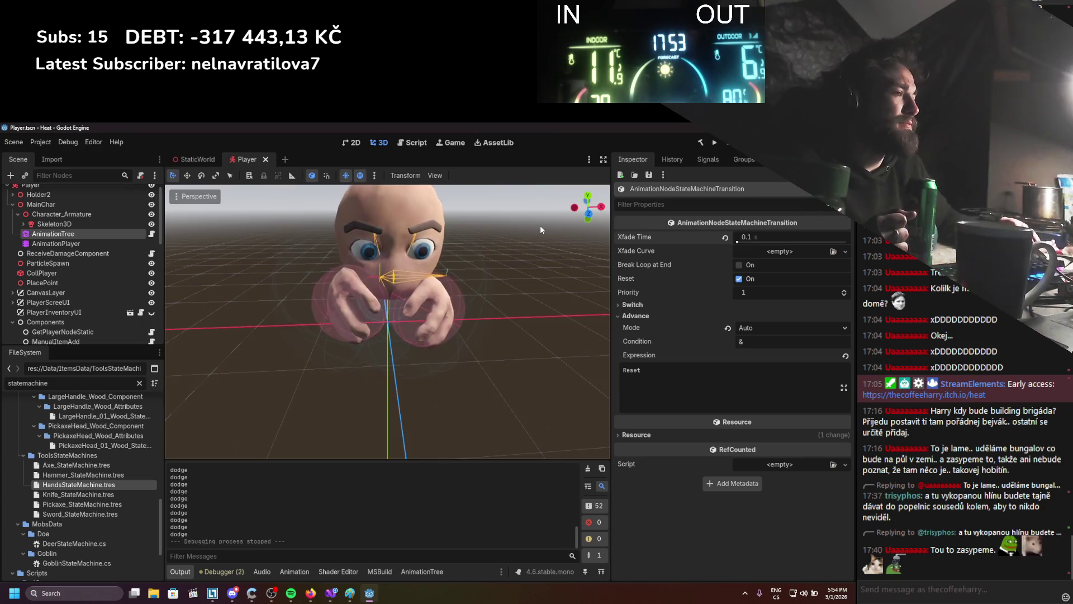
Show the AnimationTree graph and inspect the hands state machine's Character_Punch_Invert state.
mouse_move(334, 598)
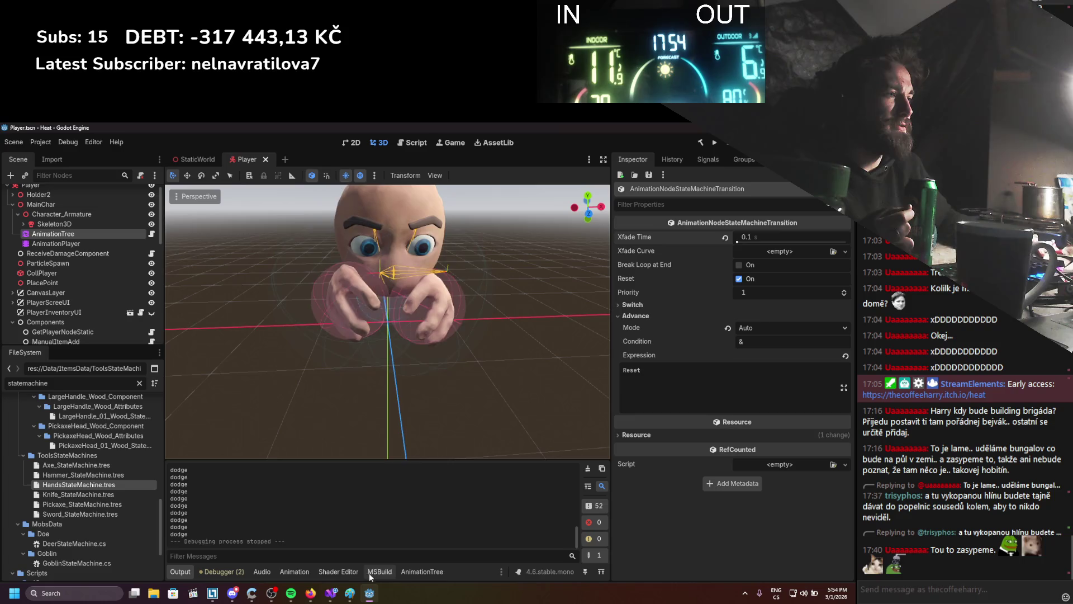
click(422, 572)
click(382, 501)
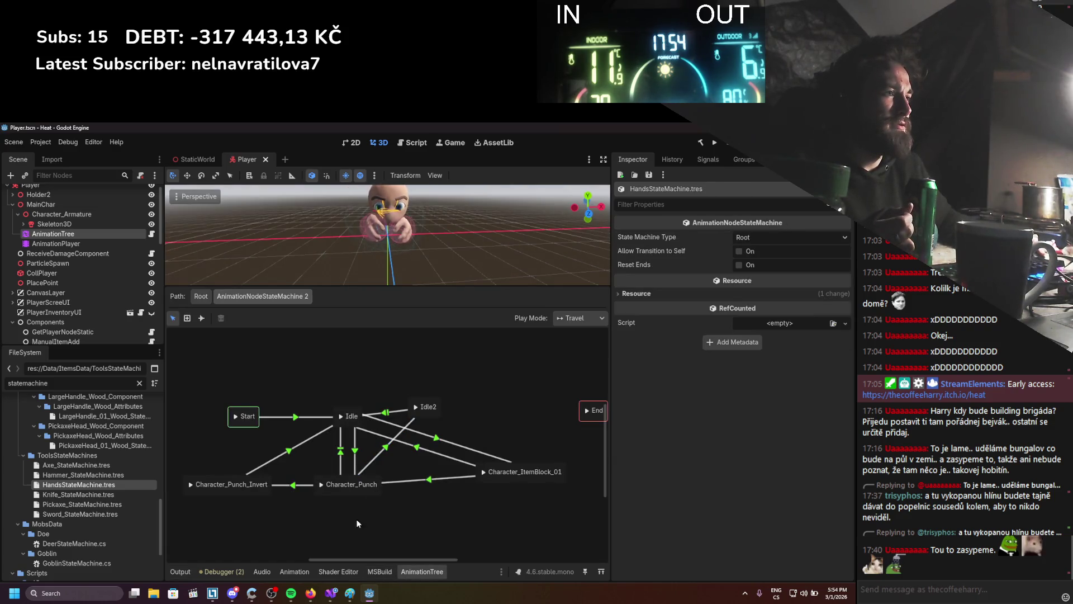
click(225, 494)
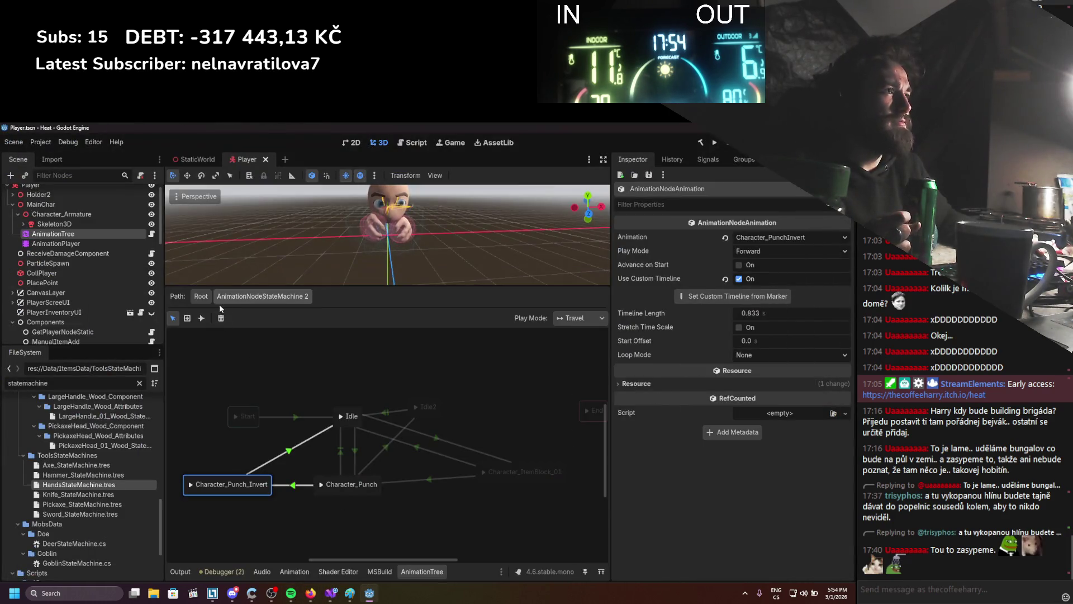
From Root, open the Hands state machine and select the DualItemAttack_01→DualItemHold_01 transition.
click(200, 295)
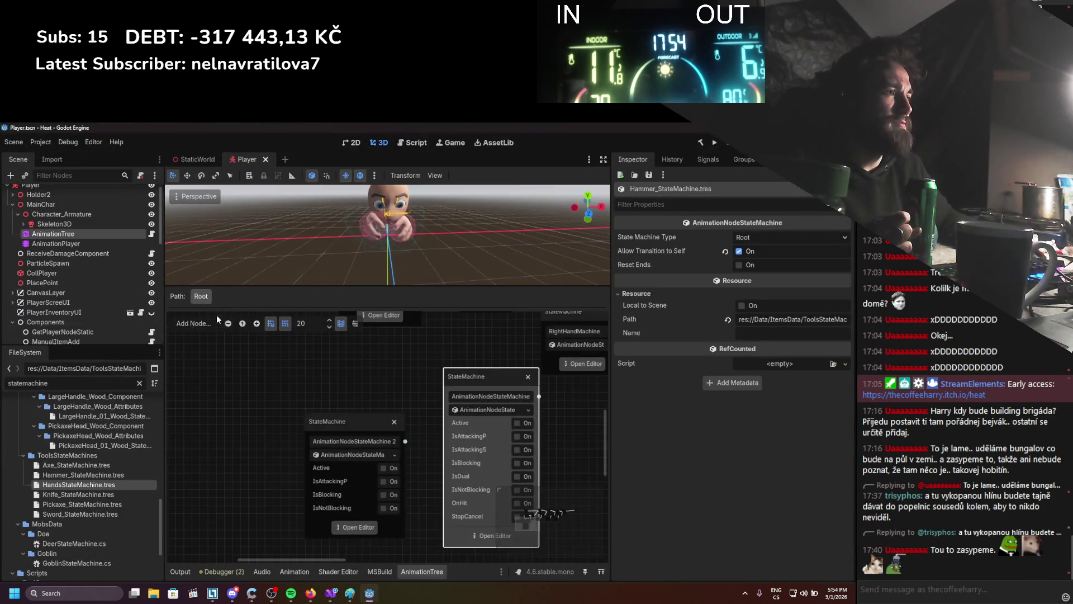
click(340, 414)
scroll(454, 467, right, 3)
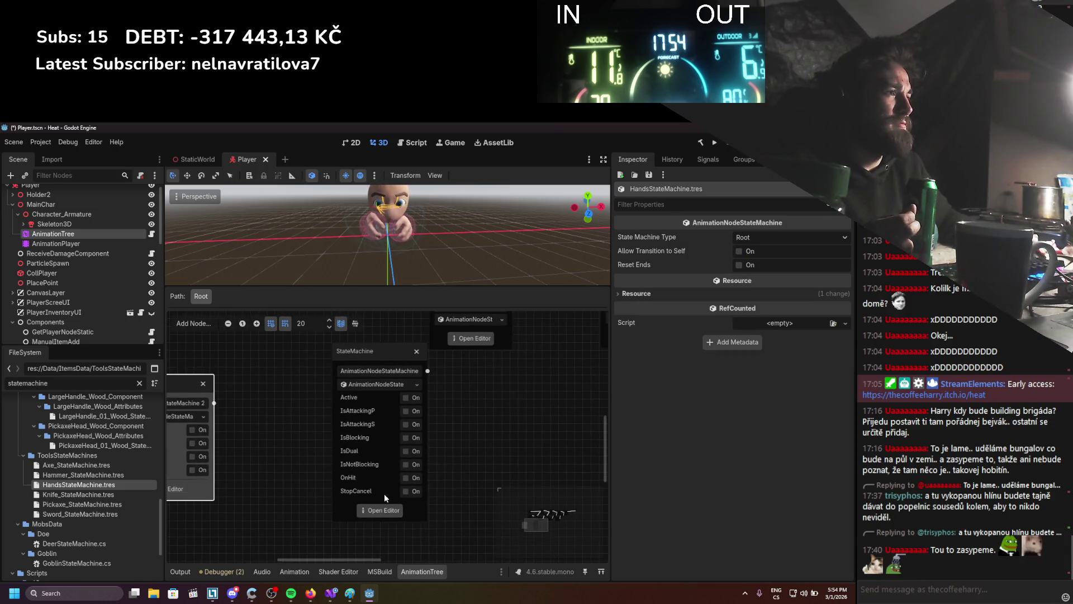
click(379, 517)
scroll(352, 441, up, 3)
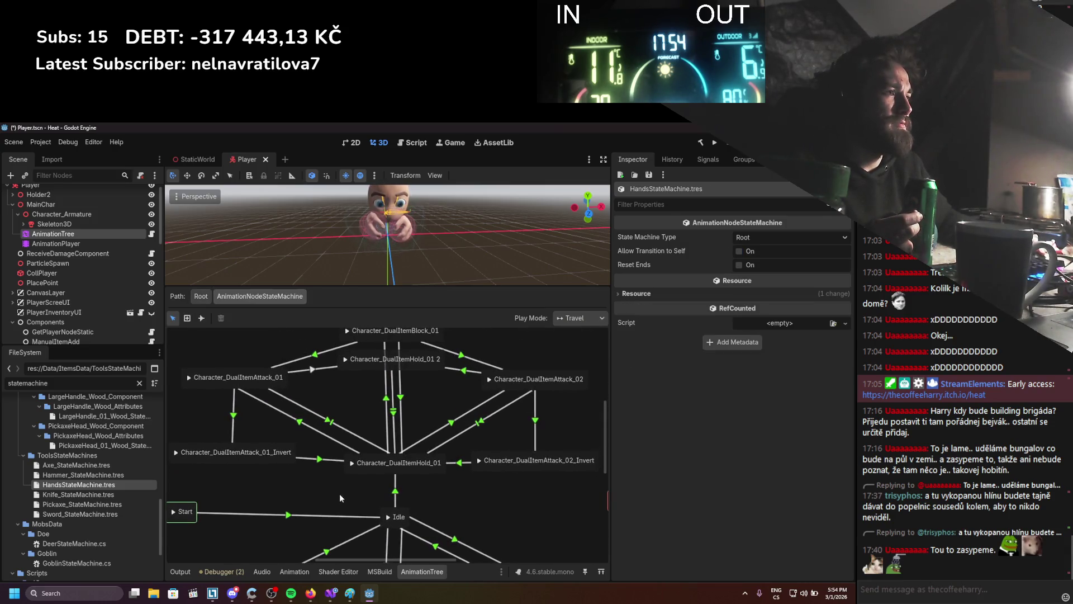
click(328, 432)
Give the DualItemAttack_01→DualItemHold_01 transition the advance condition Active.
click(657, 305)
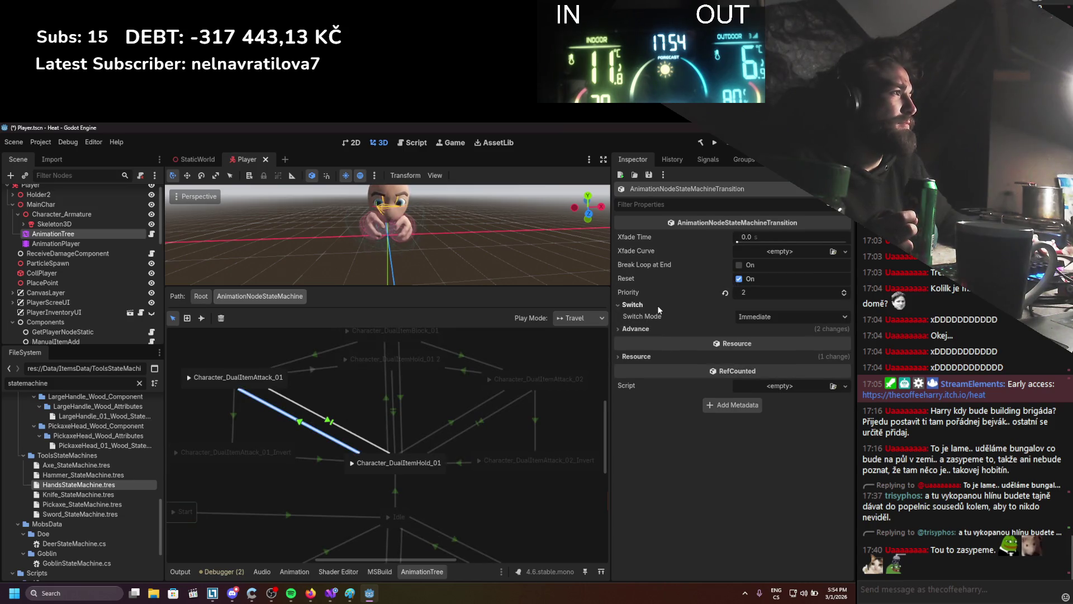
click(657, 328)
drag(358, 376, 368, 381)
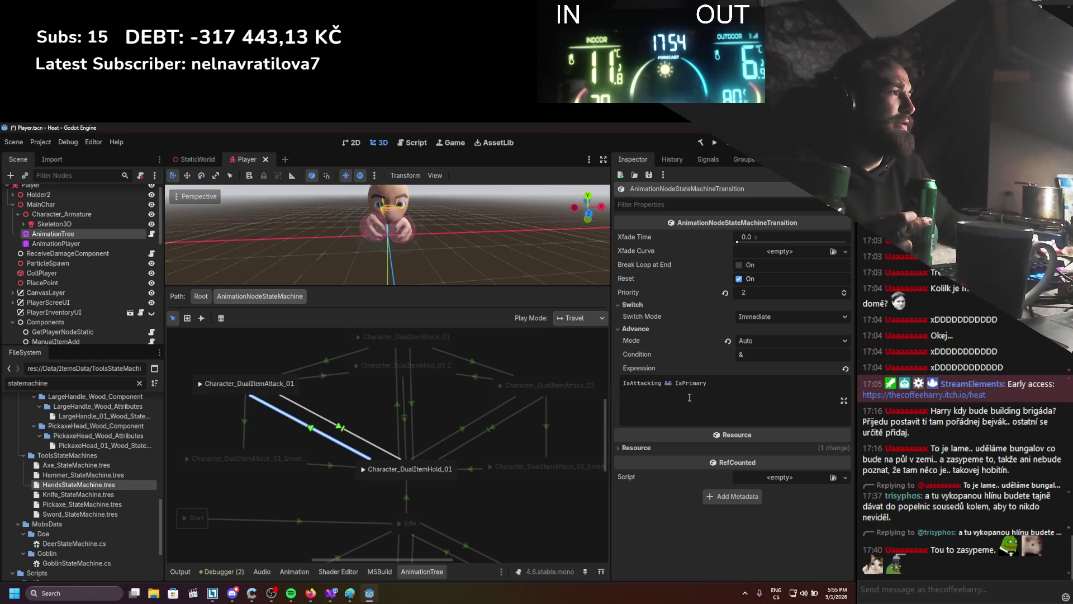
click(748, 356)
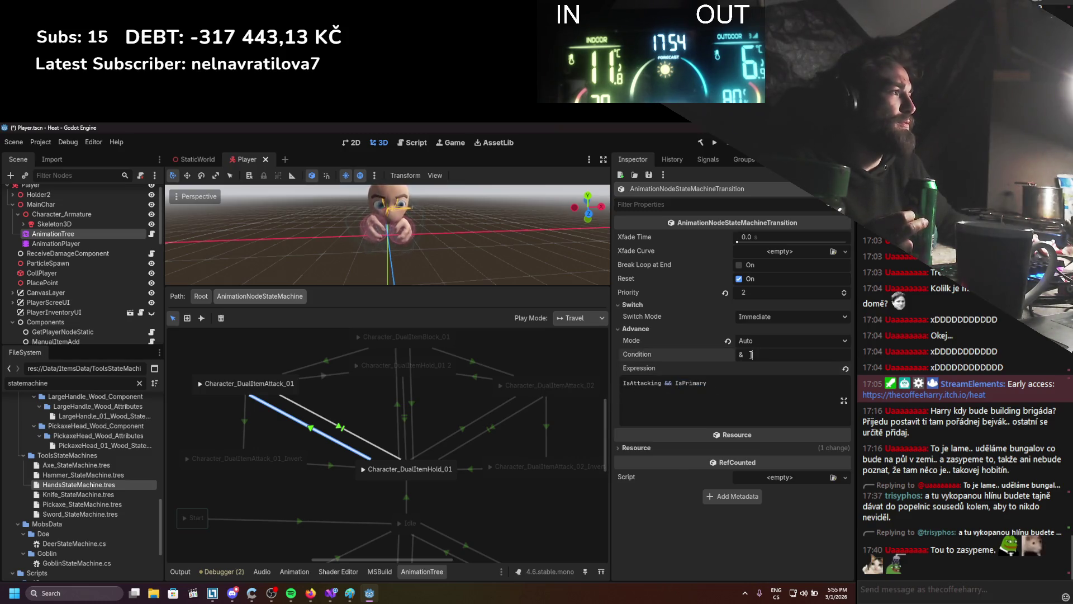
text(Active)
key(Return)
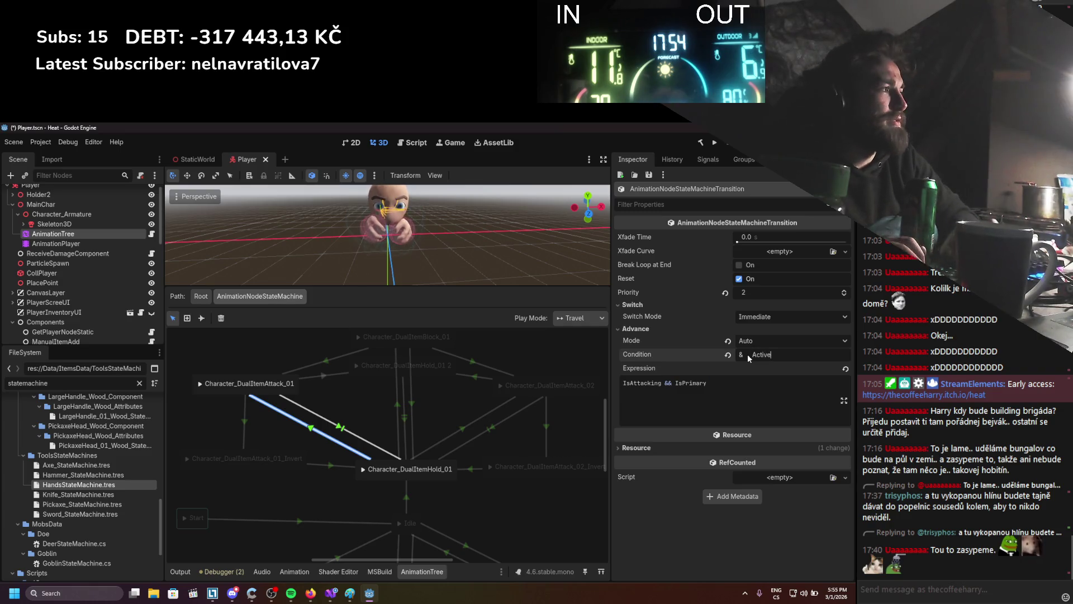
double_click(749, 355)
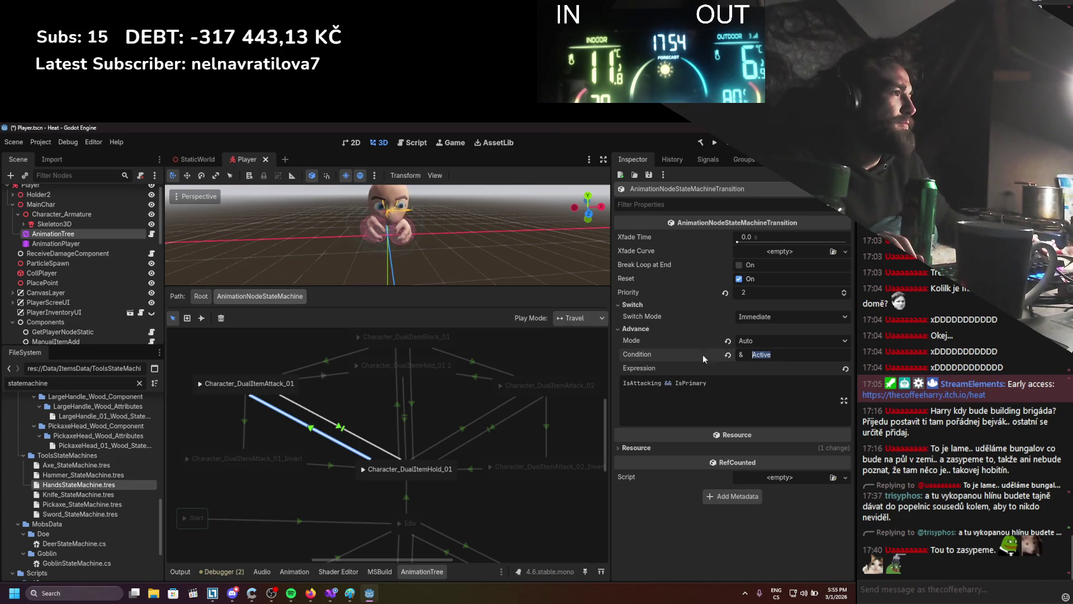
Give the DualItemHold_01→DualItemAttack_02 transition the Active condition and save the Player scene.
click(468, 428)
click(769, 318)
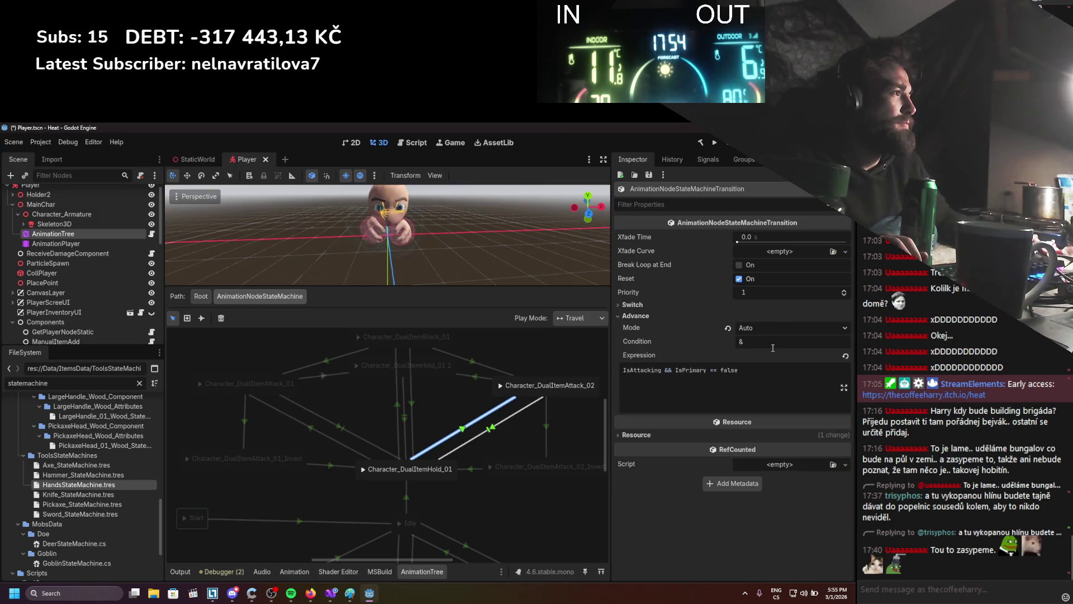
text(Active)
key(ctrl+s)
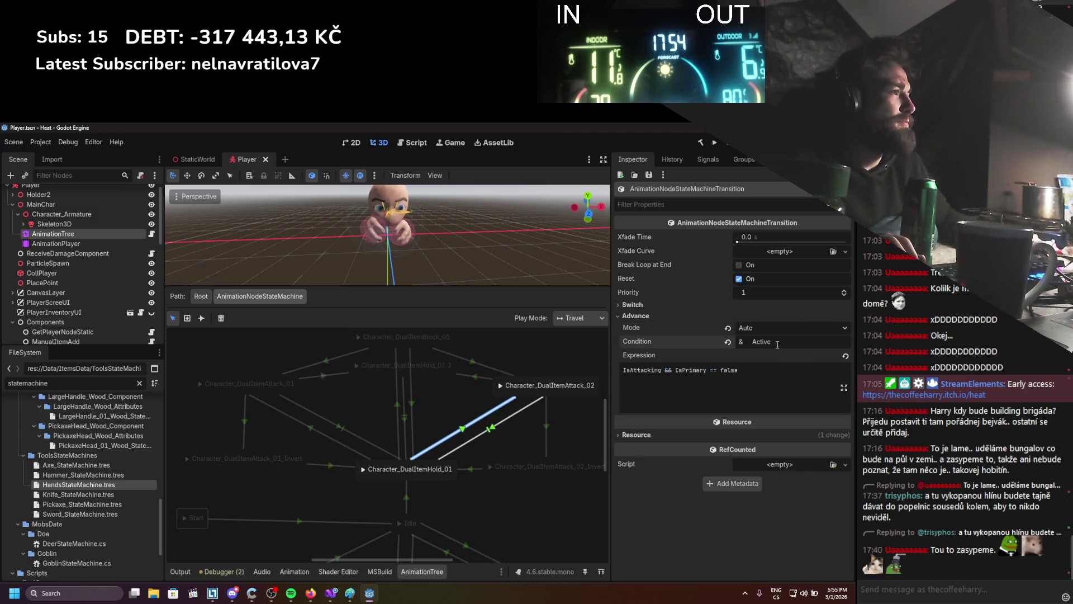
scroll(414, 494, down, 5)
click(451, 432)
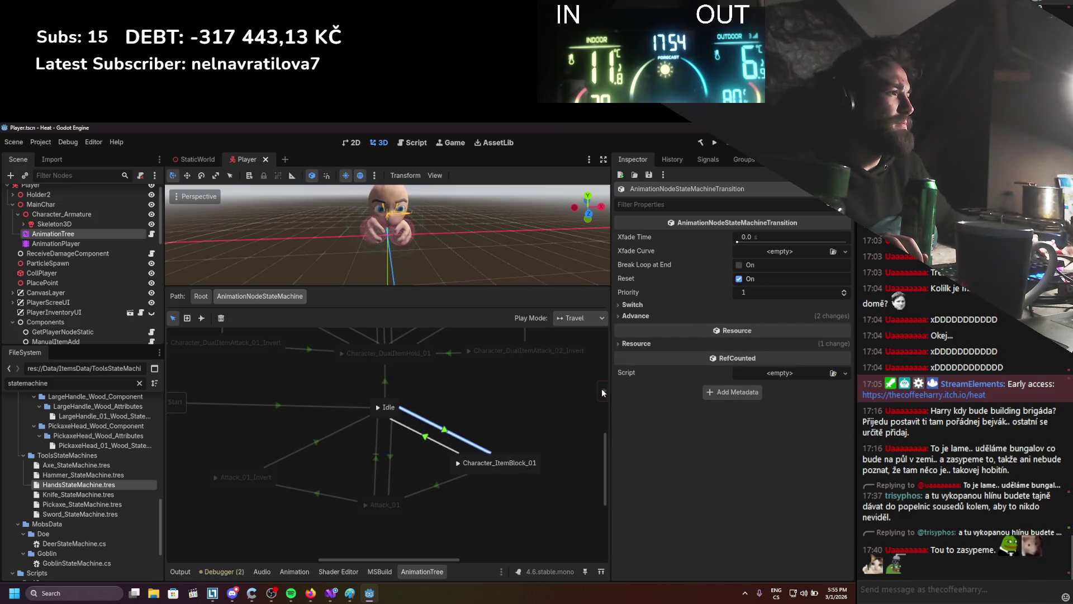
Inspect the Idle→Attack_01 and Idle→Attack_01_Invert transitions, then run the project.
click(388, 455)
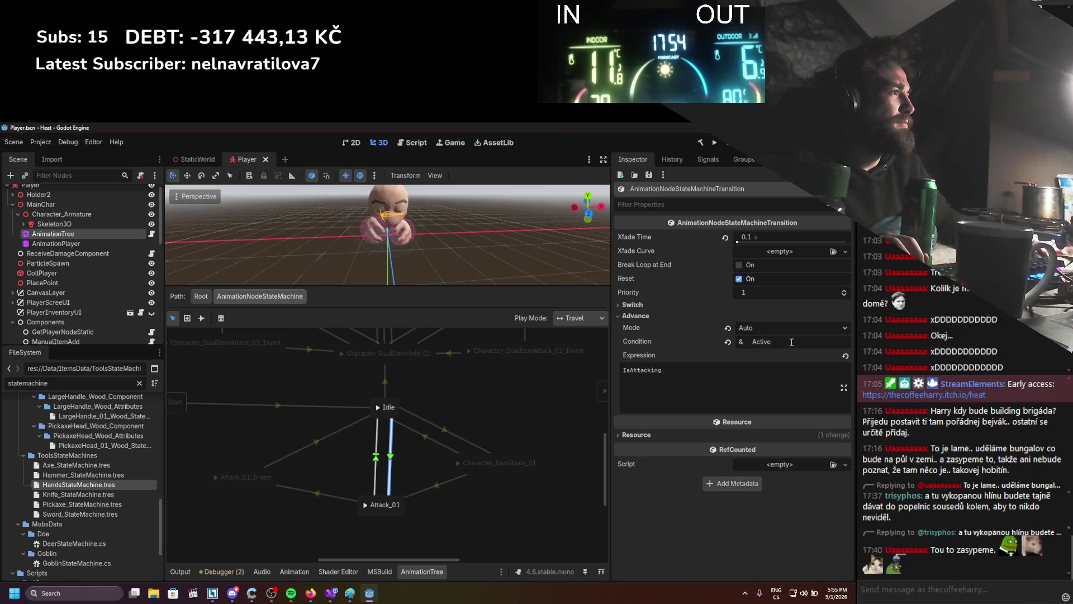
click(314, 441)
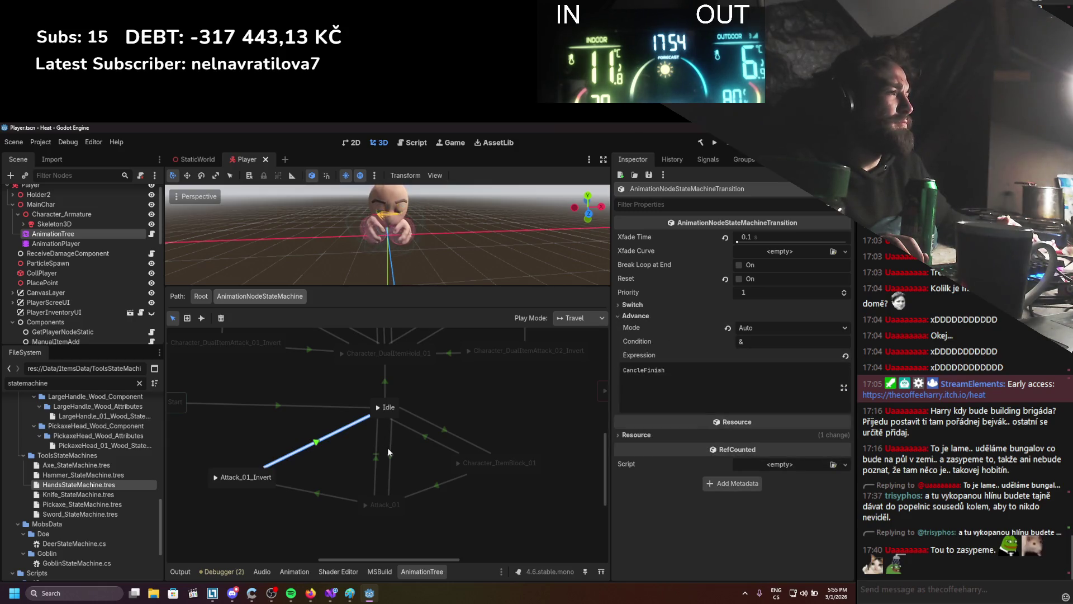
drag(353, 394, 376, 455)
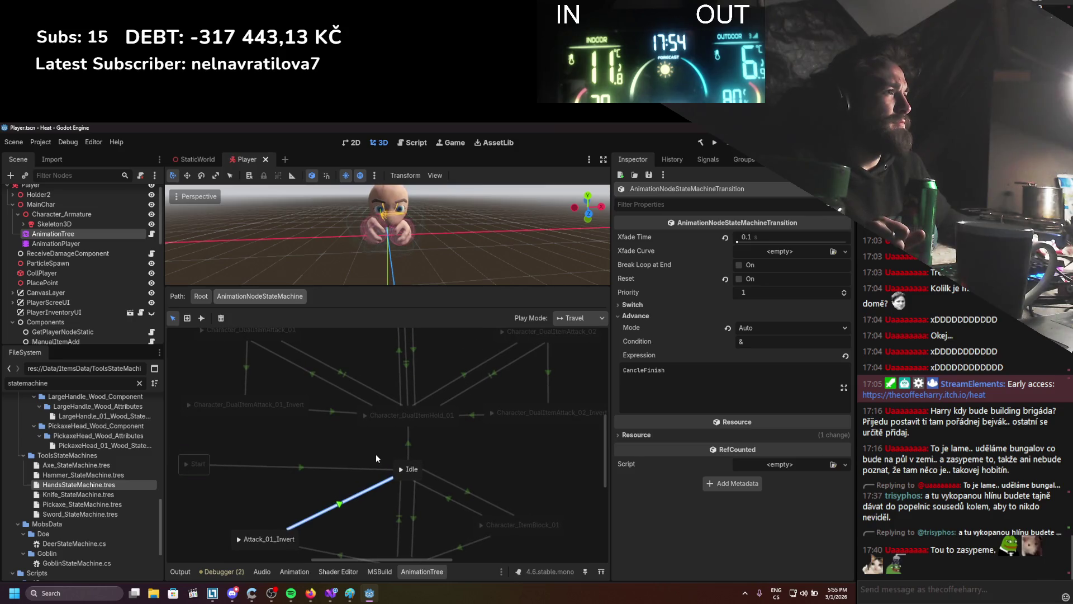
click(715, 142)
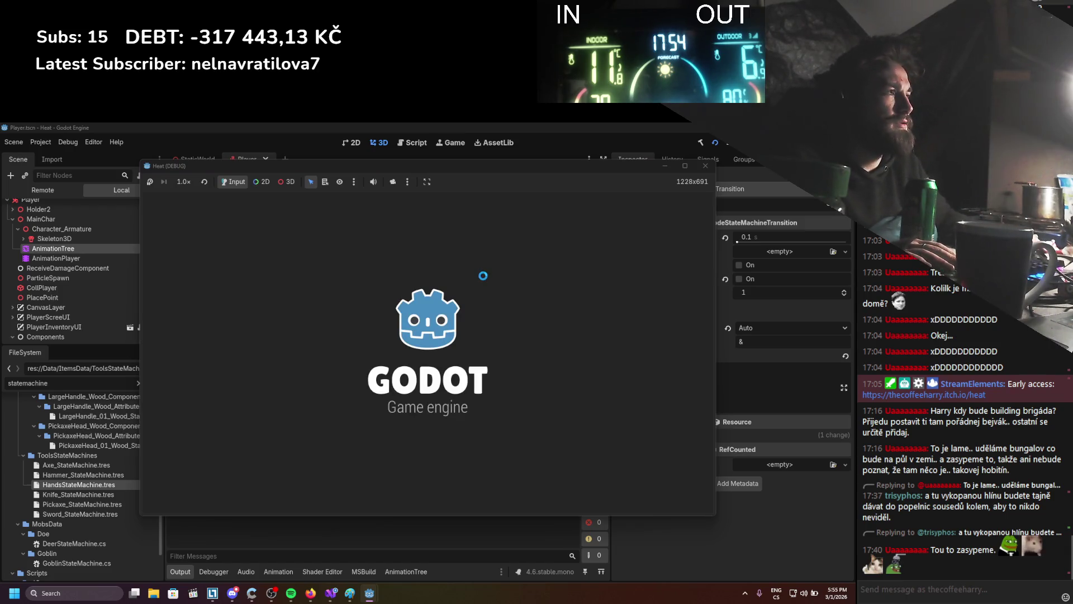
In the running game, assemble parts into a hammer and equip it from the inventory.
key(i)
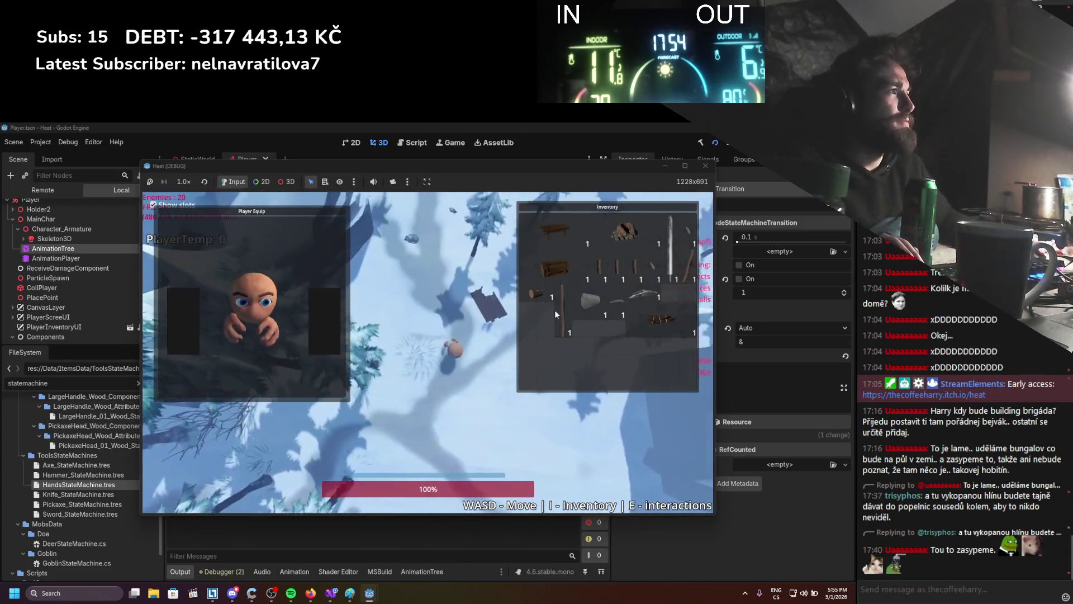
click(551, 304)
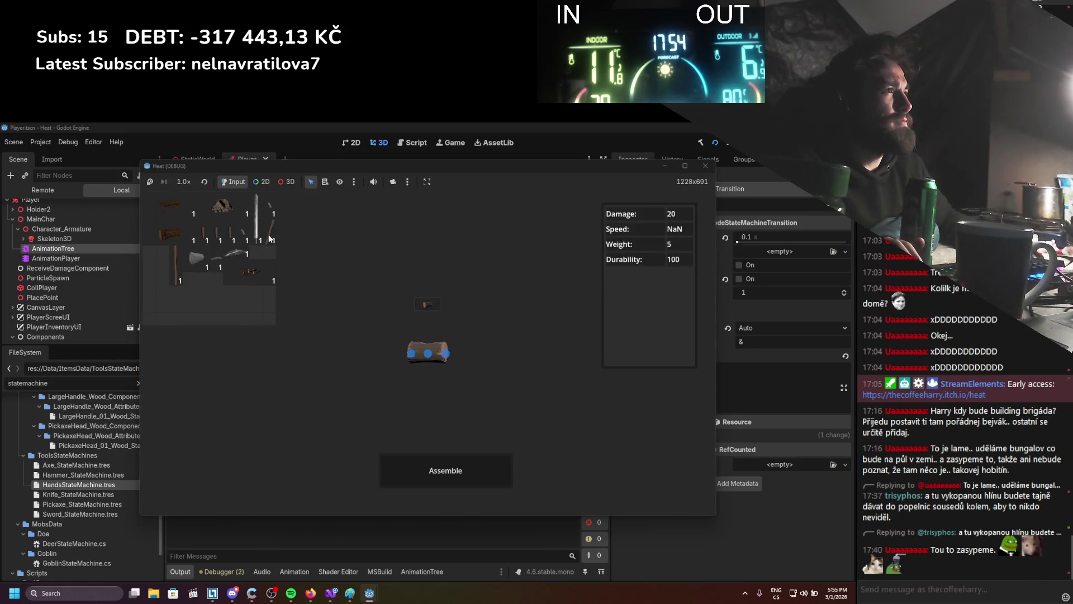
click(410, 472)
key(i)
key(i)
mouse_move(538, 309)
mouse_down()
mouse_move(361, 319)
mouse_move(259, 298)
mouse_up()
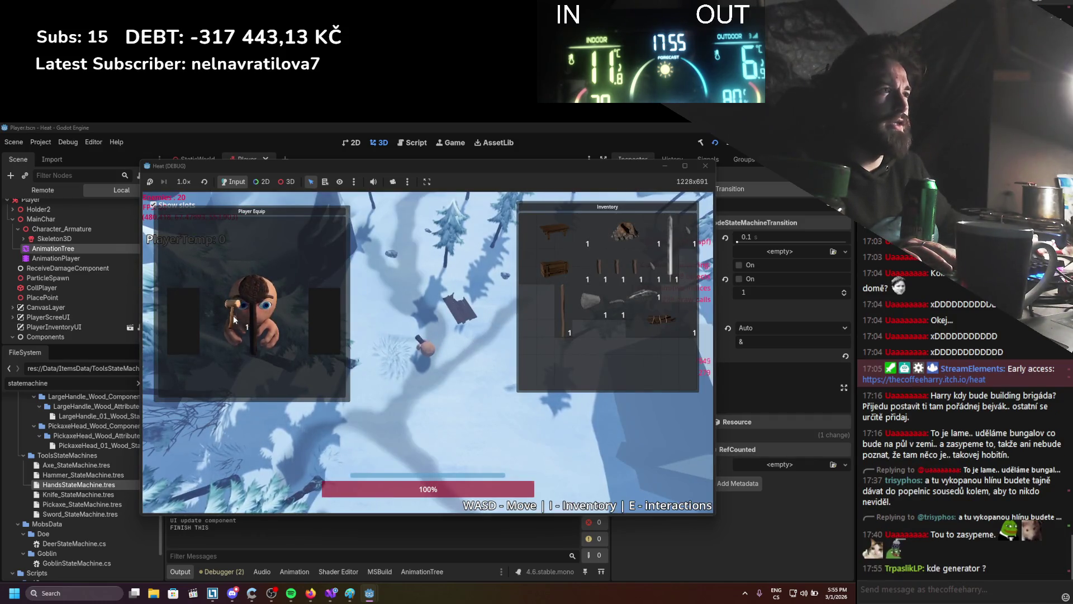
key(i)
Walk the character around, dodging left and right, then stop the game with F8.
key(s)
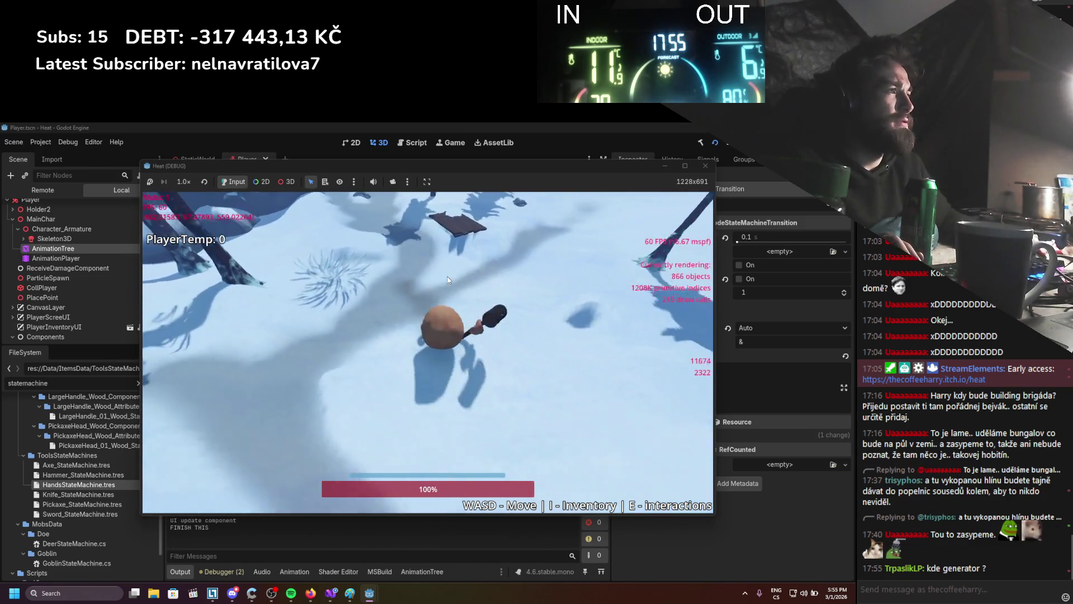
key(a)
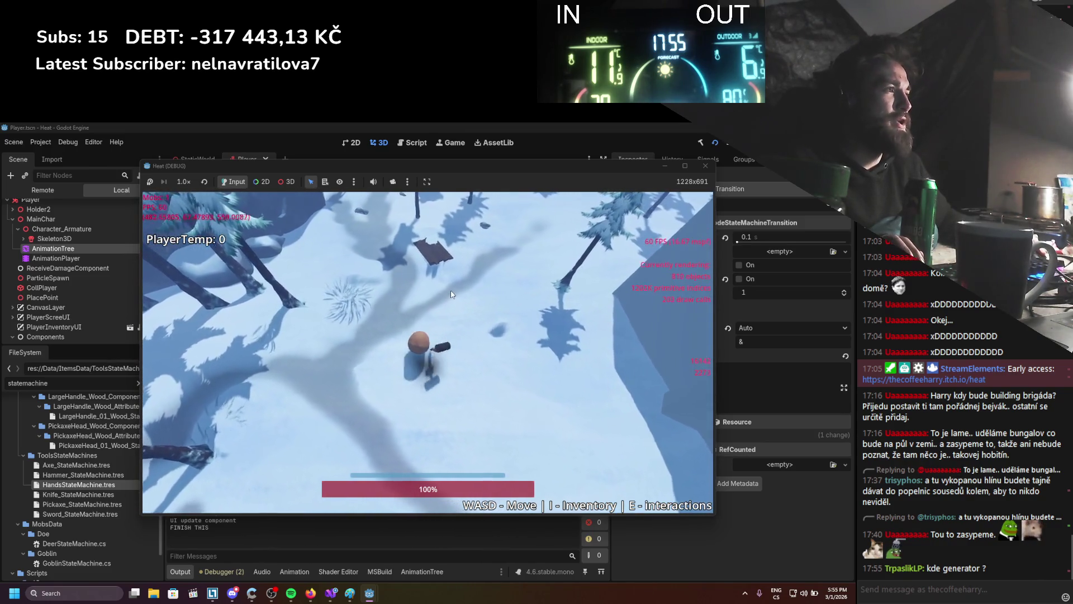
key(space)
key(d)
key(space)
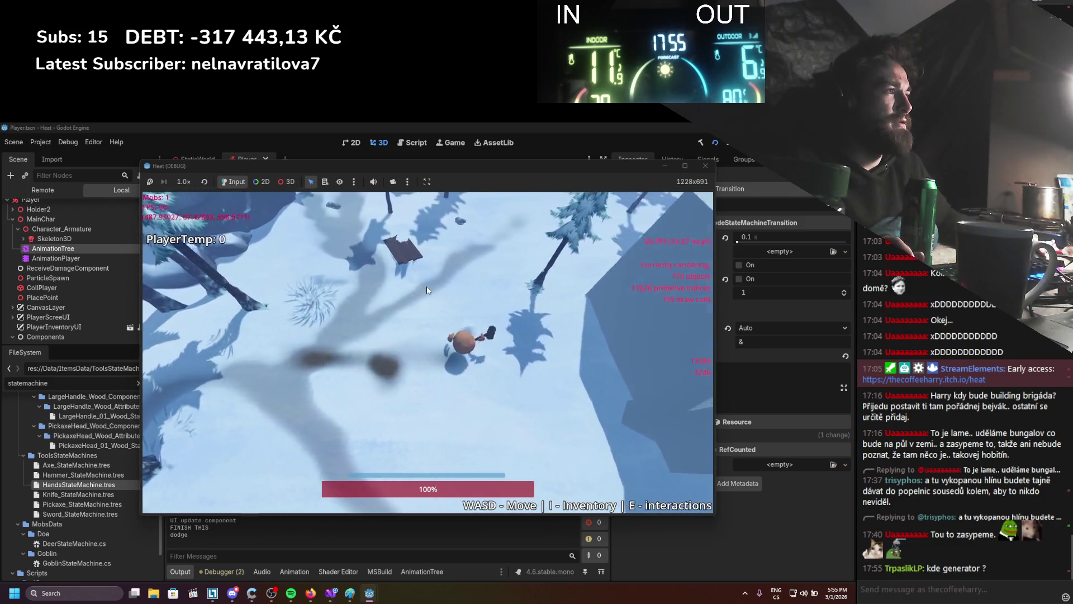
key(i)
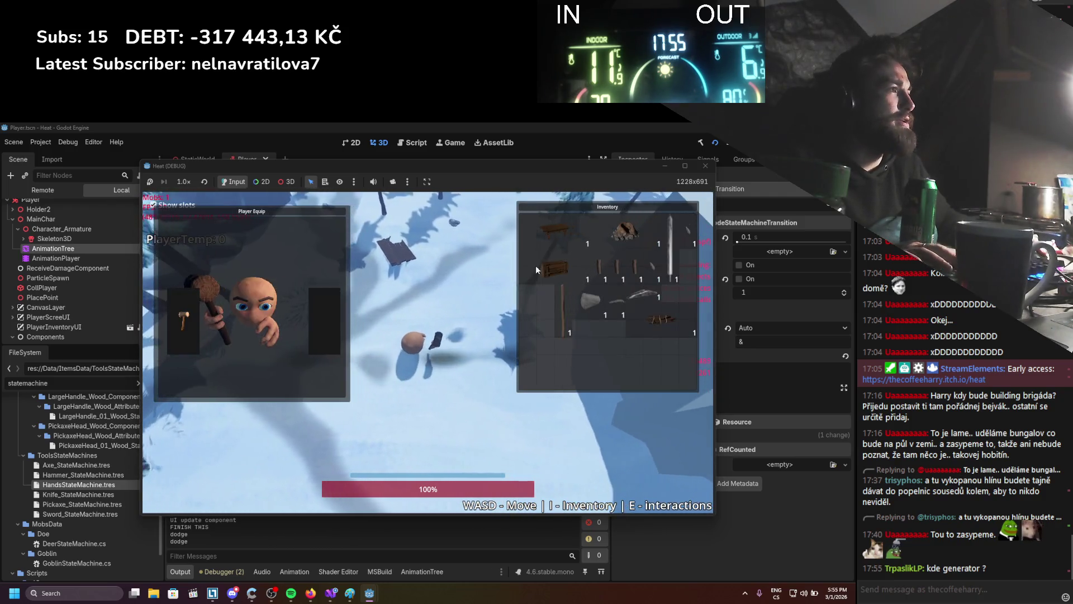
key(F8)
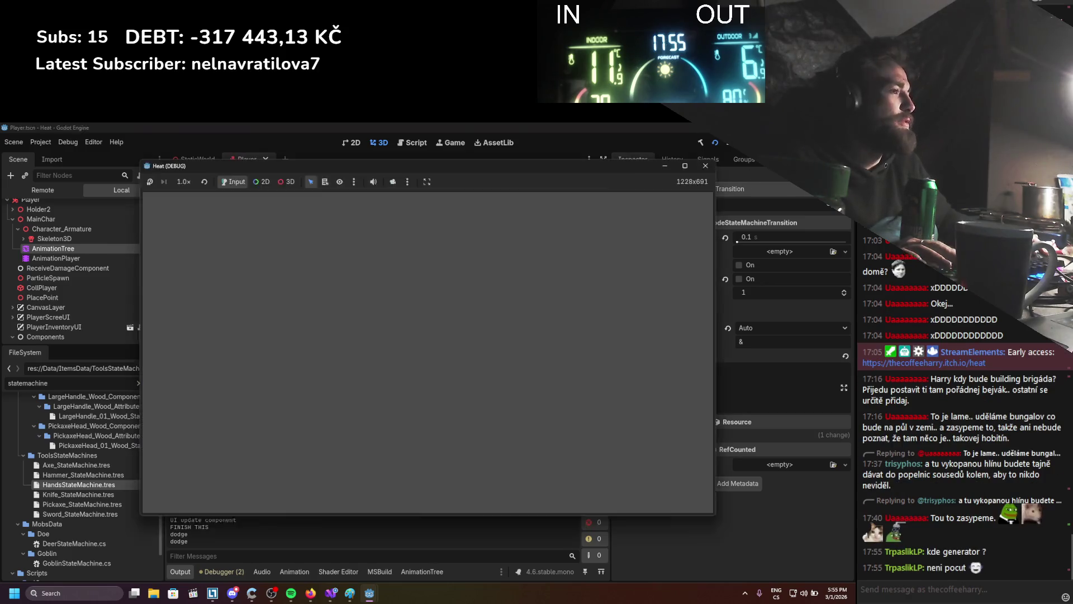
Read AnimationController.cs in Visual Studio, then return to Godot's AnimationTree state-machine graph.
click(333, 595)
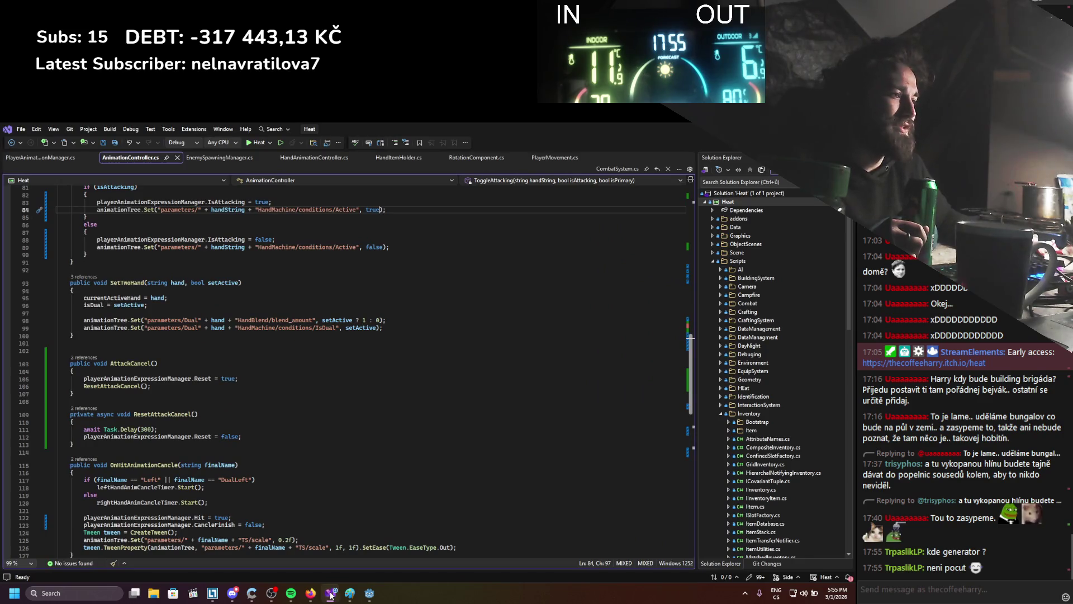
mouse_move(330, 598)
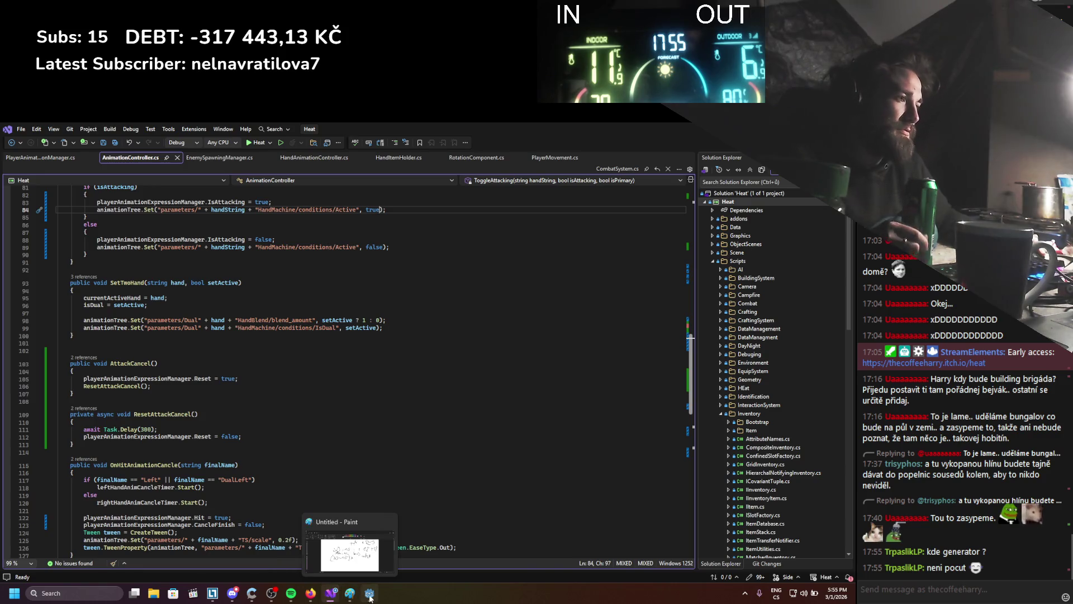
click(369, 593)
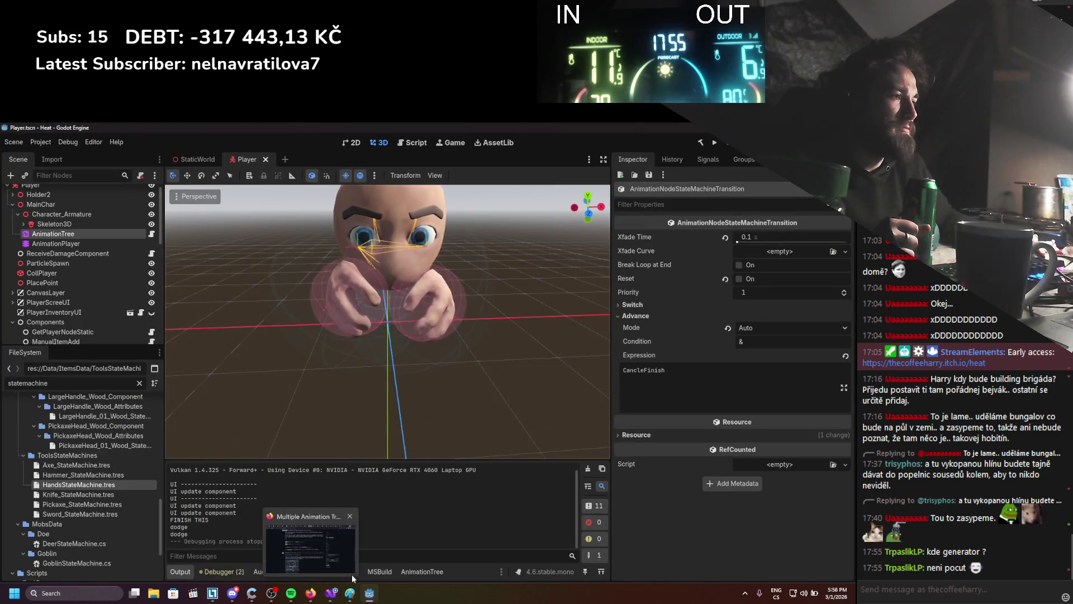
click(339, 572)
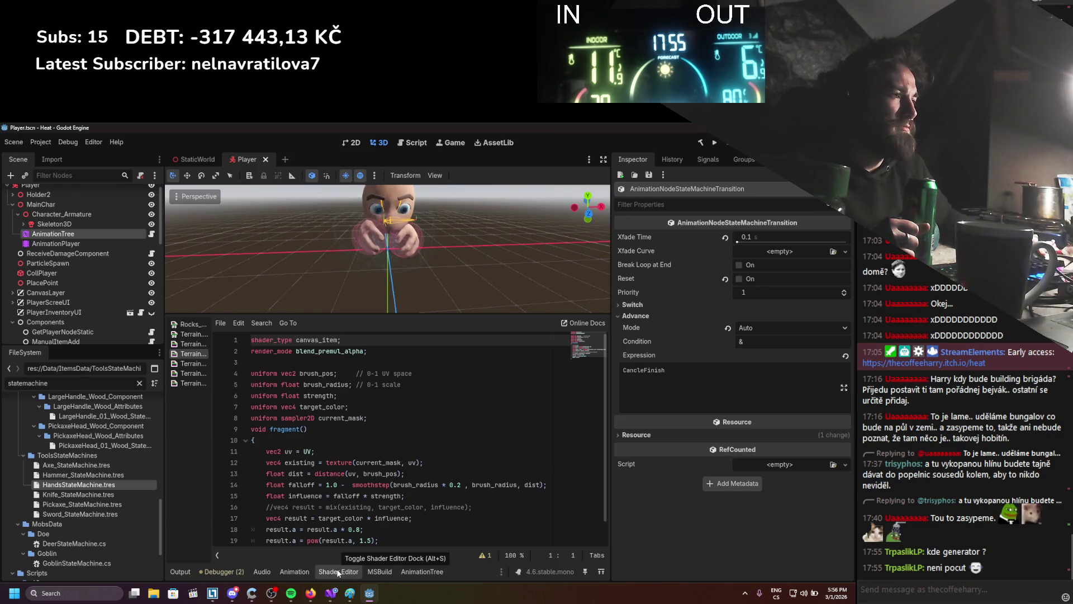
click(330, 593)
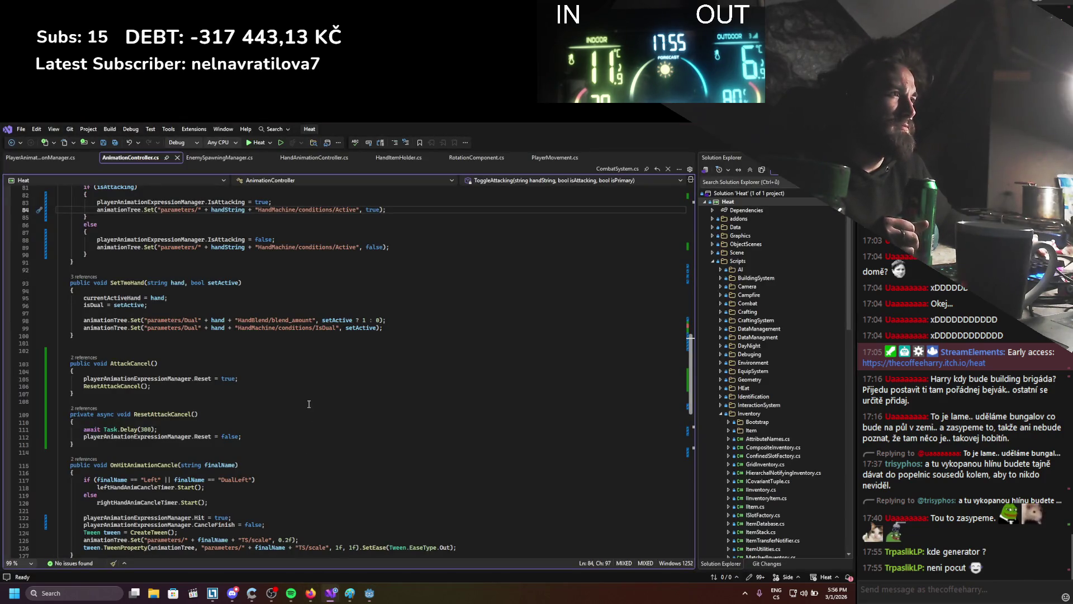
scroll(307, 383, up, 2)
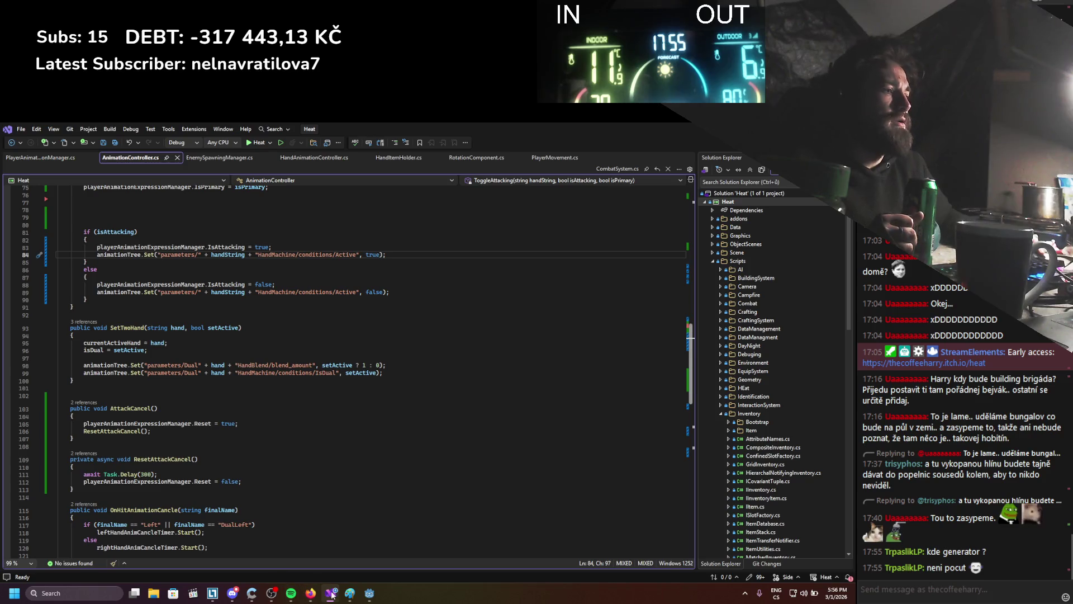
click(369, 594)
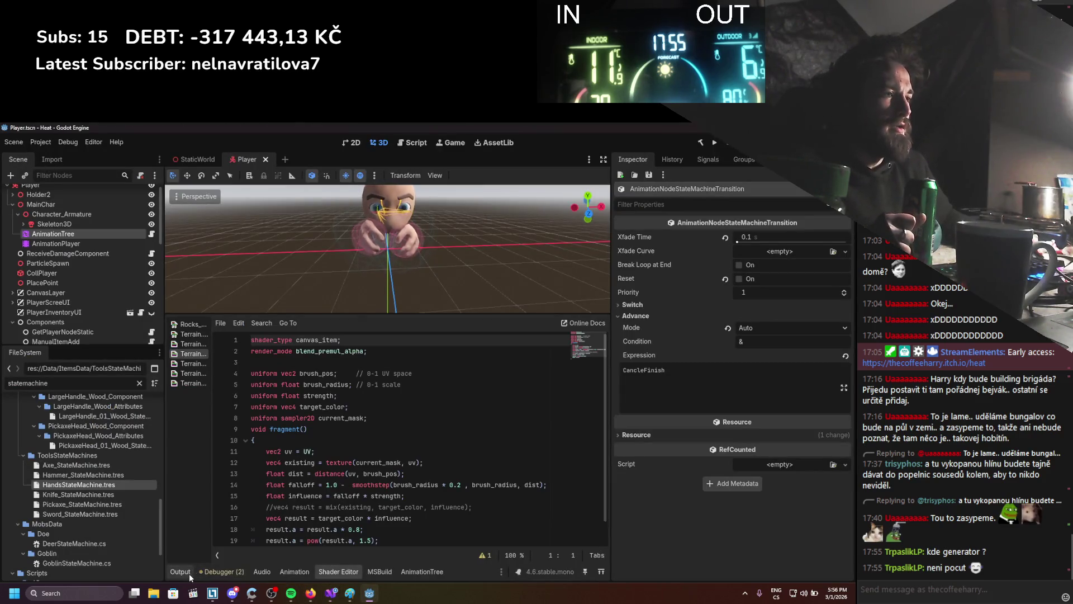
click(185, 571)
click(426, 571)
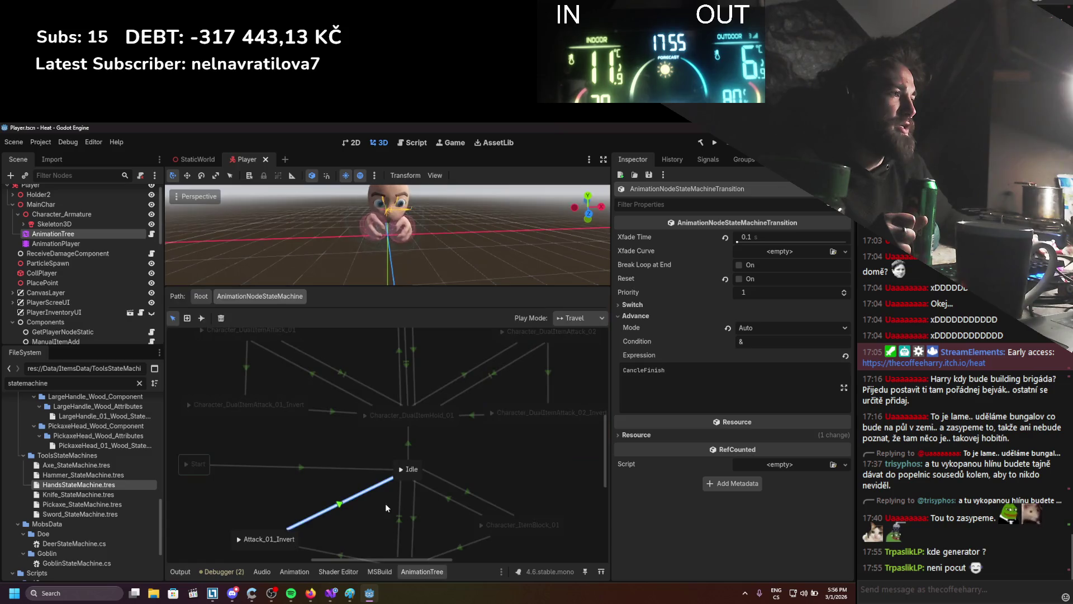
right_click(421, 378)
mouse_move(447, 385)
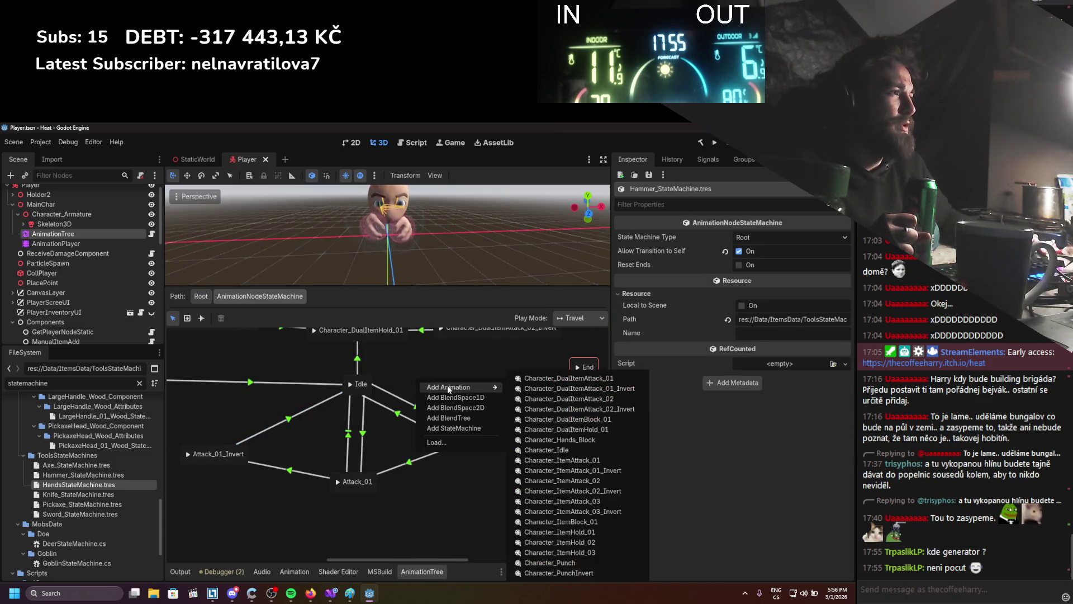
click(573, 451)
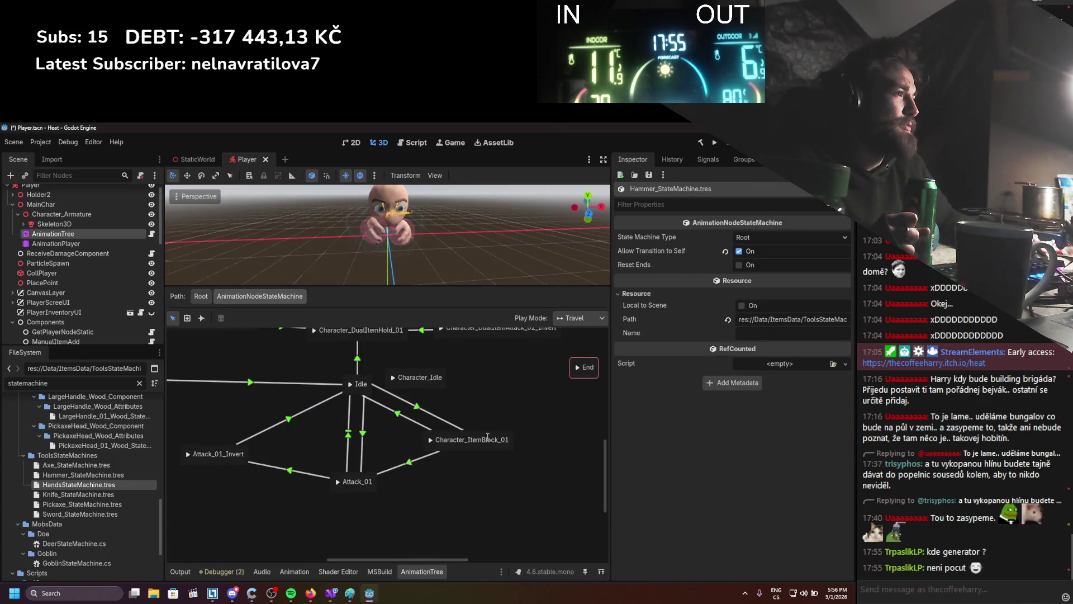
click(429, 384)
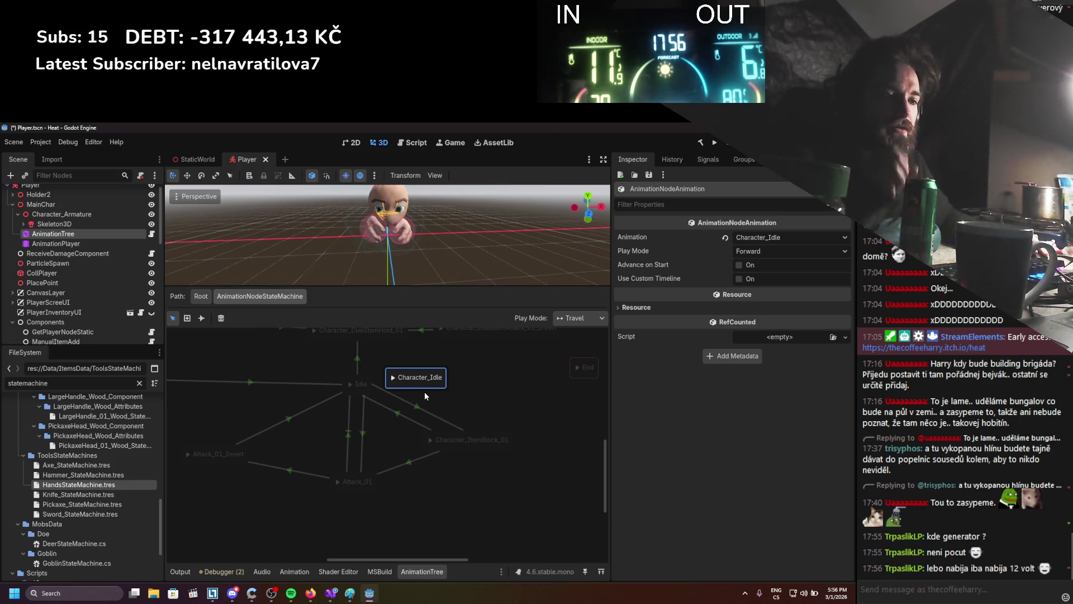
key(Delete)
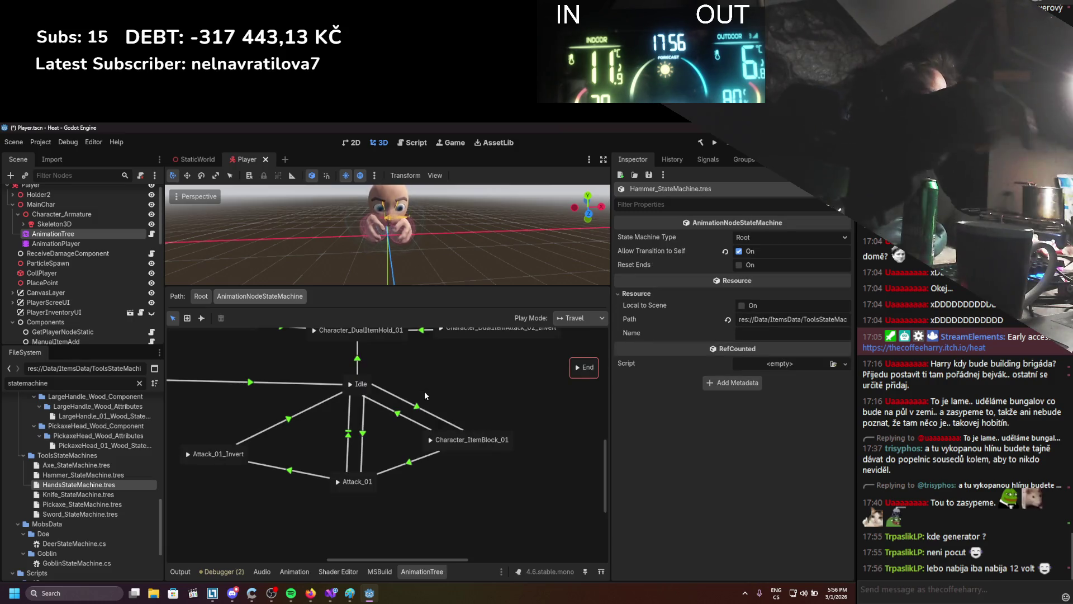
Add a Character_ItemHold_01 animation state beside Idle in the hammer state machine.
right_click(437, 393)
mouse_move(462, 401)
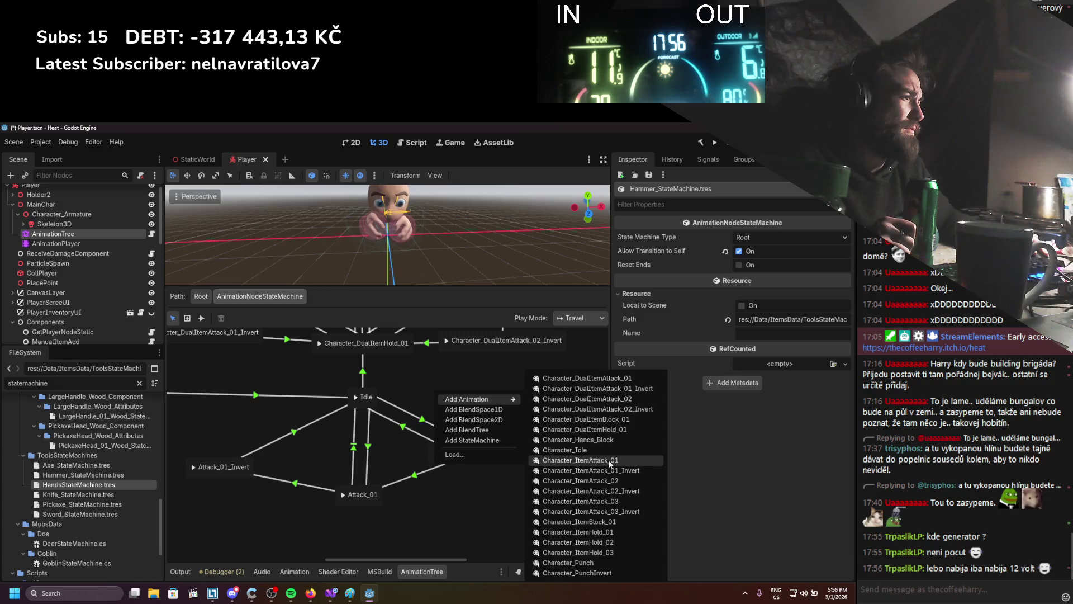
click(610, 522)
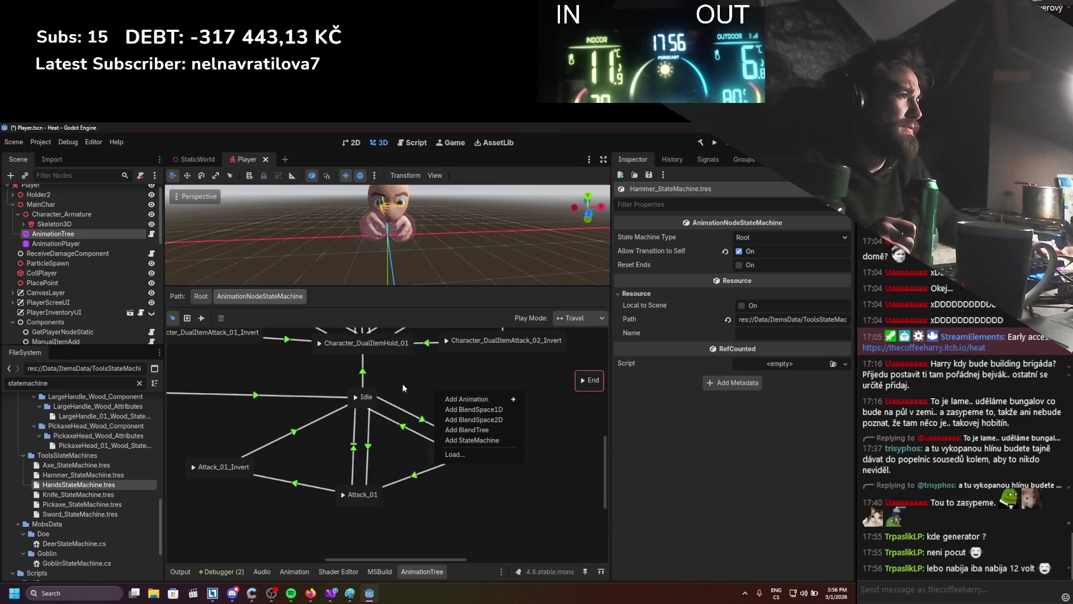
click(361, 402)
right_click(460, 387)
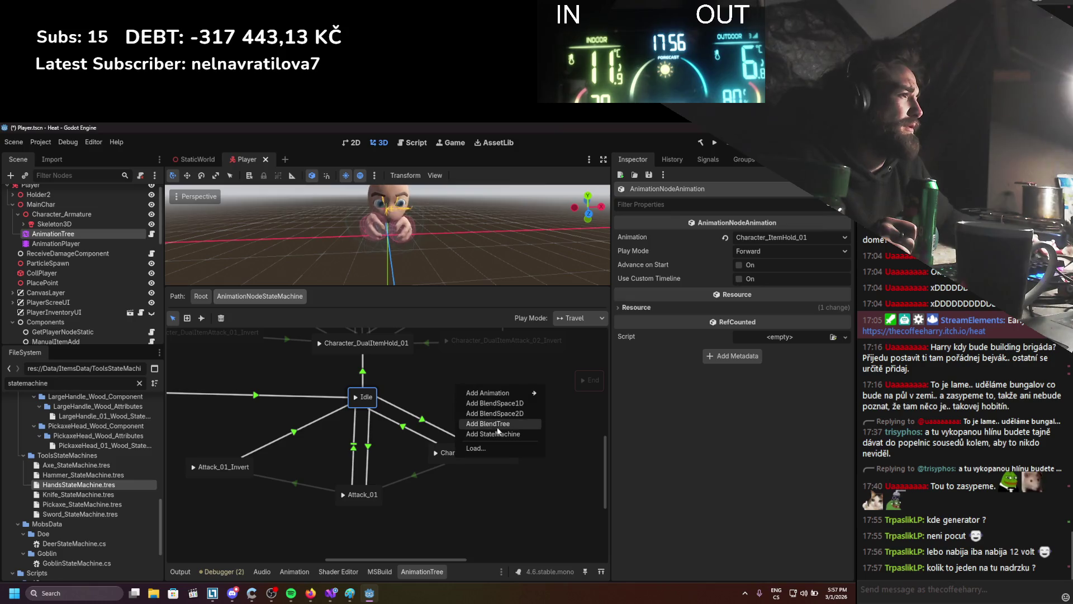
mouse_move(520, 393)
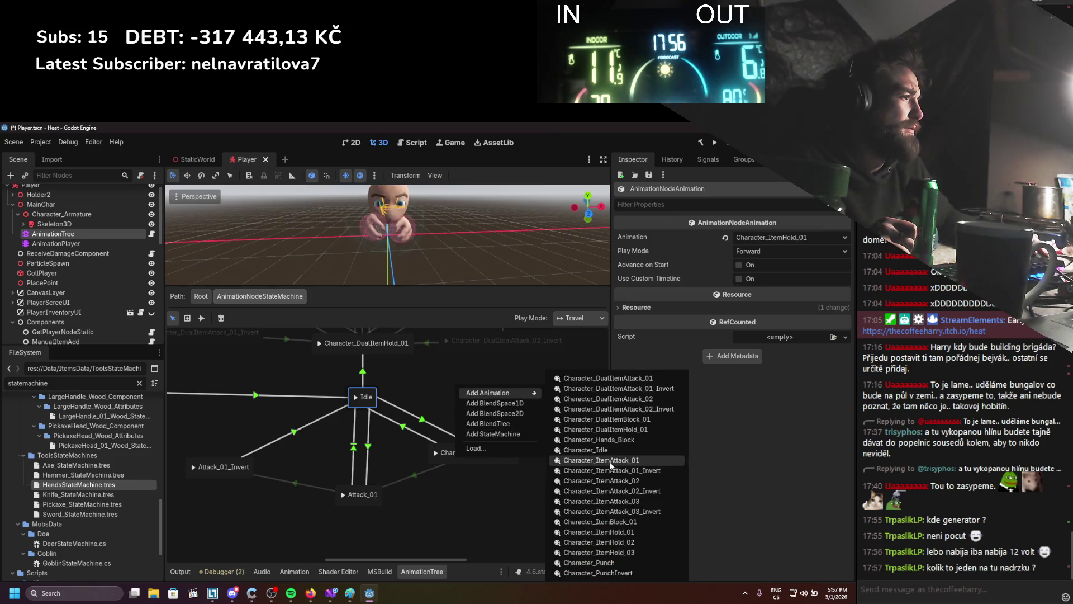
click(610, 530)
Place Character_ItemHold_01 right of Idle and move Attack_01_Invert and Character_ItemBlock_01 into tidy positions.
drag(468, 392, 478, 398)
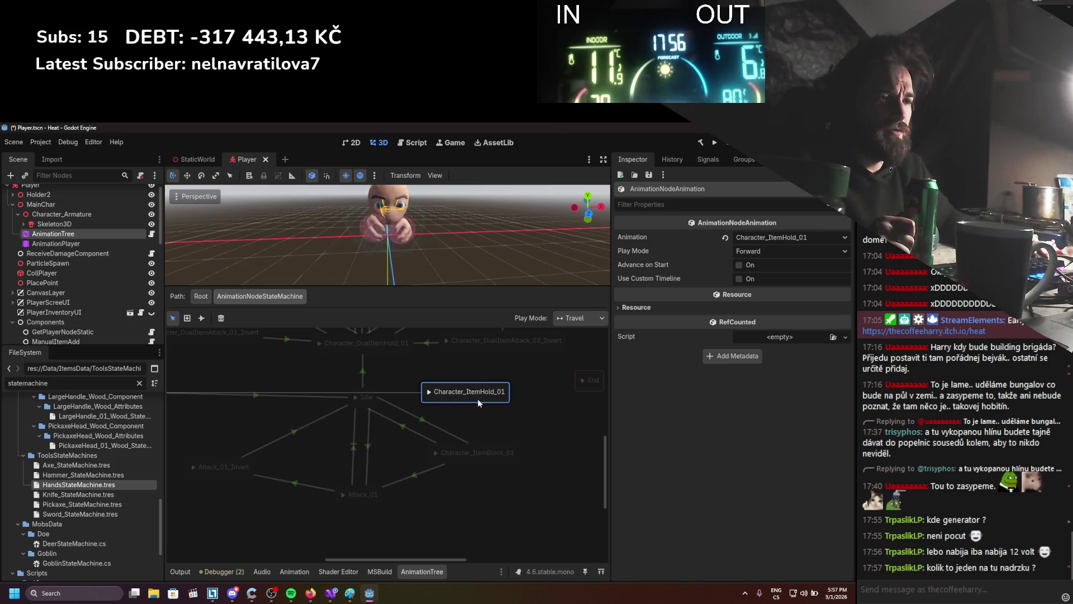
drag(477, 398, 477, 398)
mouse_move(224, 474)
mouse_down()
mouse_move(258, 471)
mouse_move(280, 452)
mouse_move(277, 461)
mouse_up()
mouse_move(505, 461)
mouse_down()
mouse_move(492, 457)
mouse_move(503, 468)
mouse_up()
click(201, 317)
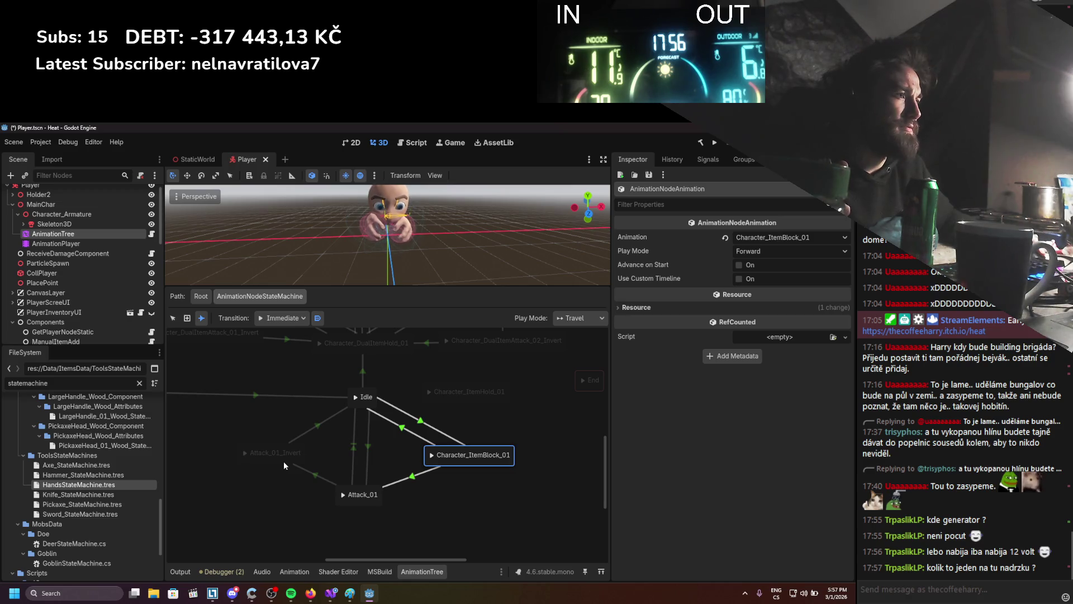
Draw a transition into Character_ItemHold_01 and give Attack_01's transition the advance condition Reset.
drag(378, 488, 431, 398)
click(371, 407)
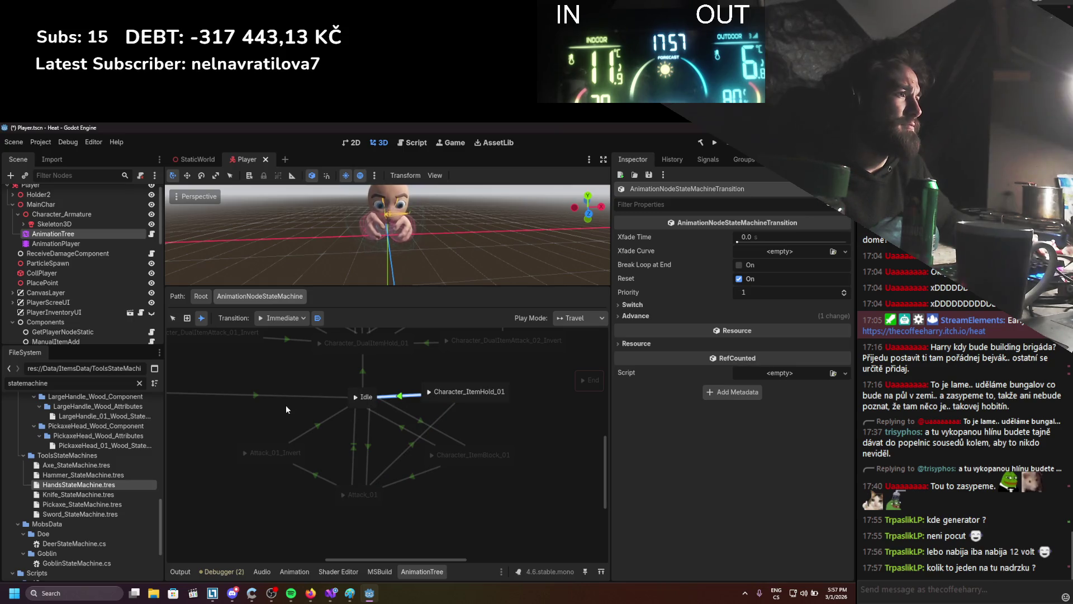
click(173, 318)
click(412, 445)
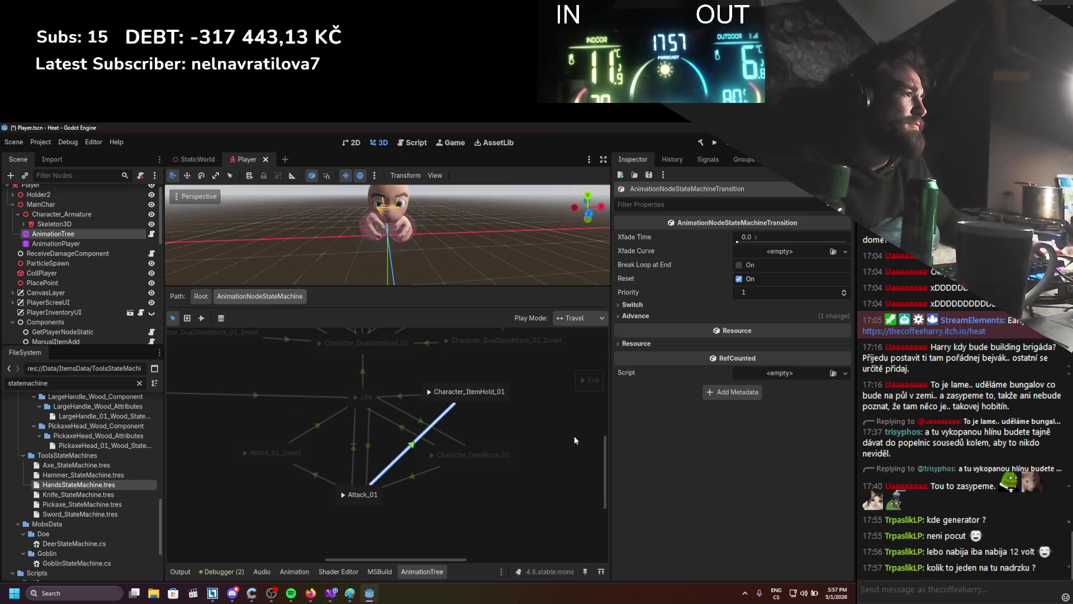
click(663, 317)
click(763, 341)
text(Reset)
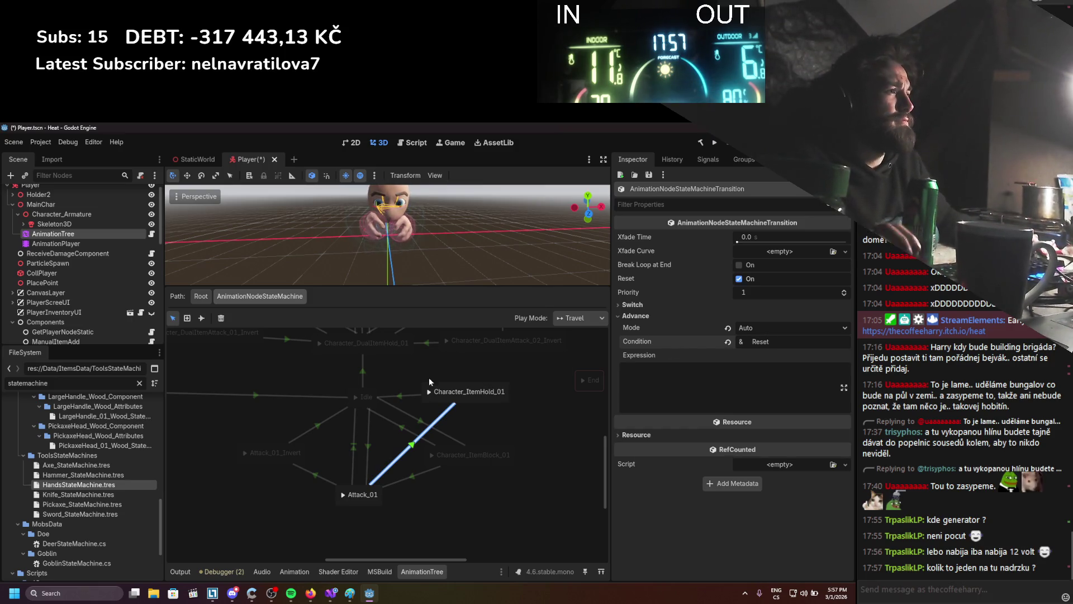
Set Idle→Character_ItemHold_01 to Sync switch mode, give Attack_01's transition a 0.2 crossfade, and save.
click(419, 396)
click(763, 316)
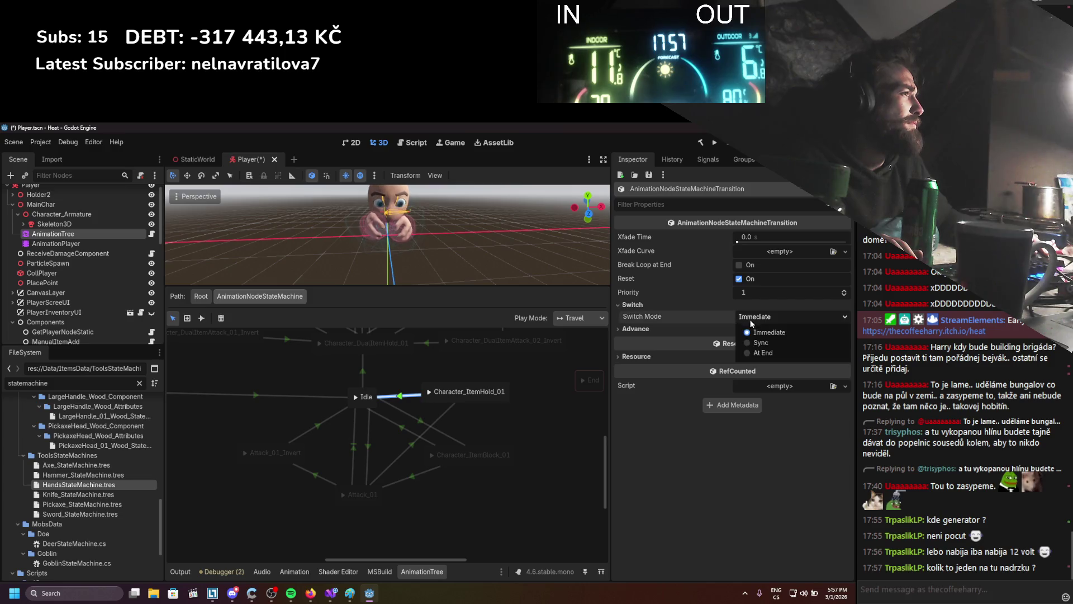
click(749, 343)
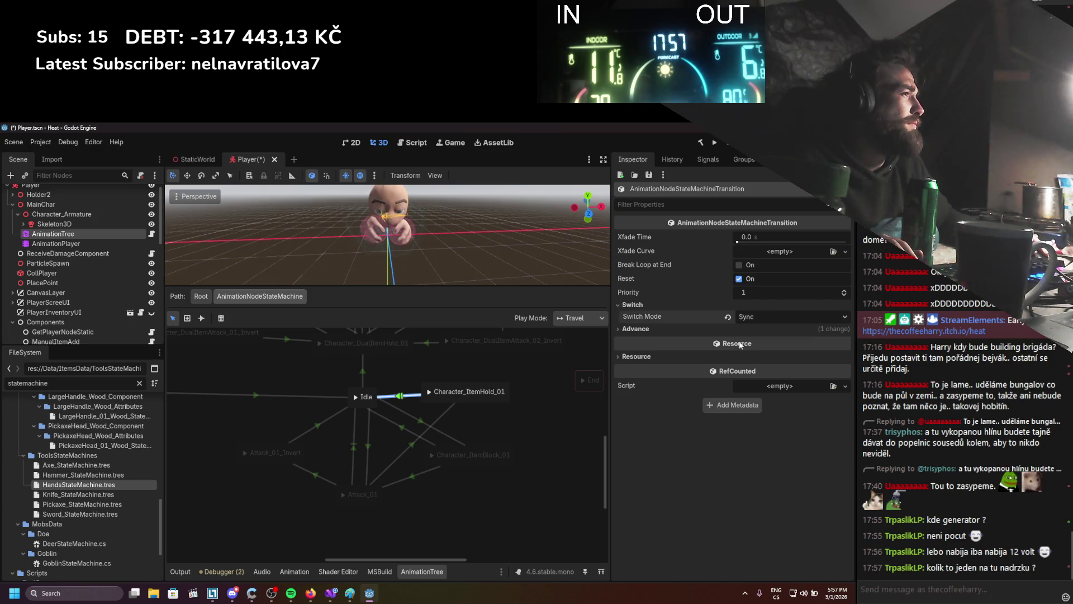
click(409, 444)
click(767, 239)
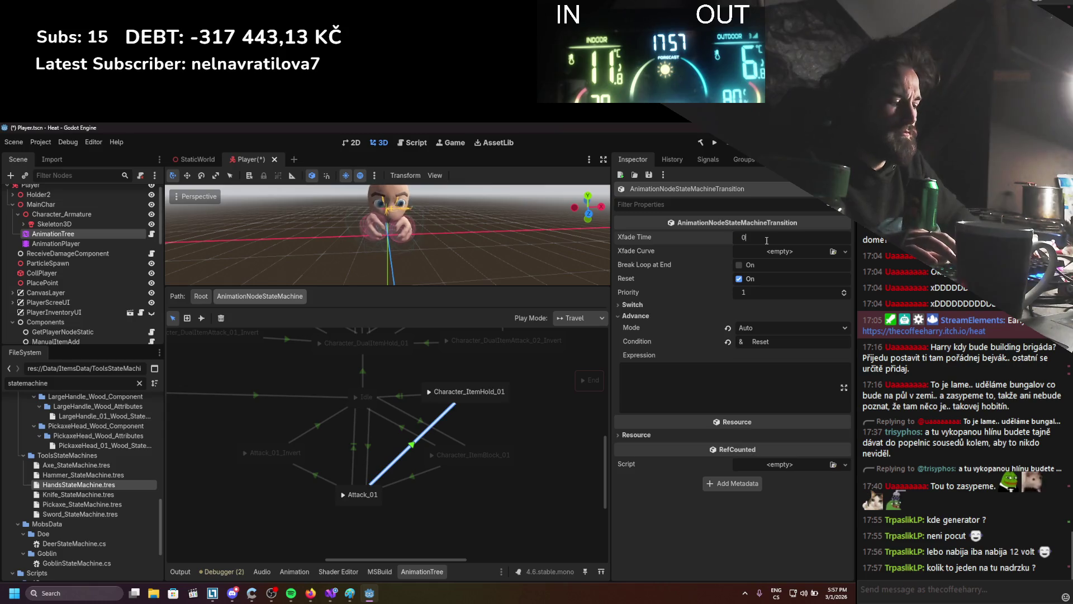
text(.2)
key(Return)
key(ctrl+s)
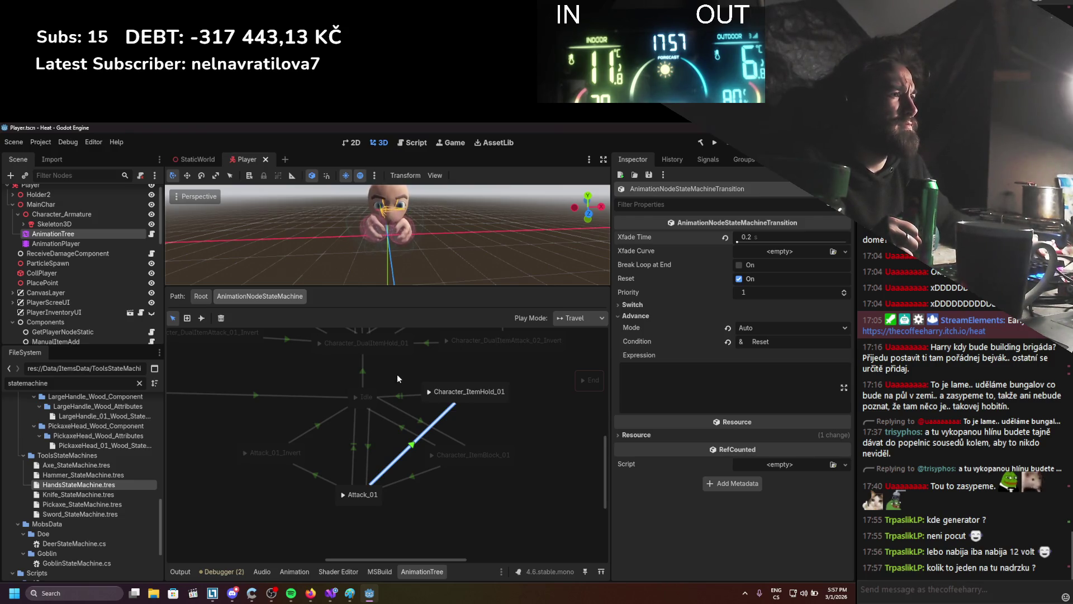
Run the game, assemble an axe and a hammer, and equip the hammer in the character's hand.
click(714, 143)
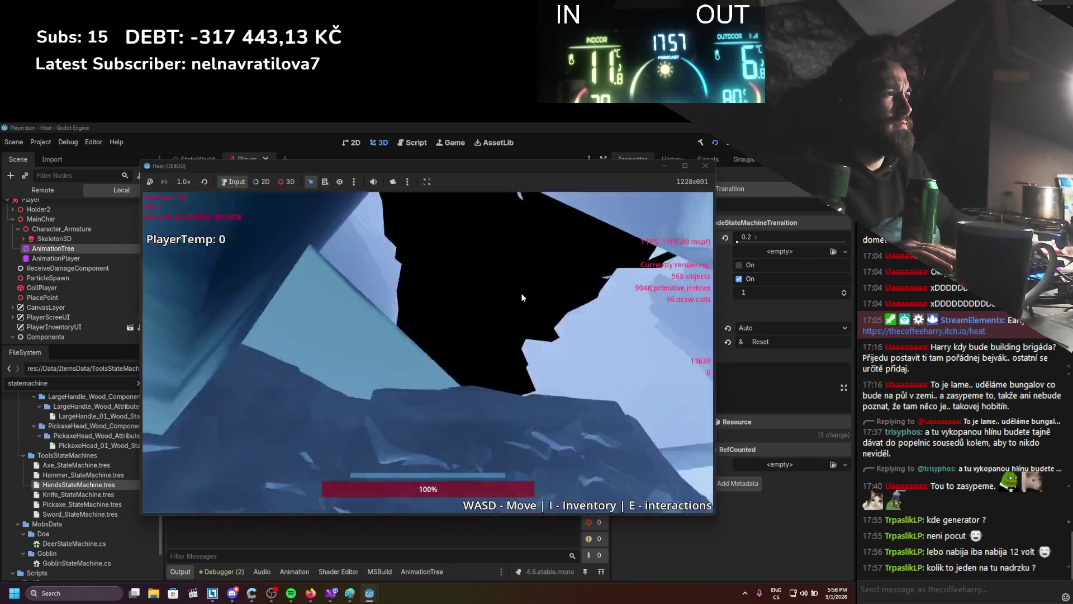
key(i)
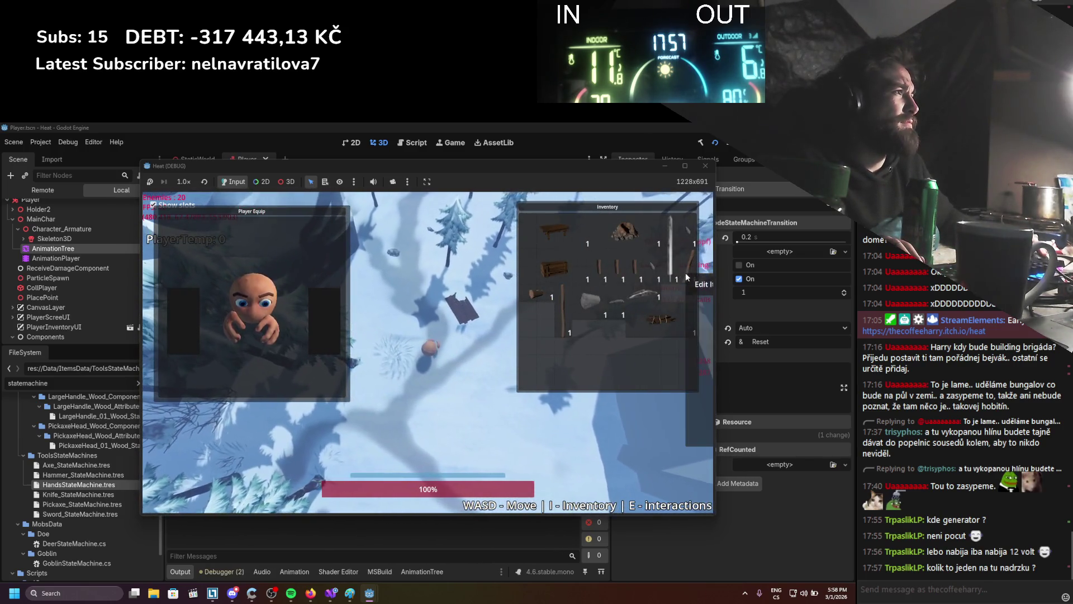
key(e)
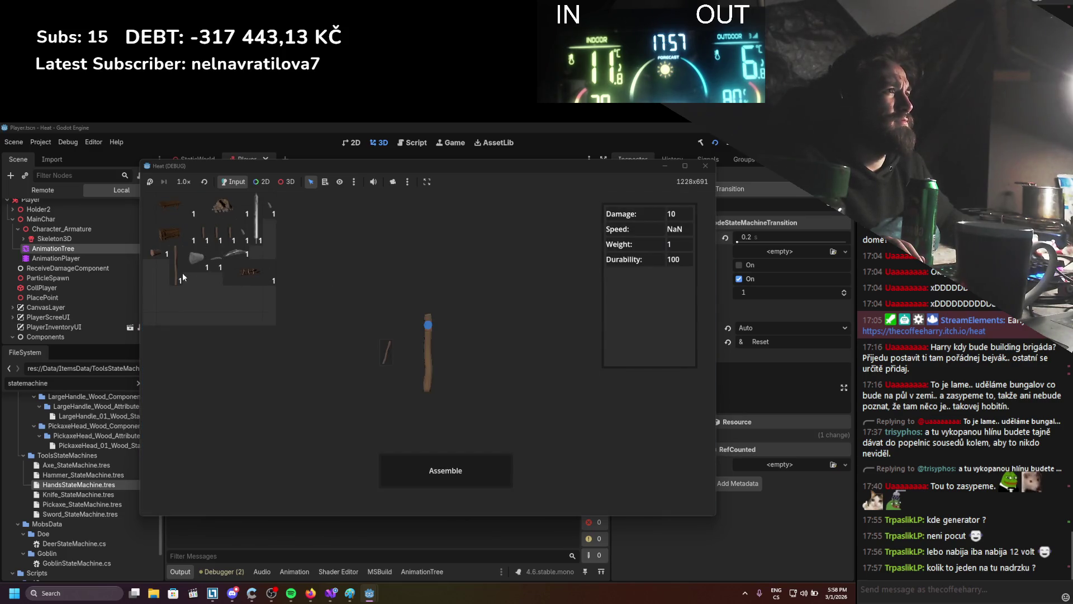
click(412, 467)
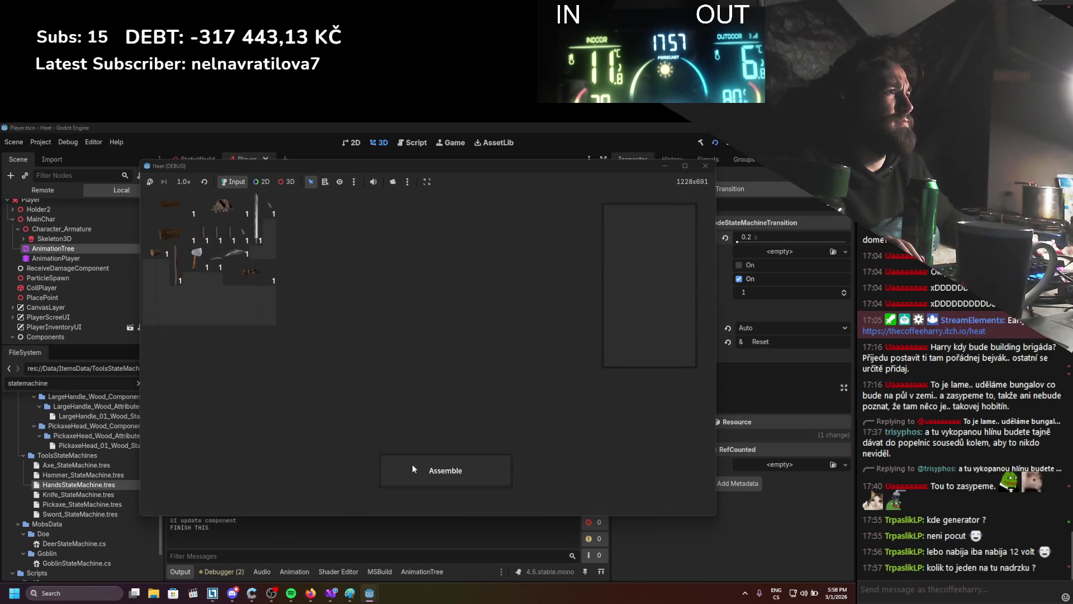
key(e)
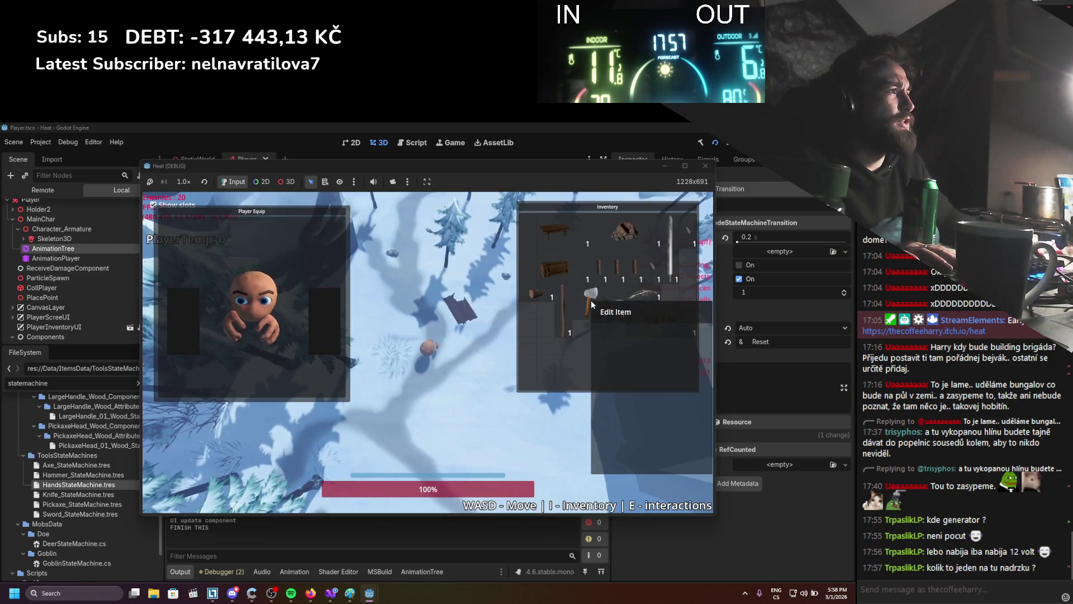
key(e)
drag(413, 322, 209, 287)
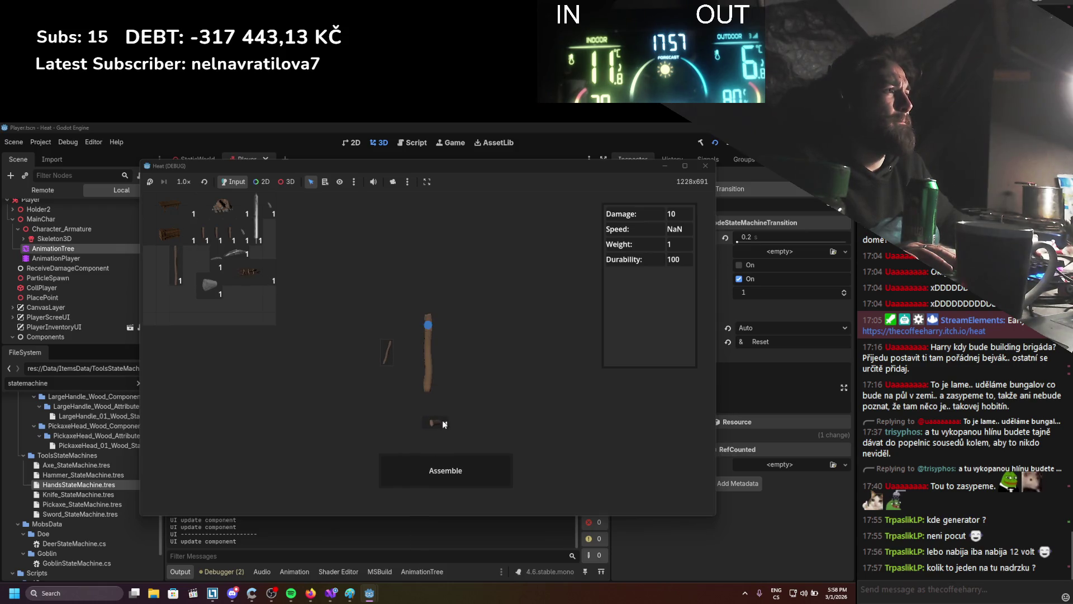
click(455, 464)
key(e)
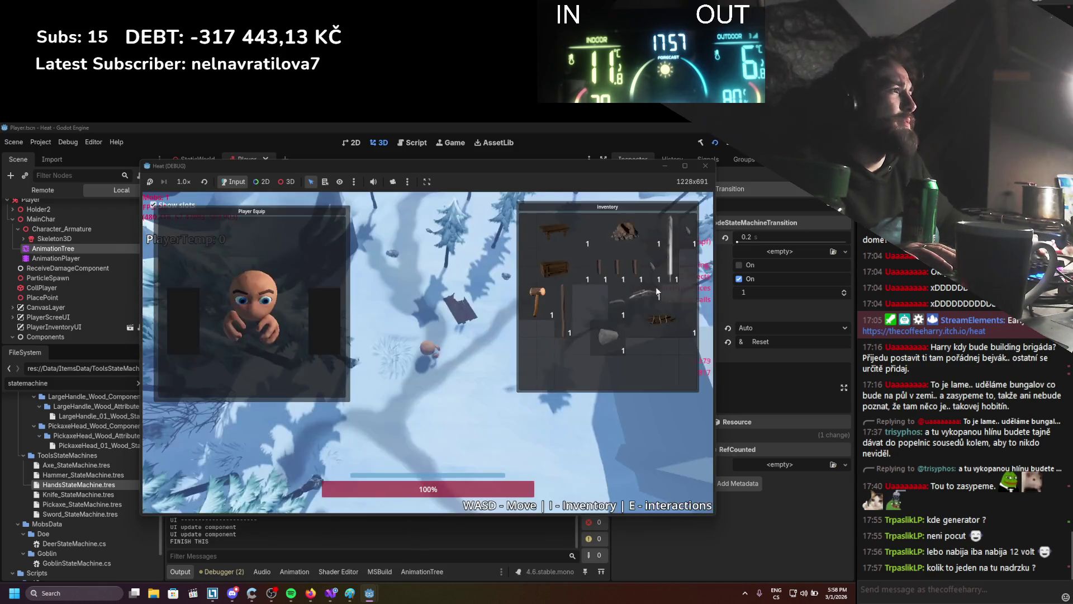
drag(538, 302, 340, 327)
key(i)
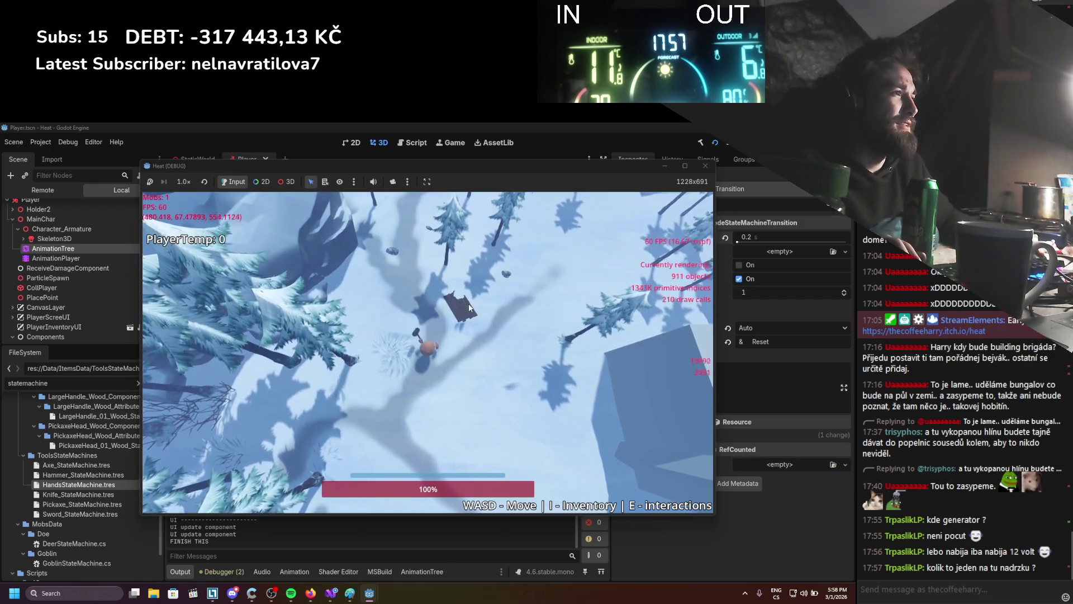
Walk the player across the snow, dodging left and right, then close the game window.
key(s)
key(d)
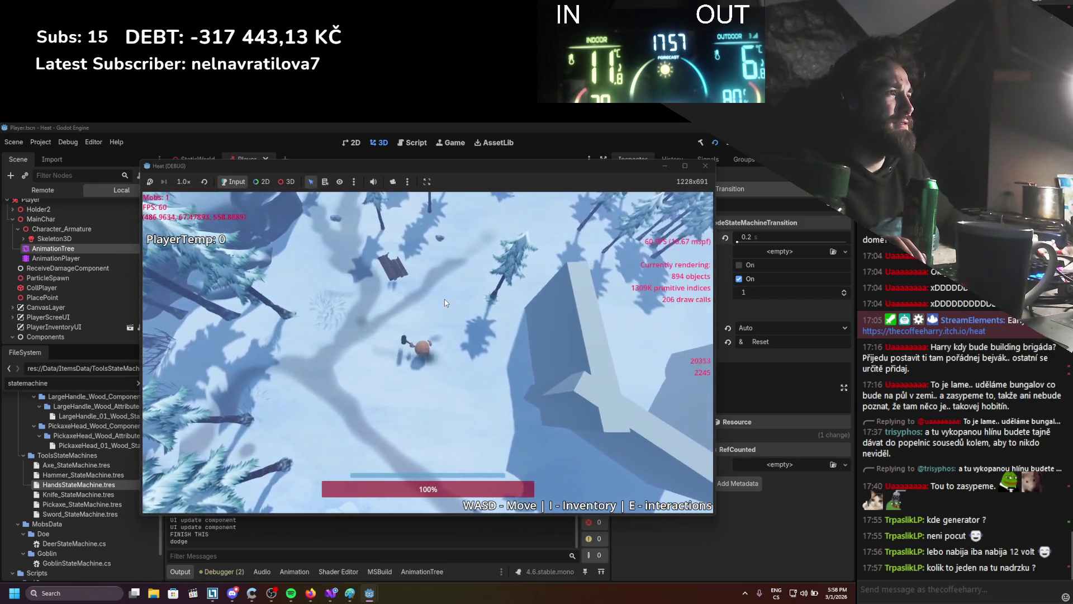
key(a)
key(d)
key(space)
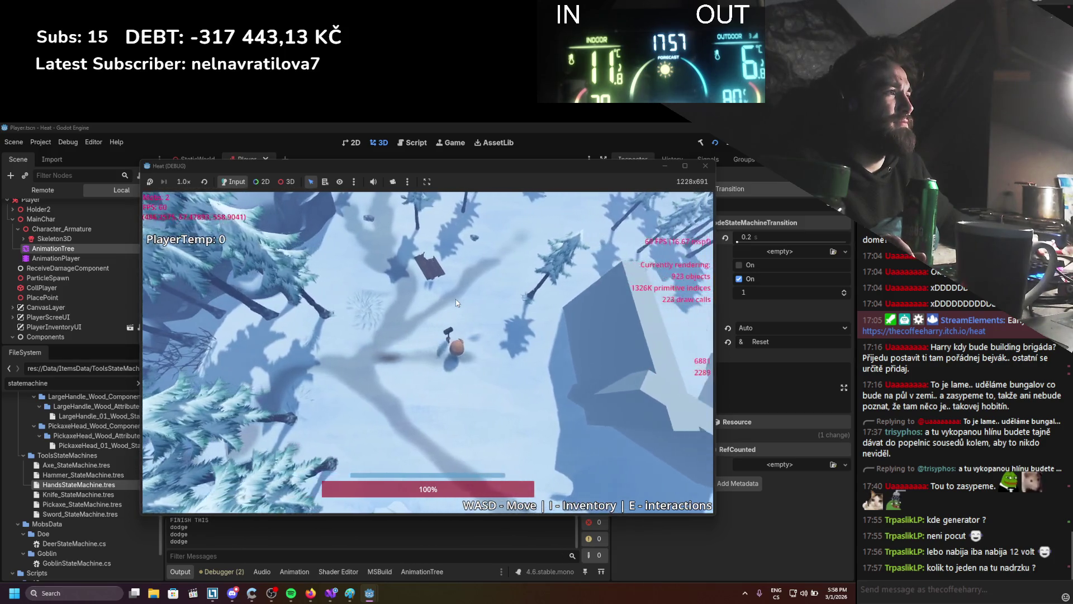
key(a)
key(space)
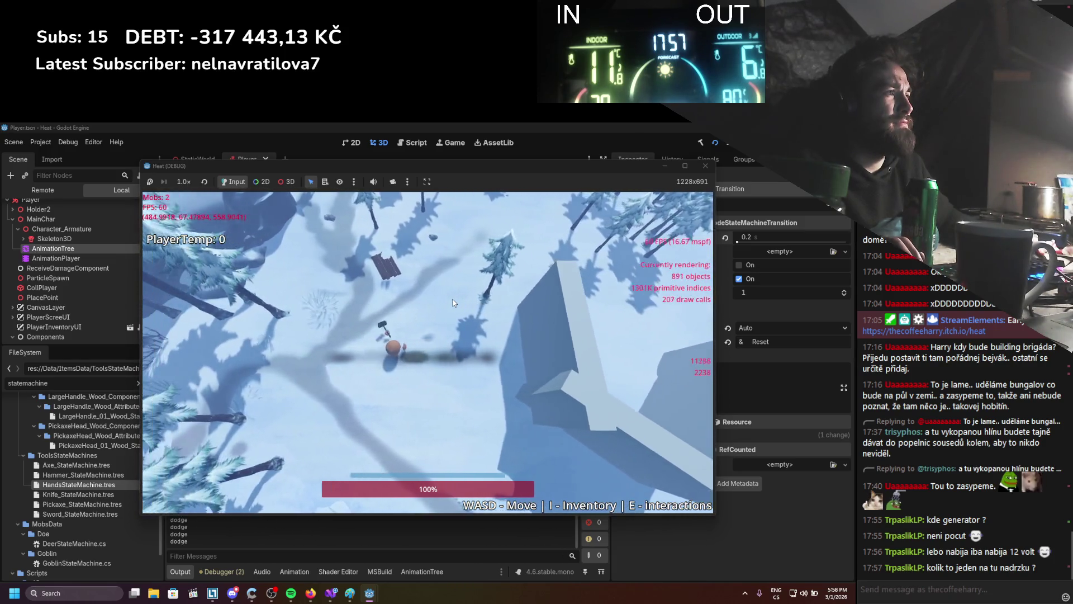
key(i)
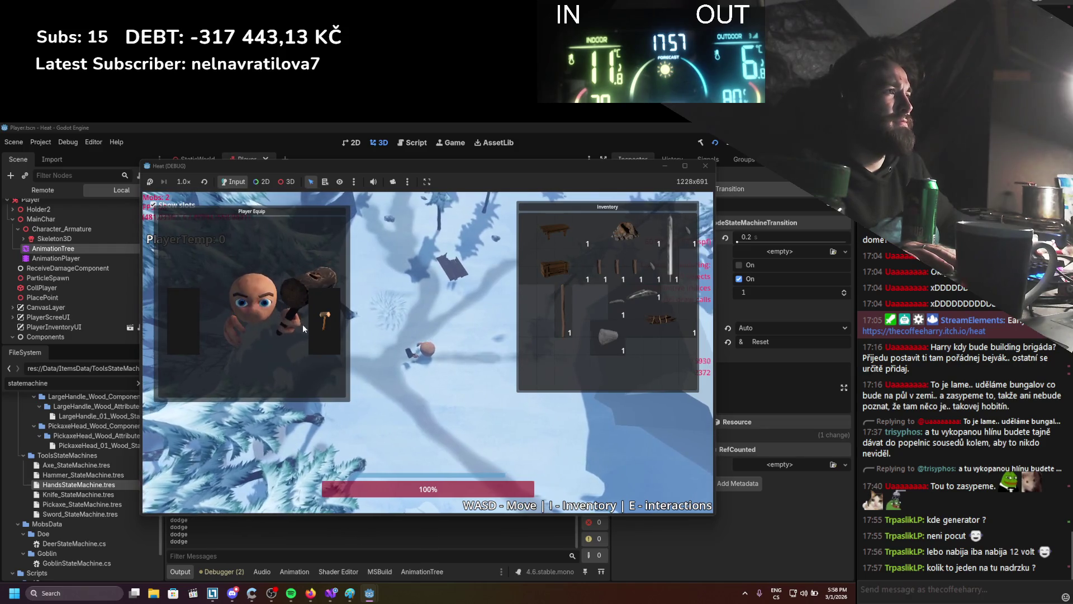
key(i)
key(d)
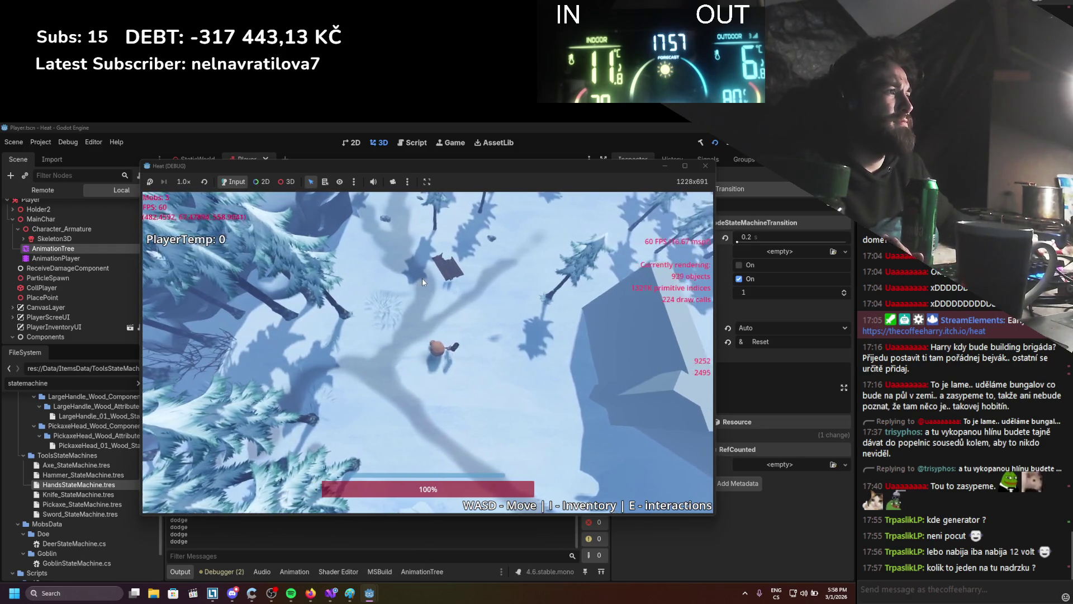
key(a)
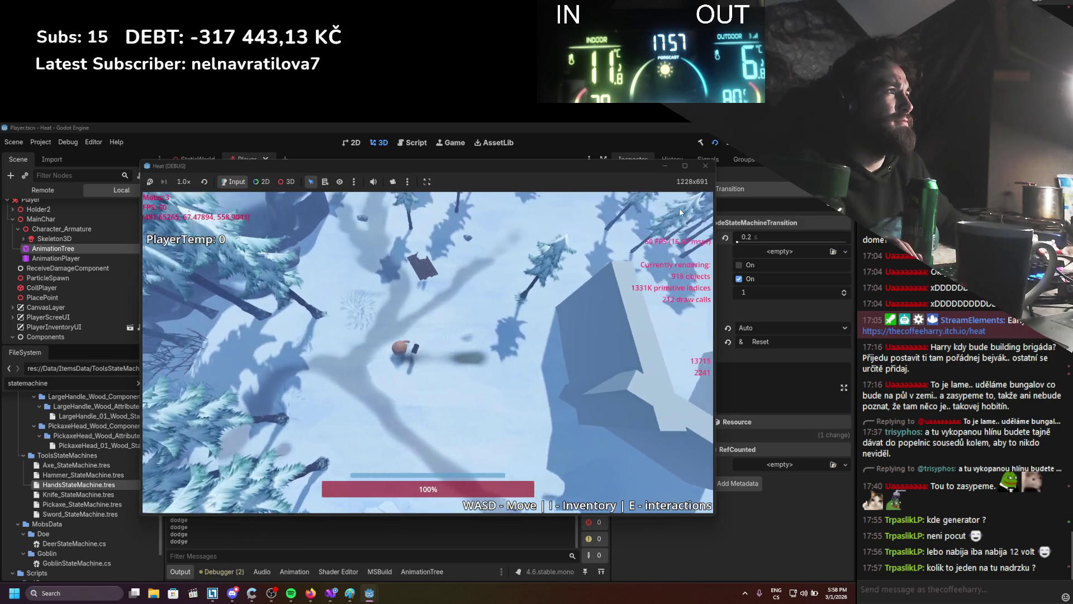
click(727, 151)
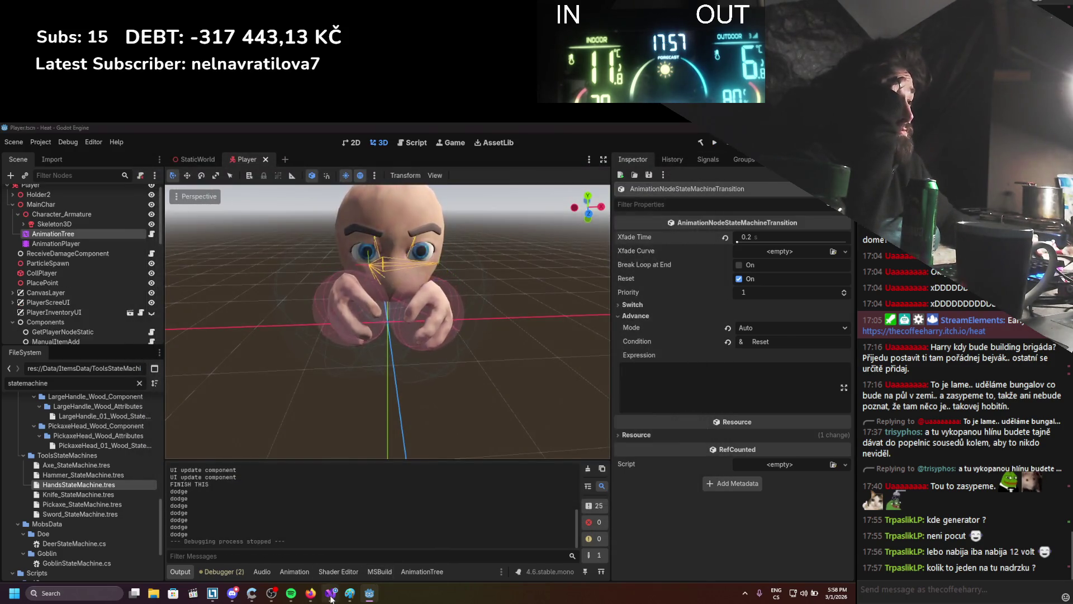
Check the controller code, then reopen the AnimationTree with the transition's Switch settings expanded.
click(331, 592)
click(368, 597)
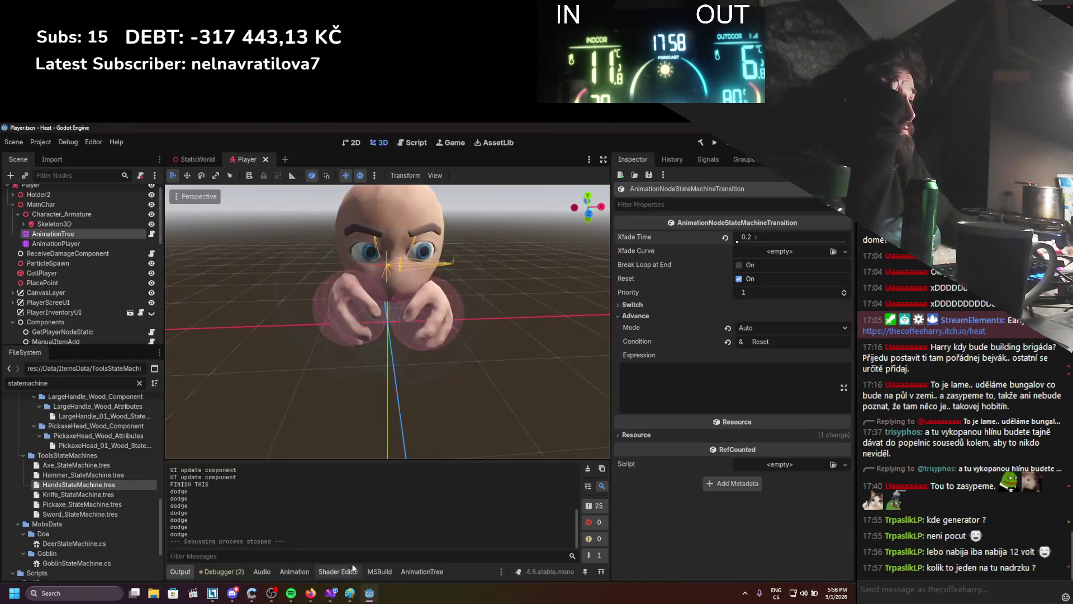
click(406, 572)
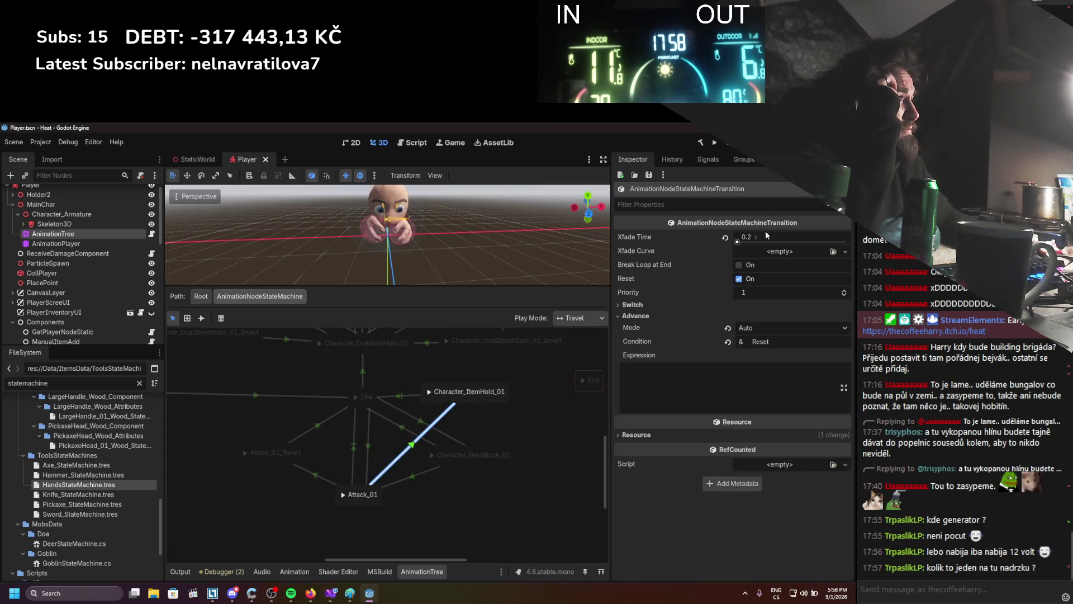
click(668, 305)
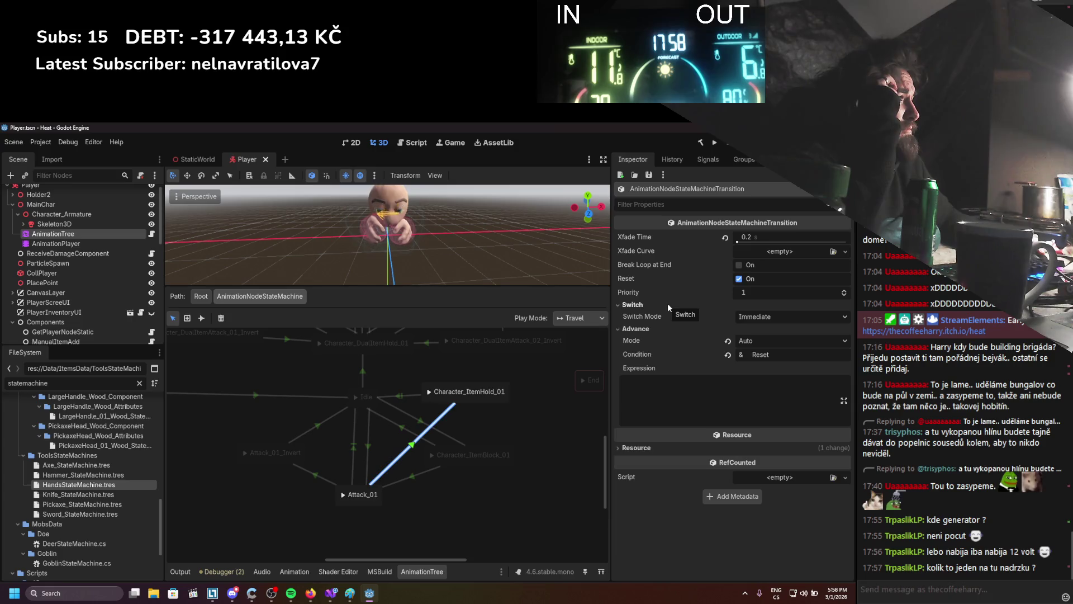
Delete the Reset condition, enter Reset as the transition expression, then save and run the game.
double_click(760, 354)
key(BackSpace)
click(711, 396)
text(Reset)
click(714, 142)
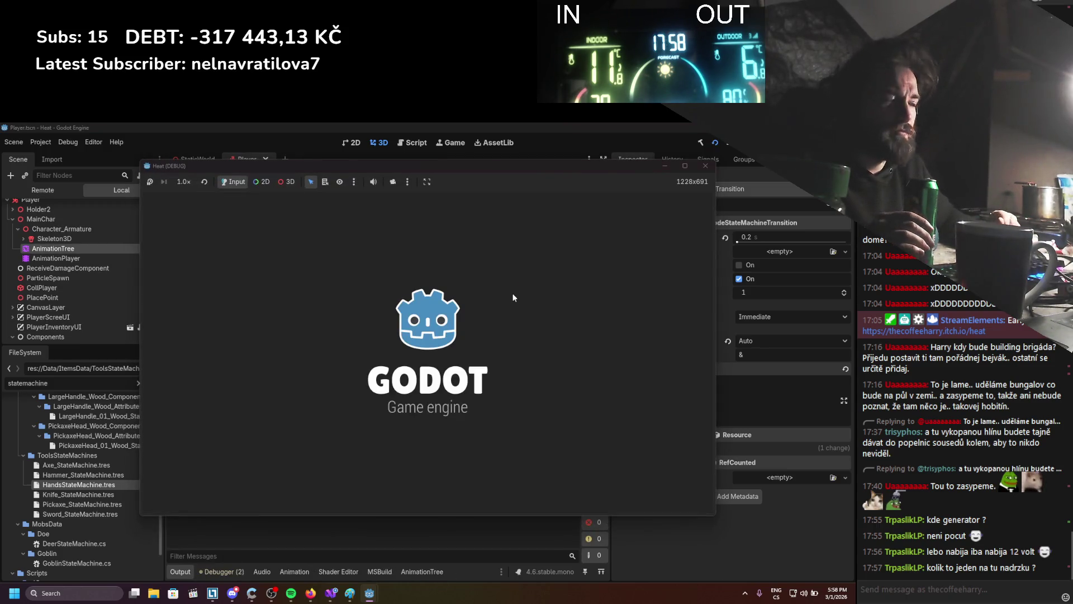
Assemble a hammer in the inventory's item editor by attaching the handle to the log.
key(i)
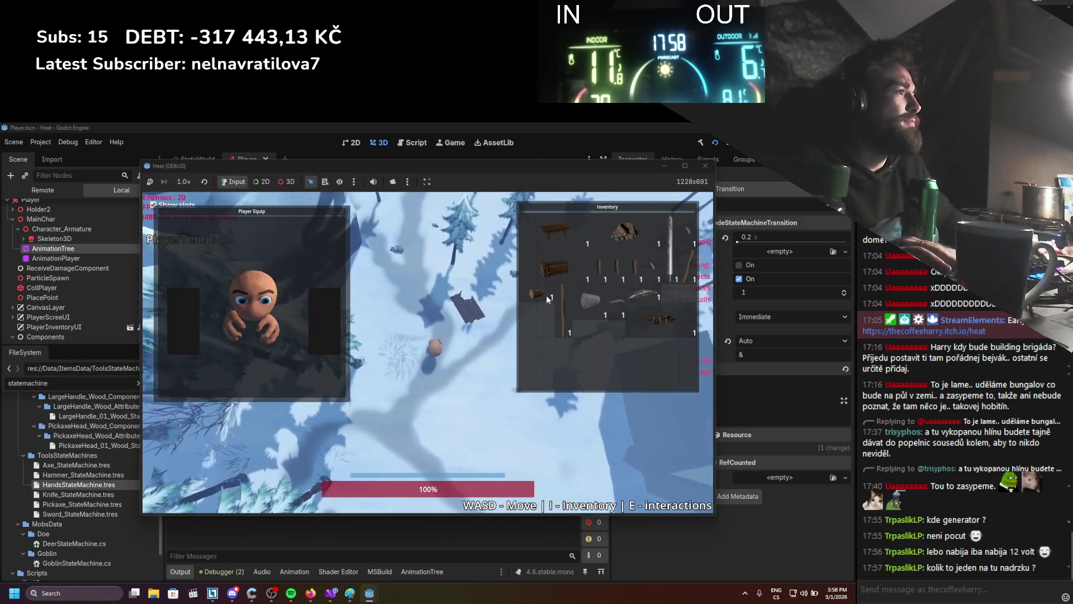
right_click(546, 296)
click(568, 313)
drag(390, 336, 421, 352)
click(447, 470)
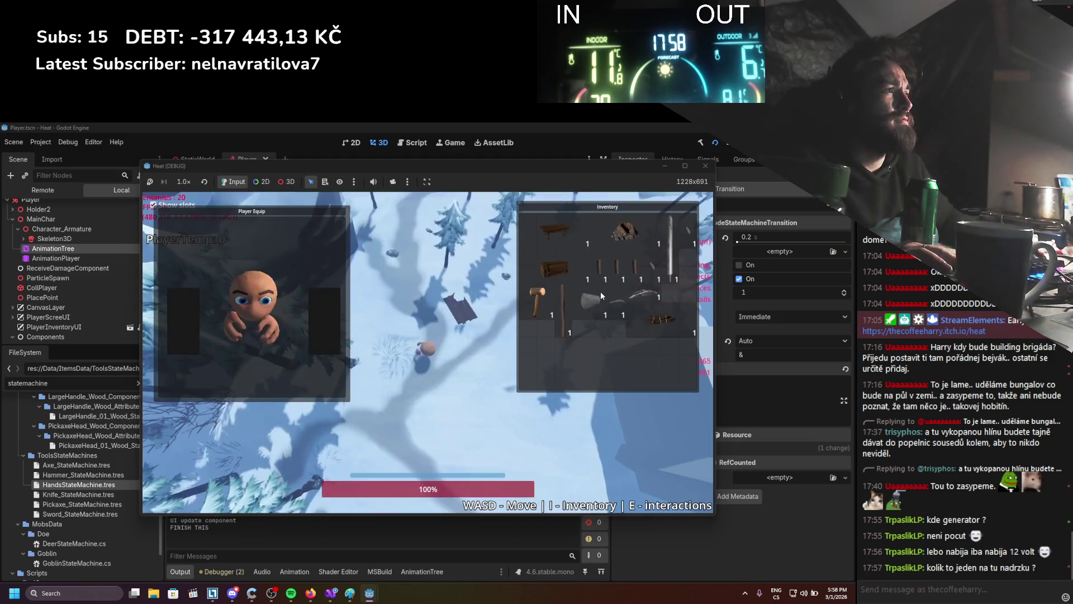
key(i)
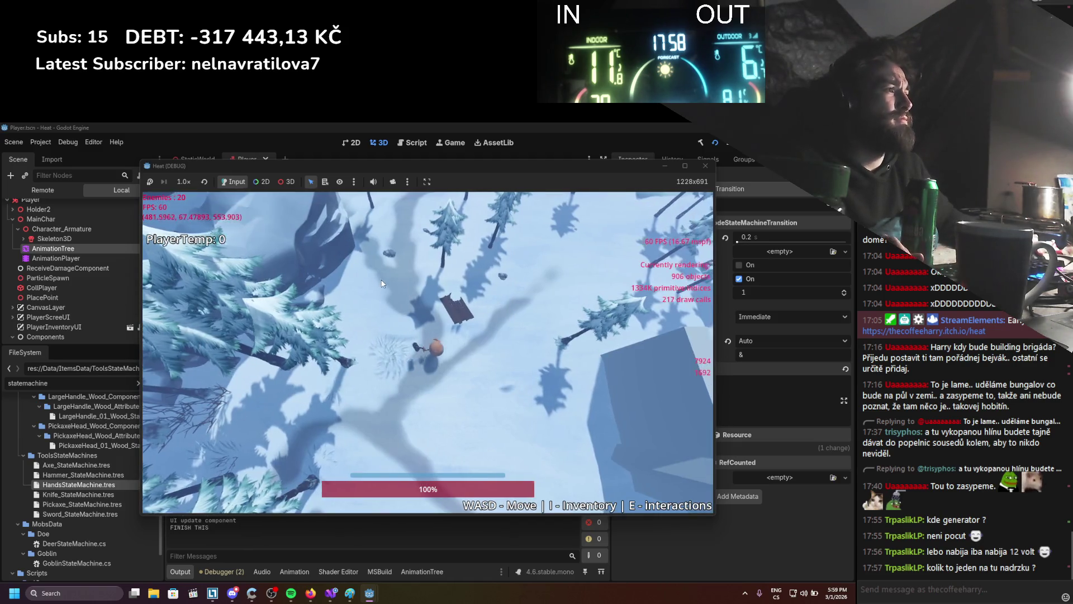
Run and dodge across the snow with WASD and Space, then stop the game with F8.
key(d)
key(space)
key(space)
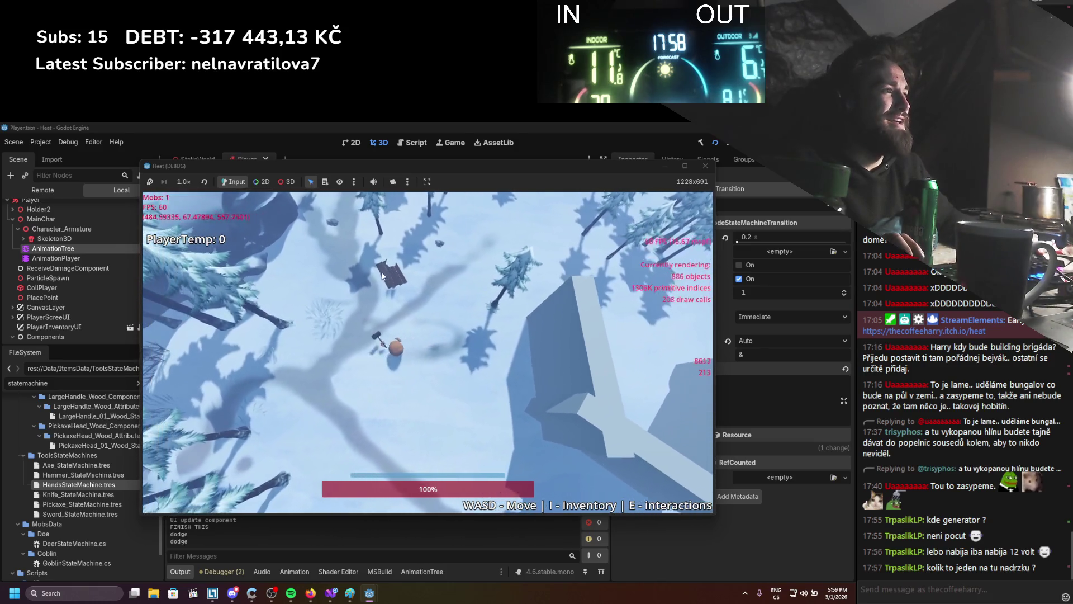
key(d)
key(space)
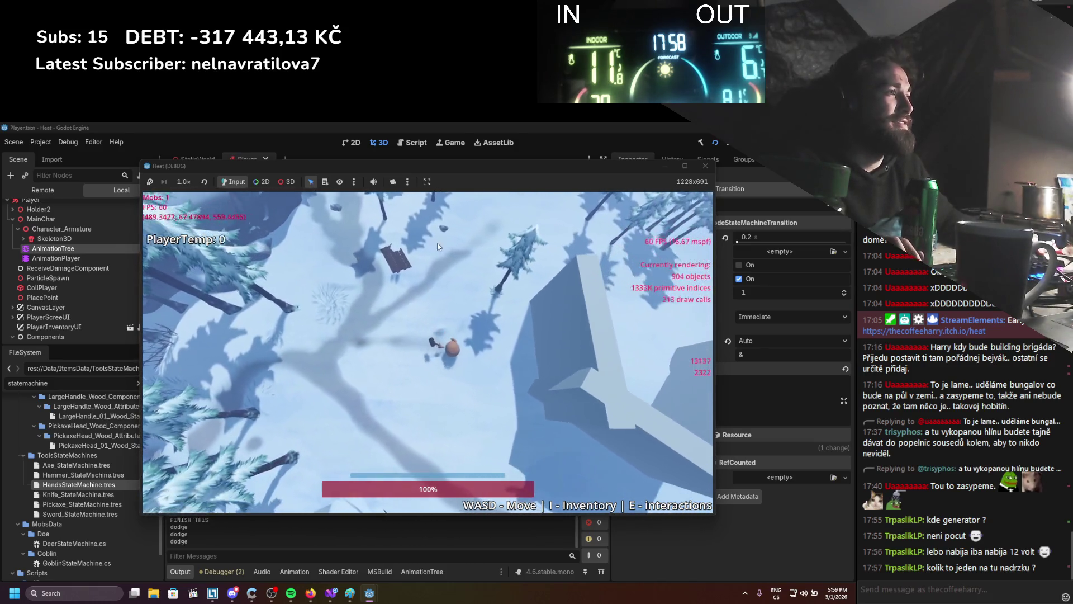
key(a)
key(space)
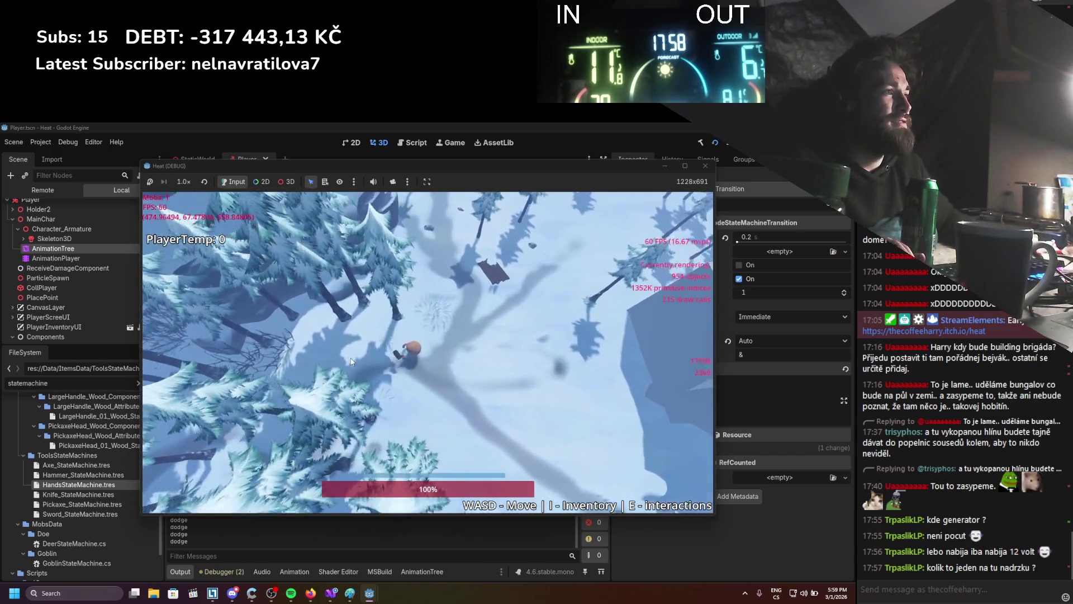
key(d)
key(w)
key(a)
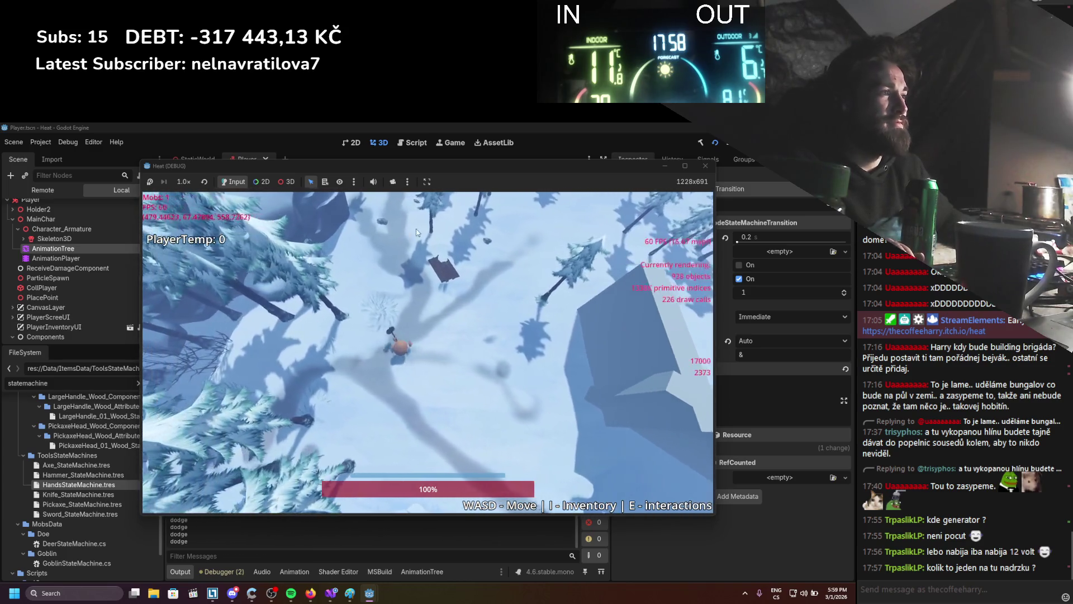
key(w)
key(d)
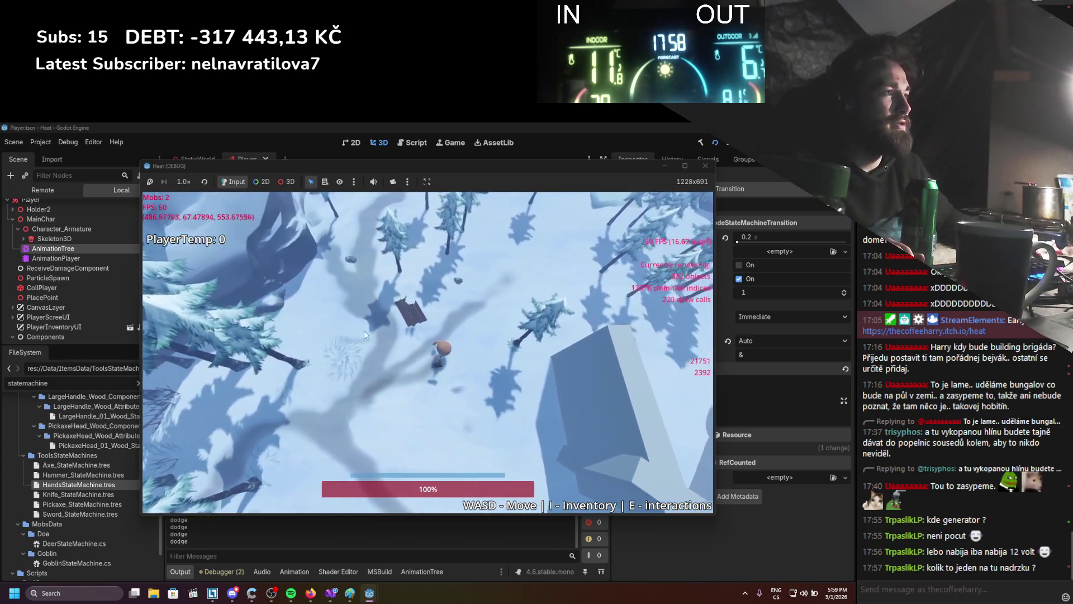
key(w)
key(F8)
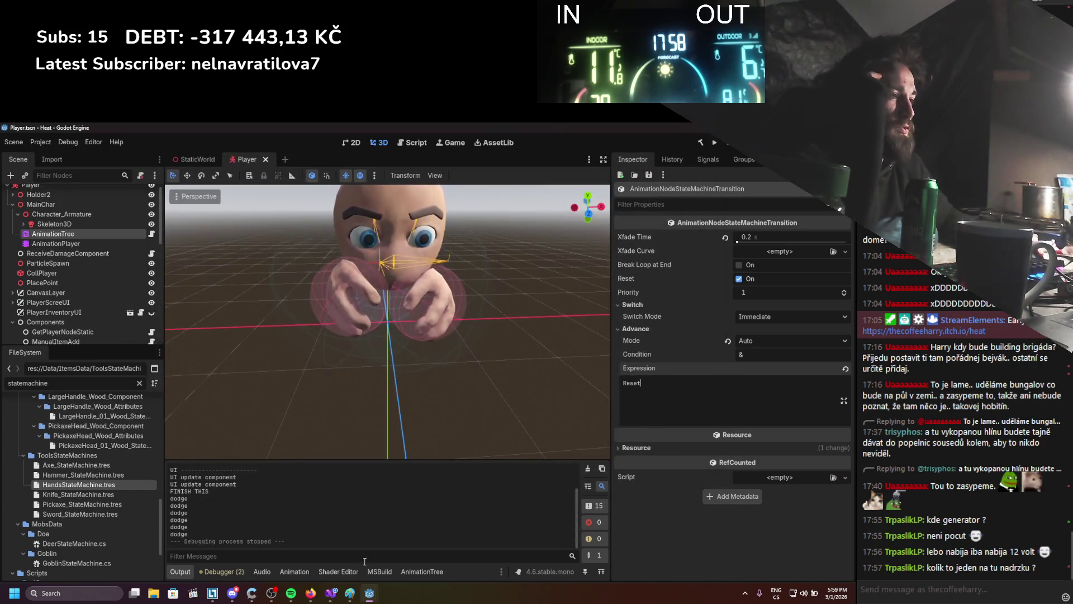
click(331, 545)
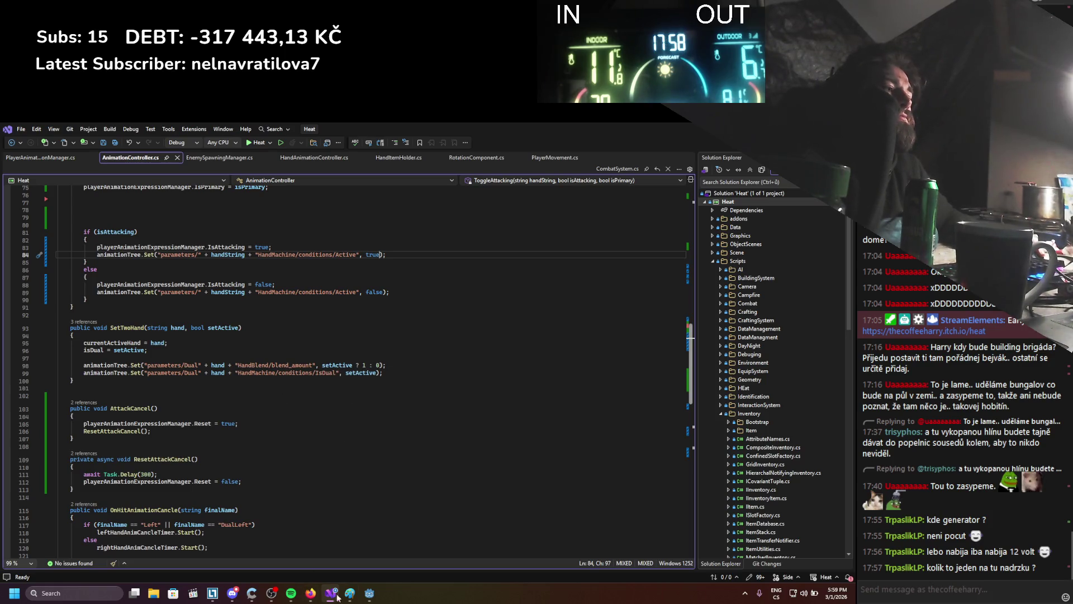
click(370, 593)
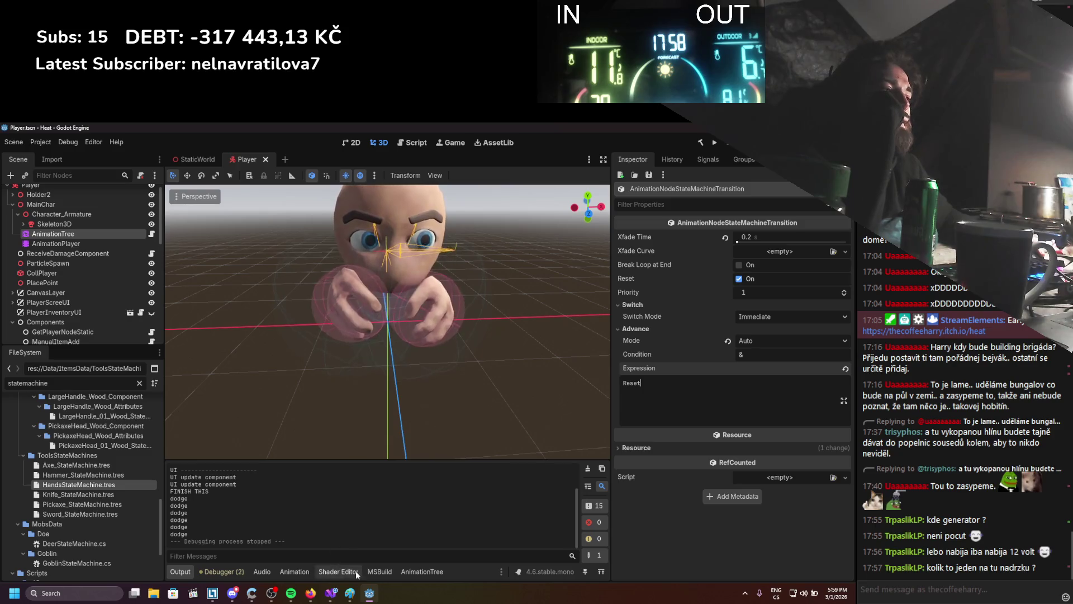
Open the Hammer state machine graph and nudge the Start node into place.
click(414, 572)
click(481, 414)
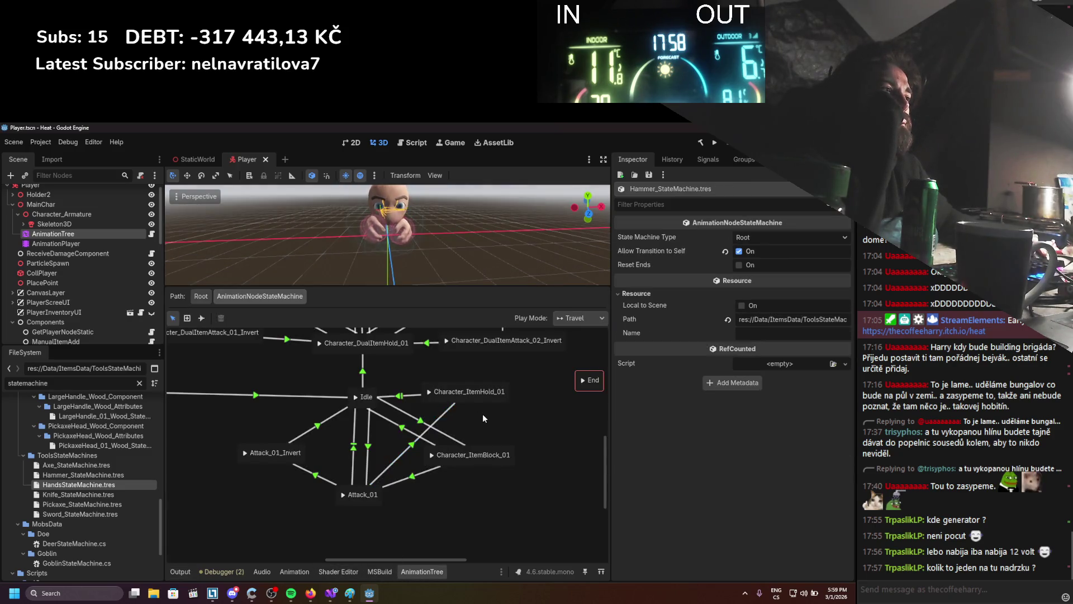
mouse_move(363, 466)
mouse_down()
mouse_move(412, 459)
mouse_move(435, 417)
mouse_up()
drag(206, 455, 219, 460)
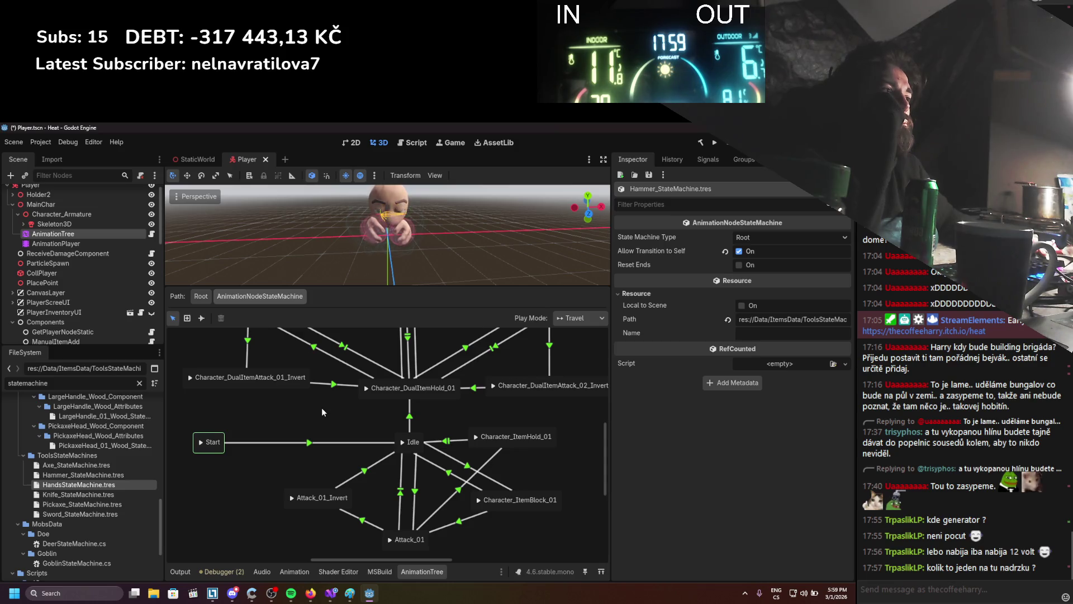
drag(323, 410, 306, 485)
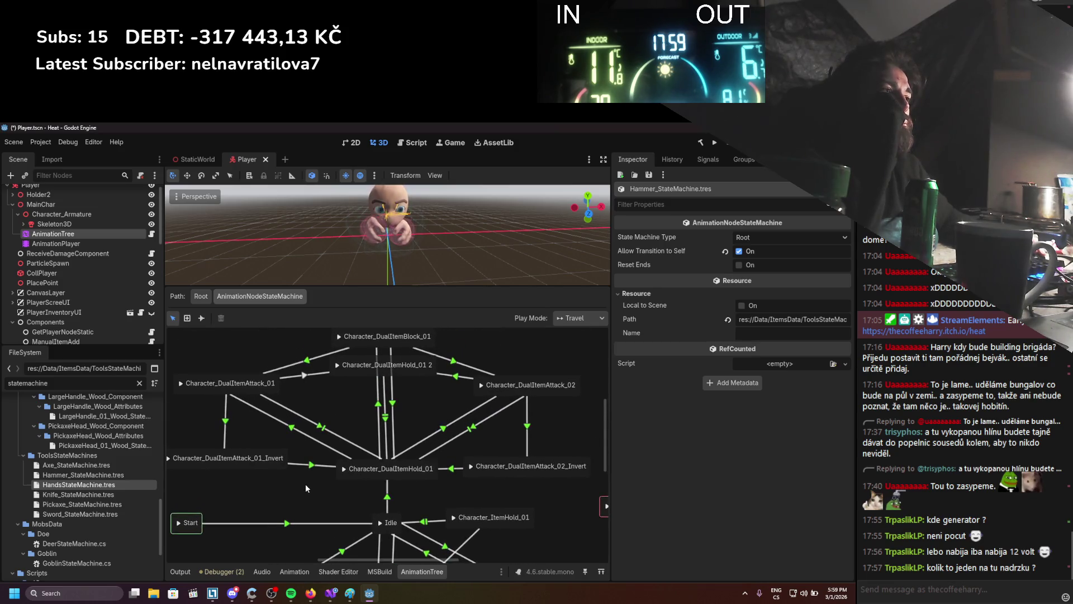
Set the Attack_01 to Hold_01 2 transition to Immediate switch and Auto advance.
click(306, 378)
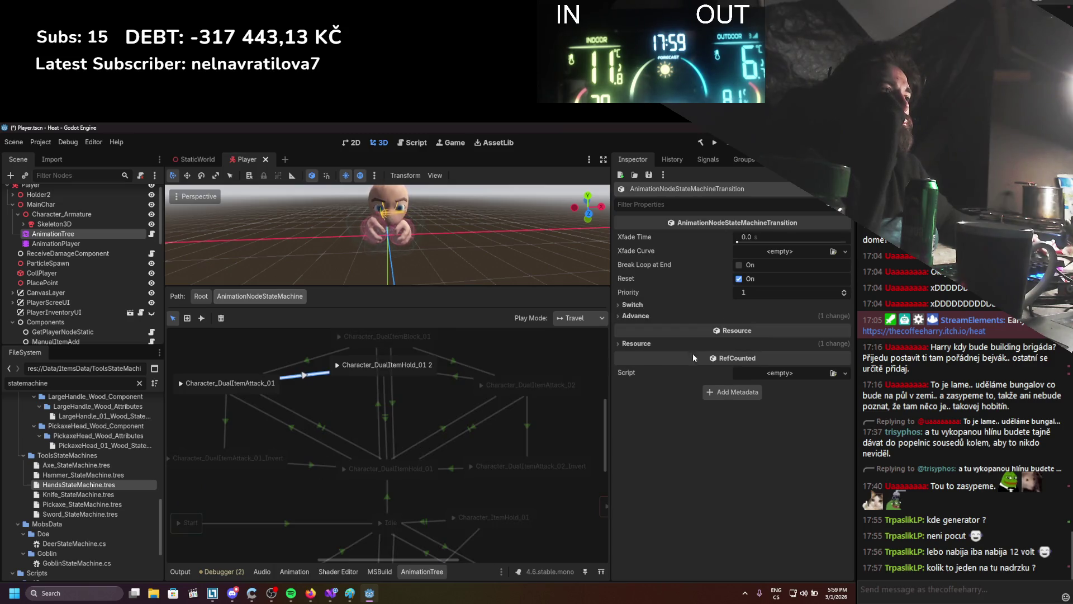
click(744, 303)
click(758, 316)
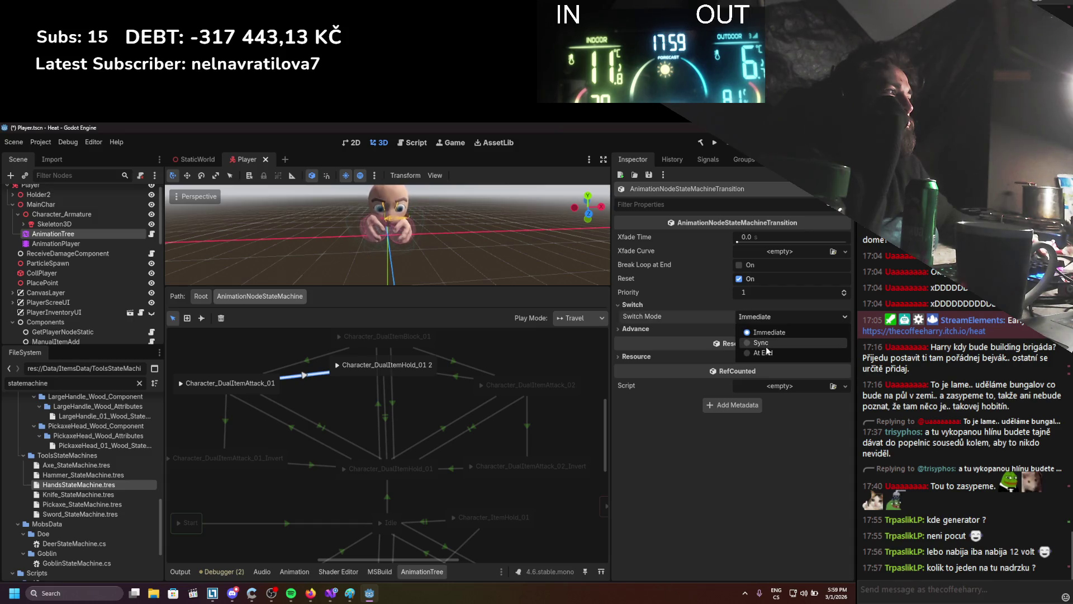
click(700, 330)
click(700, 328)
click(746, 341)
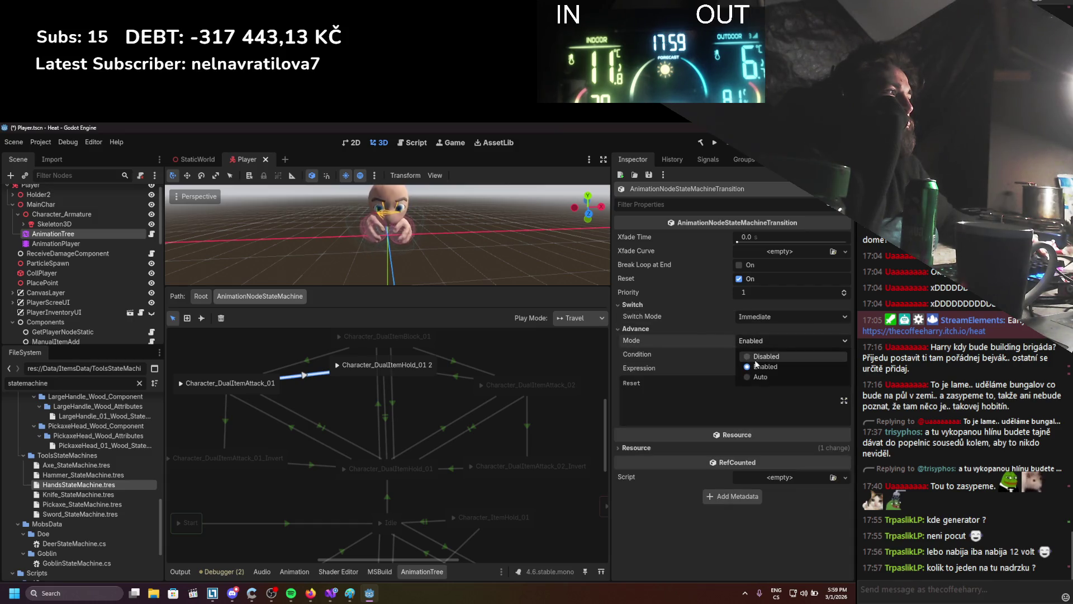
click(759, 377)
click(402, 405)
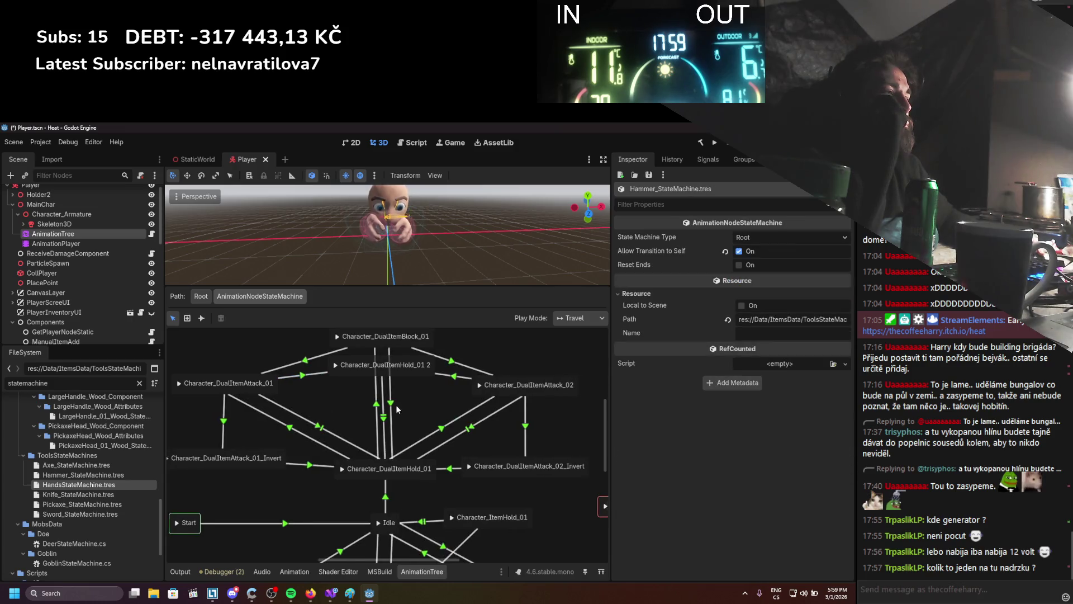
Reposition the DualItemBlock_01 and DualItemHold_01 2 states in the graph.
scroll(398, 410, down, 1)
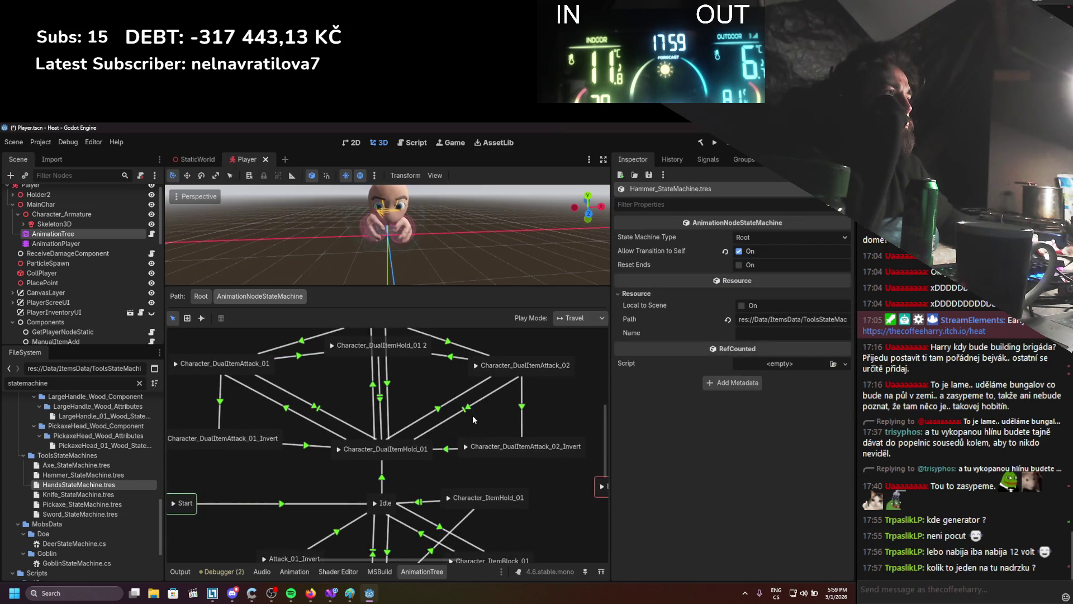
scroll(472, 398, up, 3)
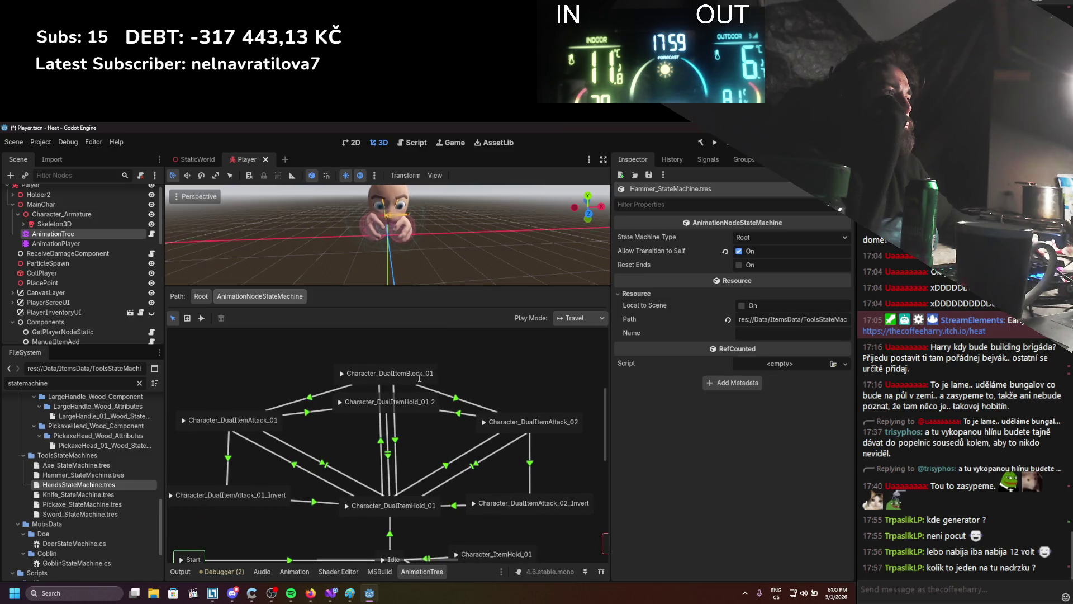
click(412, 381)
drag(412, 384, 414, 366)
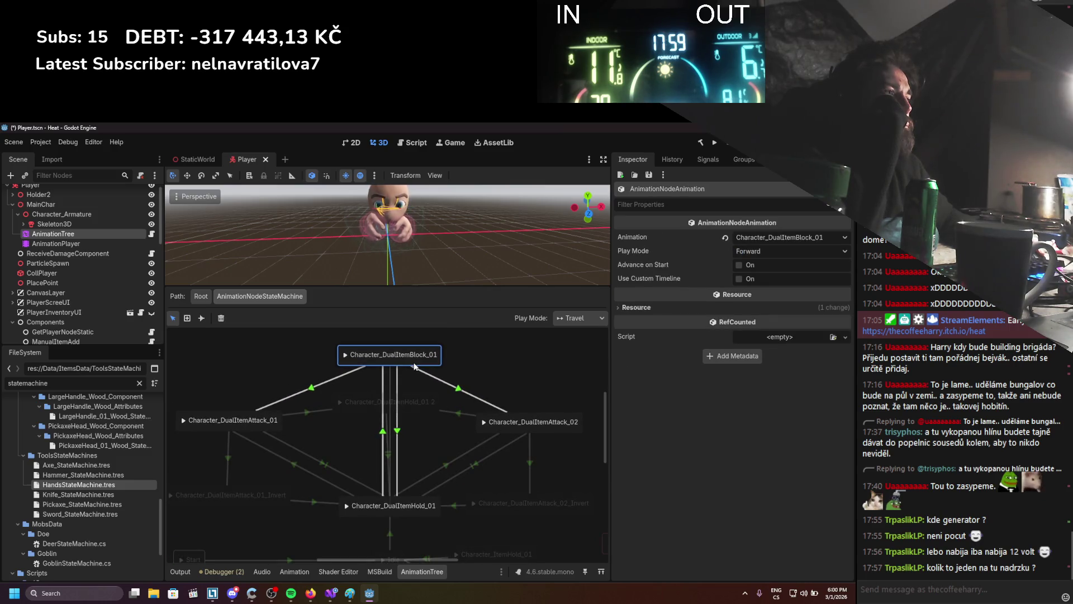
drag(417, 411, 419, 418)
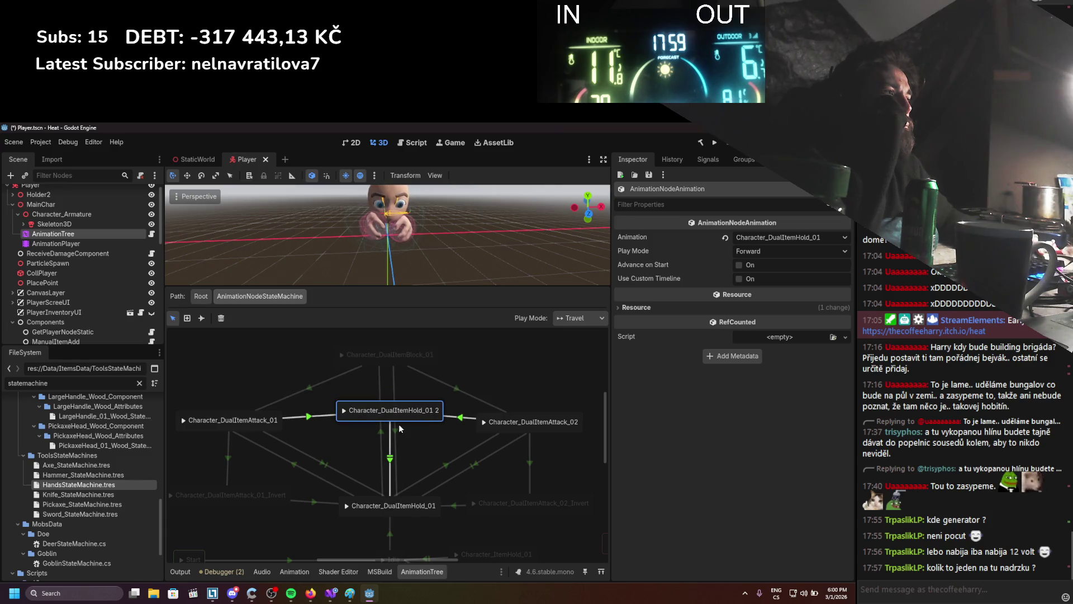
drag(394, 366, 398, 362)
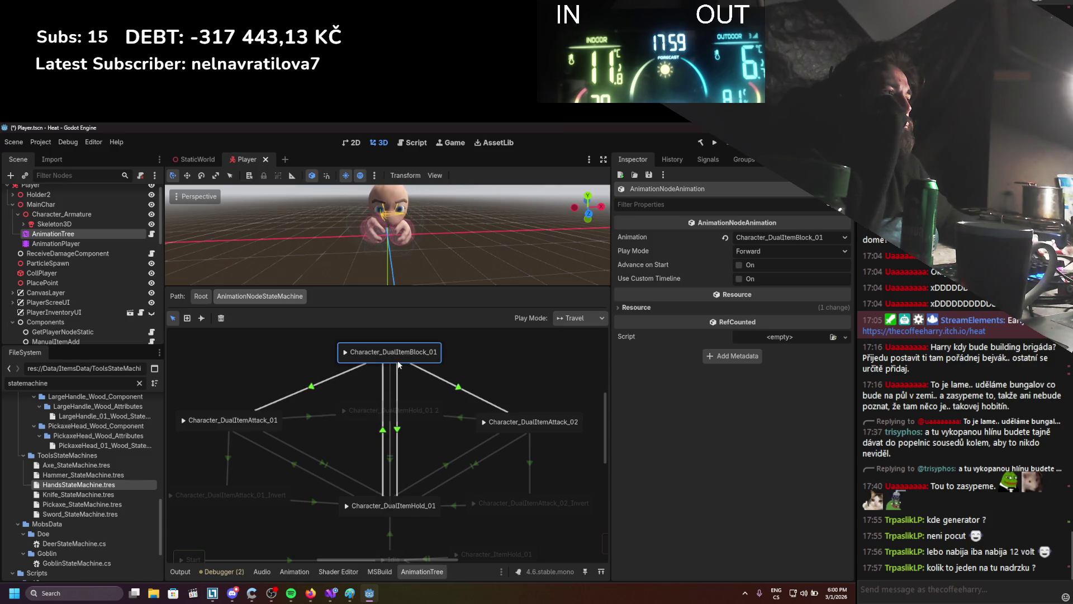
Give the Block_01–Hold_01 transition condition Active with expression IsBlocking, and save.
click(381, 431)
click(681, 315)
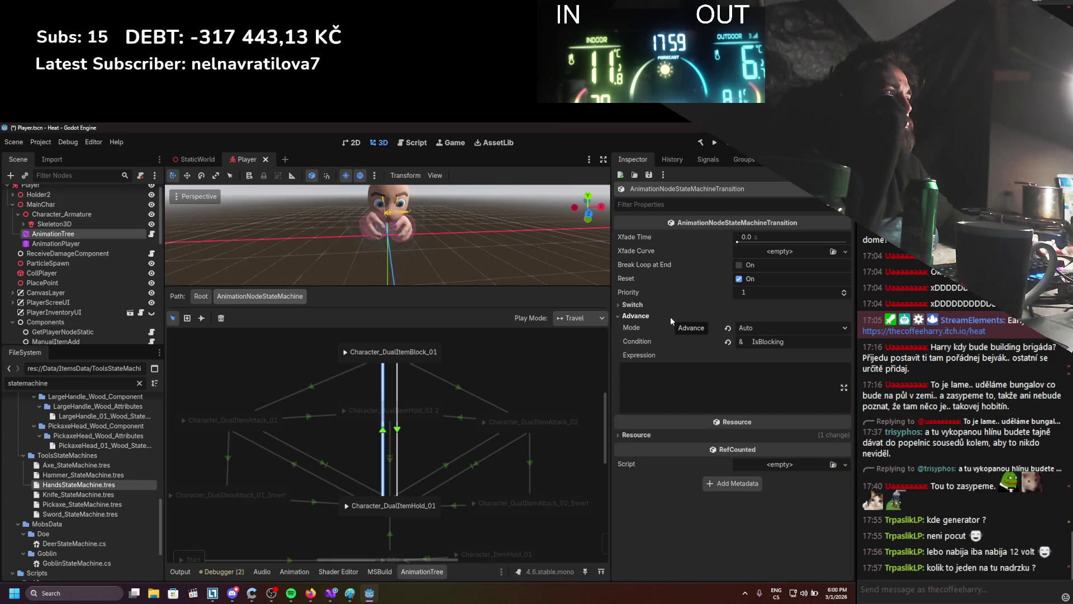
click(799, 340)
key(ctrl+BackSpace)
click(761, 376)
text(IsBlocking)
click(784, 342)
text(Active)
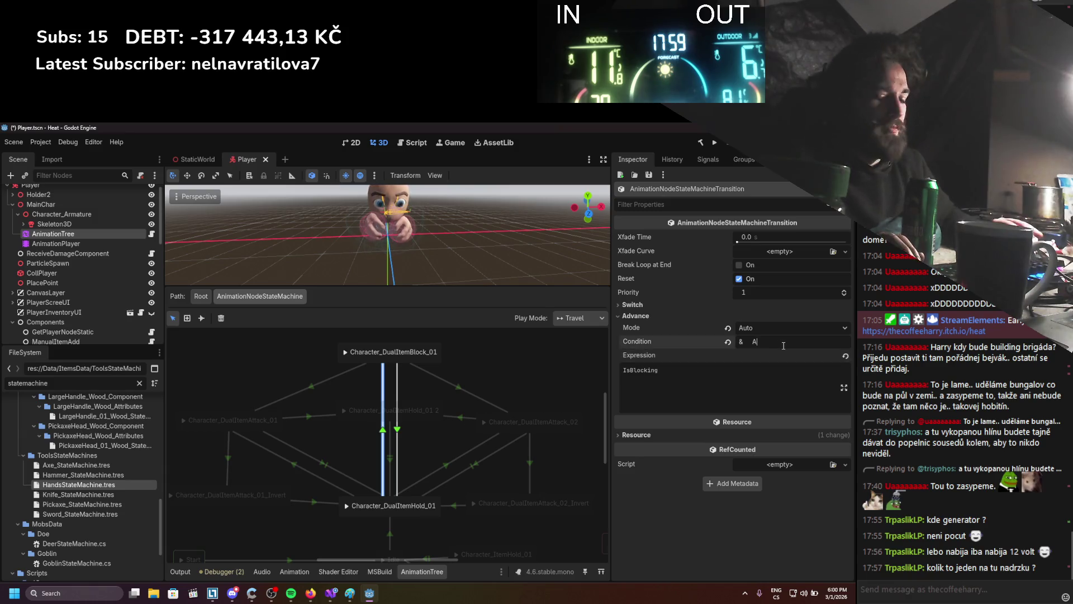
key(ctrl+s)
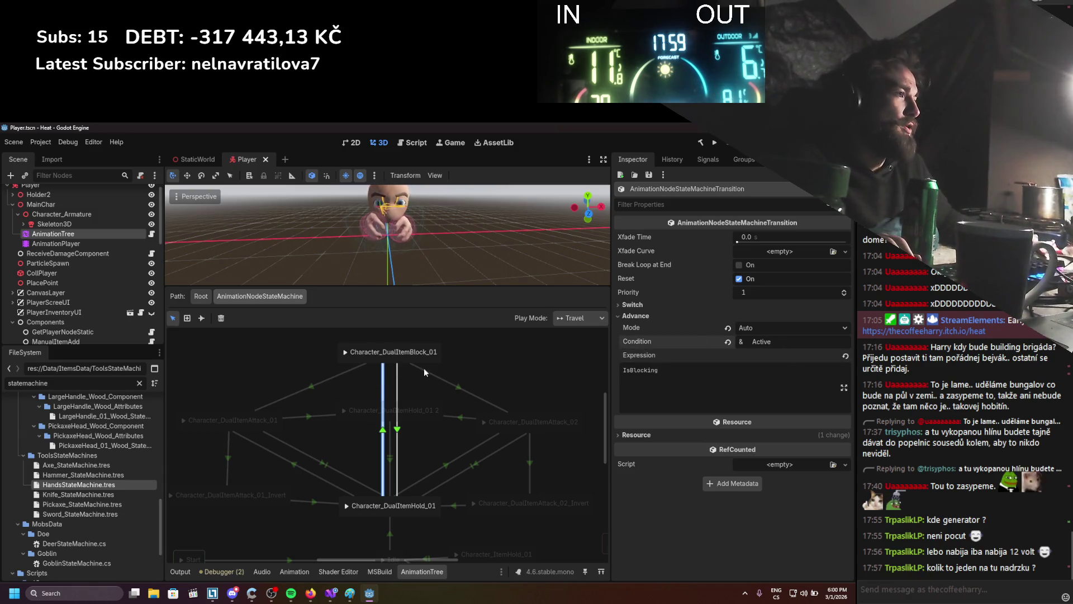
click(312, 388)
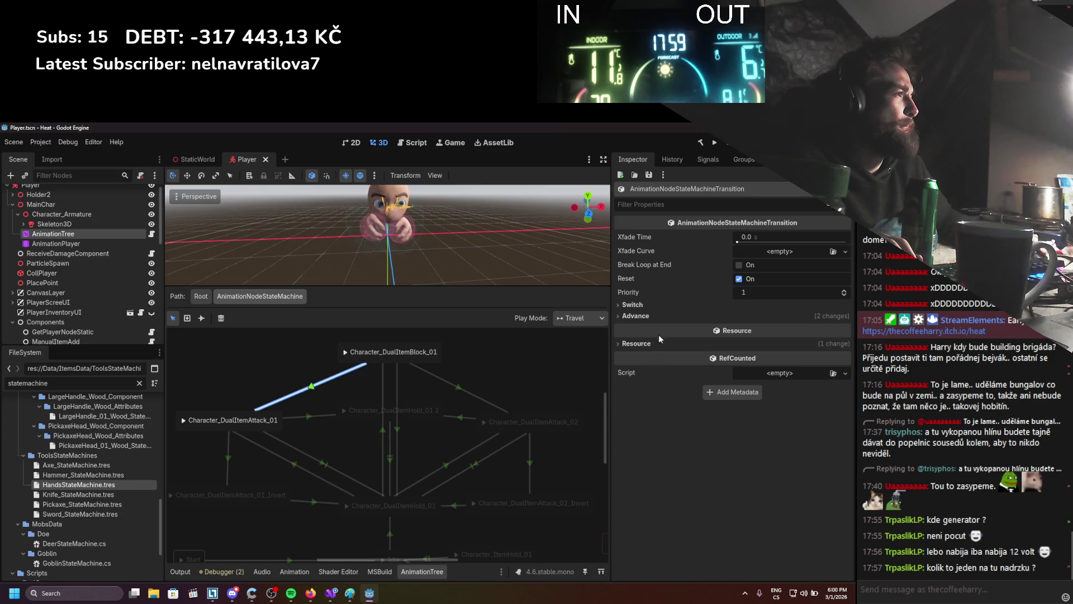
Give the Block_01 to Attack_01 transition expression IsAttacking && IsPrimary and condition Active.
click(664, 316)
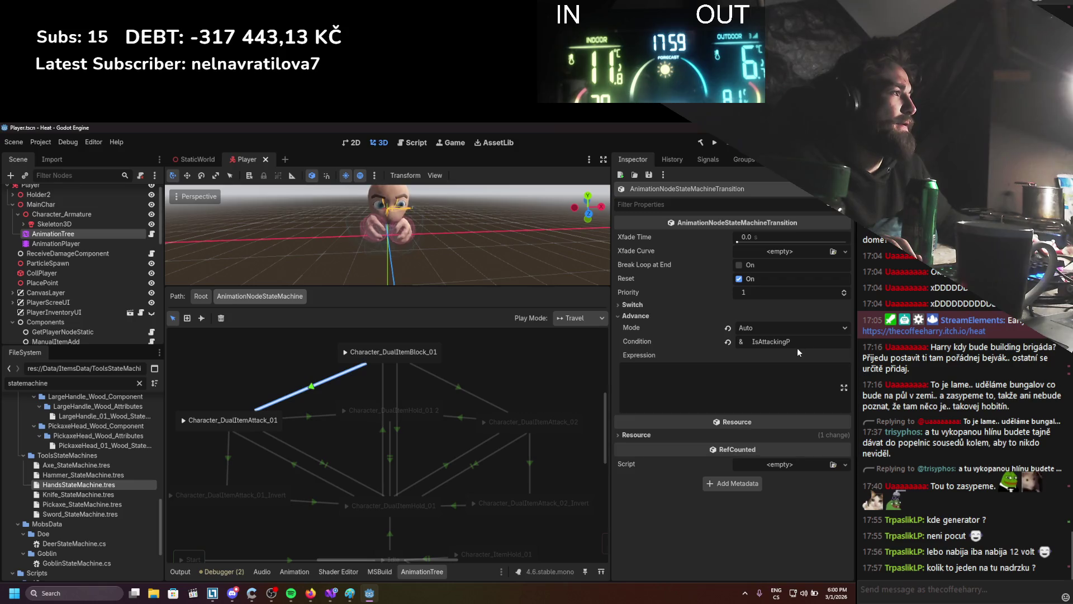
click(296, 467)
drag(757, 380, 674, 383)
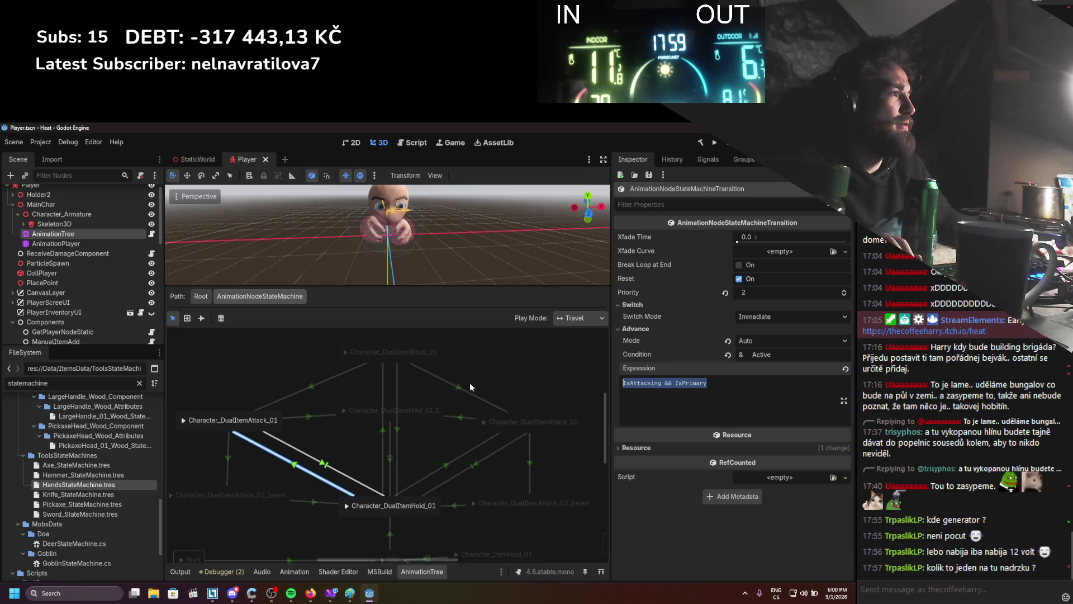
click(310, 385)
click(783, 380)
text(IsAttacking && IsPrimary)
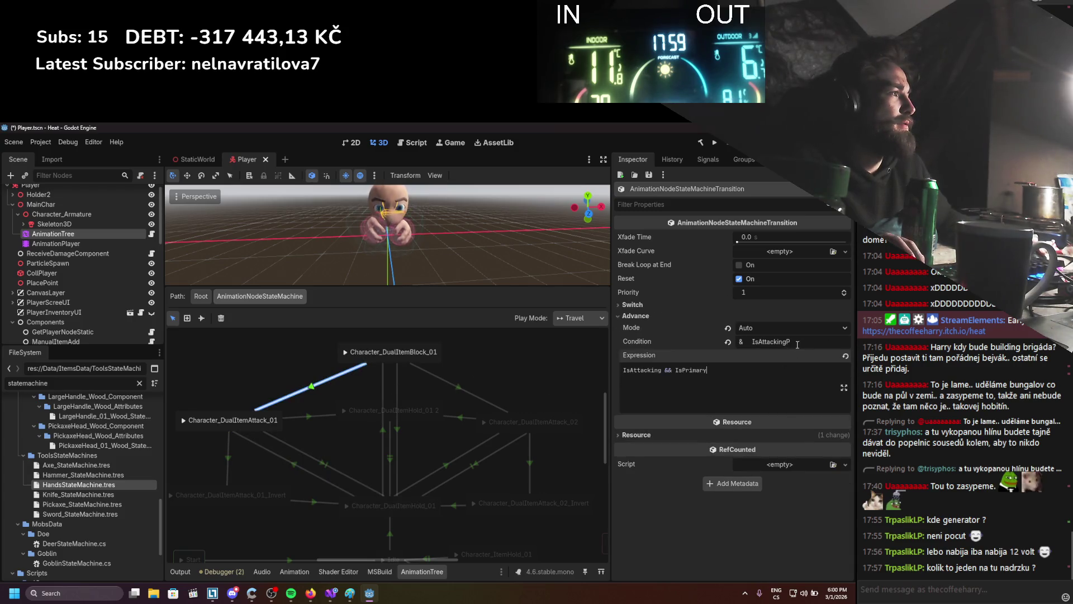
double_click(770, 341)
text(Active)
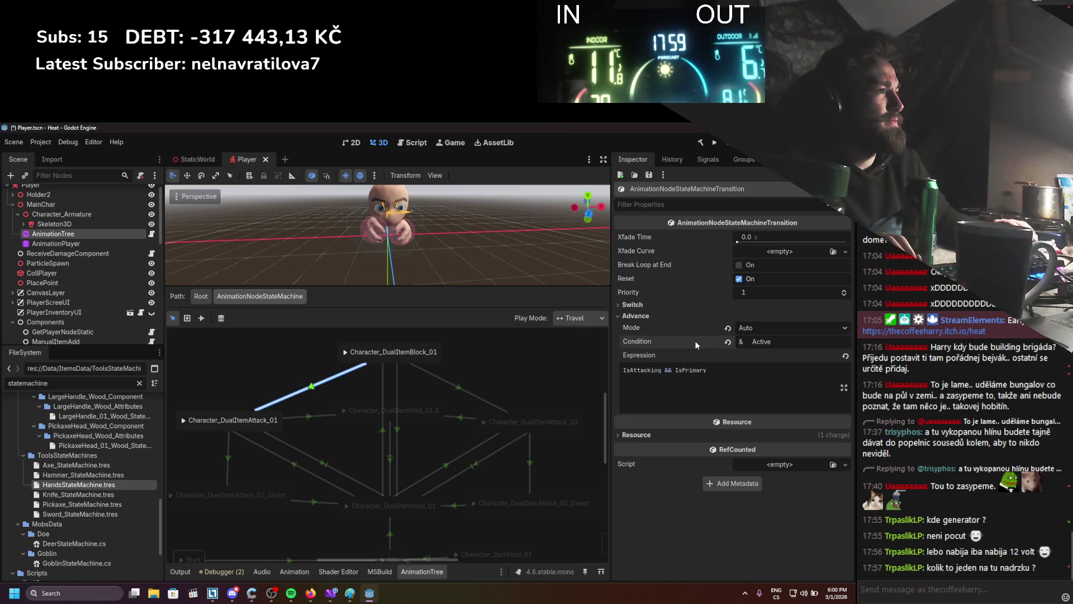
Give Block_01 to Attack_02 condition Active and expression IsAttacking && IsPrimary == false, then save.
click(460, 391)
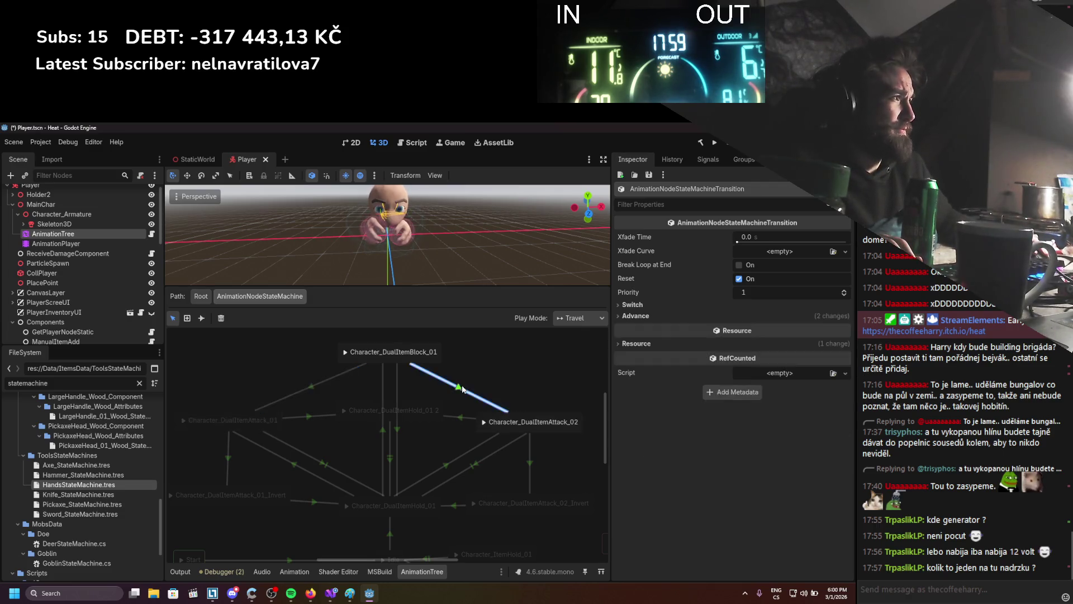
click(635, 316)
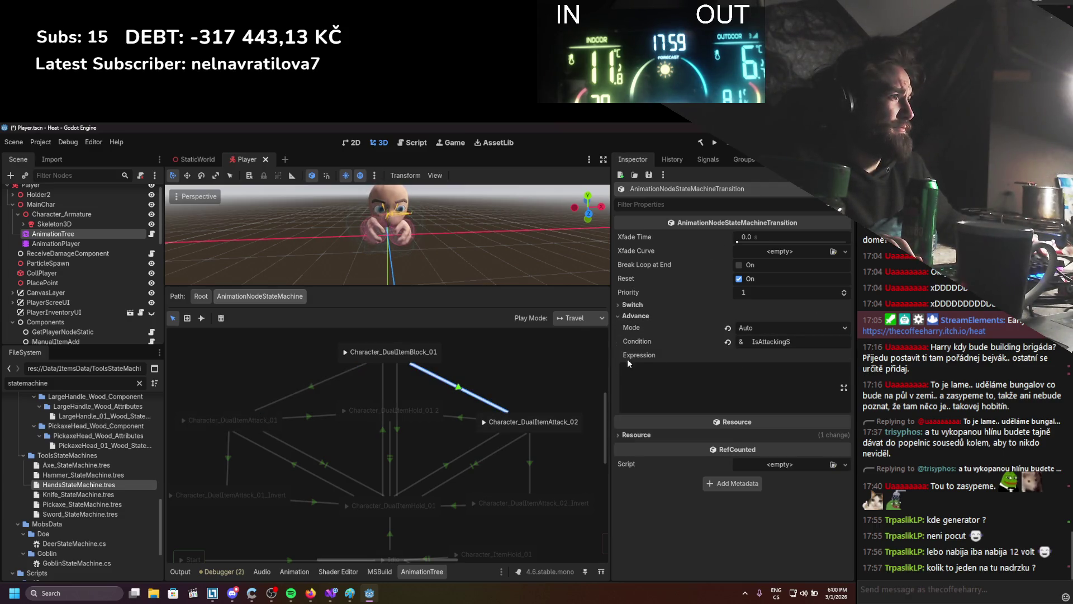
click(436, 472)
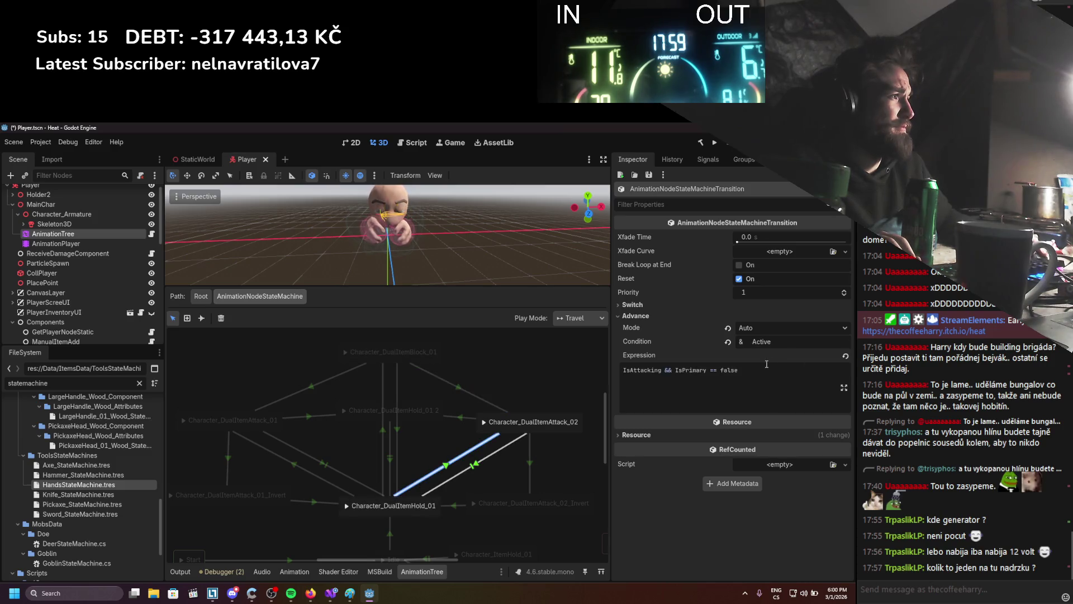
drag(766, 364, 584, 363)
key(ctrl+c)
click(445, 379)
double_click(829, 344)
text(Ac)
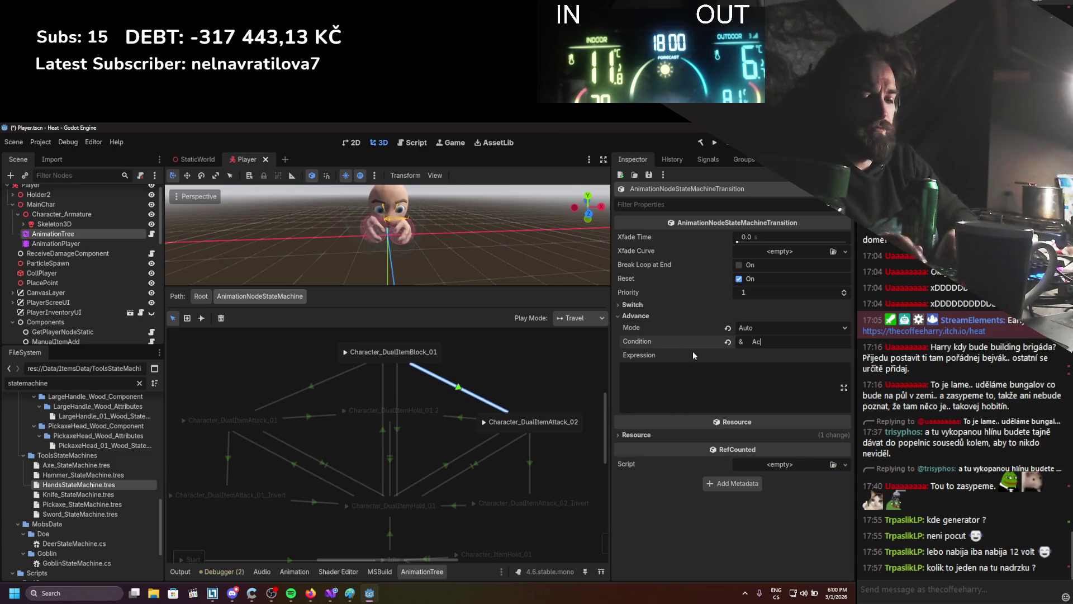
text(tive)
click(682, 388)
key(ctrl+v)
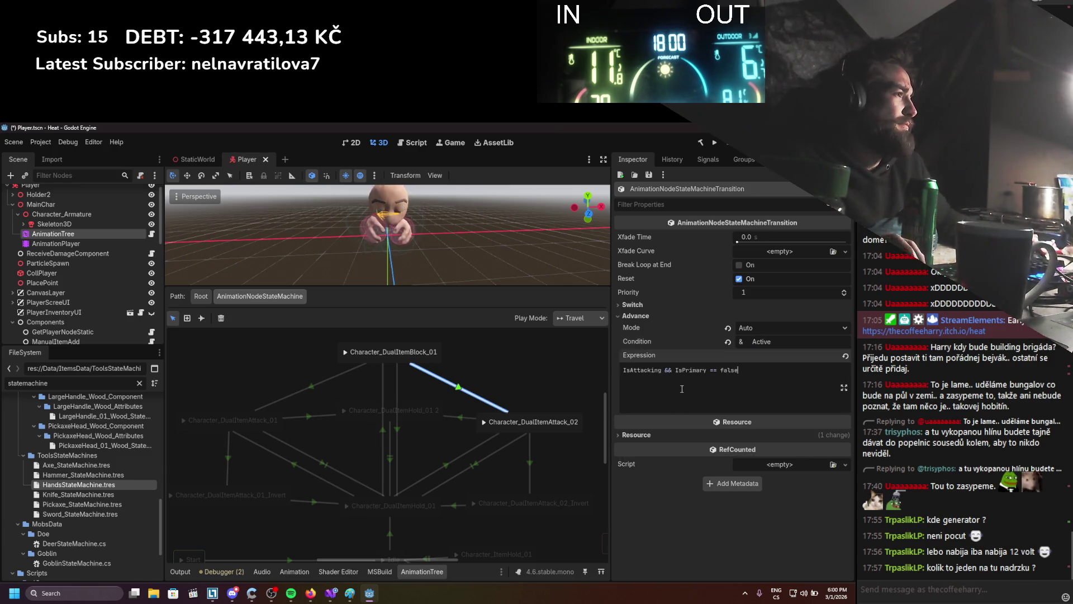
key(Return)
key(ctrl+s)
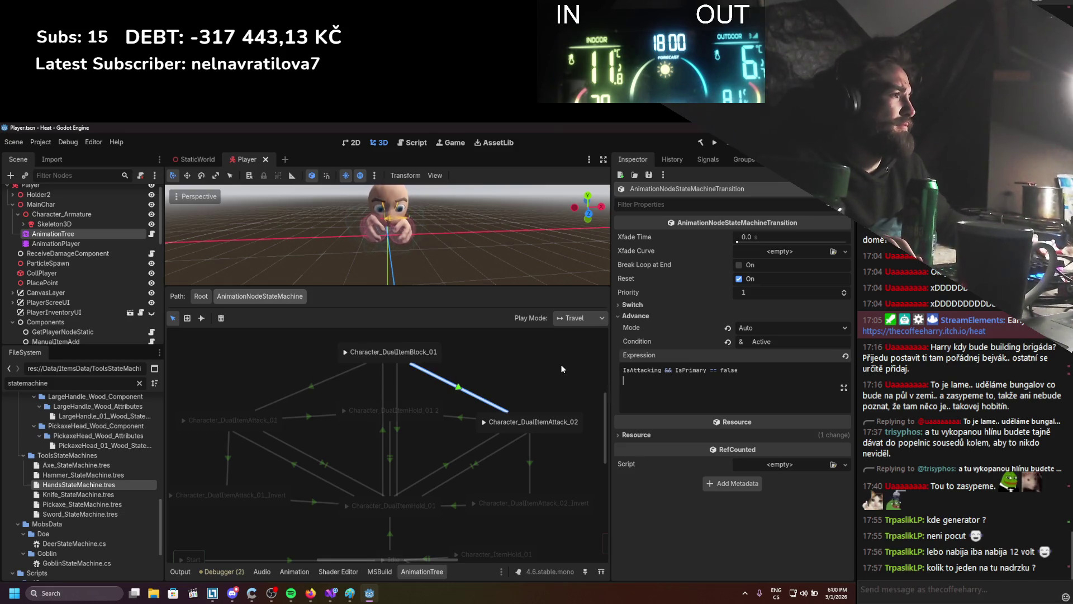
scroll(511, 384, down, 3)
click(523, 413)
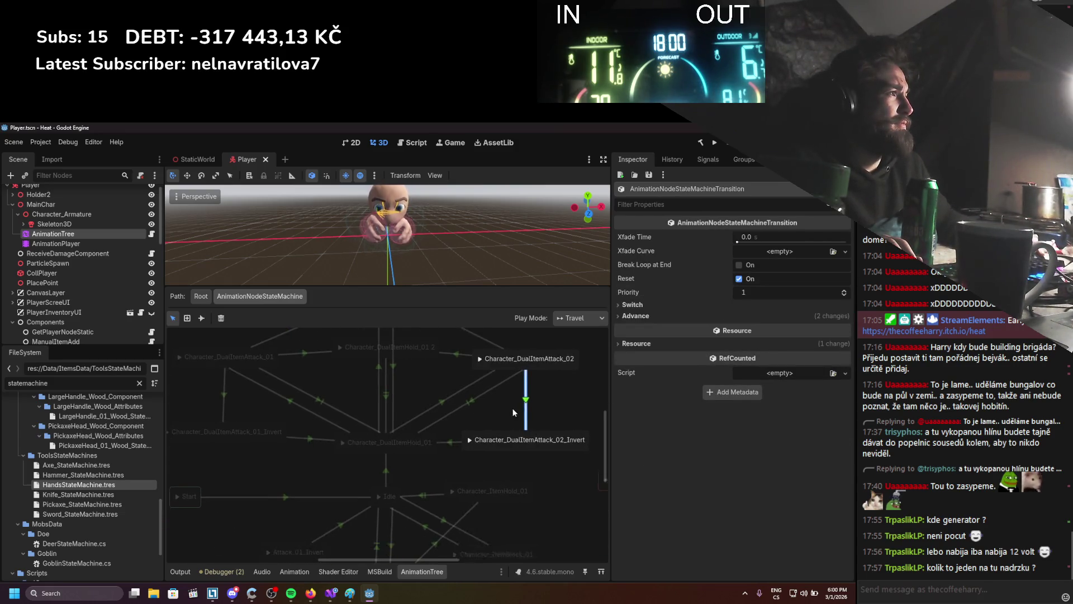
Inspect the advance settings of the Attack_02_Invert and Attack_01_Invert transitions.
click(646, 316)
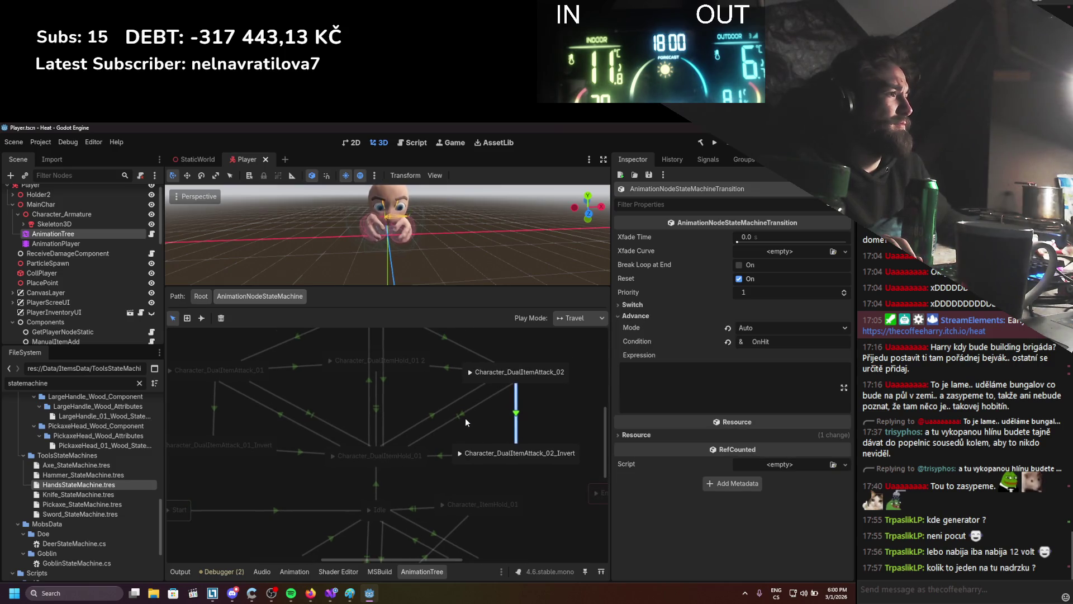
mouse_move(488, 420)
mouse_down()
mouse_move(473, 444)
mouse_move(495, 437)
mouse_up()
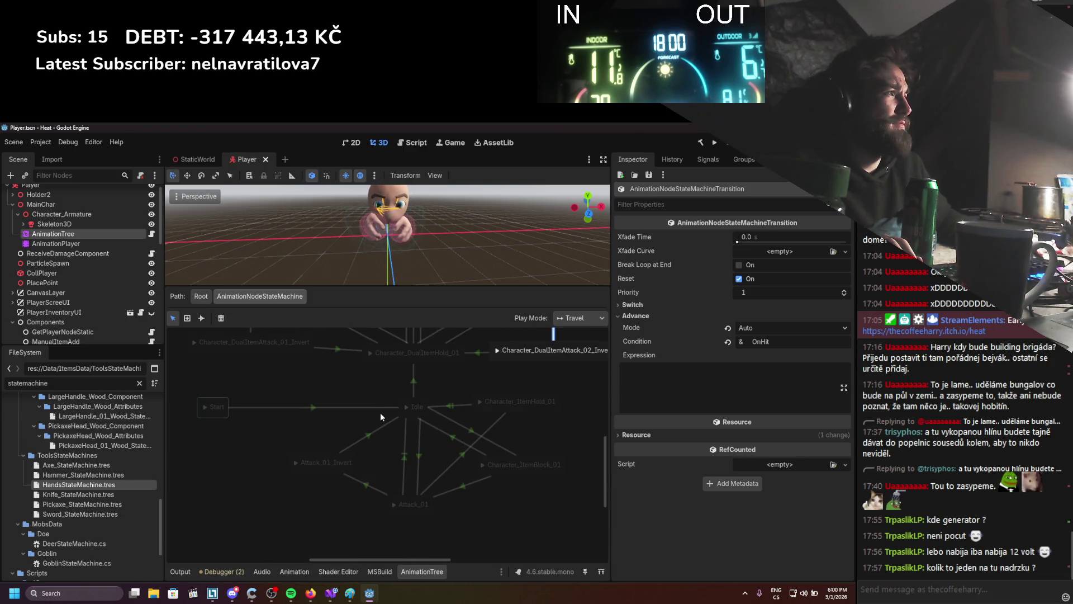
scroll(381, 411, down, 3)
click(358, 517)
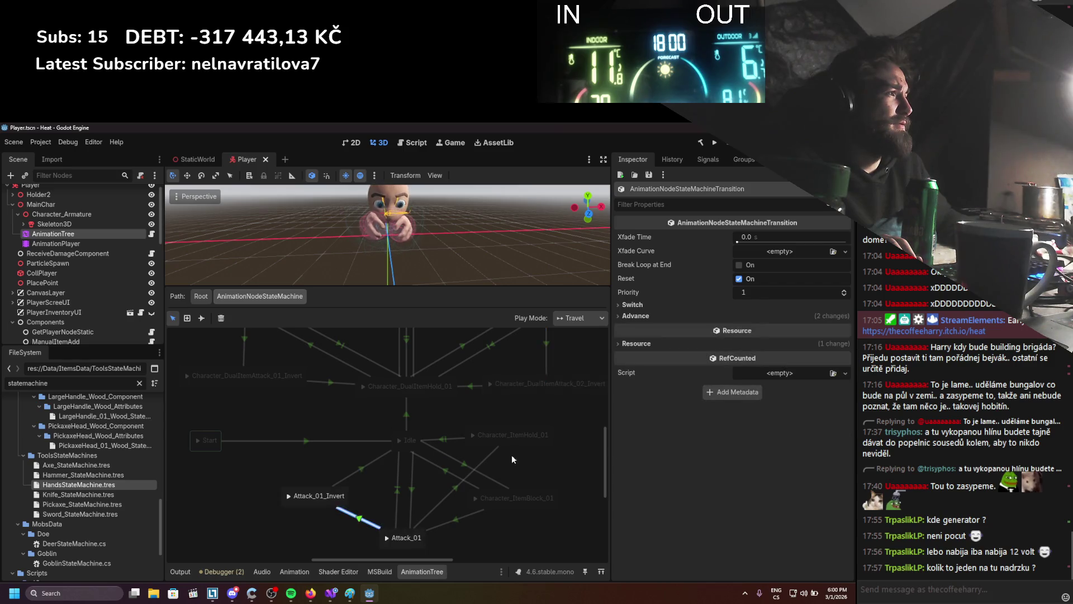
click(632, 304)
click(632, 304)
click(631, 315)
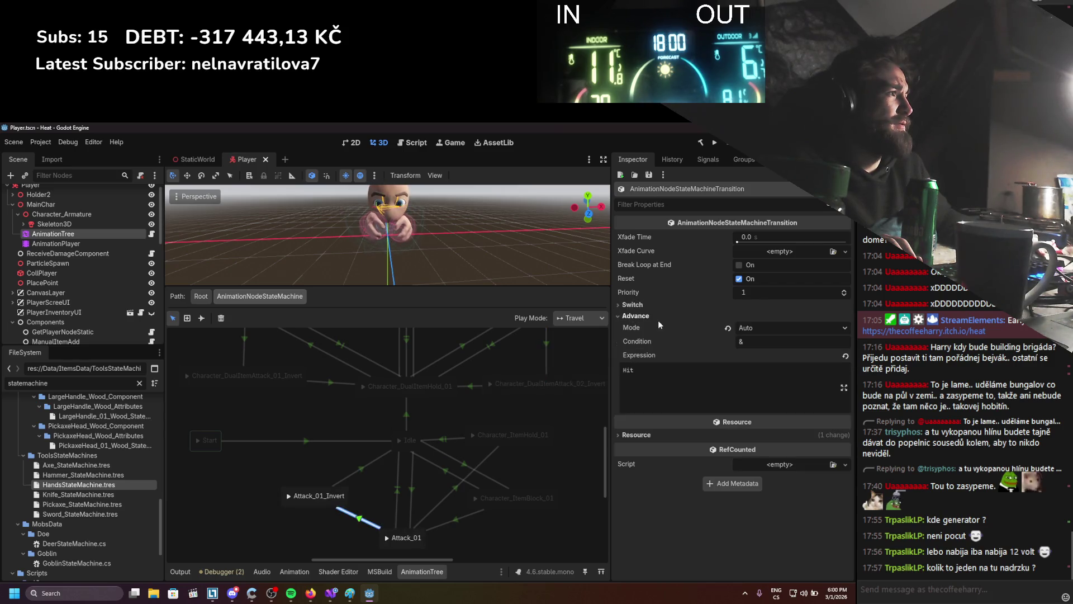
scroll(476, 419, up, 3)
Give the transition into DualItemAttack_02_Invert expression Hit and condition Active, and save.
click(524, 413)
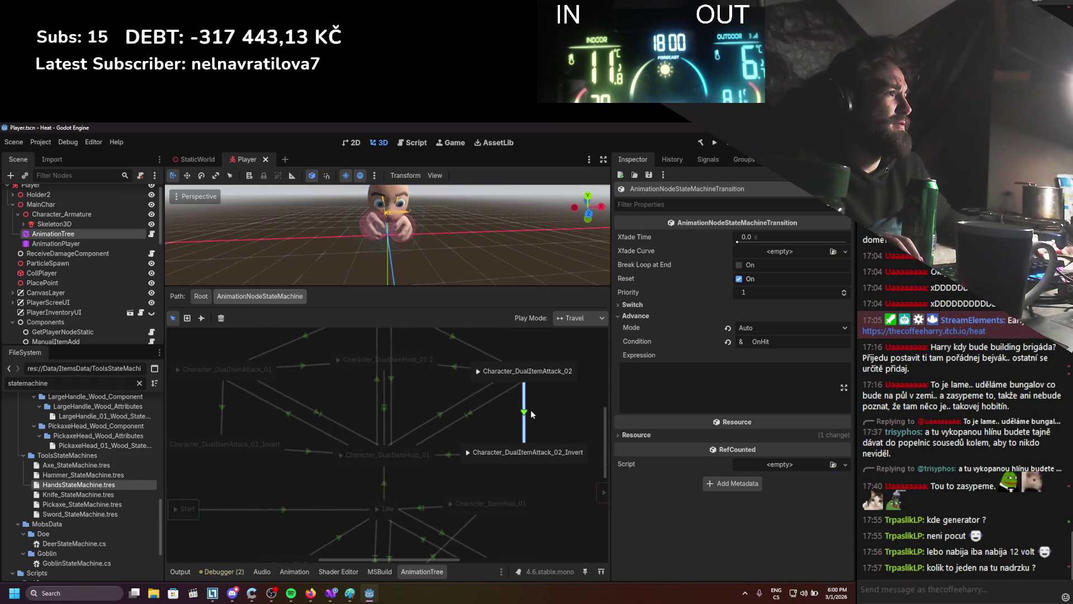
click(677, 369)
text(Hit)
double_click(760, 341)
key(BackSpace)
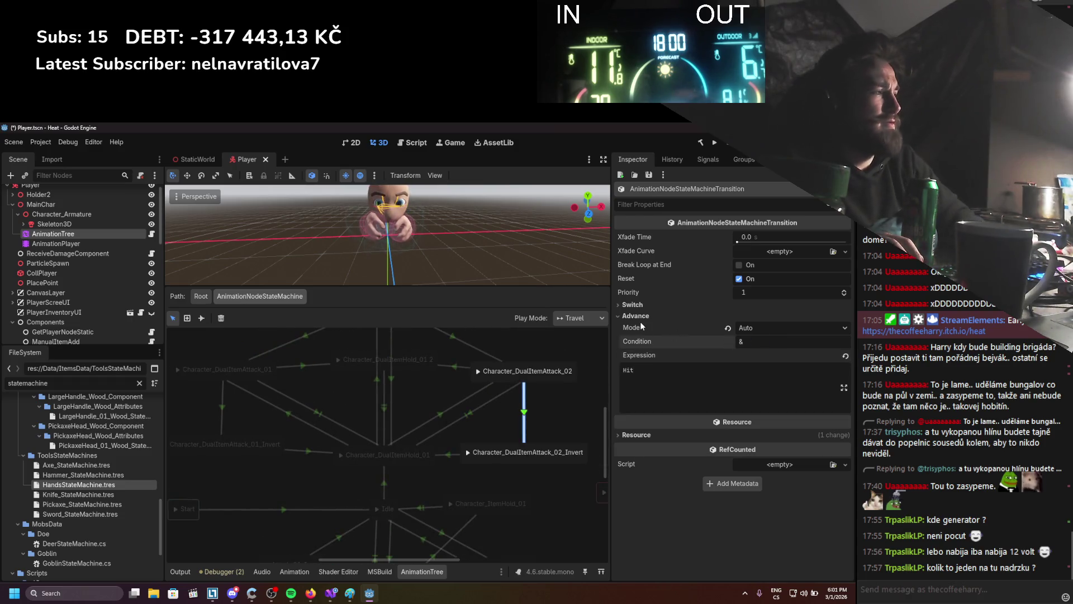
key(ctrl+s)
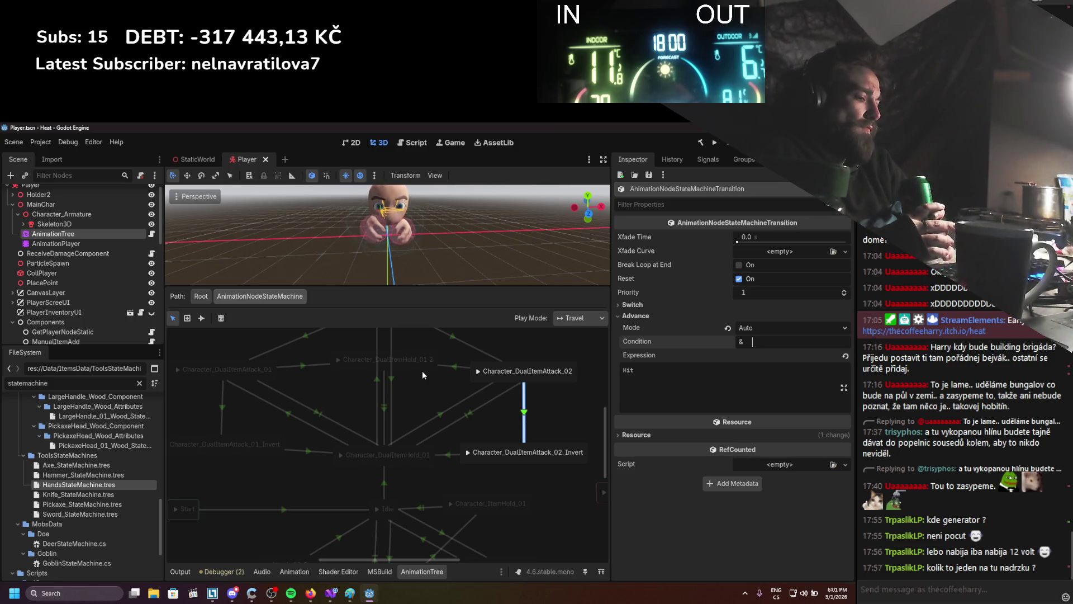
text(Active)
key(Return)
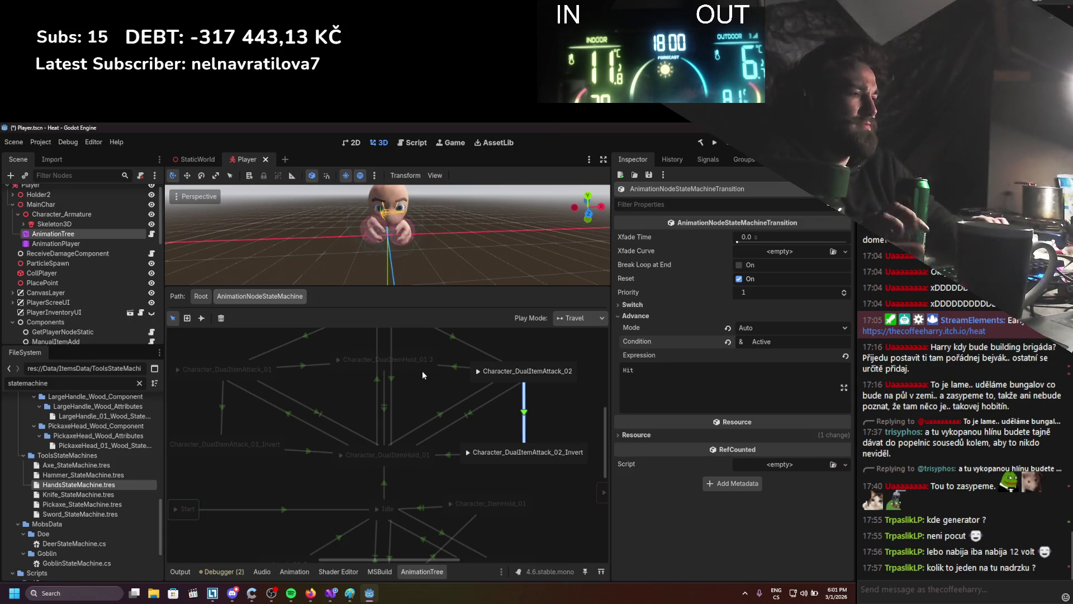
click(330, 592)
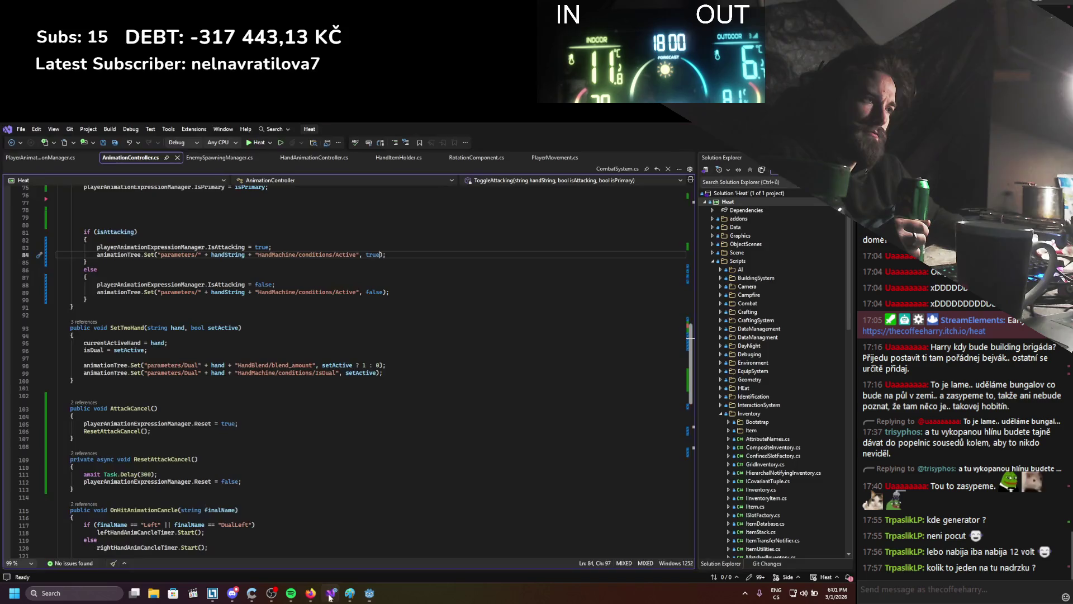
Scroll to the end of AnimationController.cs, then return to Godot.
scroll(304, 387, down, 9)
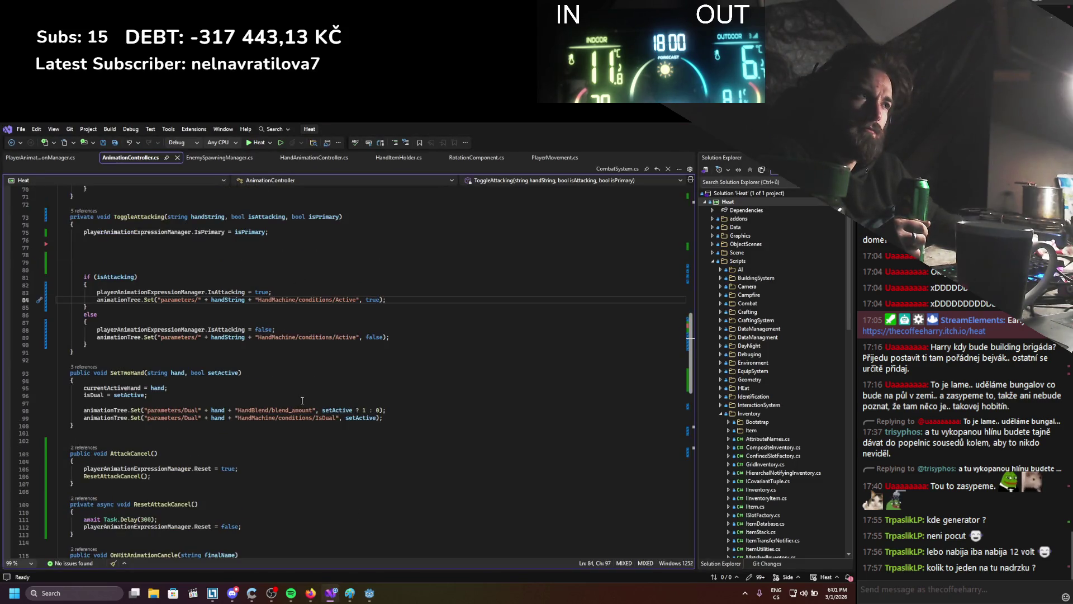
scroll(295, 374, down, 5)
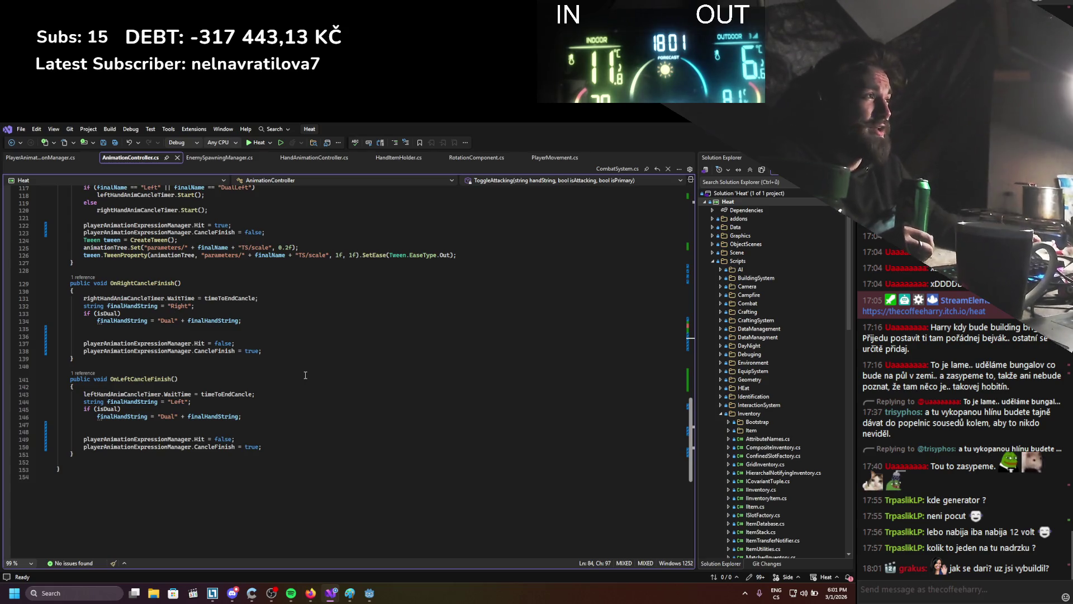
key(alt+Tab)
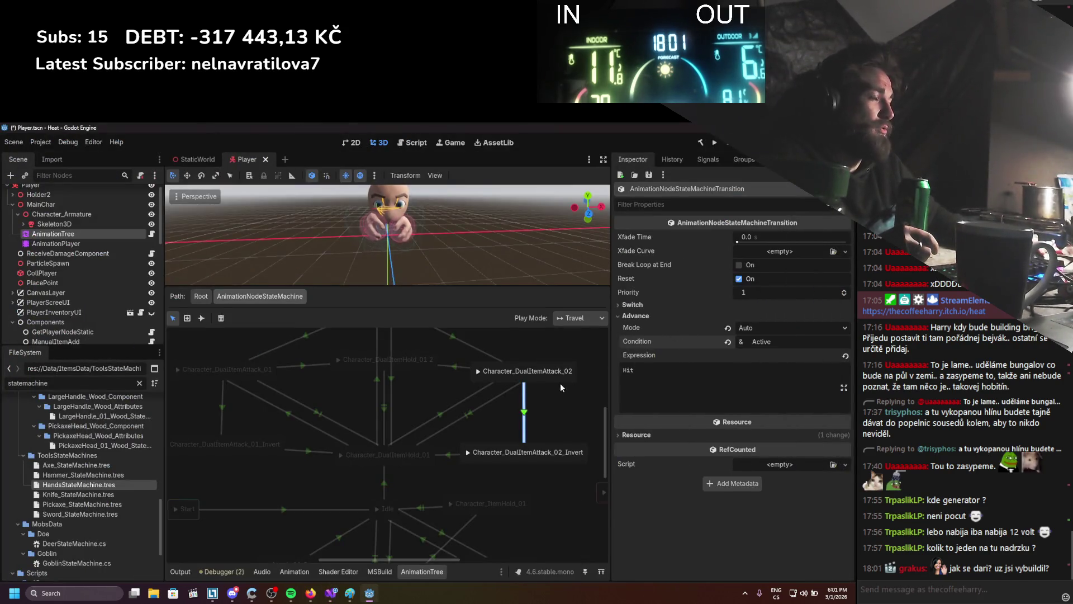
Change the Attack_02_Invert transition condition from Active back to OnHit and save the scene.
scroll(549, 391, down, 2)
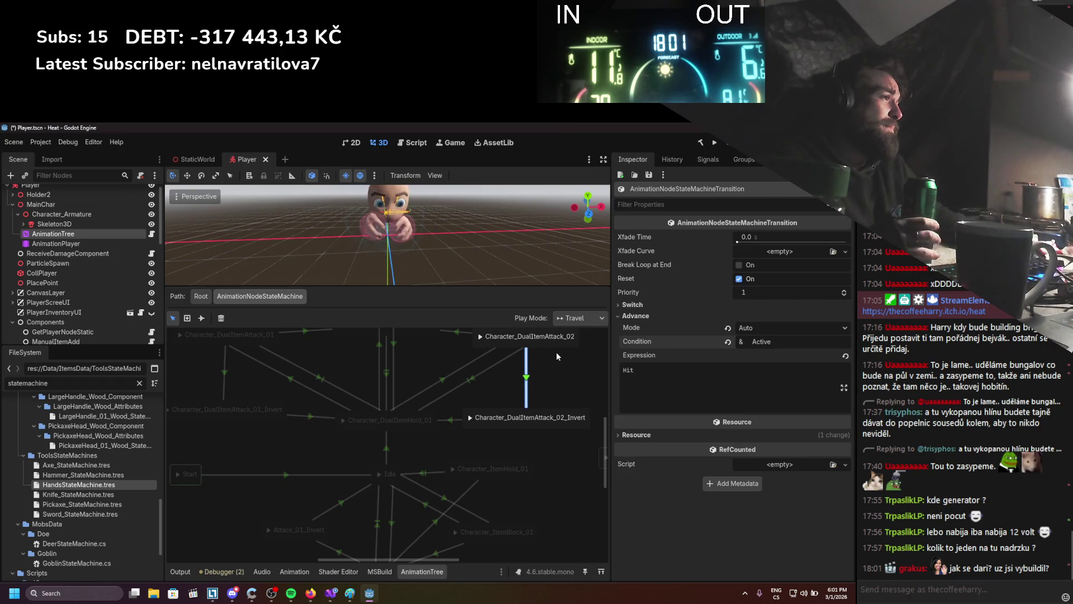
double_click(781, 341)
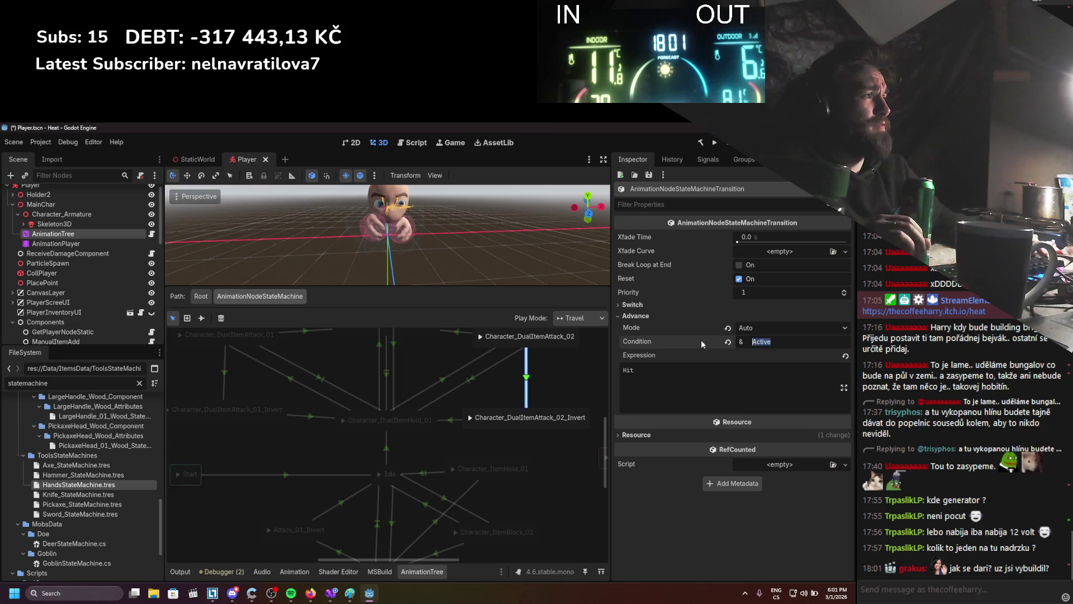
text(OnHi)
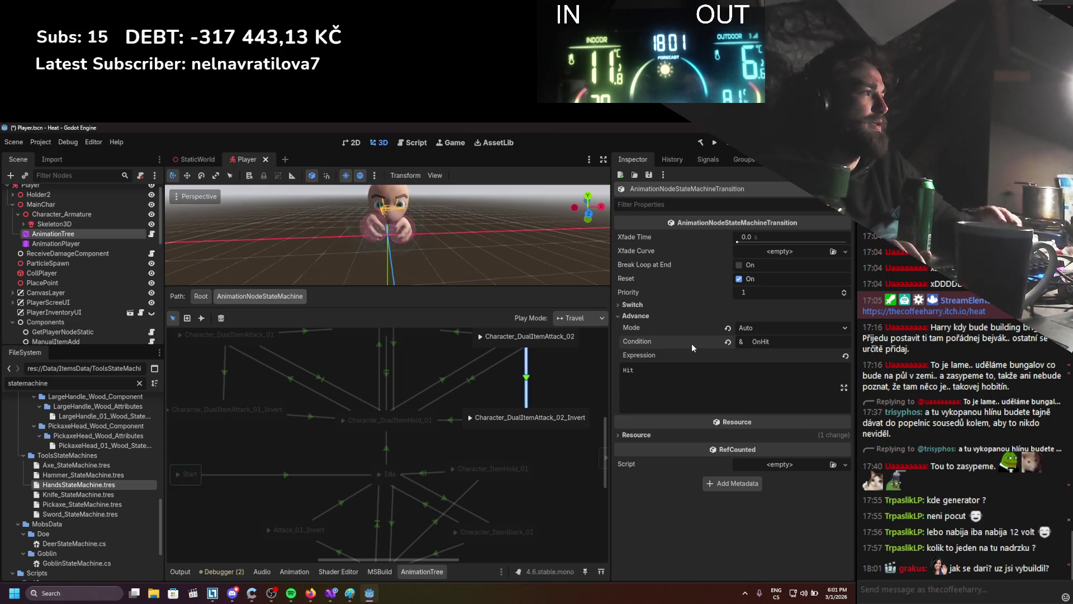
text(t)
key(Tab)
key(ctrl+s)
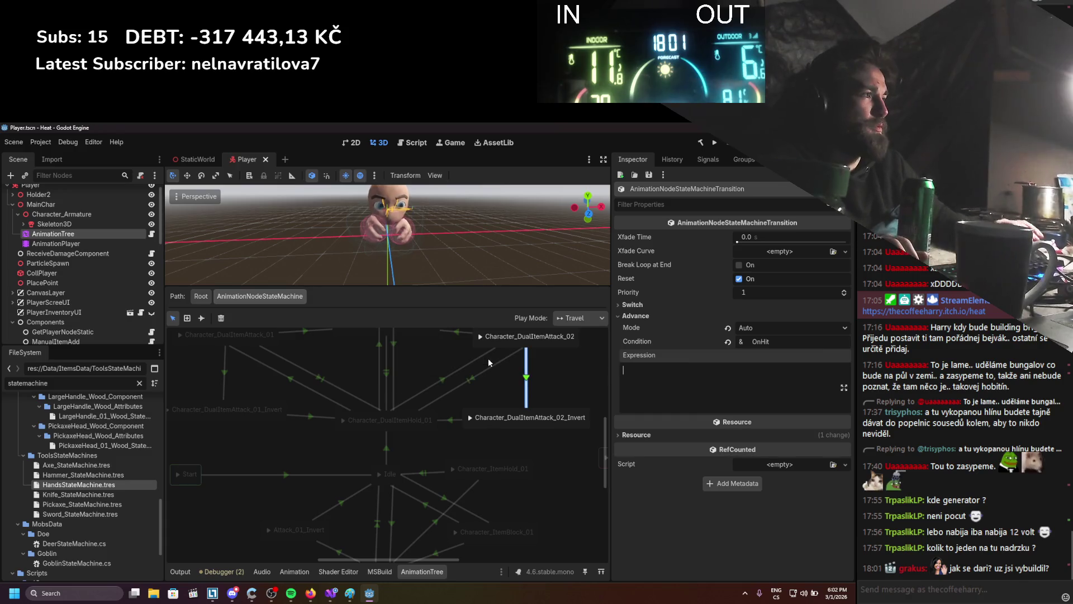
Check the Attack_01 to Attack_01_Invert transition's advance settings, then open PlayerAnimationExpressionManager.cs.
click(244, 396)
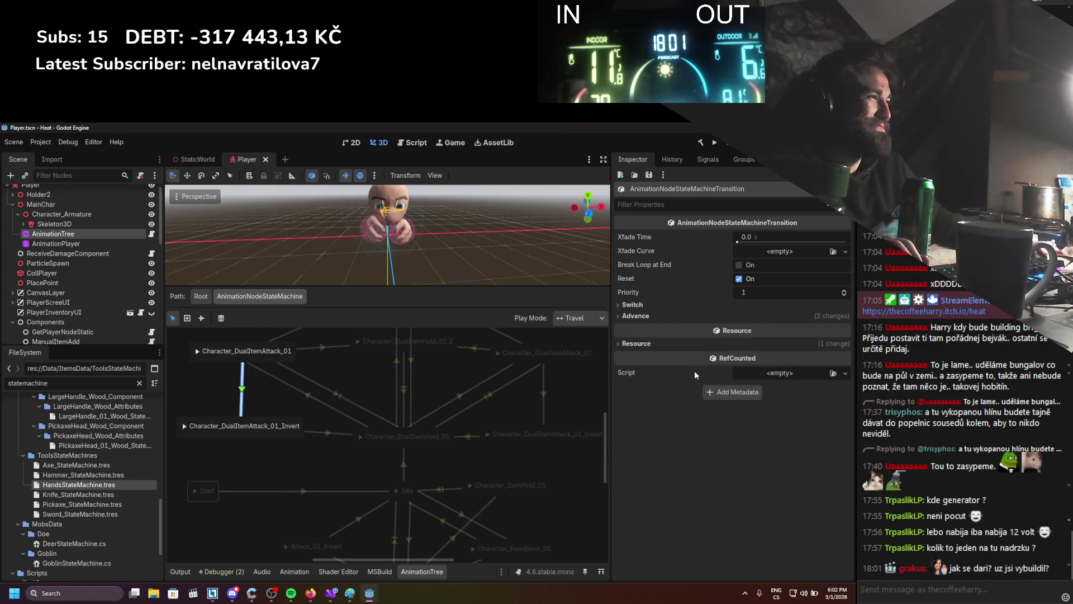
click(697, 314)
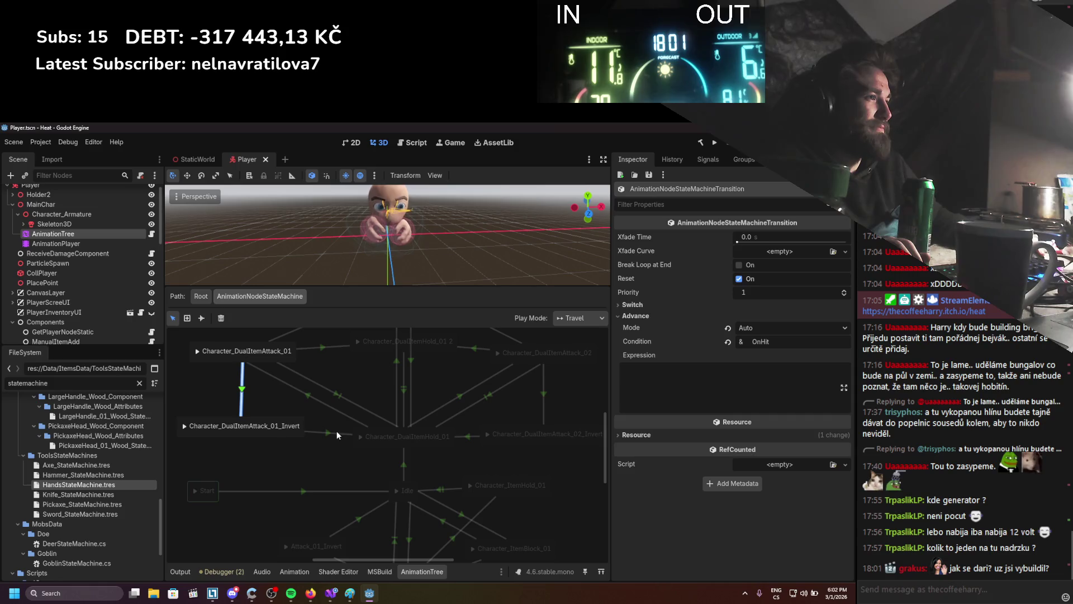
click(331, 593)
click(52, 159)
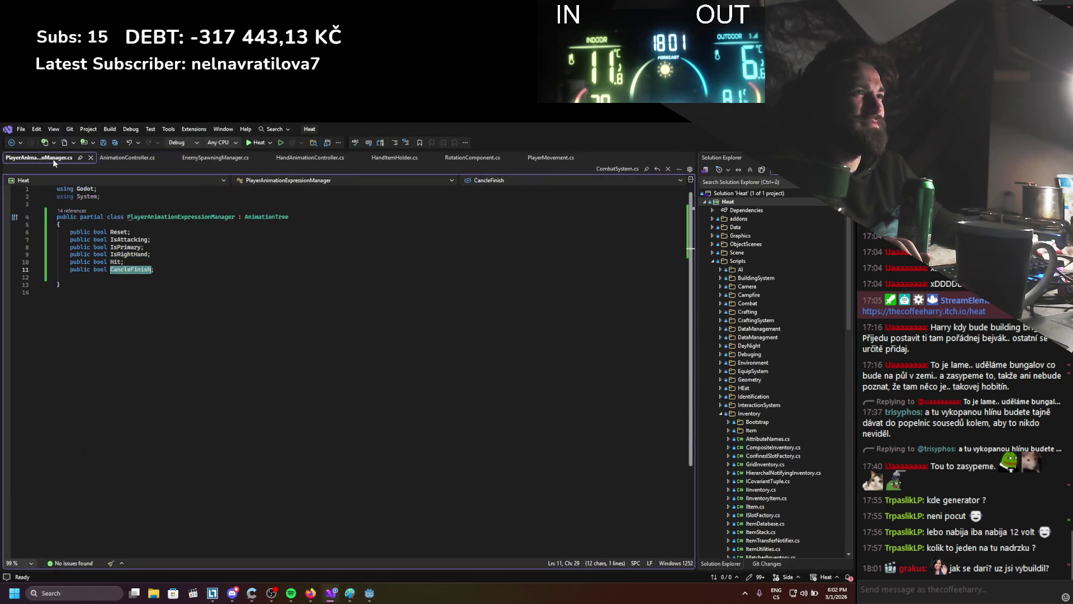
Delete the 'public bool Hit;' and 'public bool IsRightHand;' fields, save, and return to Godot.
drag(124, 262, 57, 261)
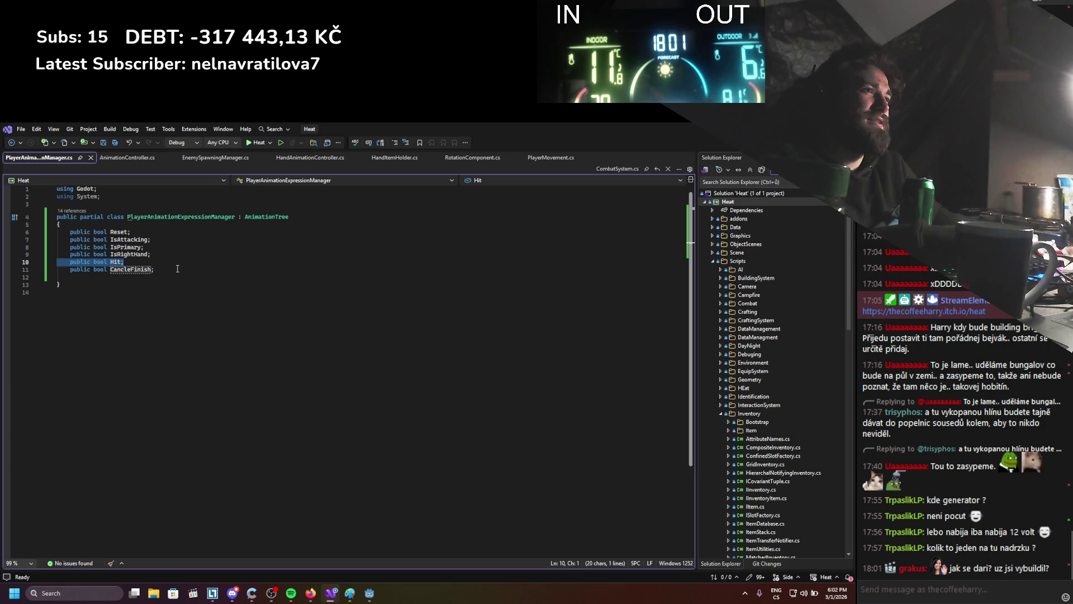
key(Delete)
drag(154, 255, 57, 254)
key(Delete)
key(BackSpace)
key(ctrl+s)
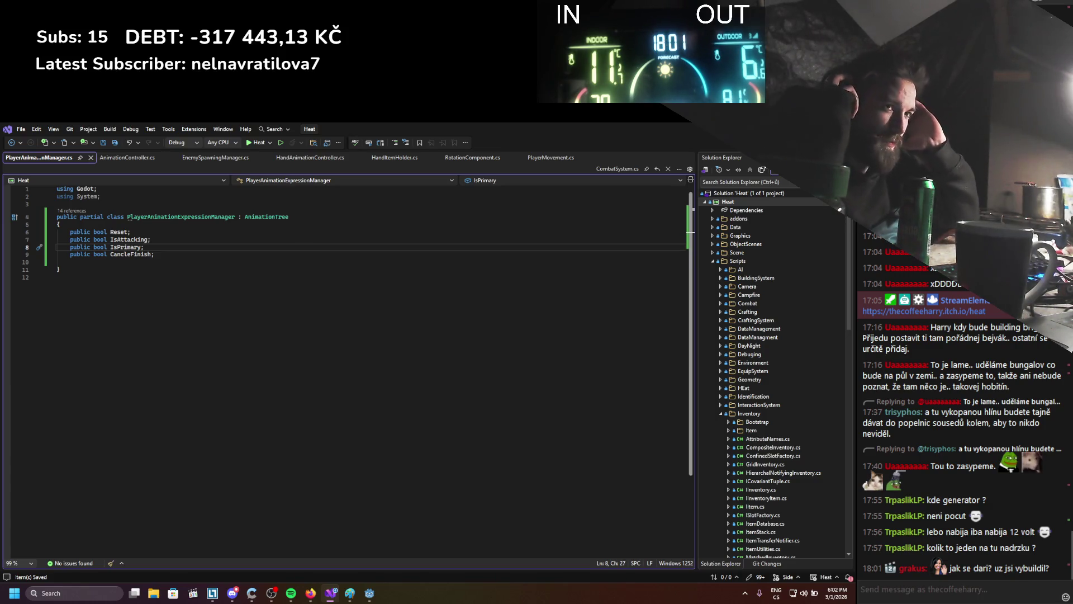
key(alt+Tab)
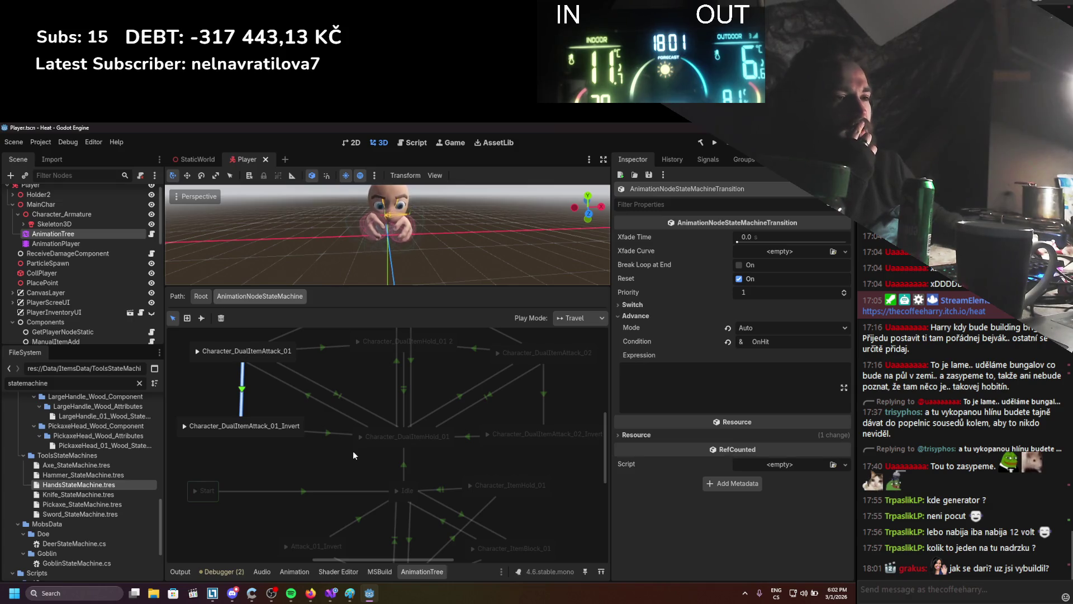
Review the Hands state machine transitions and find StopCancel on Attack_02_Invert to Hold_01.
scroll(341, 441, down, 2)
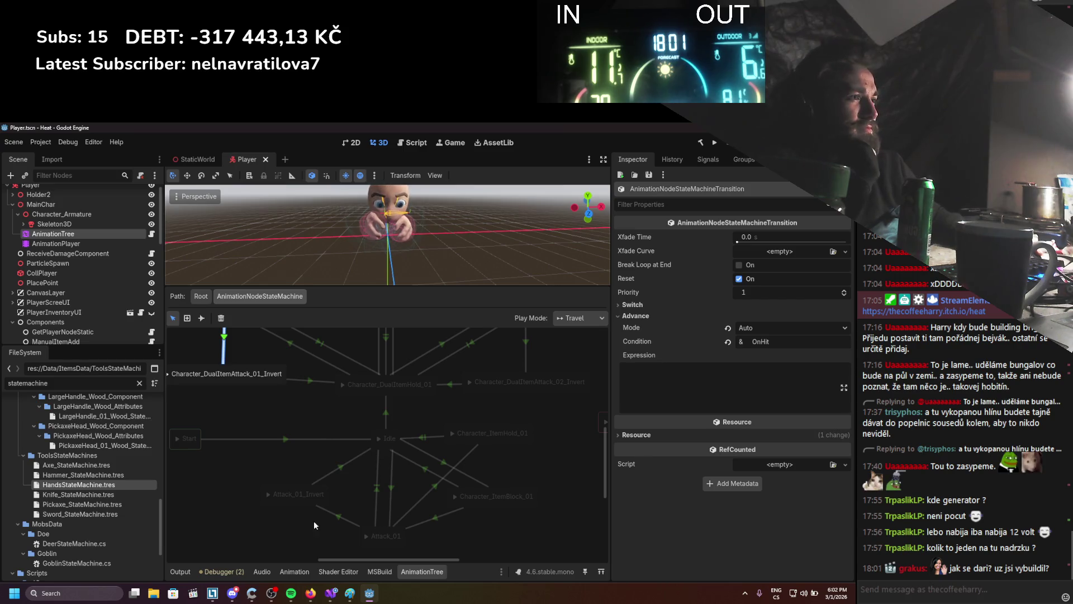
click(305, 502)
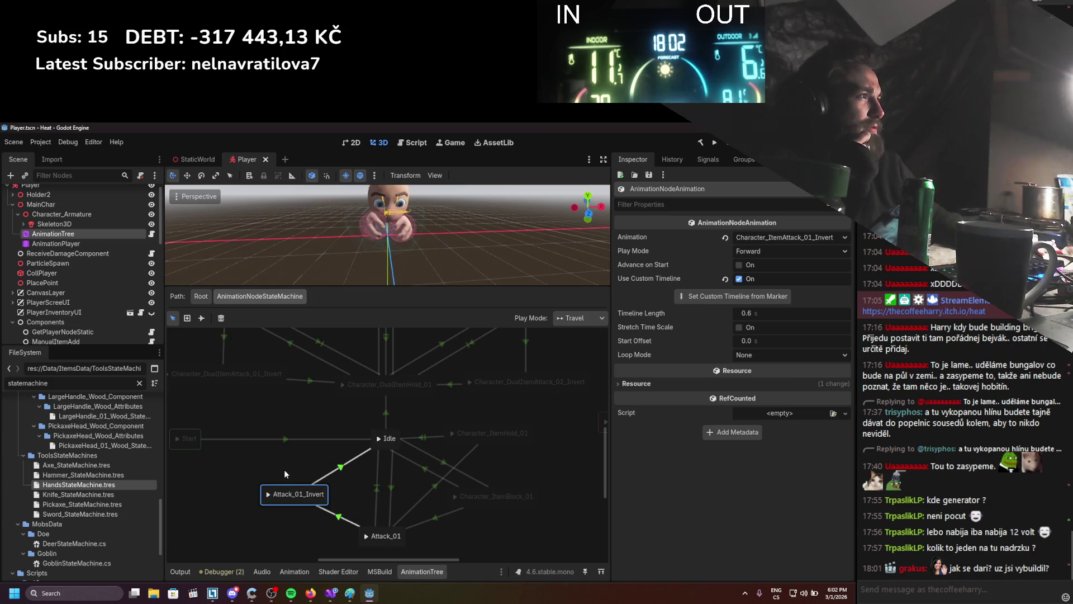
drag(285, 470, 269, 448)
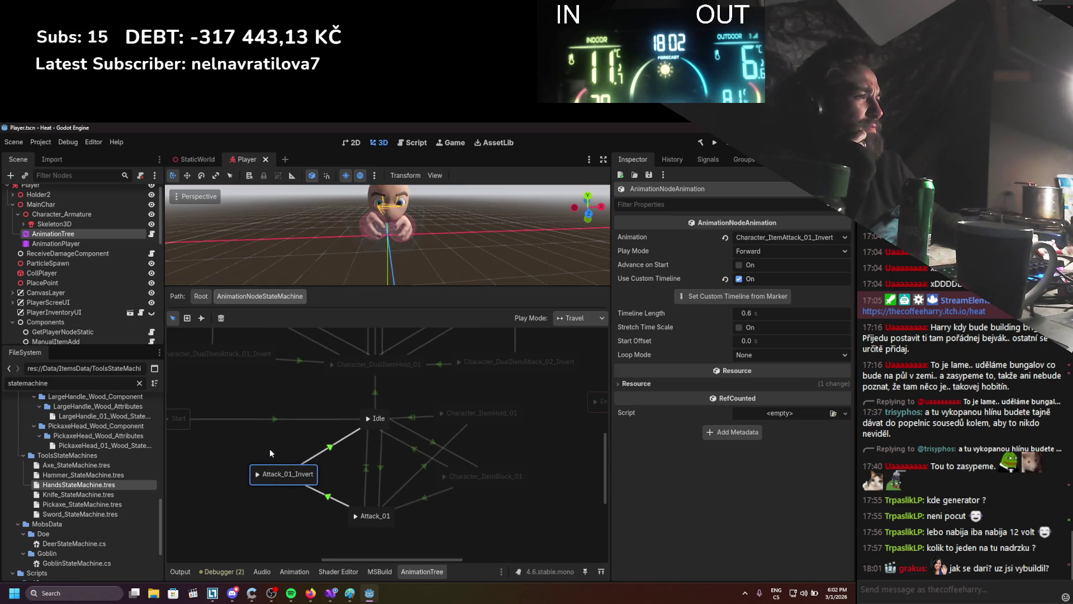
click(332, 446)
click(323, 494)
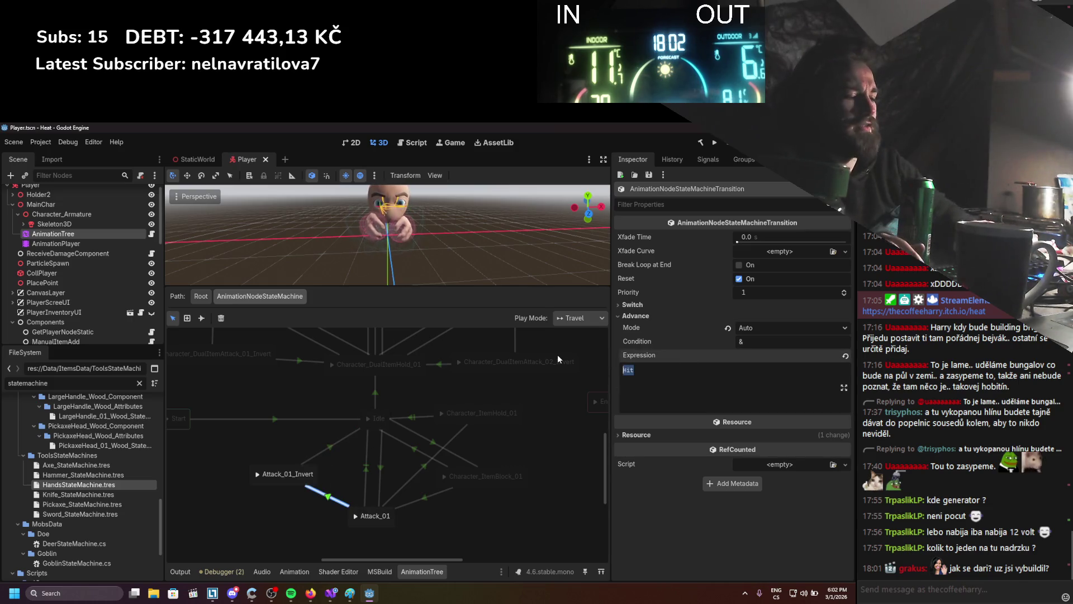
click(375, 392)
drag(448, 412, 421, 458)
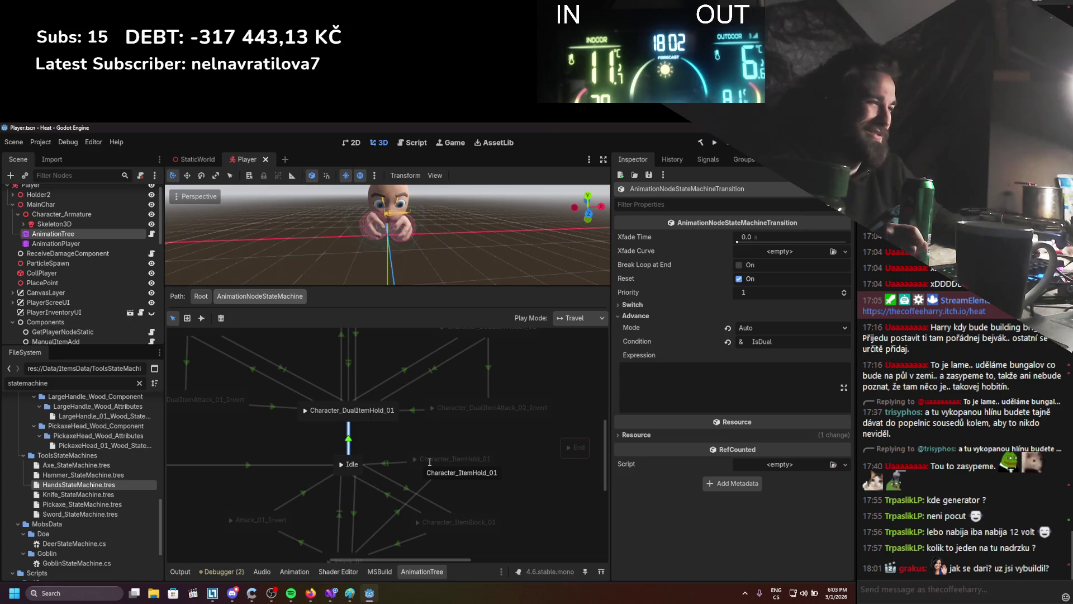
scroll(362, 465, up, 2)
click(442, 469)
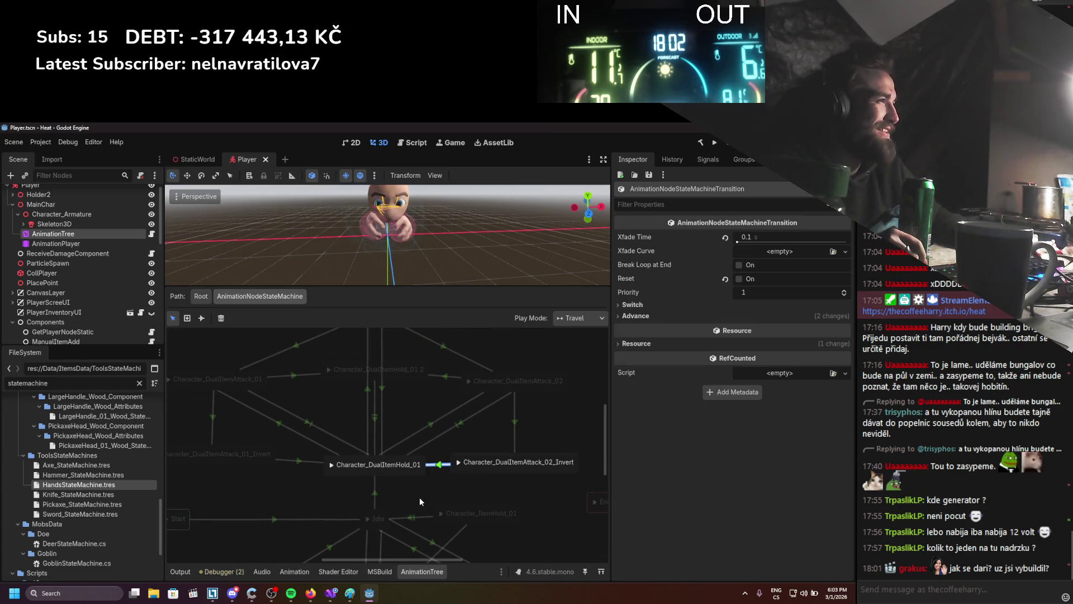
click(671, 302)
click(663, 329)
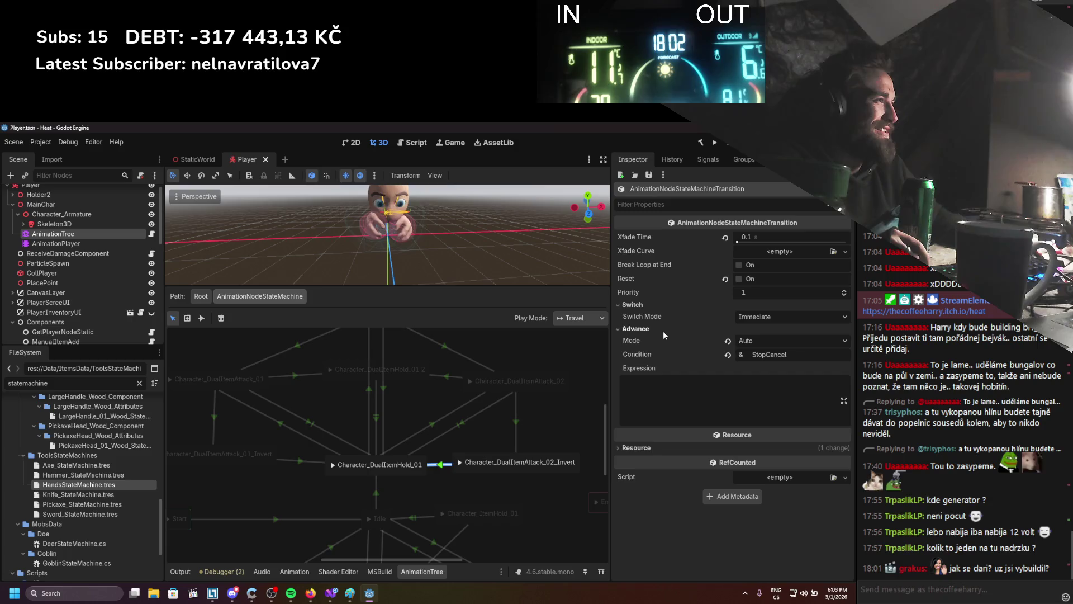
scroll(420, 441, down, 4)
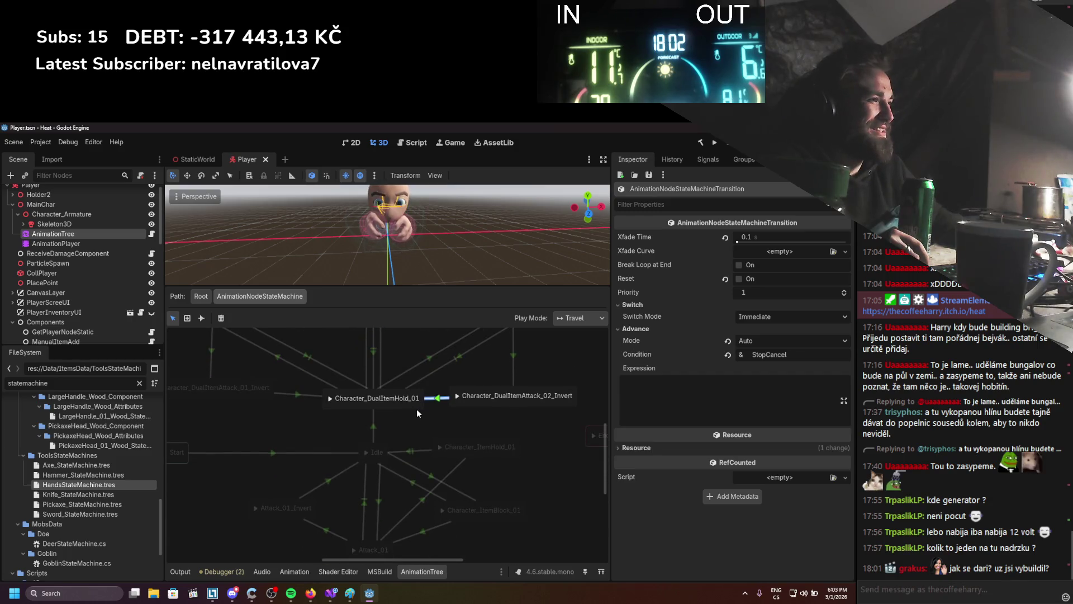
Give Attack_01_Invert to Idle condition StopCancel, clear its CancleFinish expression, and save.
click(328, 483)
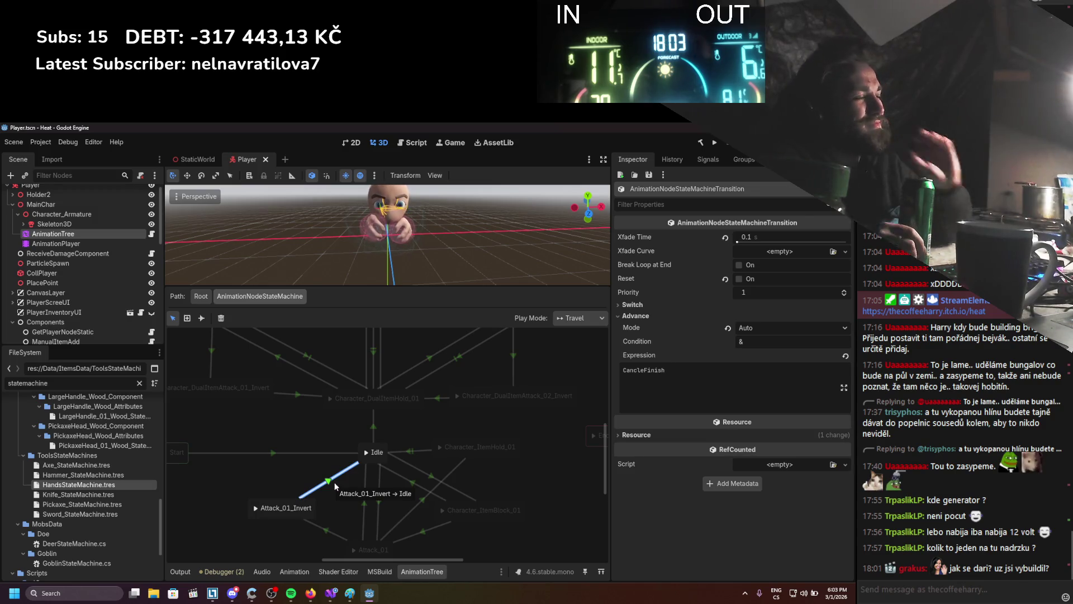
click(438, 397)
click(741, 353)
click(330, 480)
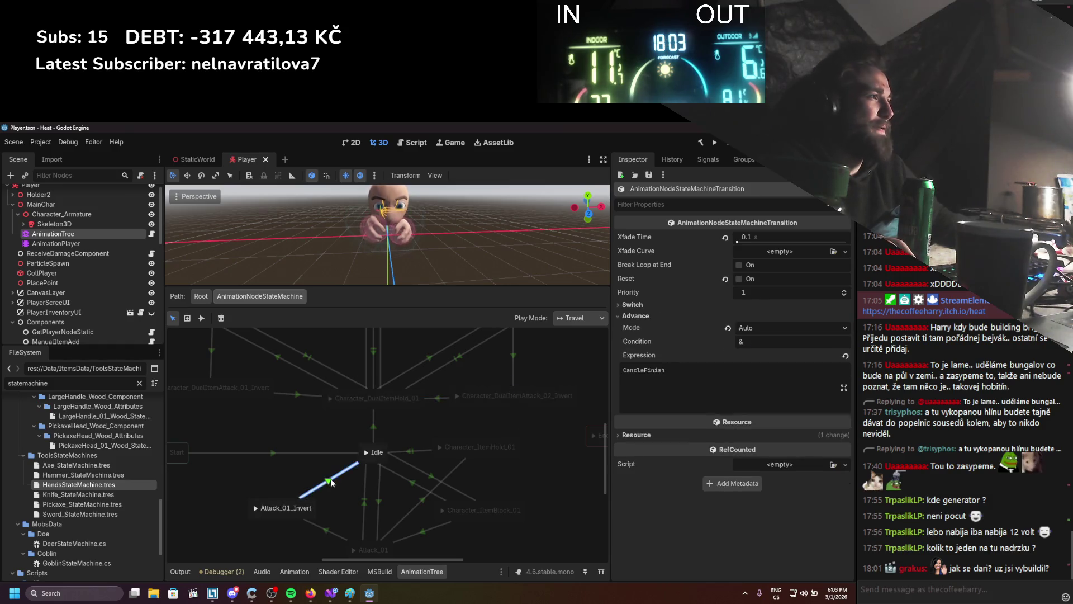
click(782, 341)
text(StopCancel)
click(713, 378)
key(ctrl+a)
key(BackSpace)
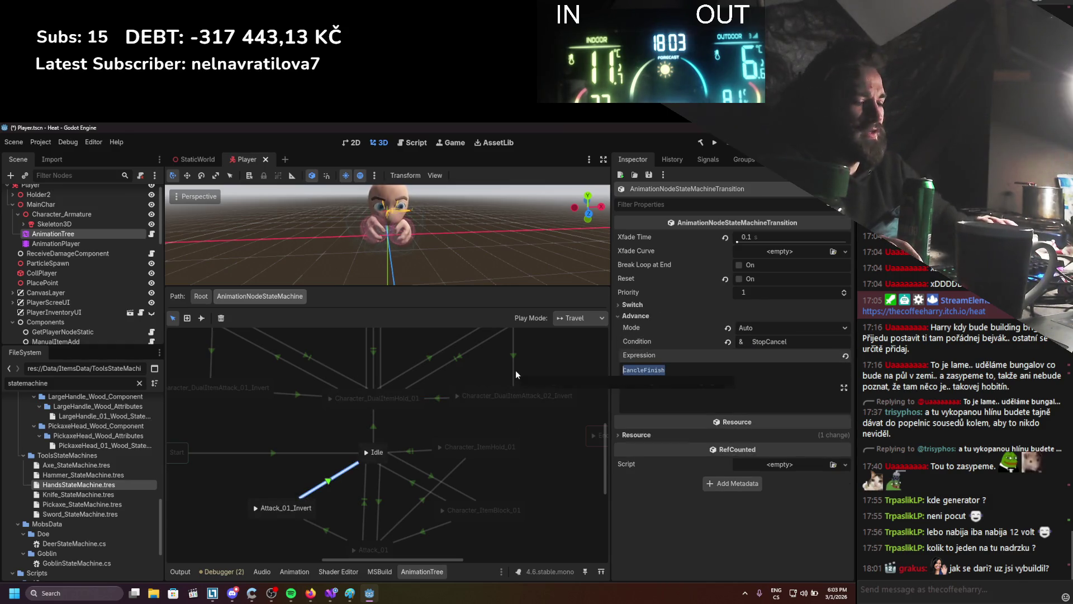
key(ctrl+s)
scroll(425, 458, up, 3)
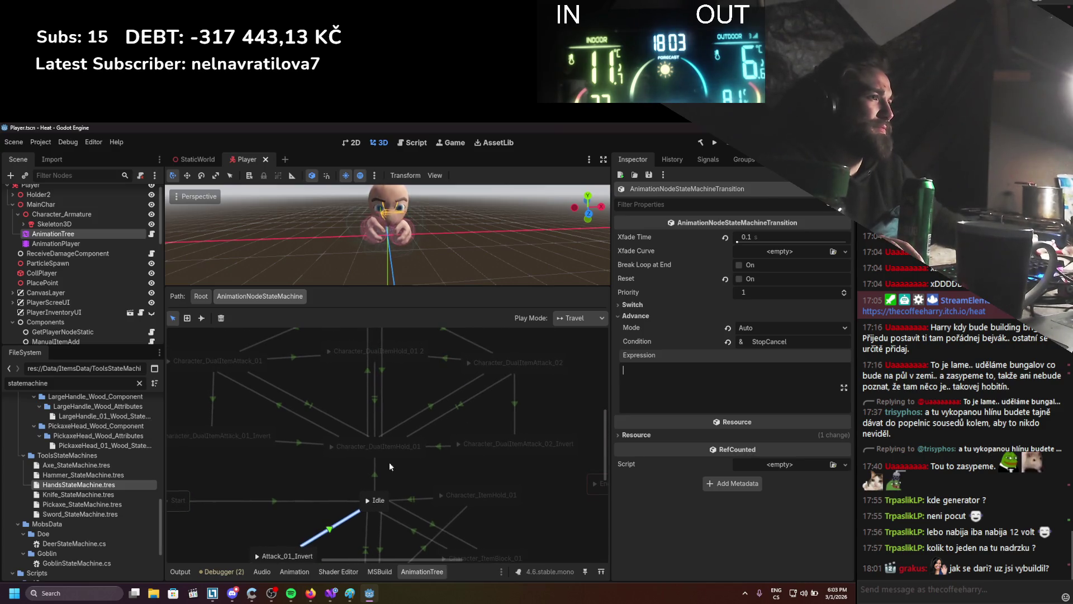
click(213, 410)
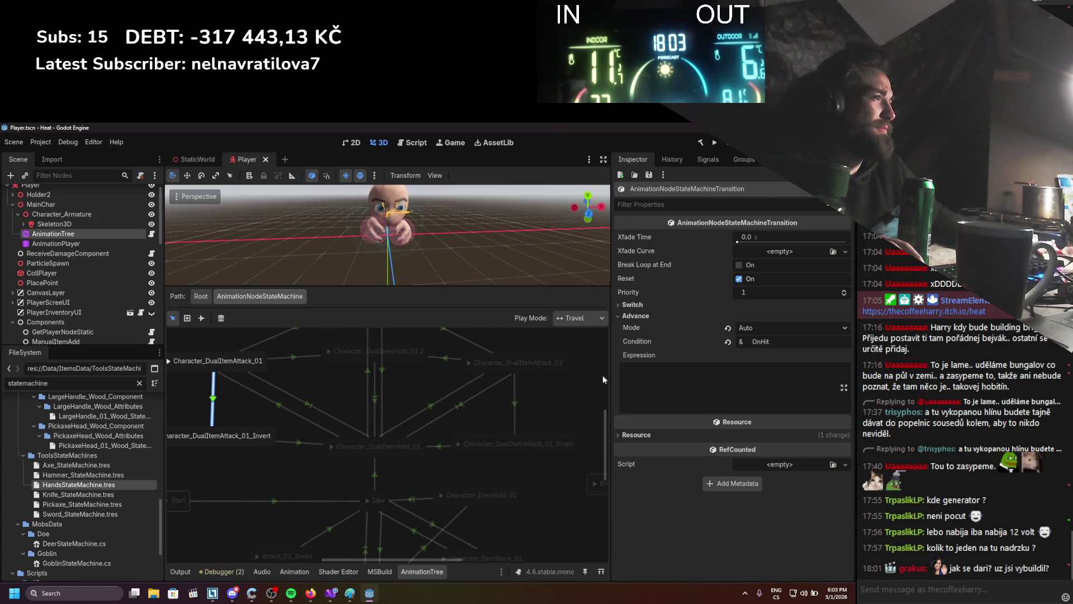
click(294, 441)
click(695, 303)
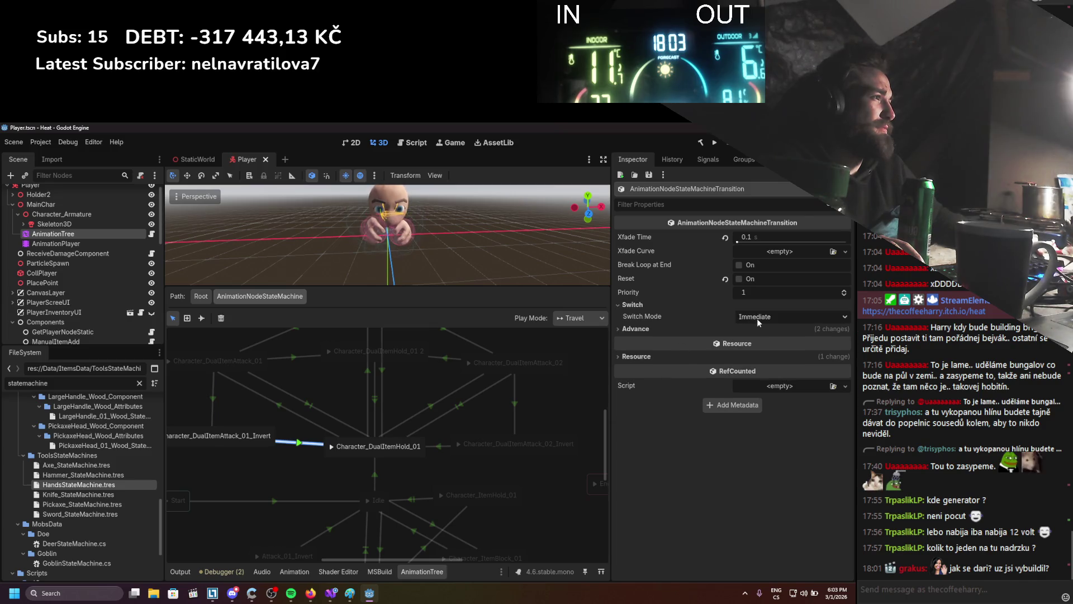
click(731, 329)
drag(380, 435, 387, 449)
click(446, 459)
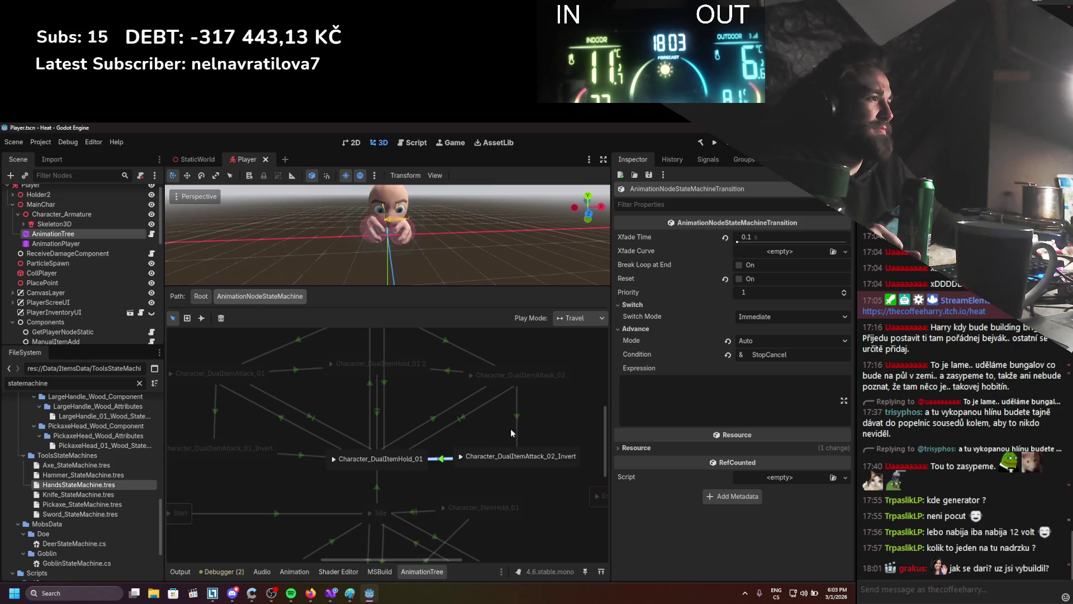
click(216, 411)
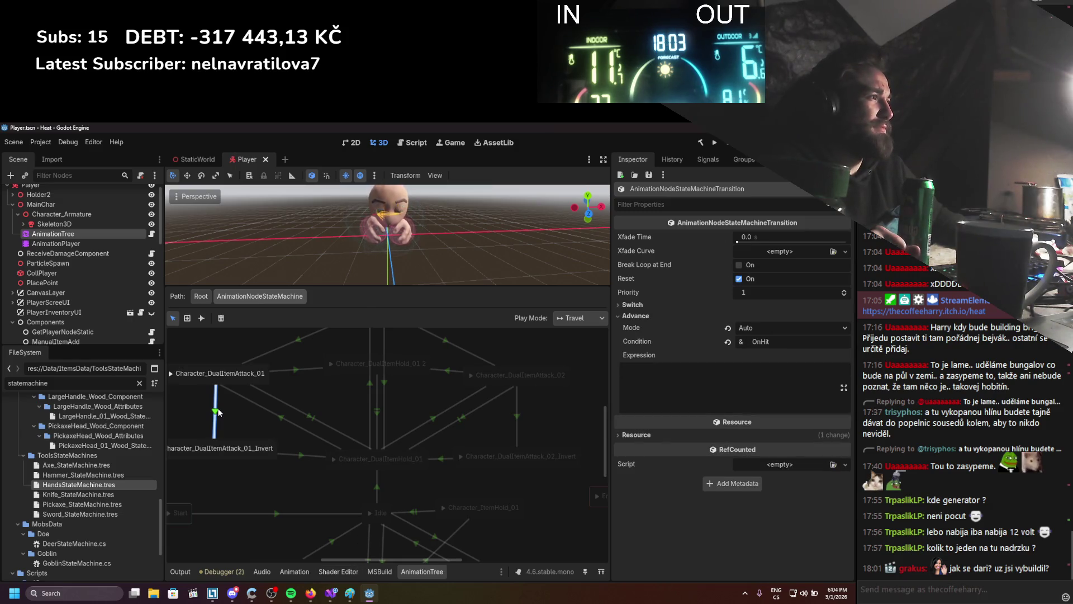
click(282, 414)
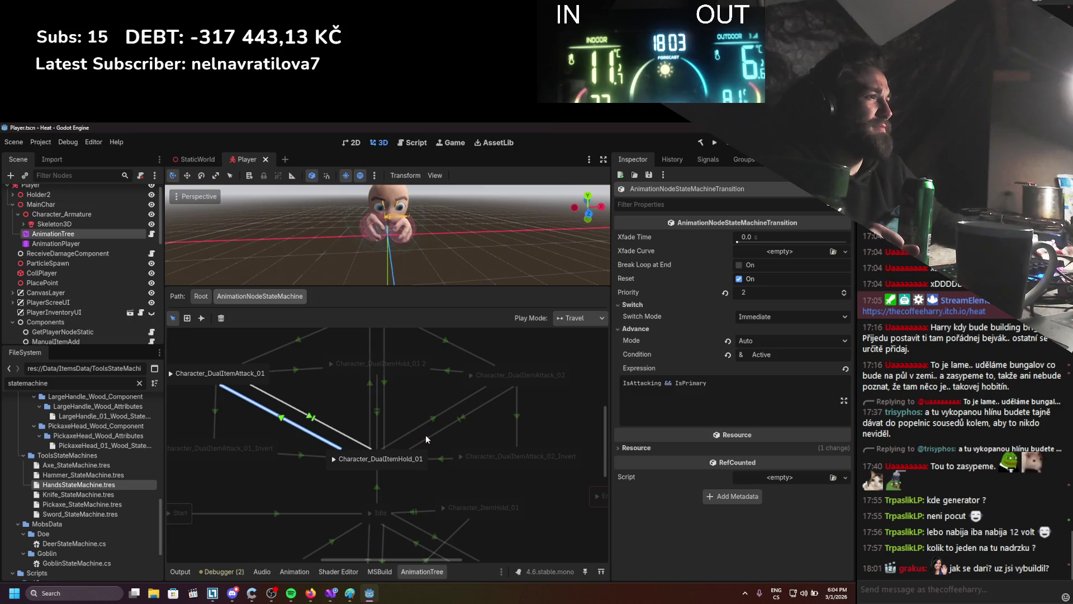
click(424, 418)
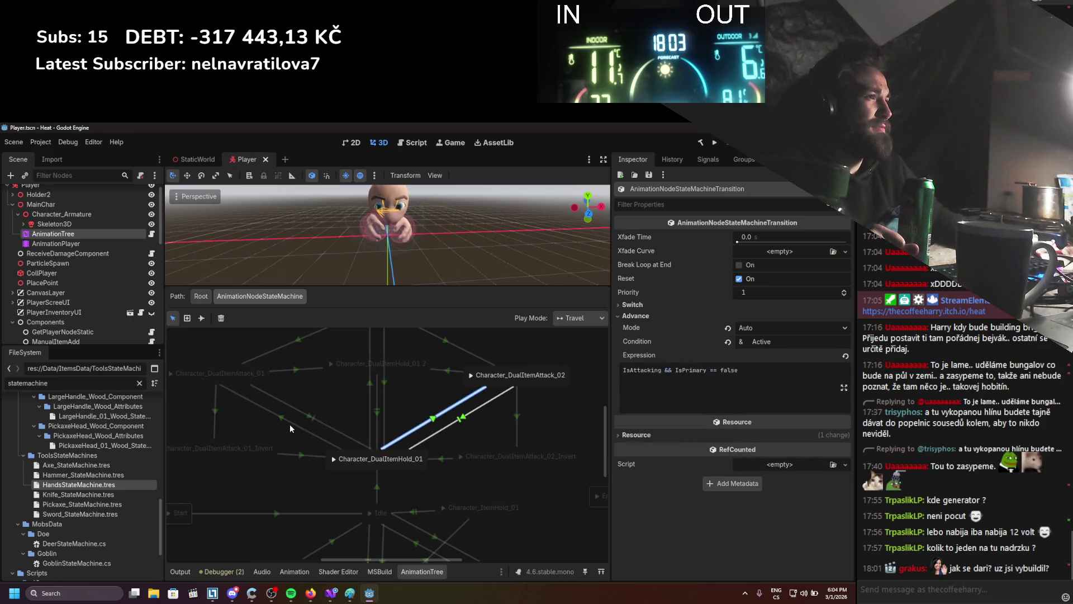
click(292, 425)
click(430, 422)
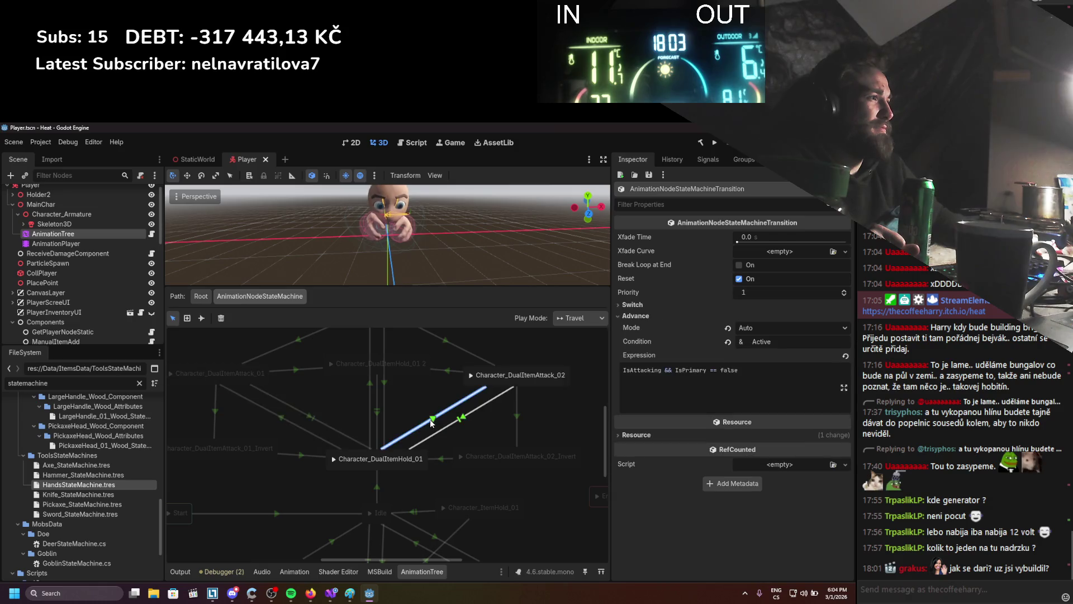
click(293, 422)
click(317, 420)
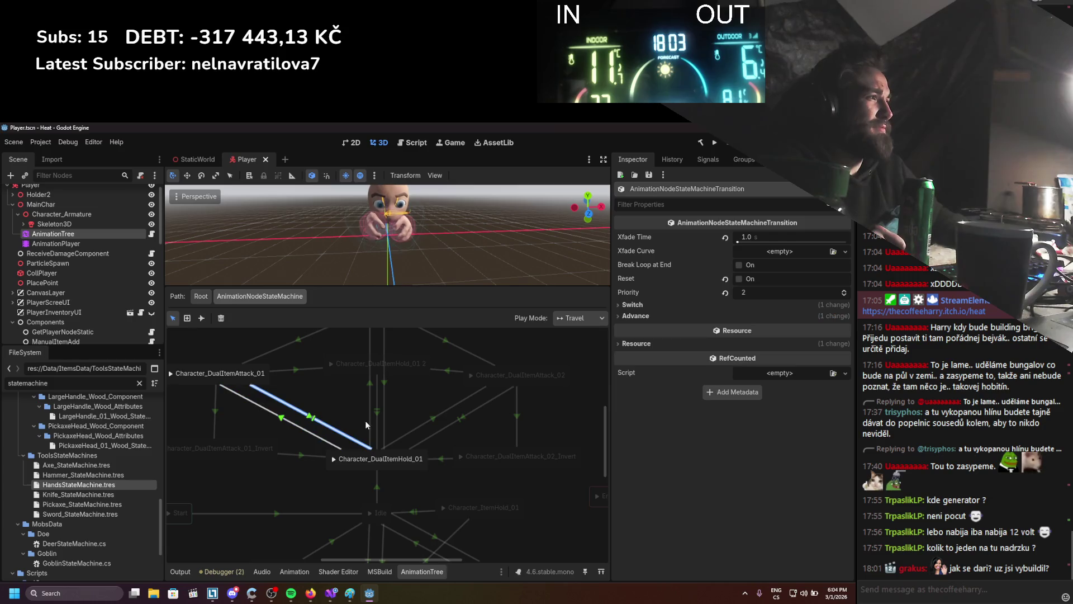
click(634, 316)
click(636, 304)
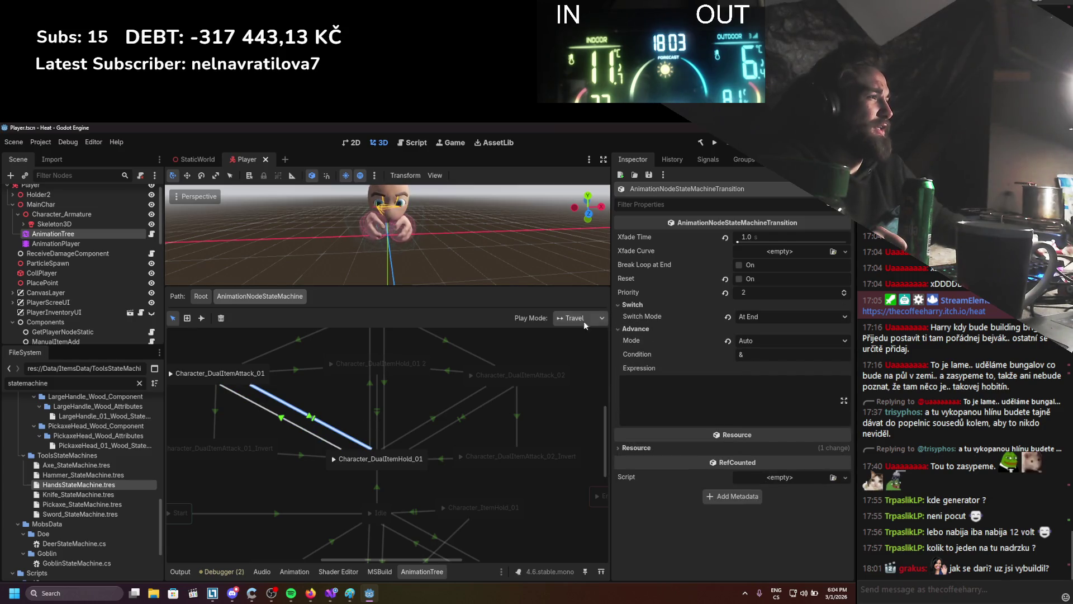
click(460, 423)
mouse_move(413, 379)
mouse_down()
mouse_move(413, 436)
mouse_move(395, 371)
mouse_up()
click(378, 414)
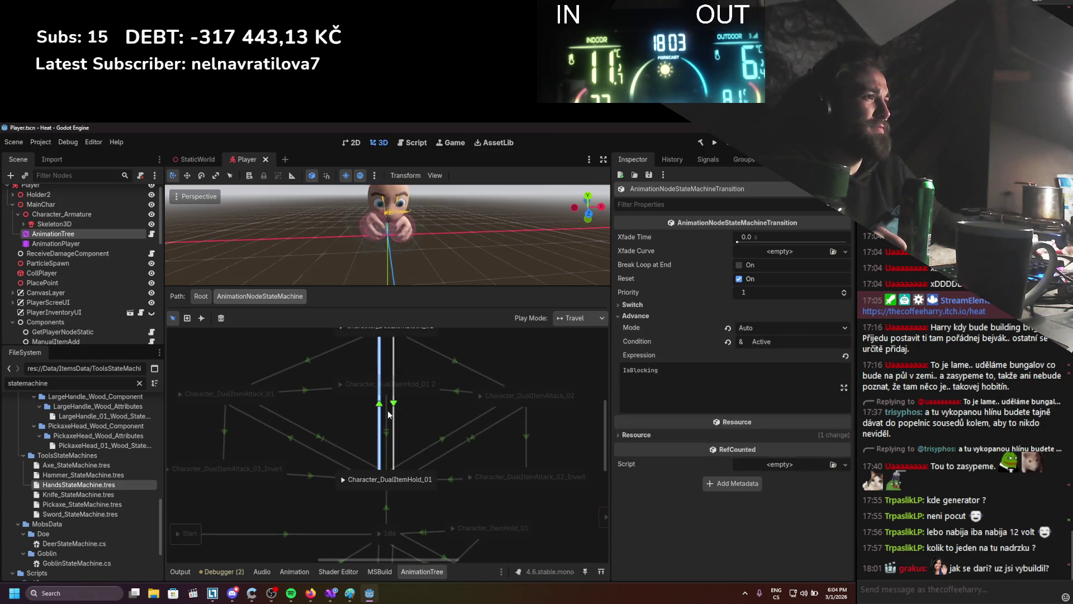
Place the DualItemHold_01 2 node between the attack states, shift Attack_01 up-left, and save.
mouse_move(399, 397)
mouse_down()
mouse_move(379, 402)
mouse_move(478, 355)
mouse_up()
scroll(382, 394, up, 2)
click(430, 375)
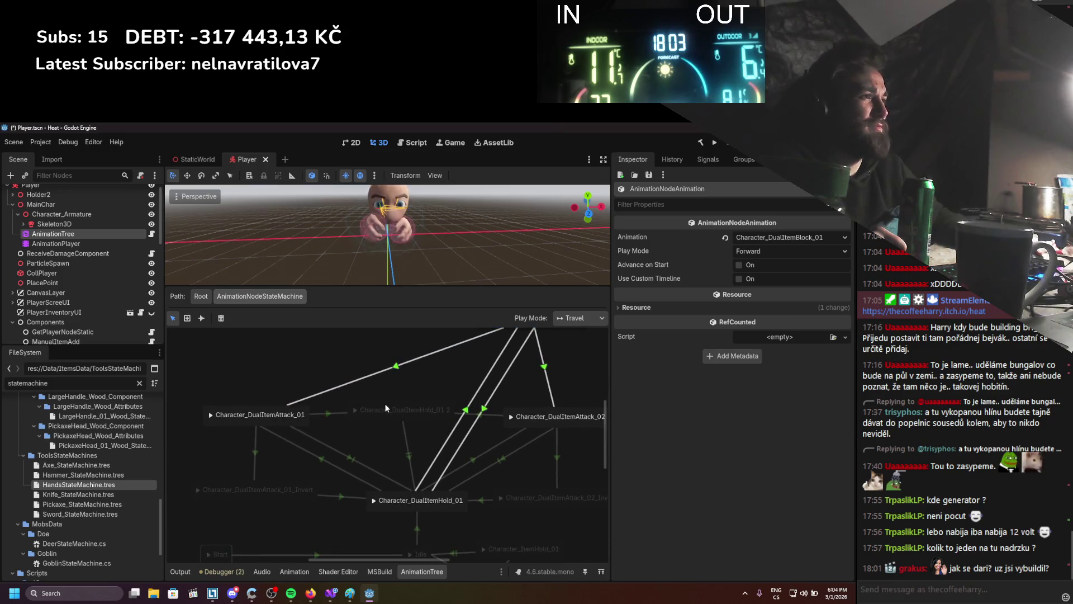
mouse_move(389, 420)
mouse_down()
mouse_move(384, 403)
mouse_move(351, 398)
mouse_move(358, 390)
mouse_move(357, 415)
mouse_up()
click(268, 408)
drag(268, 408, 232, 369)
click(373, 409)
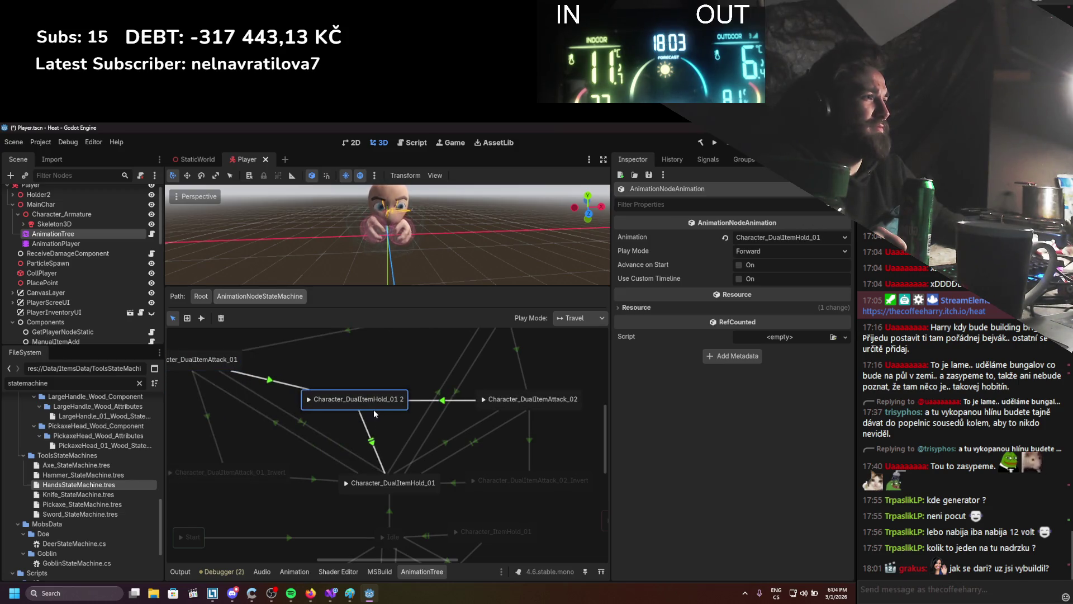
key(ctrl+s)
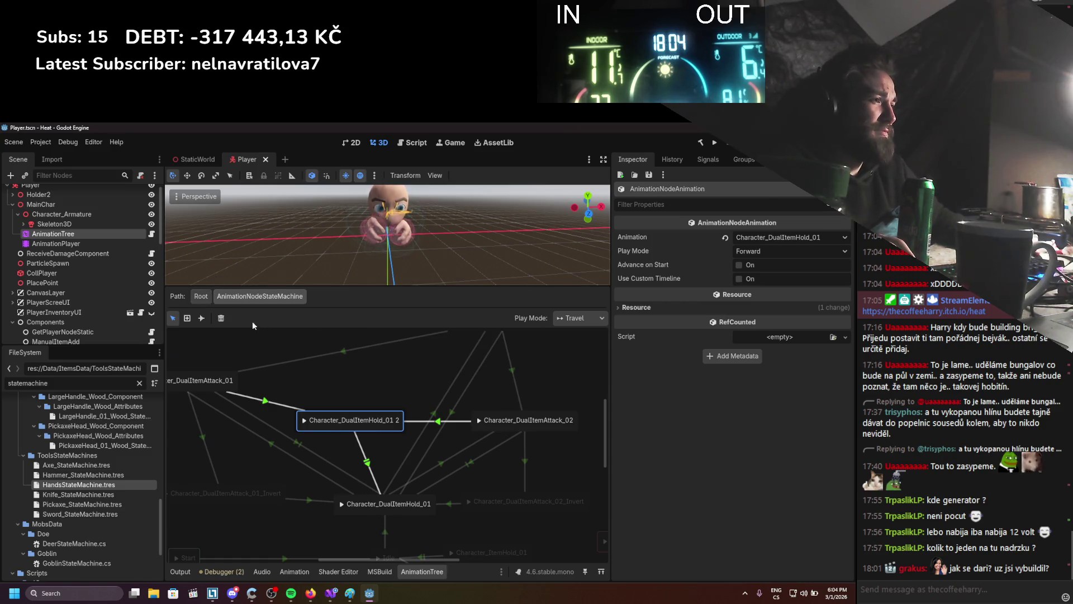
scroll(391, 447, down, 5)
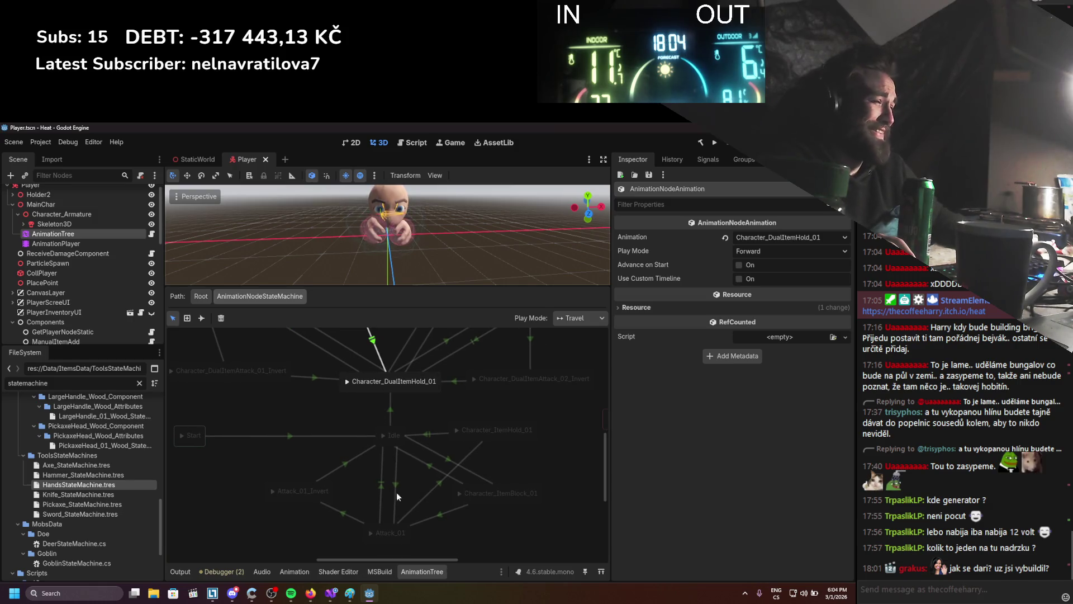
click(331, 592)
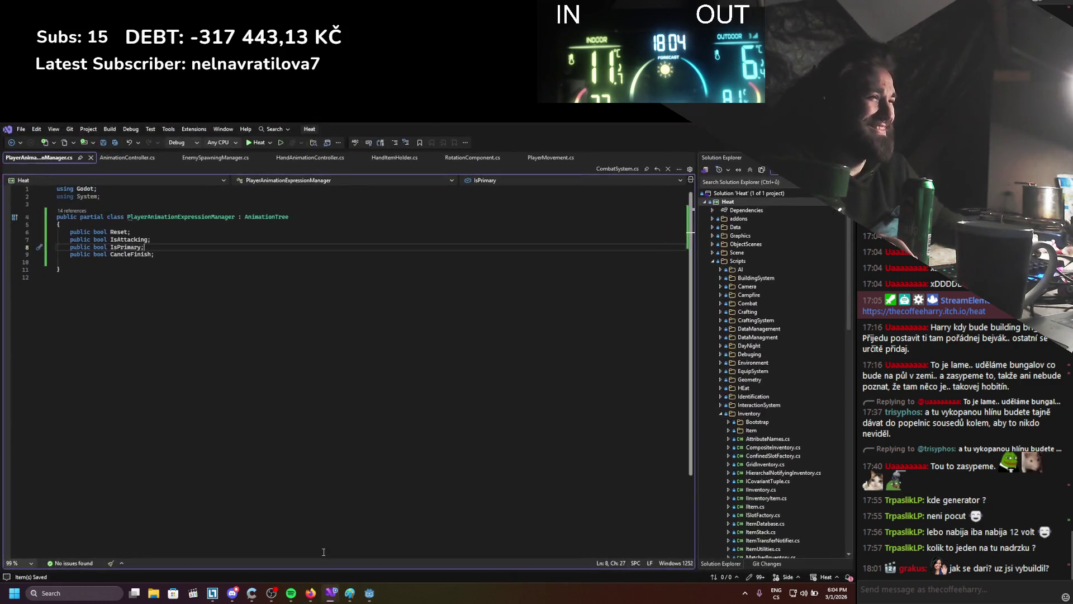
Delete the CancleFinish field from PlayerAnimationExpressionManager.cs and save the file.
click(122, 157)
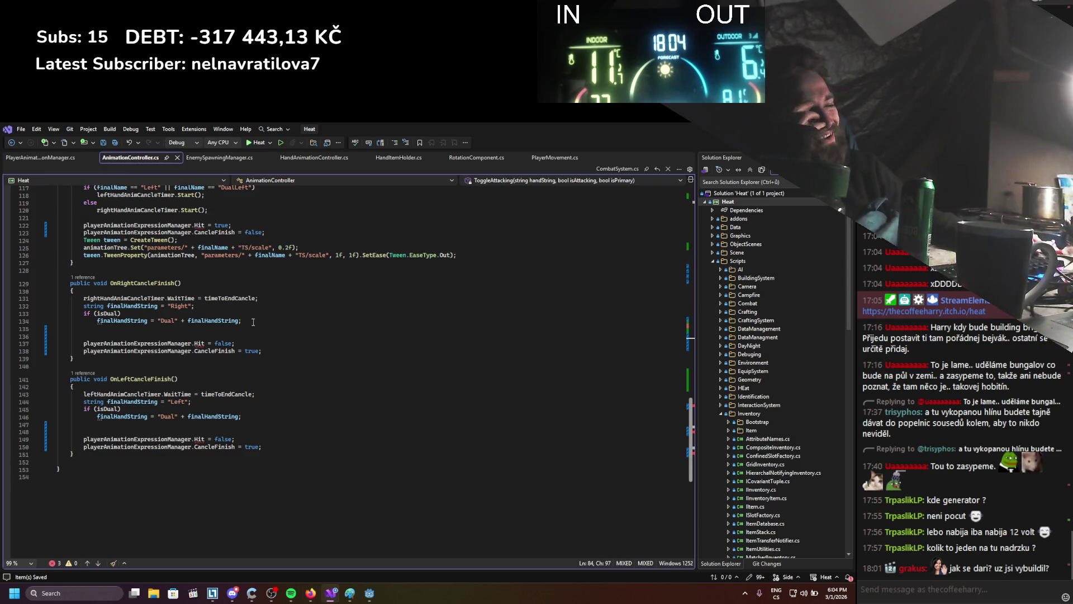
click(33, 159)
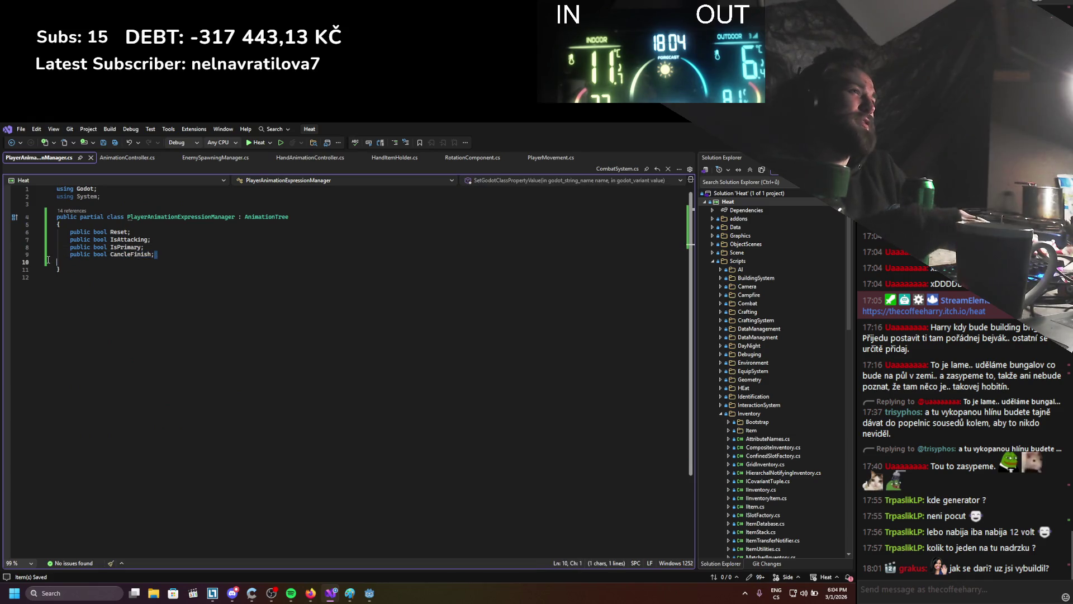
drag(151, 255, 59, 255)
key(BackSpace)
key(BackSpace)
key(ctrl+s)
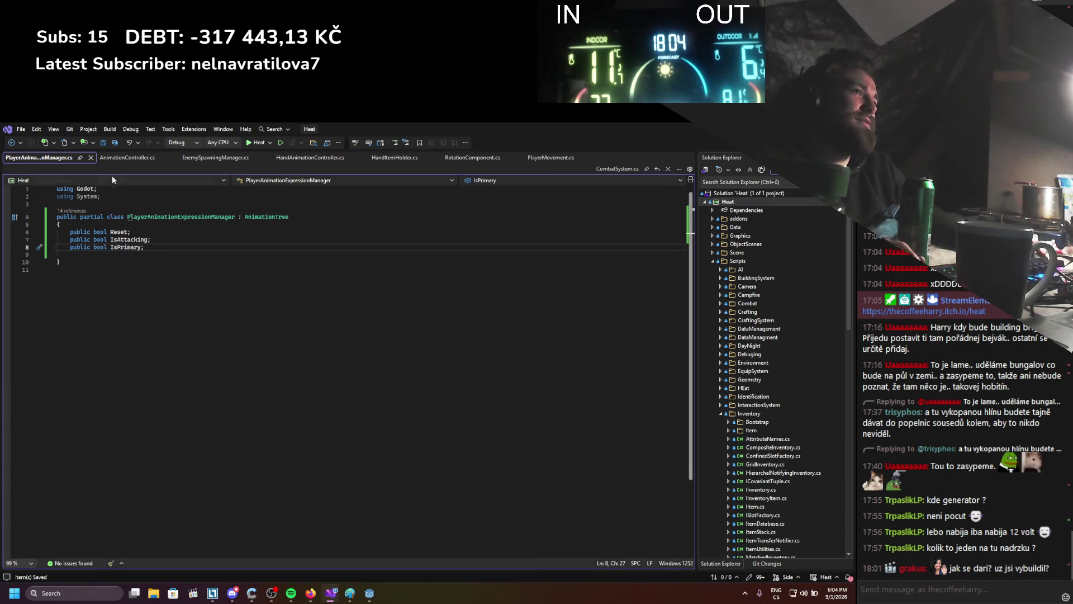
Return to AnimationController.cs and look over its CancleFinish handlers.
key(ctrl+Tab)
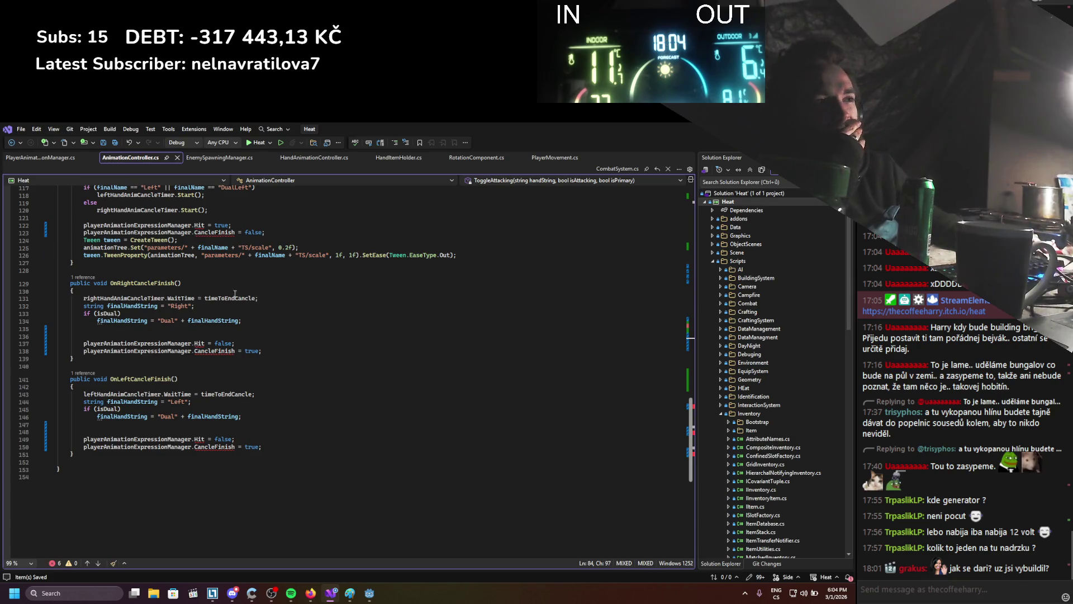
scroll(236, 289, up, 2)
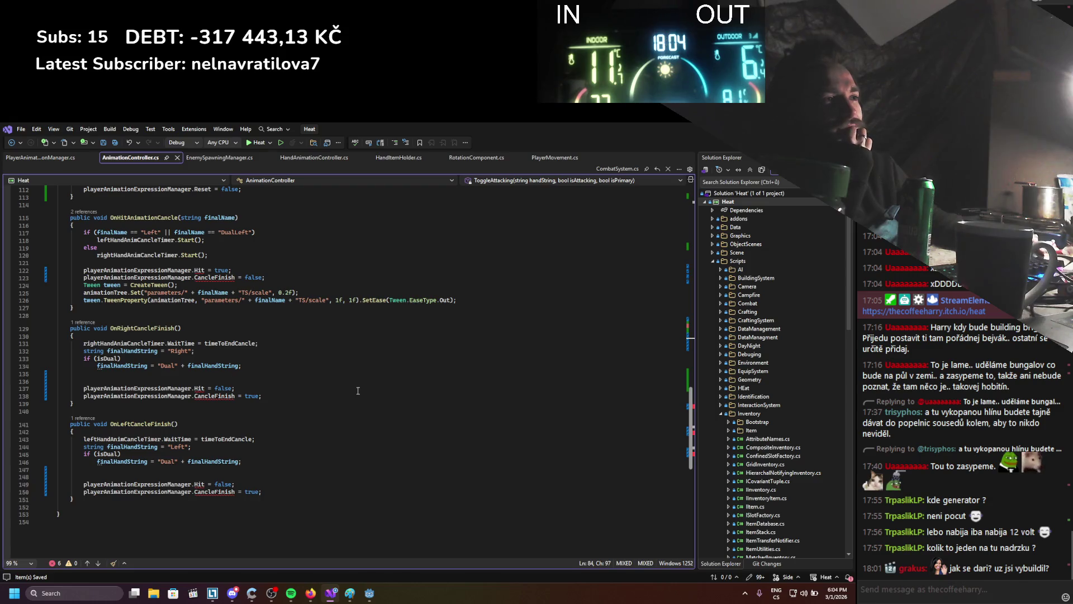
scroll(292, 382, up, 1)
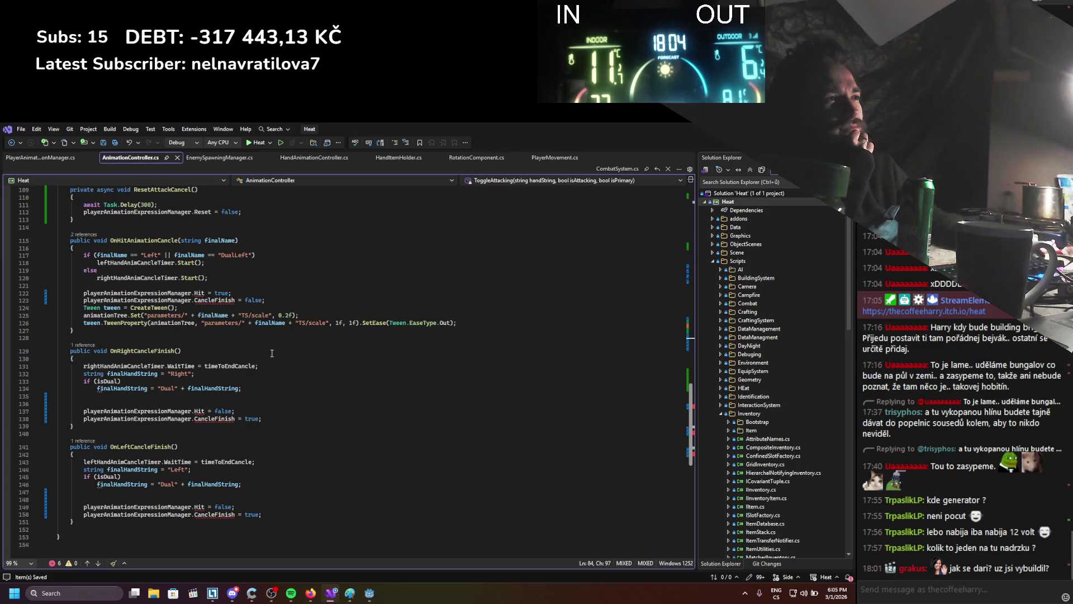
scroll(268, 353, up, 1)
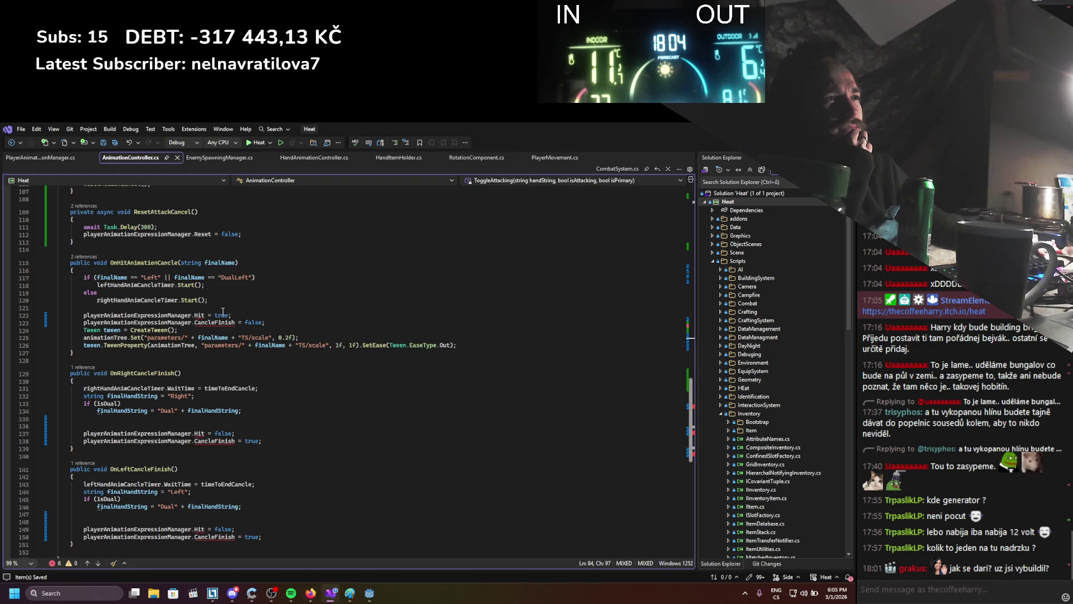
scroll(222, 311, up, 6)
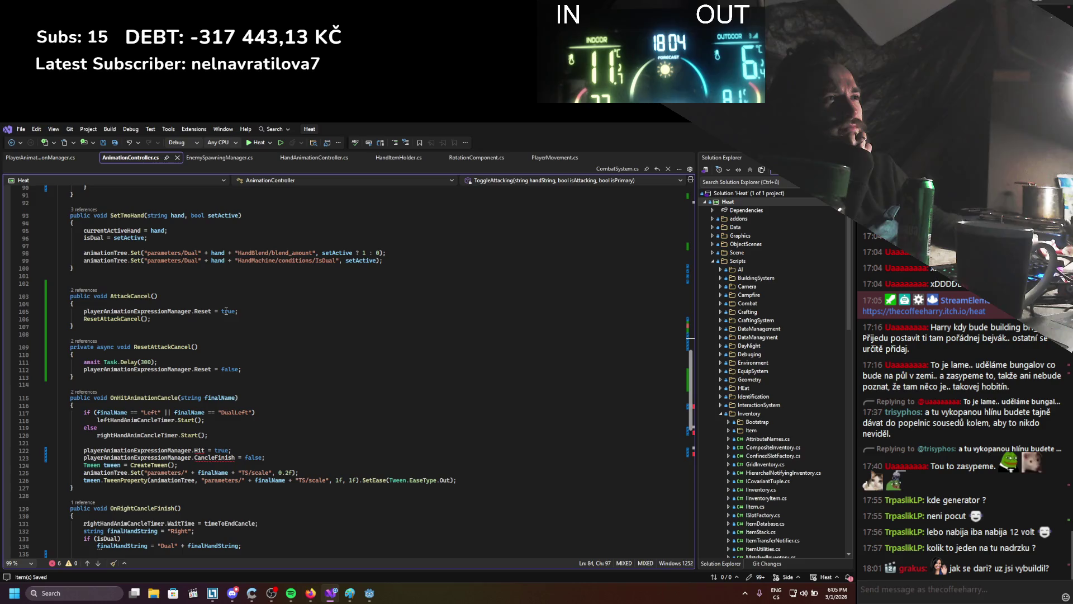
scroll(226, 311, up, 7)
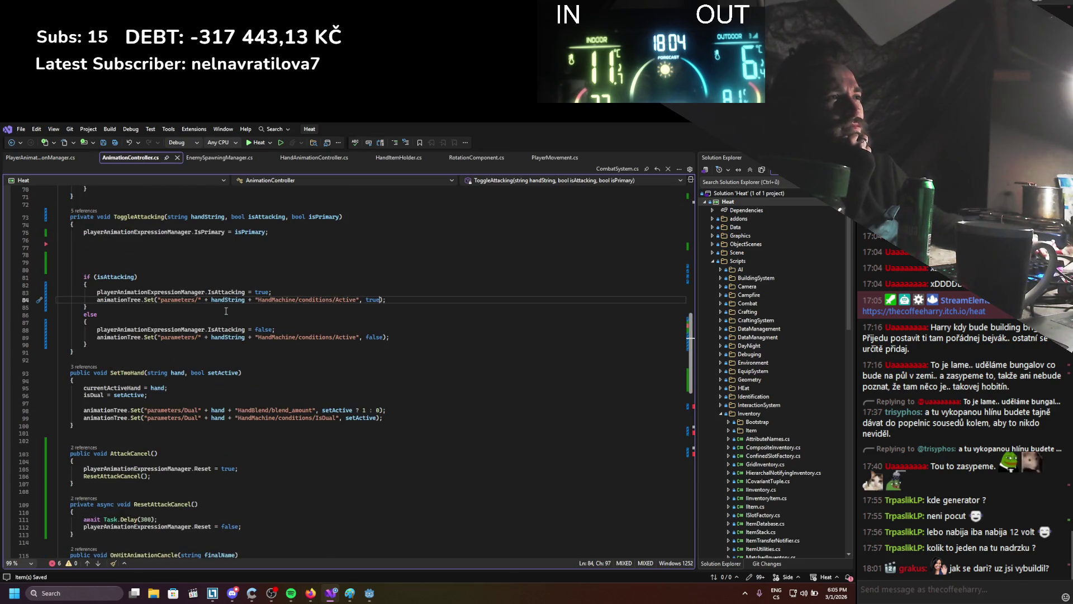
scroll(229, 335, up, 3)
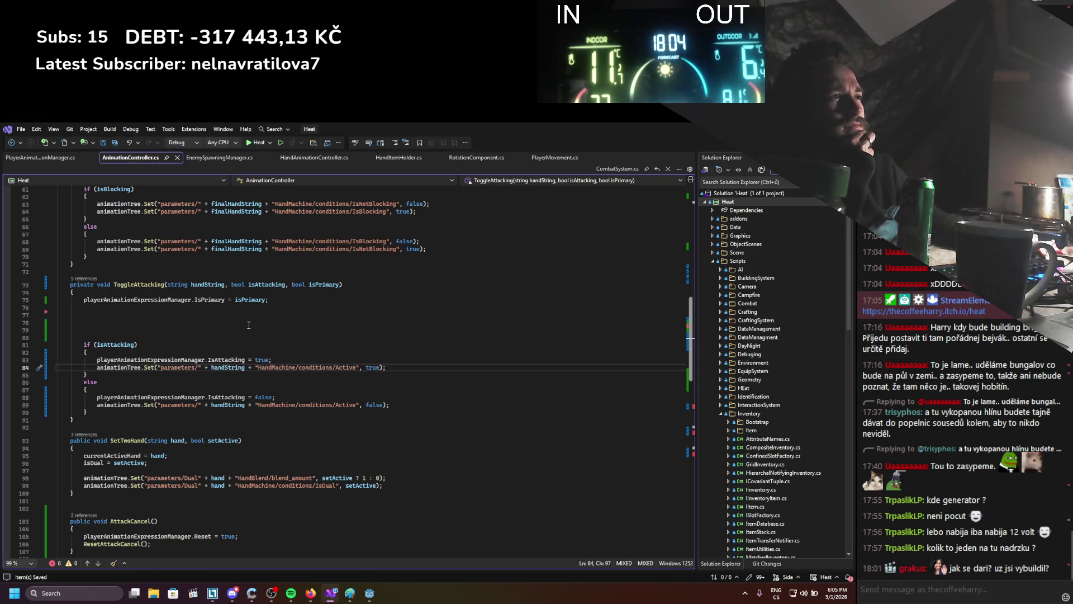
scroll(249, 325, down, 14)
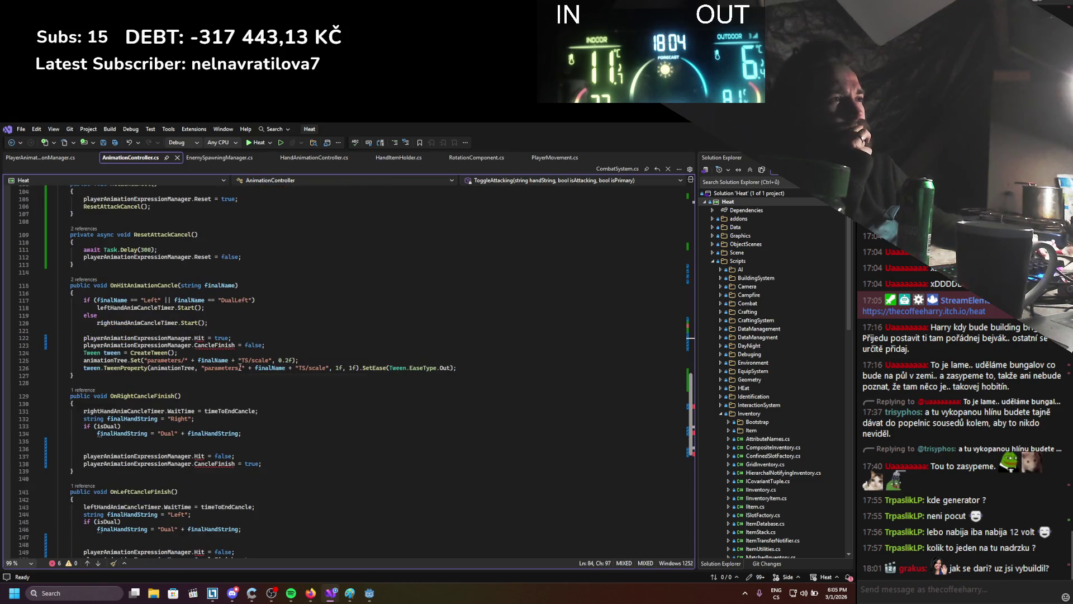
scroll(232, 369, down, 3)
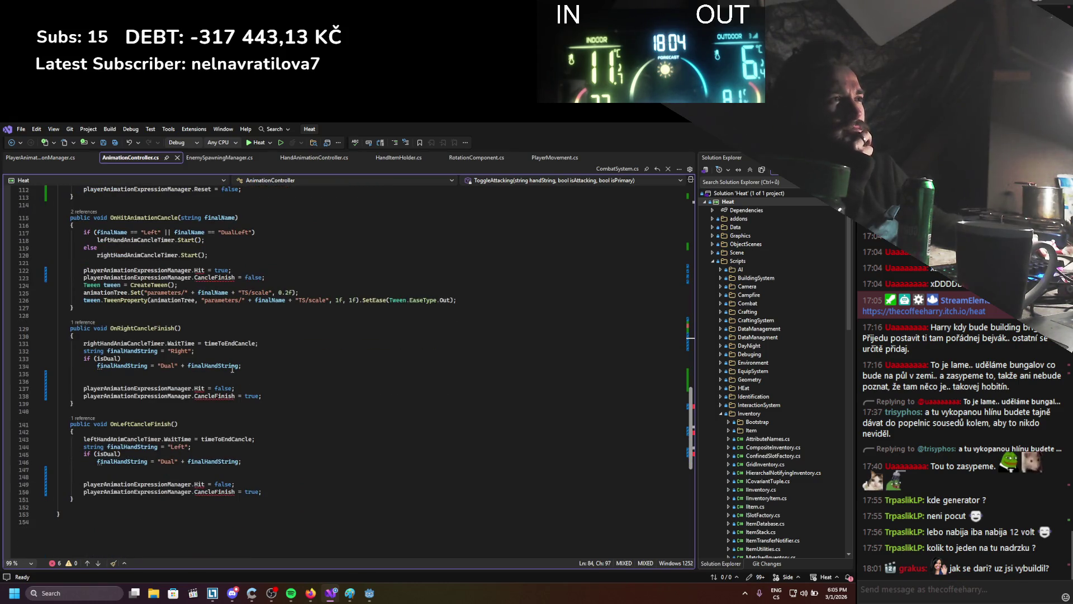
scroll(232, 370, up, 2)
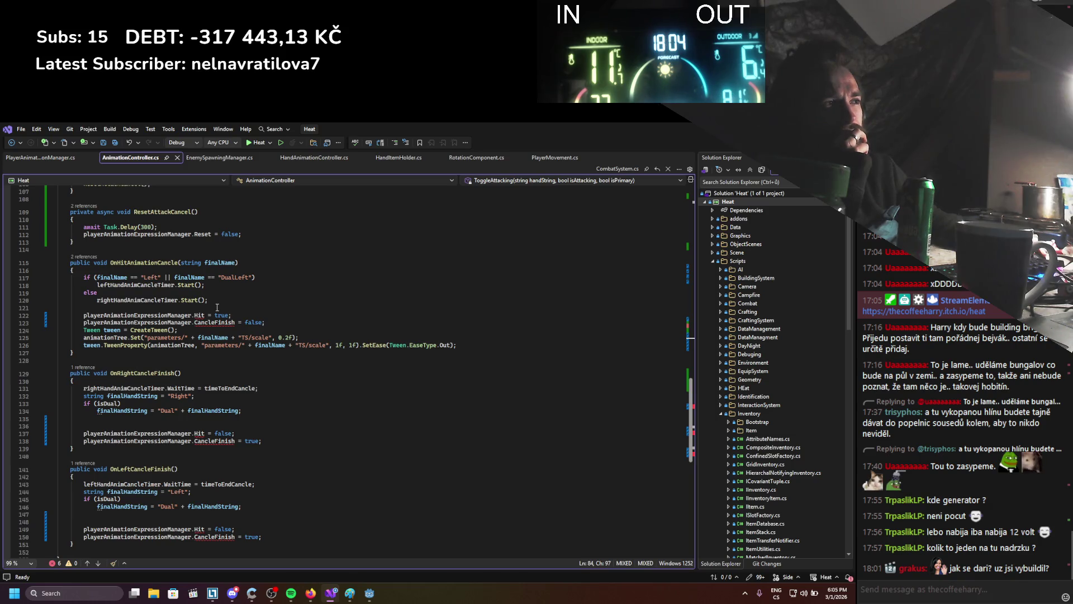
click(88, 591)
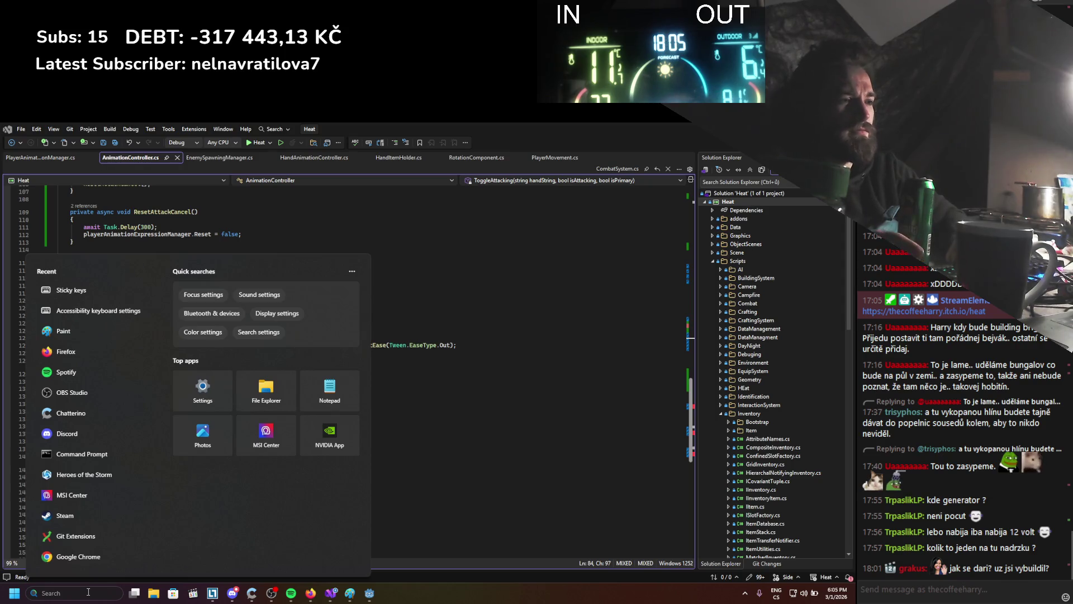
Launch Git Extensions from Start search, dismiss its settings checklist, and open the Heat repository window.
text(git)
key(Return)
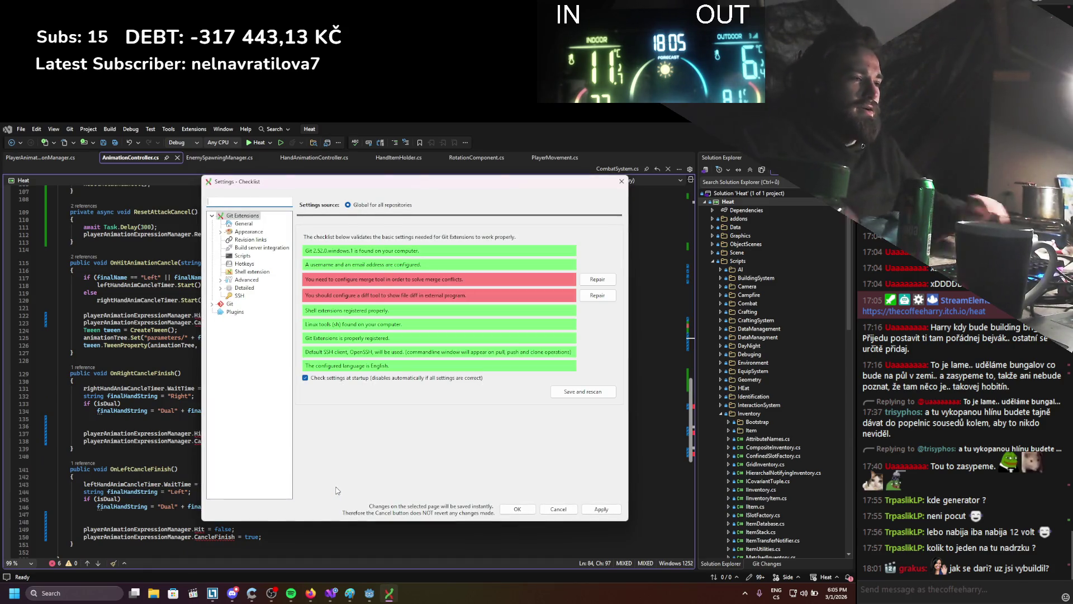
click(232, 592)
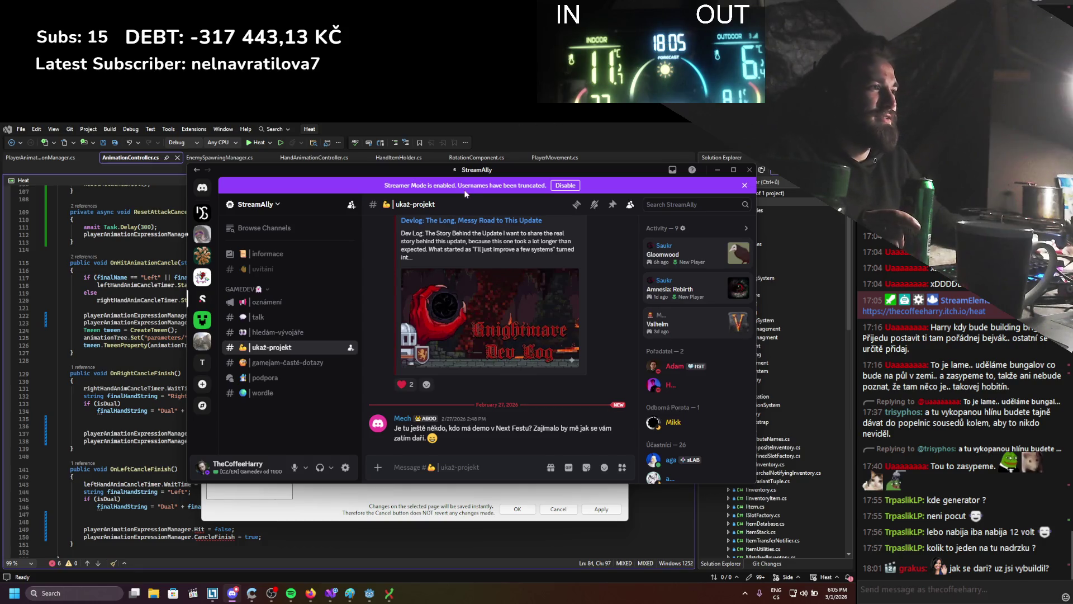
click(717, 170)
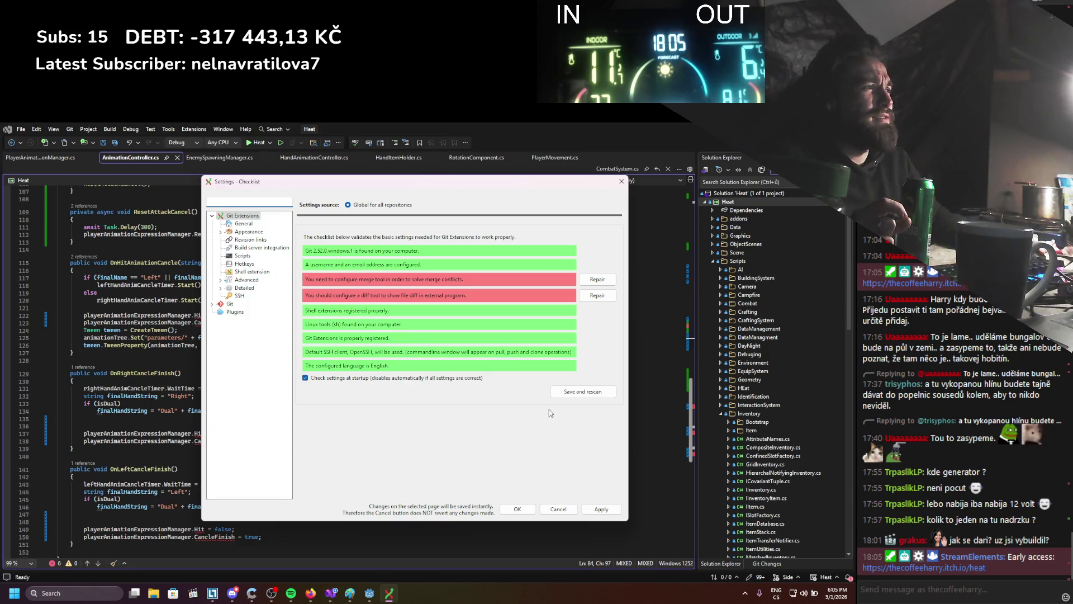
click(534, 508)
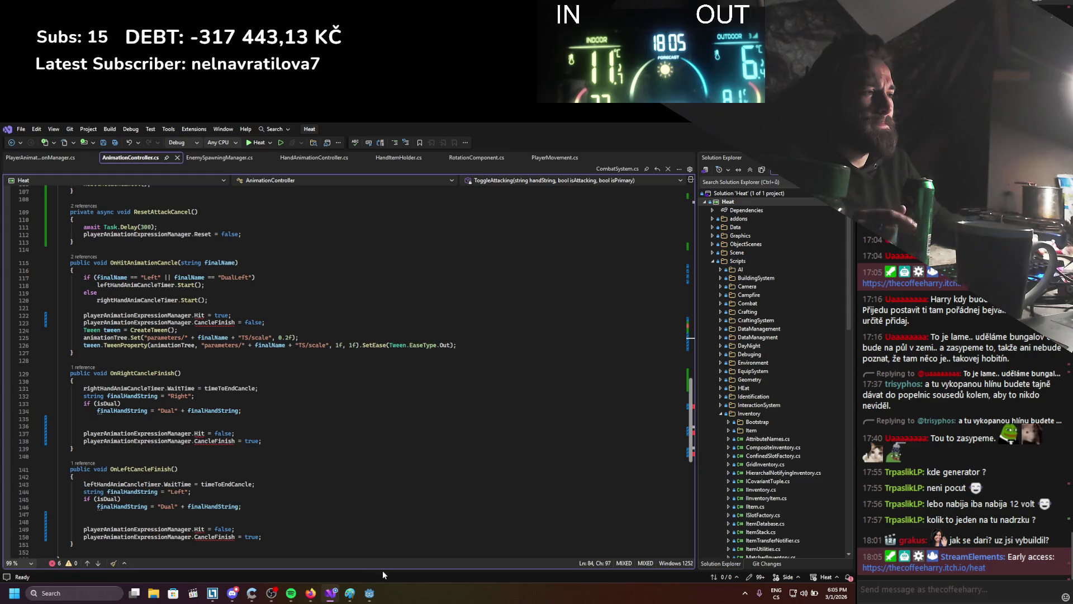
click(364, 593)
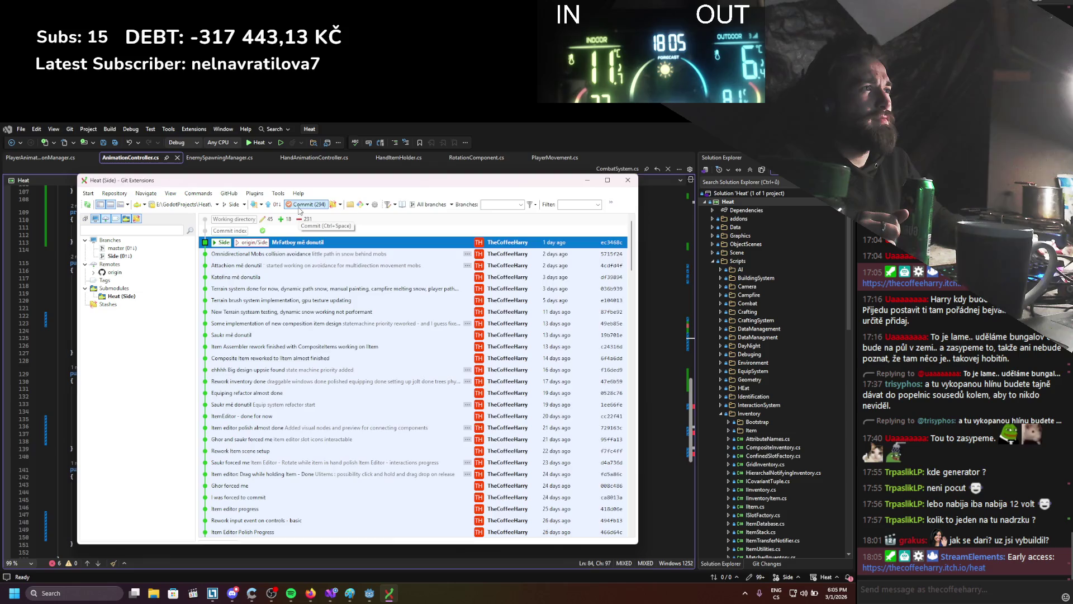
Open the Commit window listing the repository's pending changes.
click(300, 206)
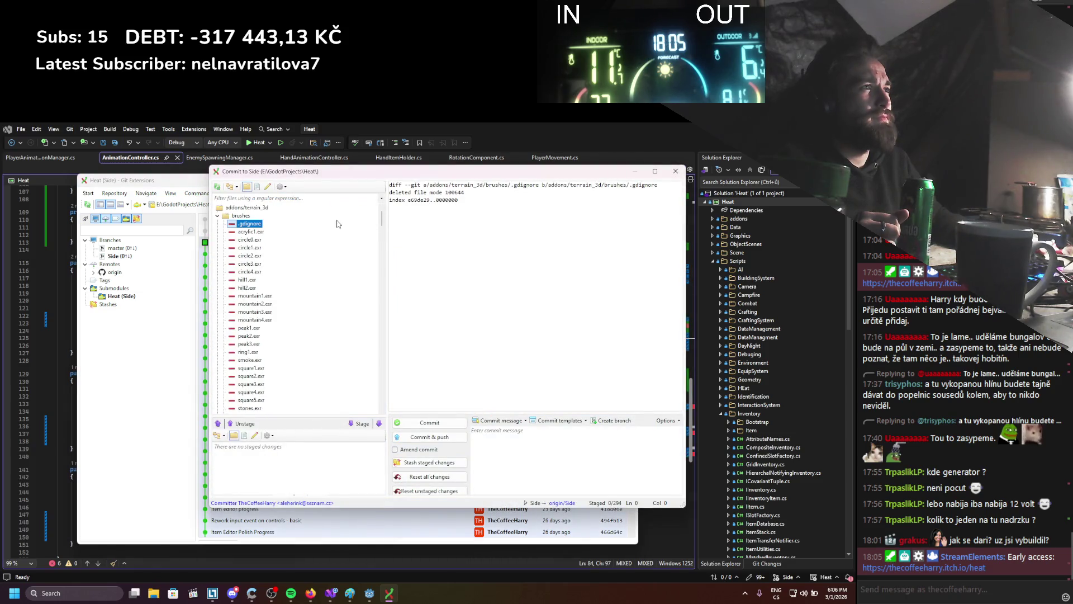
mouse_move(382, 221)
mouse_down()
mouse_move(394, 402)
mouse_move(400, 373)
mouse_up()
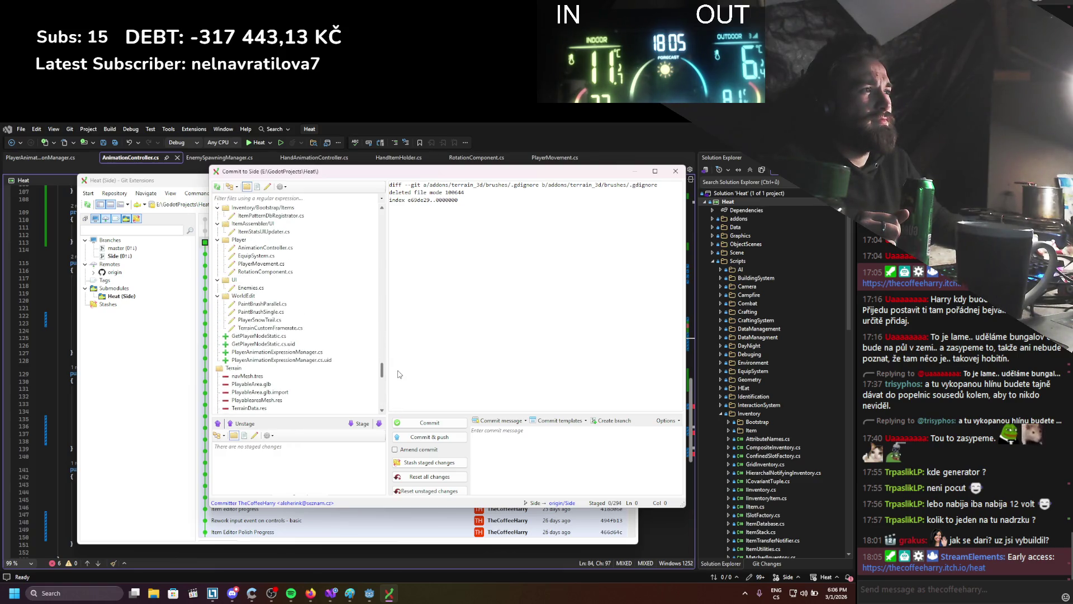
drag(399, 374, 396, 354)
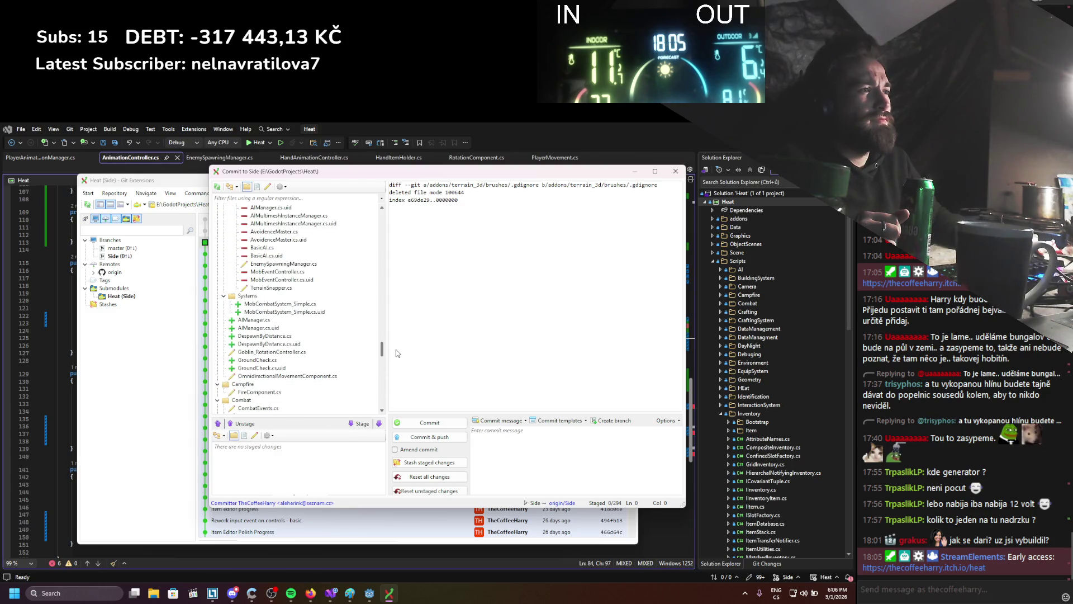
scroll(361, 287, up, 7)
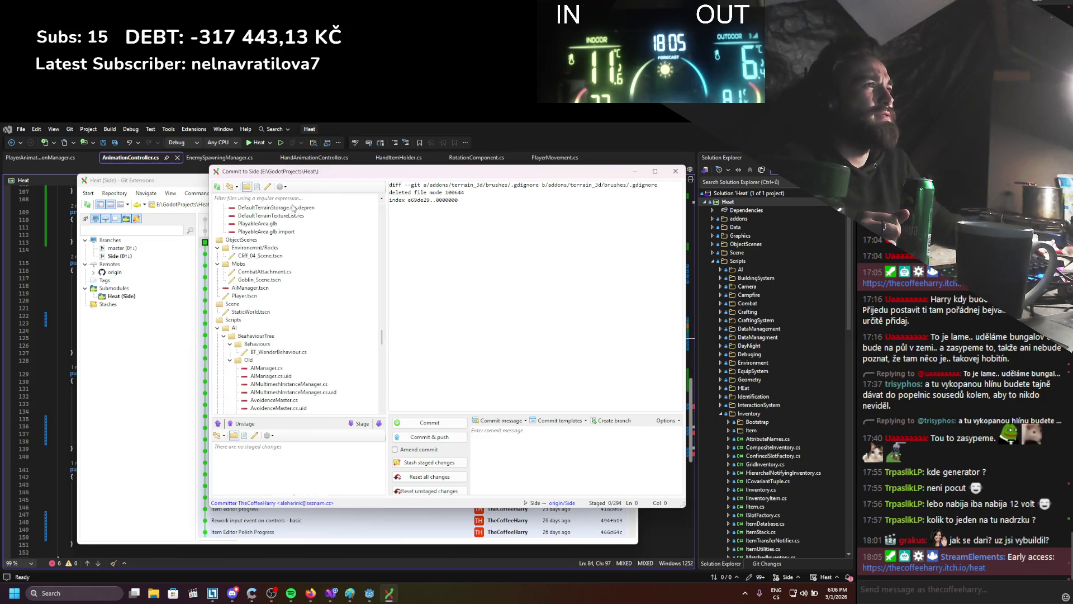
Filter changed files by 'anim' and inspect the AnimationController.cs diff, selecting removed lines 100–101.
click(290, 199)
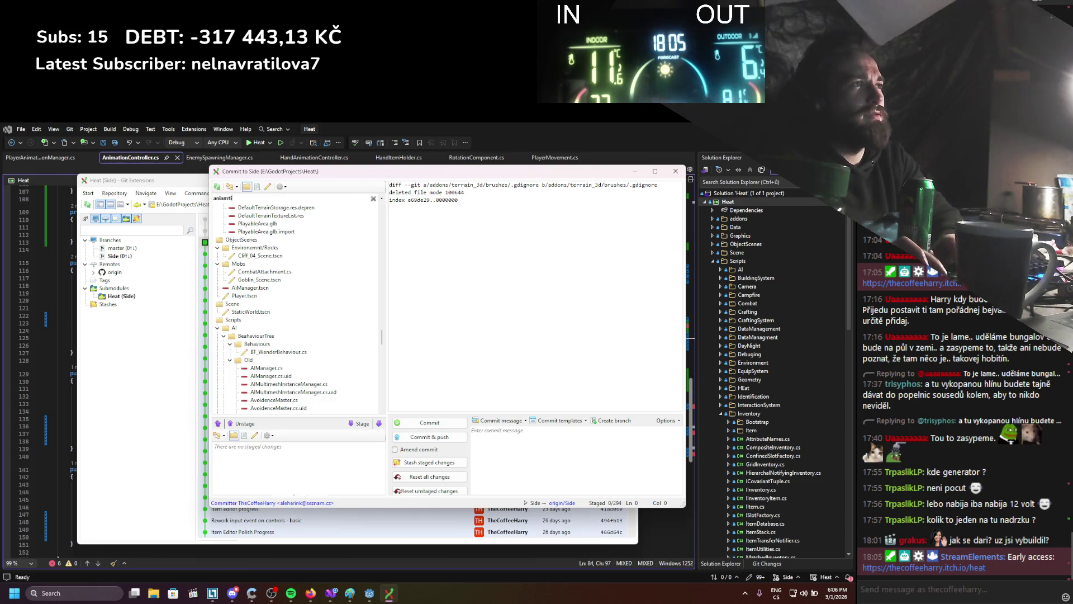
text(aniamtion)
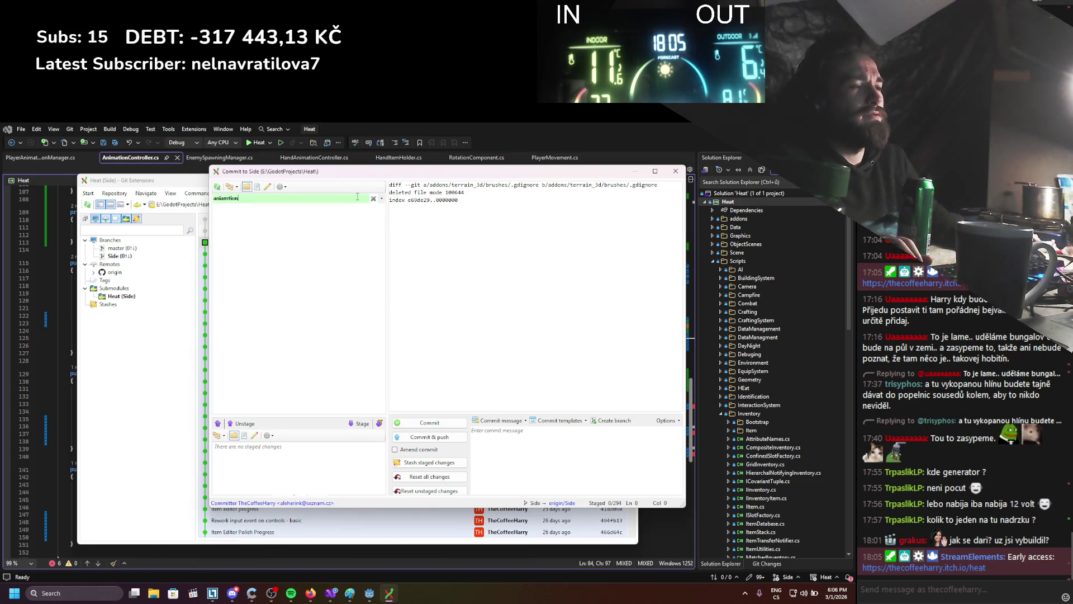
text(Controller)
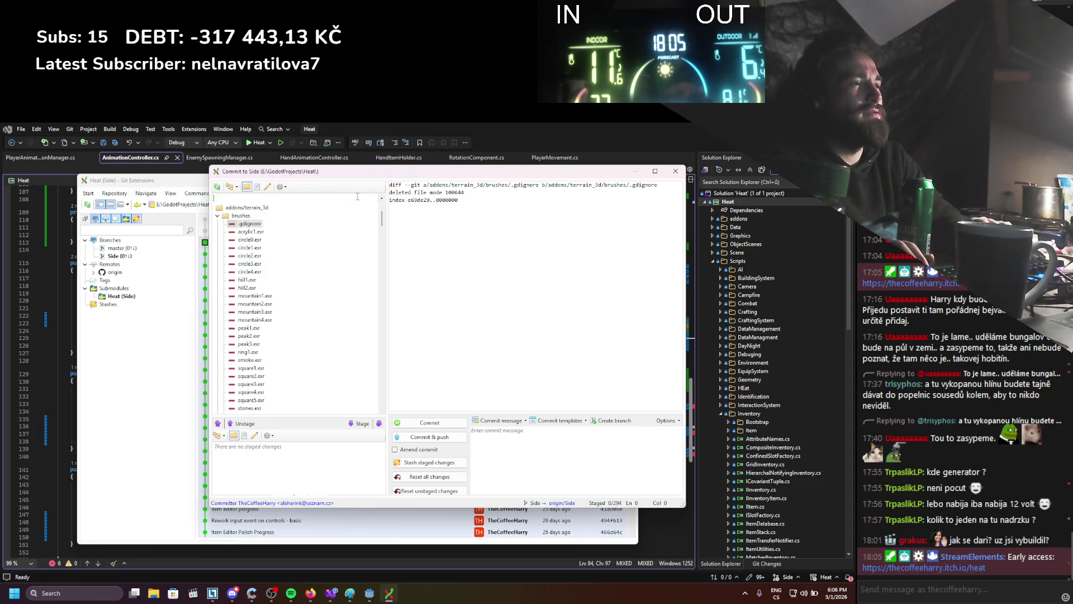
text(anim)
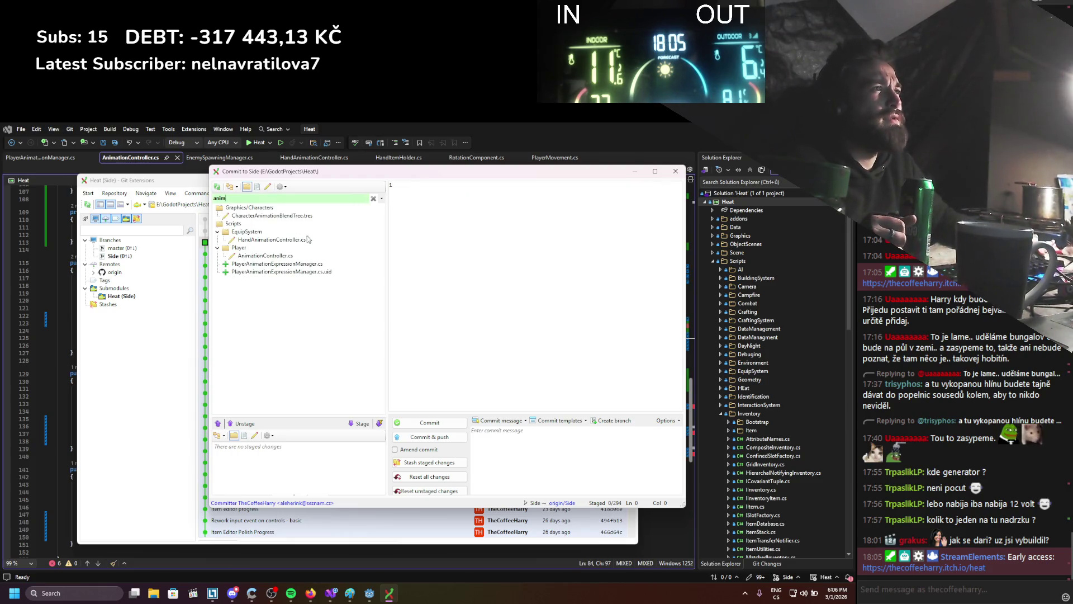
click(265, 256)
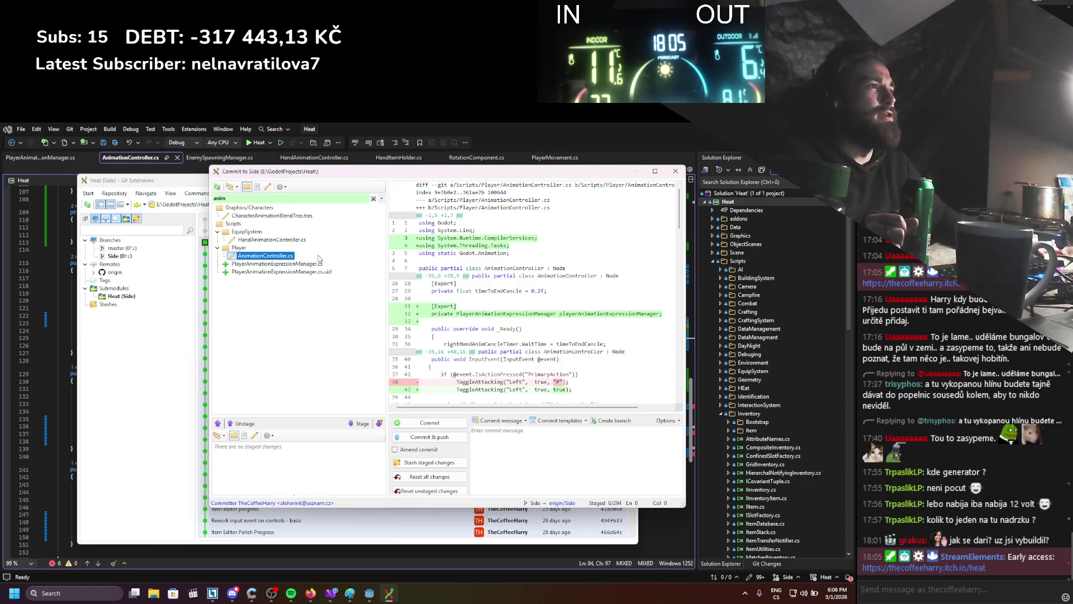
scroll(529, 305, down, 20)
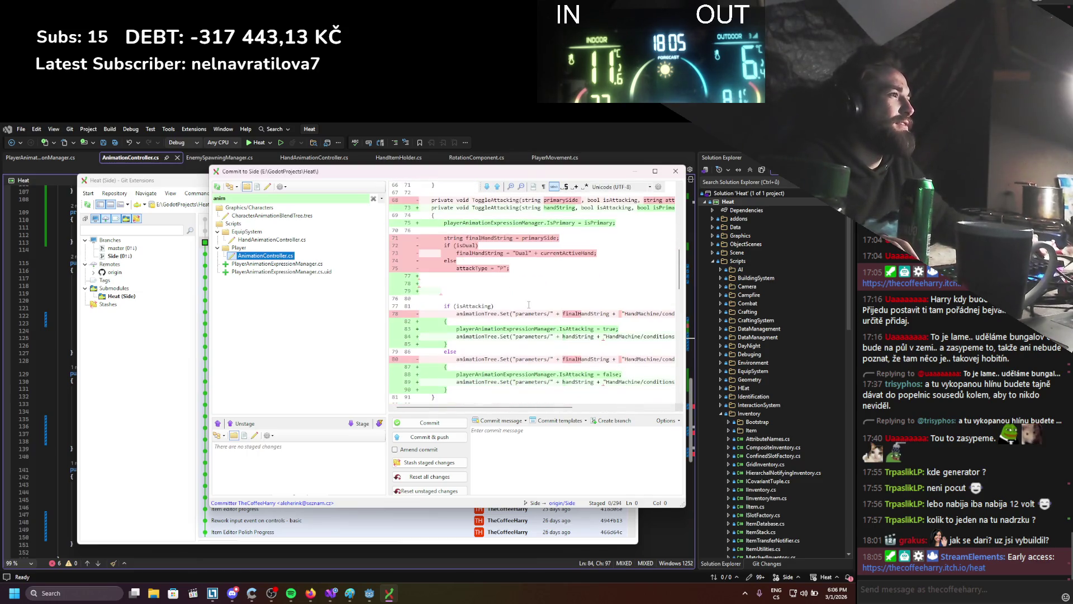
scroll(529, 305, down, 13)
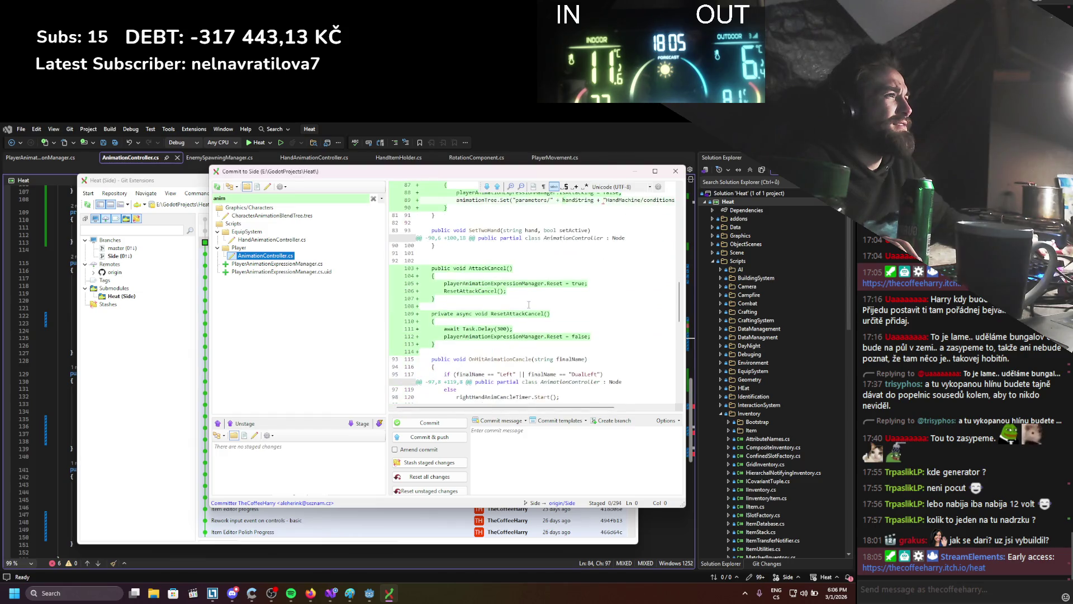
scroll(529, 304, down, 1)
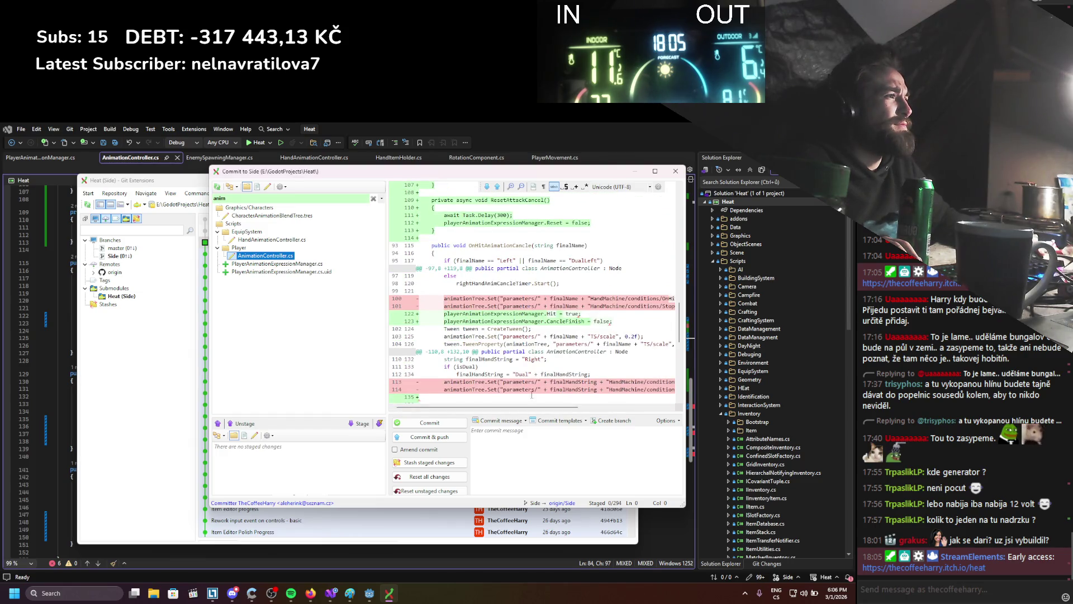
drag(530, 407, 580, 407)
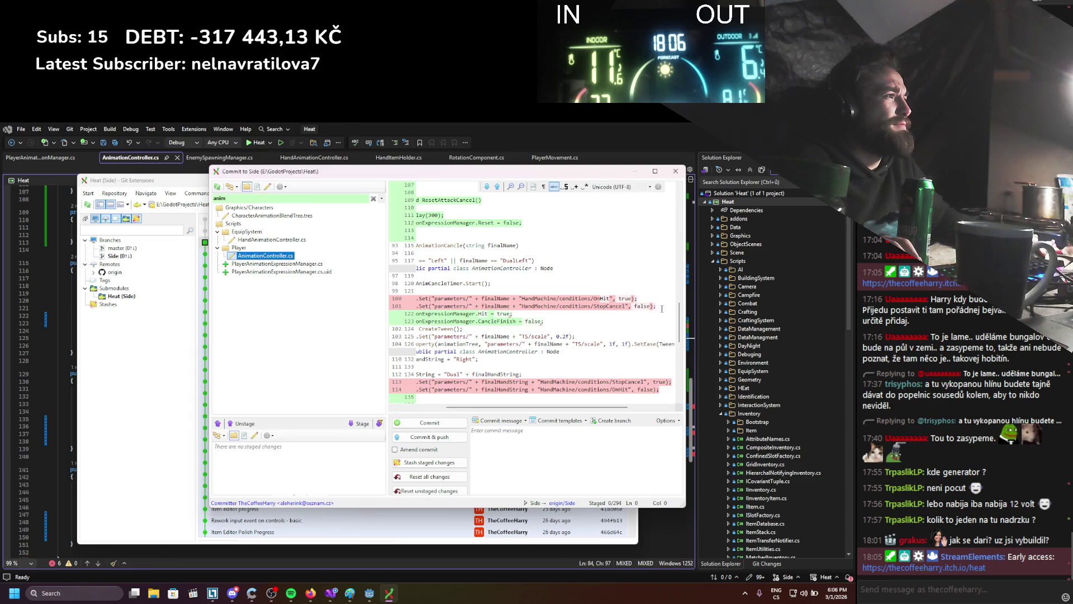
drag(662, 308, 403, 299)
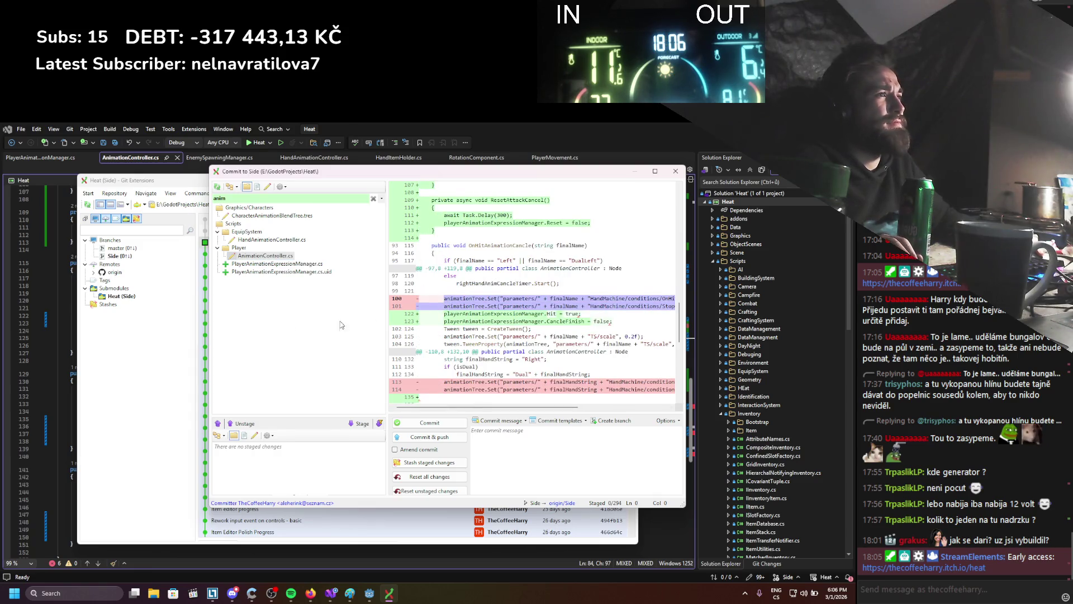
click(70, 373)
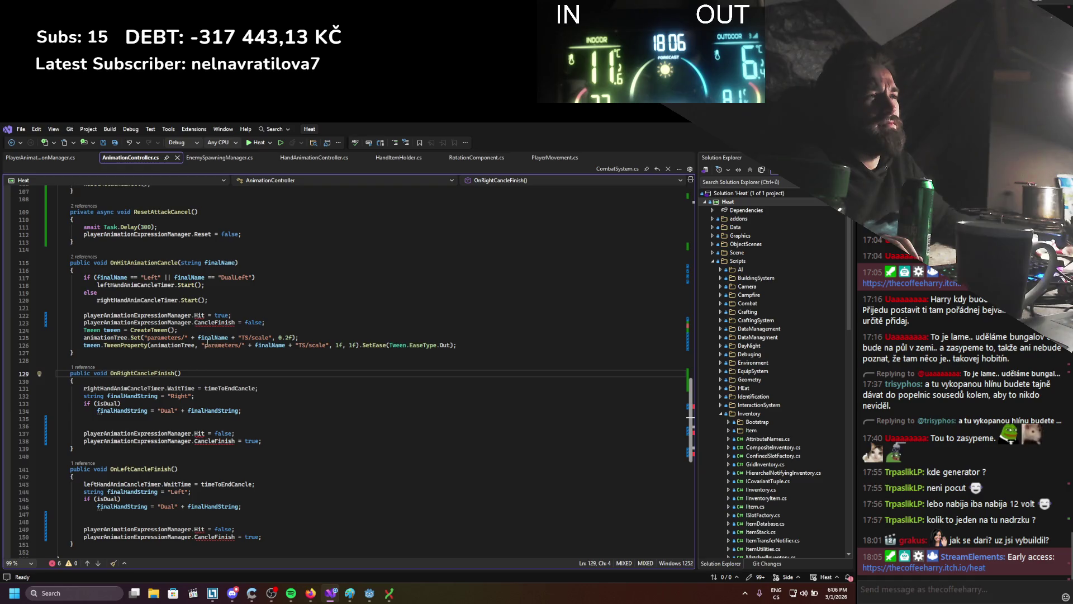
Restore the animationTree.Set lines in OnHitAnimationCancle and OnRightCancleFinish from the diff.
drag(265, 322, 84, 323)
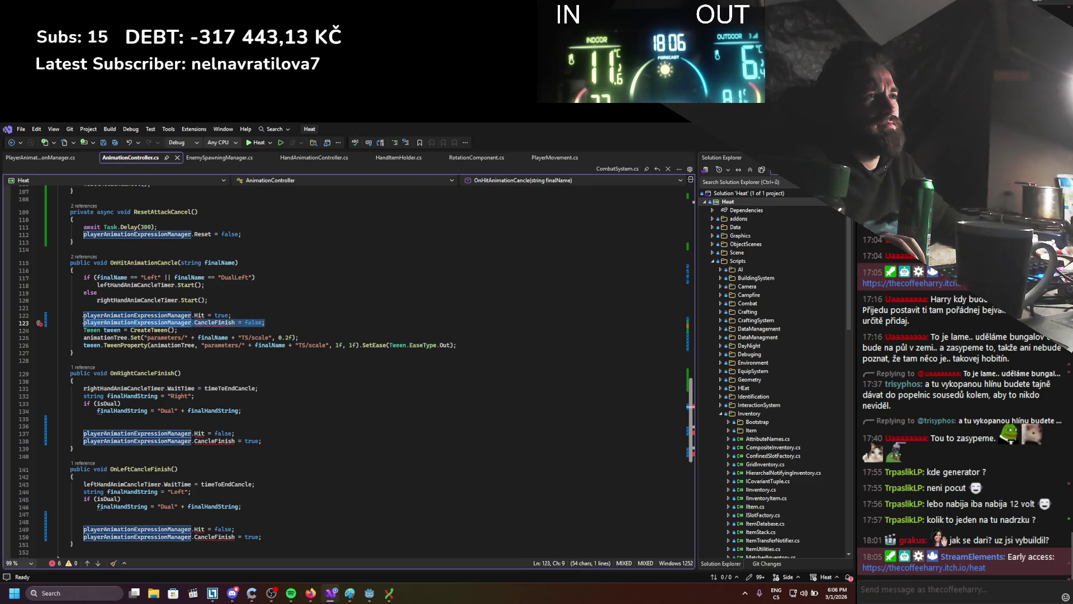
text(animationTree.Set("parameters/" + finalName + "HandMachine/conditions/OnHit", true); animationTree.Set("parameters/" + finalName + "HandMachine/conditions/StopCancel", false);)
key(ctrl+s)
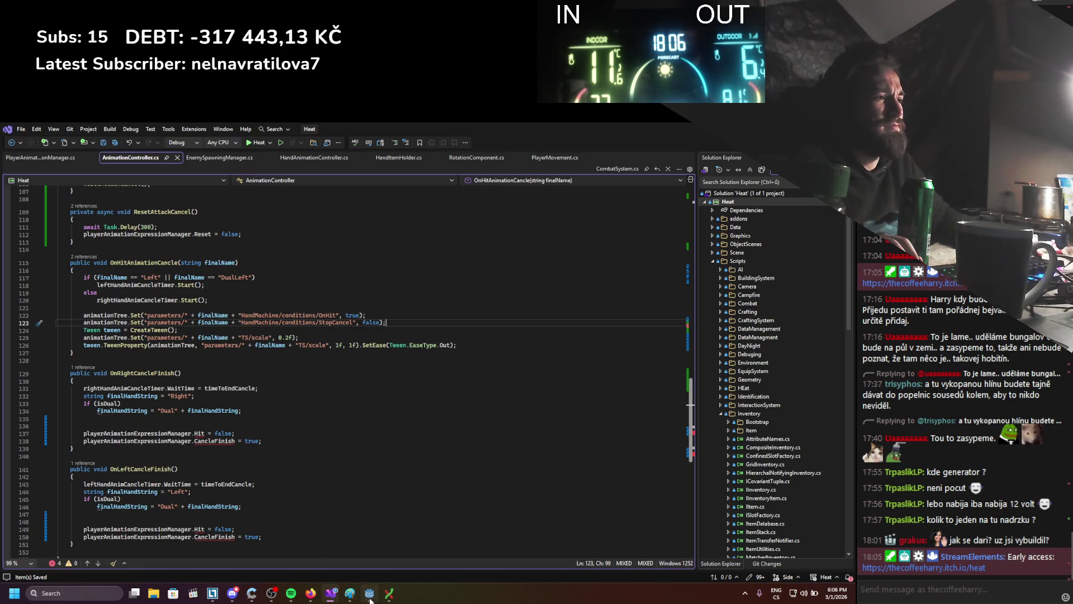
click(390, 594)
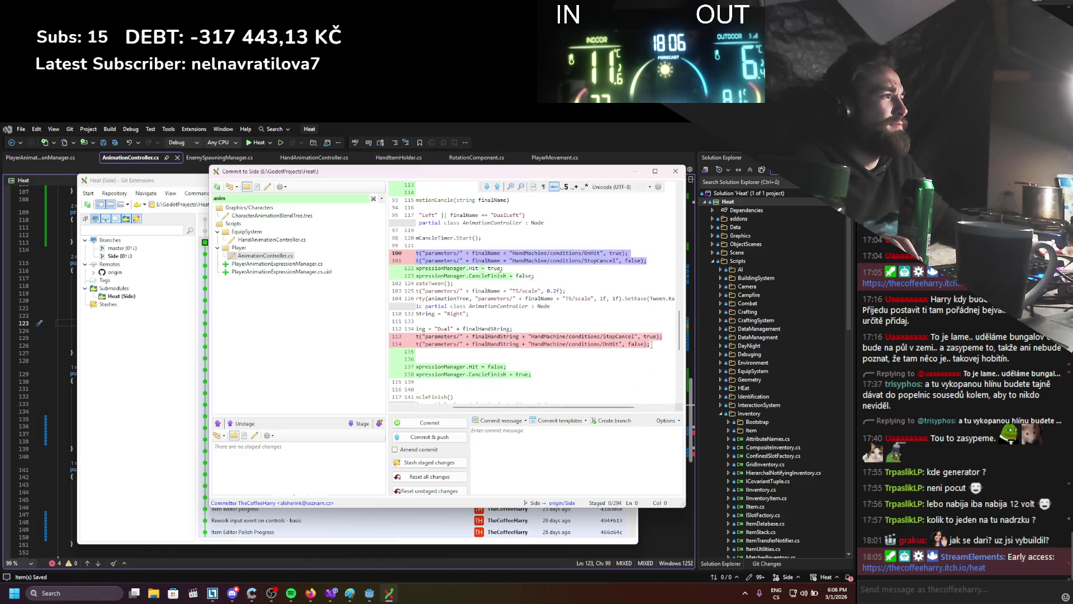
key(alt+Down)
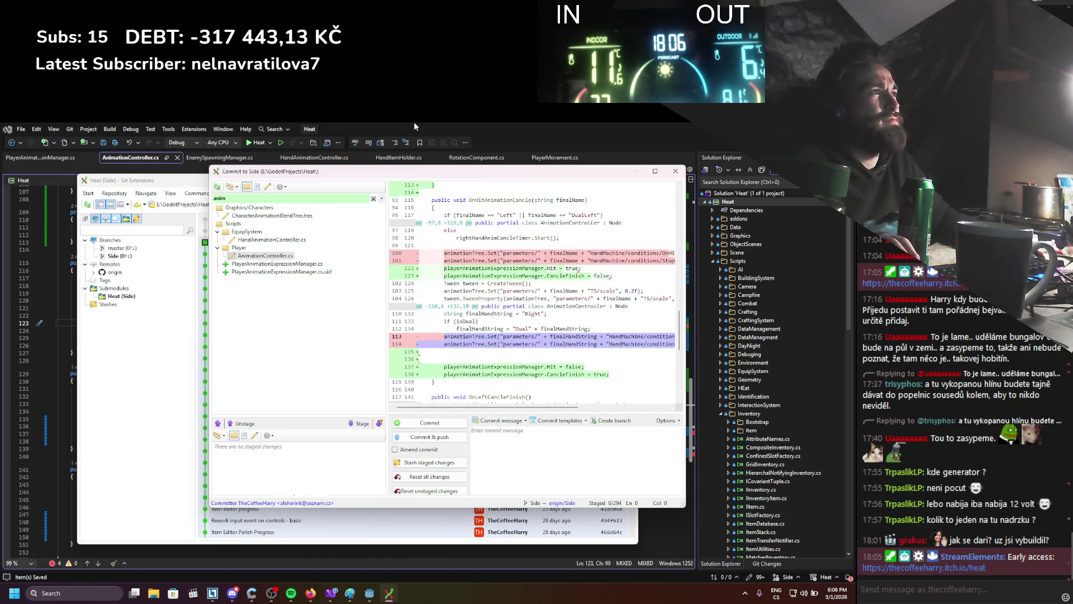
key(alt+Tab)
mouse_move(265, 441)
mouse_down()
mouse_move(67, 437)
mouse_move(80, 436)
mouse_up()
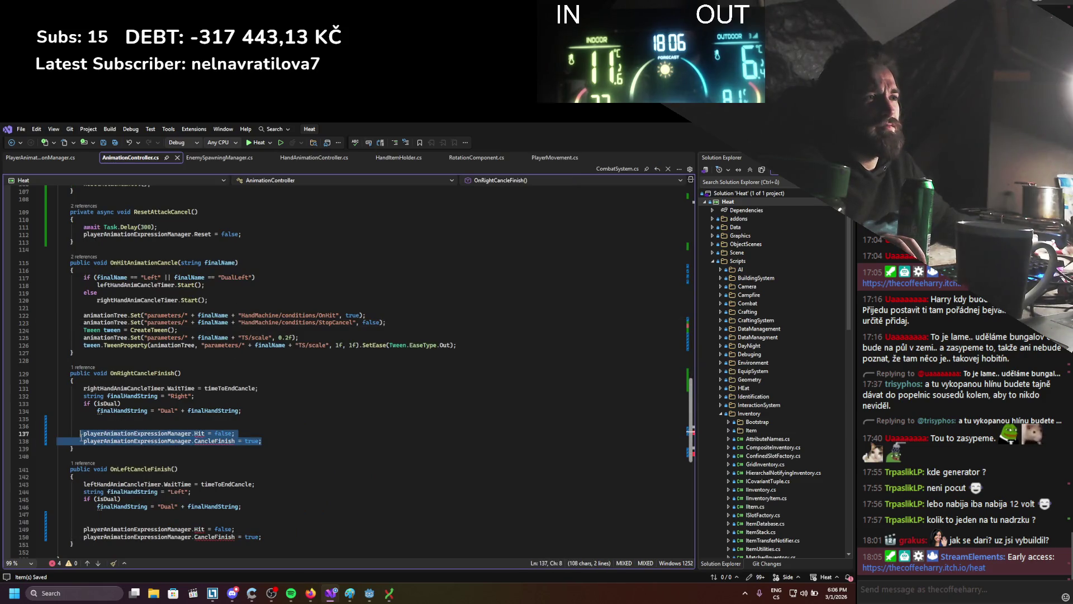
text(animationTree.Set("parameters/" + finalHandString + "HandMachine/conditions/StopCancel", true);         animationTree.Set("parameters/" + finalHandString + "HandMachine/conditions/OnHit", false);)
Paste removed diff lines 123–124 over OnLeftCancleFinish's assignments, setting StopCancel and OnHit.
scroll(316, 429, down, 4)
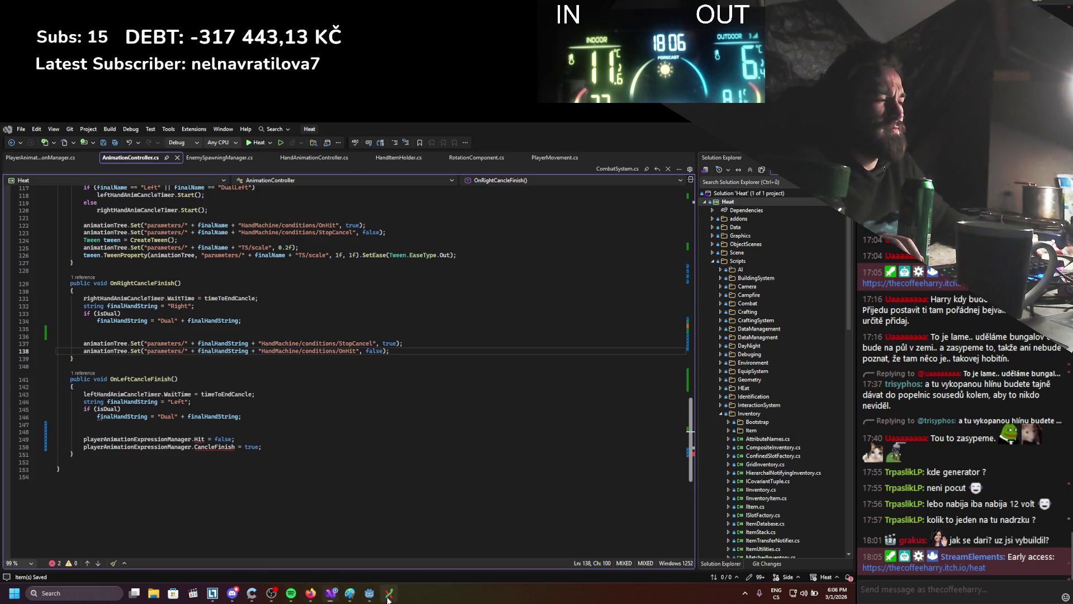
click(389, 594)
scroll(632, 324, right, 3)
mouse_move(653, 306)
mouse_down()
mouse_move(393, 302)
mouse_move(654, 306)
mouse_move(394, 304)
mouse_move(444, 301)
mouse_up()
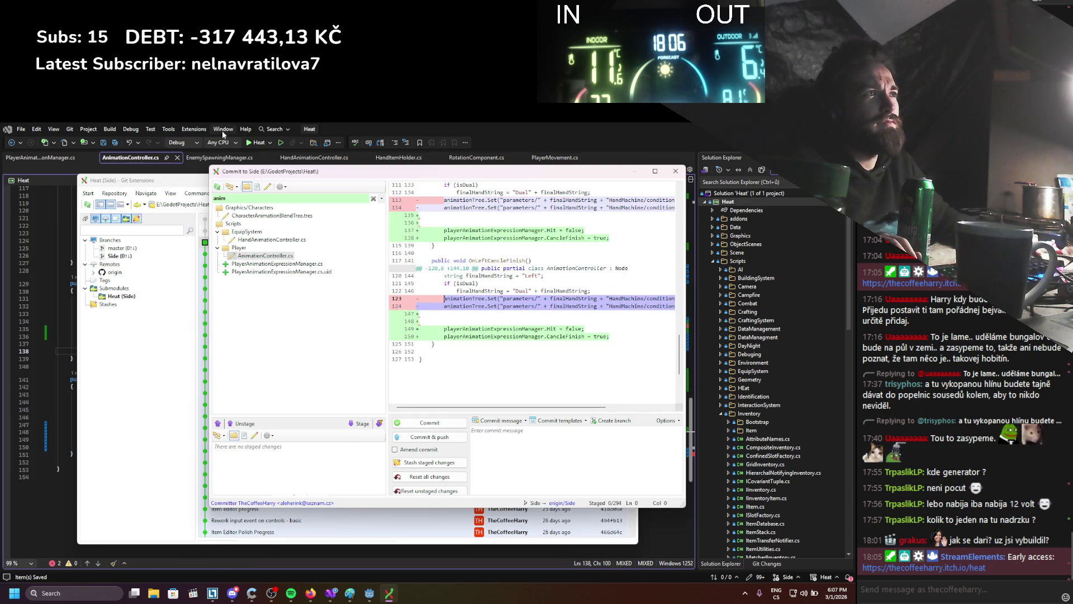
click(479, 127)
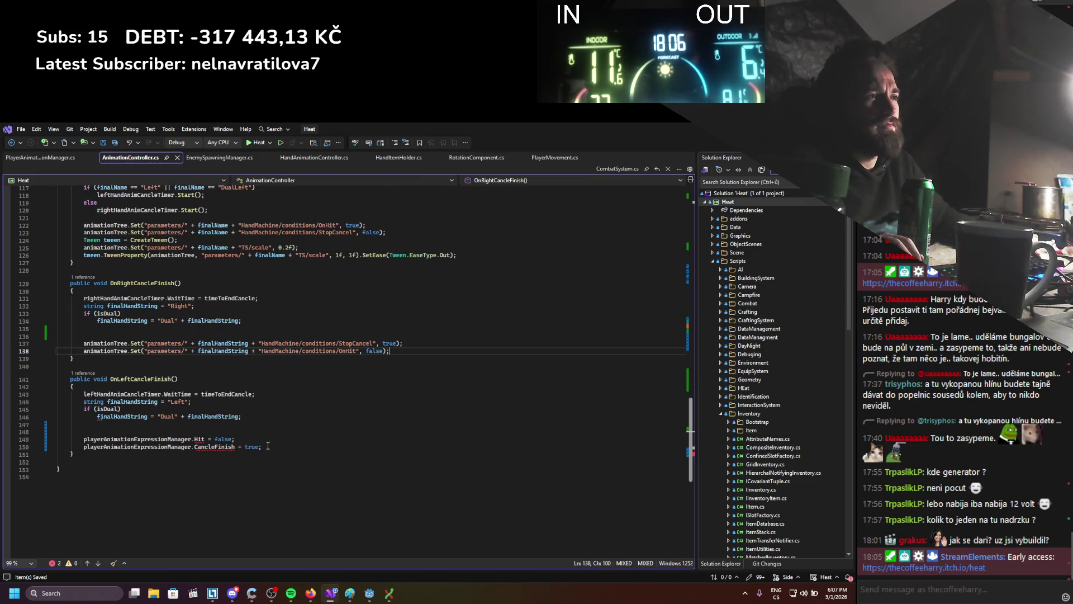
drag(268, 445, 84, 439)
text(animationTree.Set("parameters/" + finalHandString + "HandMachine/conditions/StopCancel", true);         animationTree.Set("parameters/" + finalHandString + "HandMachine/conditions/OnHit", false);)
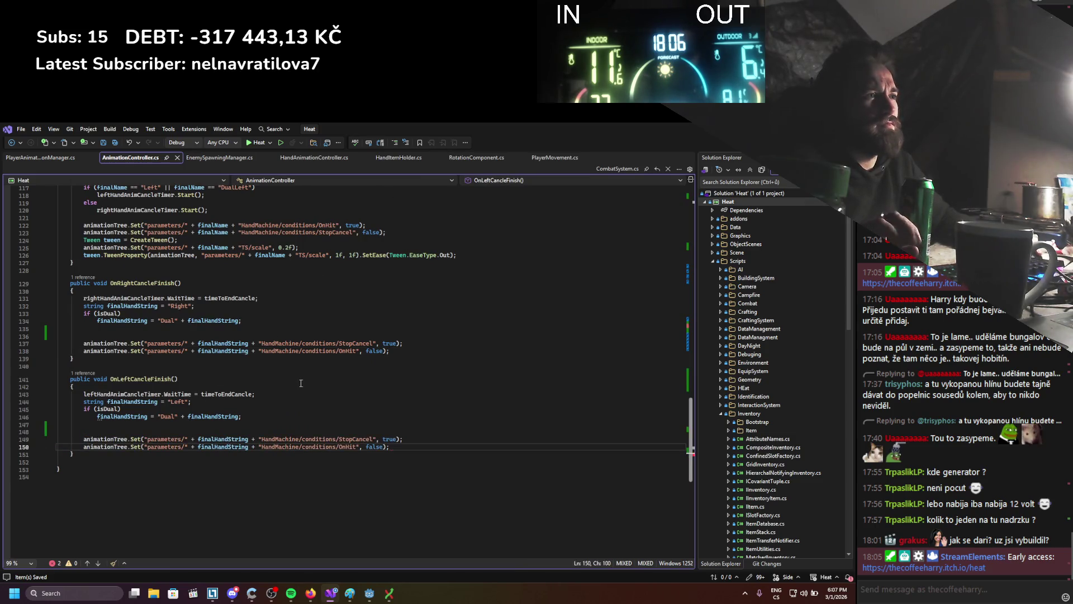
click(297, 390)
scroll(307, 408, up, 15)
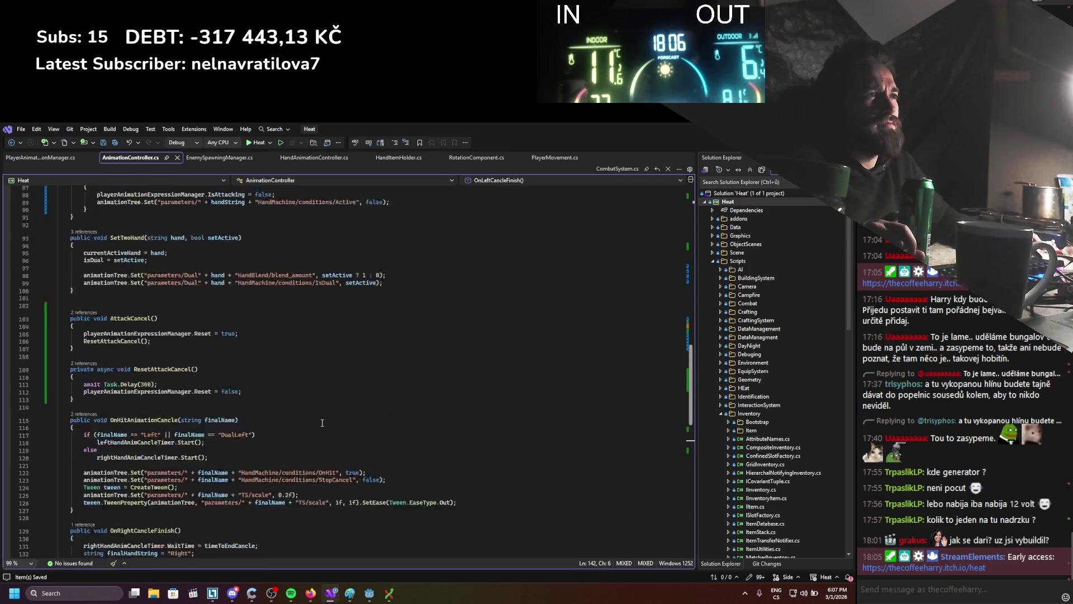
Delete the blank lines above if (isAttacking) in ToggleAttacking and save AnimationController.cs.
scroll(322, 423, up, 4)
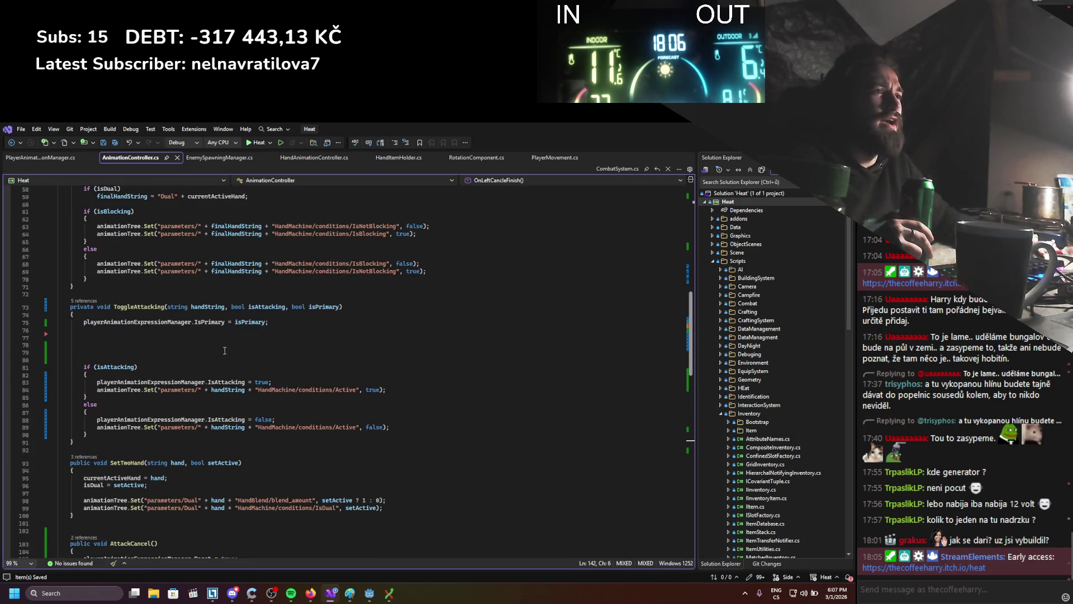
drag(140, 359, 63, 339)
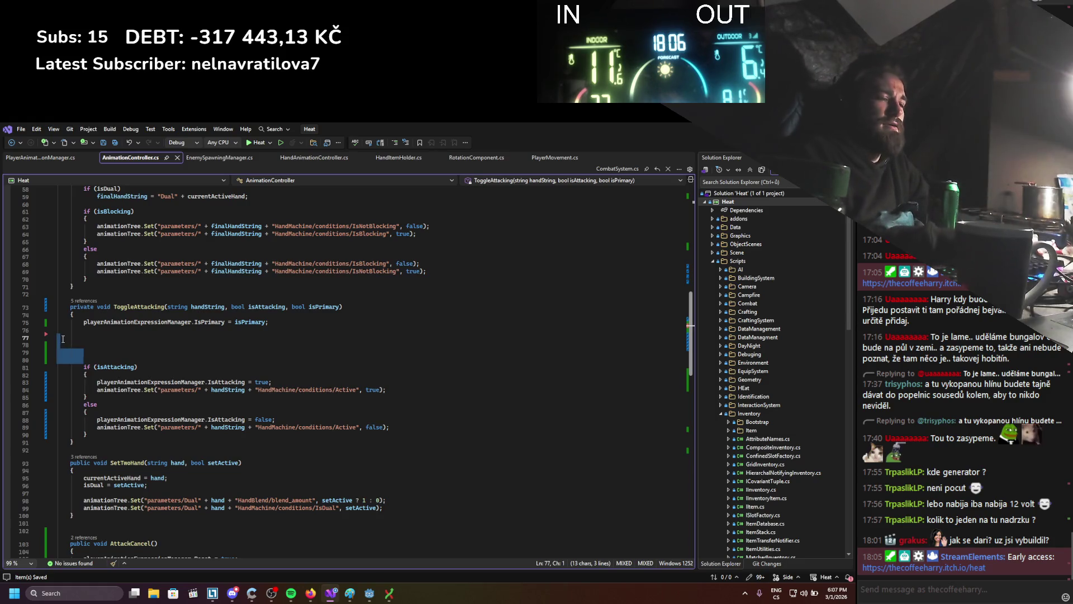
key(BackSpace)
key(BackSpace)
key(ctrl+s)
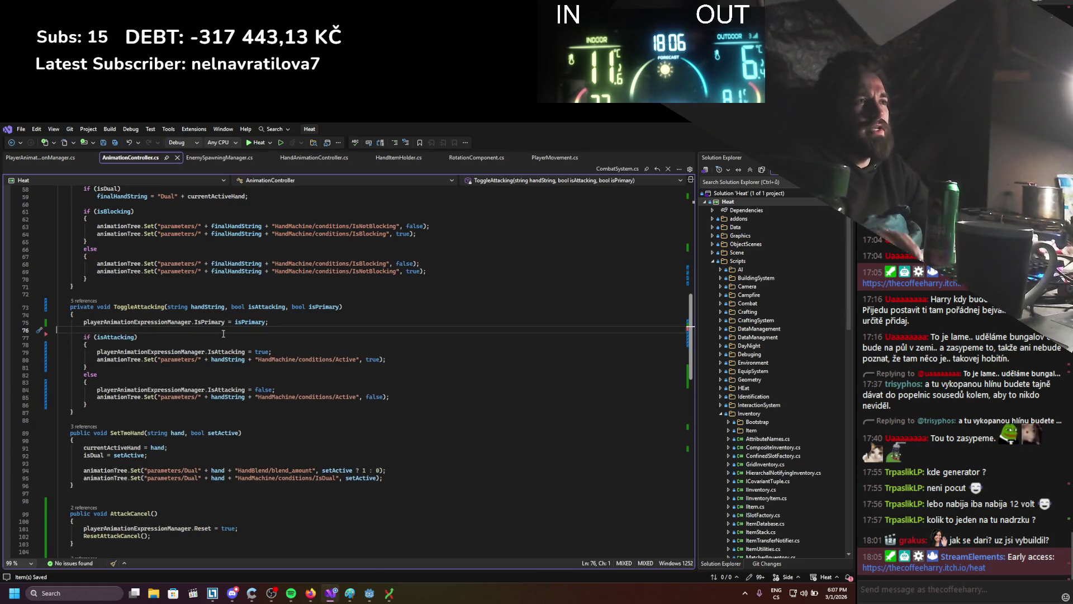
click(243, 349)
click(316, 390)
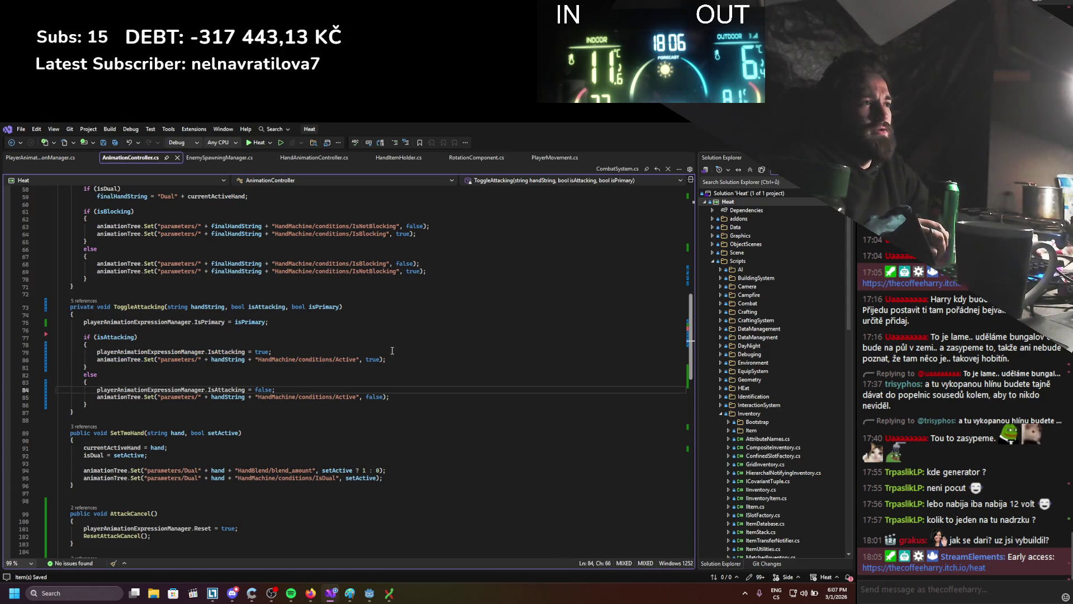
scroll(378, 434, down, 13)
scroll(380, 456, up, 19)
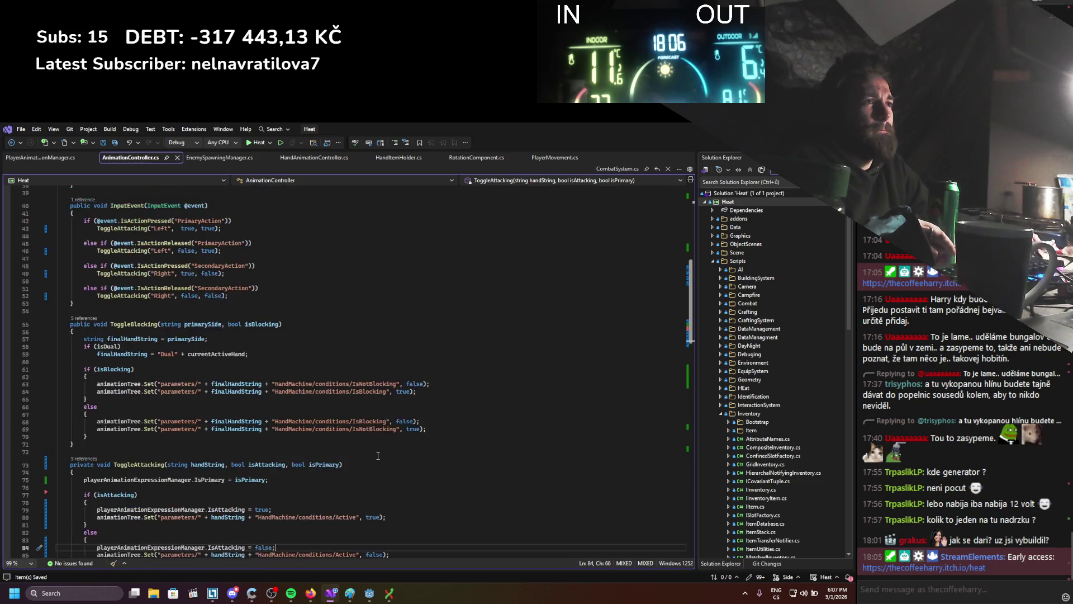
scroll(378, 455, up, 7)
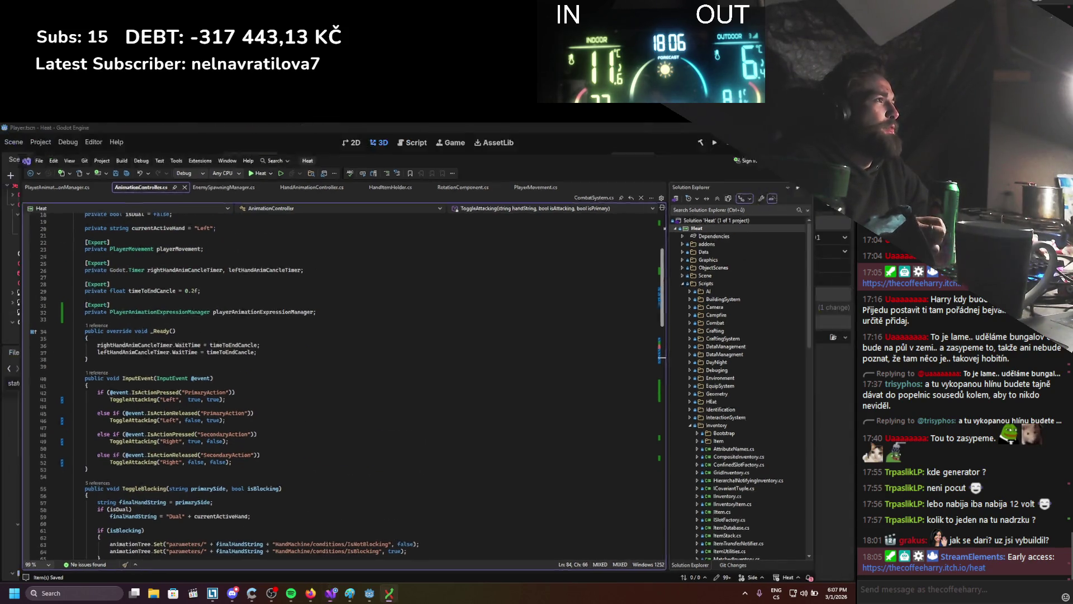
At the AnimationTree root, rename the two state machines Hands and Hammer, then save.
key(alt+Tab)
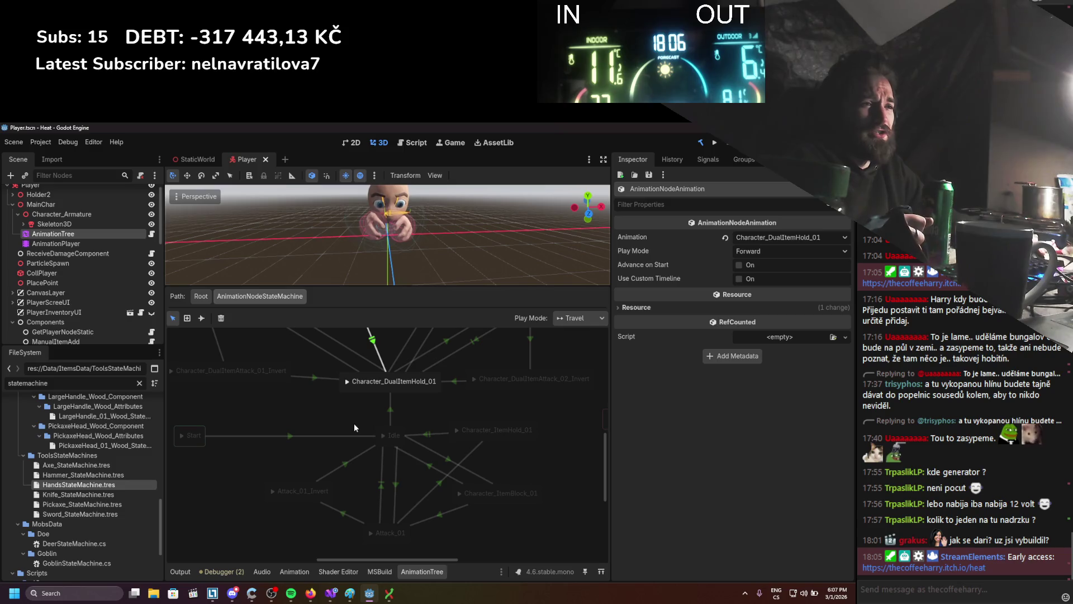
click(195, 297)
scroll(327, 434, left, 3)
scroll(309, 457, down, 1)
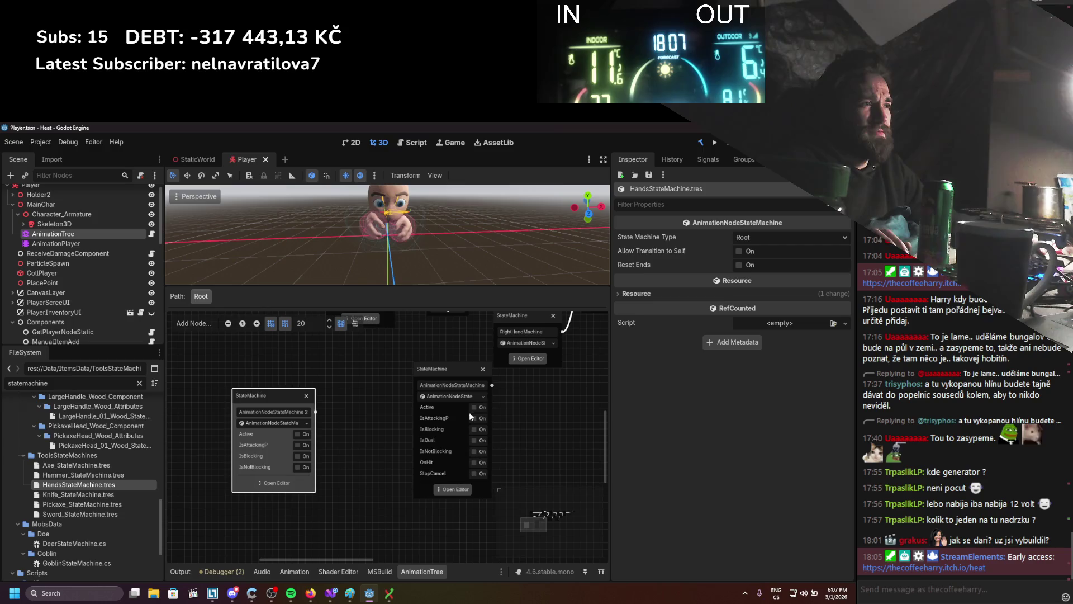
mouse_move(468, 374)
mouse_down()
mouse_move(402, 376)
mouse_move(394, 395)
mouse_up()
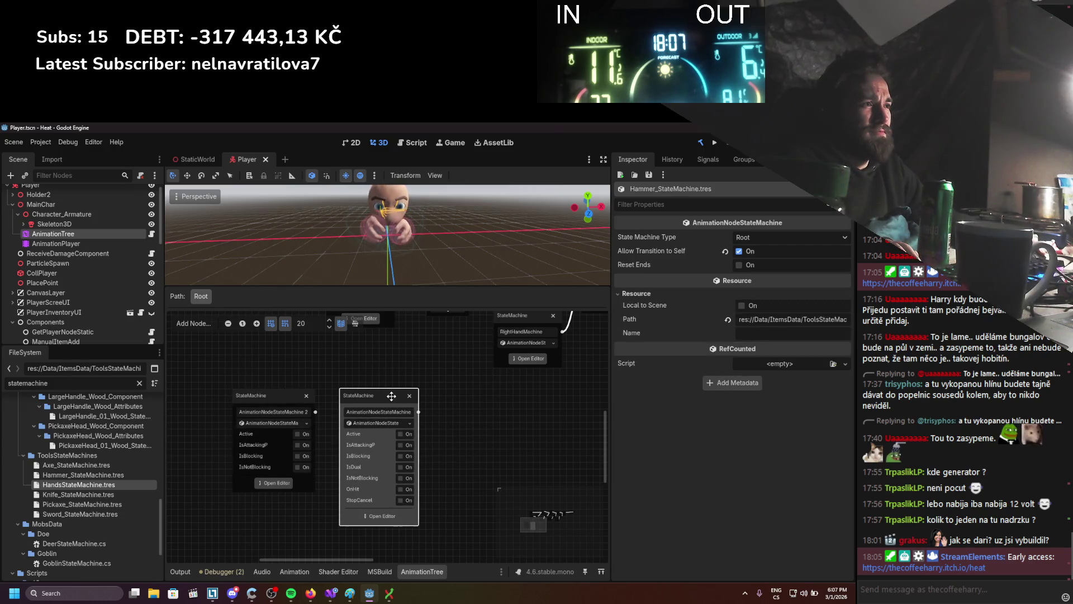
double_click(287, 411)
text(Hand)
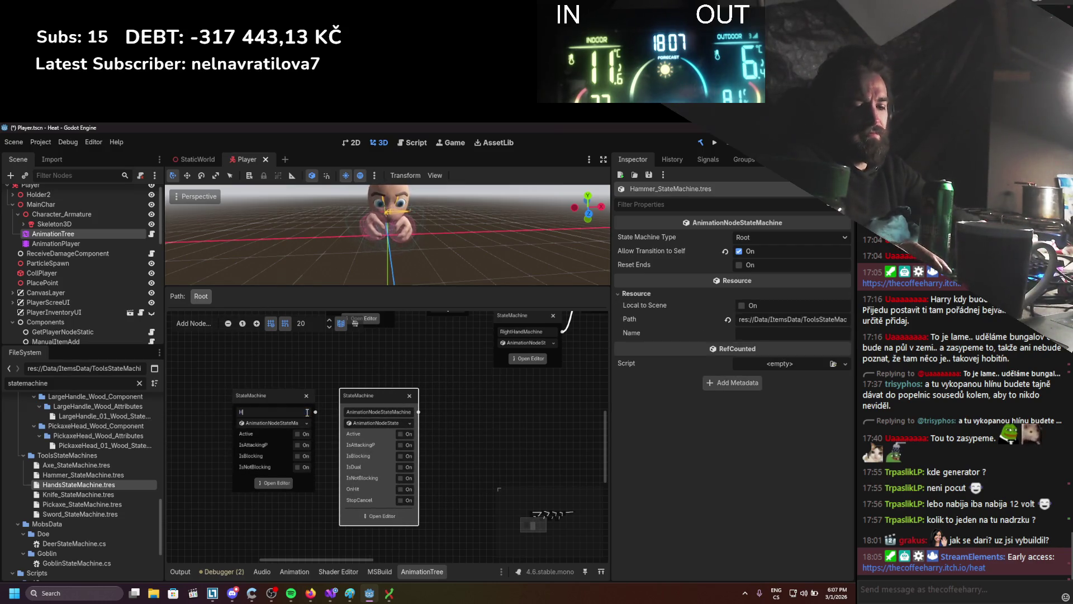
text(s)
key(Return)
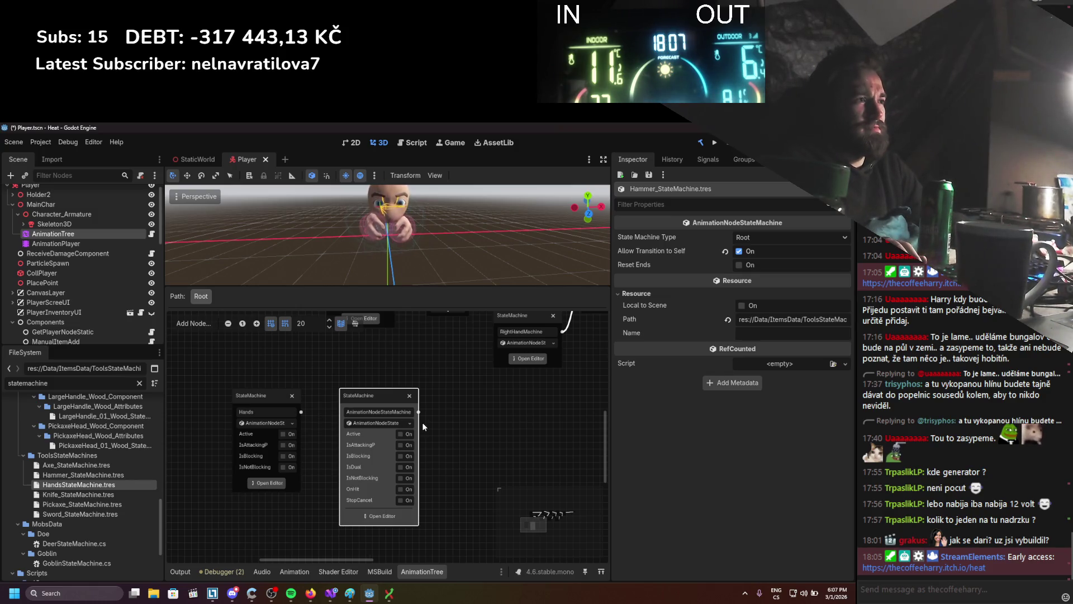
double_click(382, 412)
text(Hammer)
key(Return)
scroll(402, 397, down, 3)
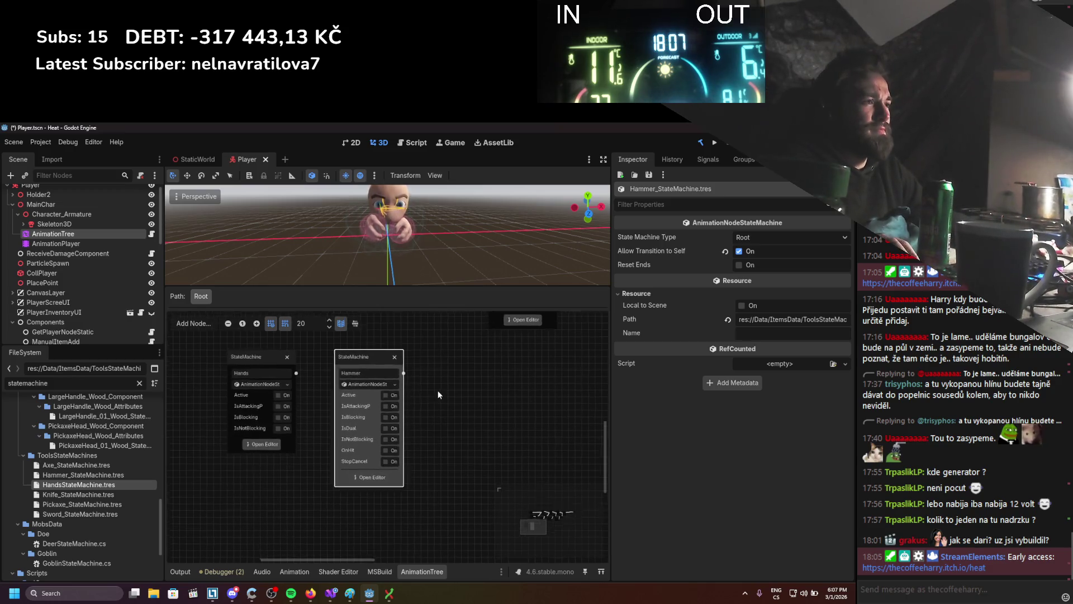
scroll(436, 399, down, 1)
key(ctrl+s)
Load Axe_StateMachine.tres as a node right of Hammer, name it Axe, and save.
right_click(456, 406)
click(485, 558)
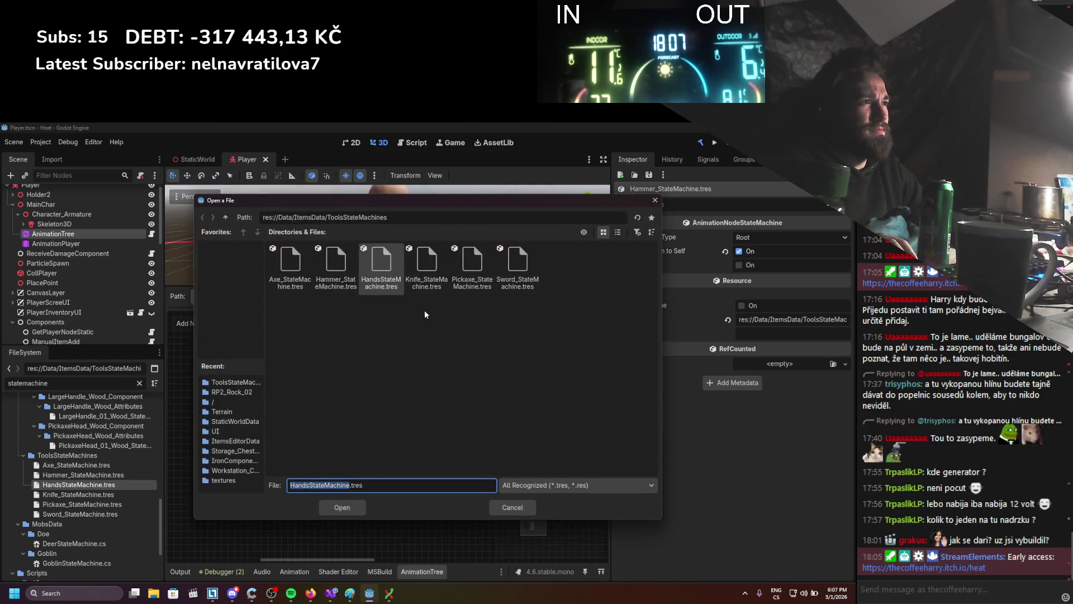
double_click(290, 263)
mouse_move(366, 337)
mouse_down()
mouse_move(457, 345)
mouse_move(450, 338)
mouse_up()
double_click(469, 356)
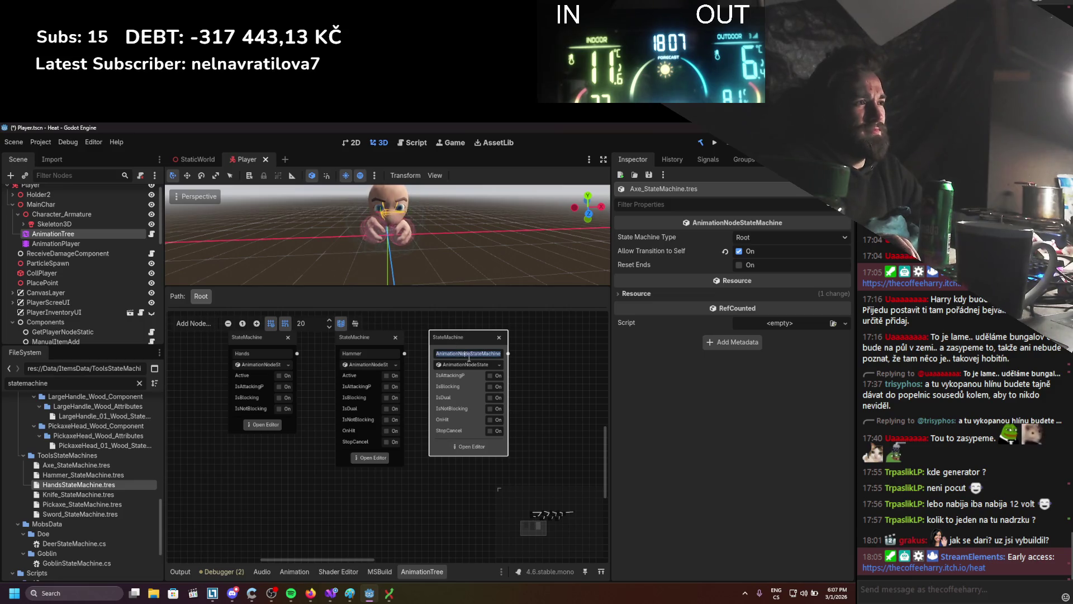
text(Axe)
key(Return)
key(ctrl+s)
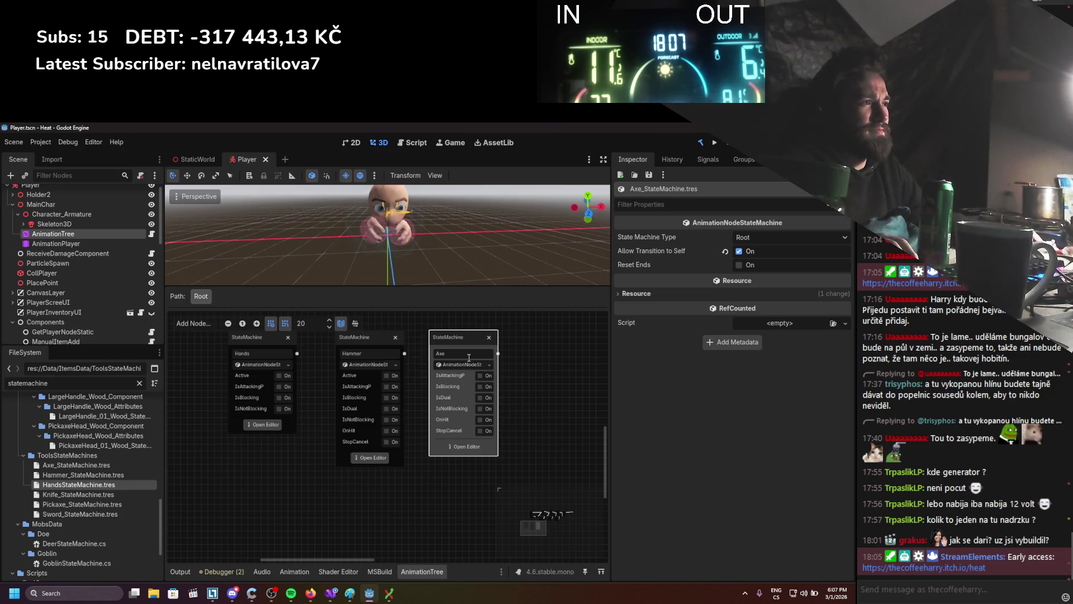
scroll(420, 417, up, 1)
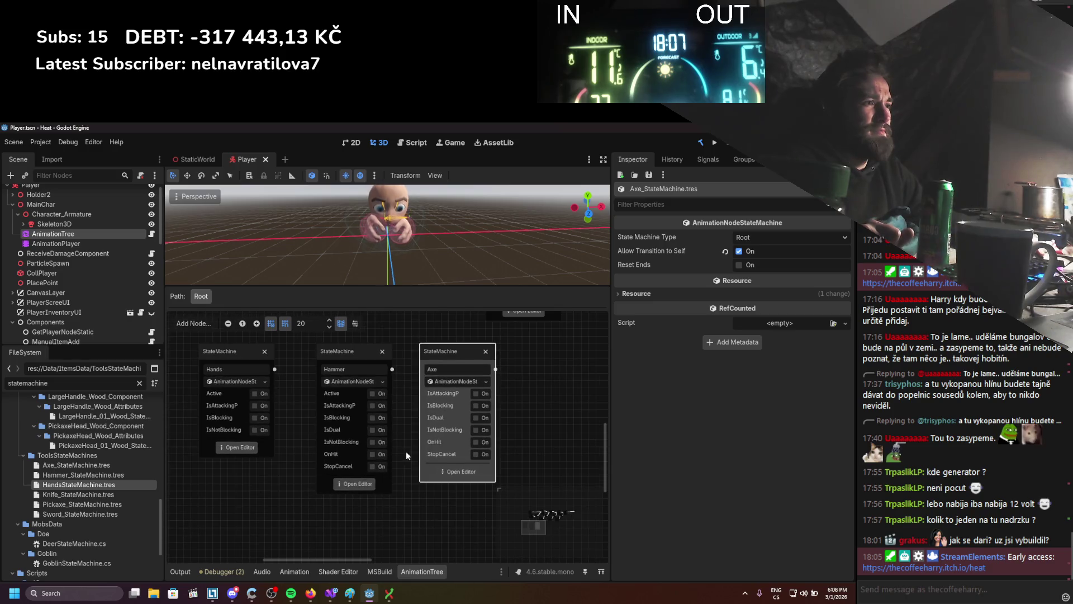
click(353, 484)
In the Hammer graph, move the DualItemHold_01 2 state up and check the attack/block transition conditions.
scroll(410, 406, up, 2)
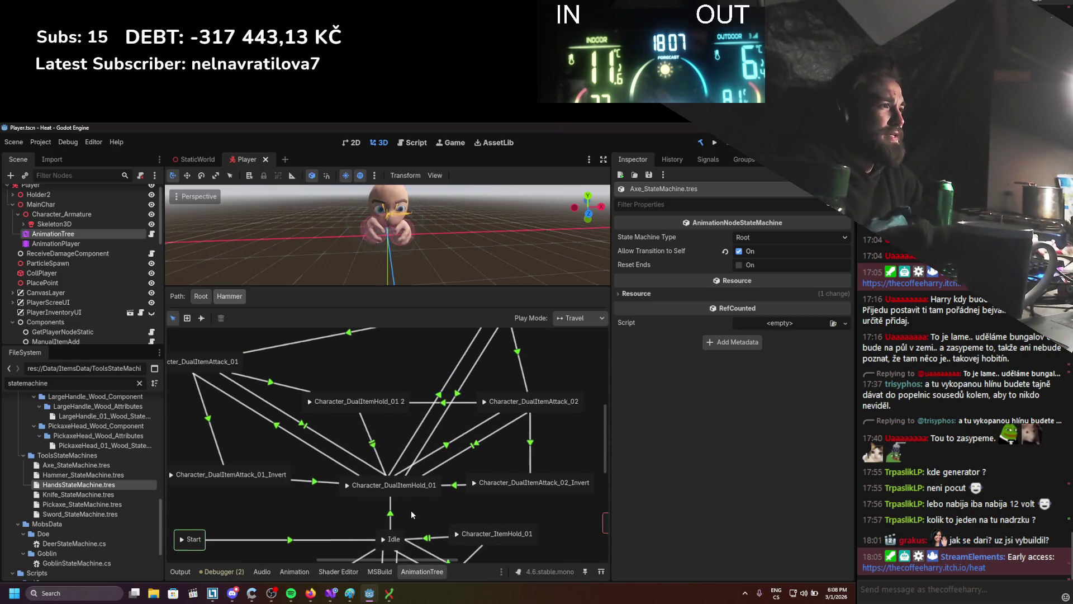
scroll(565, 384, up, 2)
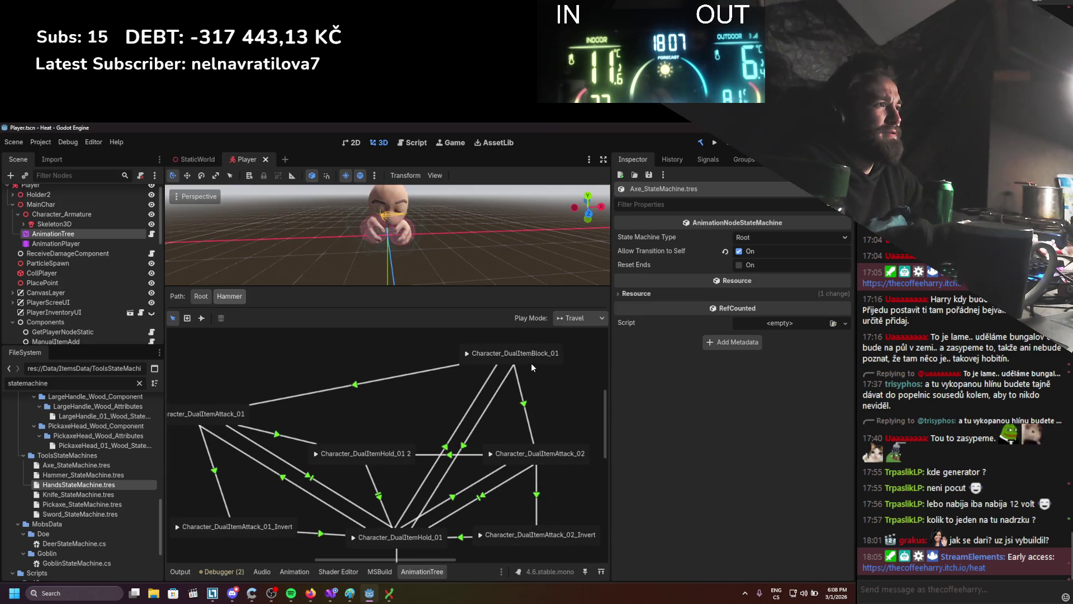
click(399, 356)
drag(364, 464, 403, 428)
click(322, 372)
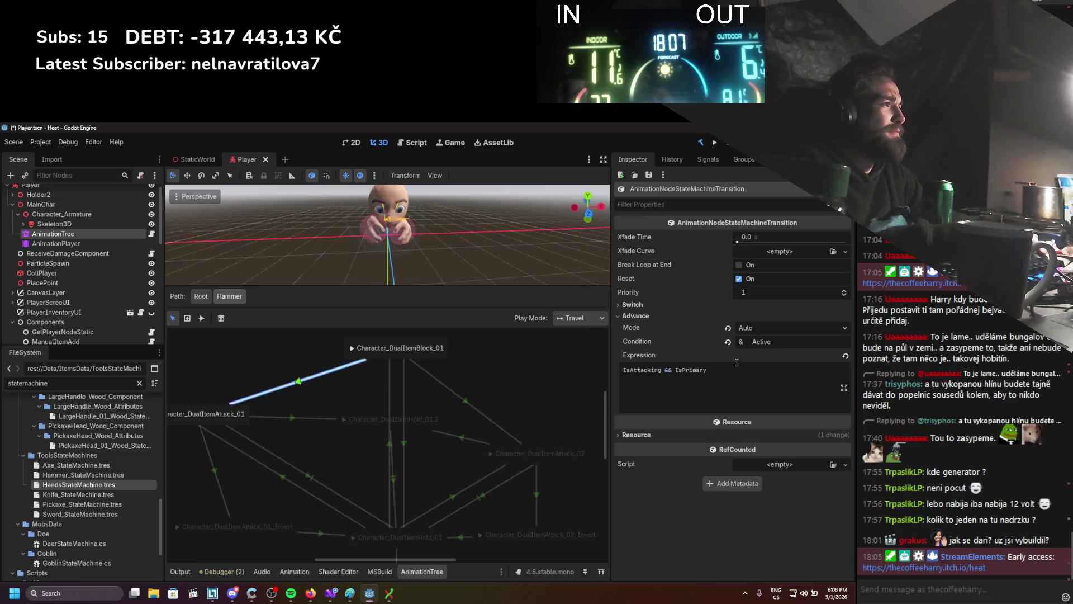
click(467, 402)
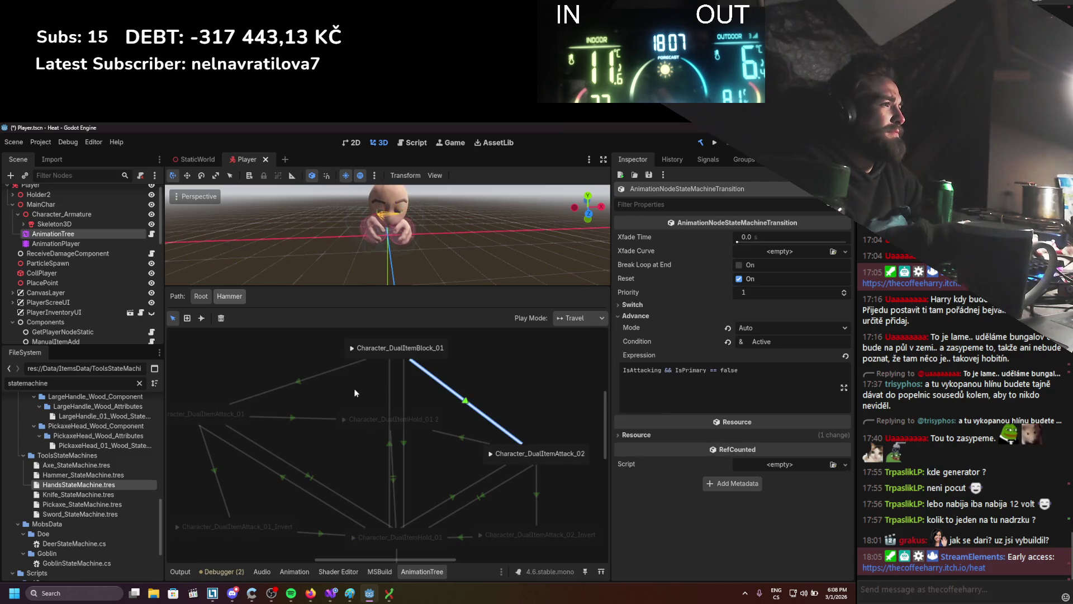
click(303, 380)
scroll(335, 401, down, 5)
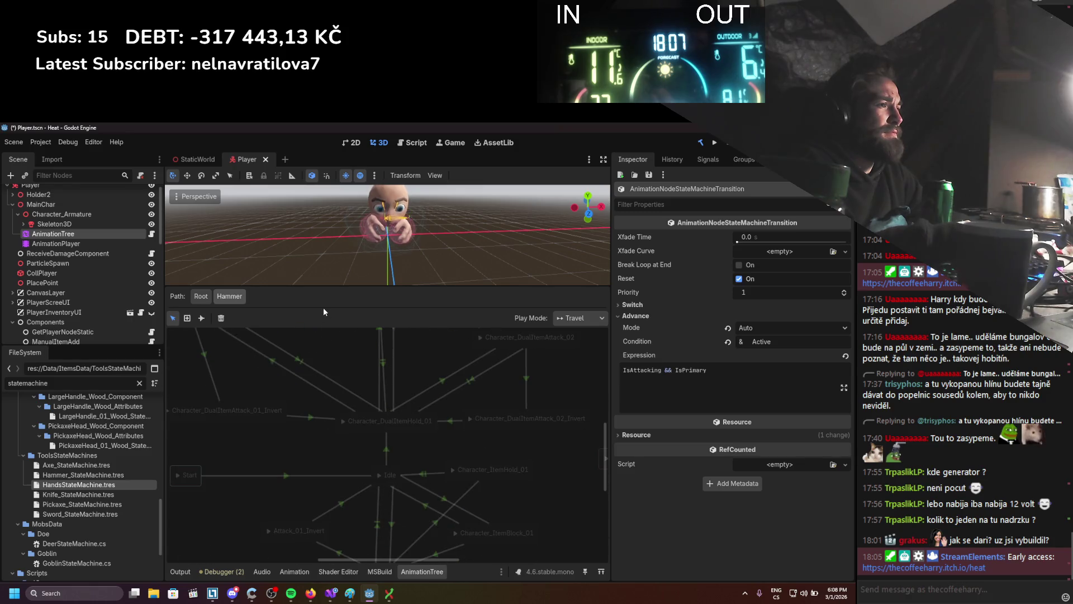
scroll(386, 434, down, 2)
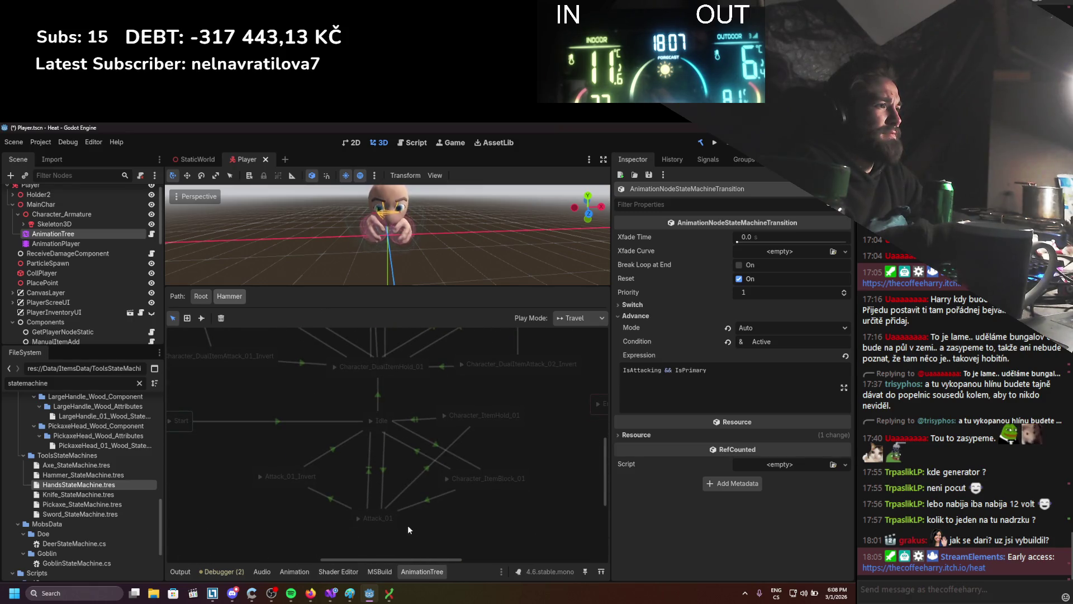
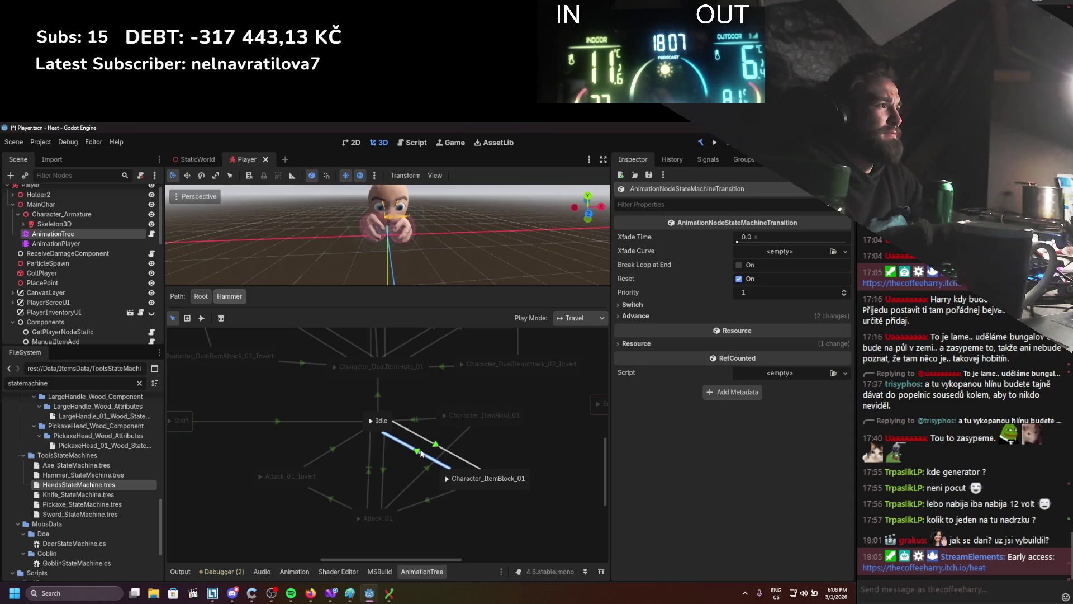
Give the Character_ItemBlock_01 to Attack_01 transition condition Active and expression IsAttacking, then save.
click(423, 502)
click(655, 317)
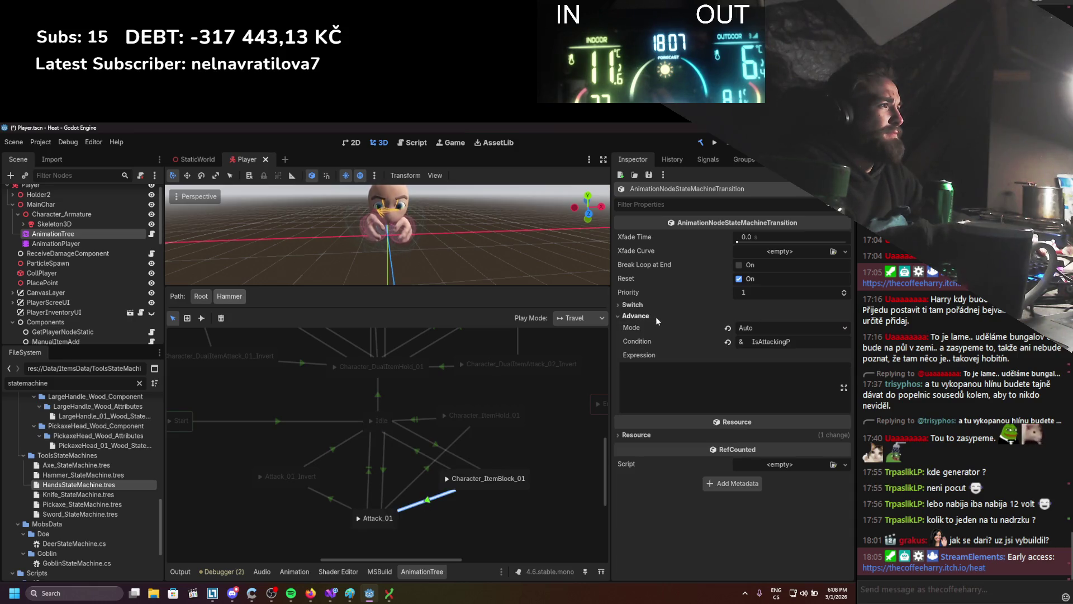
click(661, 302)
click(688, 355)
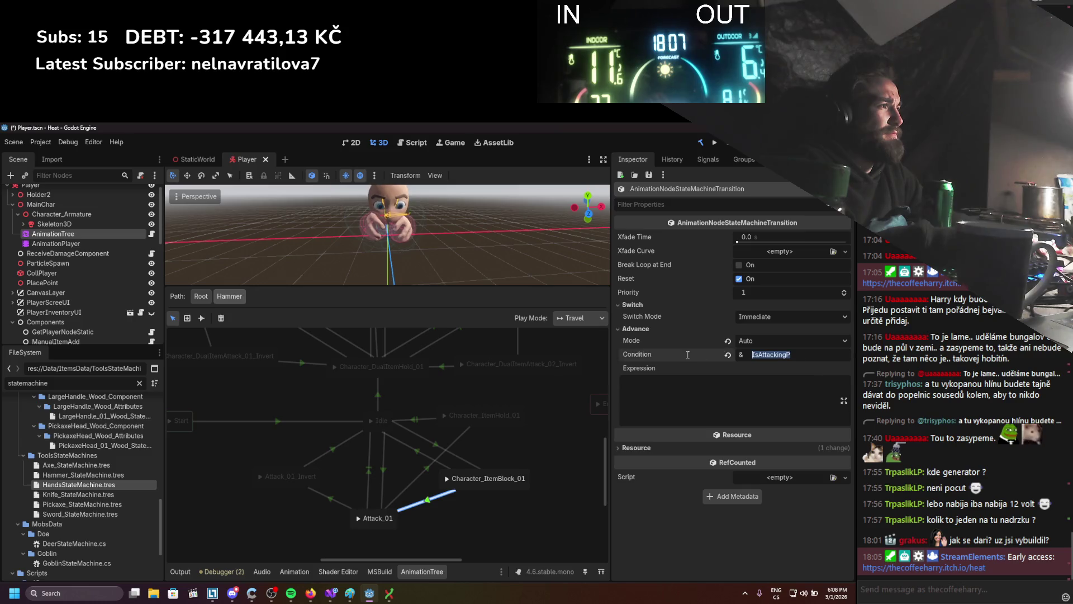
click(383, 470)
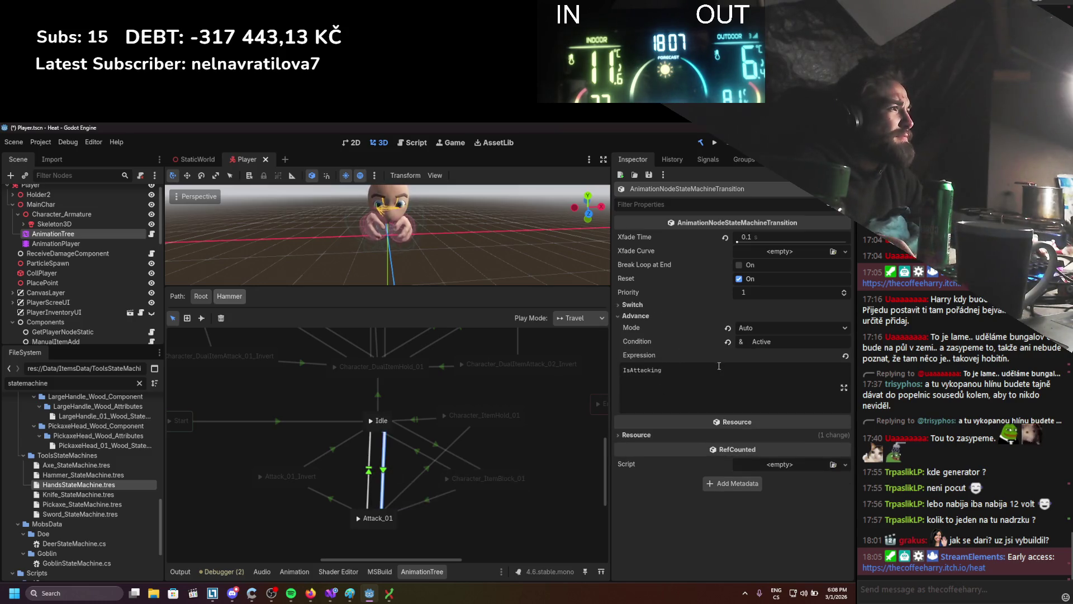
click(428, 503)
click(734, 381)
text(IsAttacking)
click(782, 355)
text(Acti)
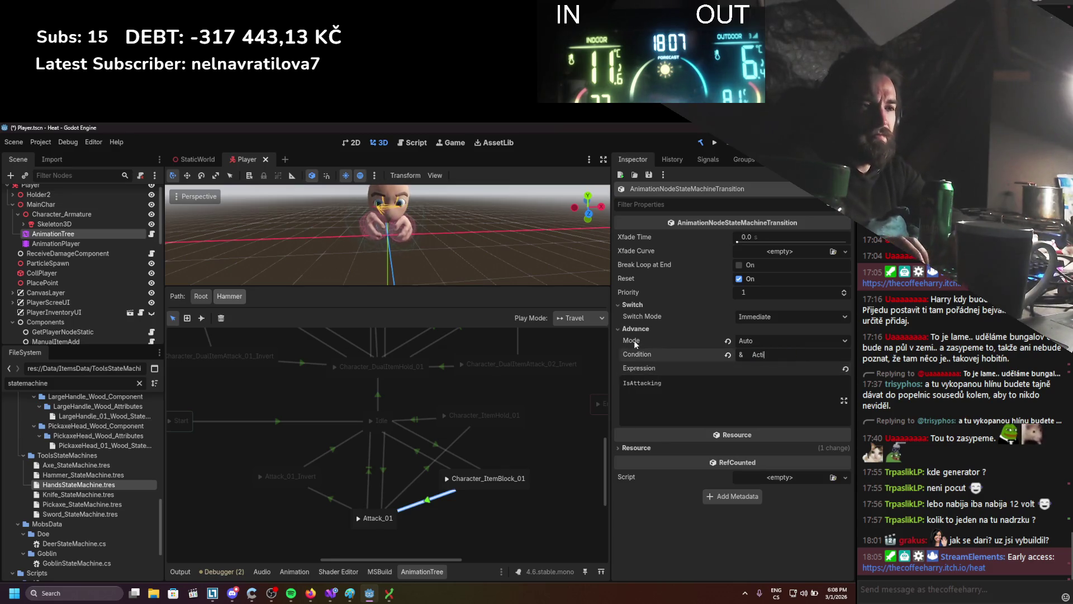
text(ve)
key(ctrl+s)
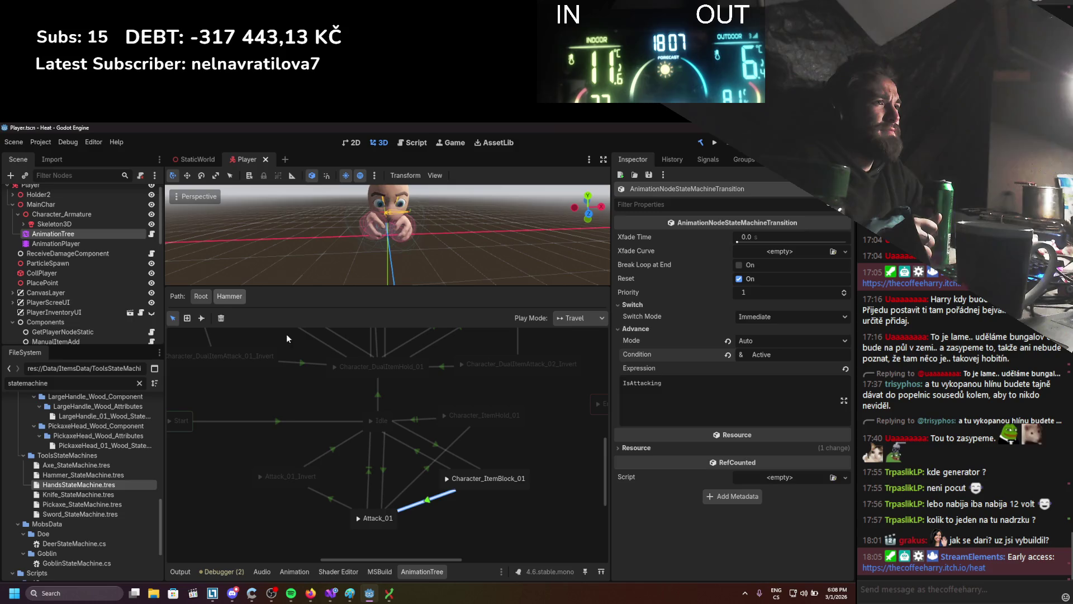
Return to the root blend tree and reopen the Hammer state machine.
click(200, 297)
click(521, 399)
drag(521, 399, 502, 425)
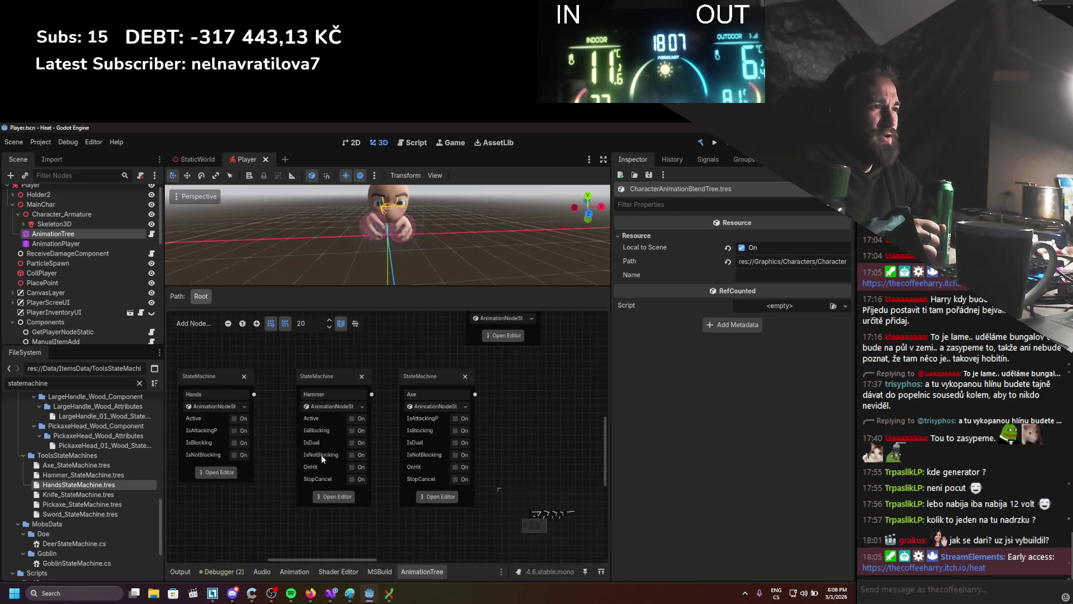
click(332, 497)
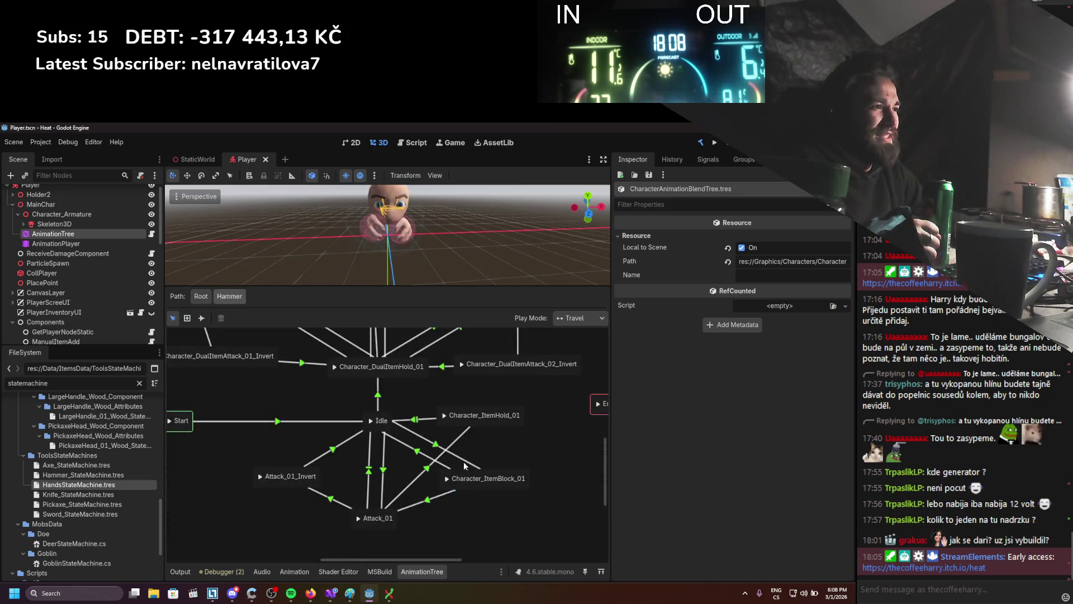
Set one Idle–Character_ItemBlock_01 transition's expression to 'IsBlocking == false' and save.
drag(467, 498, 497, 498)
click(406, 463)
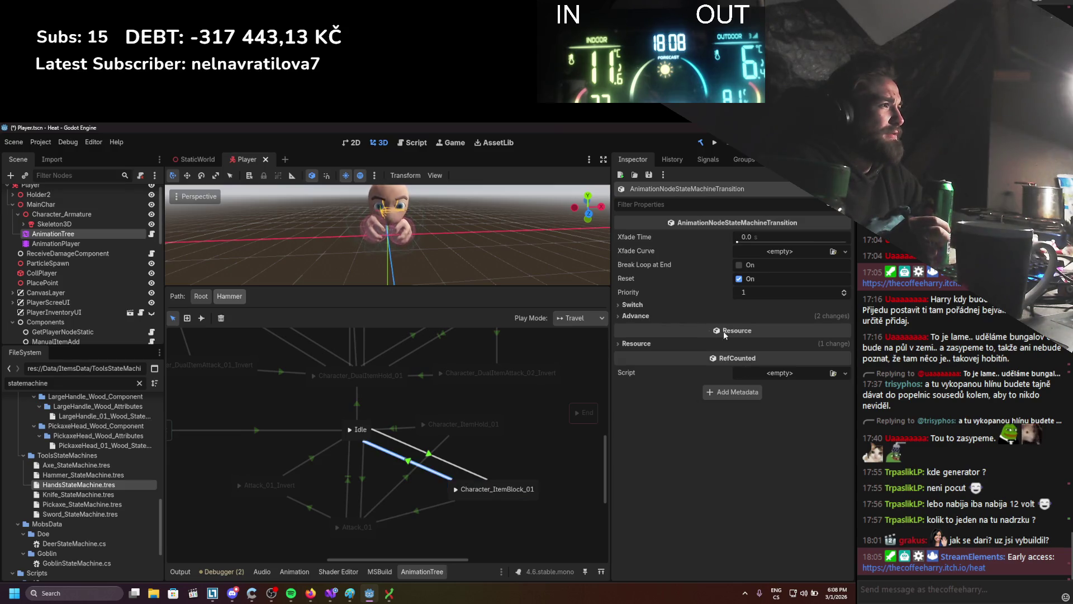
click(677, 316)
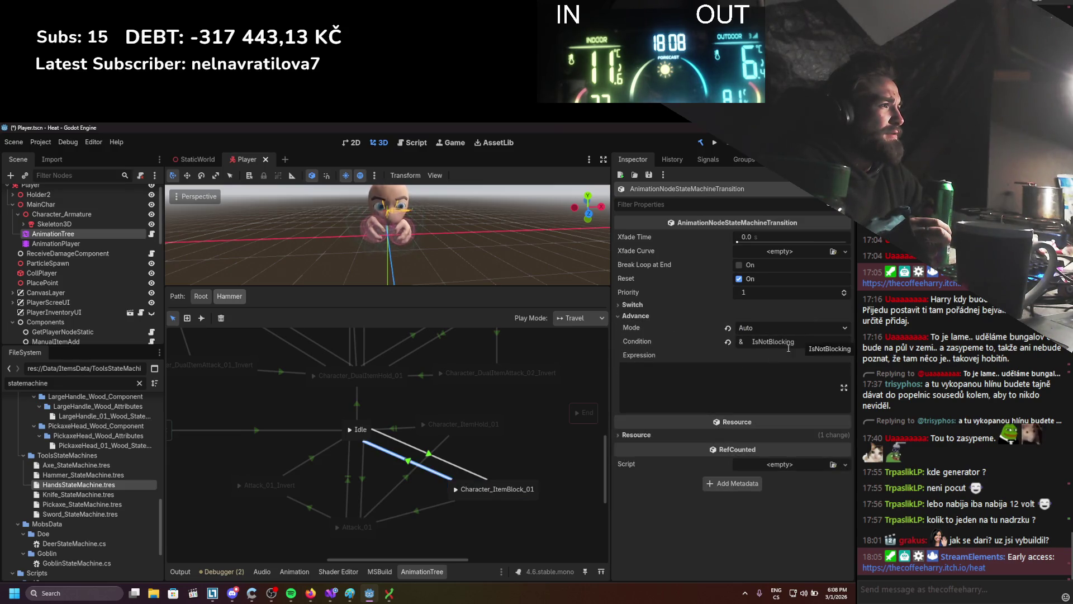
click(416, 510)
click(420, 461)
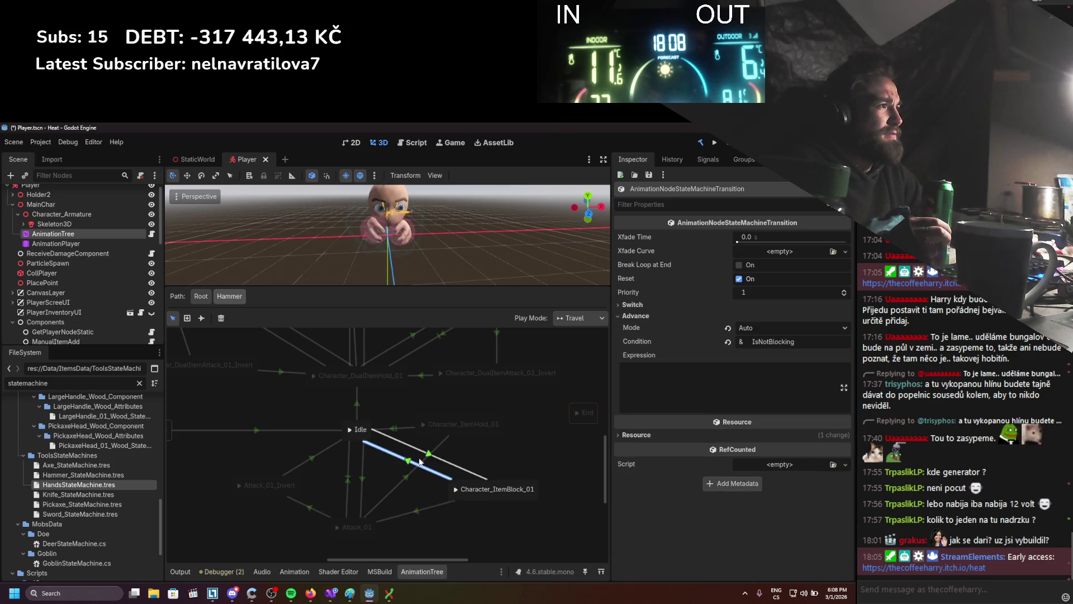
click(711, 391)
text(Is)
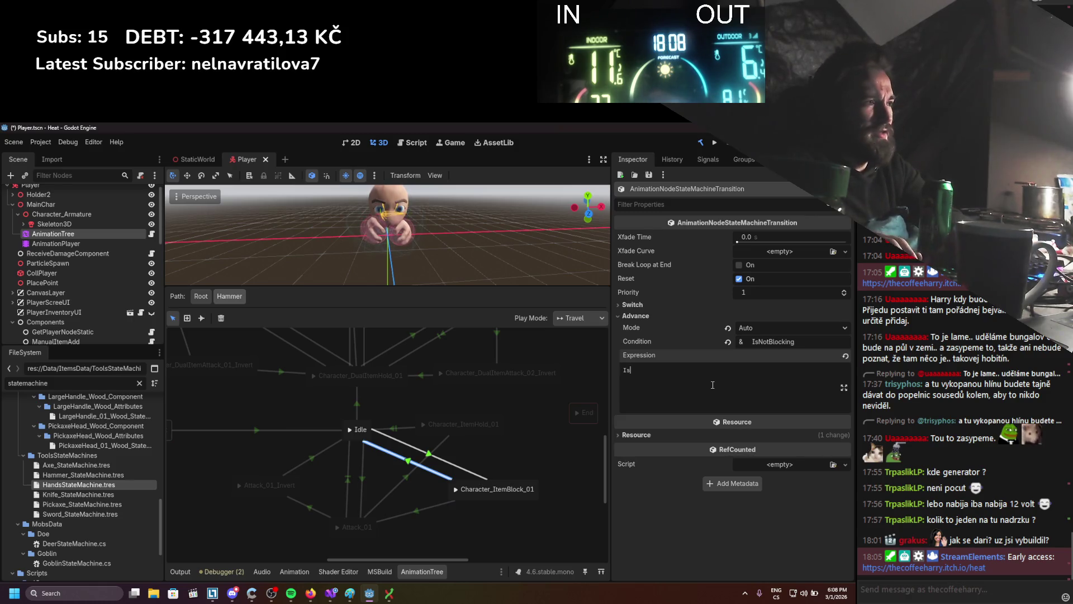
text(Bloc)
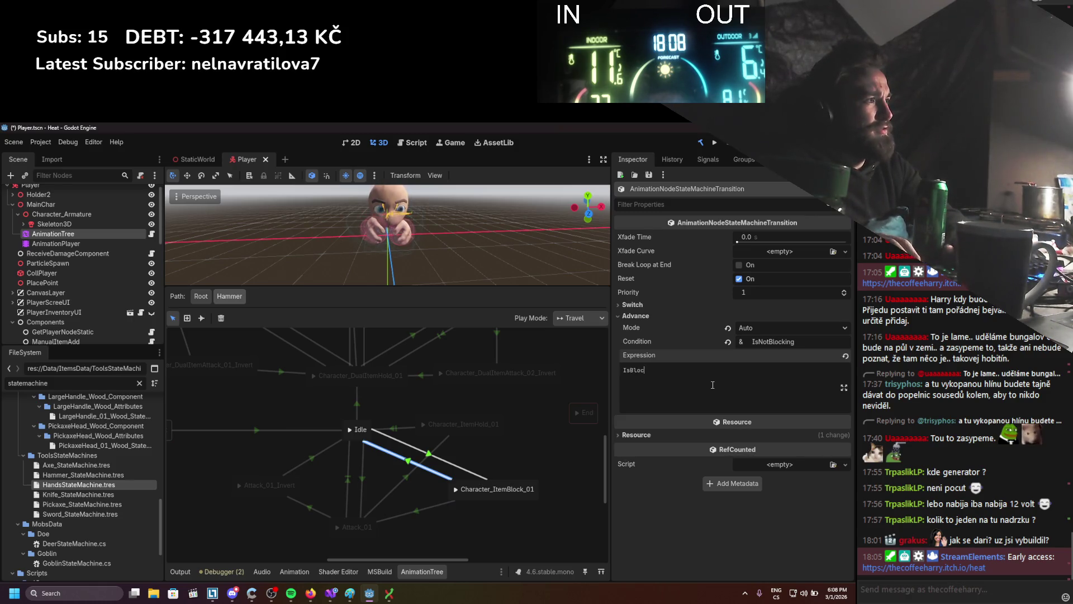
text(king == )
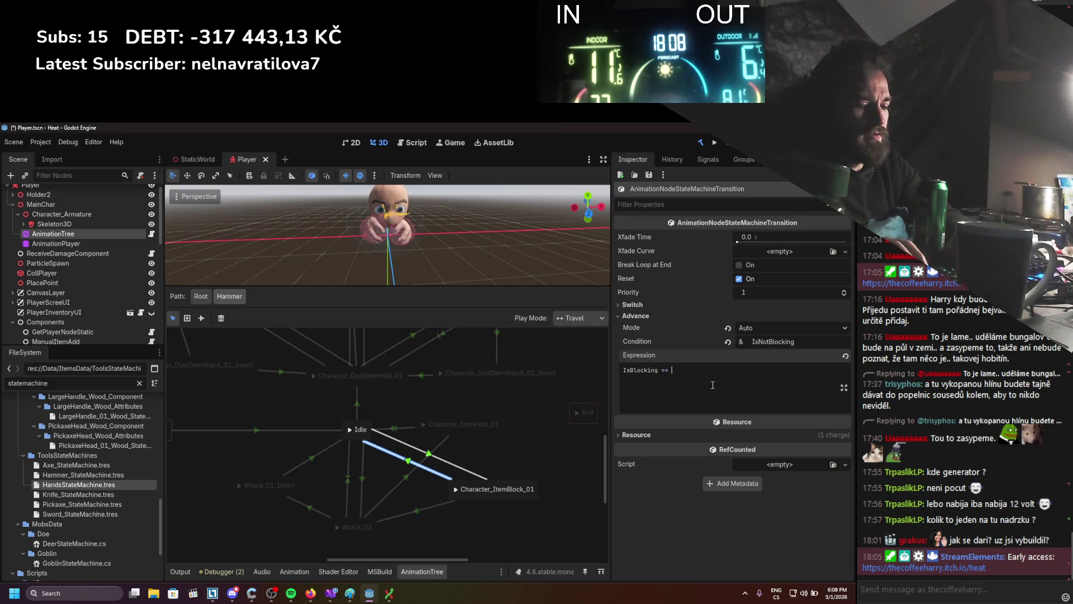
text(false)
key(ctrl+s)
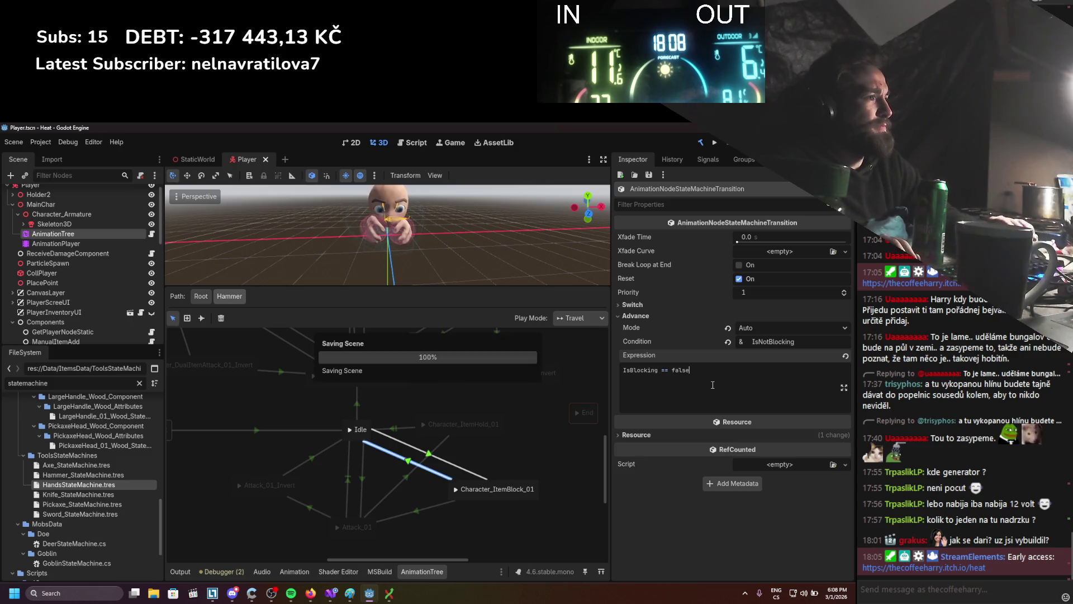
Give the other Idle–Character_ItemBlock_01 transition the expression IsBlocking and reset its condition.
click(429, 454)
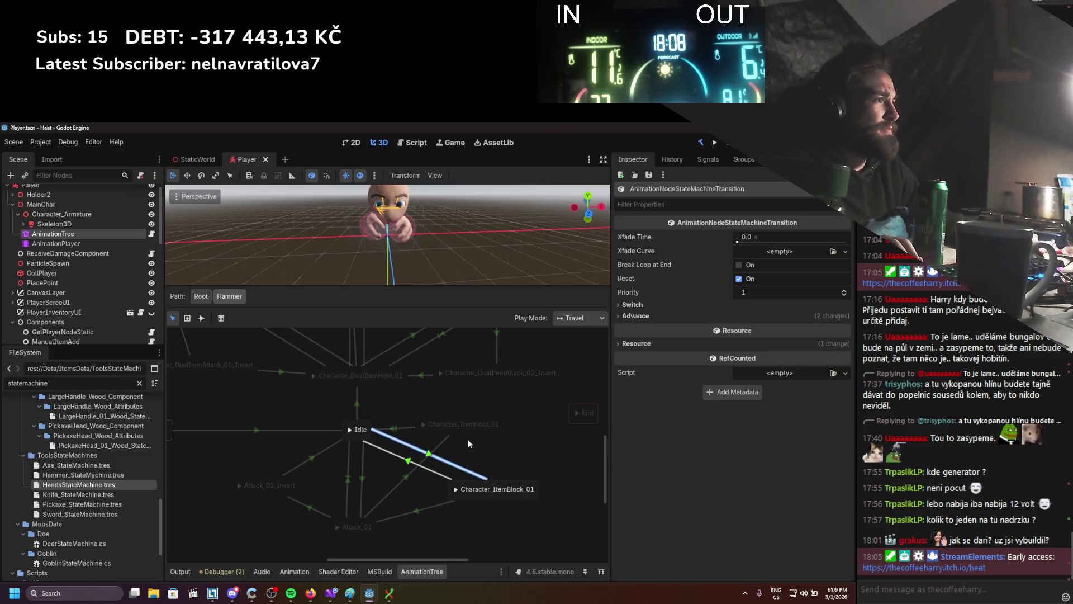
click(671, 316)
click(660, 375)
text(IsBlocking)
click(727, 341)
Replace the conditions on both Idle–Character_ItemBlock_01 transitions with Active and save.
click(412, 460)
drag(778, 342, 741, 345)
text(Active)
key(Return)
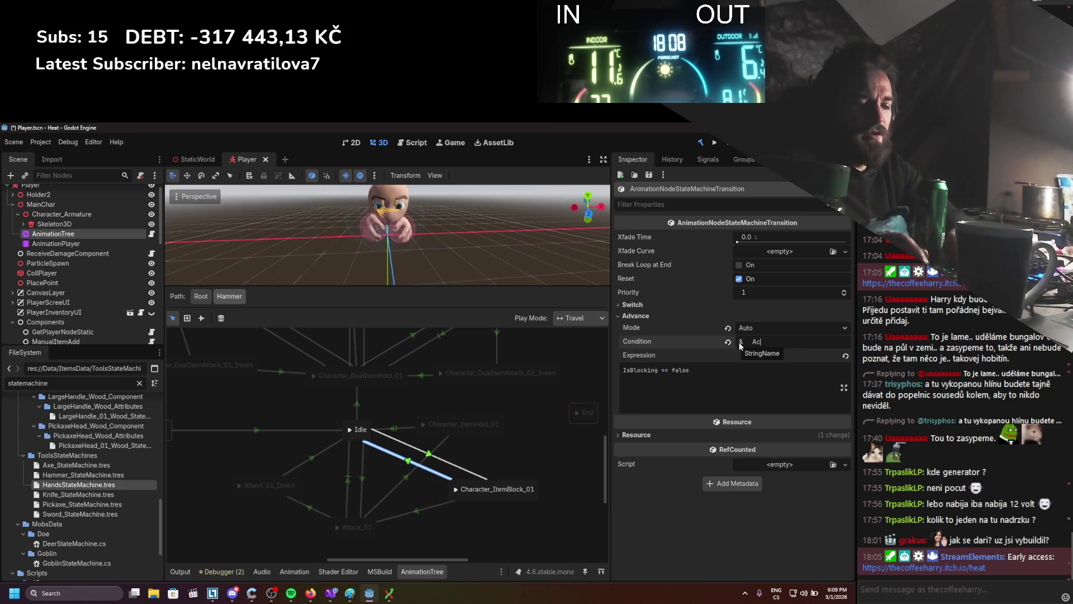
click(414, 447)
double_click(777, 342)
text(Active)
key(Return)
key(ctrl+s)
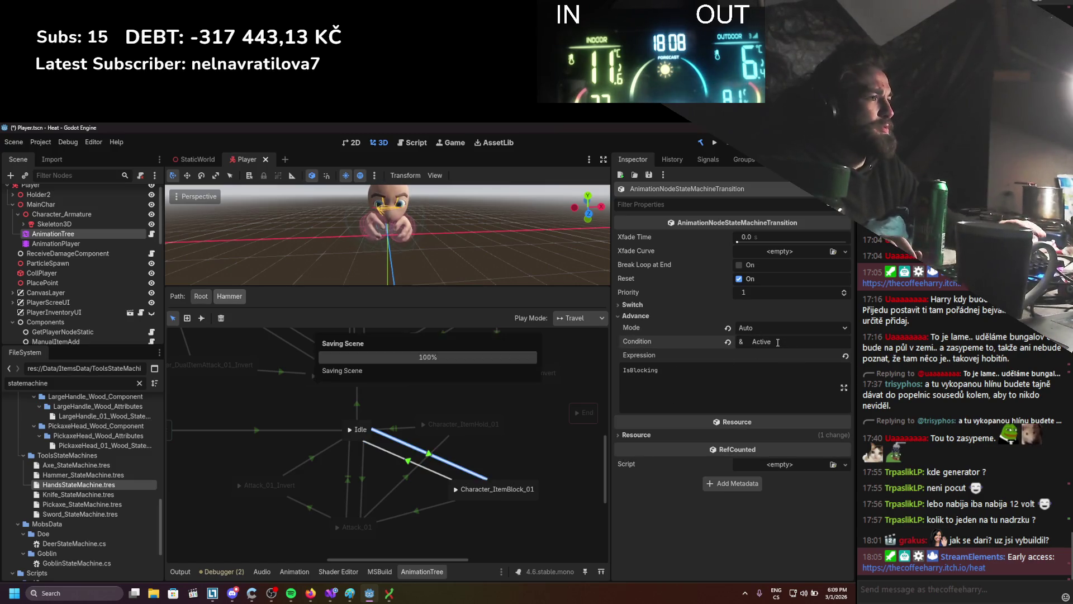
Give a dual block–hold transition expression 'IsBlocking = false', clear its IsNotBlocking condition, save, and return to root.
scroll(440, 395, up, 5)
scroll(407, 450, up, 2)
click(400, 441)
click(418, 442)
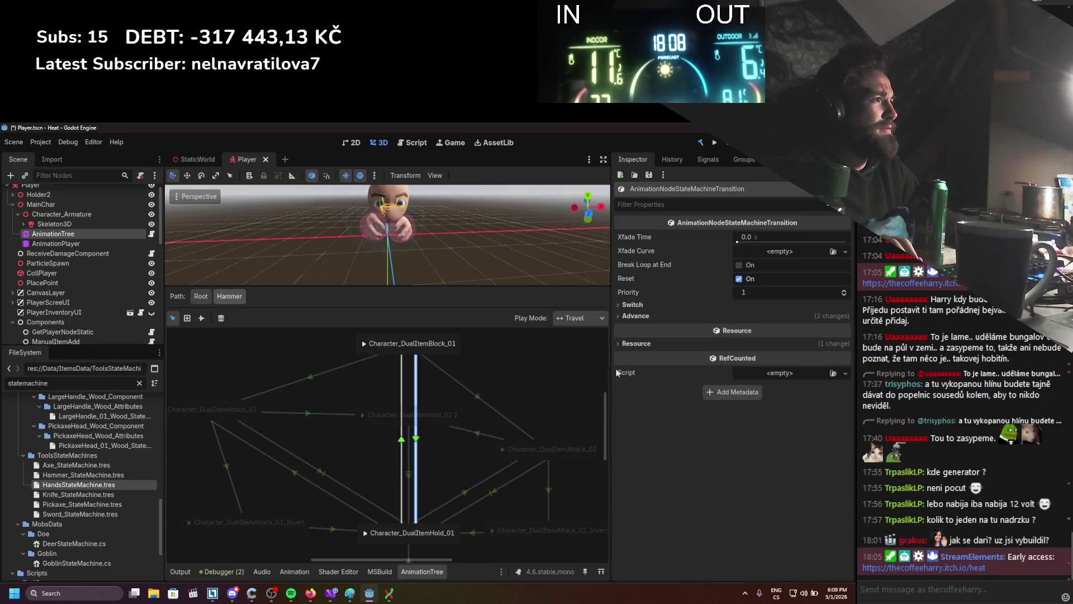
click(619, 316)
click(815, 362)
text(IsBlocking = false)
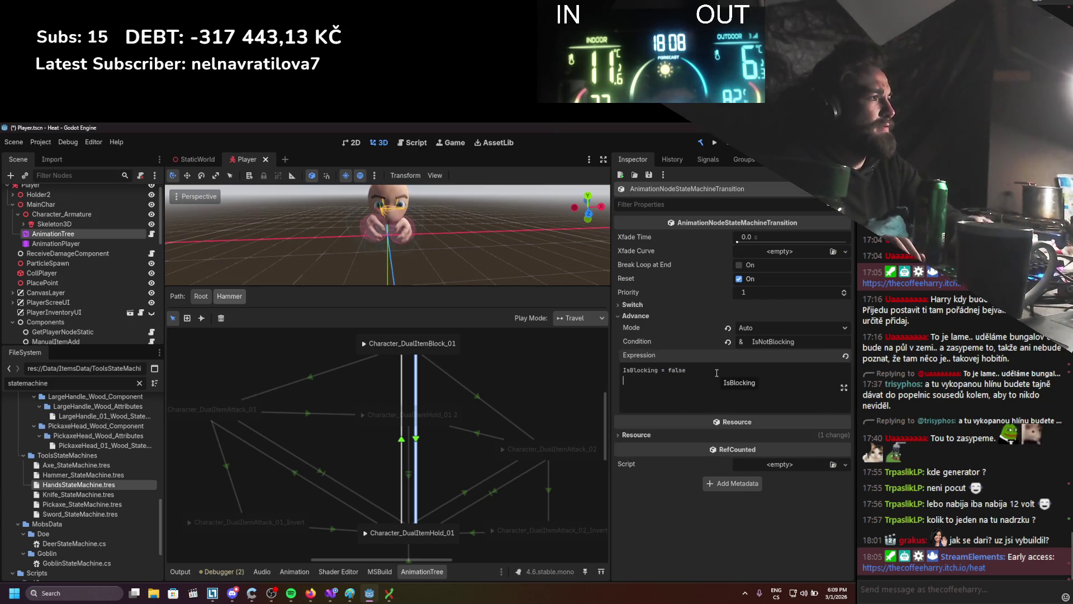
double_click(809, 346)
key(BackSpace)
key(ctrl+s)
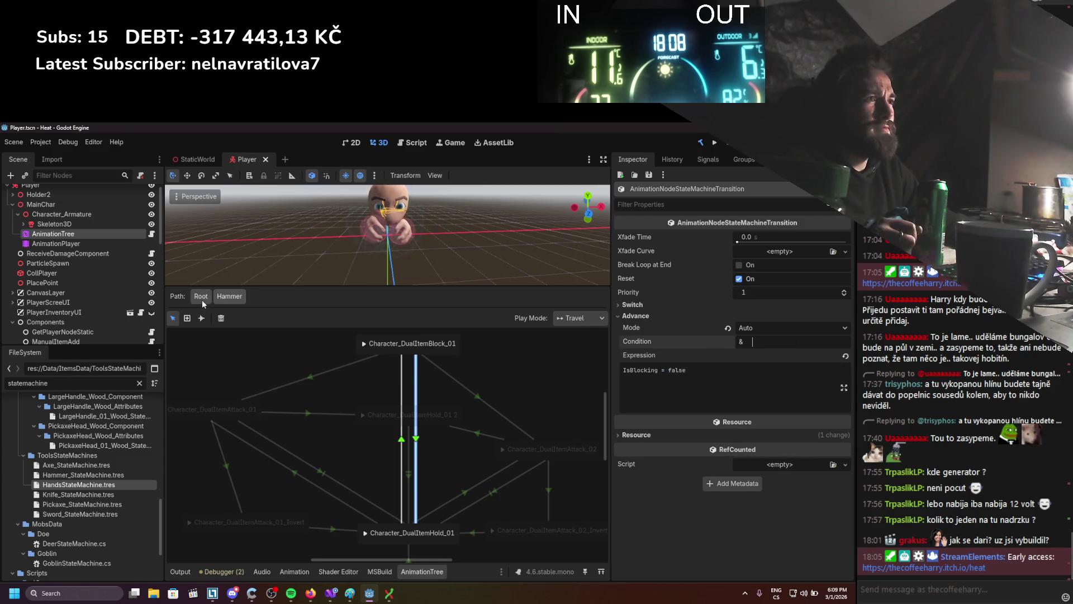
click(203, 298)
drag(380, 494, 398, 488)
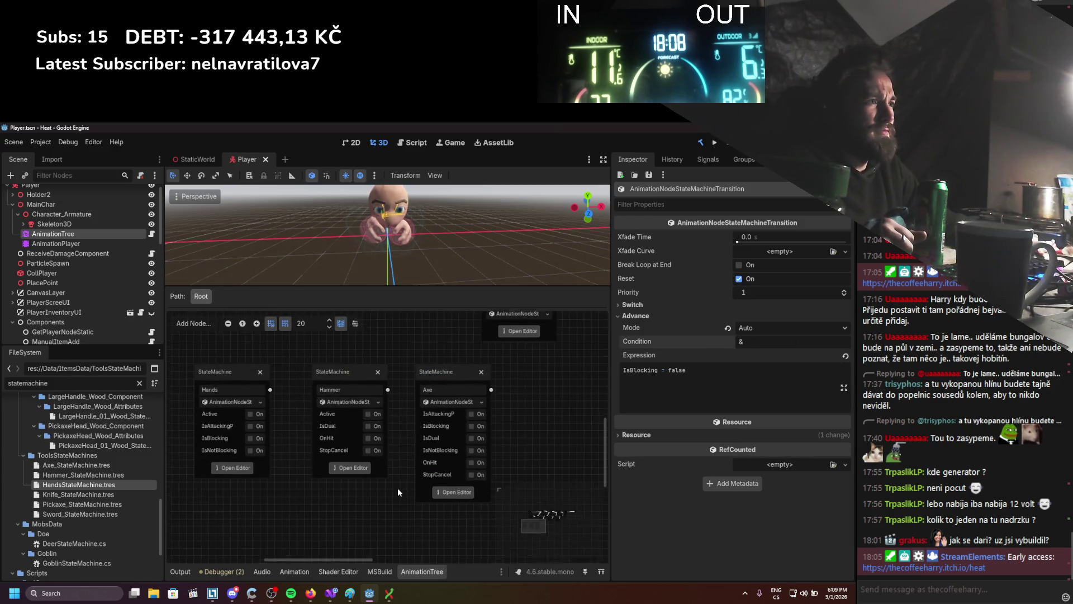
Open the Hands state machine from the root graph.
click(357, 371)
click(353, 373)
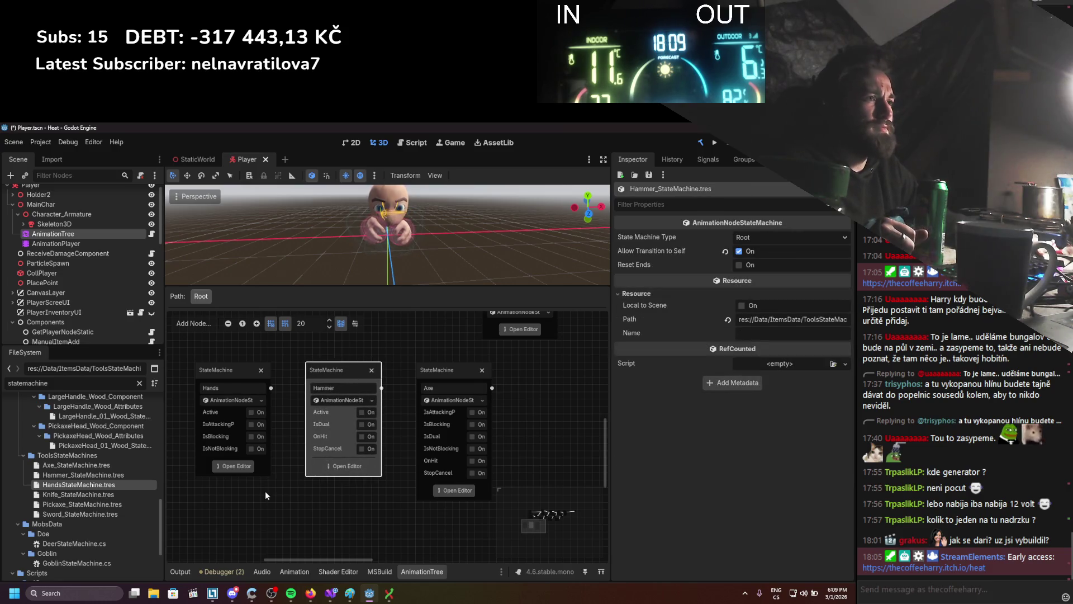
drag(265, 495, 293, 492)
click(268, 469)
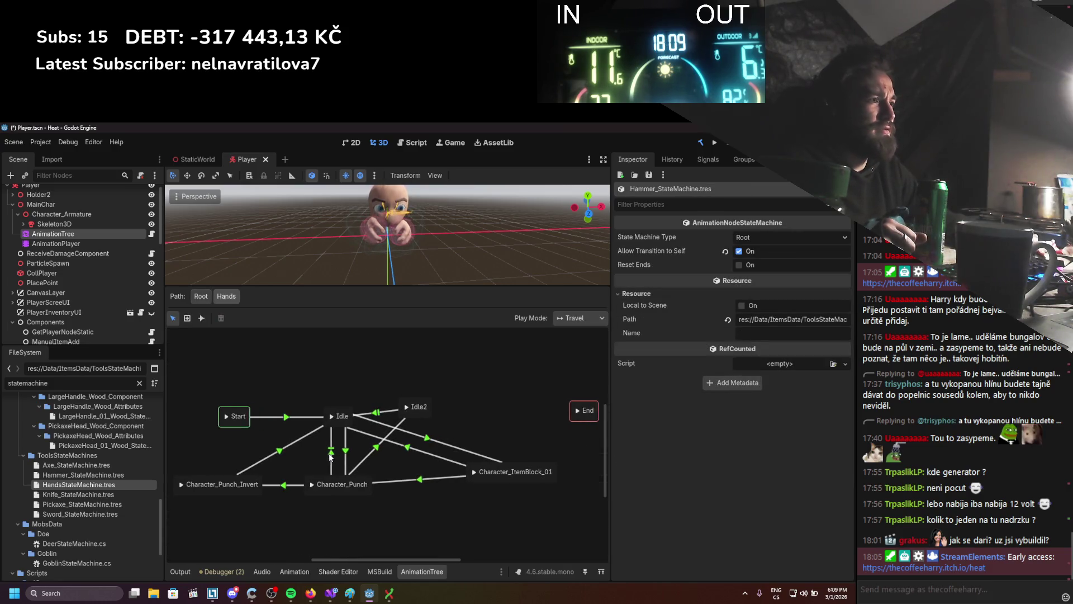
Set the Character_Punch to Character_ItemBlock_01 transition's condition to Active and save.
click(426, 478)
click(699, 317)
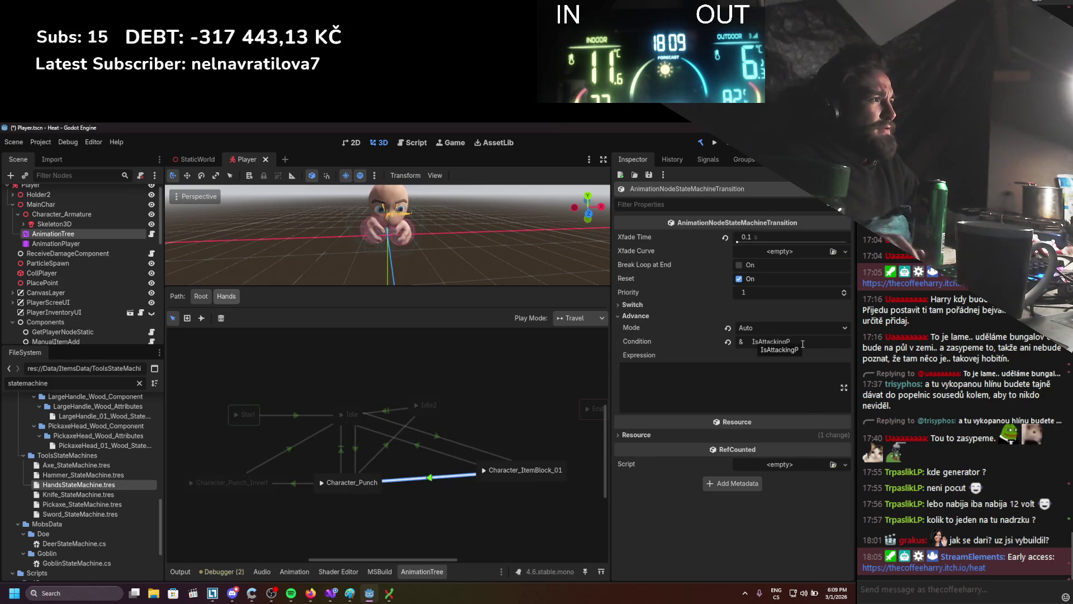
click(356, 447)
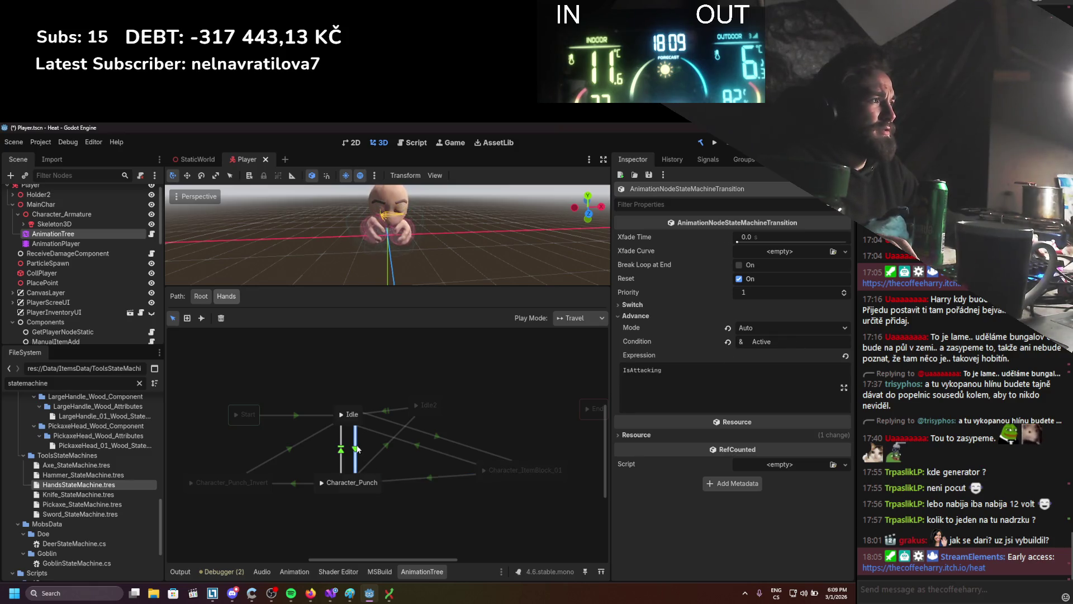
click(414, 478)
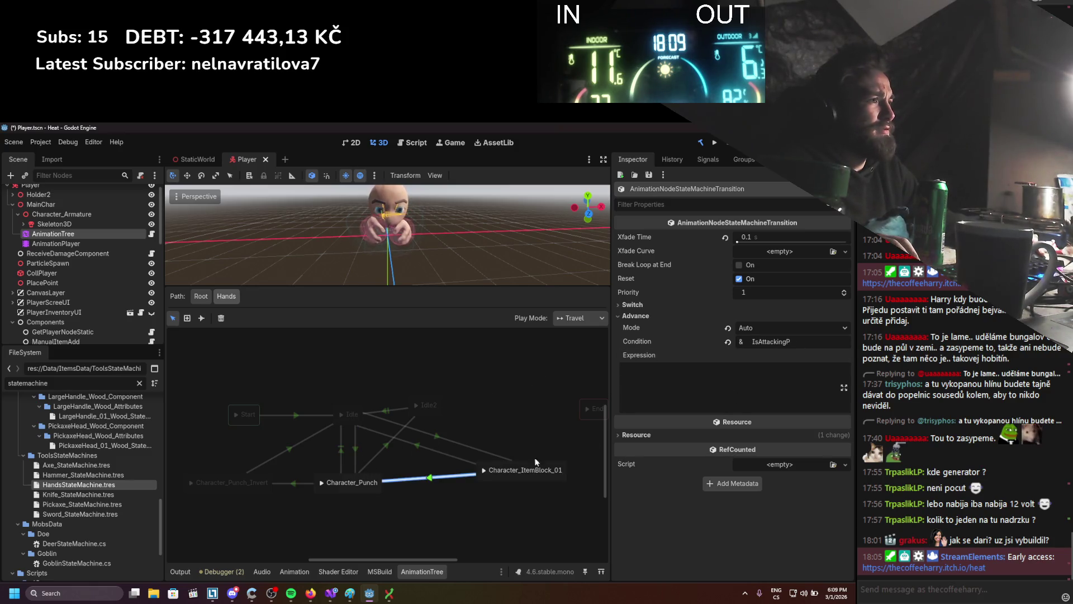
text(Active)
key(Return)
key(ctrl+s)
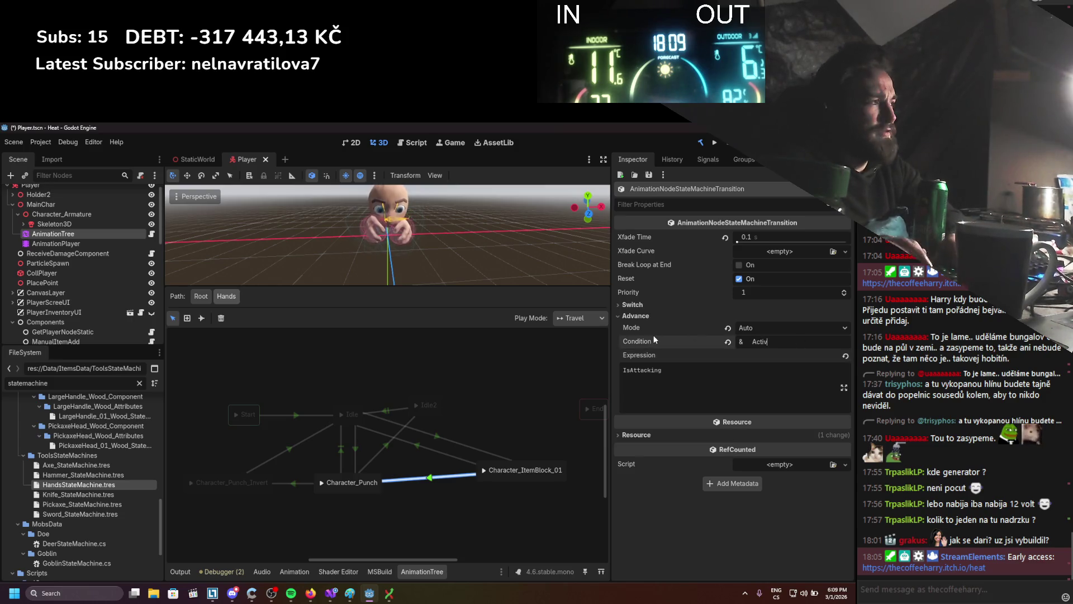
Give the Idle to Character_ItemBlock_01 transition expression IsBlocking and condition Active.
click(433, 436)
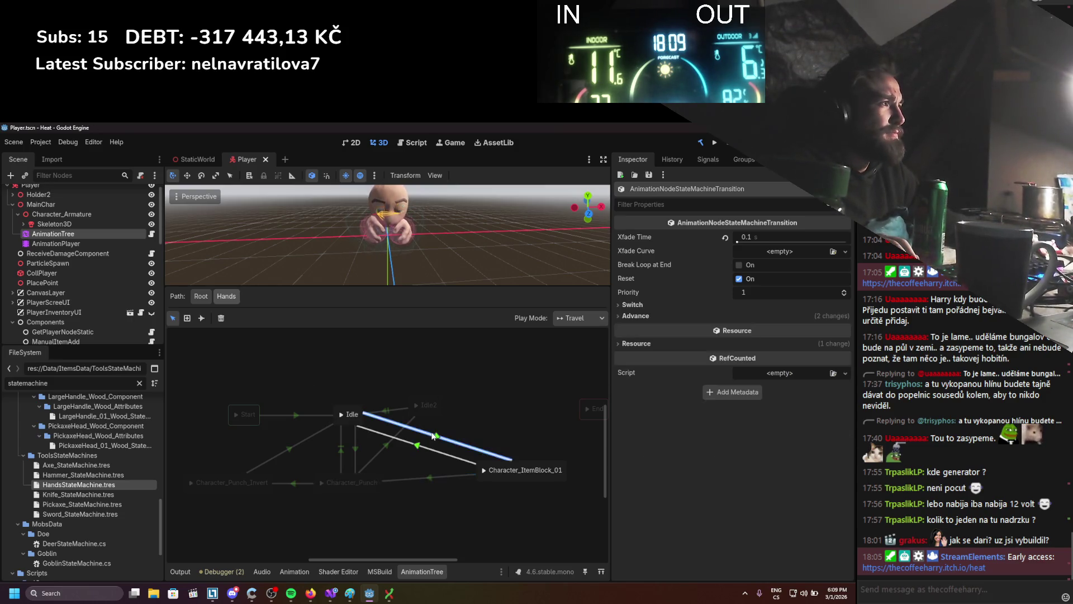
click(677, 317)
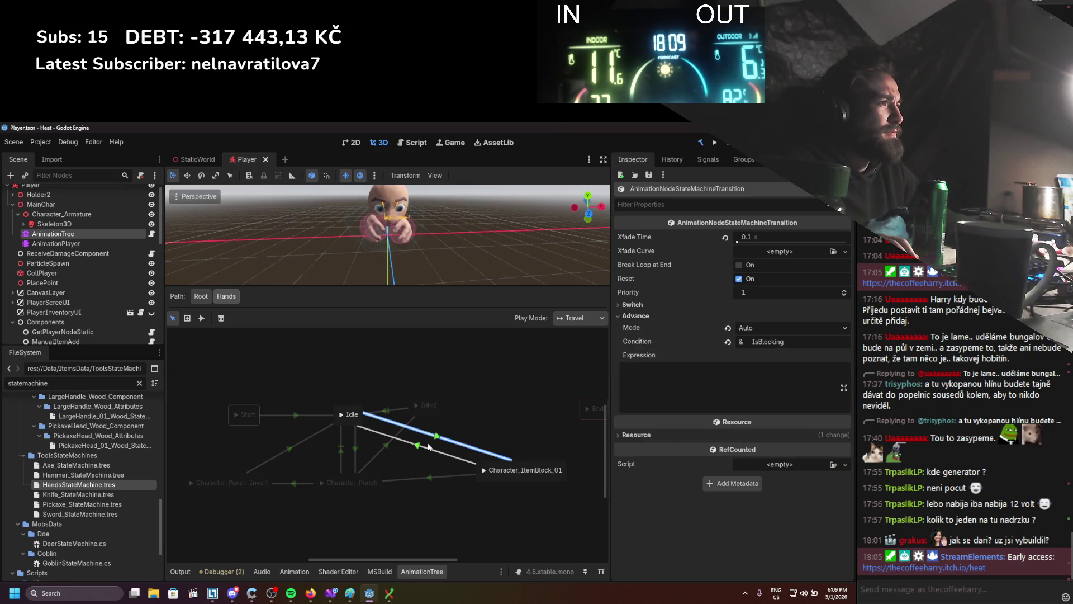
click(428, 447)
click(697, 316)
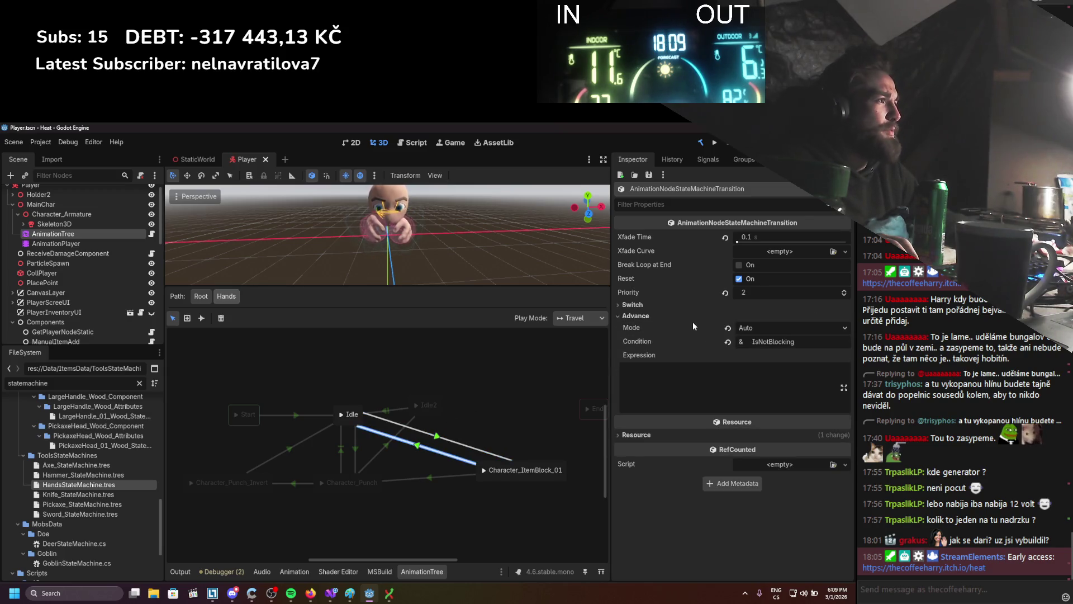
click(438, 438)
click(680, 389)
text(IsBlocking)
double_click(768, 341)
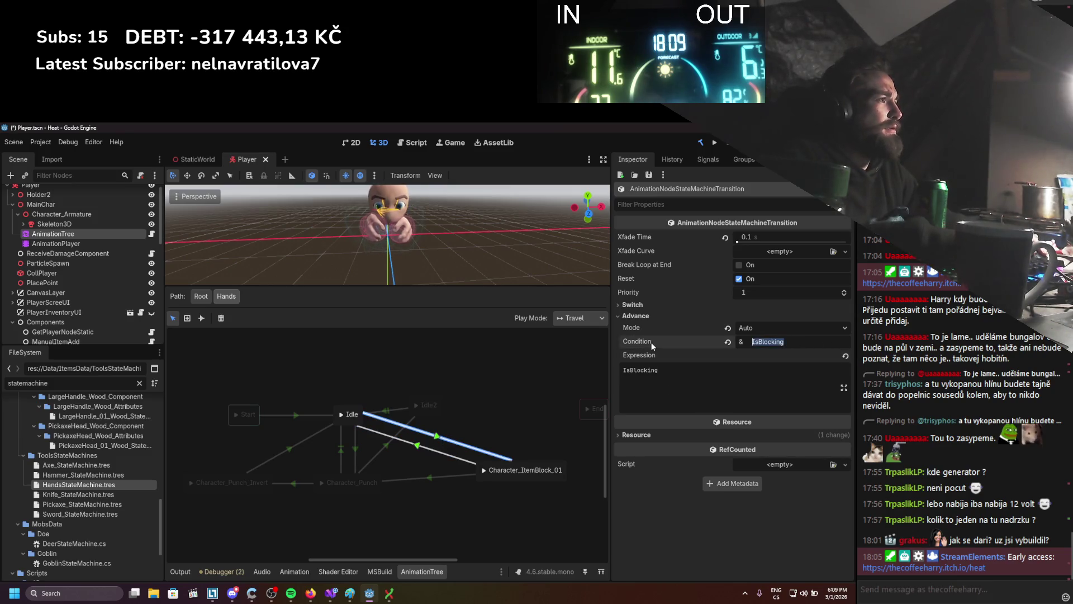
text(Active)
key(Return)
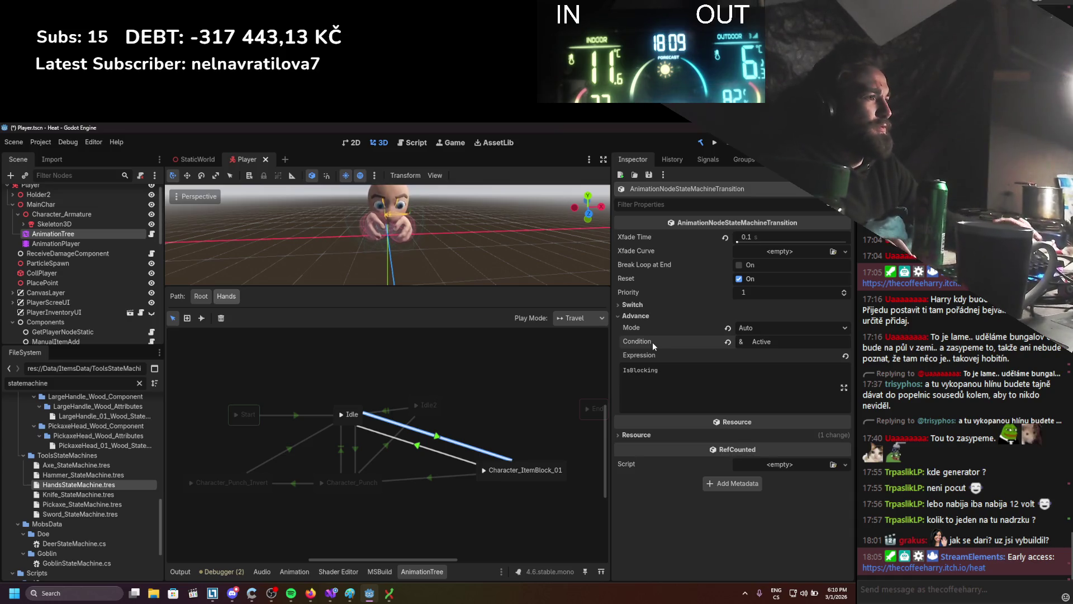
Give the return transition to Idle expression 'IsBlocking == false', clear IsNotBlocking condition, and save.
click(425, 453)
click(693, 389)
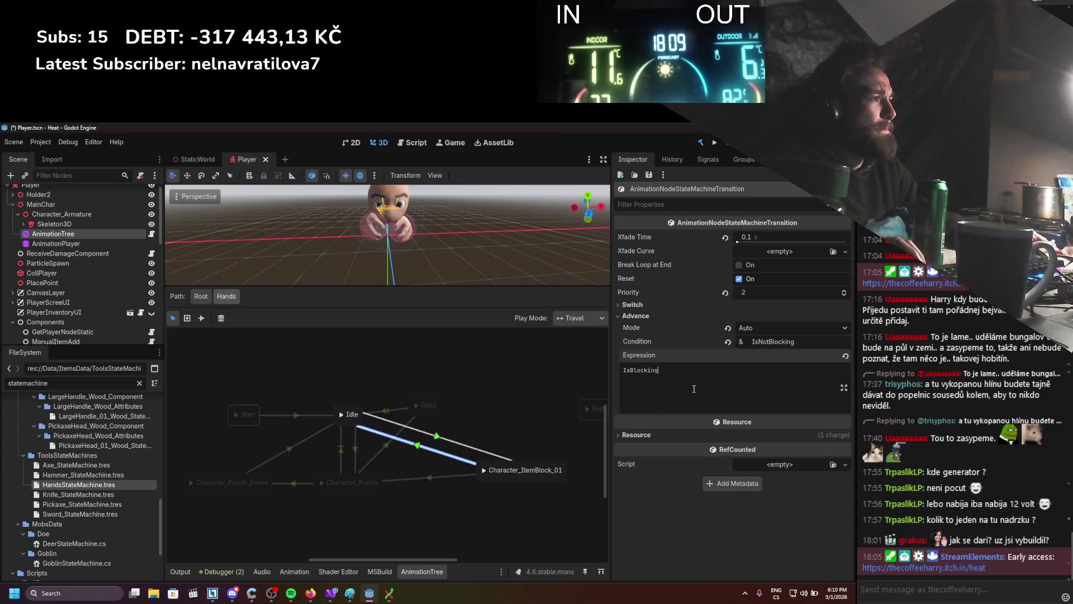
text(=)
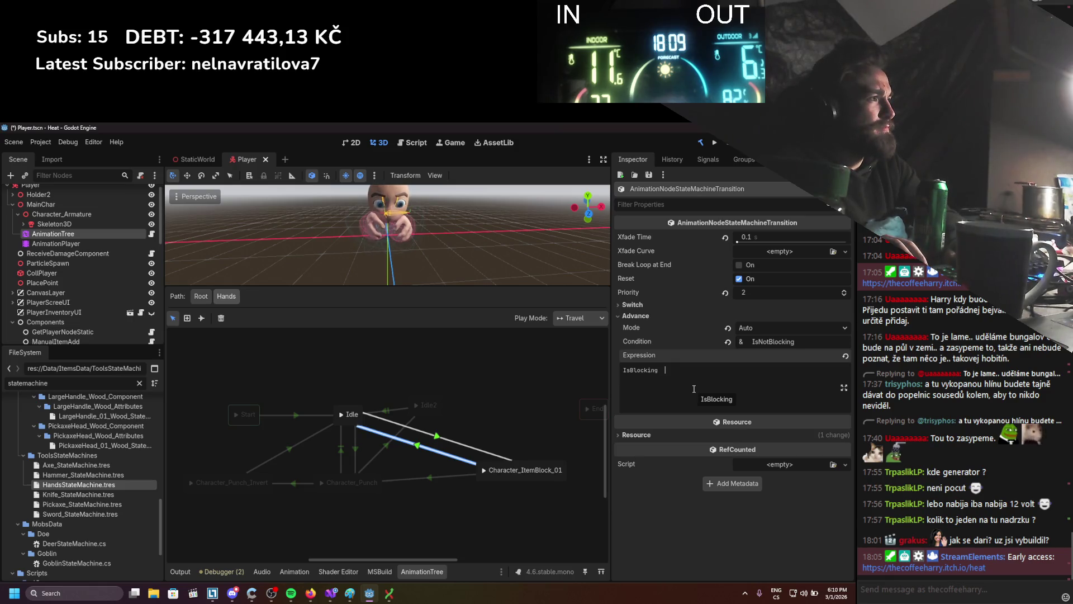
text(== false)
key(Return)
key(ctrl+s)
double_click(773, 341)
key(BackSpace)
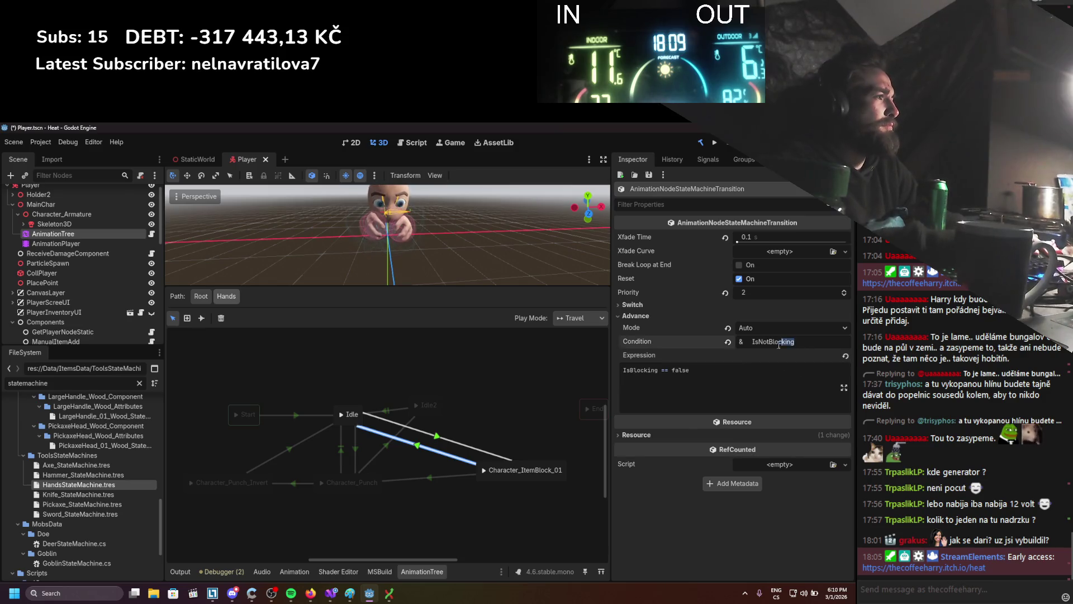
key(ctrl+s)
Set the other Idle to ItemBlock transition's condition to Active and save.
click(450, 442)
drag(451, 442, 496, 432)
click(469, 440)
click(753, 342)
text(Active)
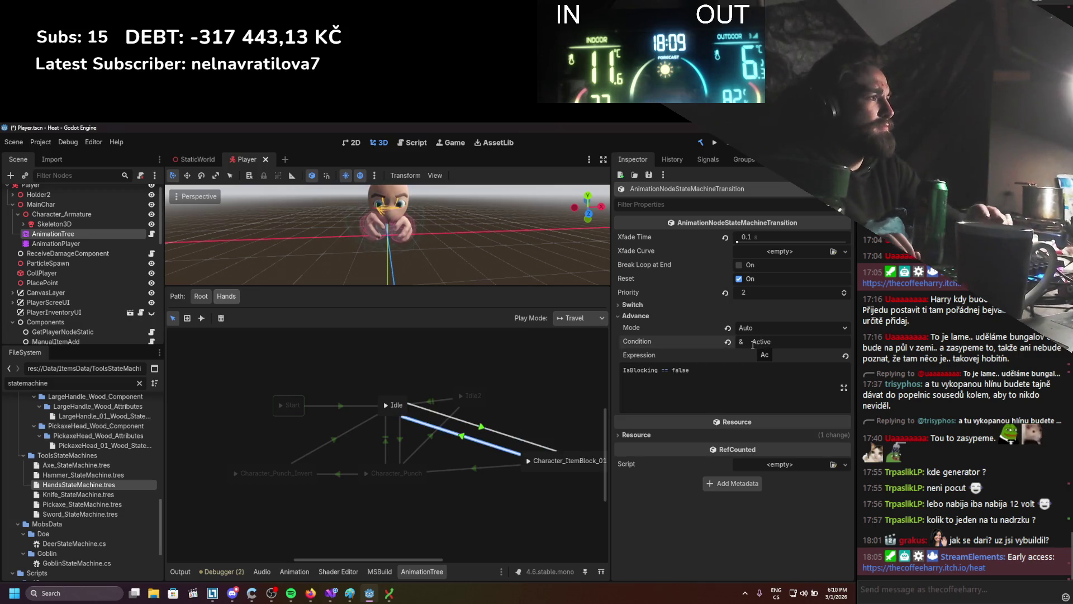
key(ctrl+s)
Review the Idle2, Character_Punch and Character_Punch_Invert transitions to Idle, then return to root.
click(427, 441)
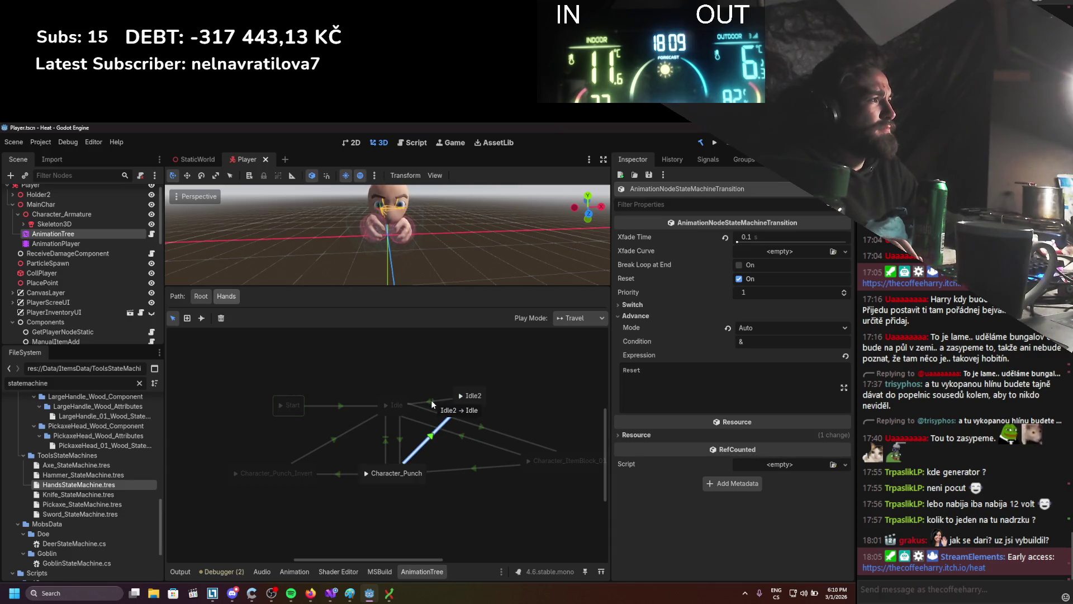
click(385, 441)
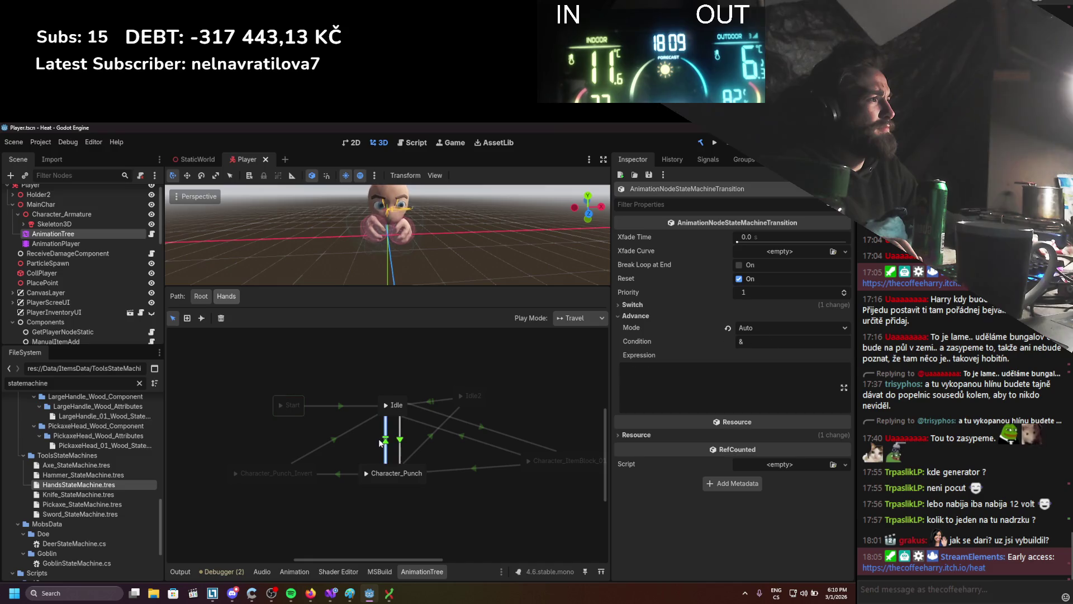
click(332, 474)
click(336, 438)
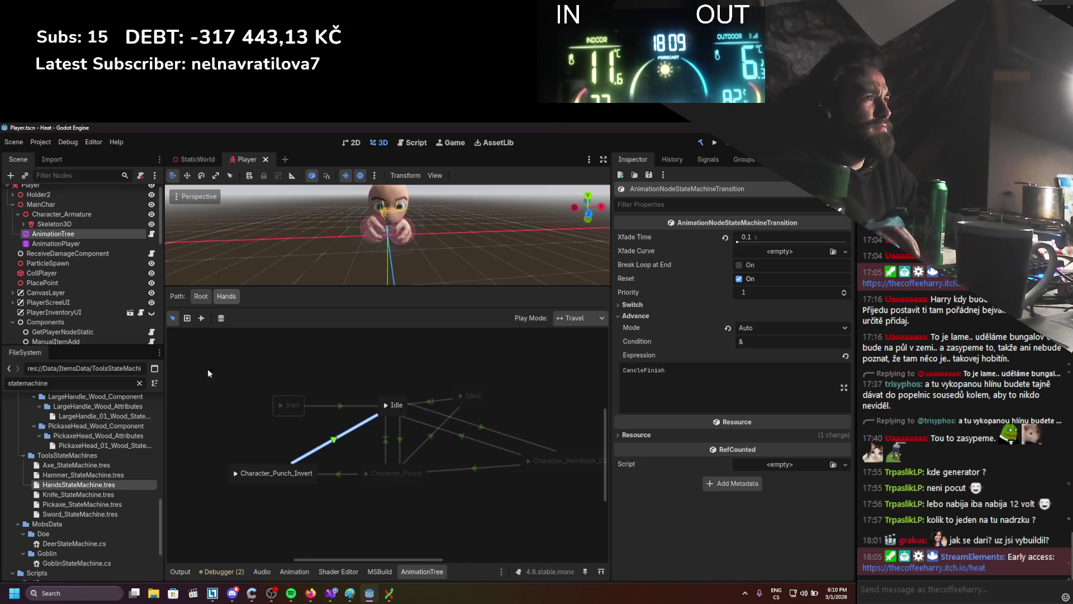
click(200, 297)
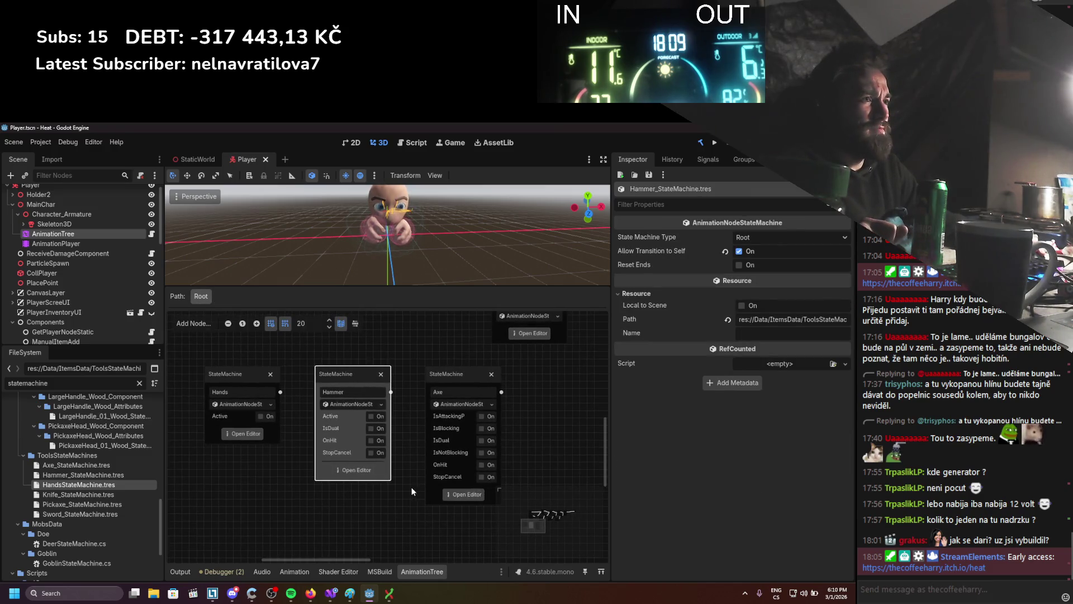
Shift the Hammer and Axe nodes left, open Axe, and nudge the DualItemAttack_02 nodes left.
drag(357, 370, 352, 370)
drag(454, 371, 434, 371)
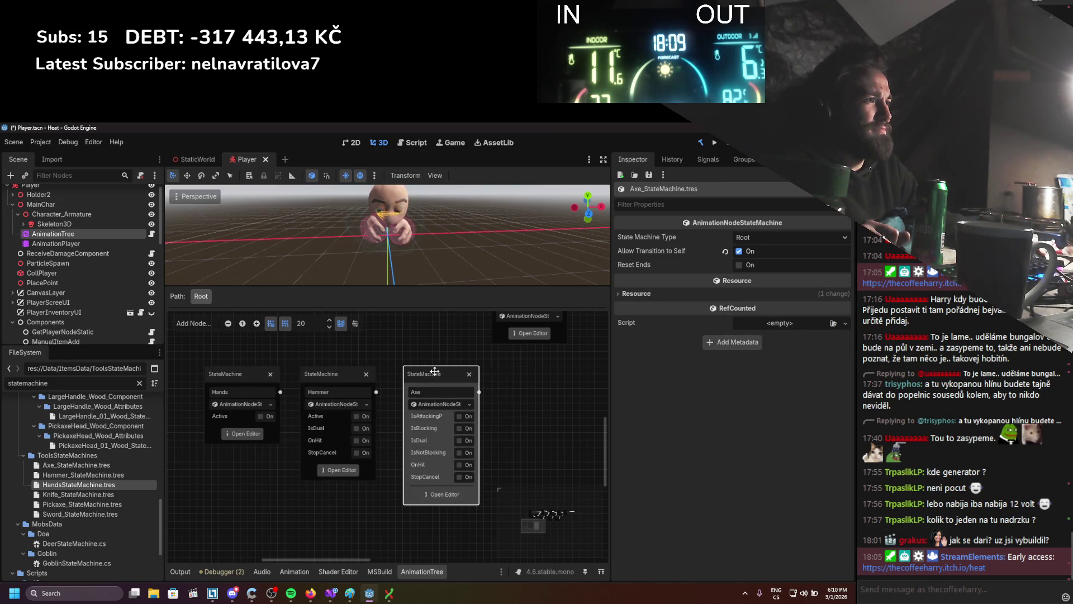
click(451, 500)
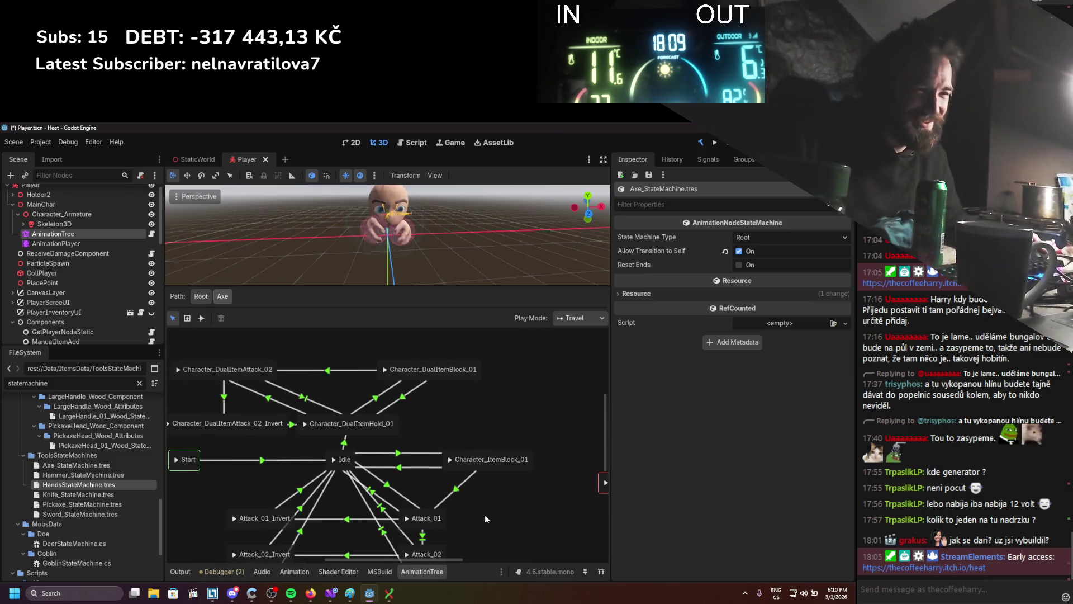
scroll(485, 491, down, 2)
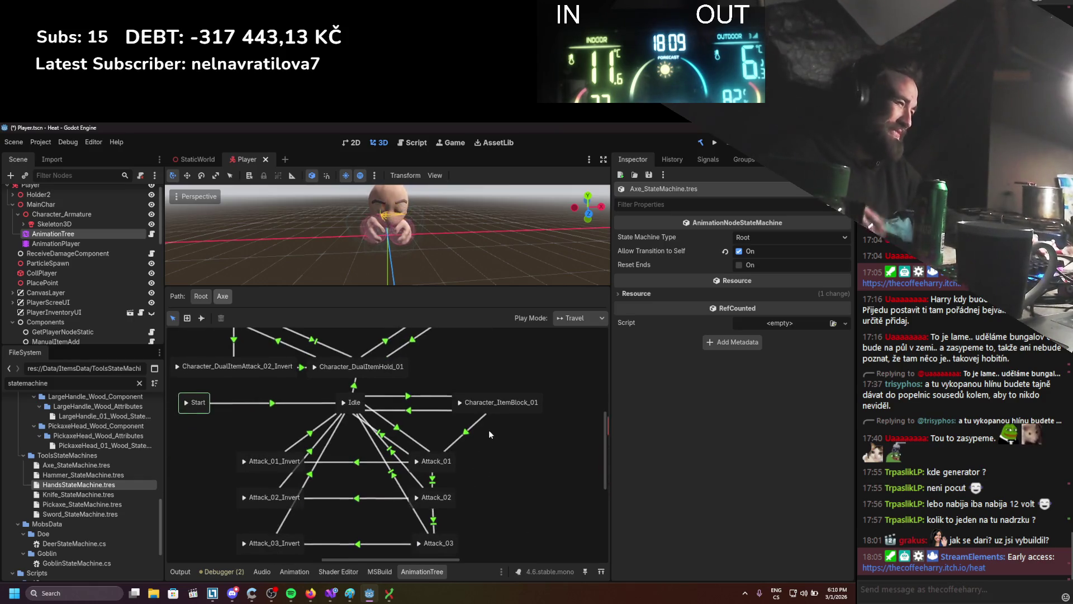
scroll(512, 425, up, 3)
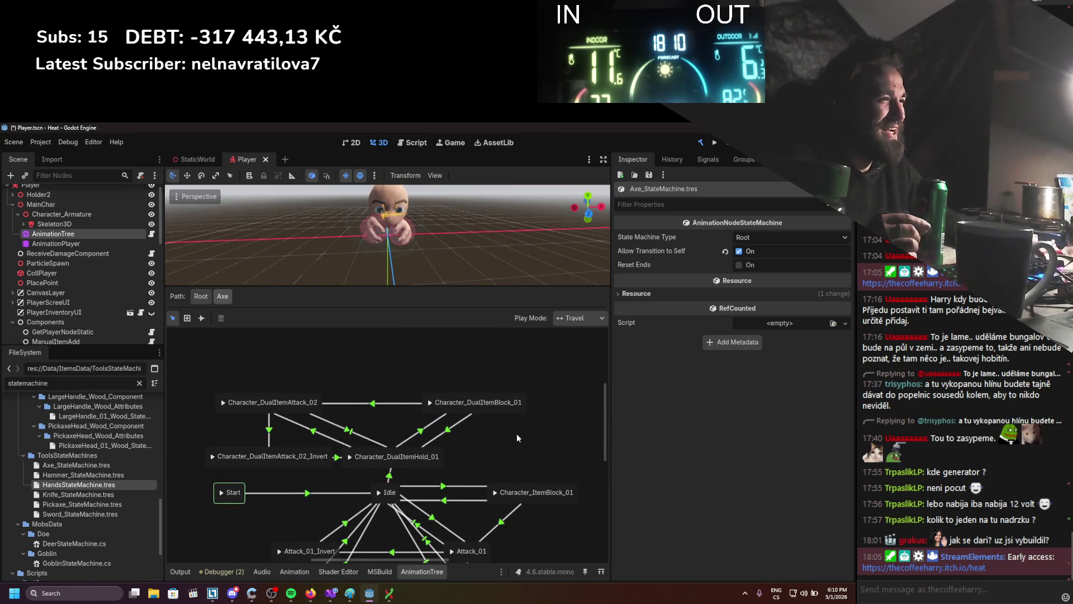
scroll(520, 404, down, 1)
scroll(520, 403, left, 1)
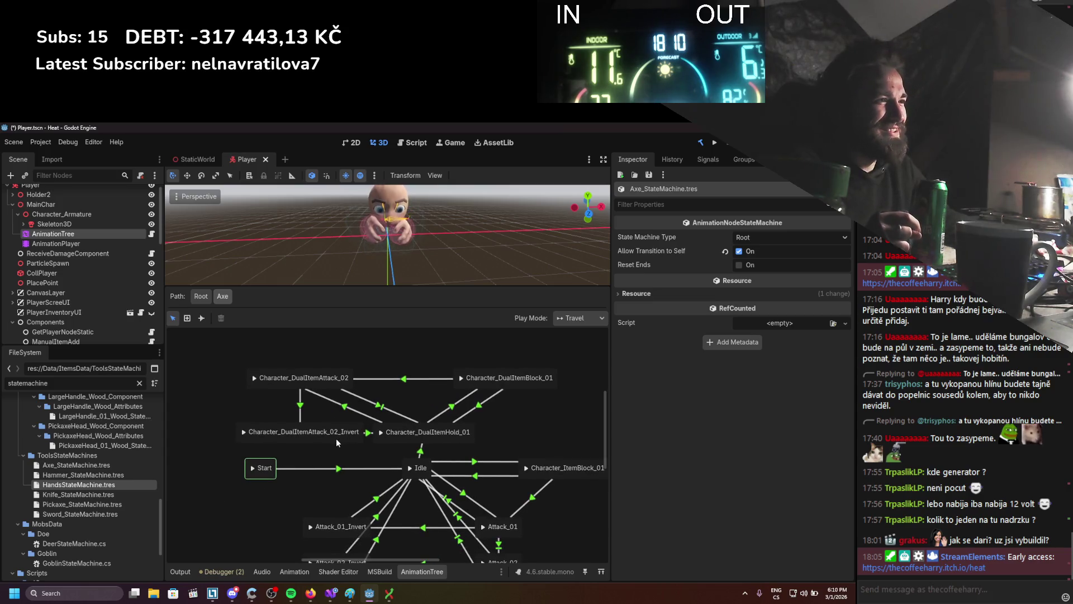
drag(337, 438, 324, 438)
drag(322, 386, 315, 388)
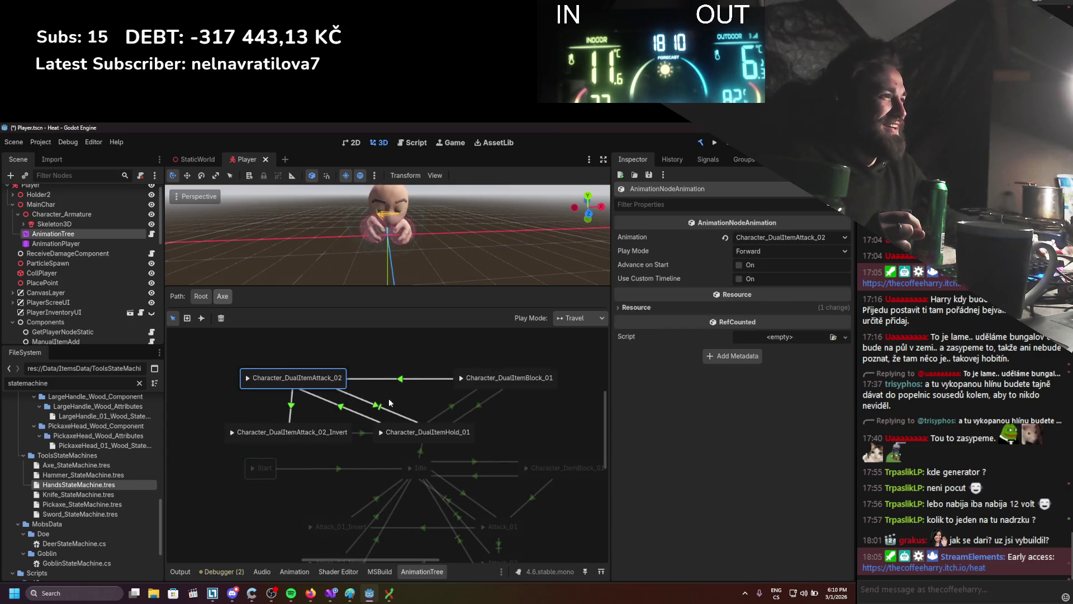
click(390, 403)
scroll(427, 391, down, 1)
scroll(427, 391, right, 1)
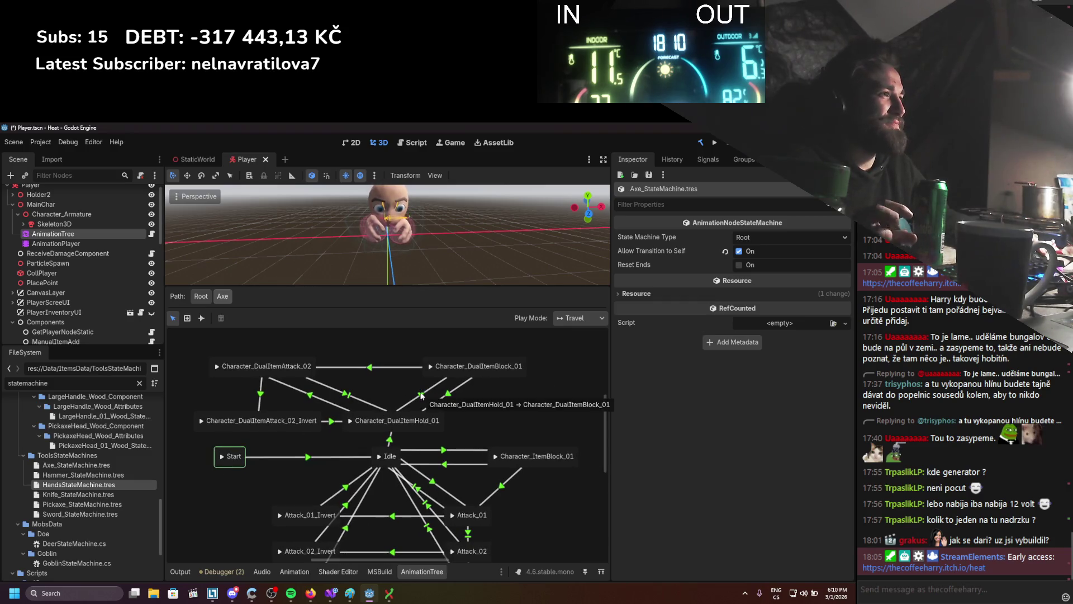
Give the DualItemHold_01 to DualItemBlock_01 transition expression IsBlocking and condition Active, then save.
click(422, 395)
click(682, 317)
double_click(768, 342)
drag(769, 341, 642, 370)
text(Active)
key(ctrl+s)
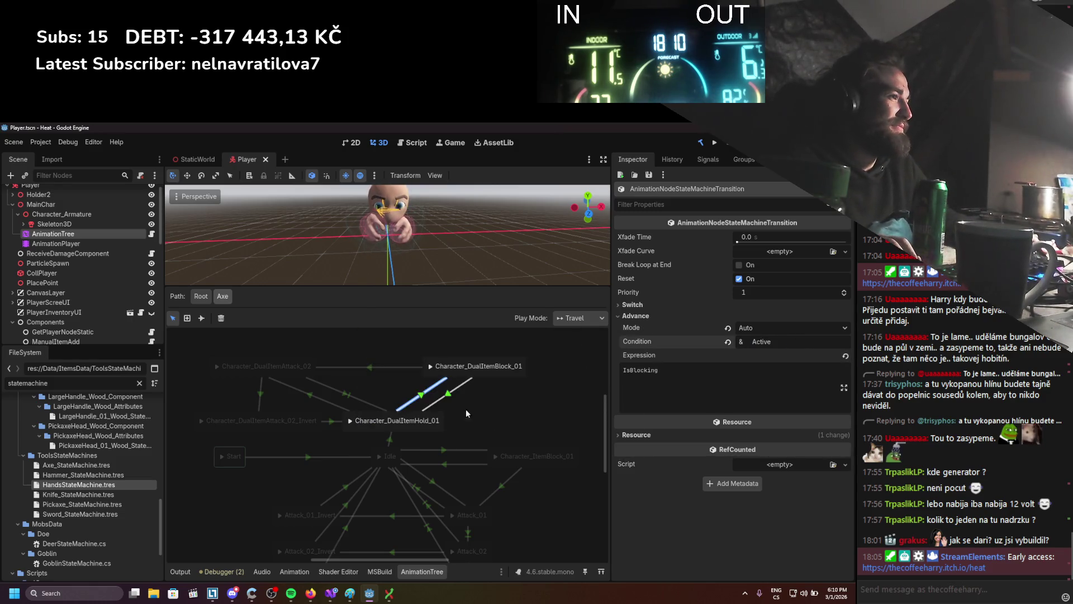
Give the block-to-hold return transition condition Active and expression 'IsBlocking == false', then save.
click(446, 395)
click(680, 318)
text(Active)
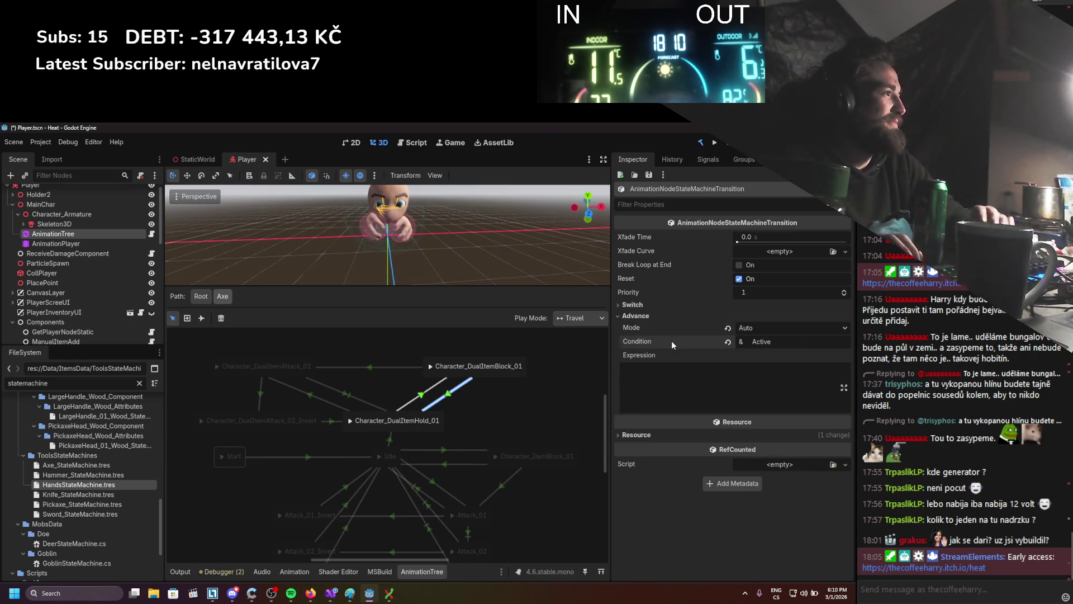
click(728, 378)
text(IsBlocking =)
key(BackSpace)
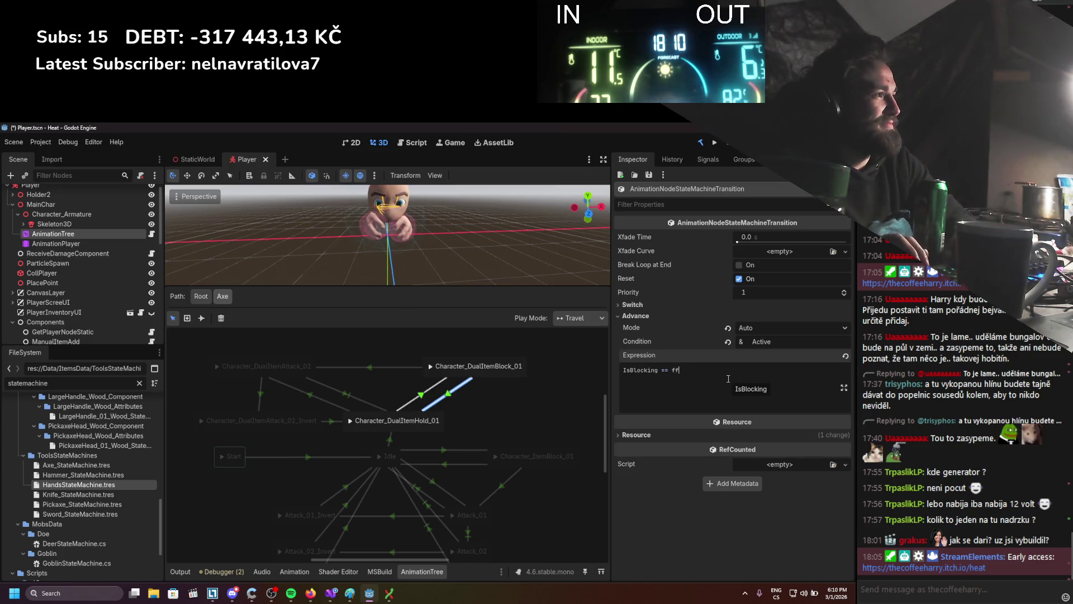
text(e)
key(ctrl+s)
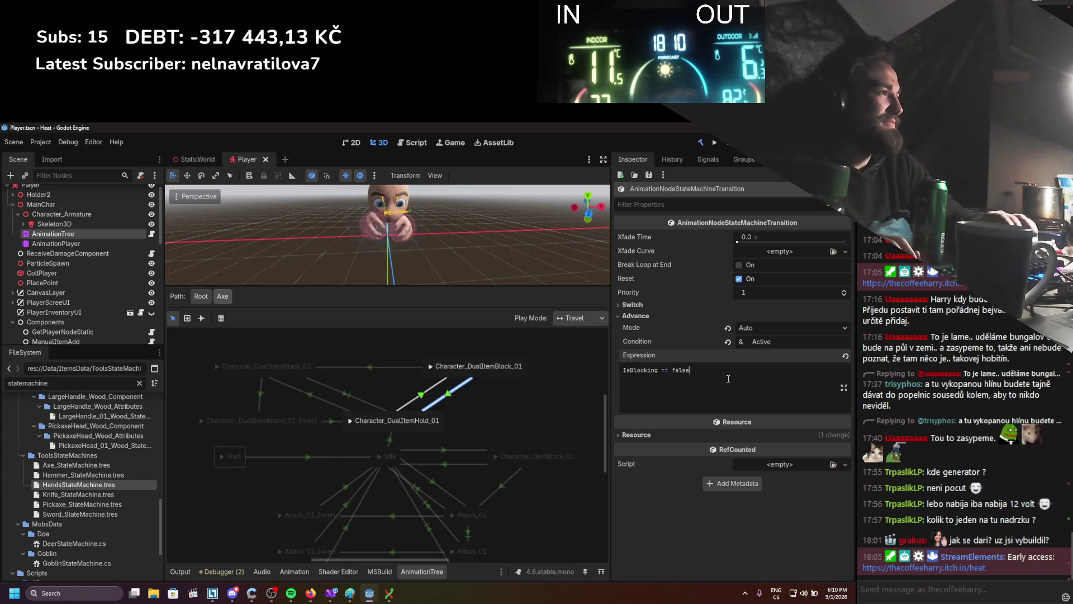
Check the DualItemAttack_02 to DualItemBlock_01 transition and go back to the root graph.
click(365, 367)
scroll(414, 375, left, 5)
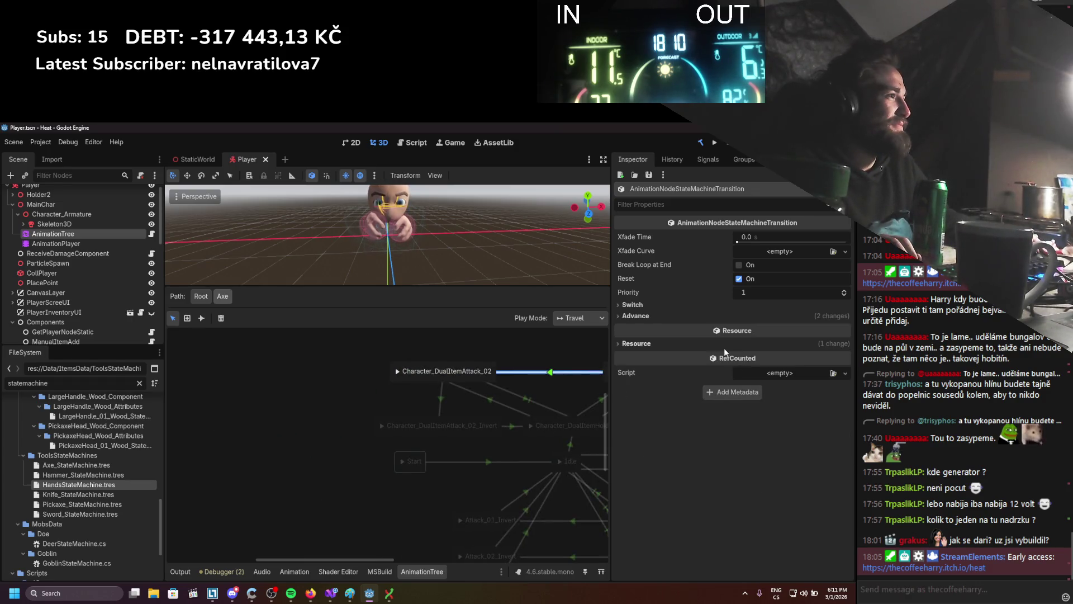
scroll(423, 382, right, 3)
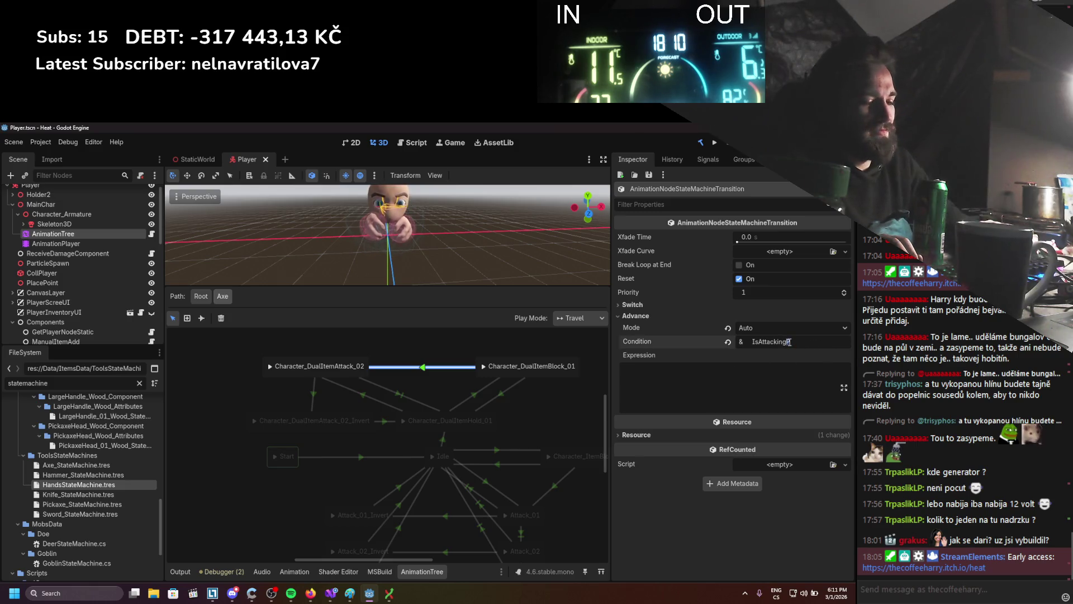
click(200, 296)
click(335, 471)
scroll(420, 373, down, 1)
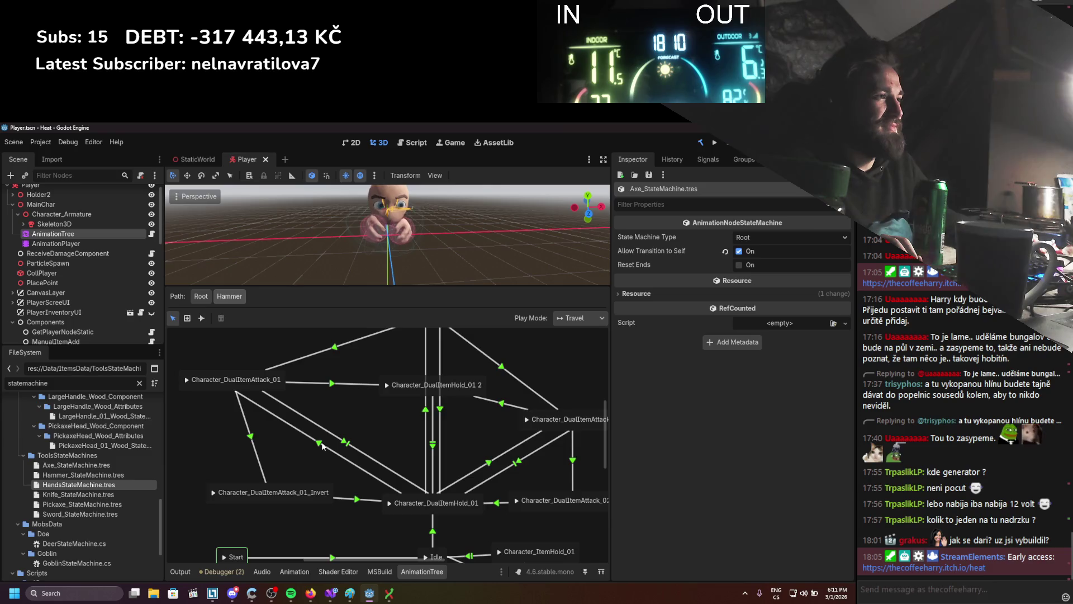
click(323, 446)
drag(751, 385, 593, 377)
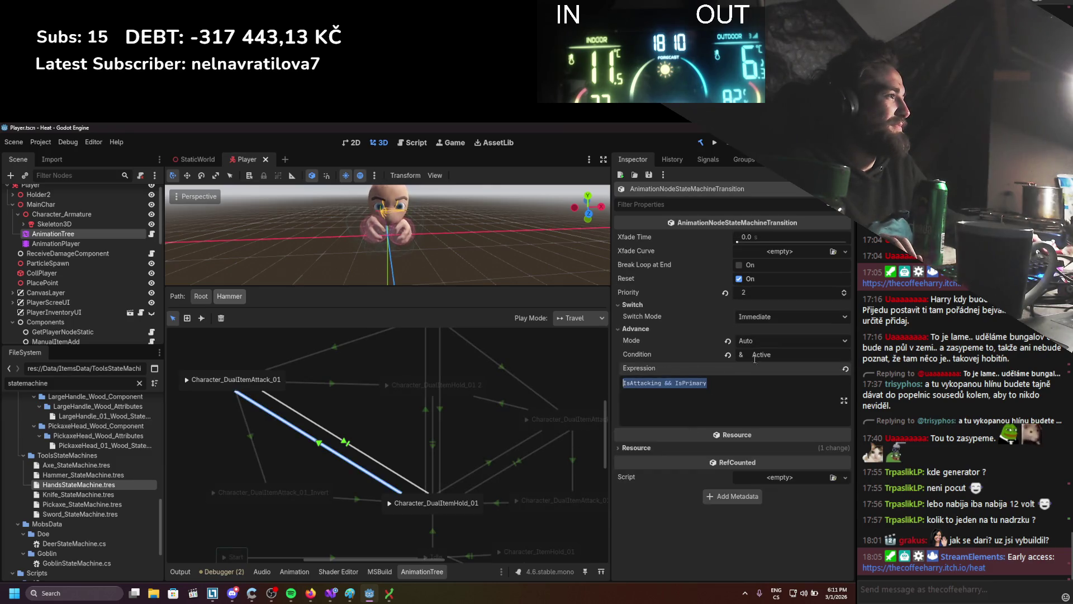
drag(363, 421, 320, 421)
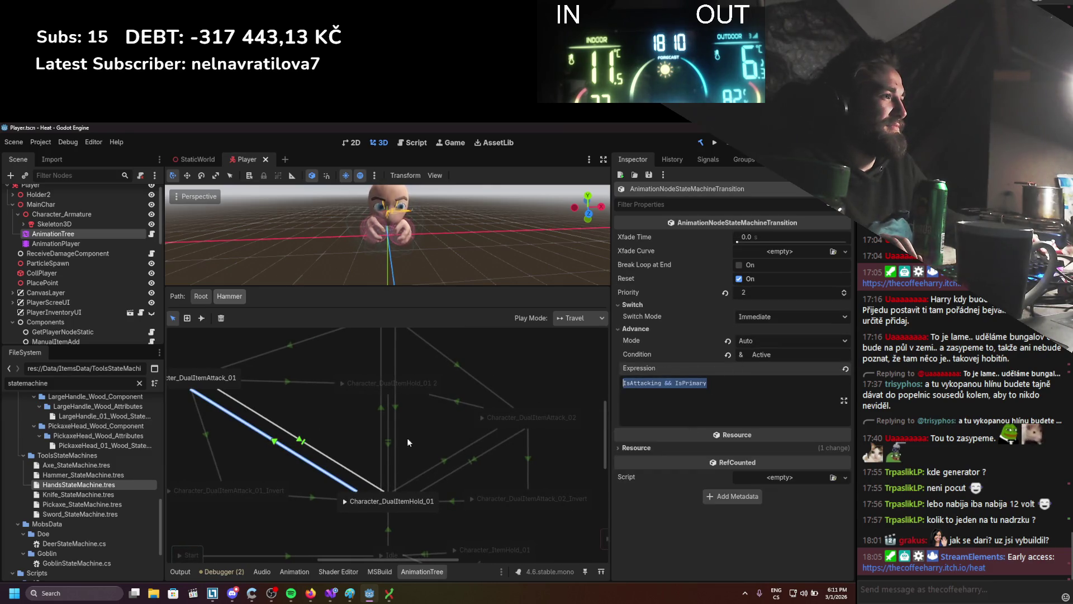
click(439, 464)
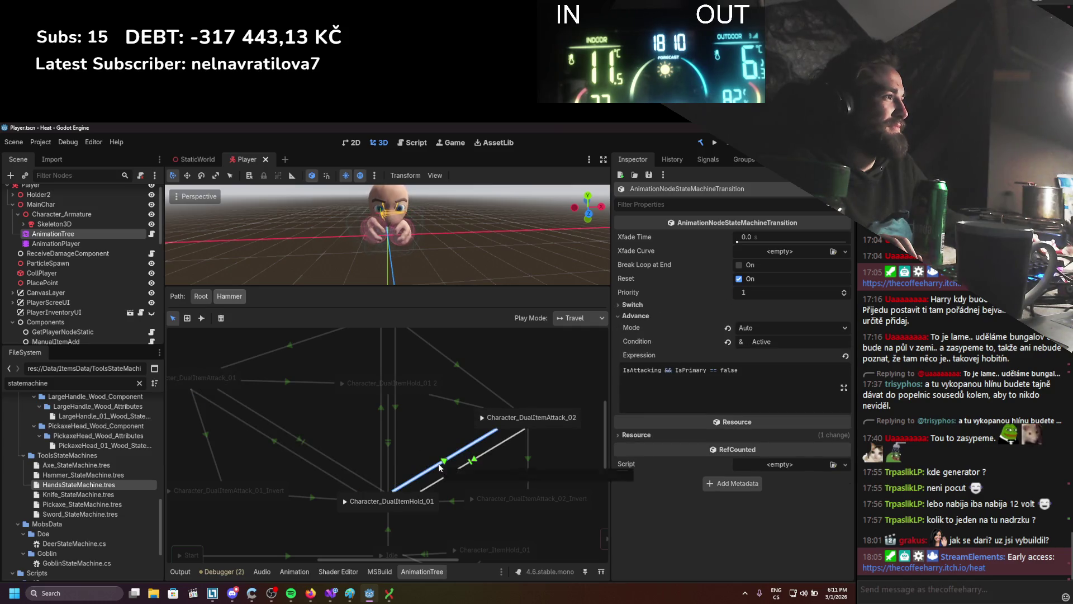
click(200, 296)
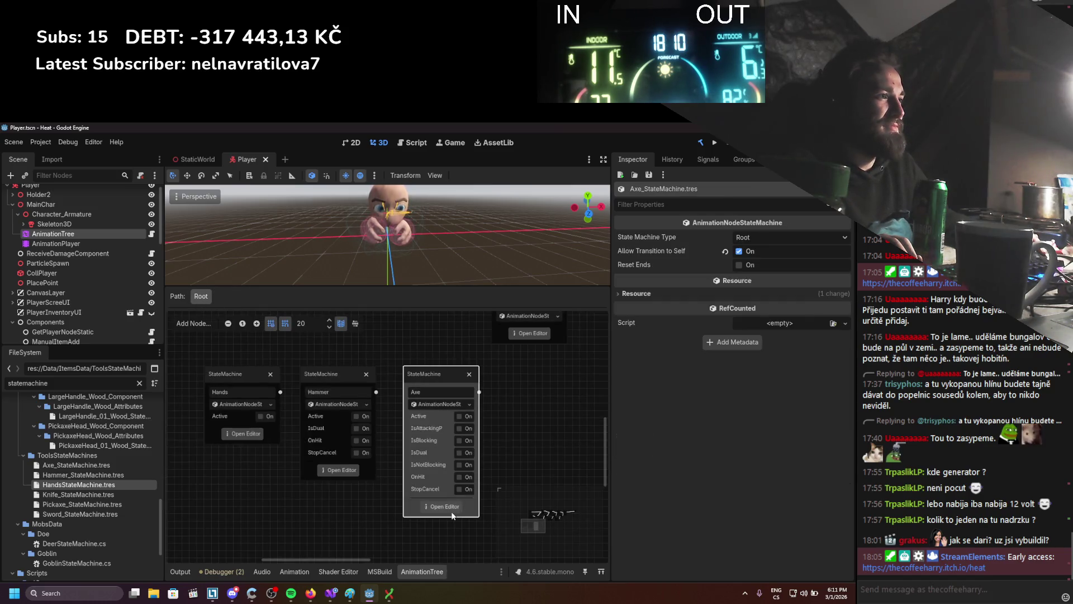
In the Axe state machine, replace the Attack_02→Hold_01 transition's IsAttackingP condition with Active.
click(417, 506)
drag(455, 385, 405, 388)
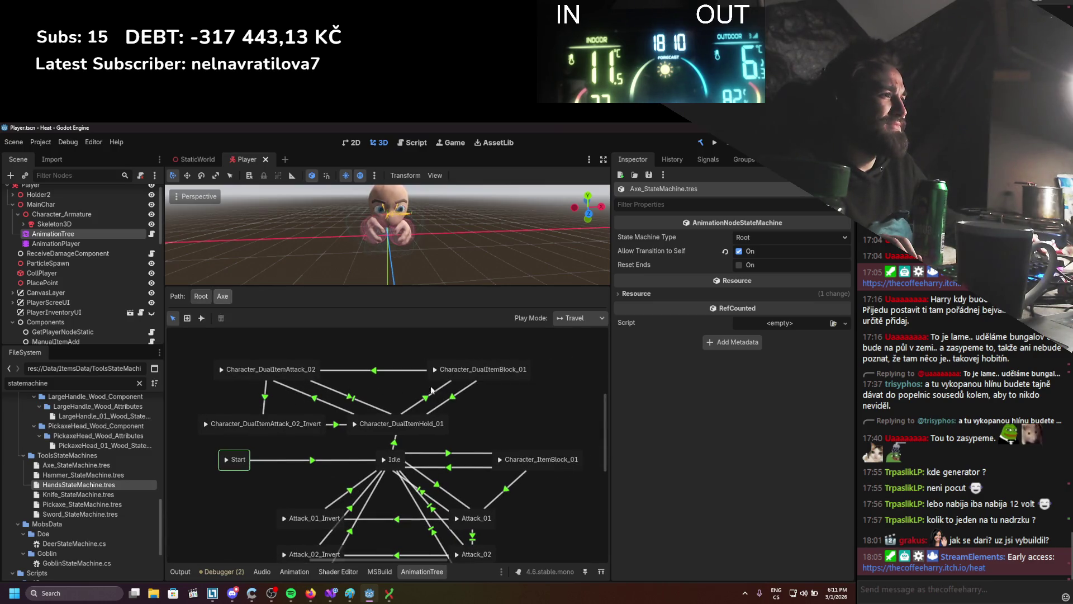
click(316, 399)
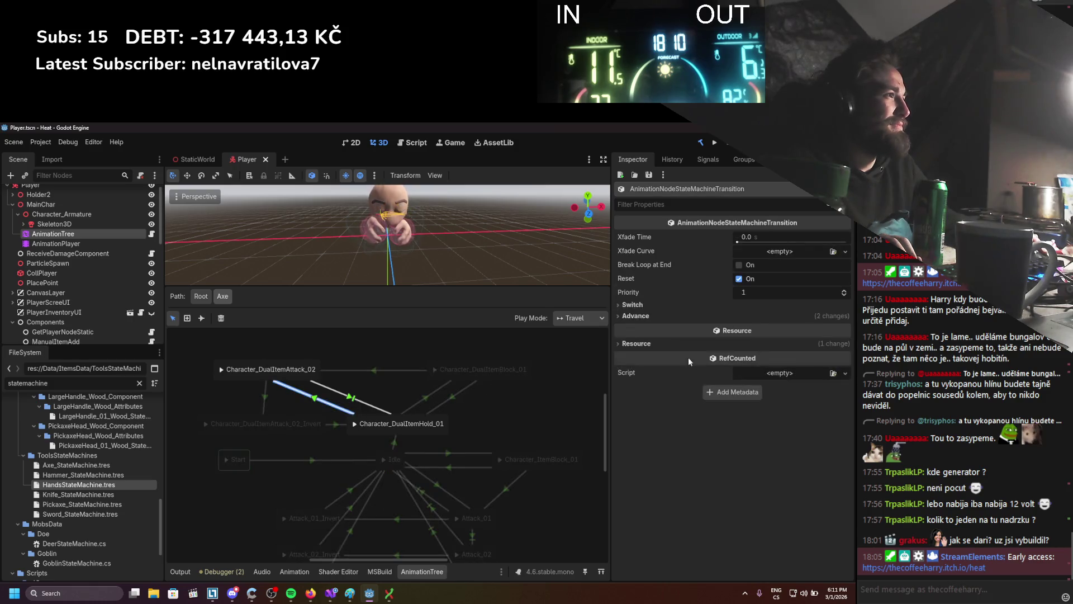
click(666, 317)
click(747, 374)
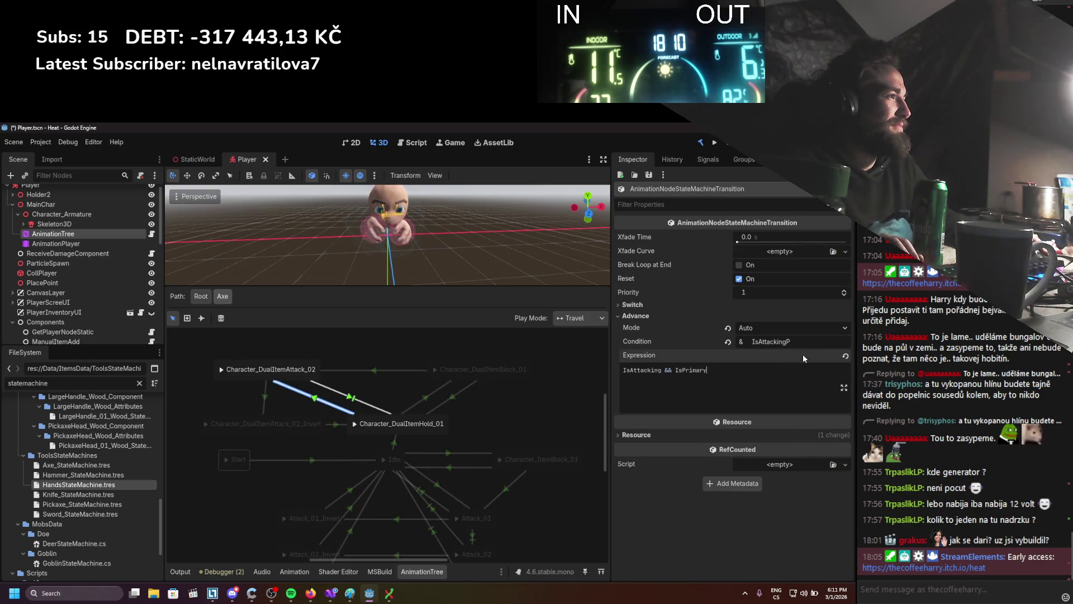
double_click(771, 342)
key(ctrl+s)
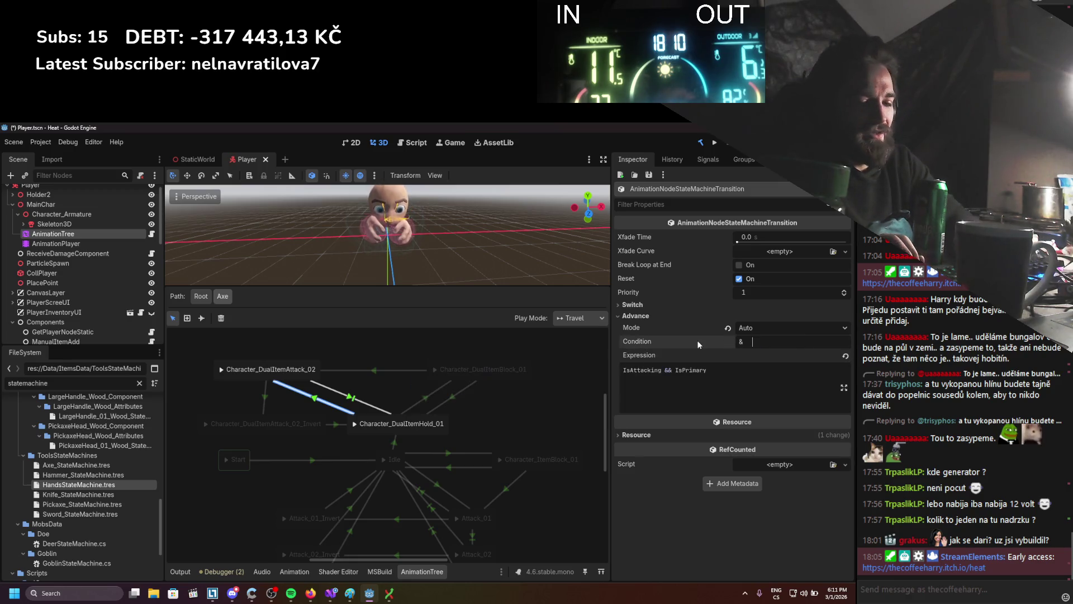
text(Active)
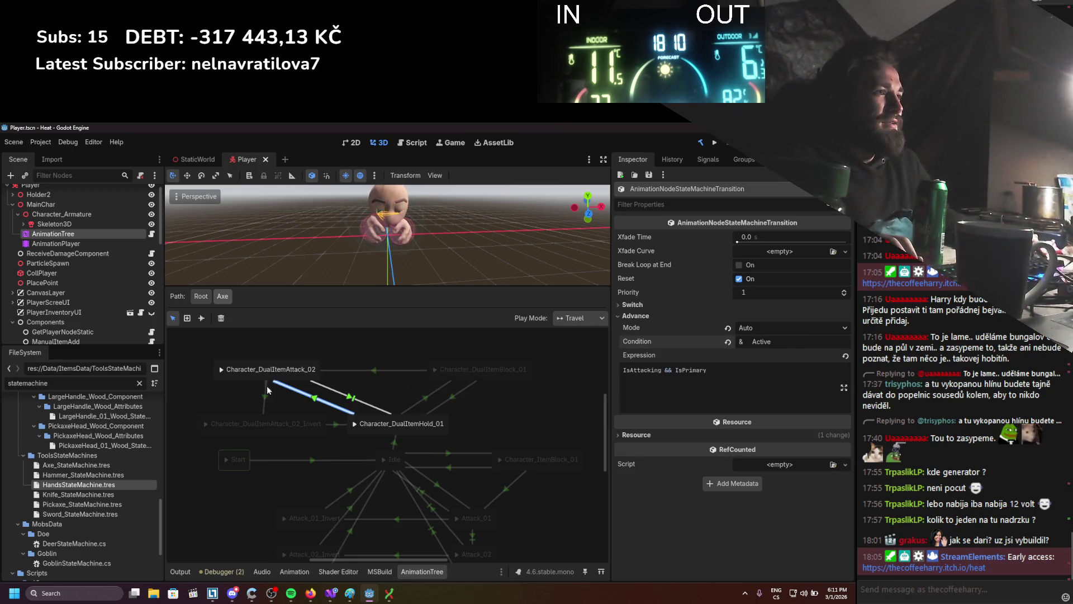
Review the advance settings of the Attack_02_Invert and Attack_02→Hold_01 transitions.
click(547, 343)
click(757, 315)
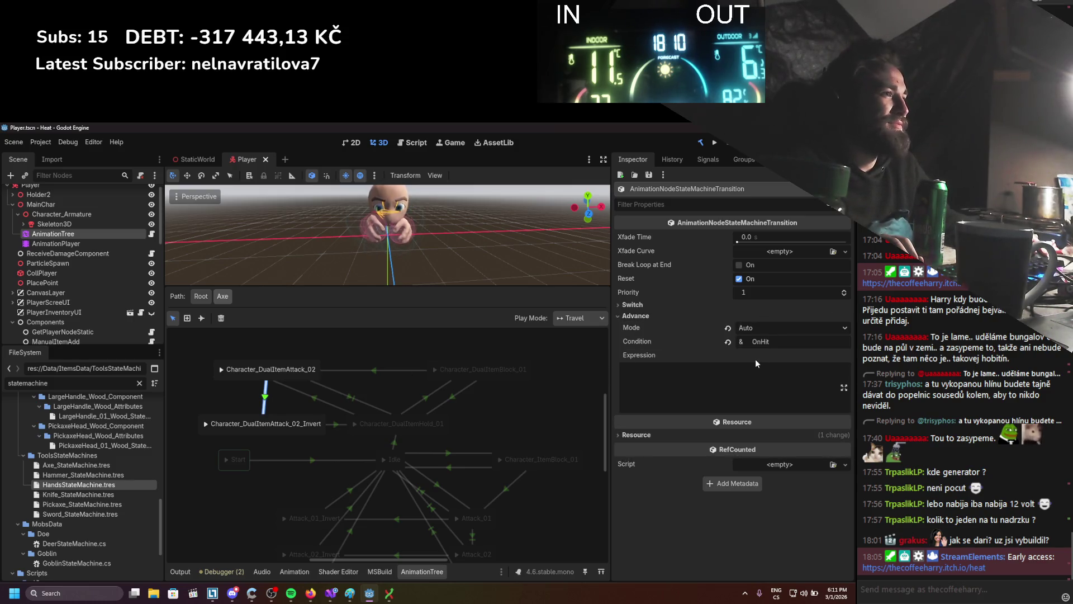
click(337, 423)
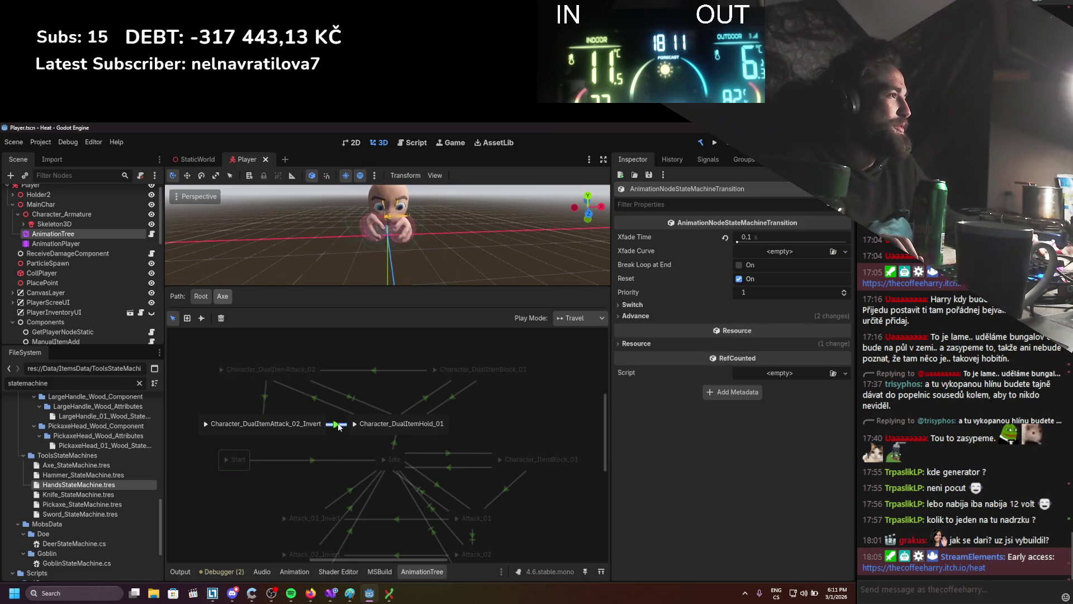
click(734, 316)
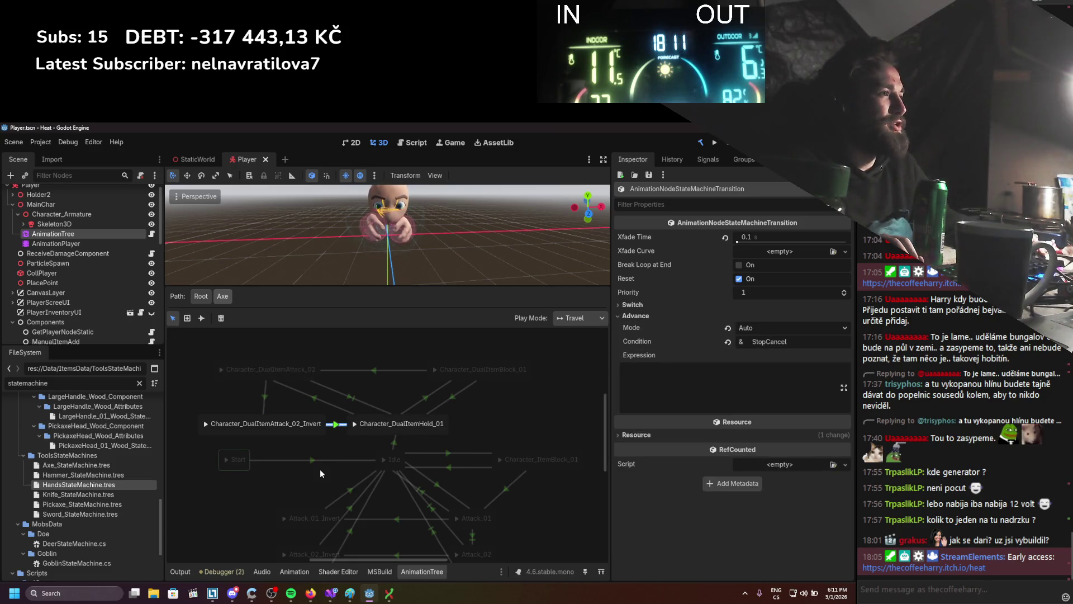
drag(320, 473, 302, 442)
click(328, 371)
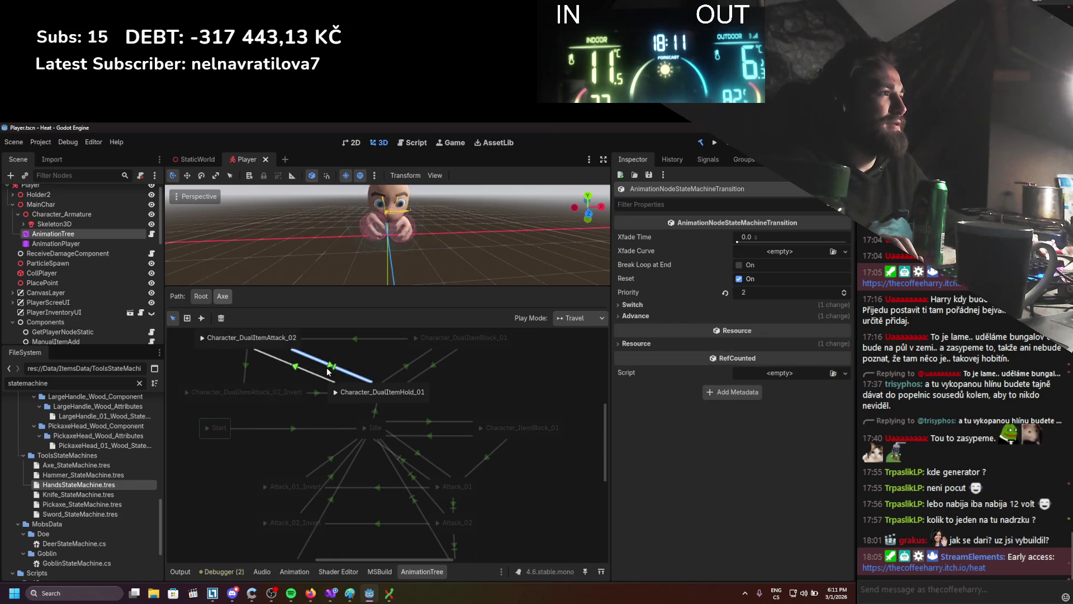
click(710, 317)
mouse_move(333, 408)
mouse_down()
mouse_move(324, 447)
mouse_move(350, 466)
mouse_up()
Reposition the Block_01, Attack_02, Attack_02_Invert and Start states to tidy the graph.
drag(542, 415, 407, 361)
drag(484, 395, 575, 362)
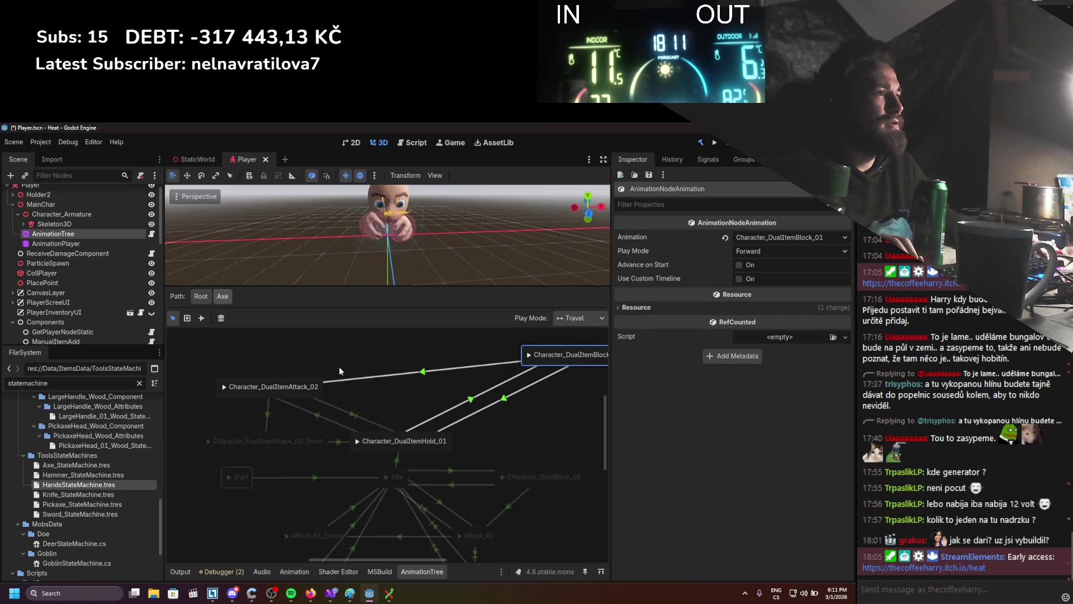
mouse_move(280, 395)
mouse_down()
mouse_move(326, 357)
mouse_move(317, 366)
mouse_up()
mouse_move(273, 447)
mouse_down()
mouse_move(296, 425)
mouse_move(273, 452)
mouse_move(182, 366)
mouse_up()
drag(364, 401, 427, 381)
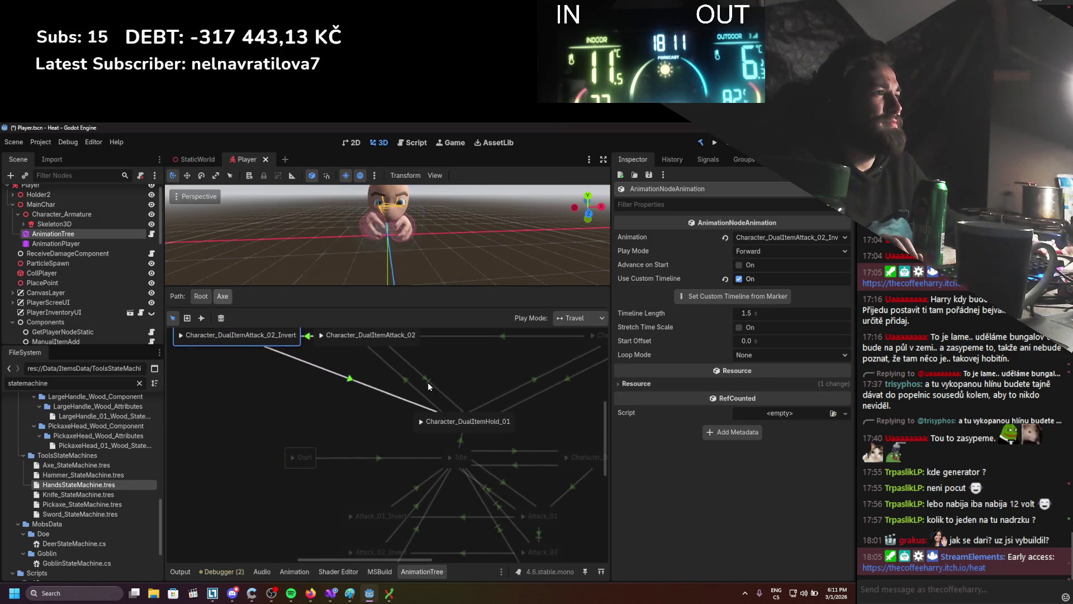
drag(298, 468, 267, 526)
double_click(461, 422)
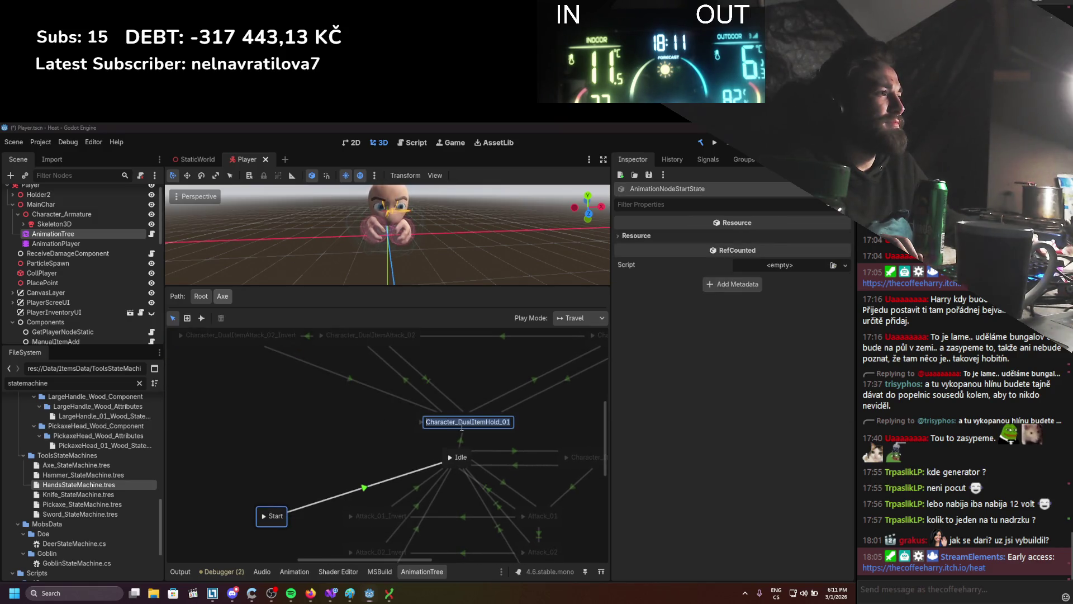
Add a second Character_DualItemHold_01 animation state to the graph.
right_click(327, 428)
mouse_move(381, 434)
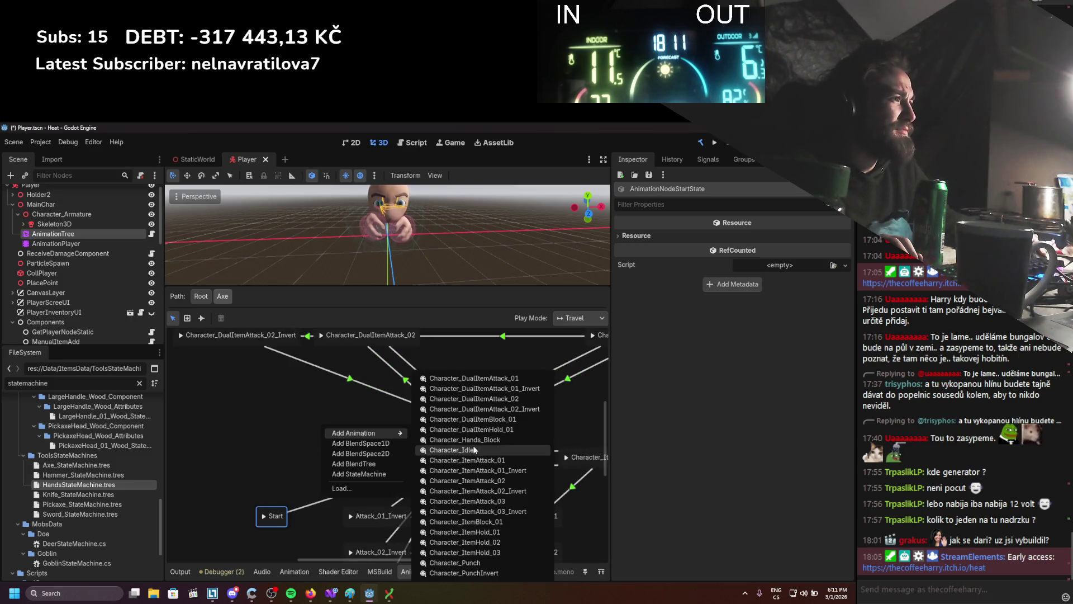
click(502, 430)
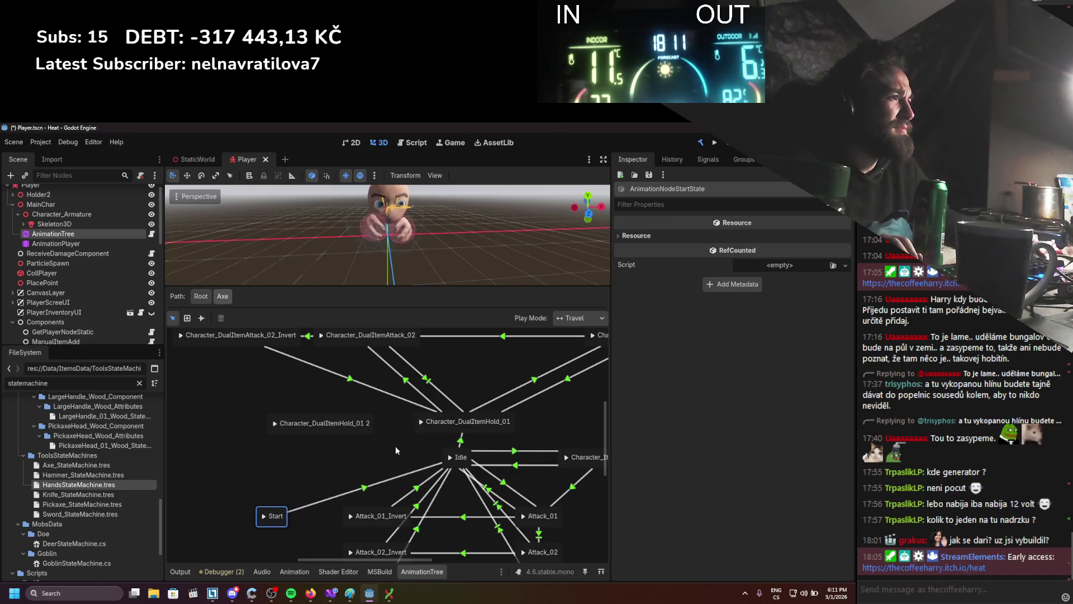
click(331, 430)
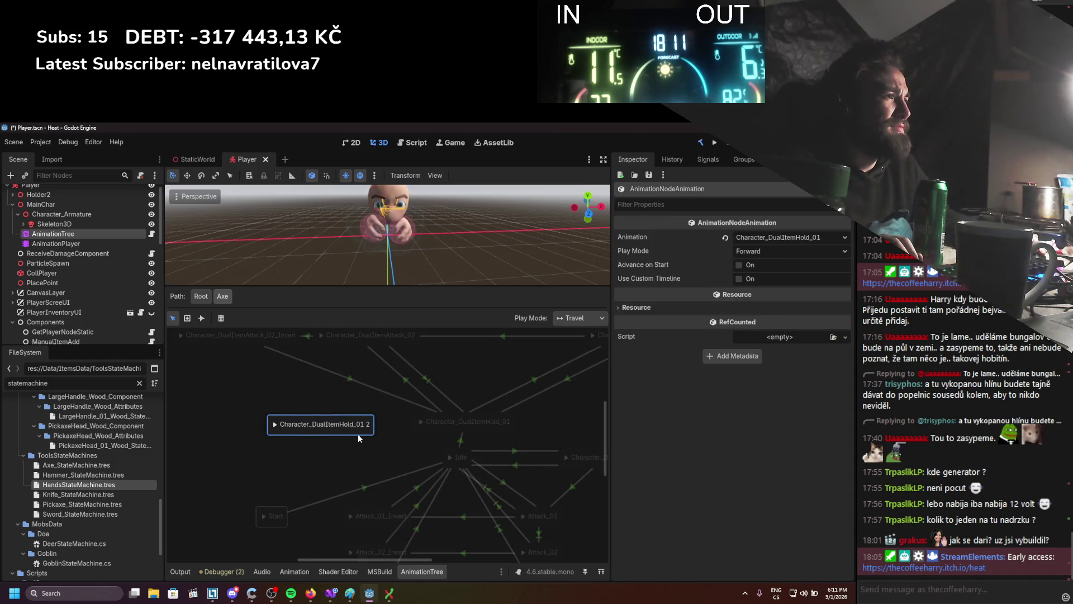
Connect Character_DualItemAttack_02 to the new Hold_01 2 state, and it to Character_DualItemHold_01.
click(201, 318)
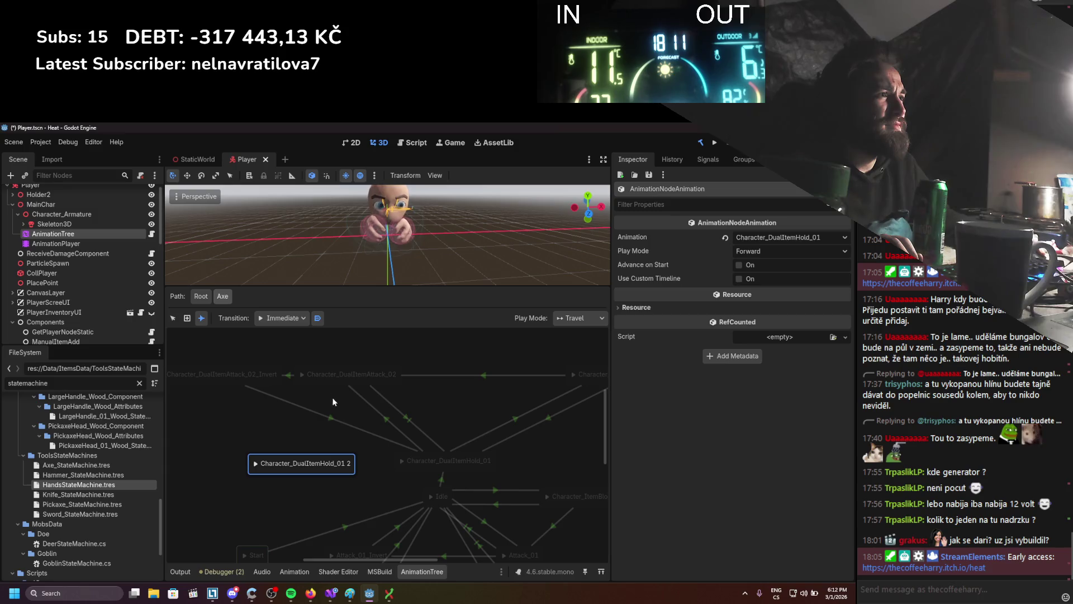
mouse_move(326, 380)
mouse_down()
mouse_move(319, 451)
mouse_move(353, 470)
mouse_up()
drag(445, 466, 445, 465)
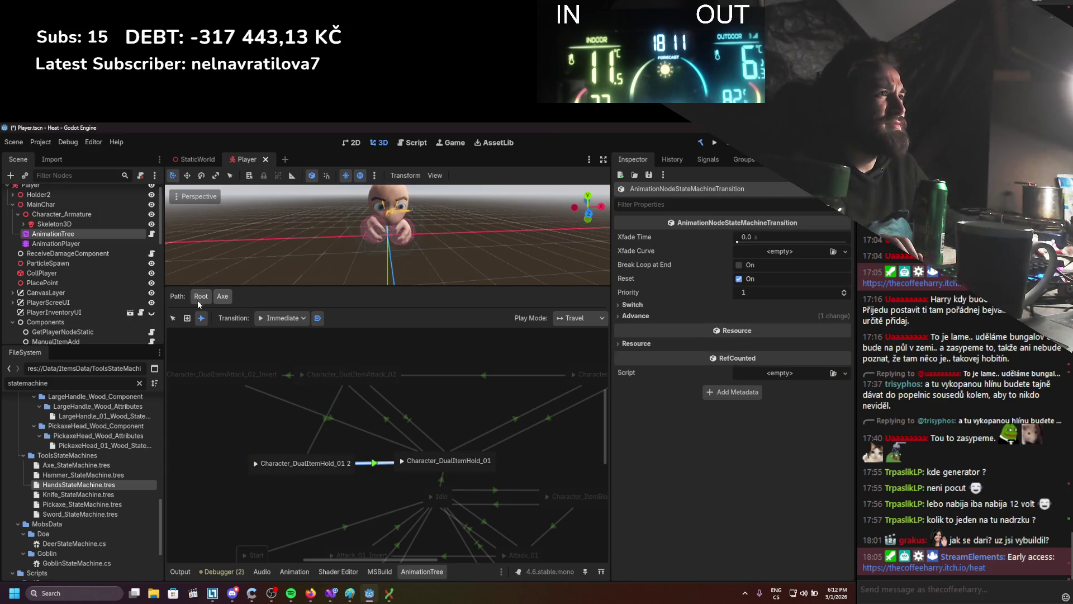
click(173, 318)
Give the Attack_02→Hold_01 2 transition the advance expression Reset.
click(326, 418)
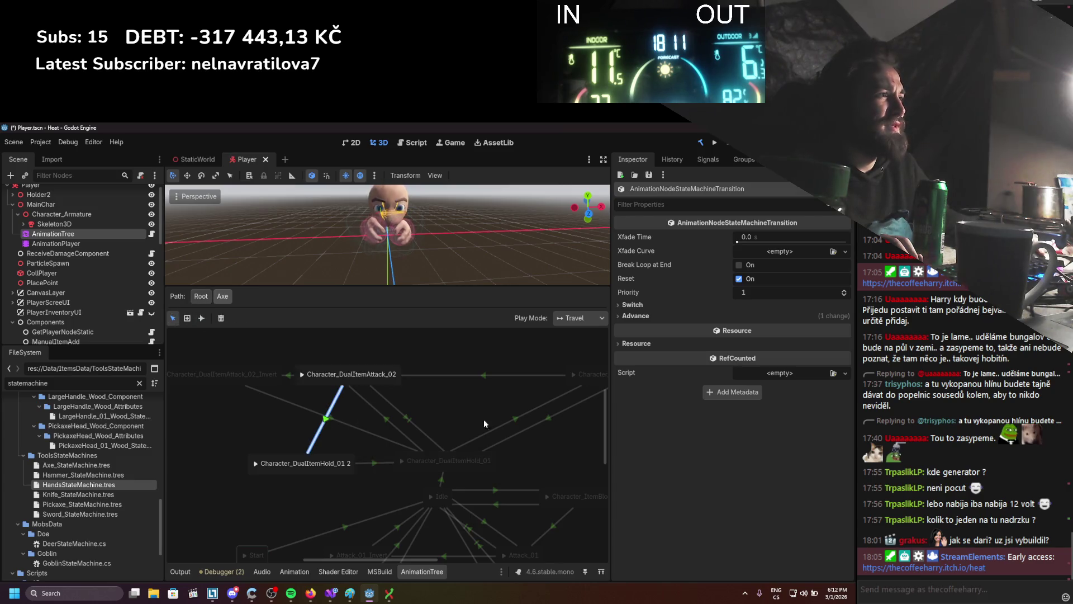
click(672, 317)
click(686, 375)
text(Reset)
key(Return)
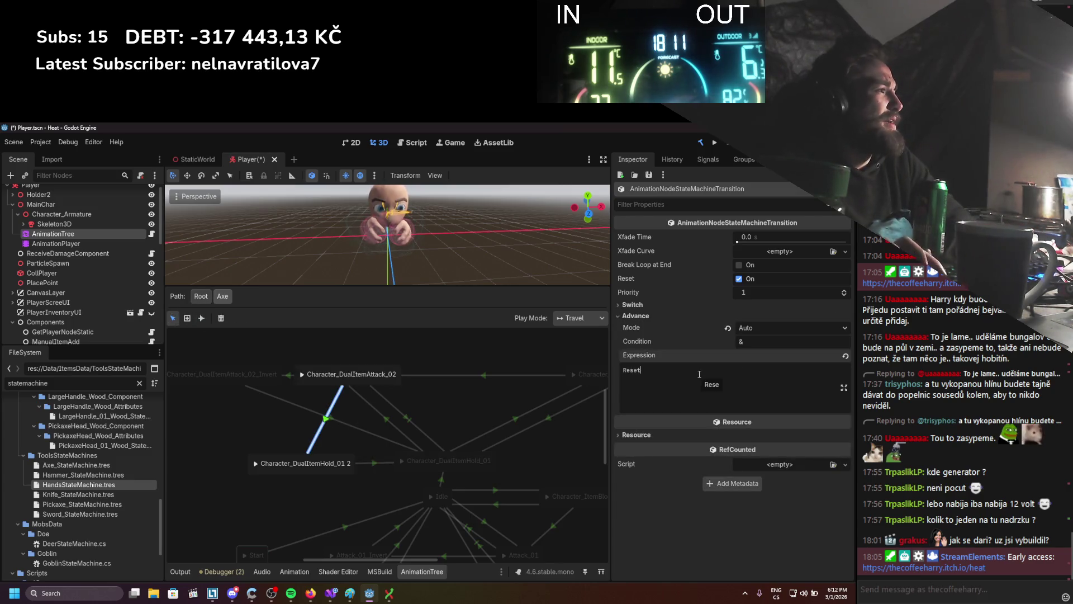
Keep the Hold_01 2→Hold_01 transition on Auto advance and set its switch mode to Sync.
click(373, 463)
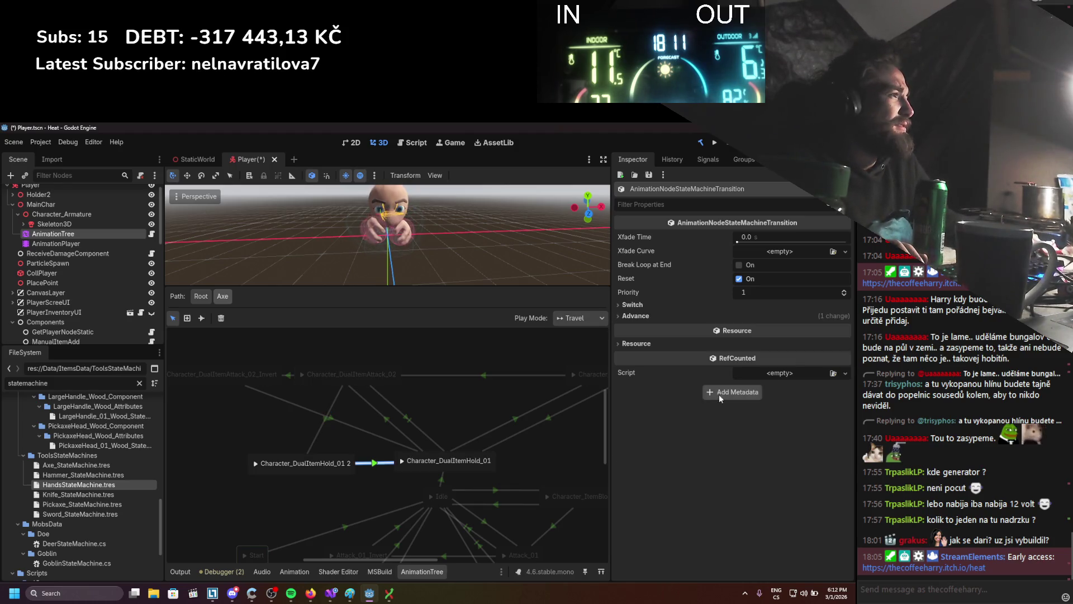
click(715, 316)
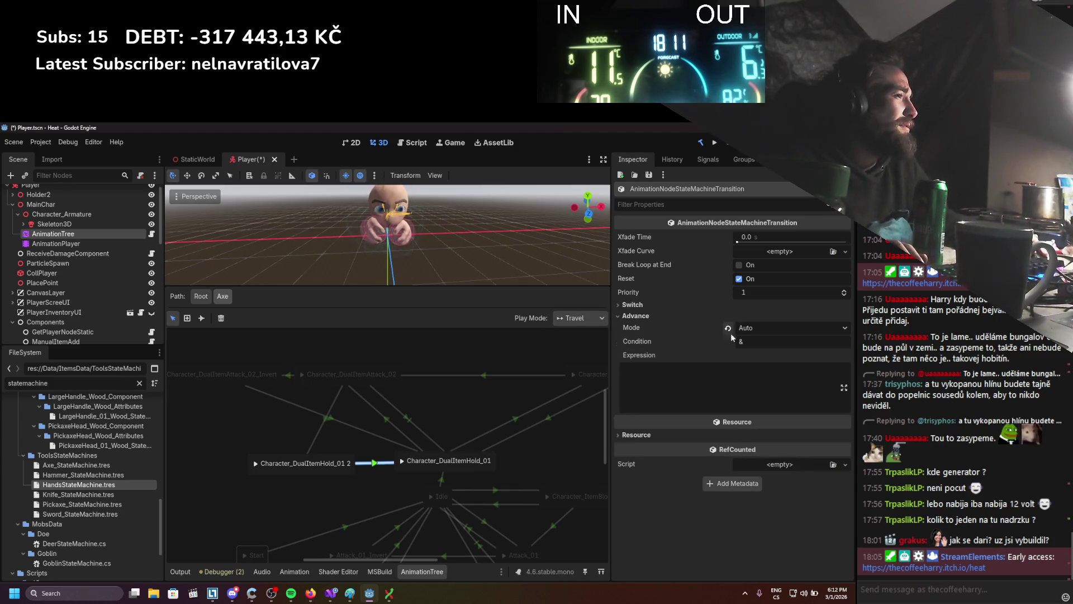
click(753, 328)
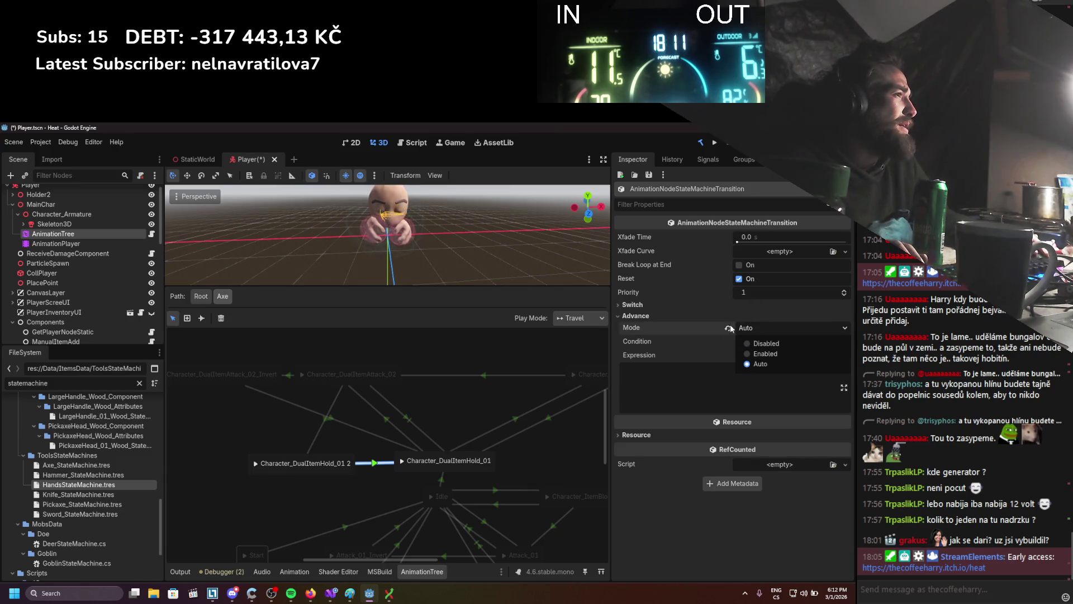
click(691, 306)
click(744, 317)
click(759, 344)
Set the Attack_02→Hold_01 2 transition's Xfade Time to 0.2 and save the scene.
click(320, 423)
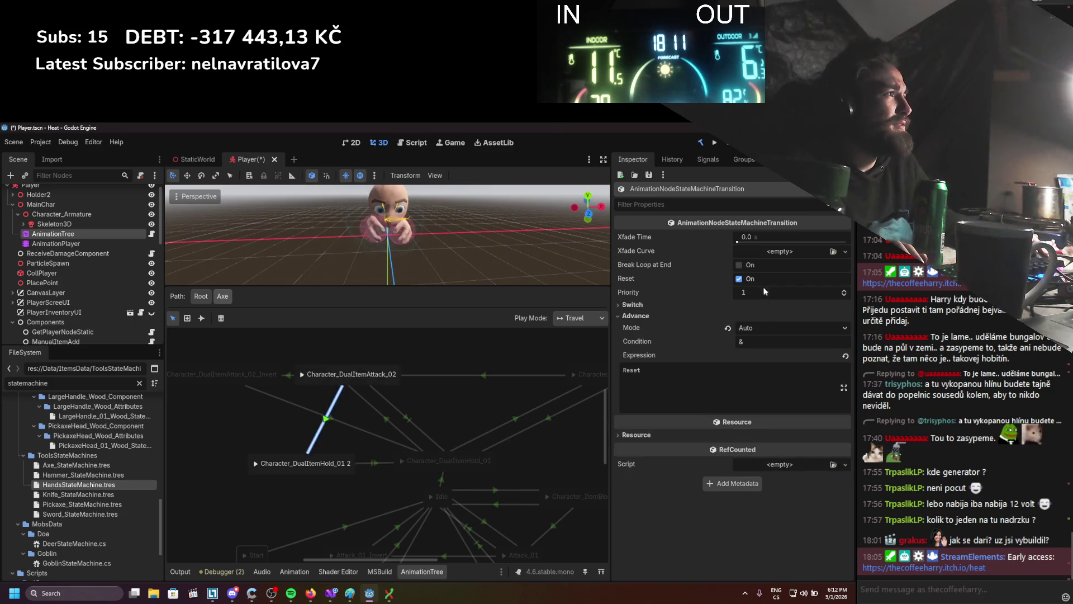
drag(766, 236, 767, 237)
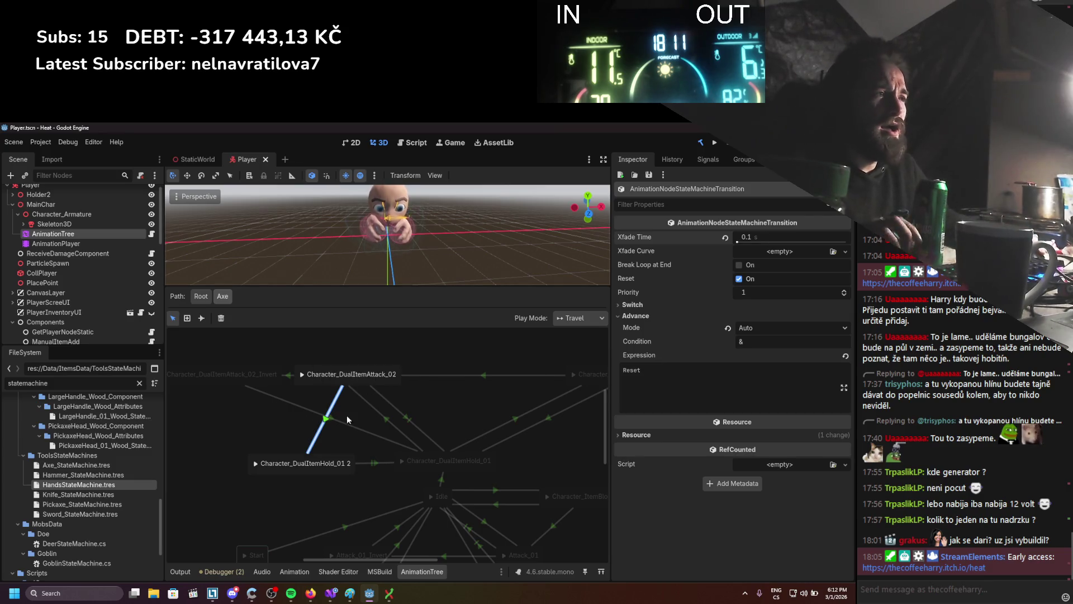
key(ctrl+s)
scroll(362, 429, down, 1)
drag(778, 235, 776, 235)
key(ctrl+s)
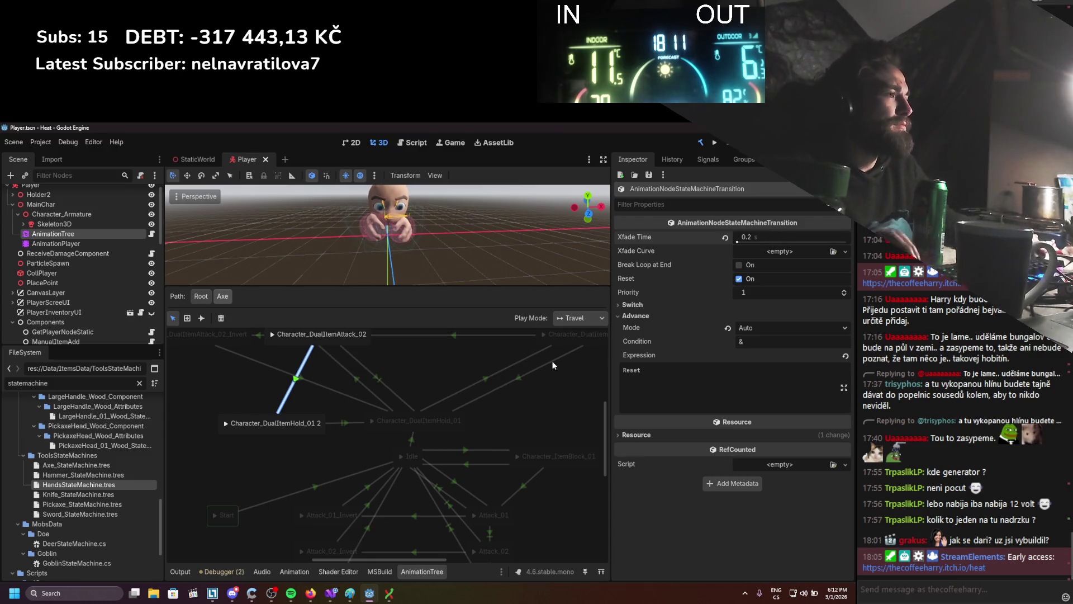
scroll(391, 408, down, 5)
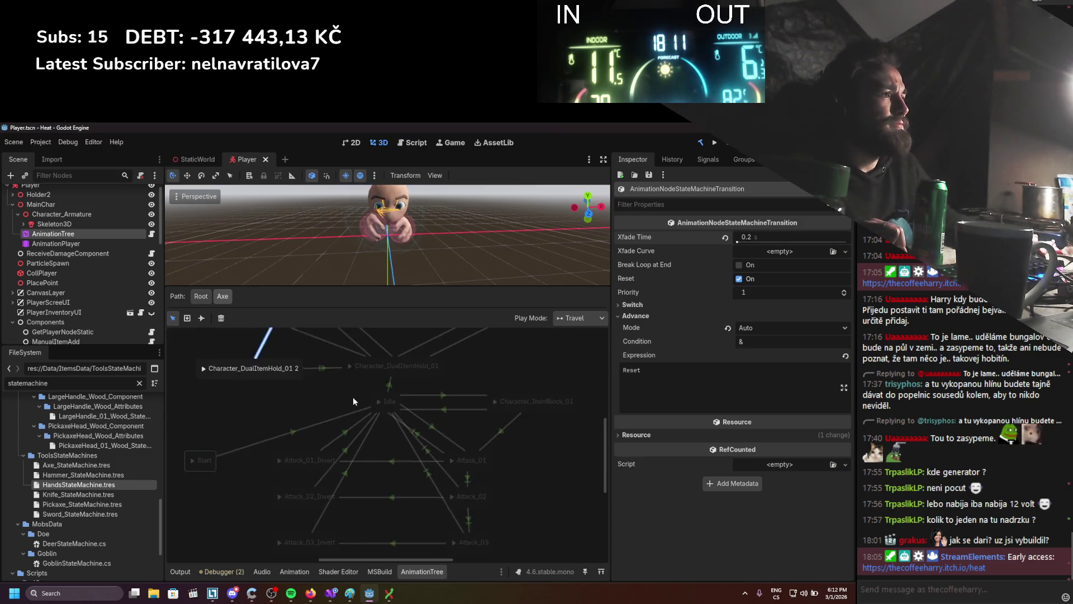
scroll(355, 403, right, 2)
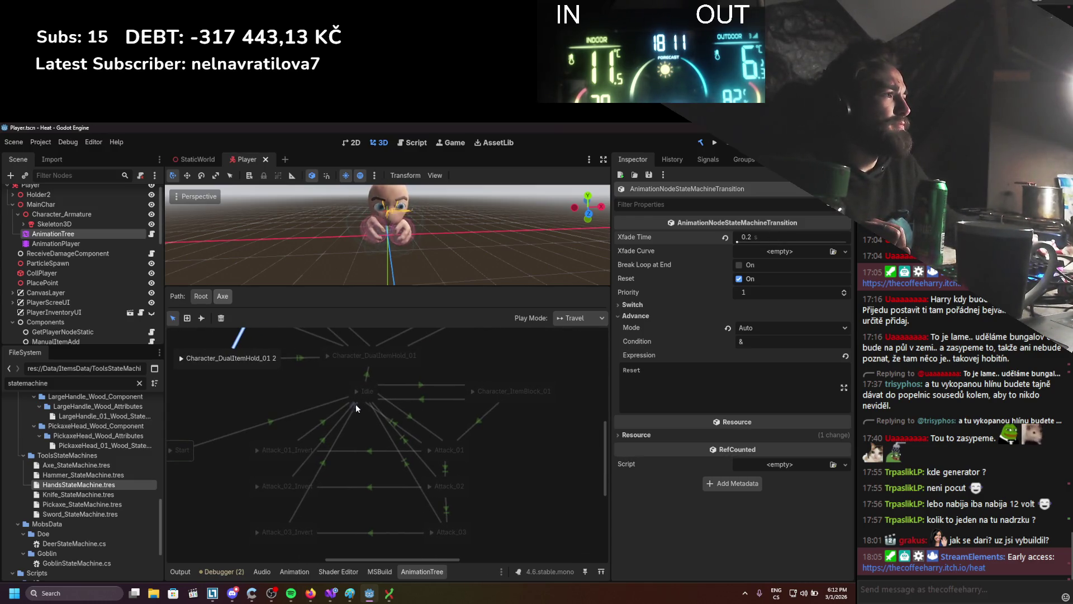
Paste the IsAttacking && IsPrimary expression into the Idle→Character_ItemBlock_01 transition.
click(441, 384)
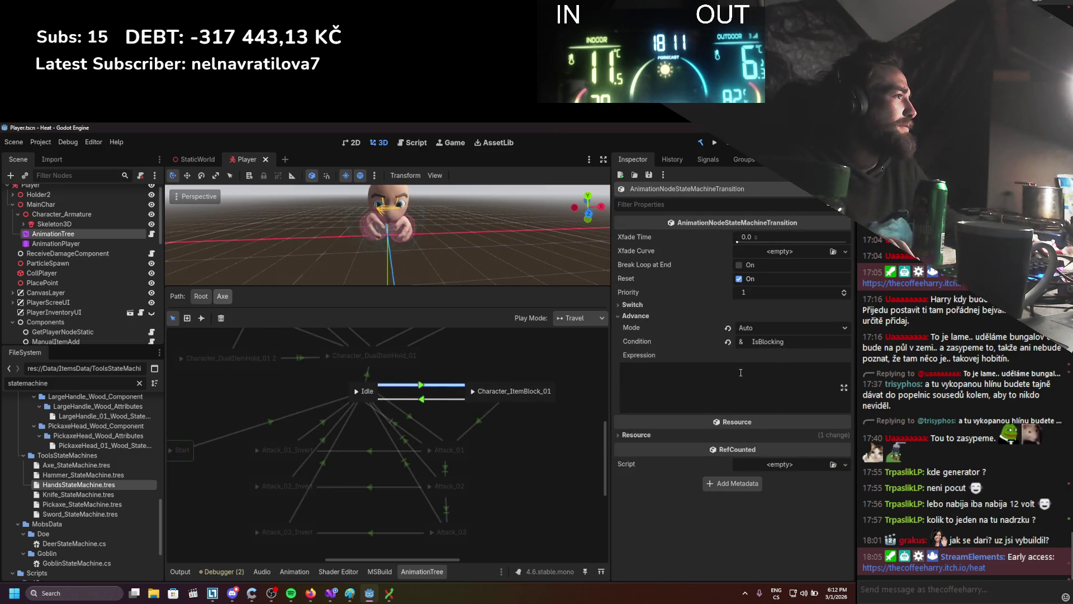
click(739, 373)
text(IsAttacking && IsPrimary)
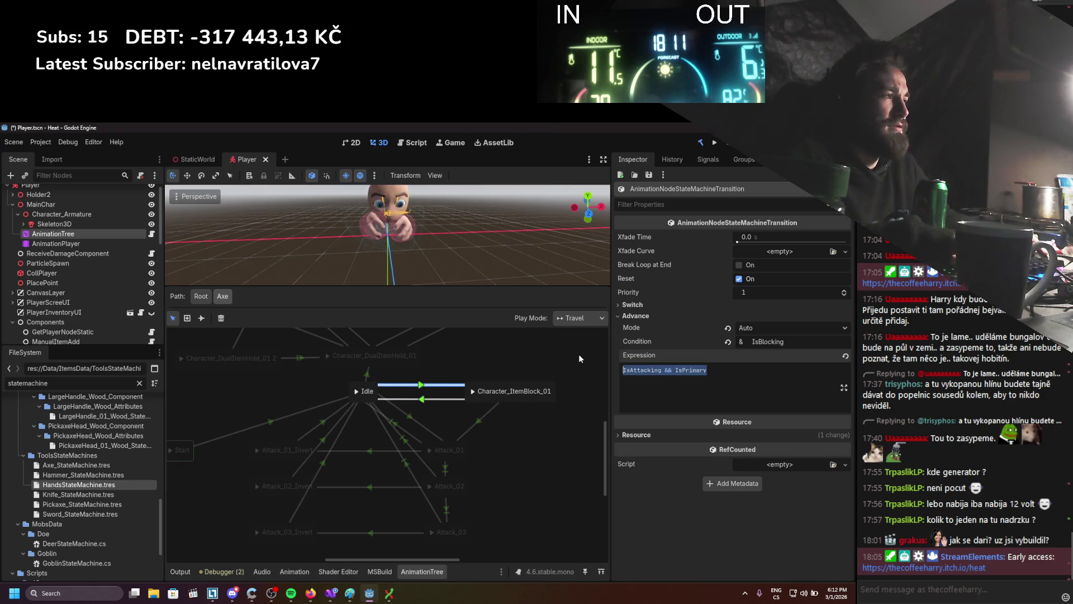
click(431, 393)
drag(431, 393, 465, 386)
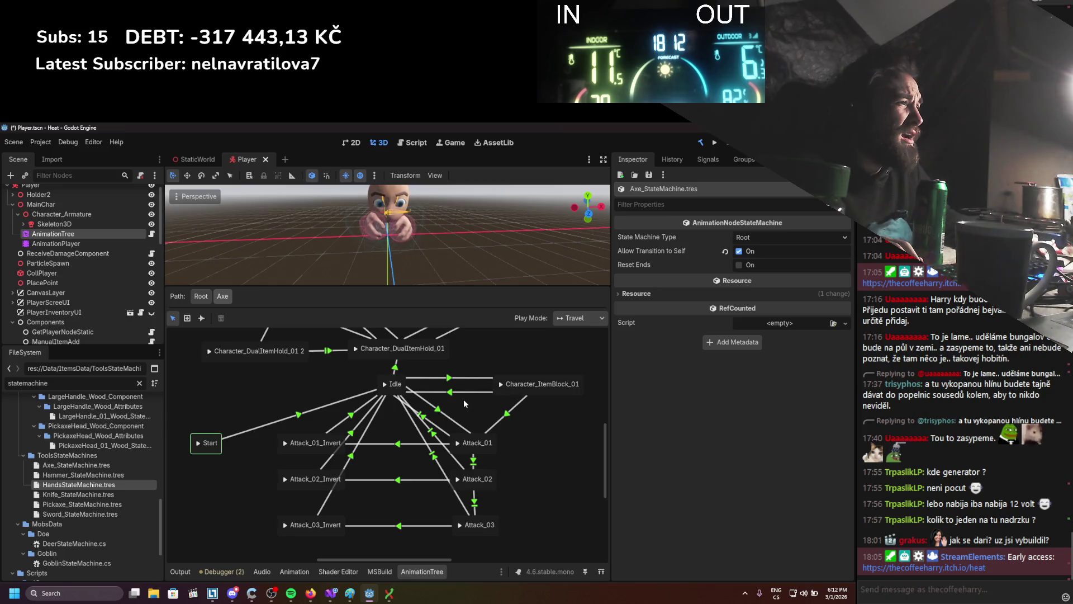
Change the Idle→Attack_01 transition's condition from the old name to Active.
click(445, 416)
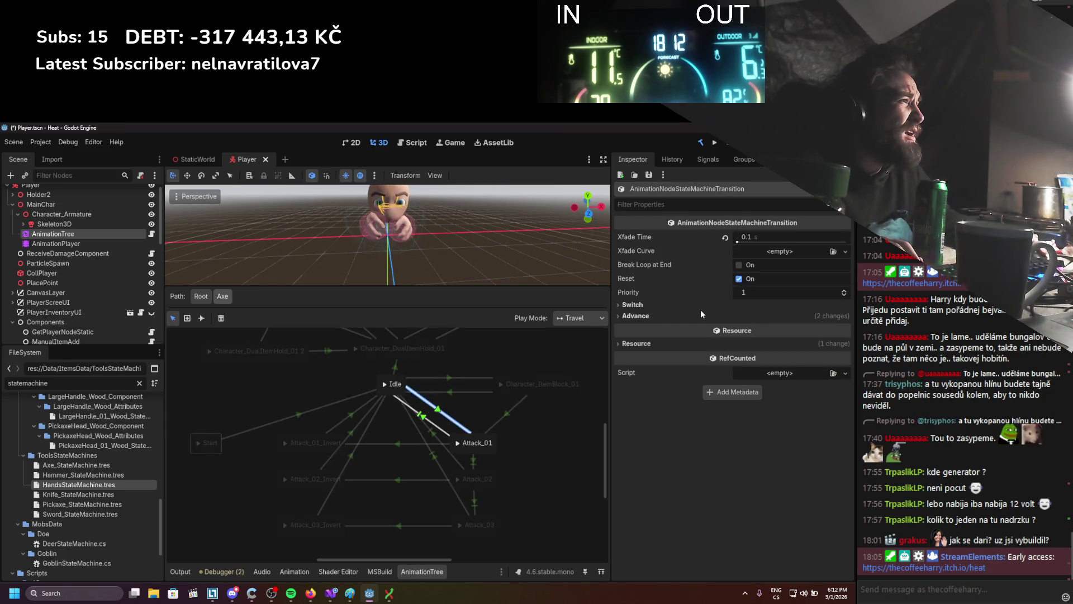
click(679, 315)
click(747, 370)
double_click(803, 342)
key(BackSpace)
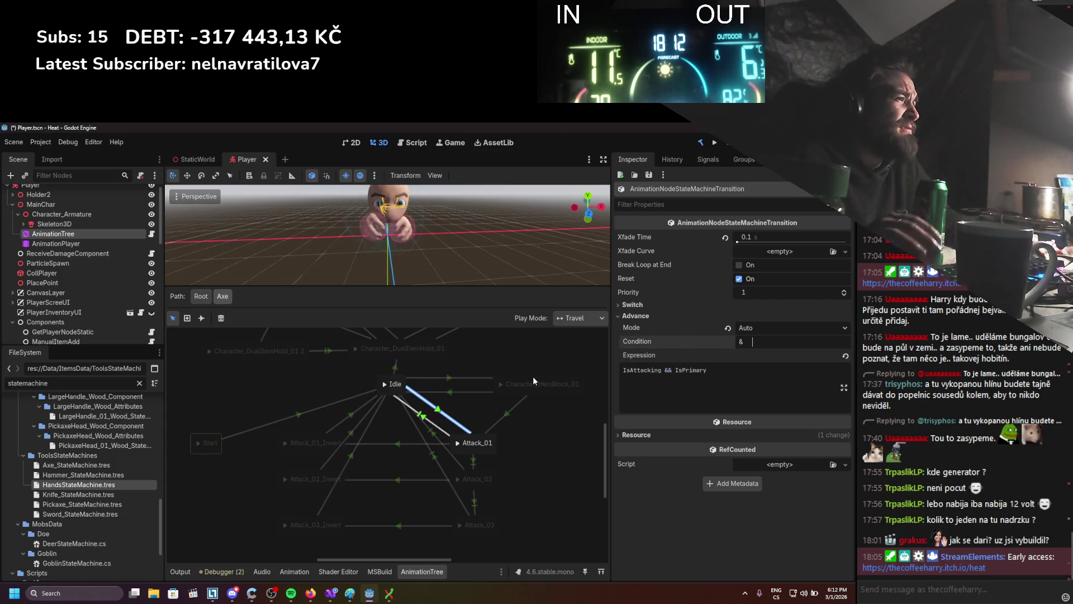
text(Active)
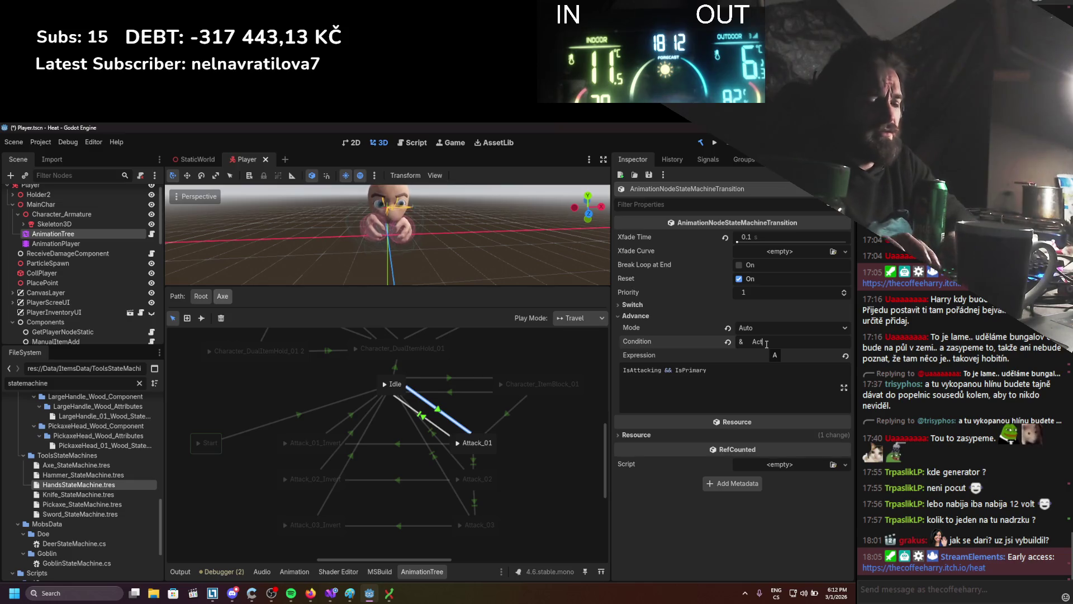
click(500, 444)
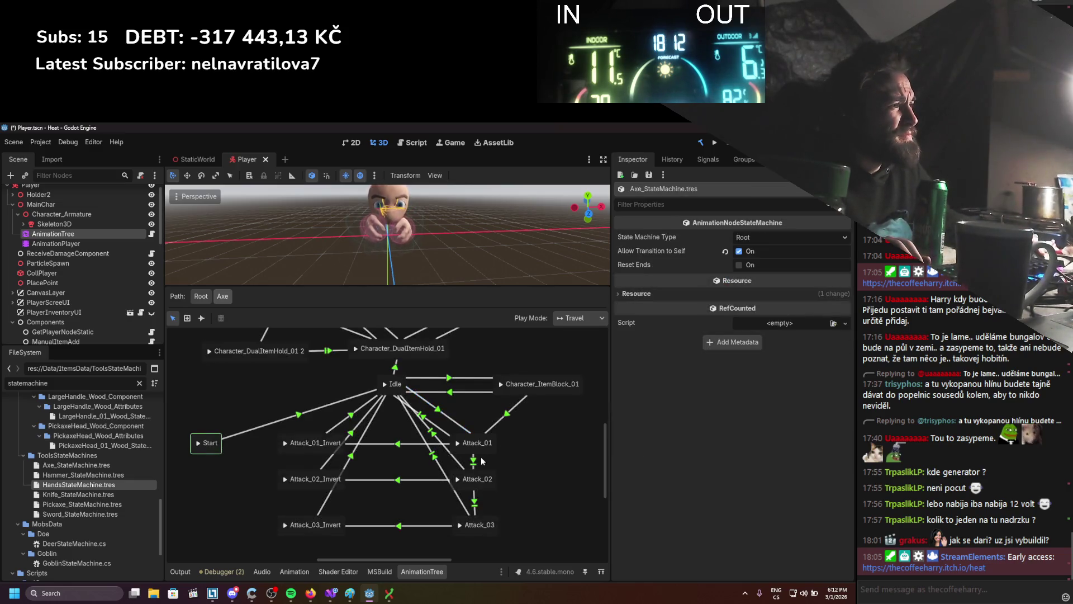
Remove the IsAttackingP condition from the Attack_01→Attack_02 transition and save.
click(474, 462)
click(671, 307)
click(723, 329)
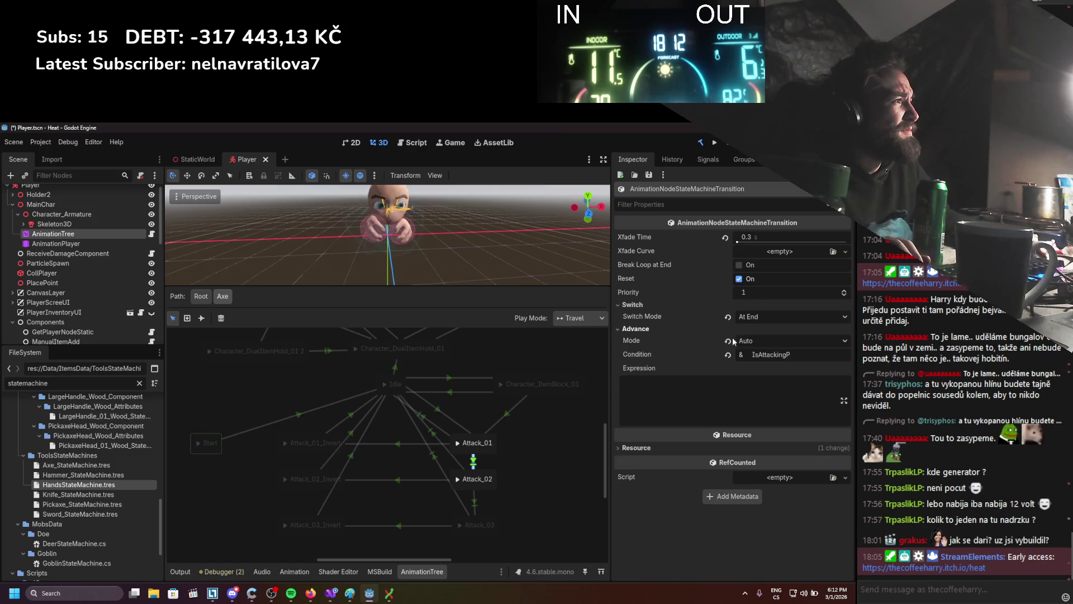
click(755, 379)
text(IsAttacking && IsPrimary)
double_click(772, 354)
key(BackSpace)
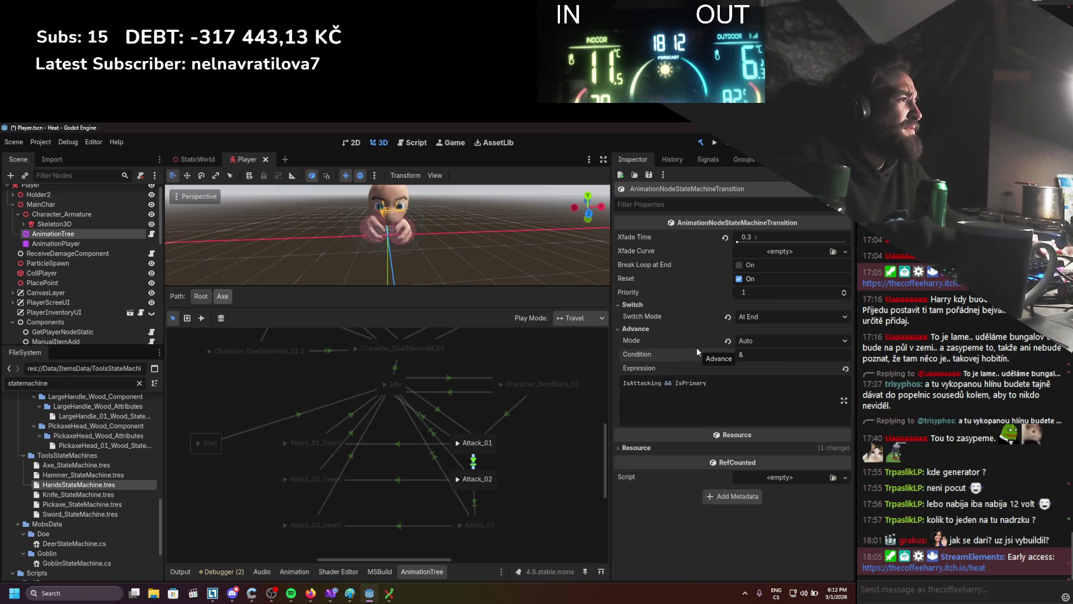
key(ctrl+s)
Remove the IsAttackingP condition from the Attack_02→Attack_03 transition and save.
click(475, 504)
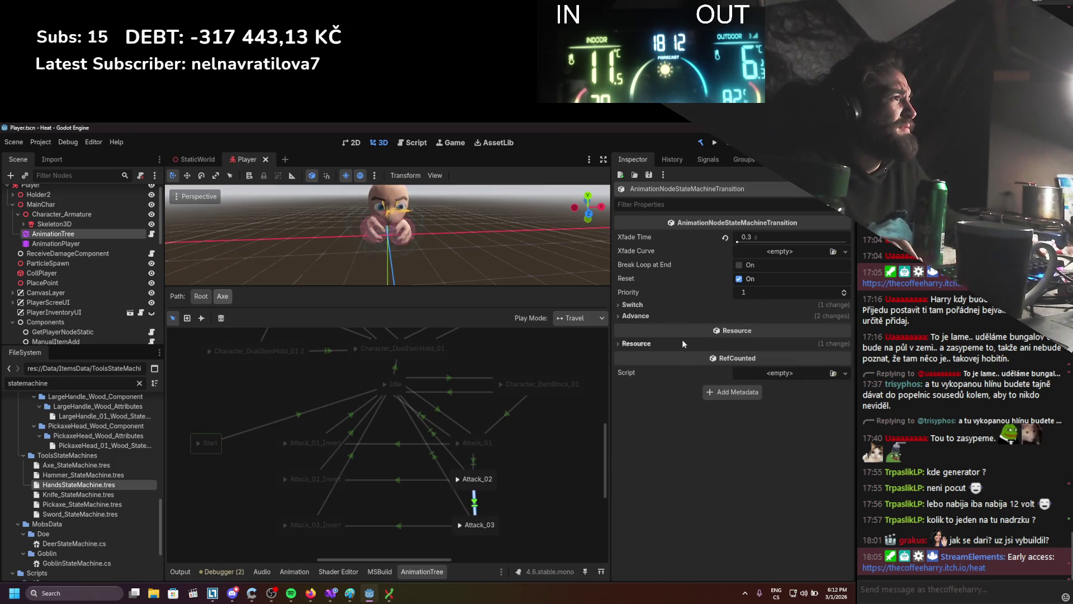
click(635, 316)
click(727, 380)
double_click(771, 342)
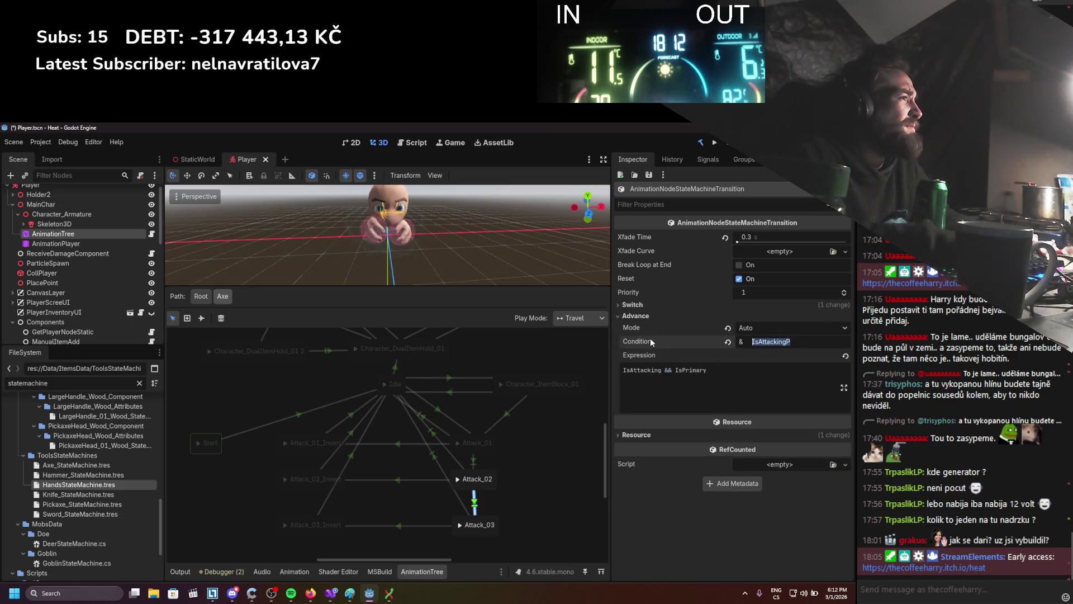
key(BackSpace)
key(ctrl+s)
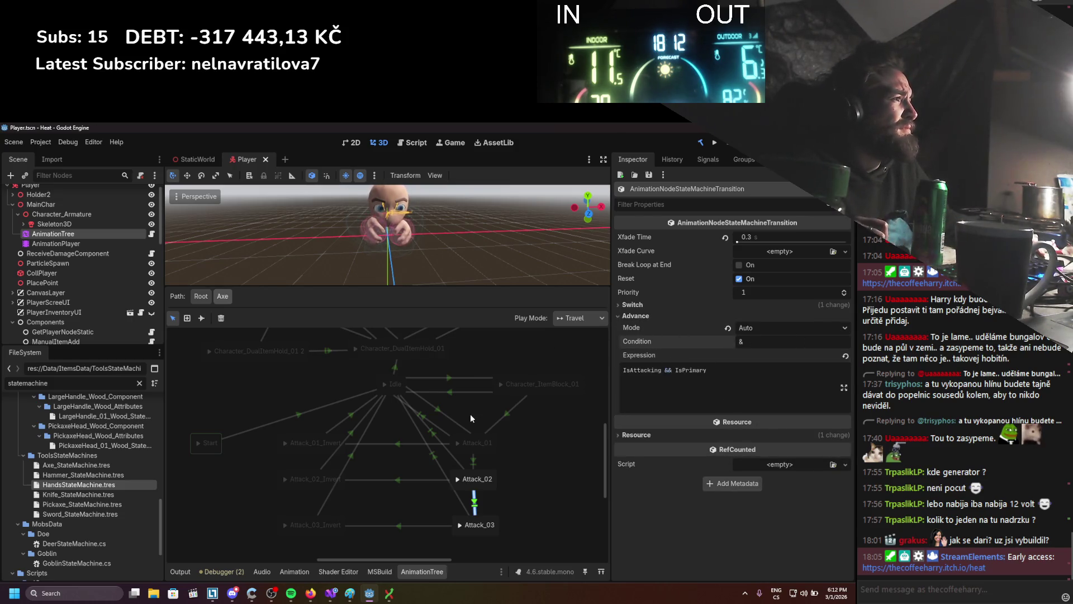
scroll(475, 411, left, 1)
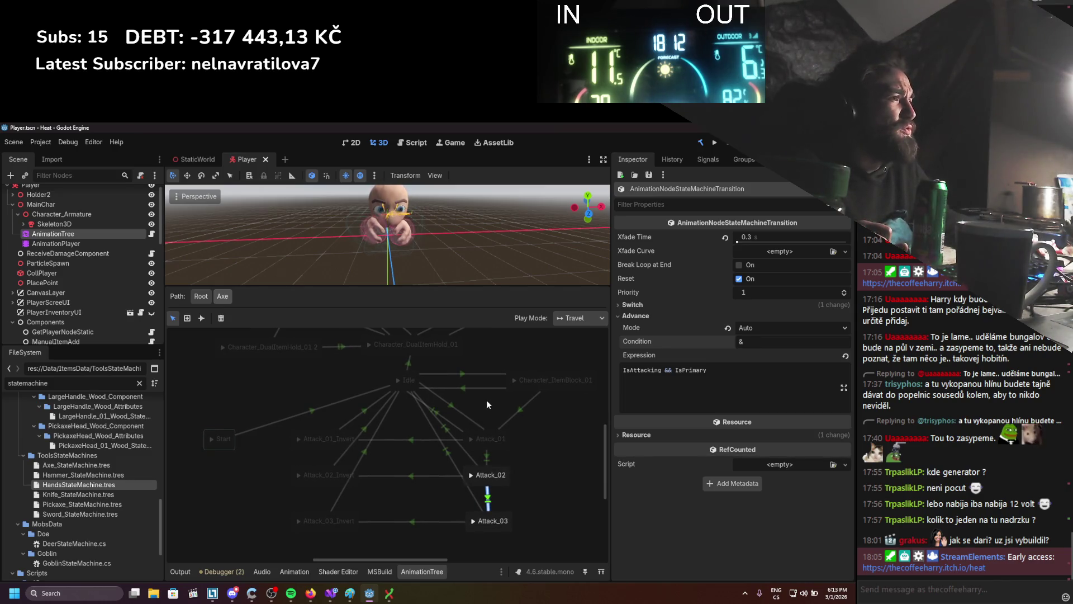
Check the advance settings of the Attack_03→Attack_03_Invert and Idle→Attack_01 transitions.
click(487, 400)
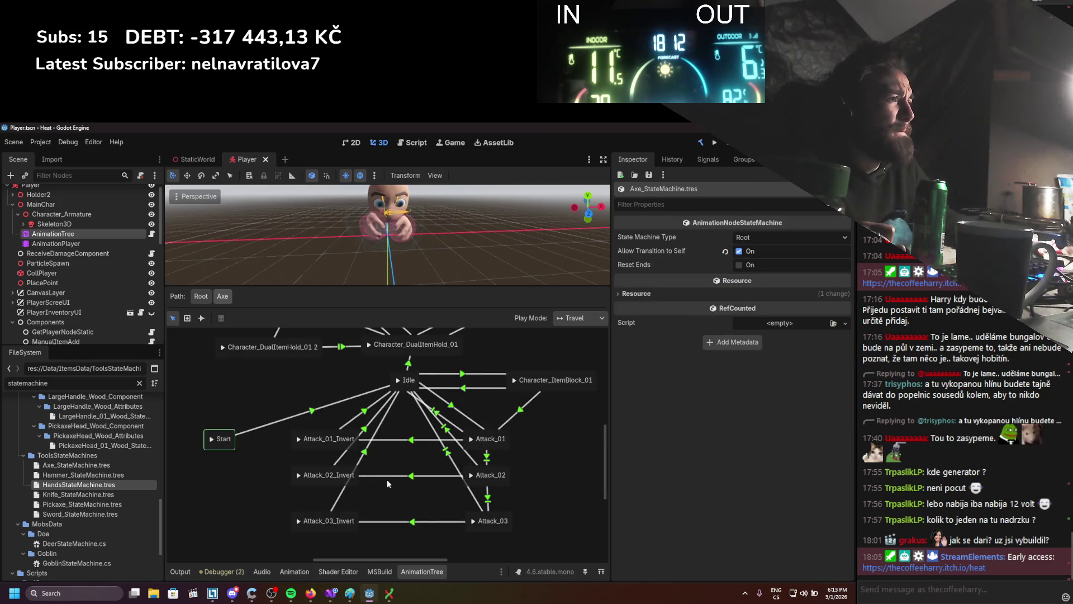
click(410, 523)
click(622, 316)
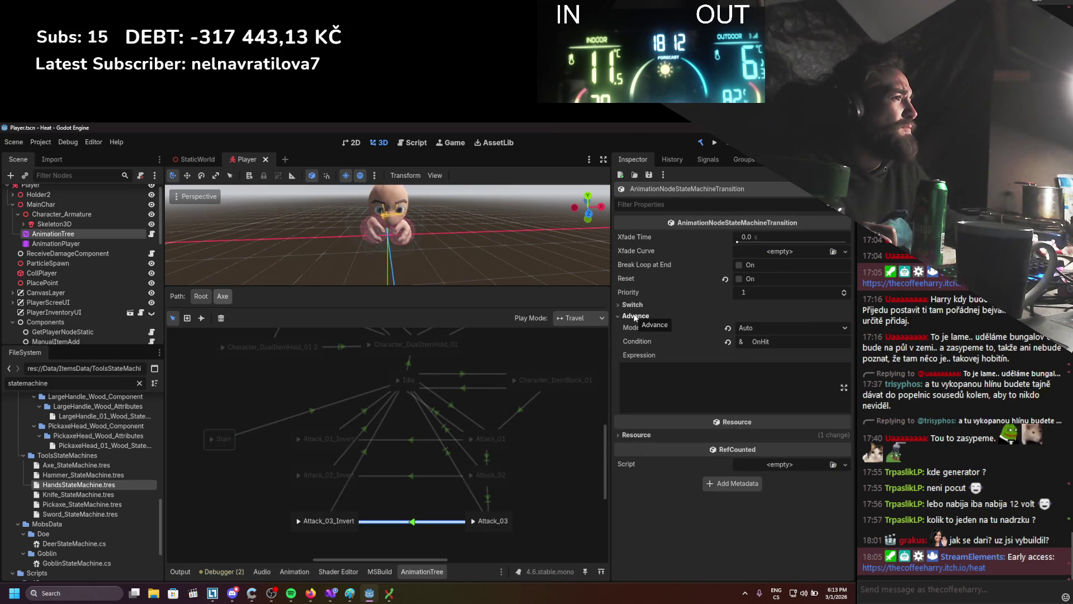
click(413, 441)
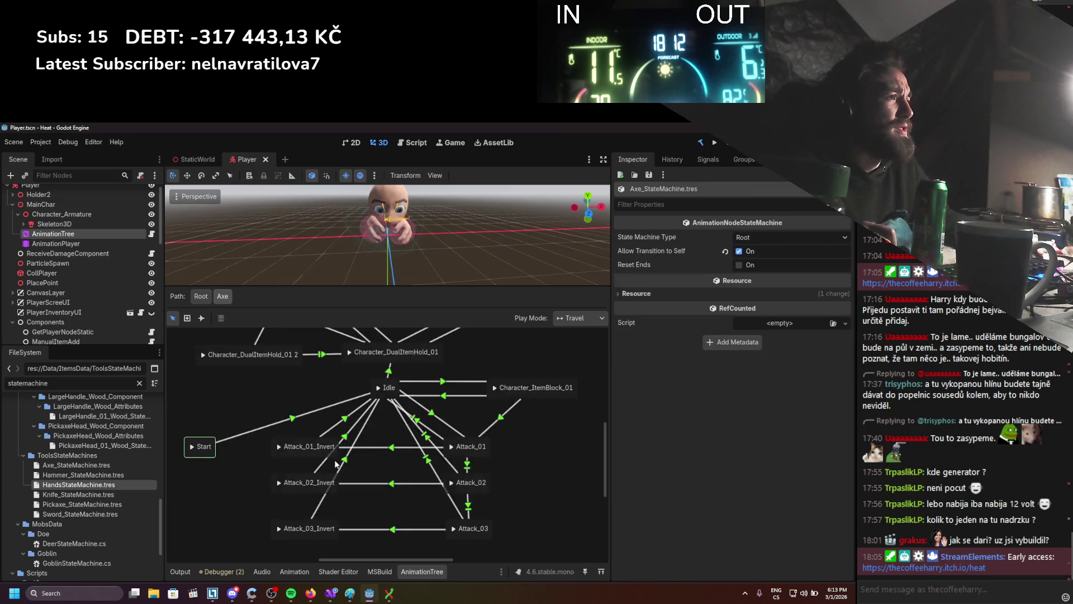
click(424, 432)
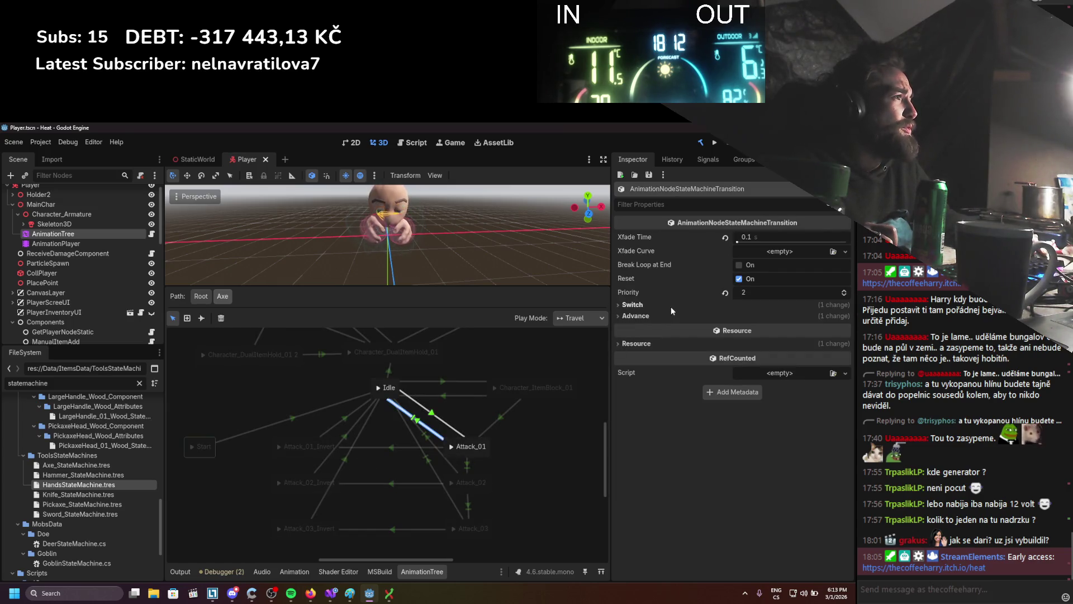
click(643, 317)
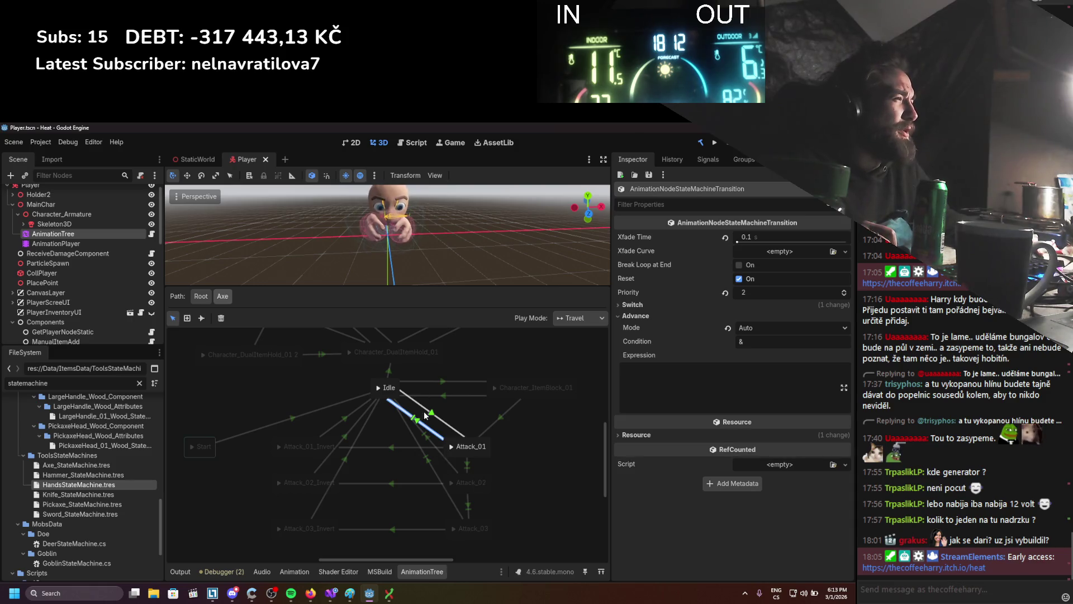
Inspect the transition into Character_DualItemHold_01, then return to the Root graph.
scroll(489, 442, up, 2)
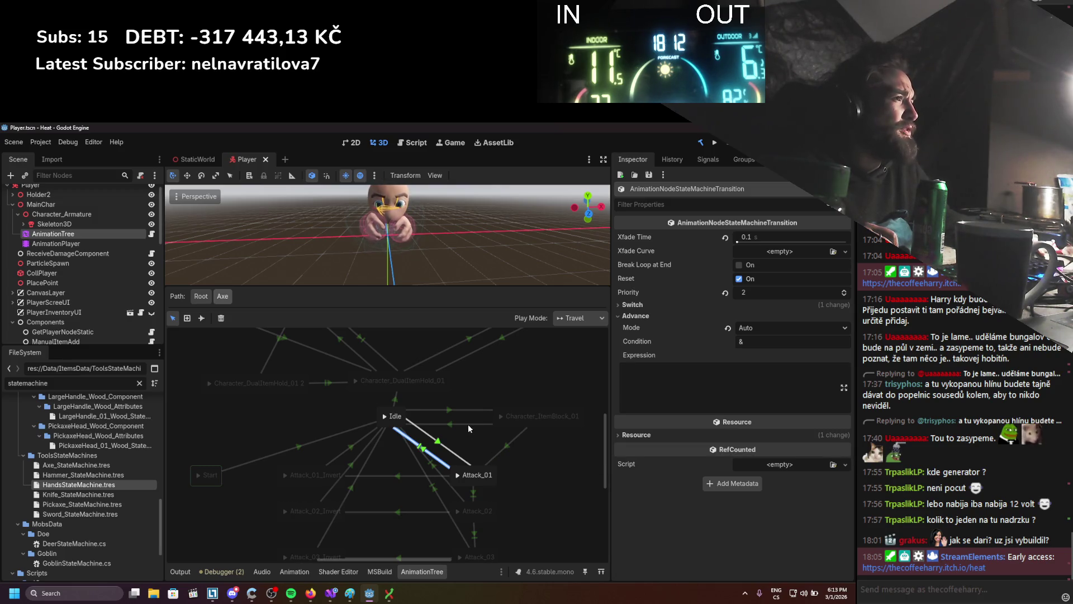
scroll(481, 485, up, 4)
click(373, 400)
scroll(360, 424, down, 2)
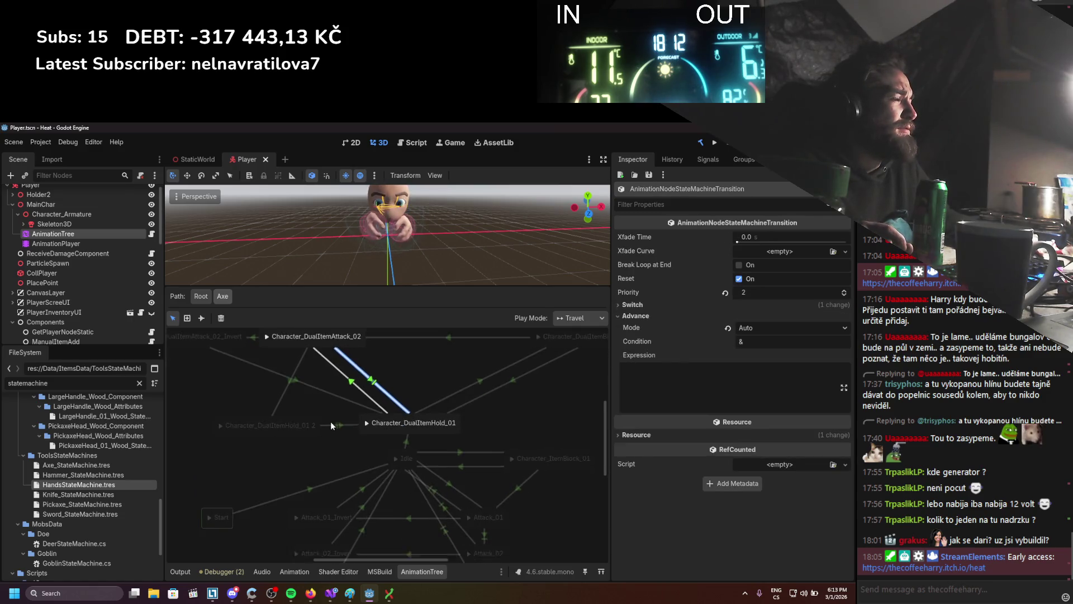
click(316, 433)
scroll(297, 449, down, 2)
mouse_move(287, 448)
mouse_down()
mouse_move(284, 492)
mouse_move(267, 500)
mouse_move(277, 400)
mouse_up()
click(201, 295)
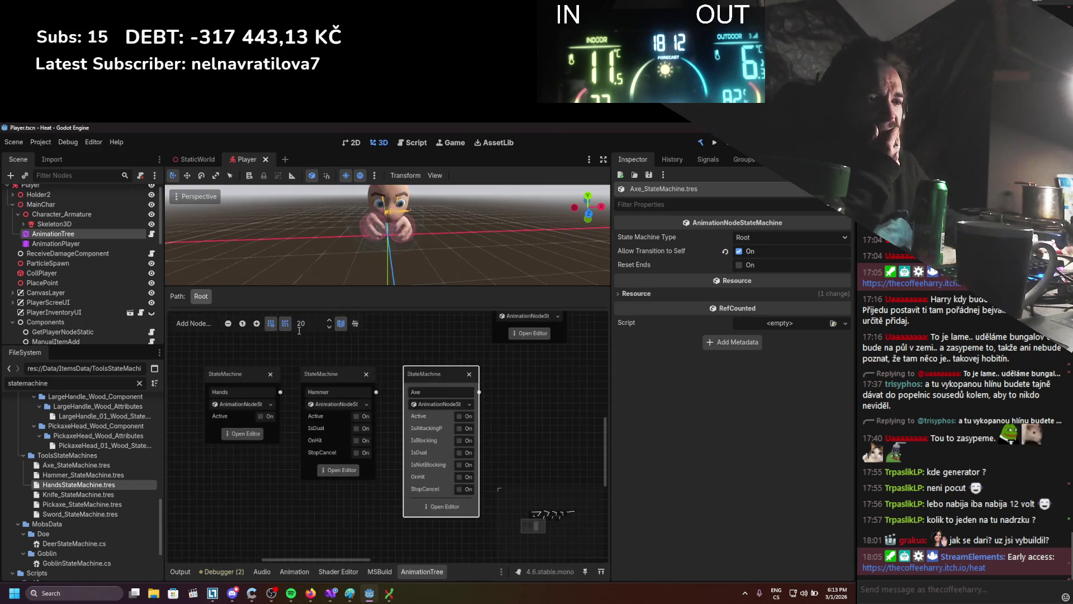
Open the Axe state machine and bring the Idle and block states into view.
drag(525, 392, 453, 367)
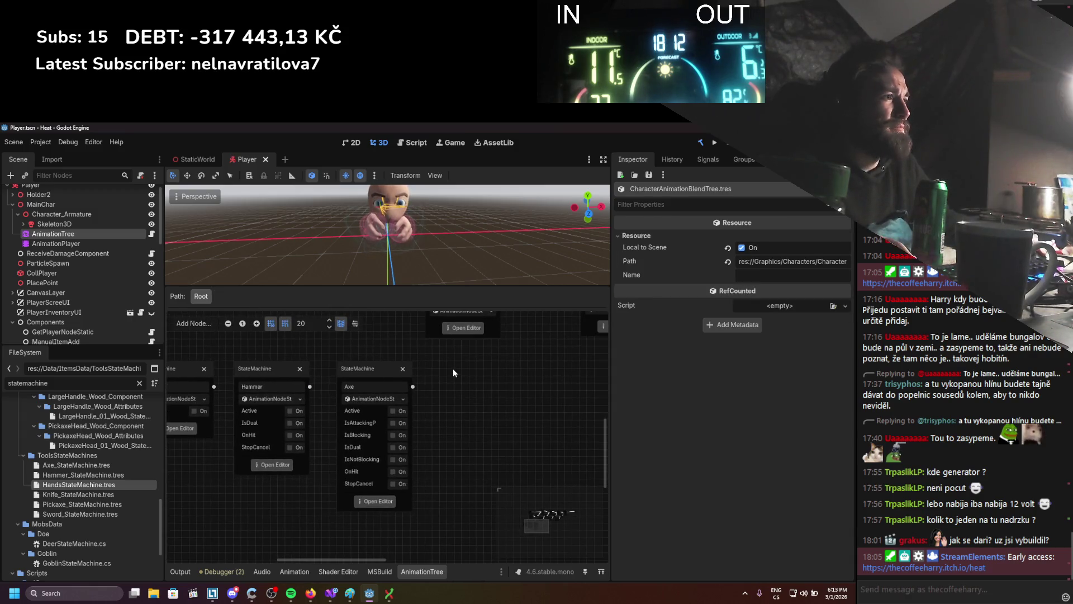
click(374, 499)
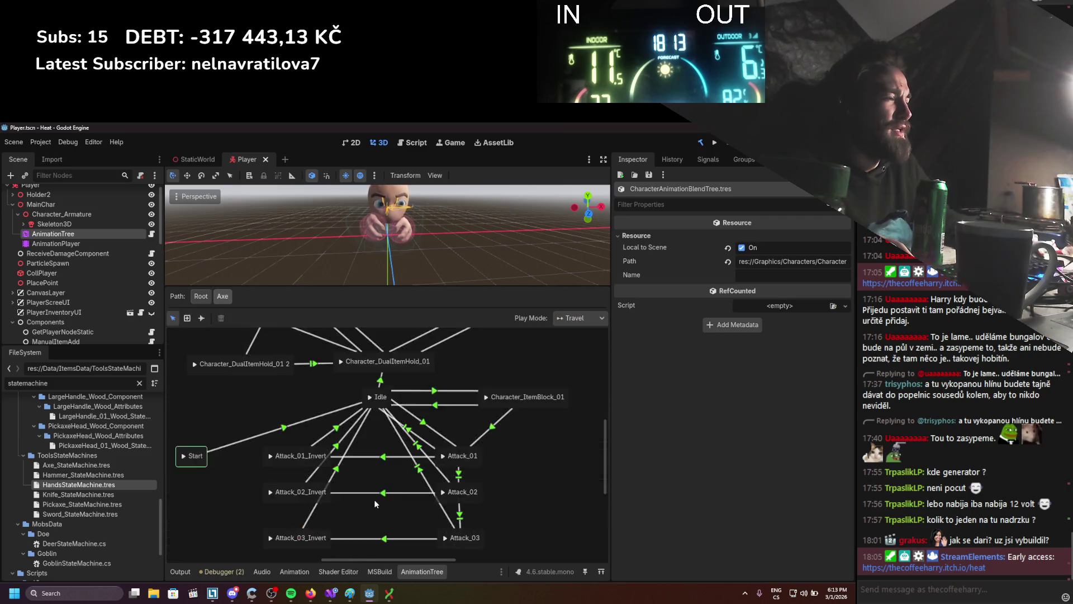
click(478, 441)
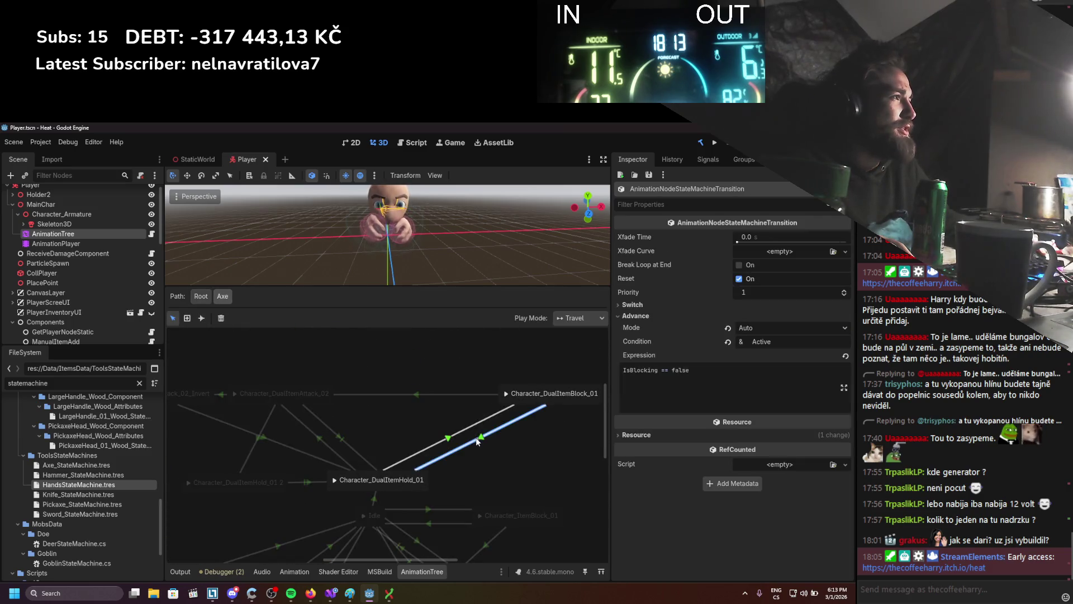
drag(524, 467, 451, 378)
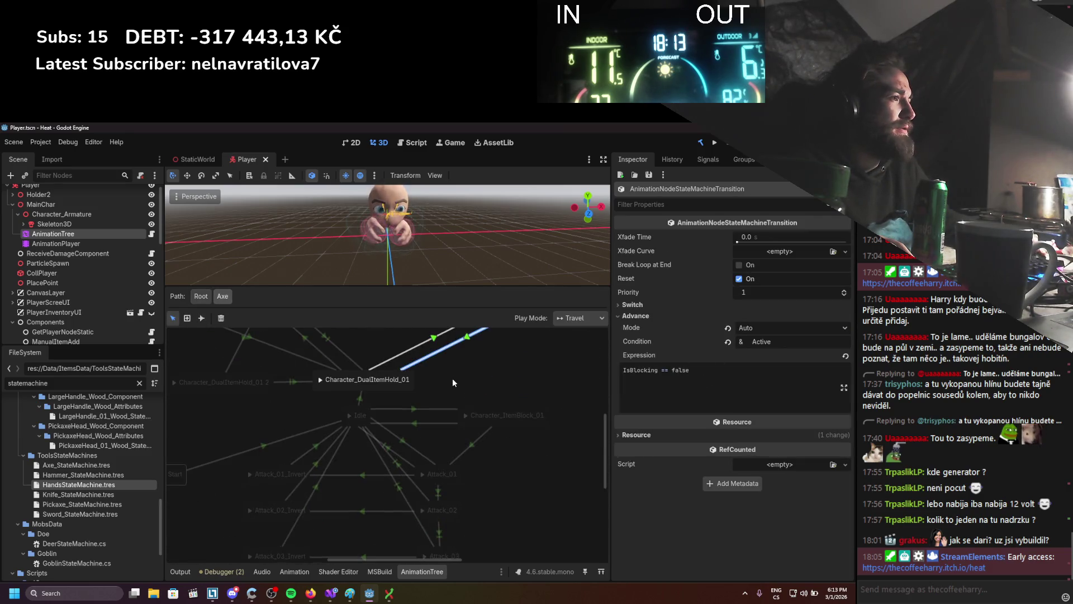
Set the Character_ItemBlock_01→Attack_01 transition's condition to Active and save.
click(469, 446)
click(705, 316)
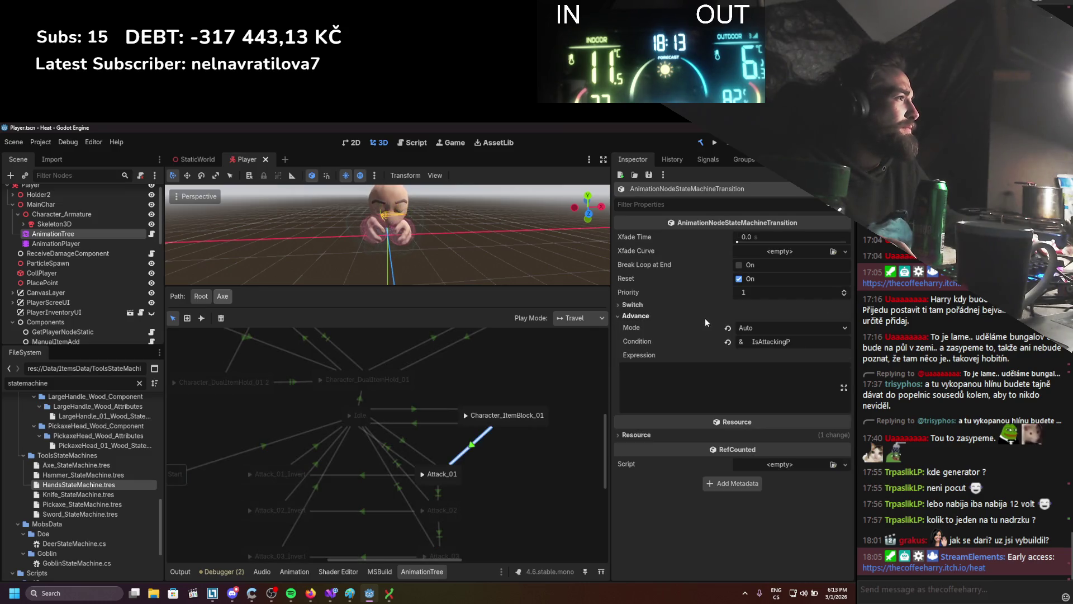
double_click(801, 345)
text(Active)
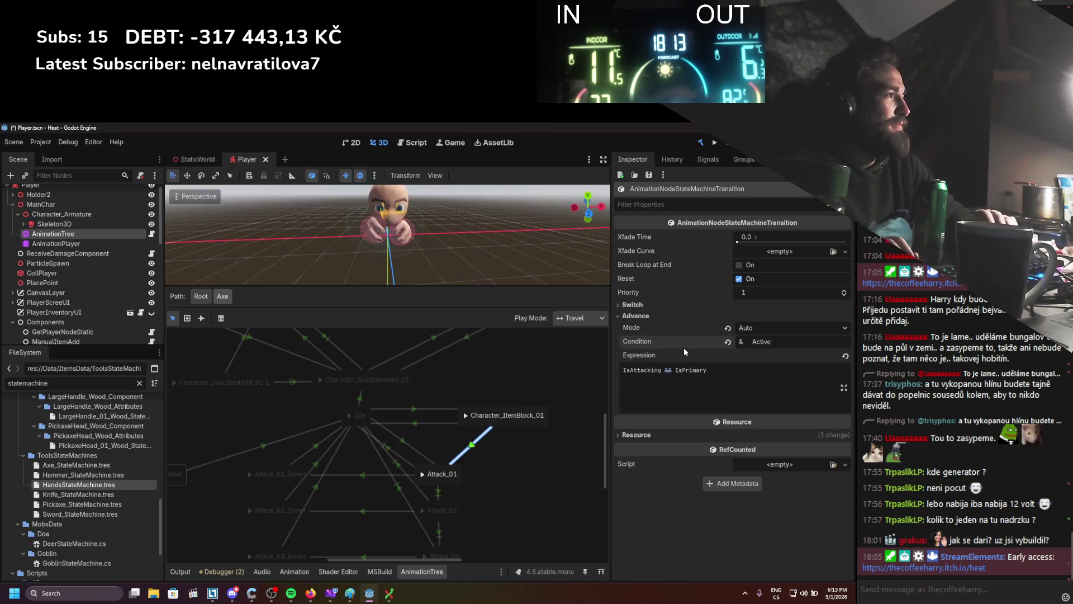
key(ctrl+s)
click(482, 363)
Reopen the Axe state machine and select the Character_ItemBlock_01→Idle transition's advance settings.
click(201, 296)
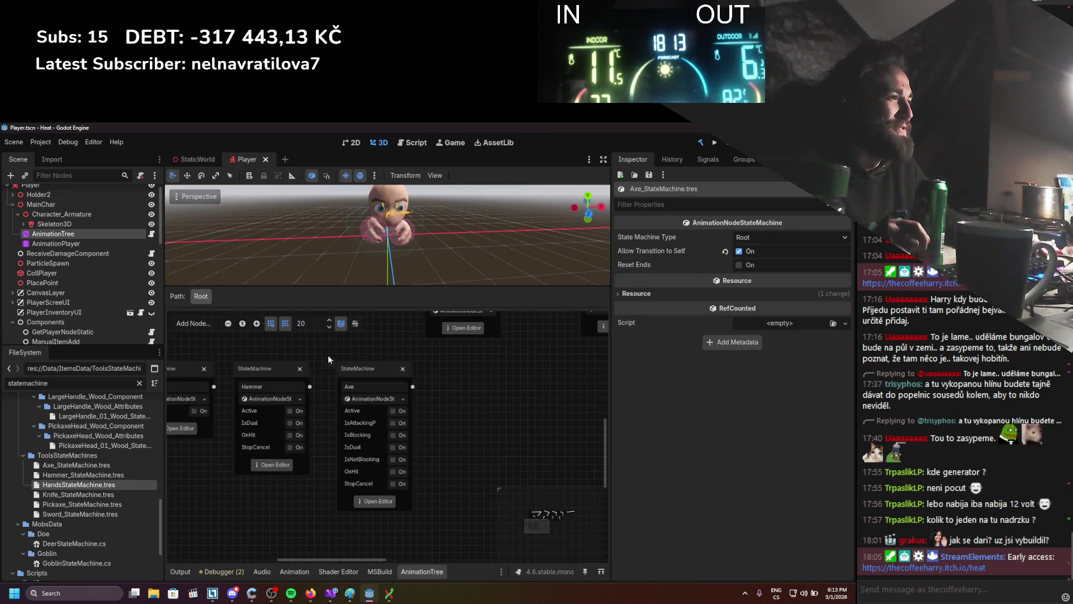
click(378, 501)
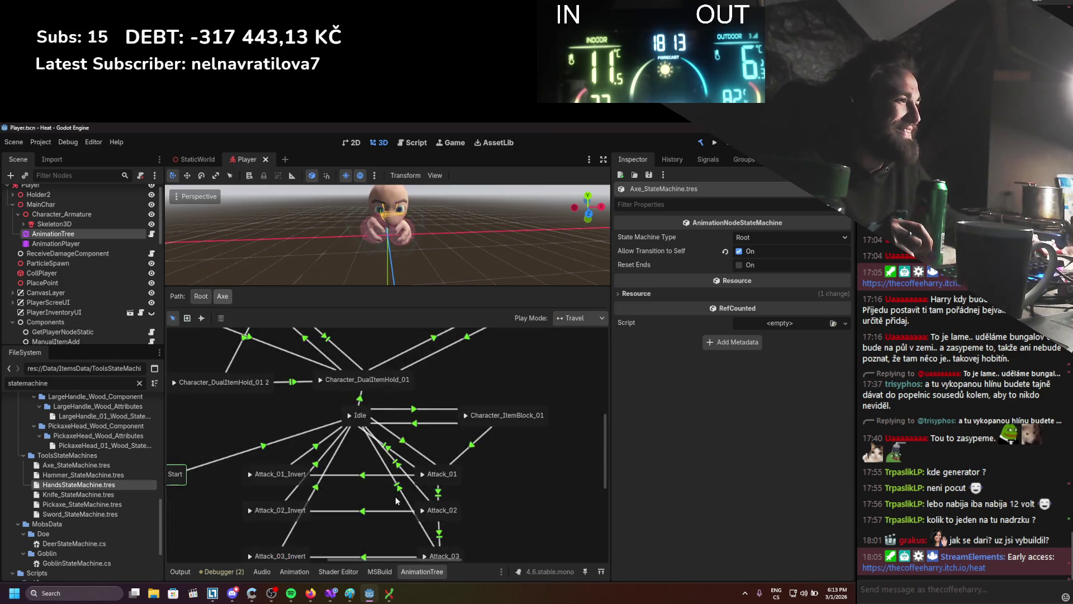
click(447, 383)
click(449, 403)
click(447, 396)
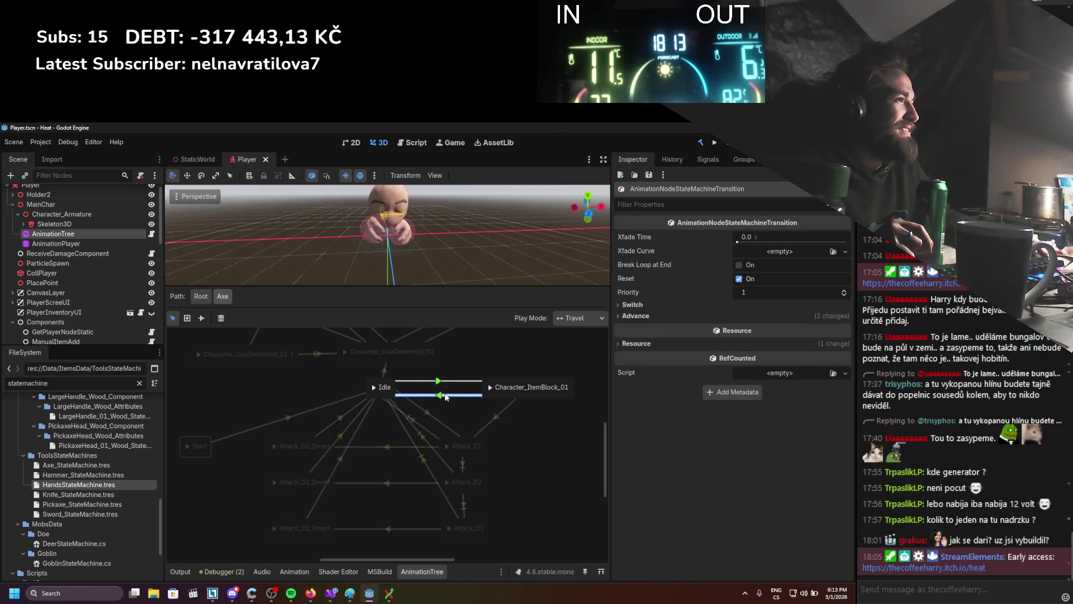
click(687, 315)
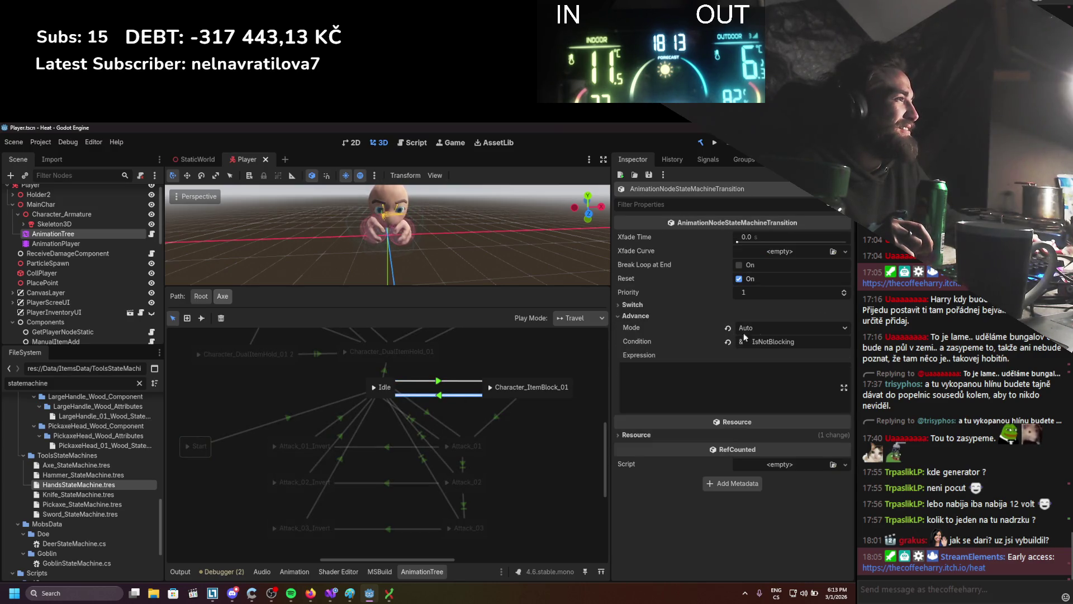
Give the ItemBlock_01→Idle transition the expression IsBlocking == false, remove IsNotBlocking, and save.
click(437, 382)
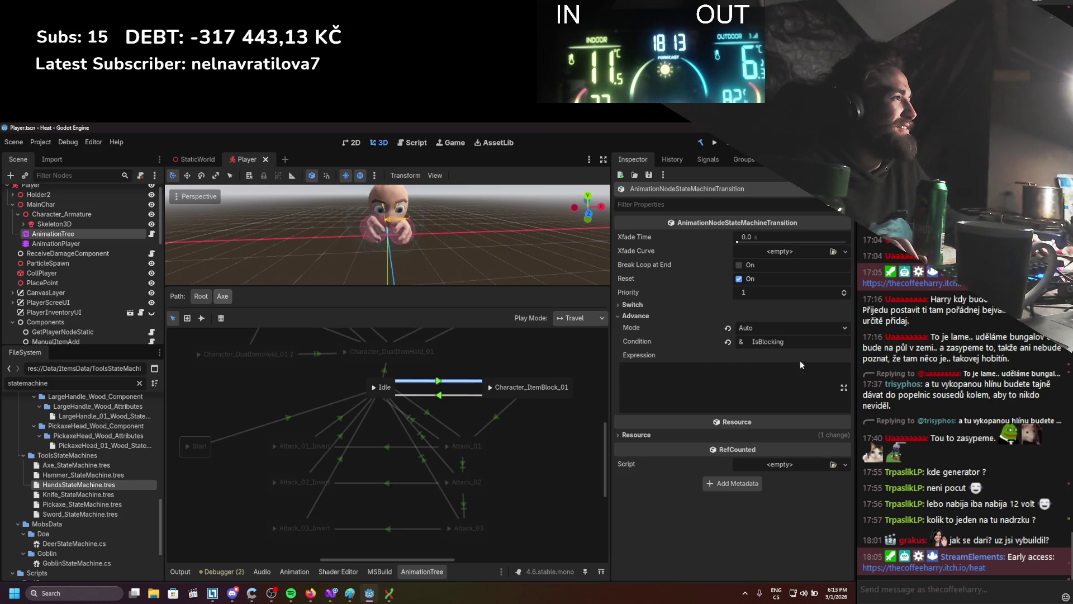
click(693, 374)
text(IsBlocking)
click(447, 395)
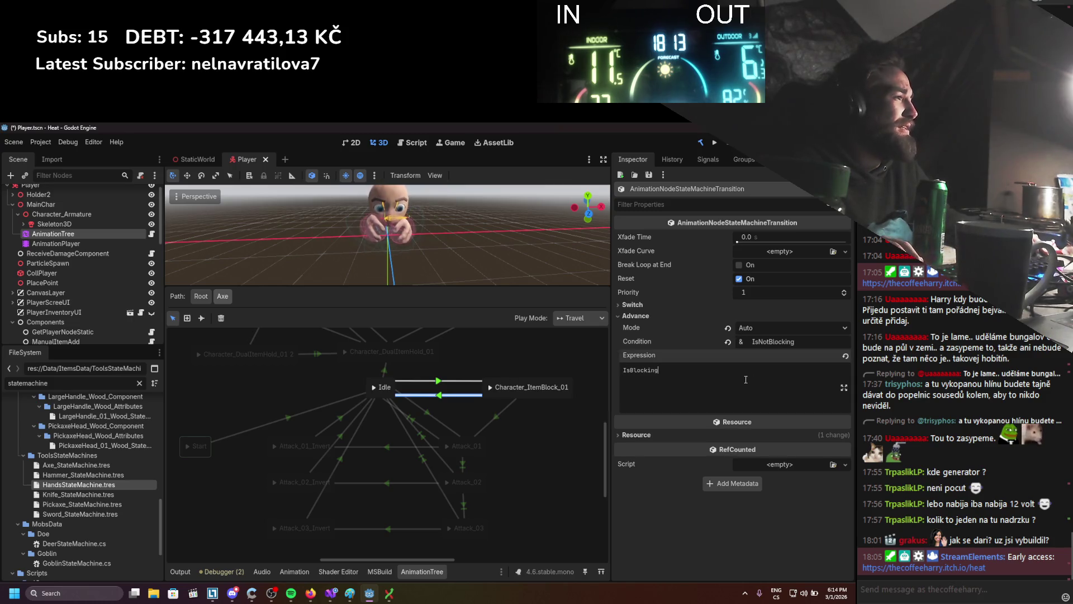
text( == false)
key(Return)
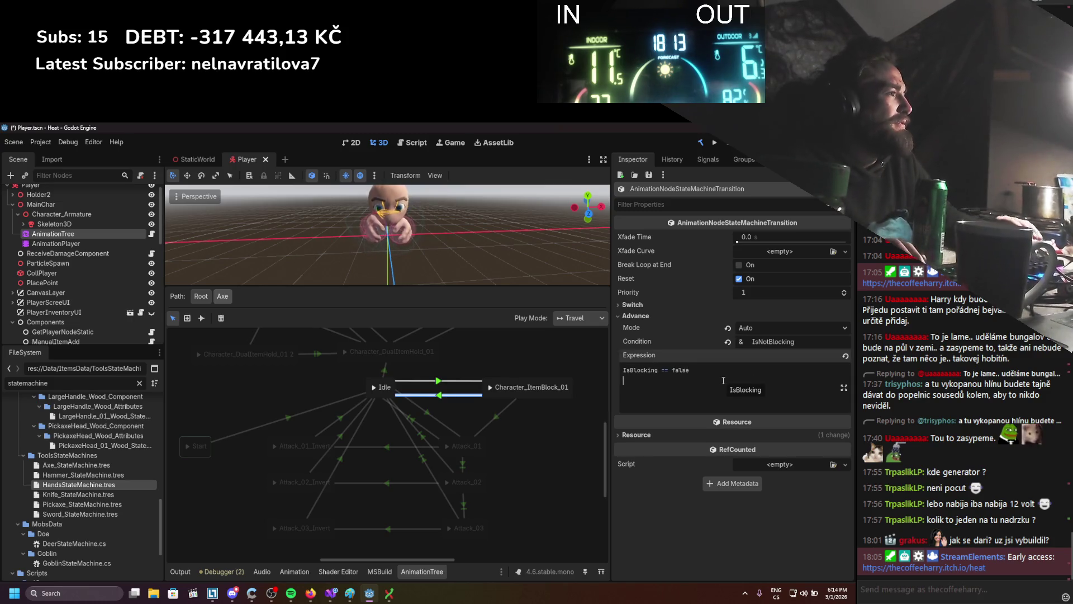
double_click(773, 342)
key(BackSpace)
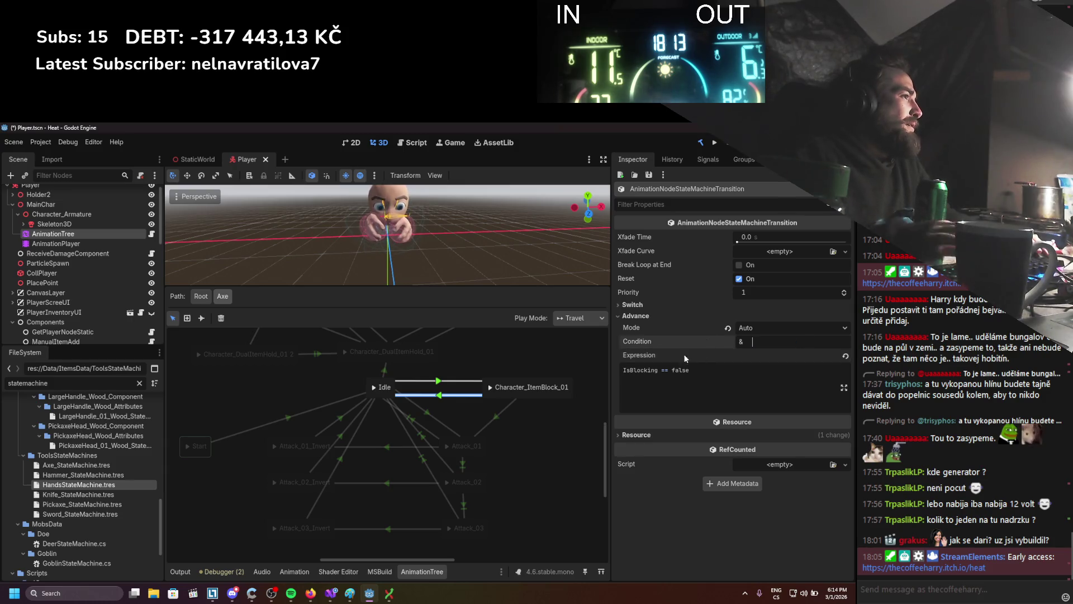
key(ctrl+s)
click(335, 363)
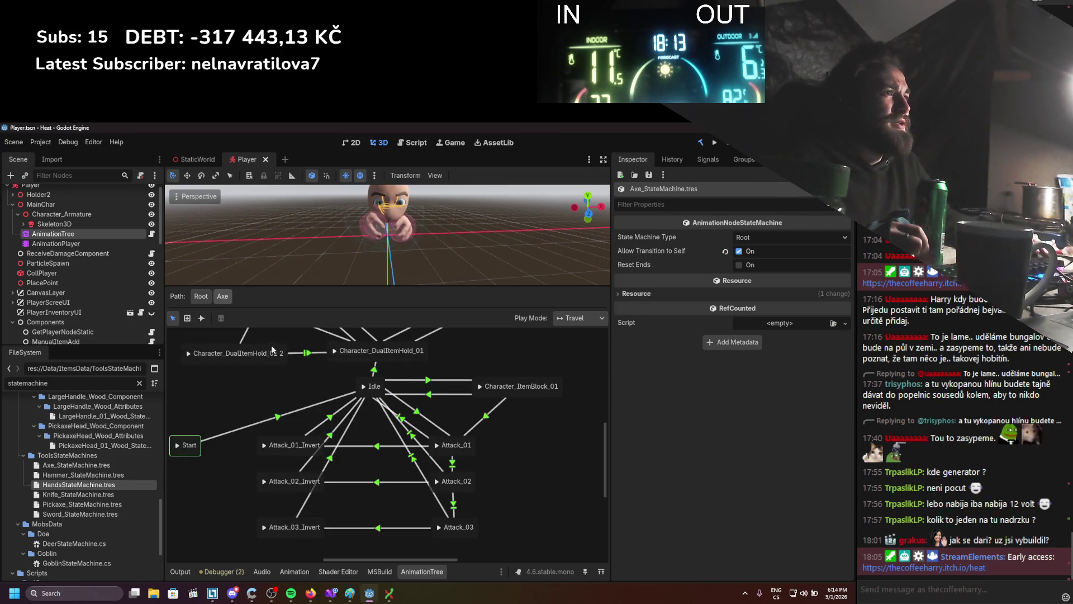
Back in the Axe state machine, give the Attack_01→Attack_02 transition the Active condition.
click(201, 298)
click(414, 481)
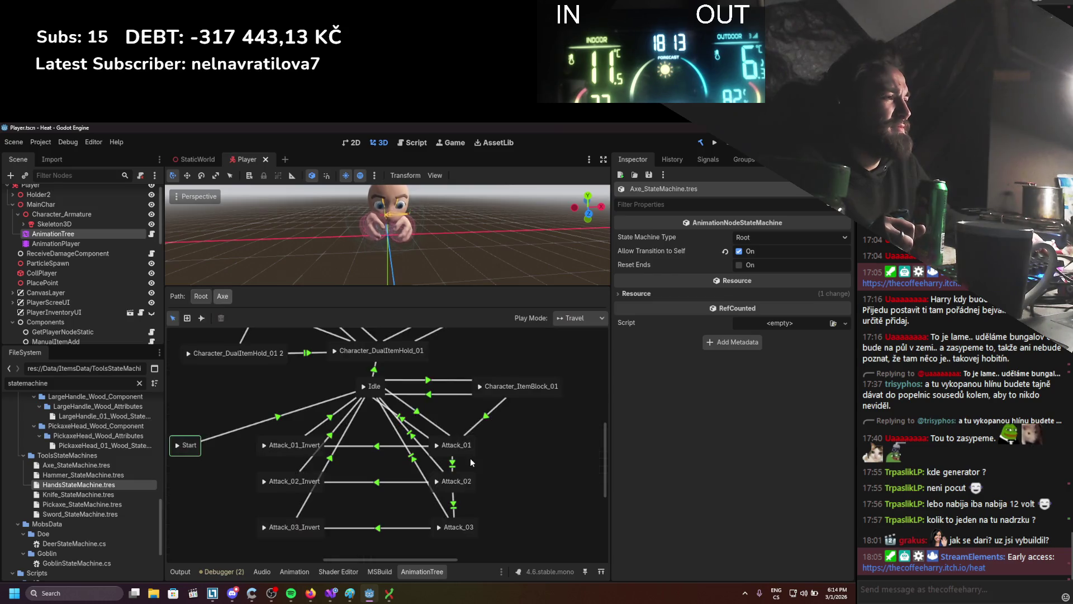
click(452, 463)
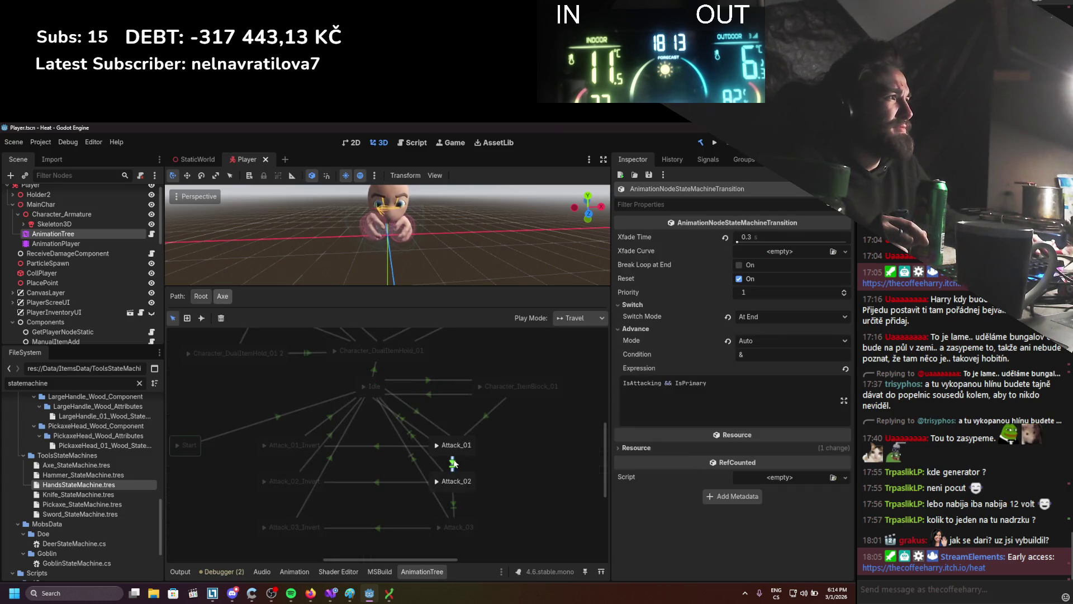
click(453, 508)
click(423, 417)
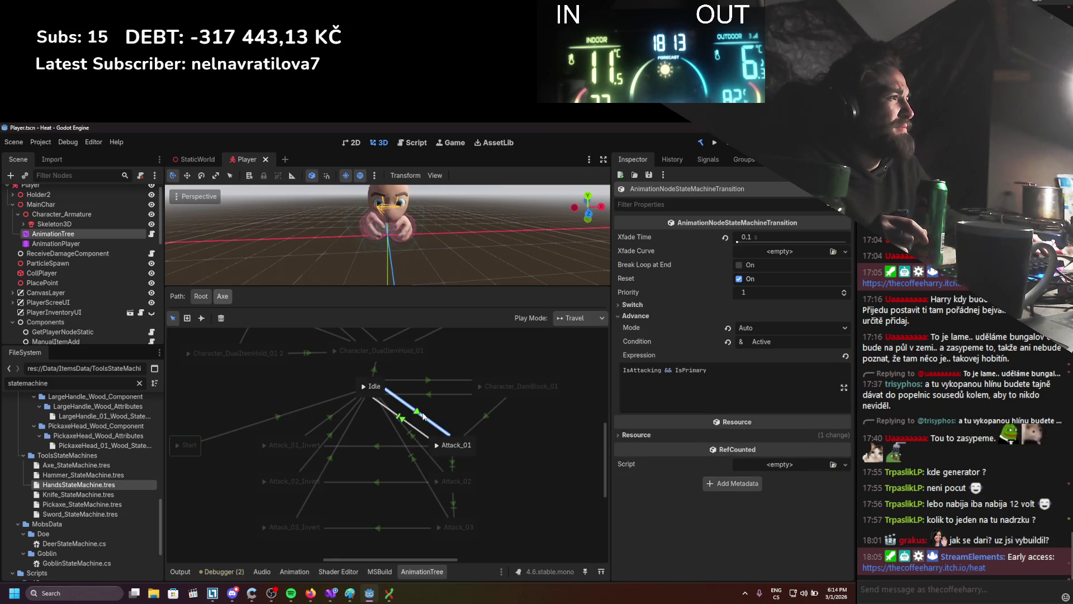
click(450, 463)
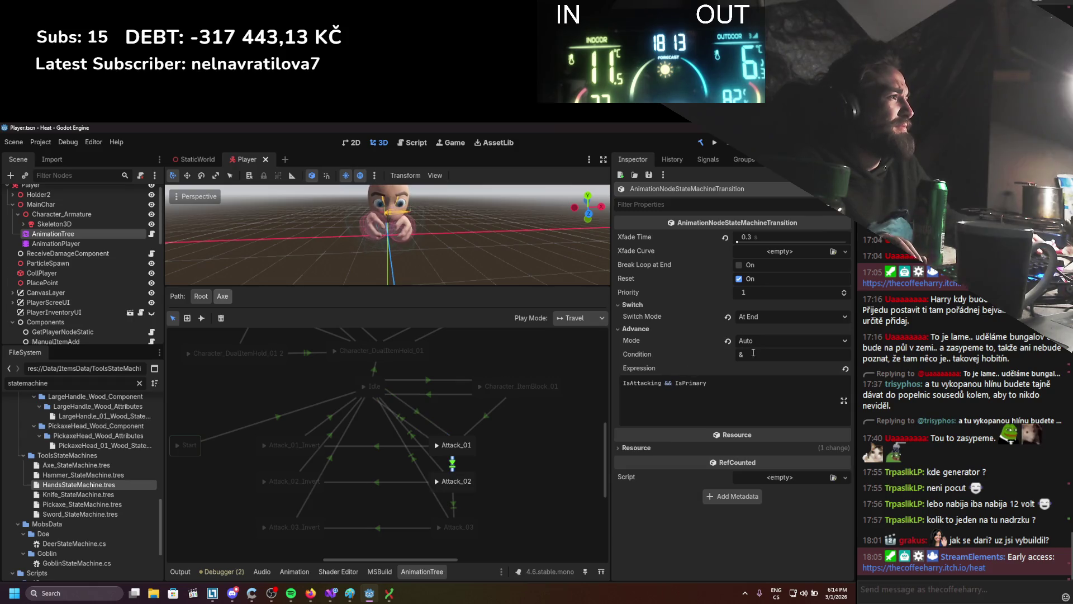
text(Active)
key(Return)
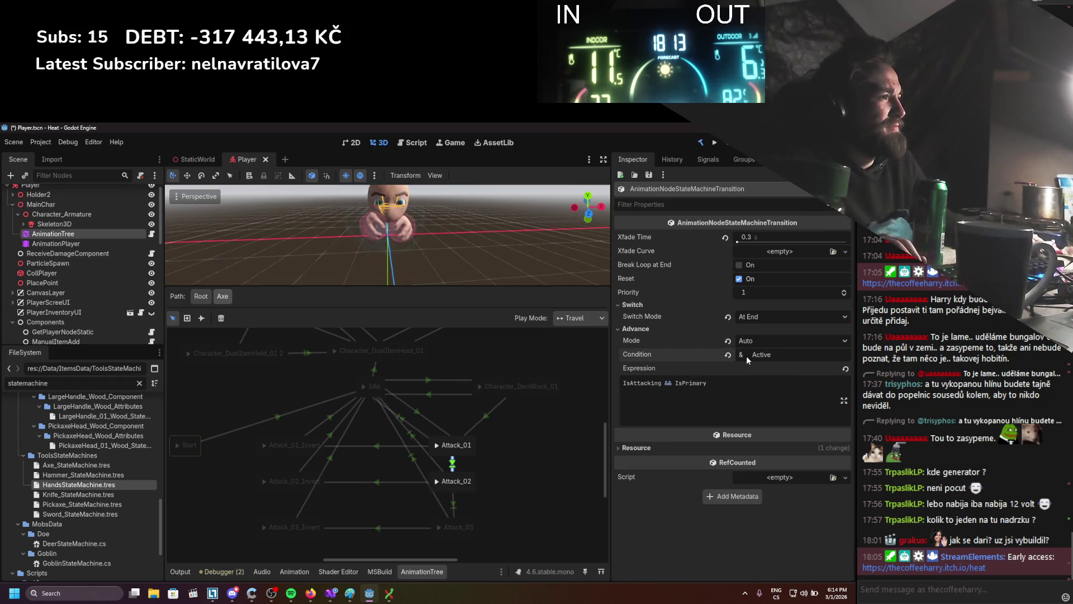
Give the Attack_02→Attack_03 transition the Active condition and save the scene.
click(454, 504)
click(794, 342)
text(Active)
key(Return)
key(ctrl+s)
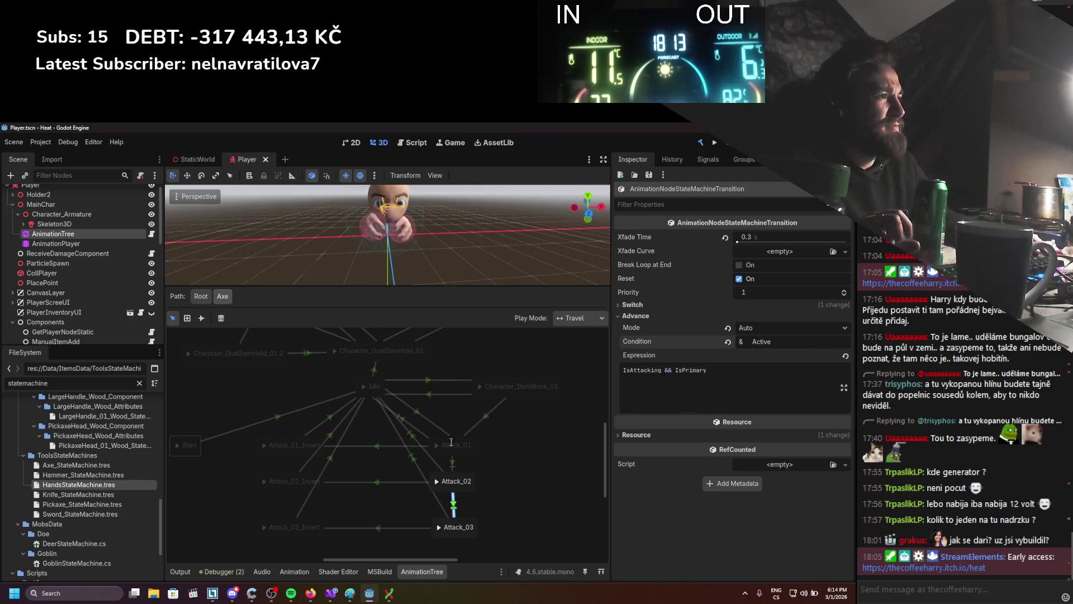
Review the switch and advance settings of the Idle→Attack and Idle→Invert transitions.
click(405, 421)
click(410, 460)
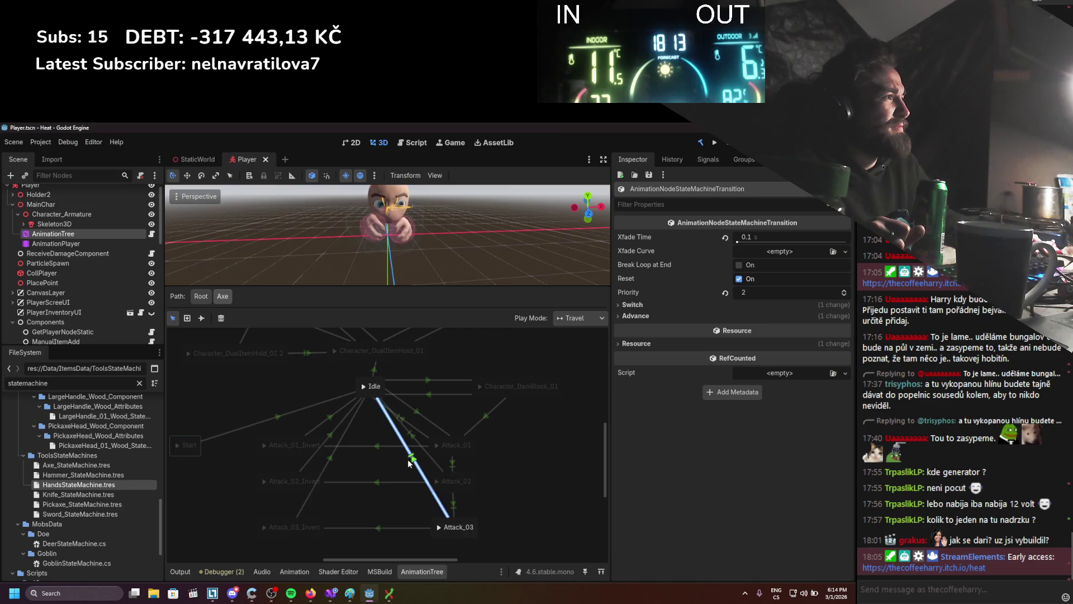
click(637, 304)
click(409, 428)
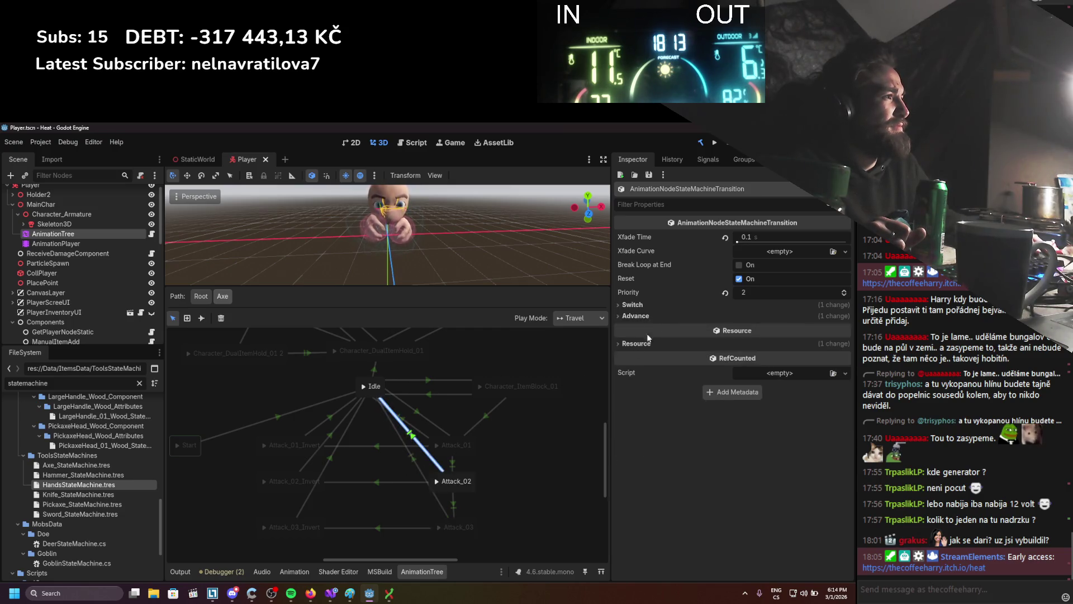
click(663, 309)
click(627, 329)
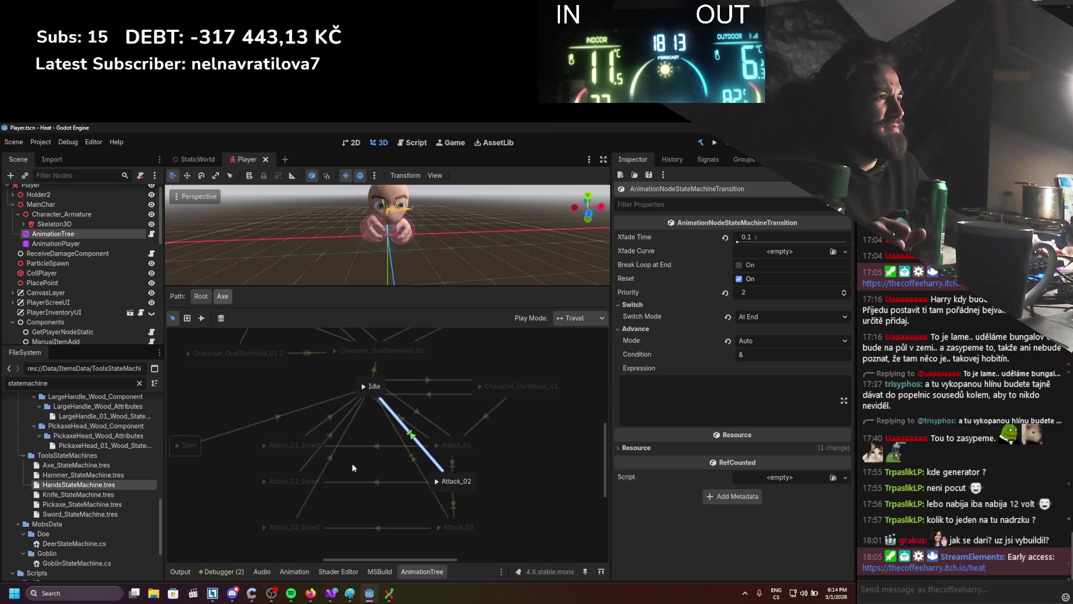
click(330, 459)
click(336, 431)
click(333, 416)
click(636, 317)
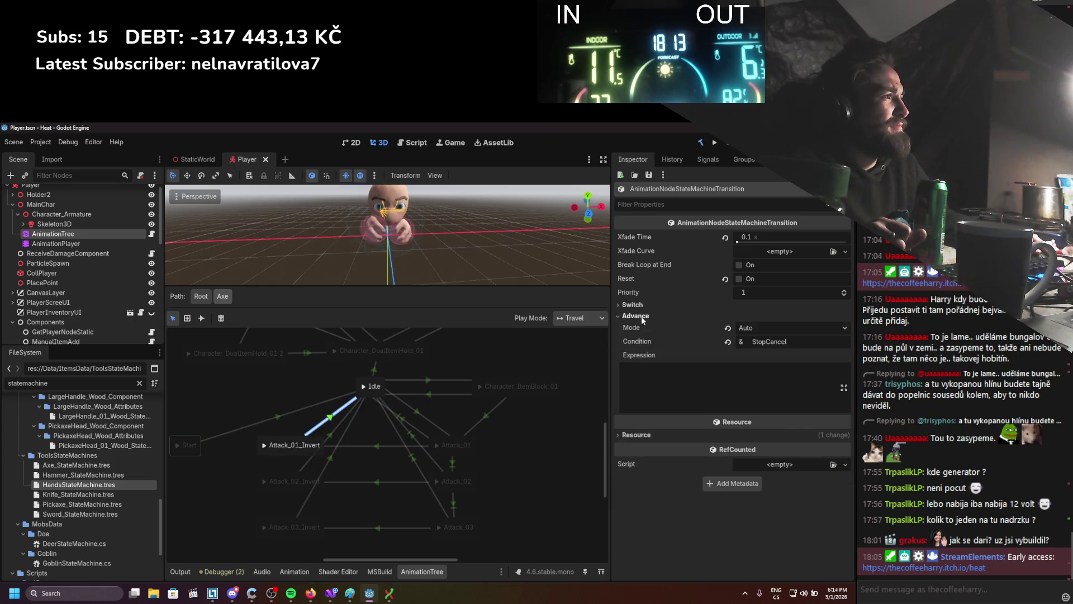
scroll(341, 434, up, 3)
click(468, 462)
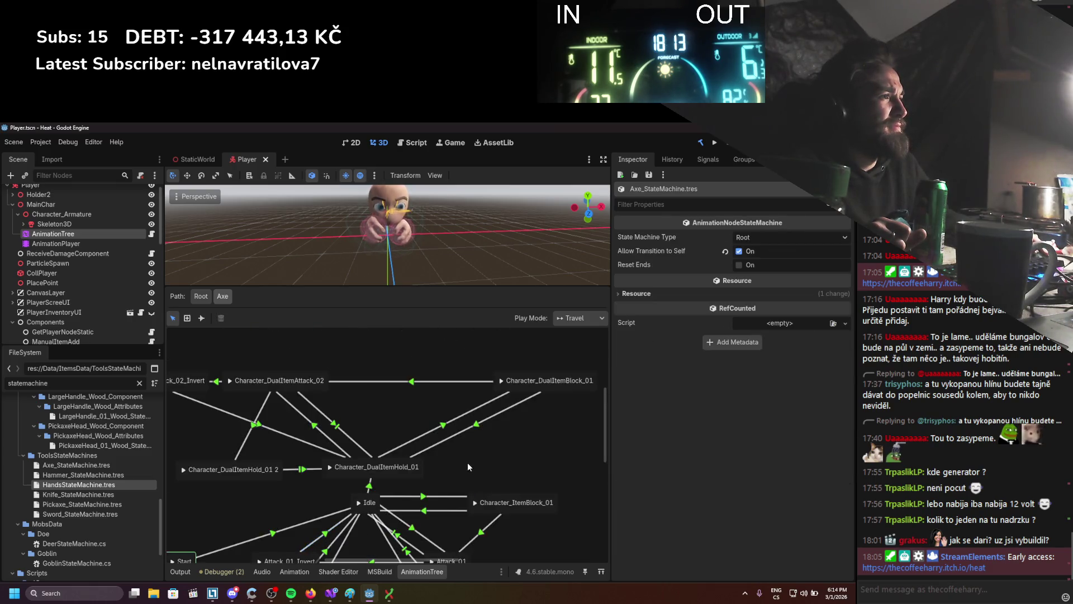
Find the Attack_02→DualItemBlock_01 transition and check the Attack_02→Hold_01 expression.
scroll(464, 464, up, 2)
scroll(361, 422, left, 3)
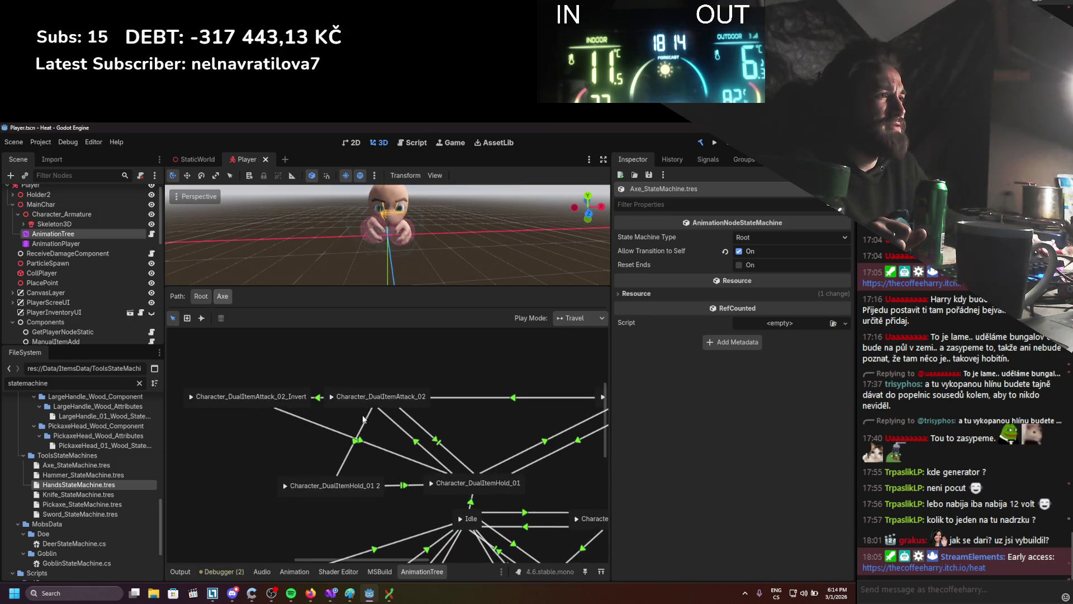
click(414, 443)
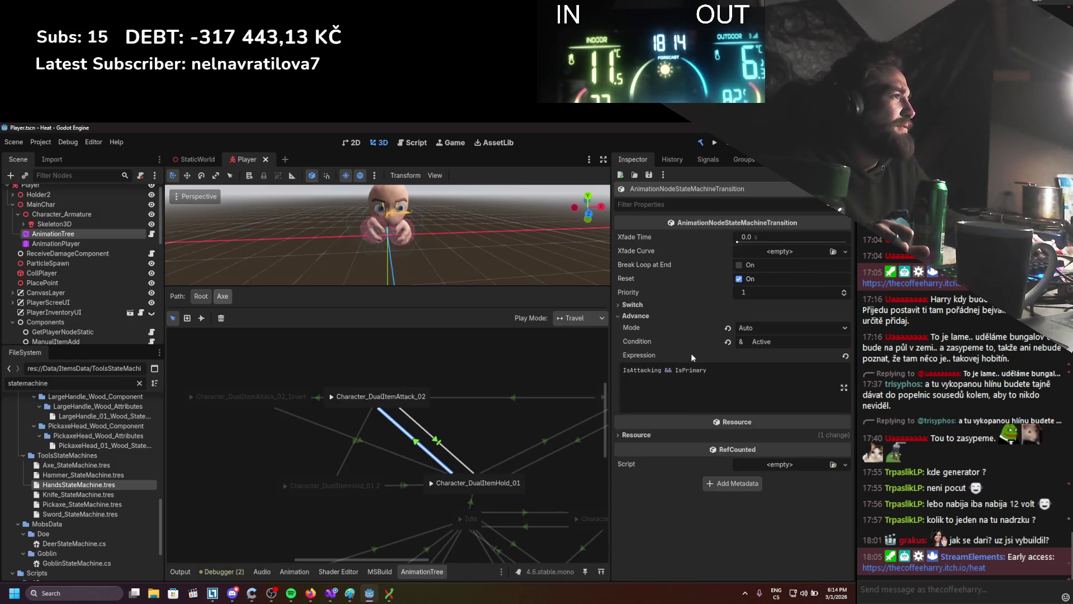
click(356, 446)
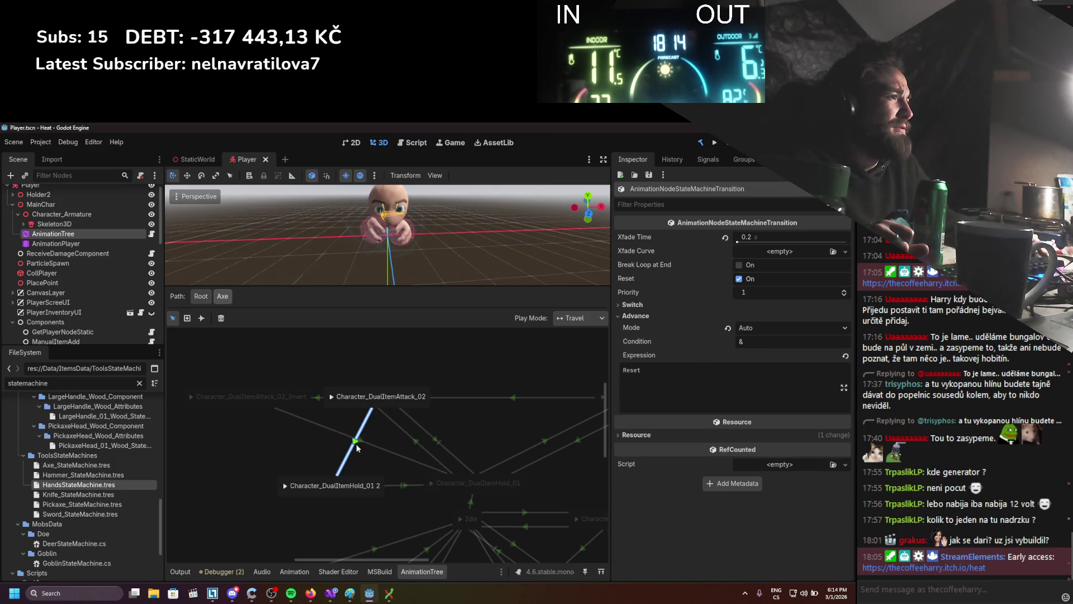
click(375, 450)
drag(384, 450, 276, 438)
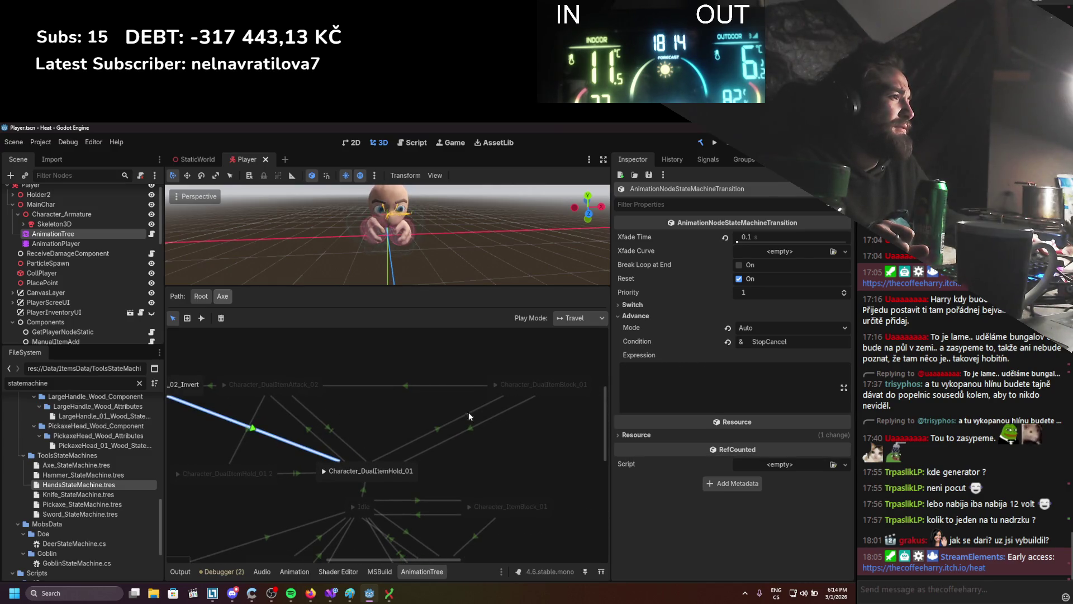
click(445, 431)
click(465, 438)
click(440, 430)
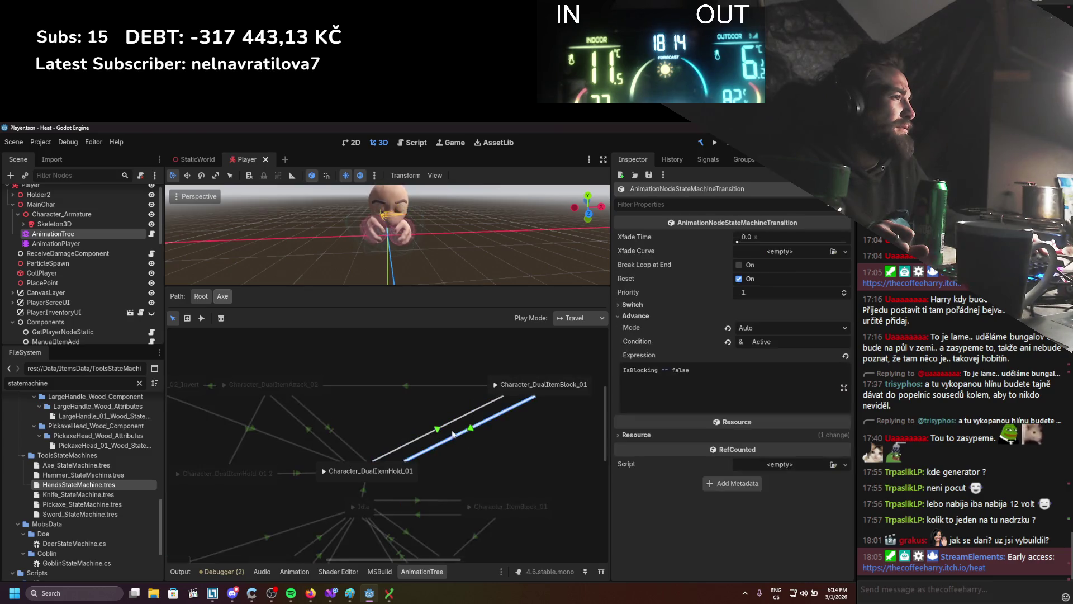
click(406, 386)
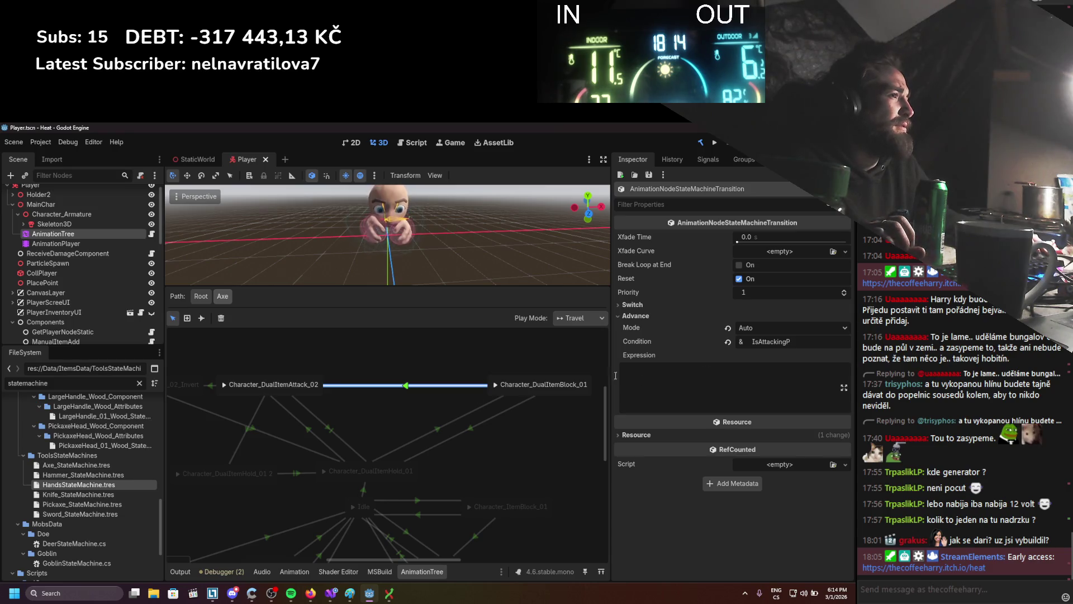
drag(409, 397, 421, 387)
click(322, 418)
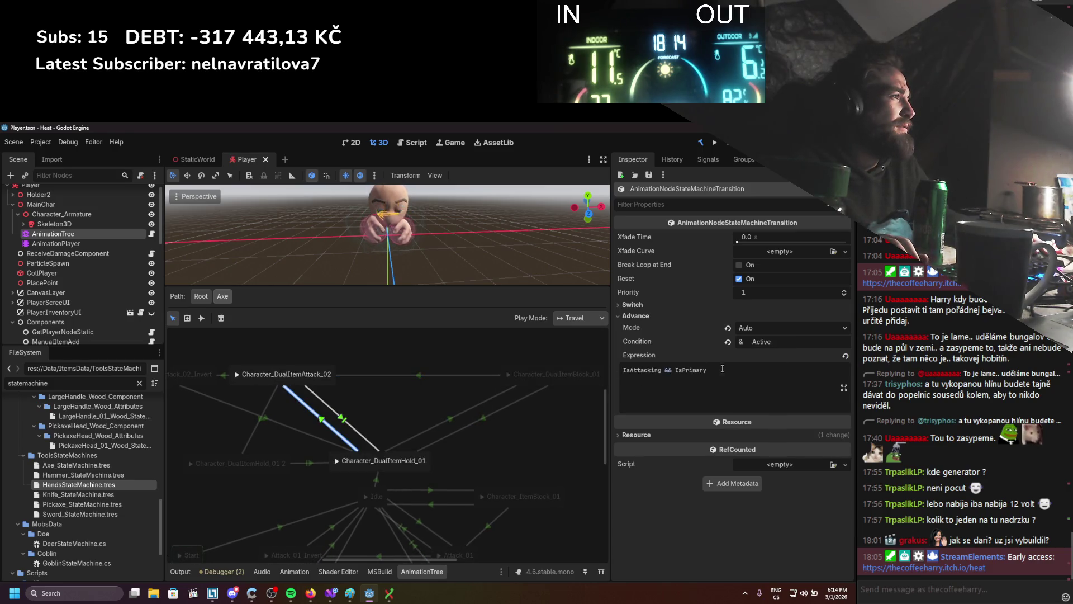
Give Attack_02→DualItemBlock_01 expression IsAttacking && IsPrimary and condition Active, save, and return to Root.
click(472, 374)
click(804, 372)
text(IsAttacking && IsPrimary)
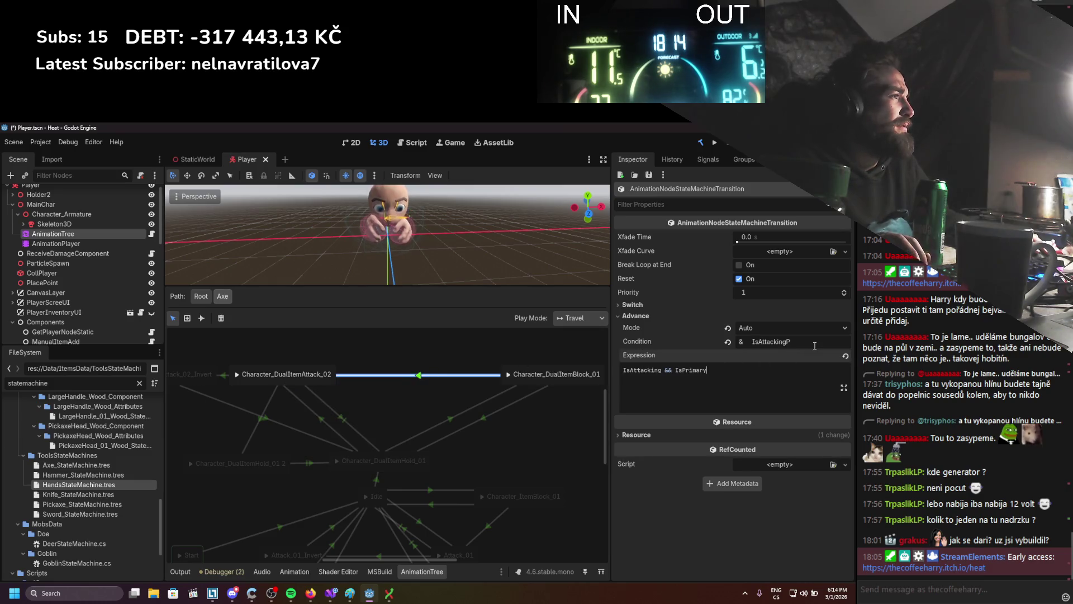
click(581, 338)
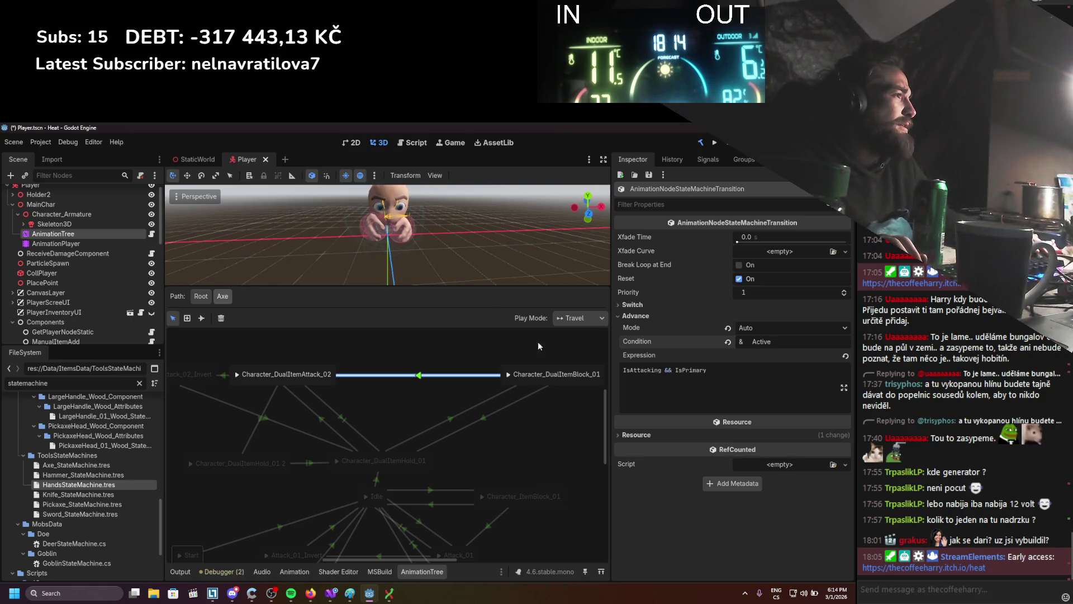
click(507, 360)
key(ctrl+s)
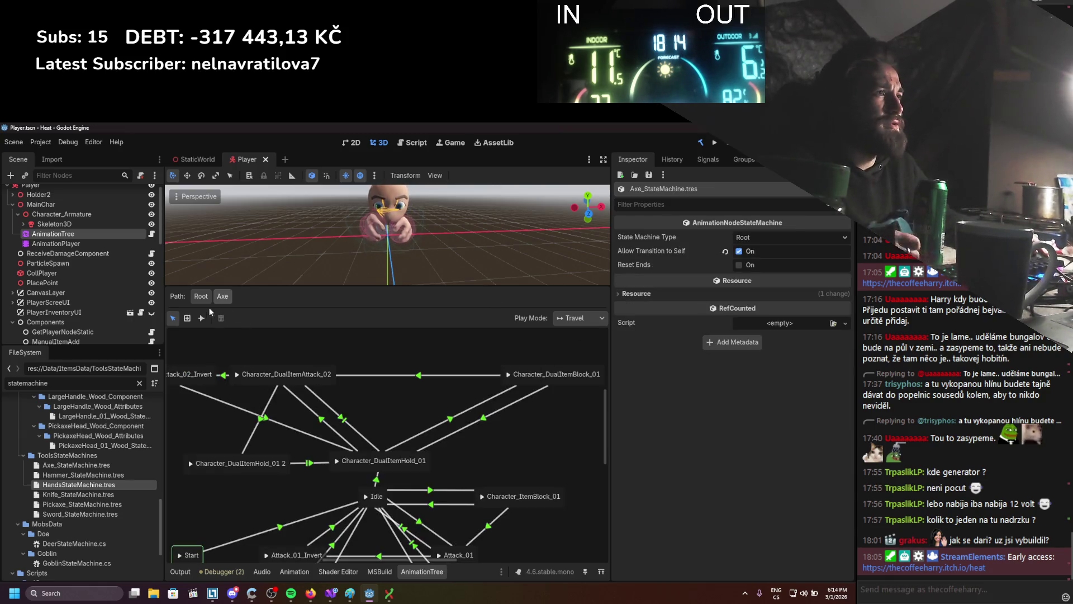
click(203, 298)
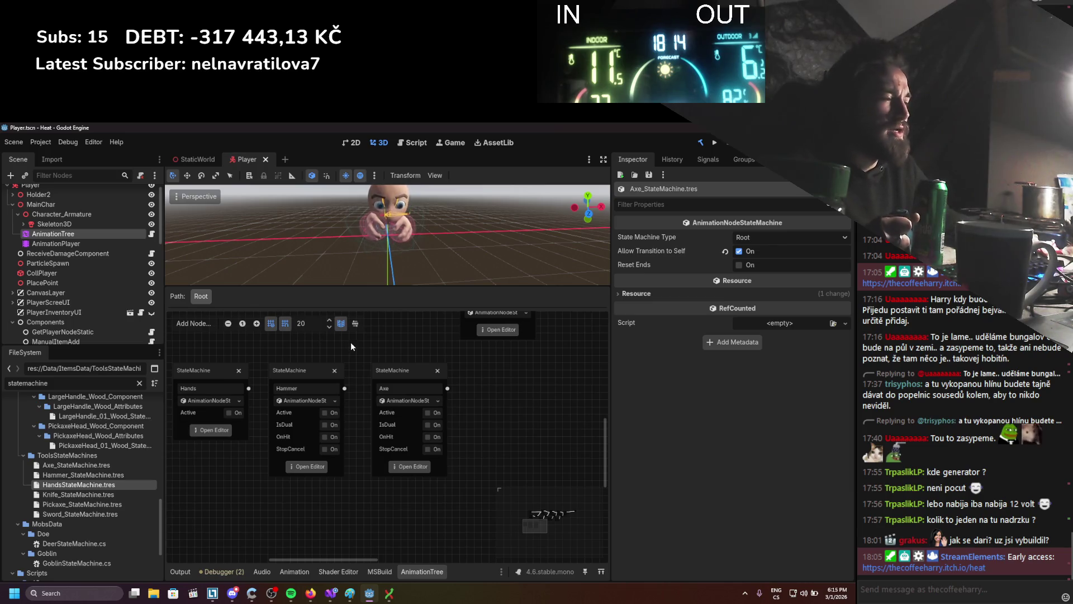
Load Knife_StateMachine.tres as a new node and place it under the Hands node.
scroll(350, 352, up, 3)
scroll(380, 425, down, 5)
scroll(380, 425, left, 4)
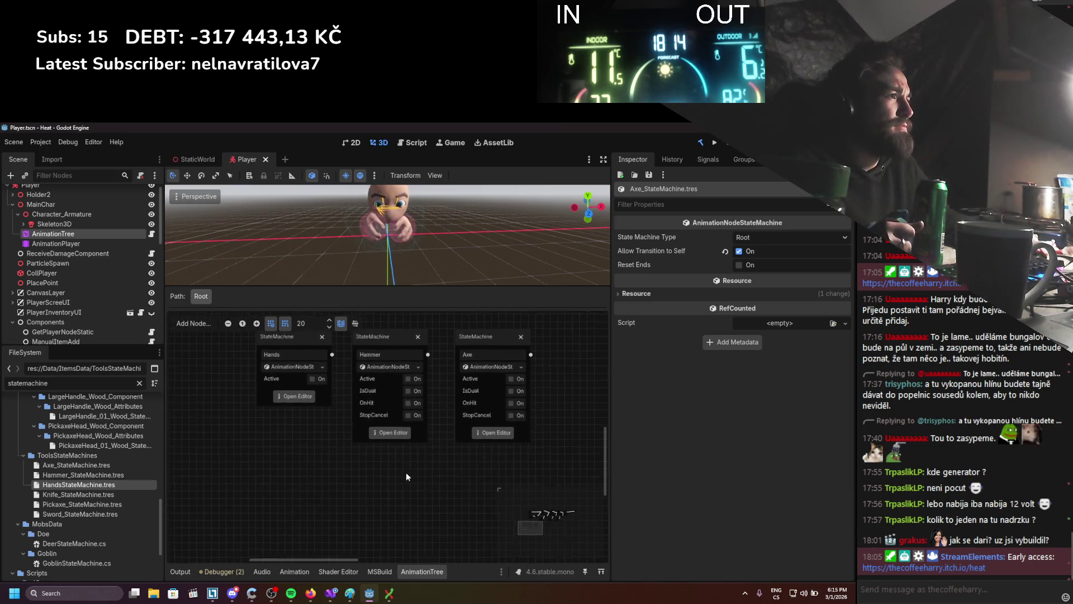
scroll(414, 459, down, 1)
scroll(422, 447, left, 1)
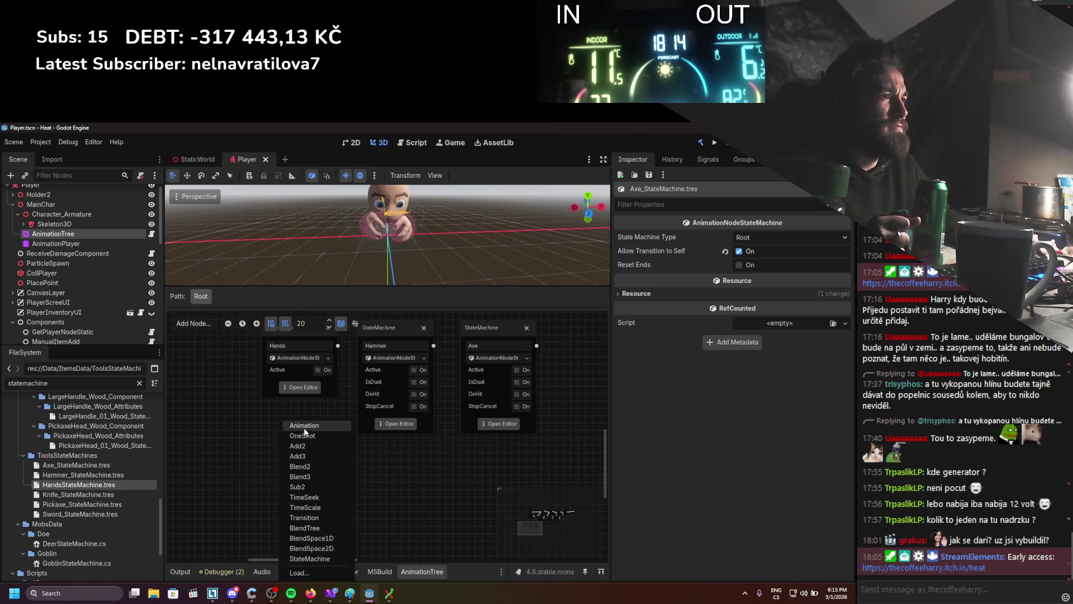
click(300, 572)
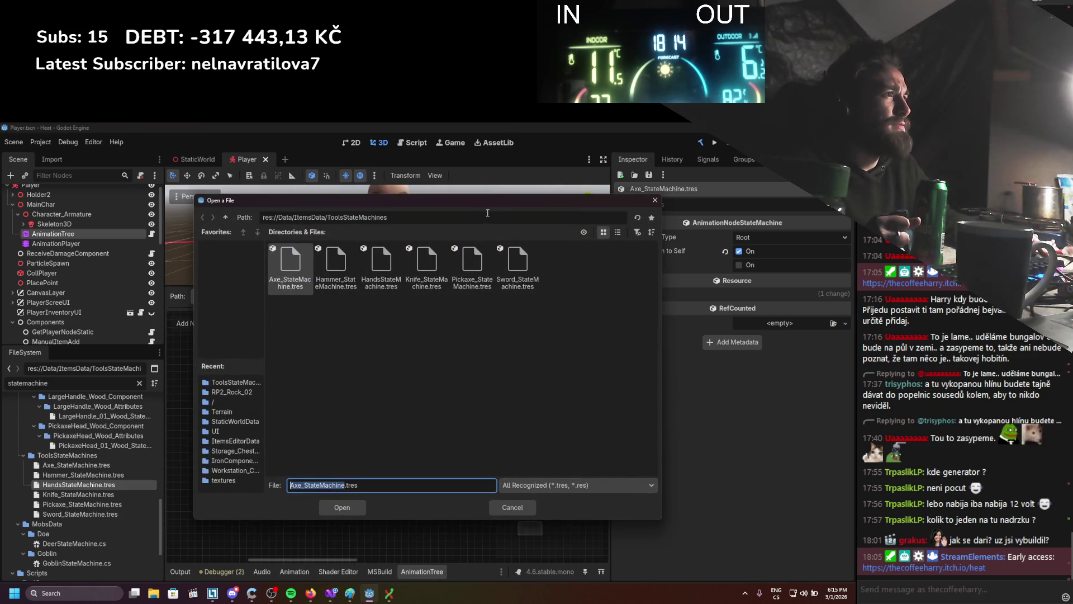
mouse_move(484, 203)
mouse_down()
mouse_move(461, 474)
mouse_move(488, 333)
mouse_up()
mouse_move(404, 336)
mouse_down()
mouse_move(371, 420)
mouse_move(381, 365)
mouse_up()
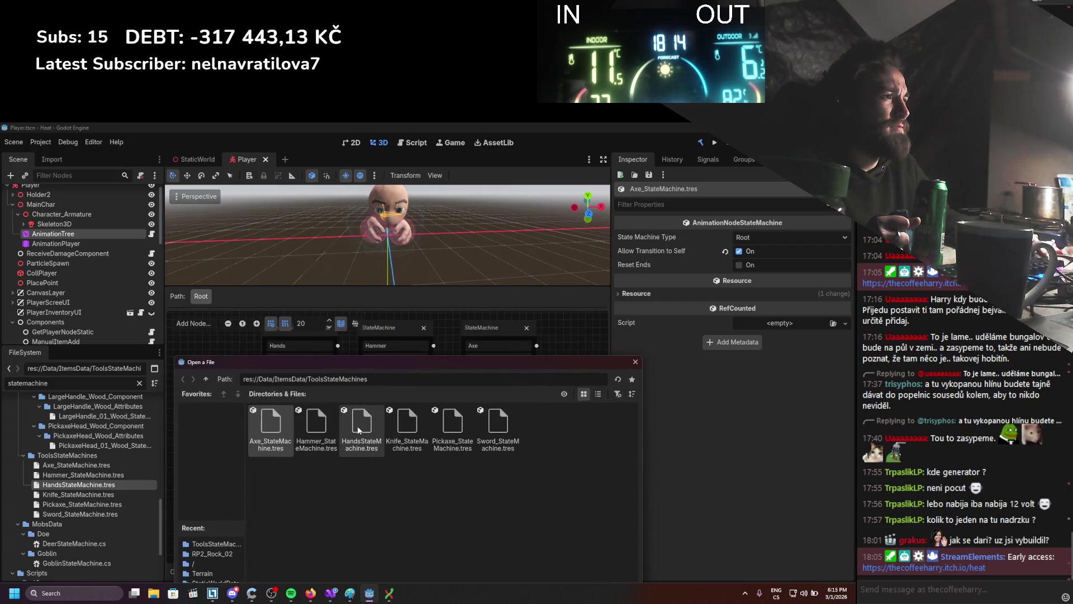
double_click(392, 427)
drag(350, 470, 325, 421)
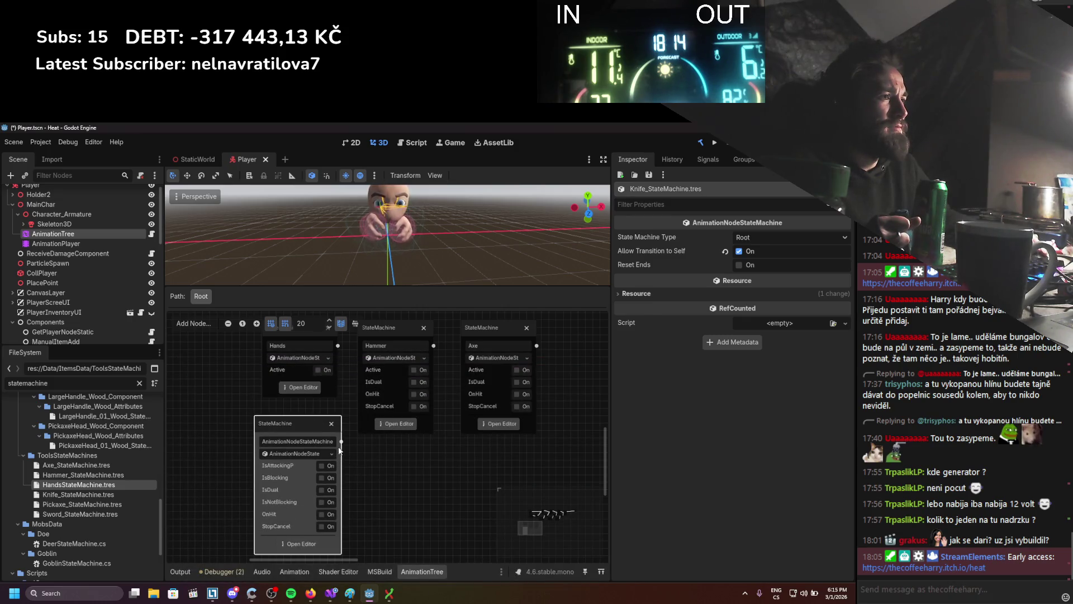
View the new Knife state graph, then return to the Axe state machine.
click(301, 544)
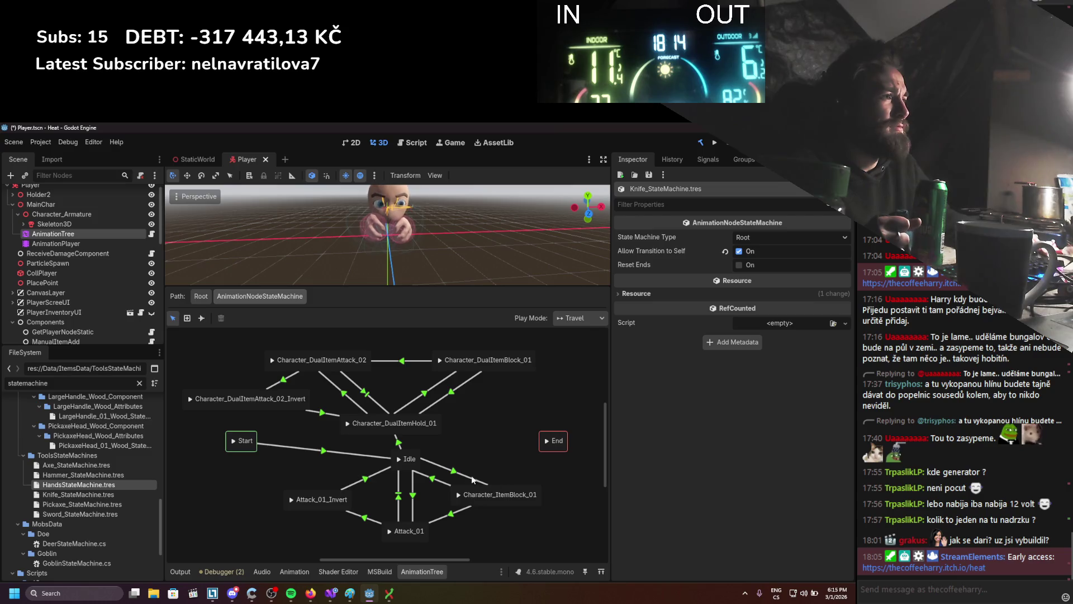
drag(486, 450, 484, 421)
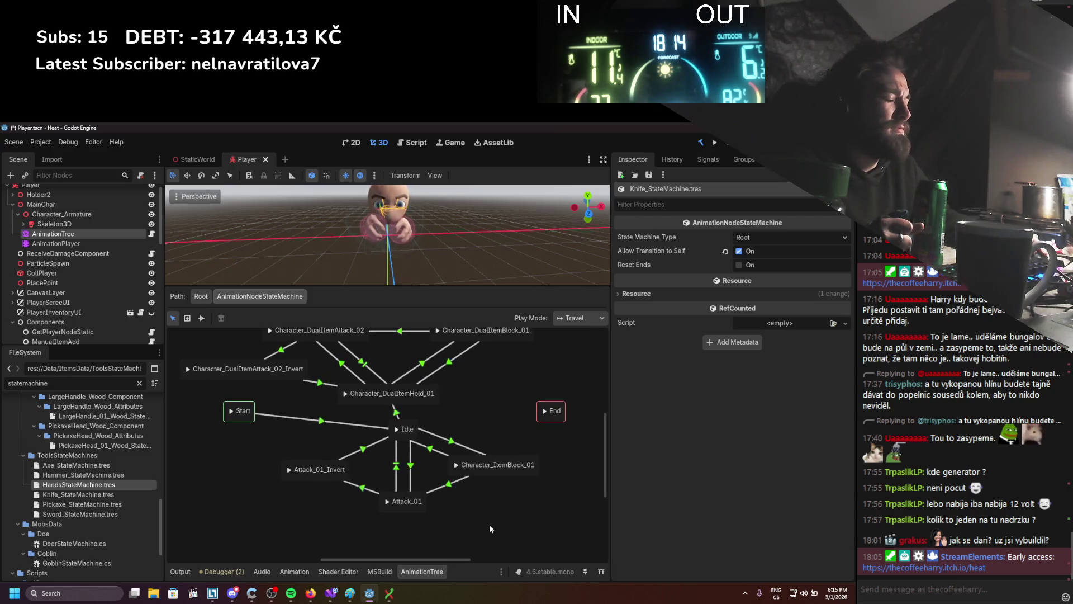
click(200, 297)
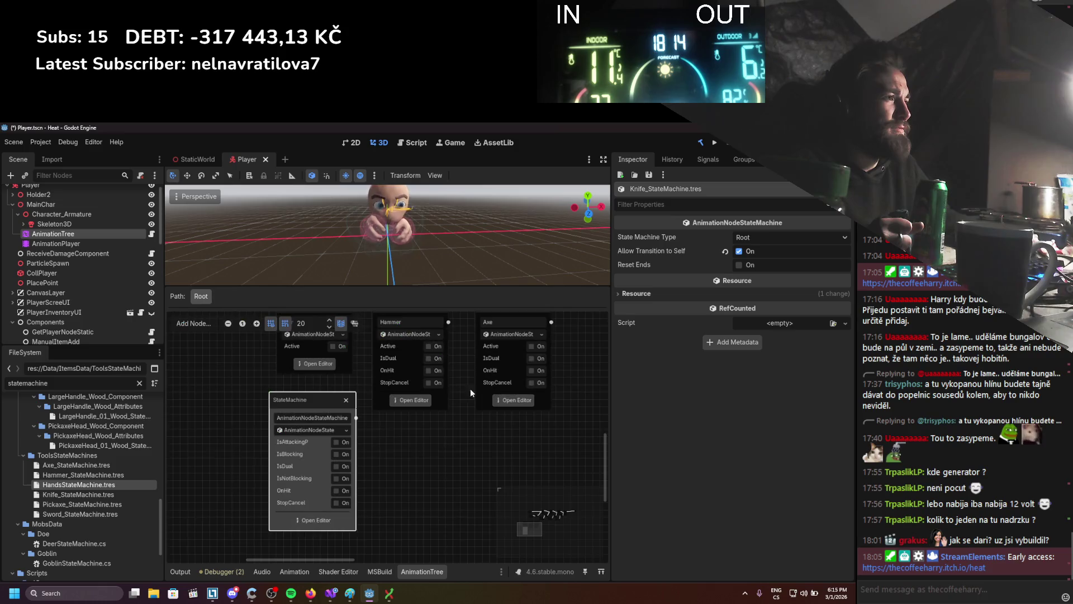
click(494, 465)
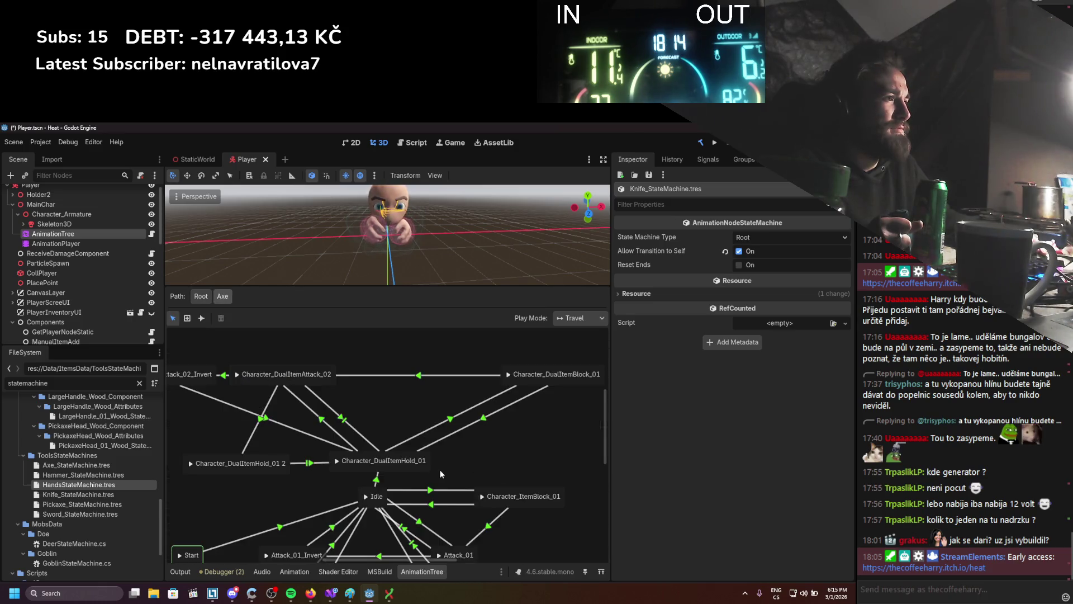
Move the Start node up-left and reposition the Attack_01/02/03_Invert states lower.
mouse_move(447, 380)
mouse_down()
mouse_move(444, 361)
mouse_move(493, 366)
mouse_up()
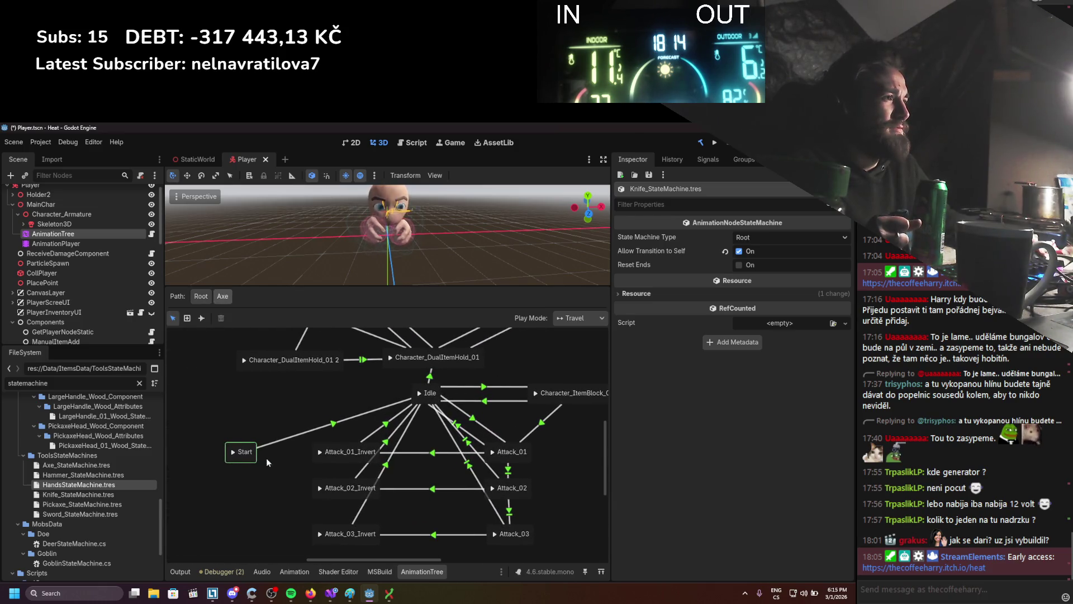
drag(235, 462, 196, 405)
click(294, 405)
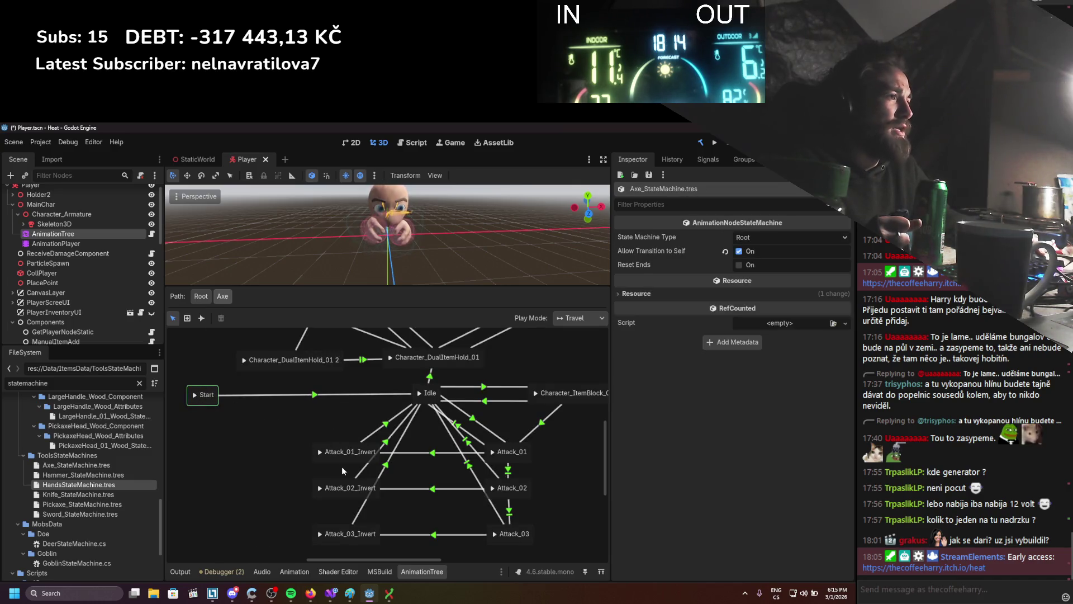
drag(343, 460, 250, 477)
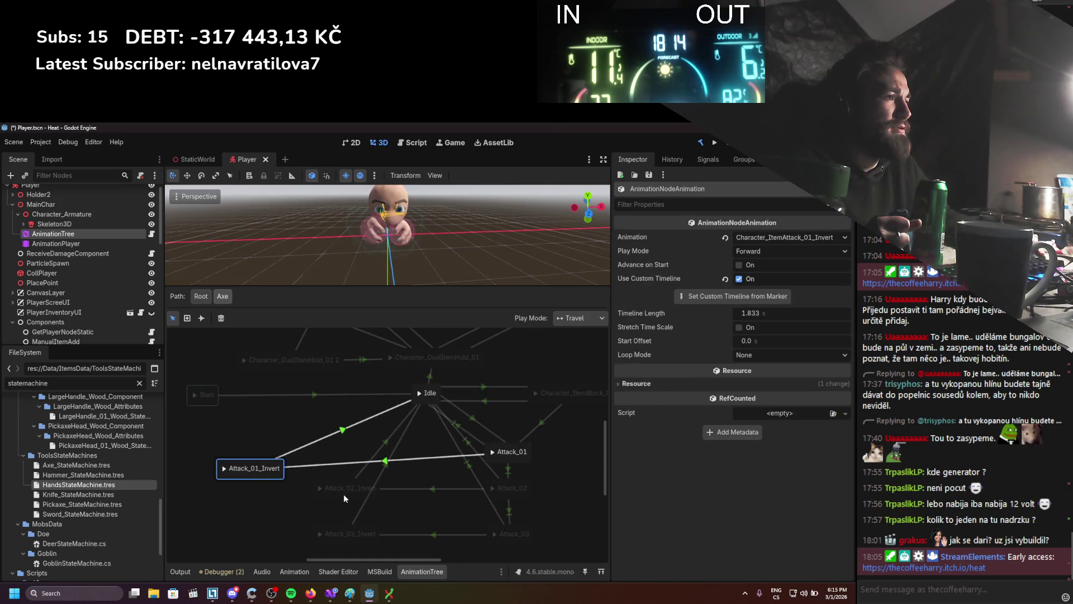
drag(343, 494, 311, 507)
drag(348, 540, 371, 541)
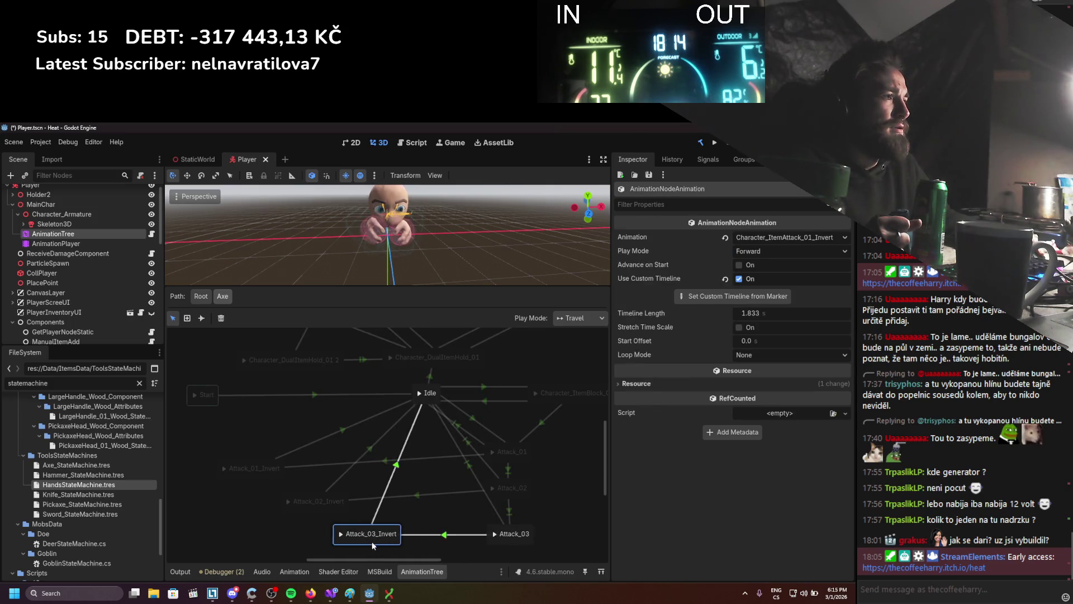
Add a Character_ItemHold_01 animation state near Idle and Attack_01_Invert.
right_click(342, 429)
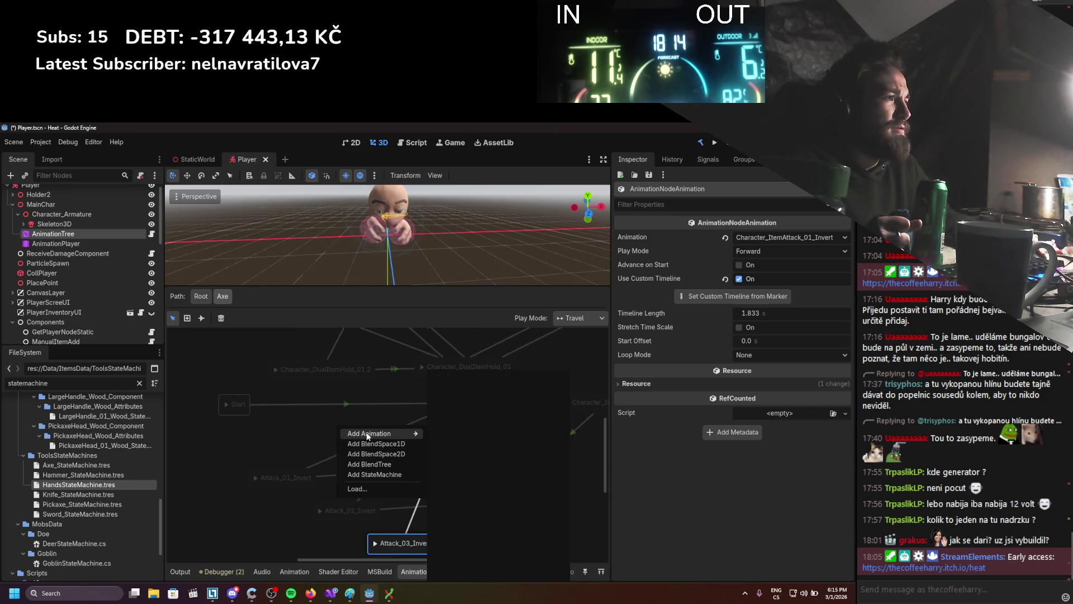
key(Escape)
click(451, 411)
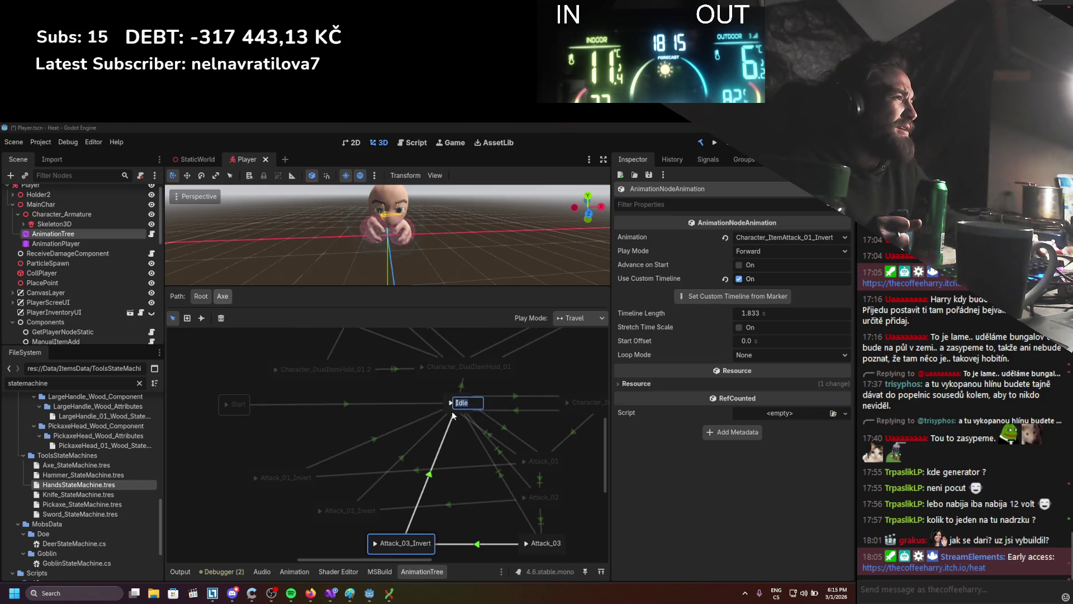
click(306, 417)
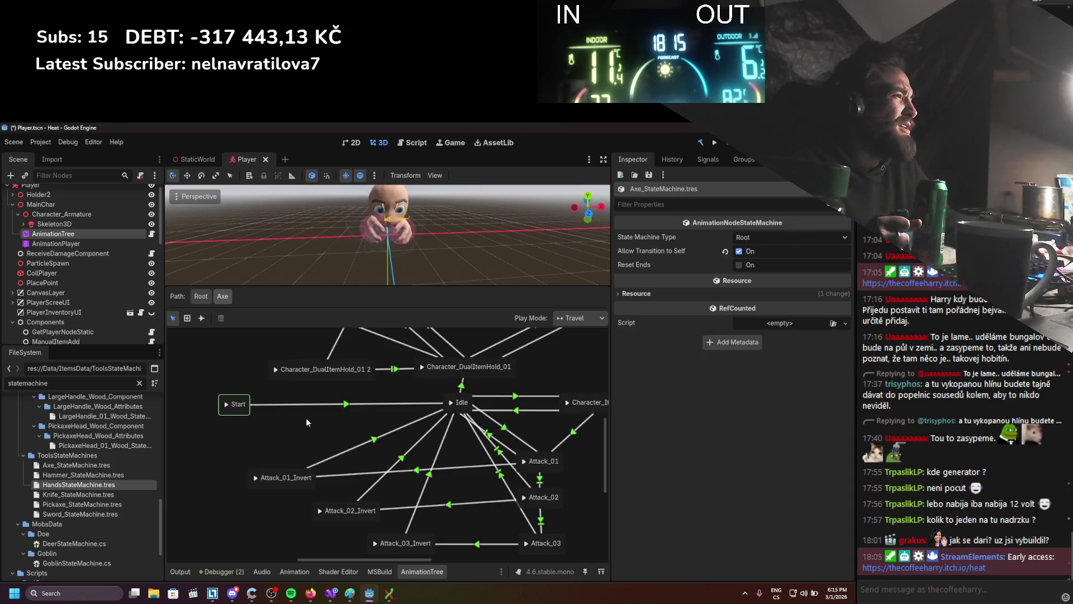
right_click(327, 424)
mouse_move(351, 433)
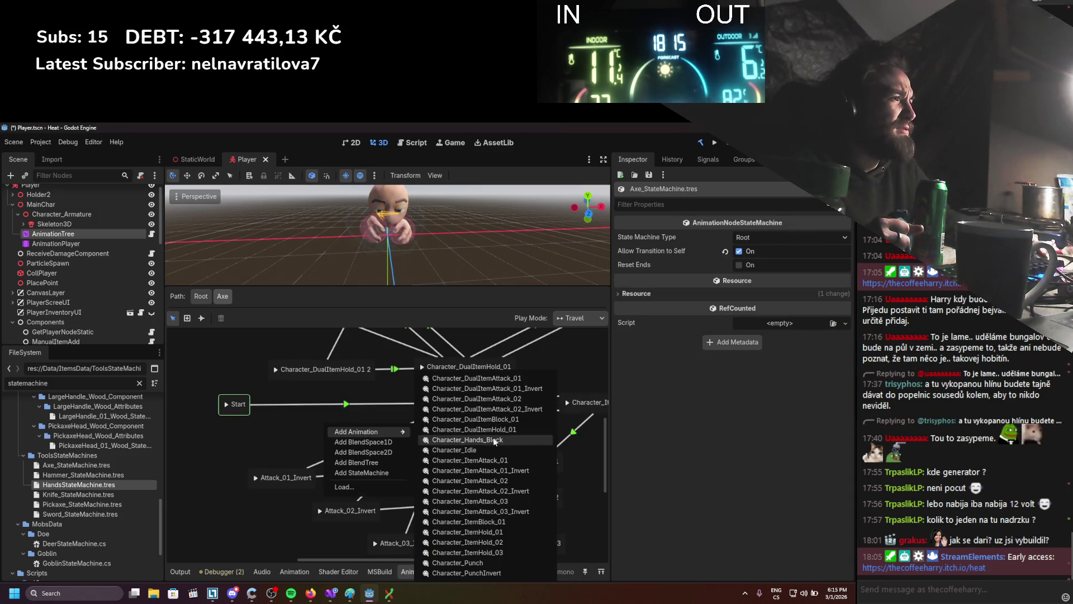
click(475, 533)
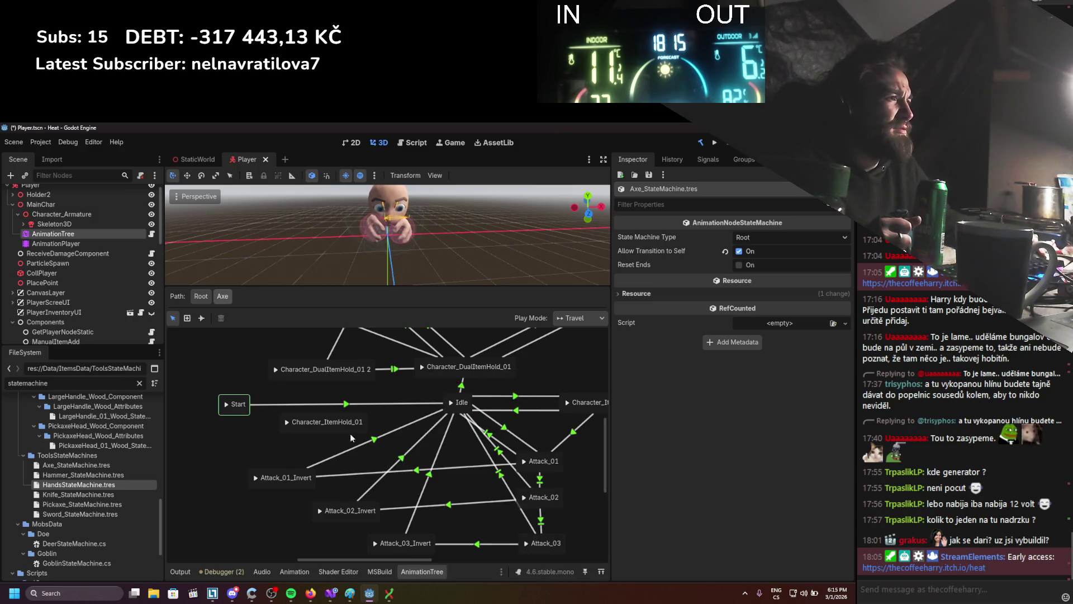
click(202, 318)
Link the Invert attack states to Character_ItemHold_01, and Character_ItemHold_01 to Idle.
right_click(318, 433)
click(297, 465)
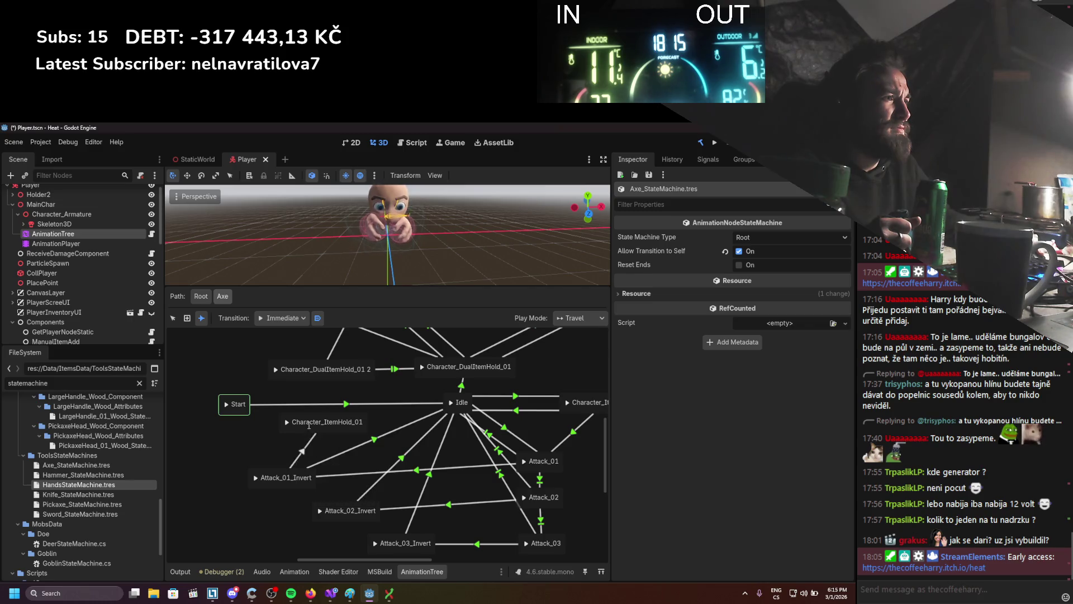
click(306, 446)
drag(339, 433, 365, 431)
drag(461, 413, 461, 413)
Set the Attack_01_Invert→ItemHold transition's advance expression to Reset.
click(173, 317)
click(301, 457)
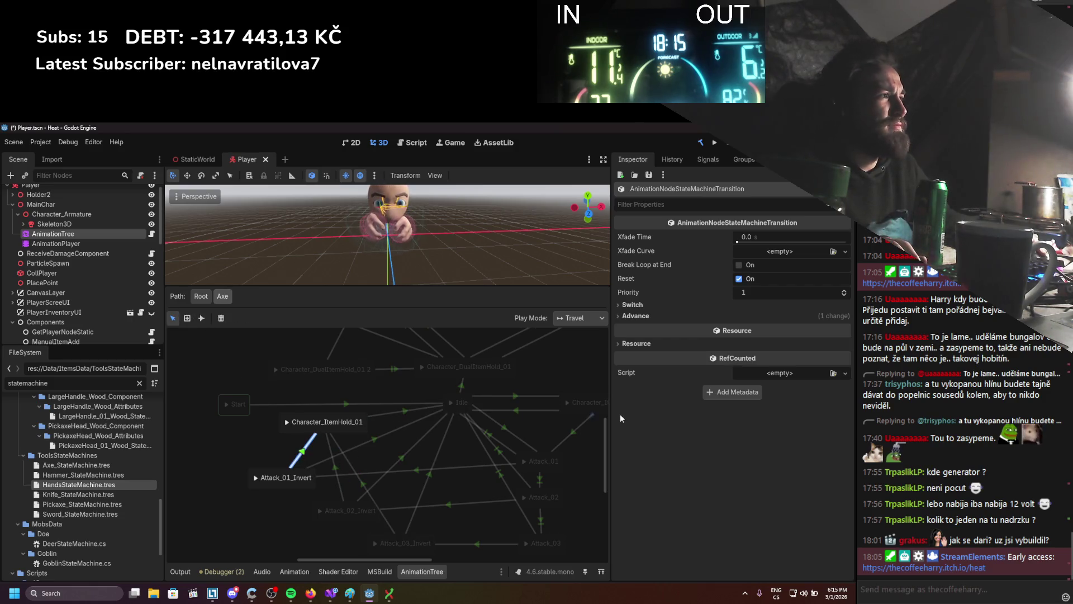
click(648, 317)
click(744, 388)
text(Reset)
click(338, 472)
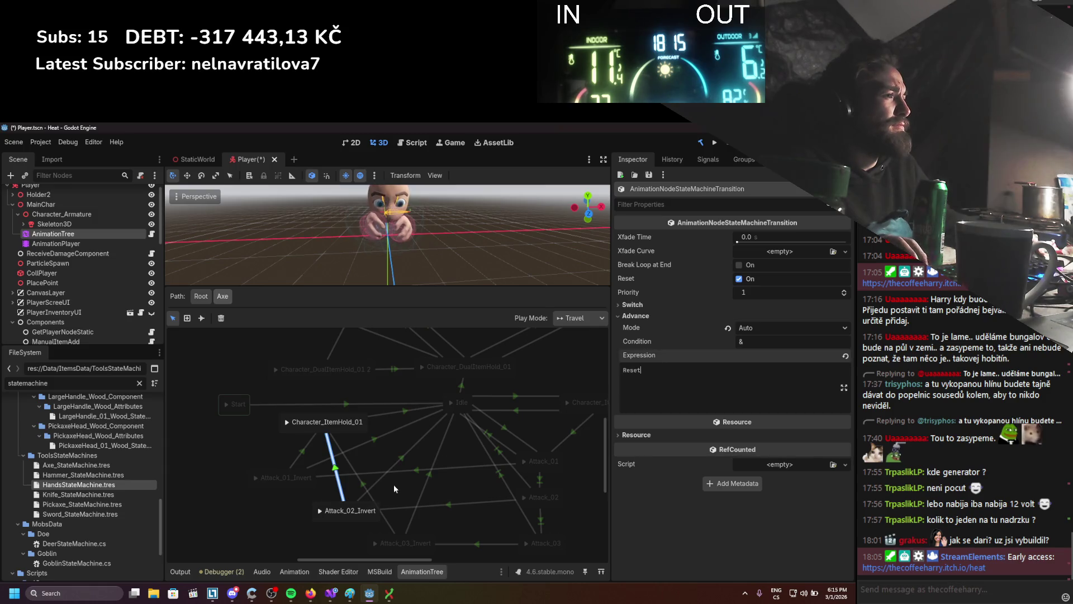
click(363, 484)
click(682, 315)
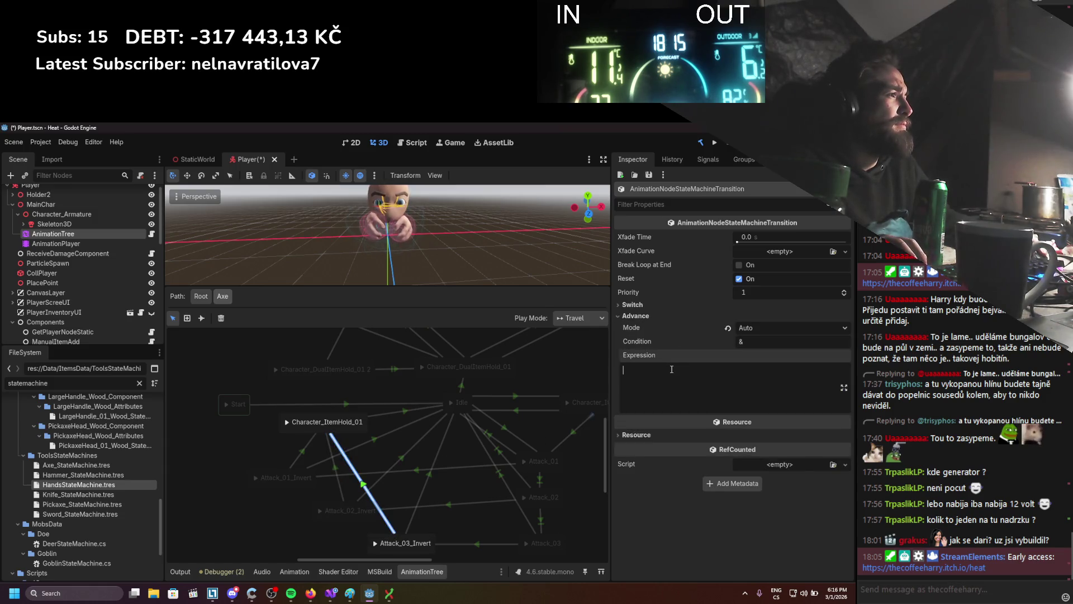
Make the Character_ItemHold_01→Idle transition switch at end.
click(407, 412)
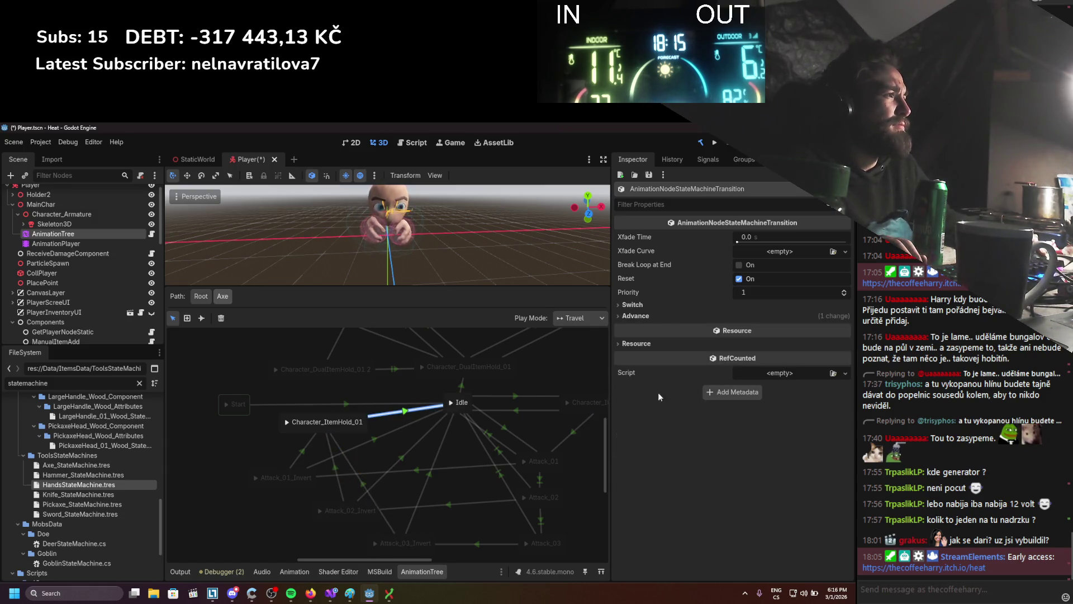
click(671, 318)
click(669, 307)
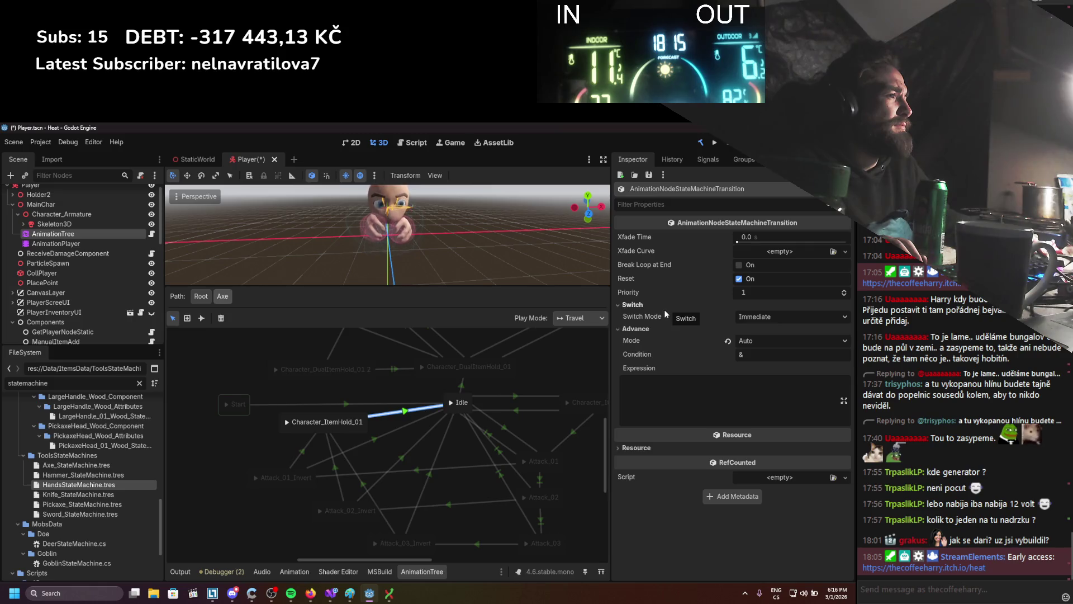
drag(521, 465, 506, 447)
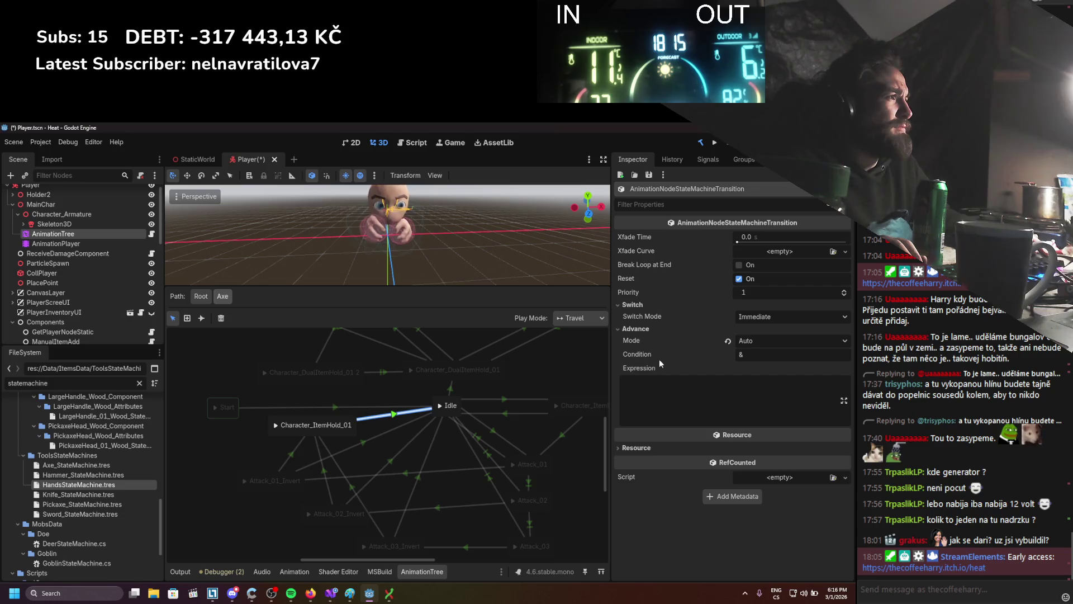
click(742, 319)
click(752, 352)
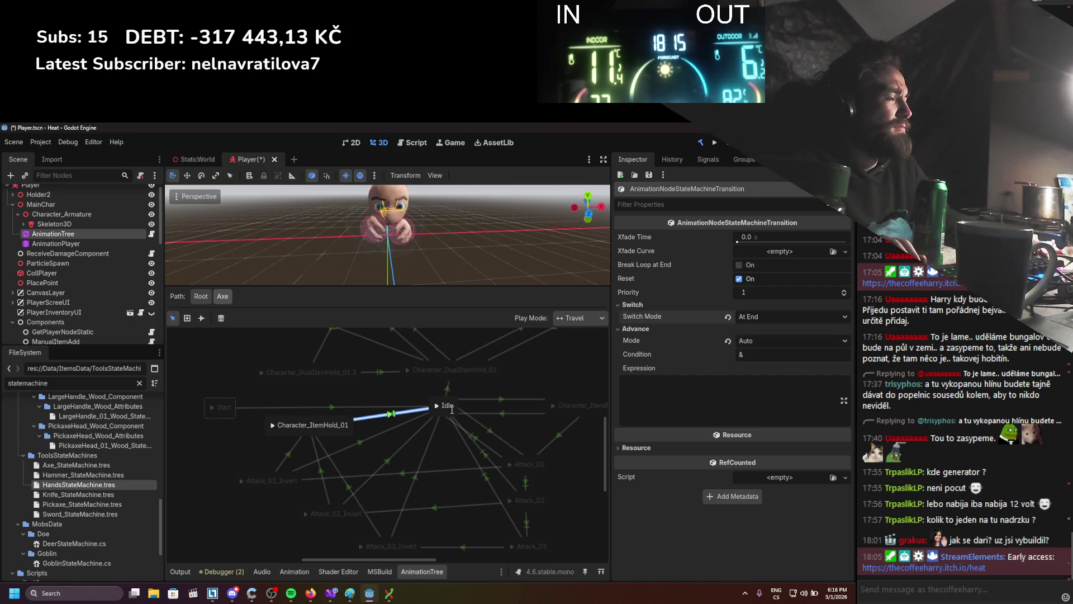
click(316, 457)
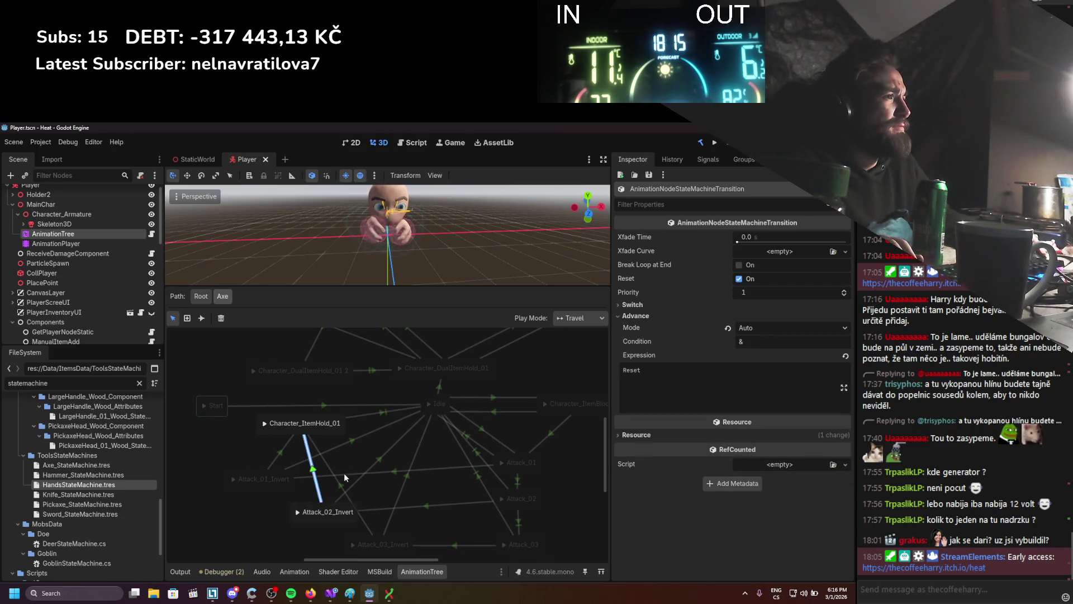
click(371, 416)
click(754, 317)
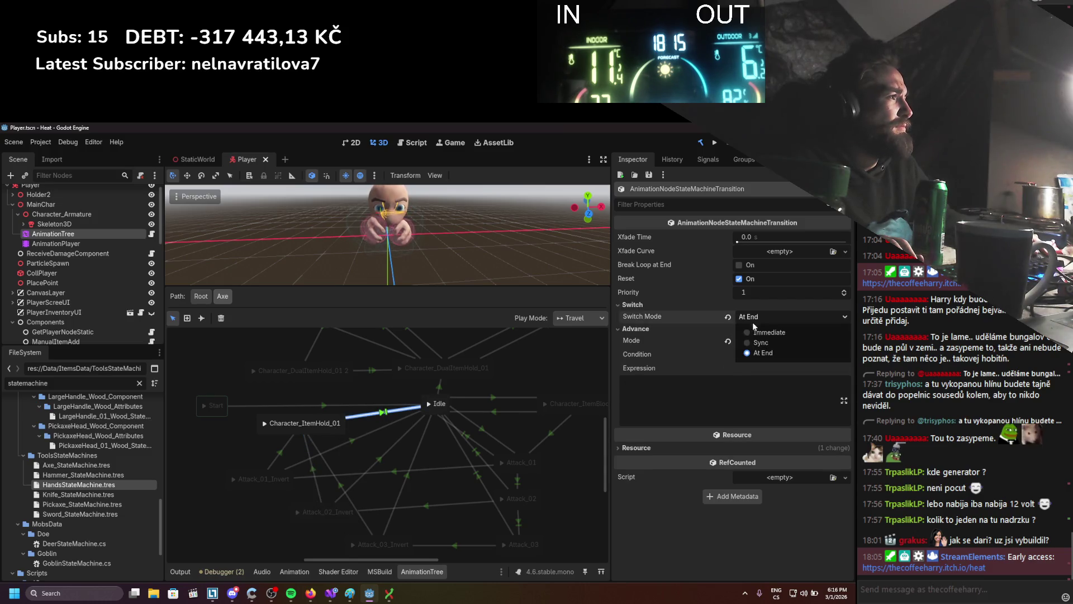
click(752, 343)
Give the Invert→ItemHold transitions a 0.2 s crossfade, save, and return to Root.
click(356, 427)
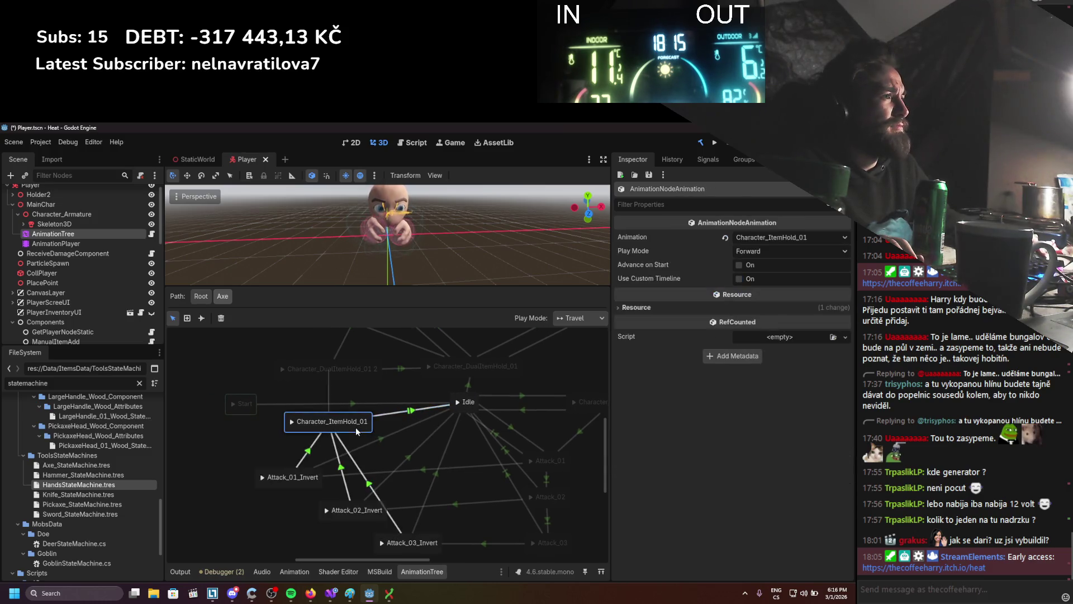
click(366, 480)
click(800, 236)
text(0.2)
key(Return)
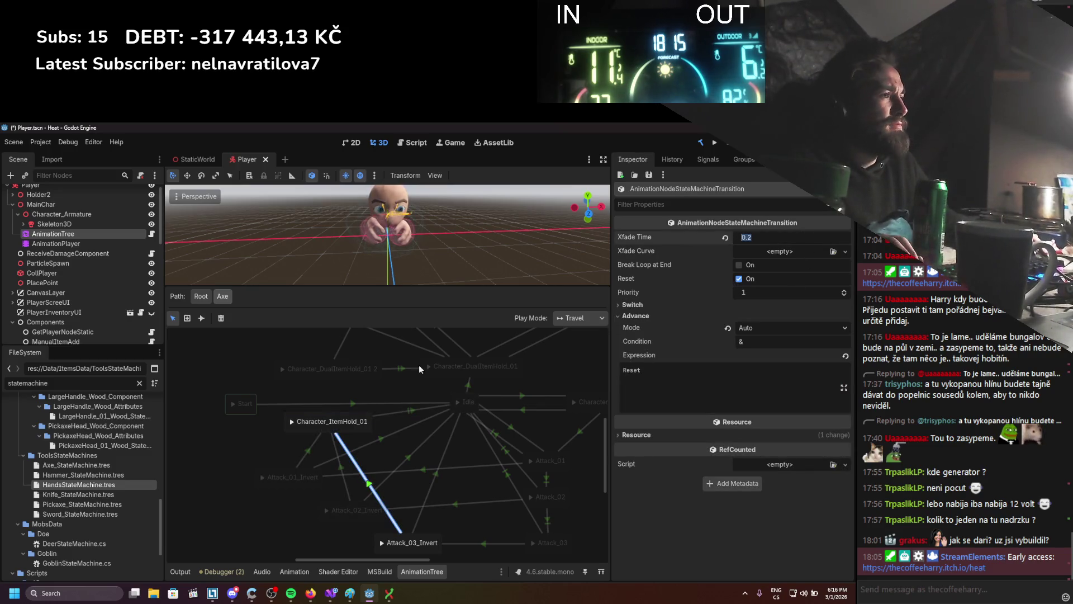
click(338, 465)
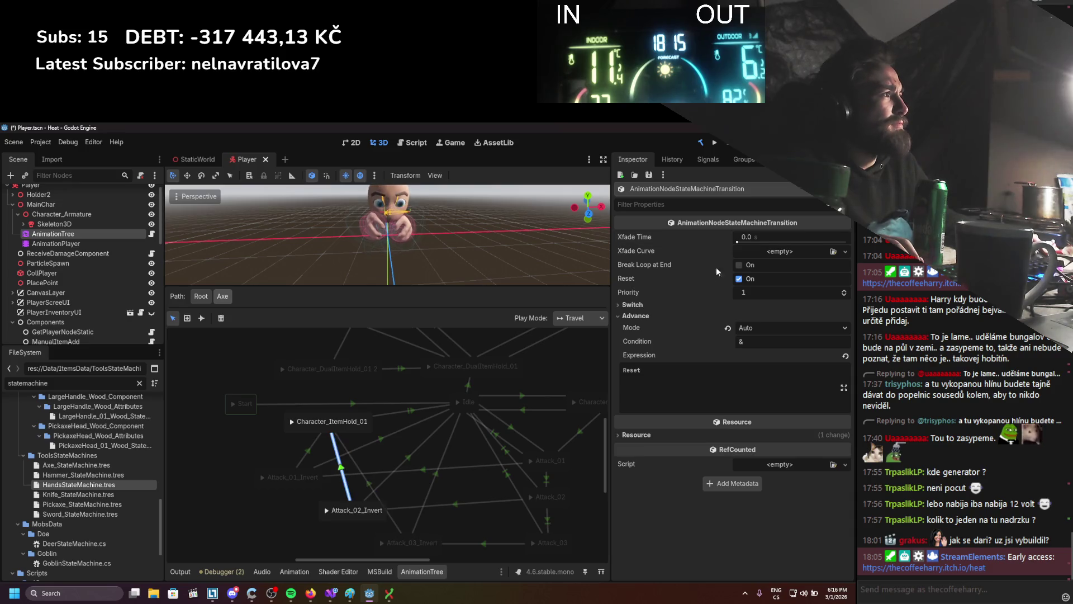
click(310, 446)
click(770, 236)
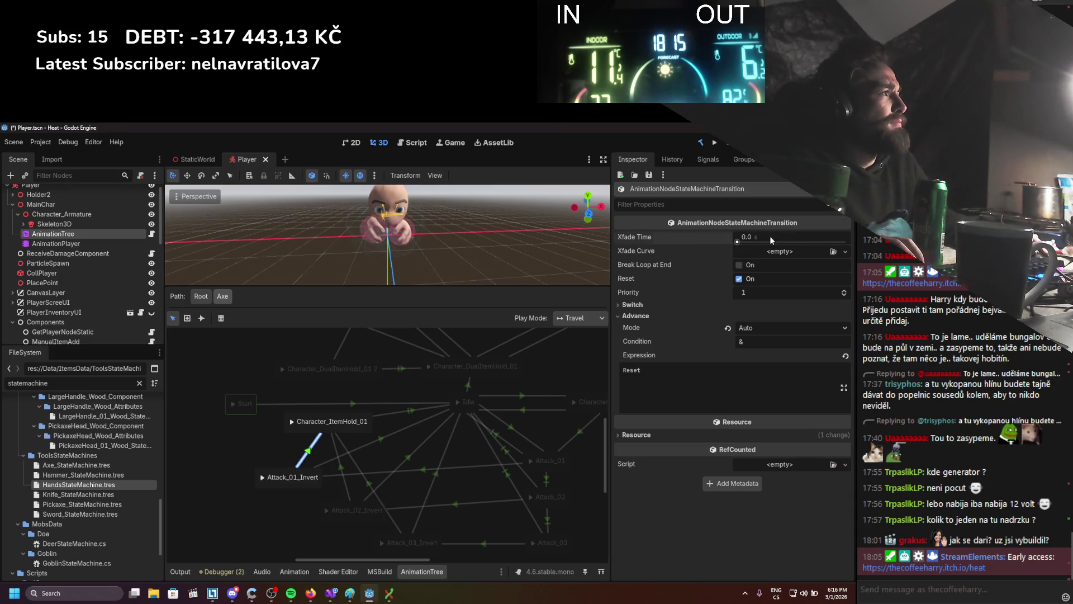
text(0.2)
key(Return)
key(ctrl+s)
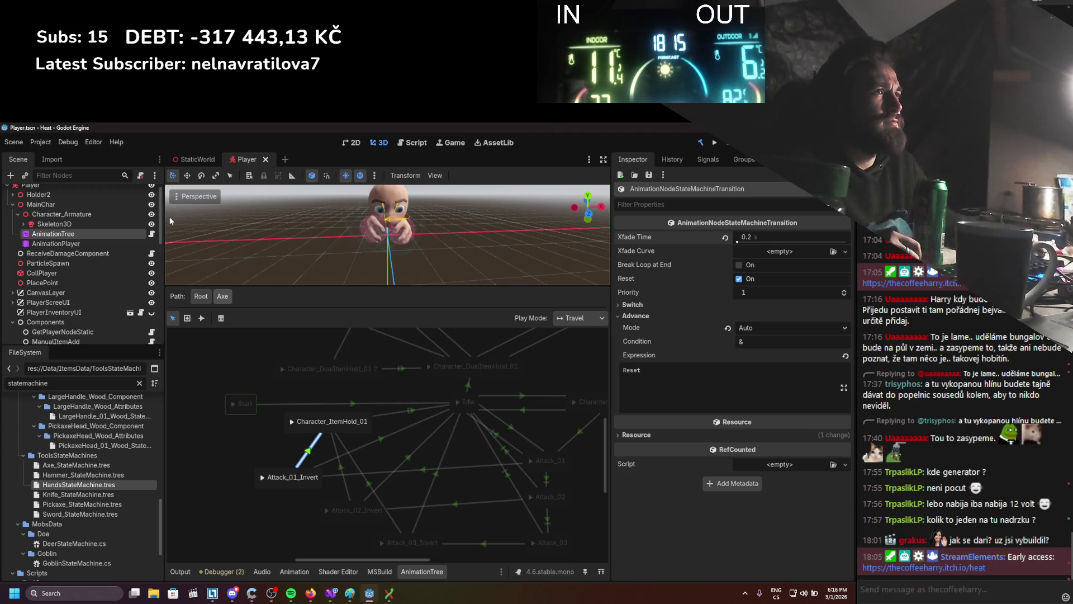
click(202, 296)
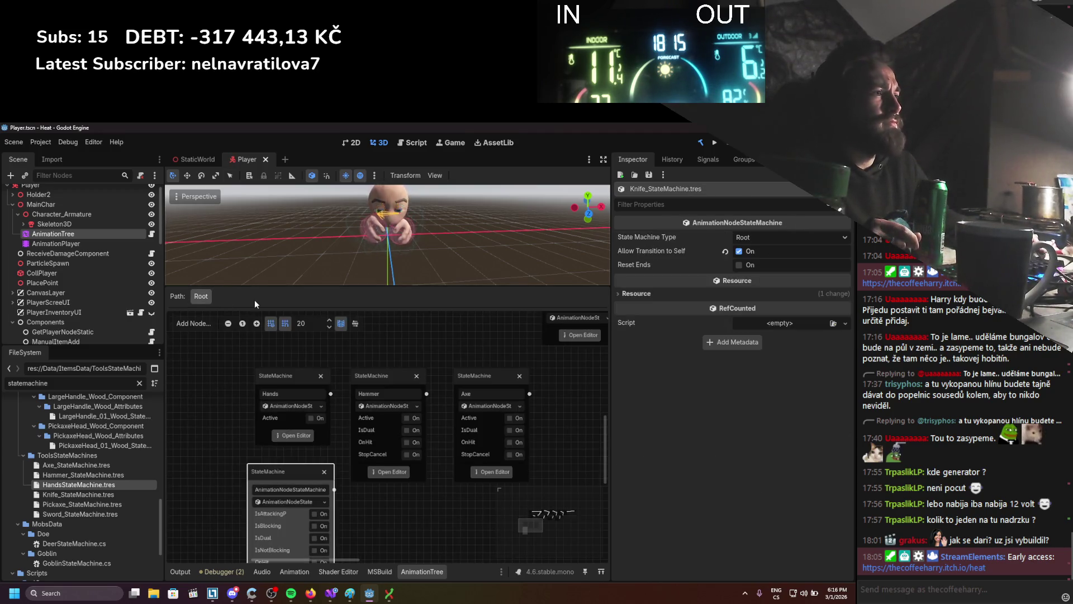
Name the loaded state machine node 'Knife' in the Root graph and open its graph.
scroll(347, 472, left, 3)
scroll(346, 472, down, 2)
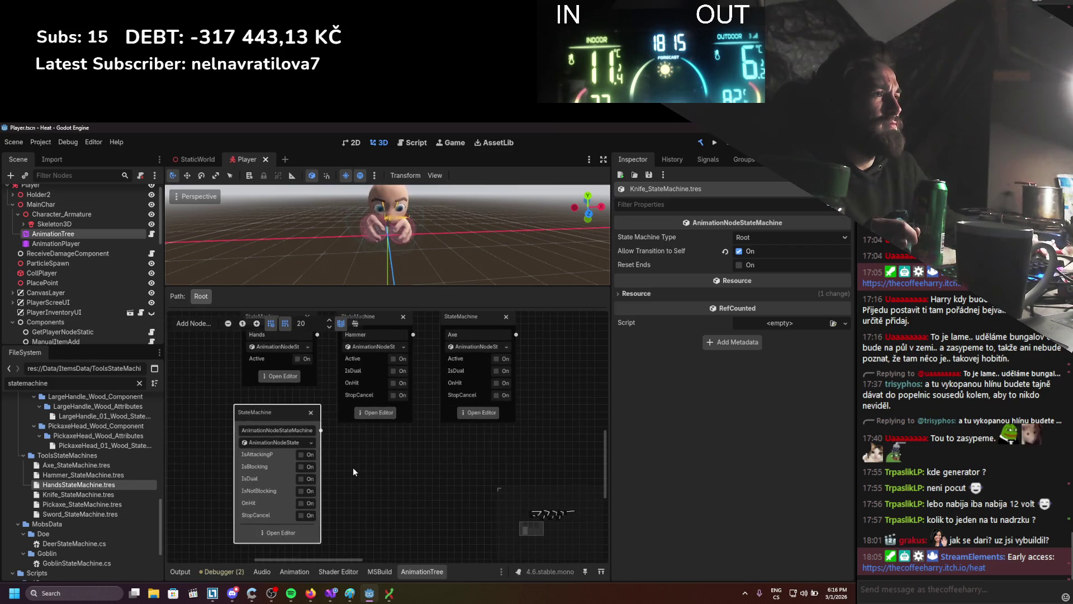
click(298, 510)
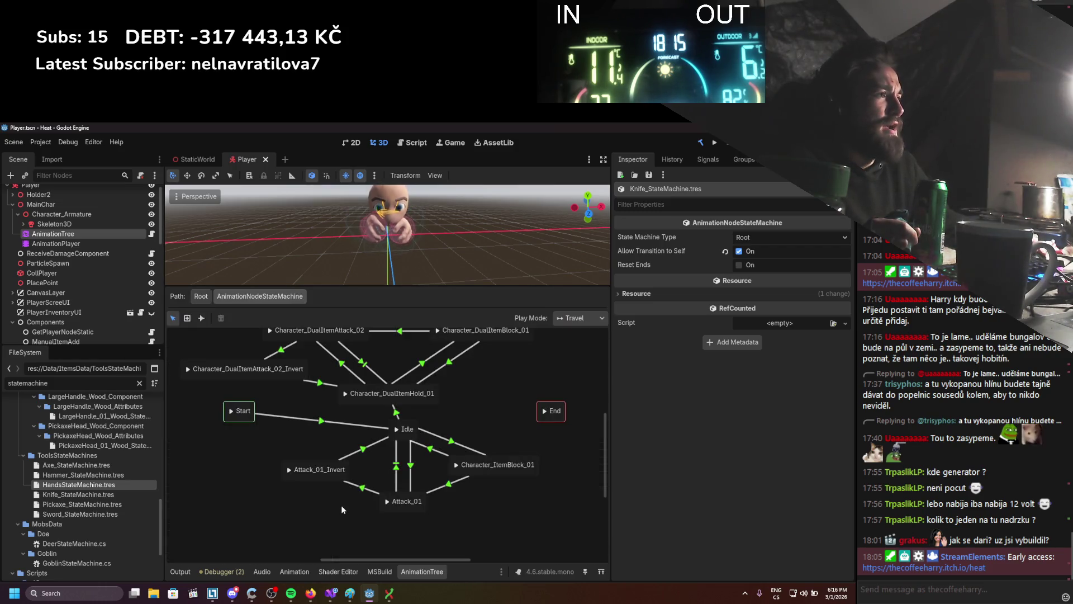
scroll(341, 504, up, 4)
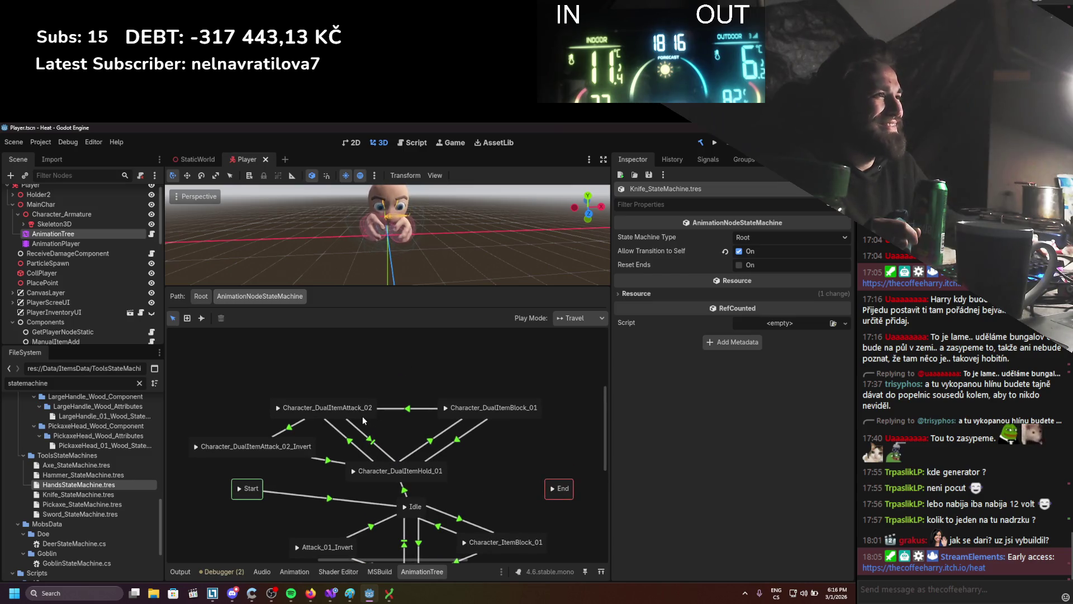
click(199, 297)
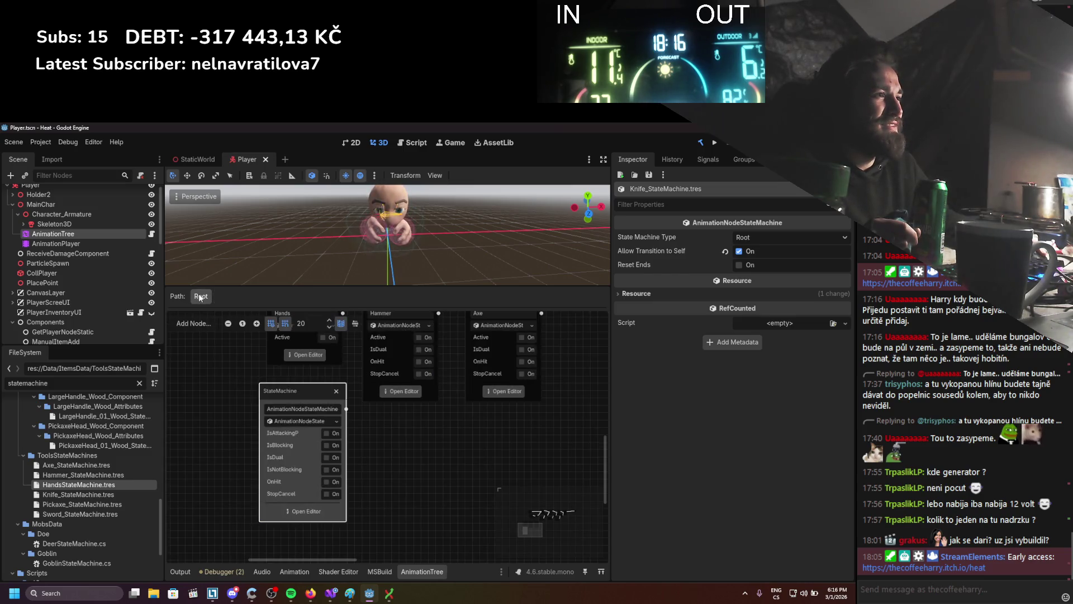
double_click(309, 408)
text(Knife)
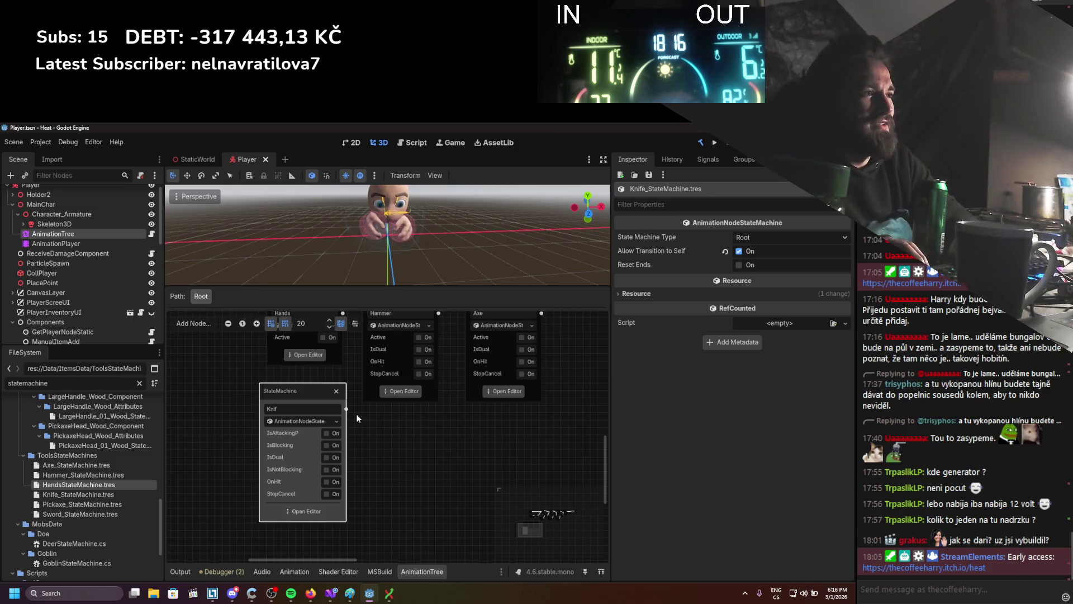
key(Return)
click(305, 511)
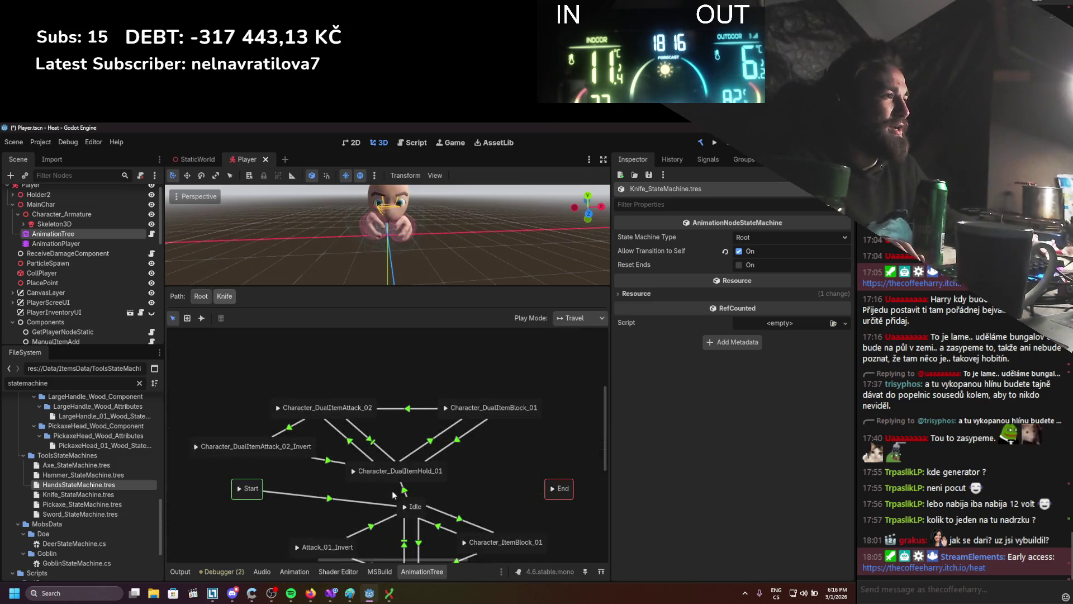
Box-select and delete the four Character_DualItem attack, block and hold states.
mouse_move(498, 471)
mouse_down()
mouse_move(290, 372)
mouse_move(341, 441)
mouse_up()
drag(258, 496, 242, 513)
scroll(291, 492, down, 3)
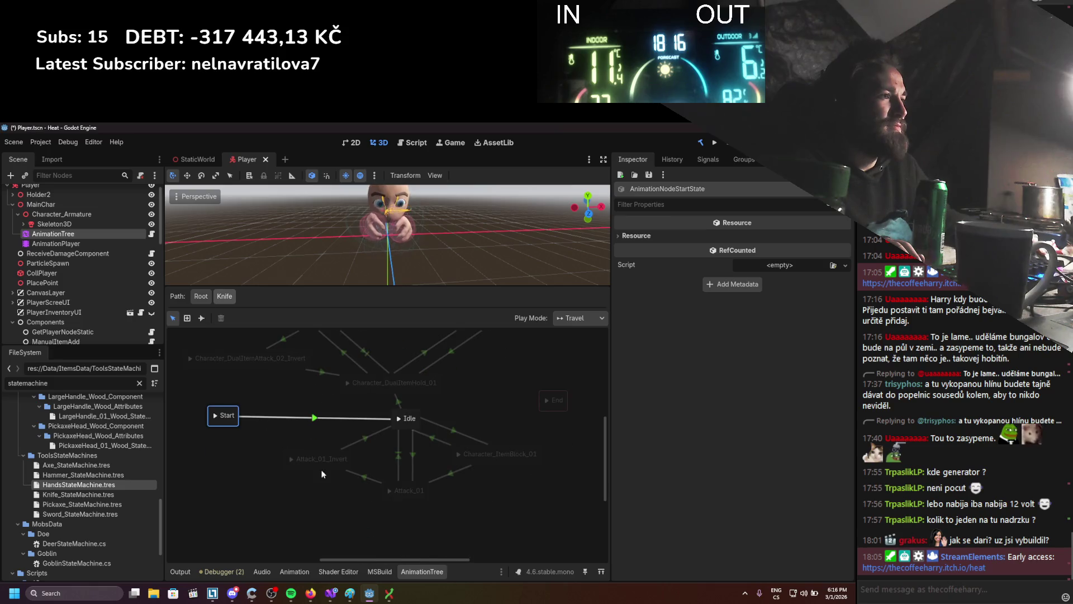
click(322, 474)
scroll(330, 520, up, 2)
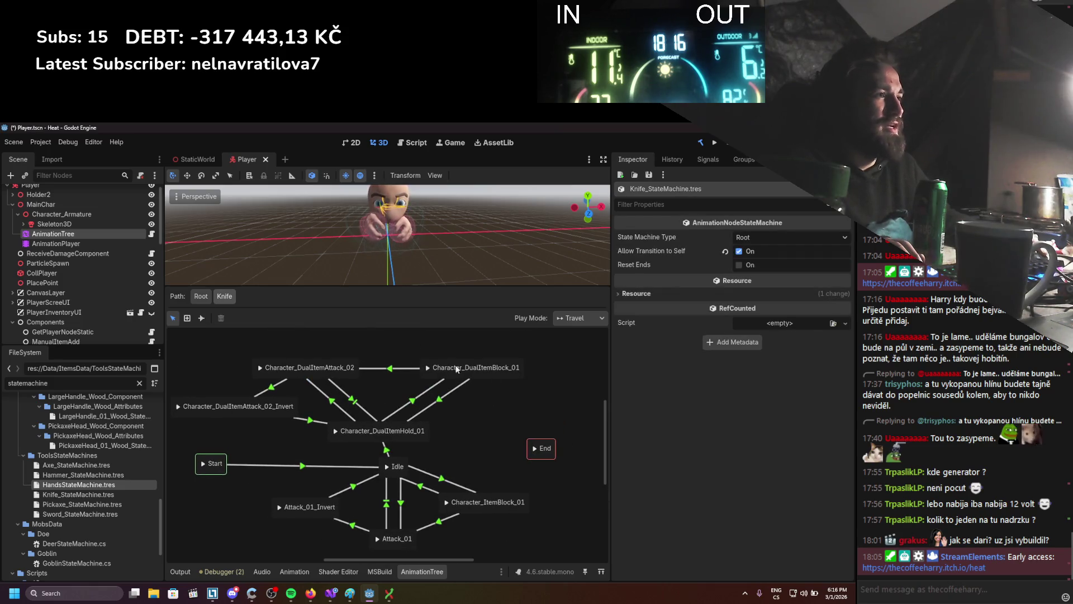
drag(504, 430, 288, 358)
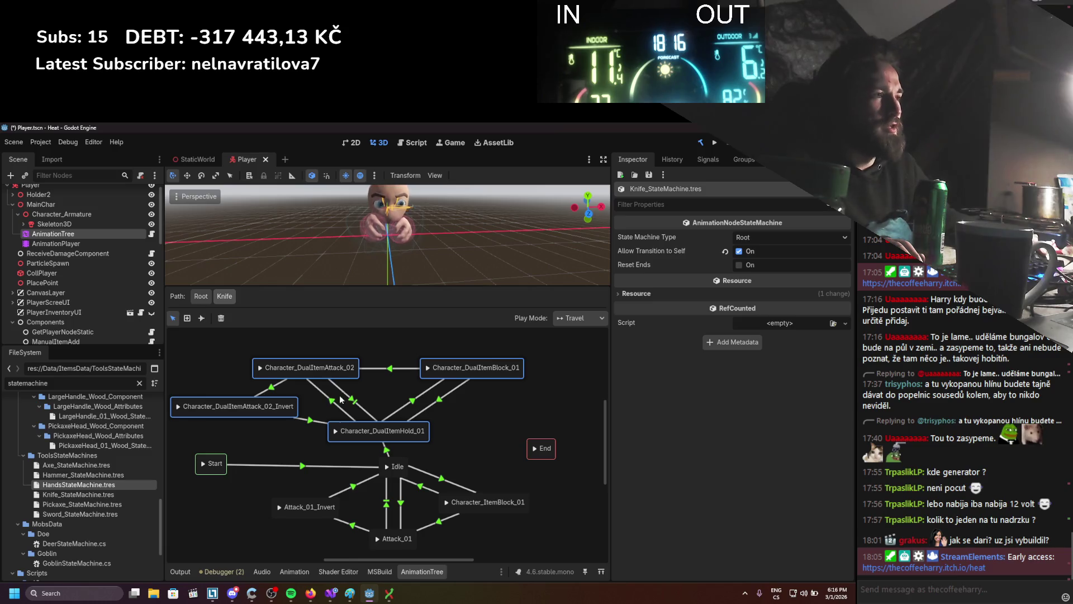
click(222, 318)
scroll(387, 411, down, 5)
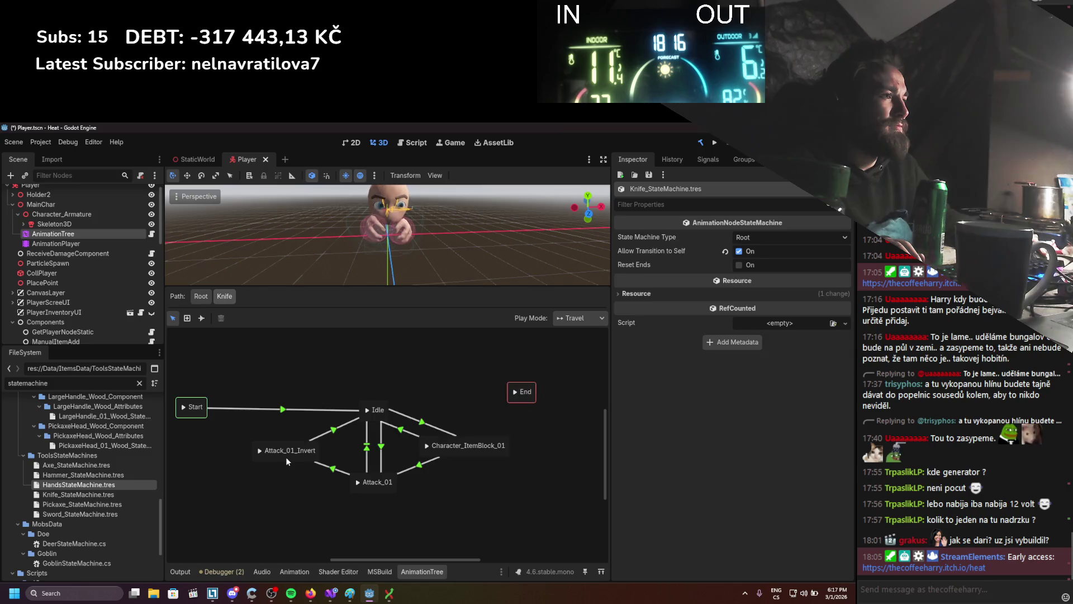
click(286, 453)
double_click(358, 487)
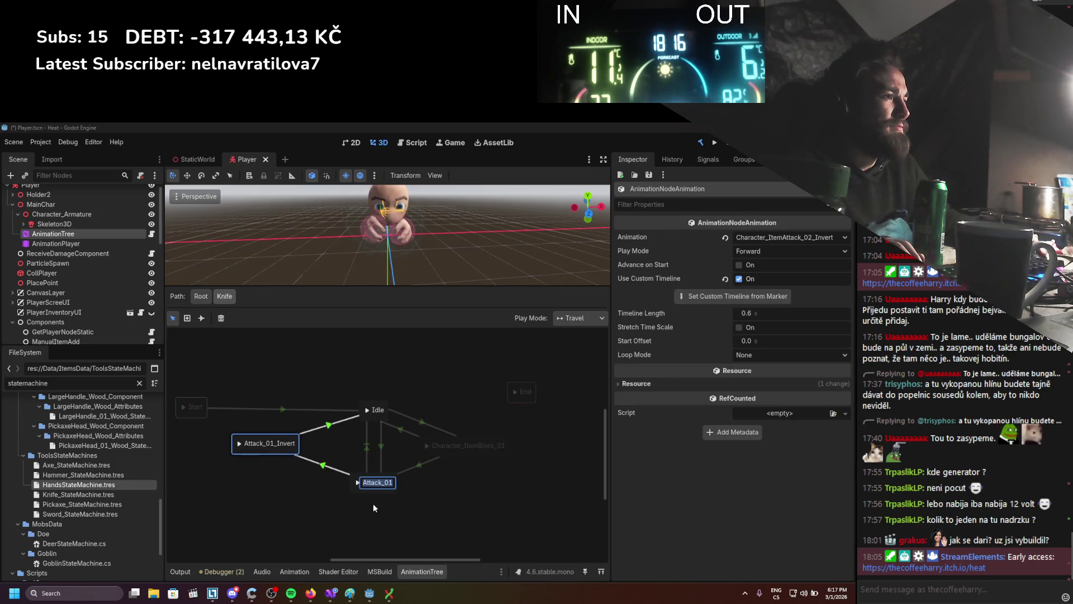
Add a Character_ItemHold_01 state to Knife, moving Attack_01 lower and End further right.
drag(375, 485, 376, 505)
right_click(422, 398)
mouse_move(460, 406)
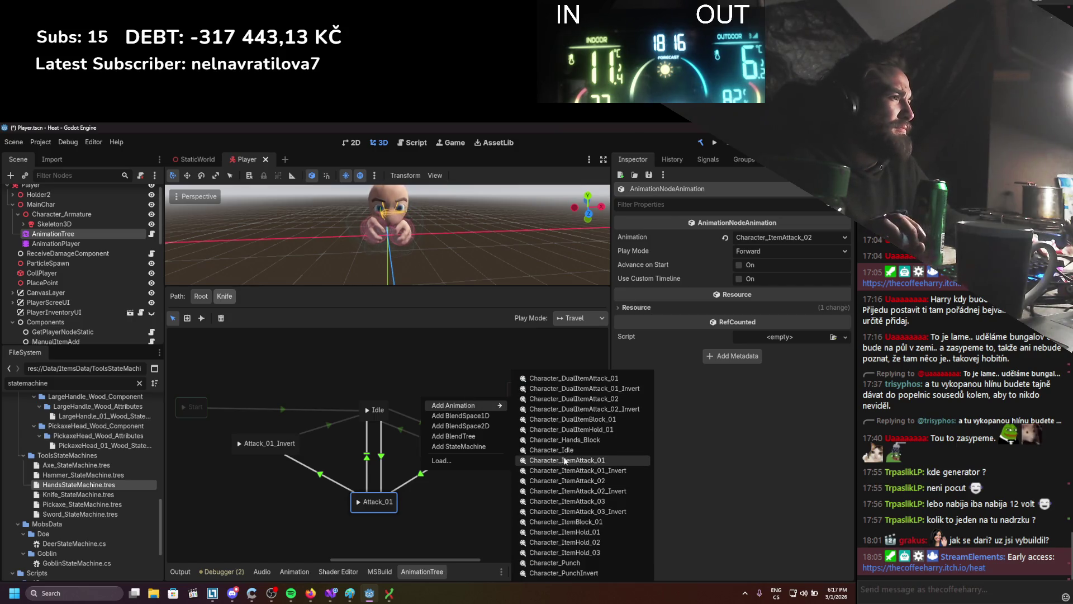
click(565, 522)
click(374, 413)
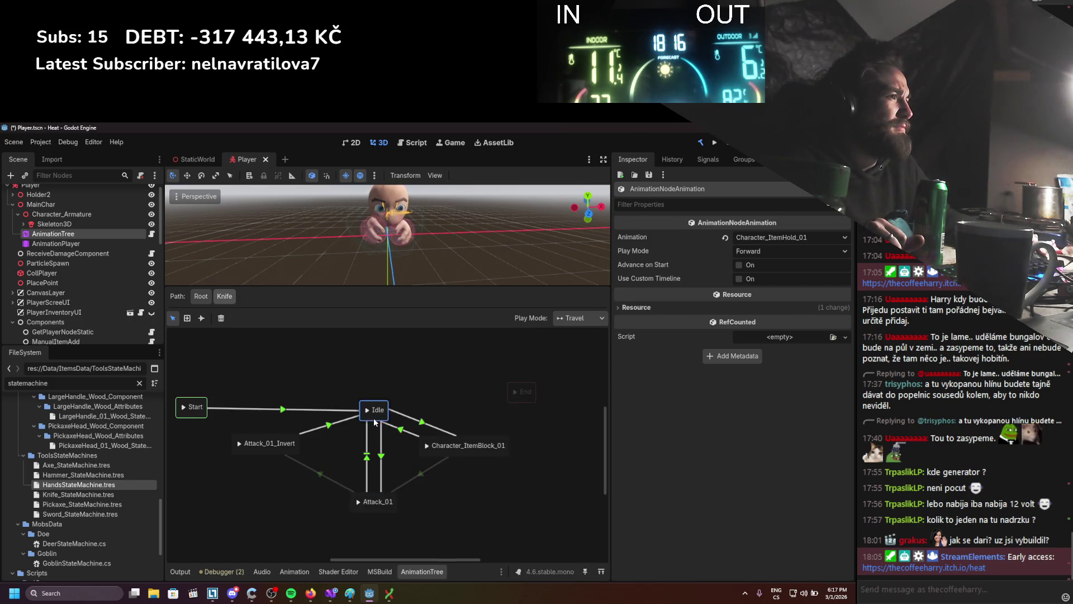
right_click(446, 372)
mouse_move(516, 380)
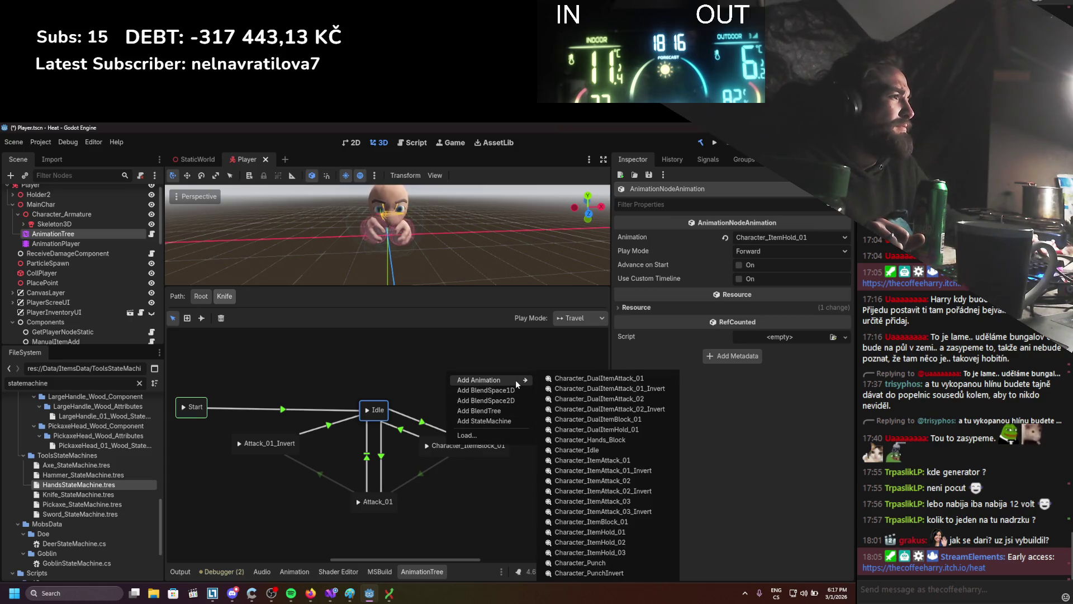
click(606, 533)
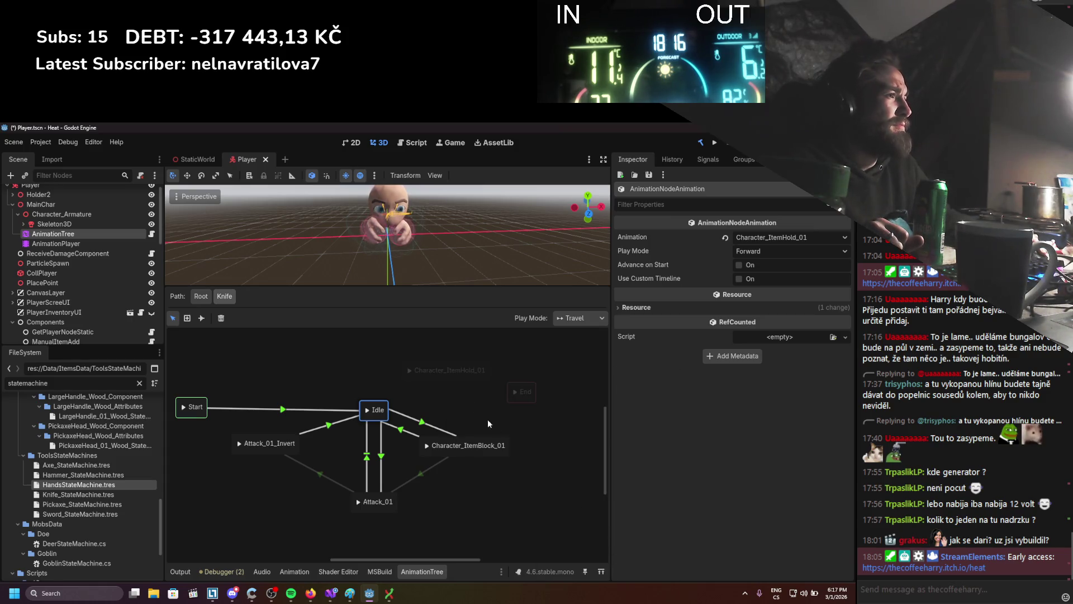
drag(459, 381, 574, 398)
click(479, 468)
click(515, 408)
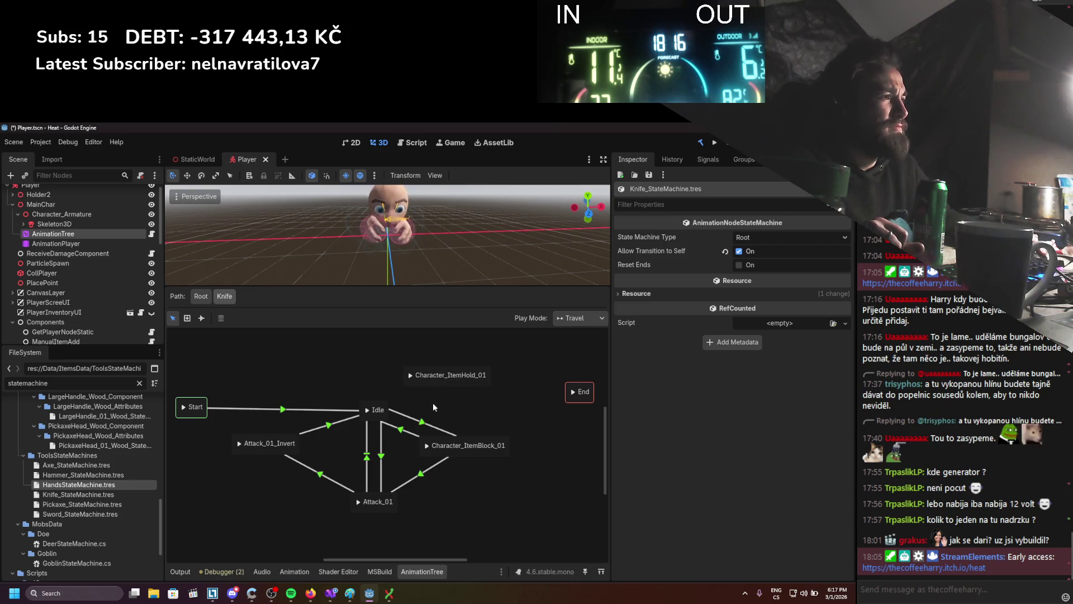
click(423, 422)
Replace the first block transition's IsBlocking condition with Active.
click(635, 316)
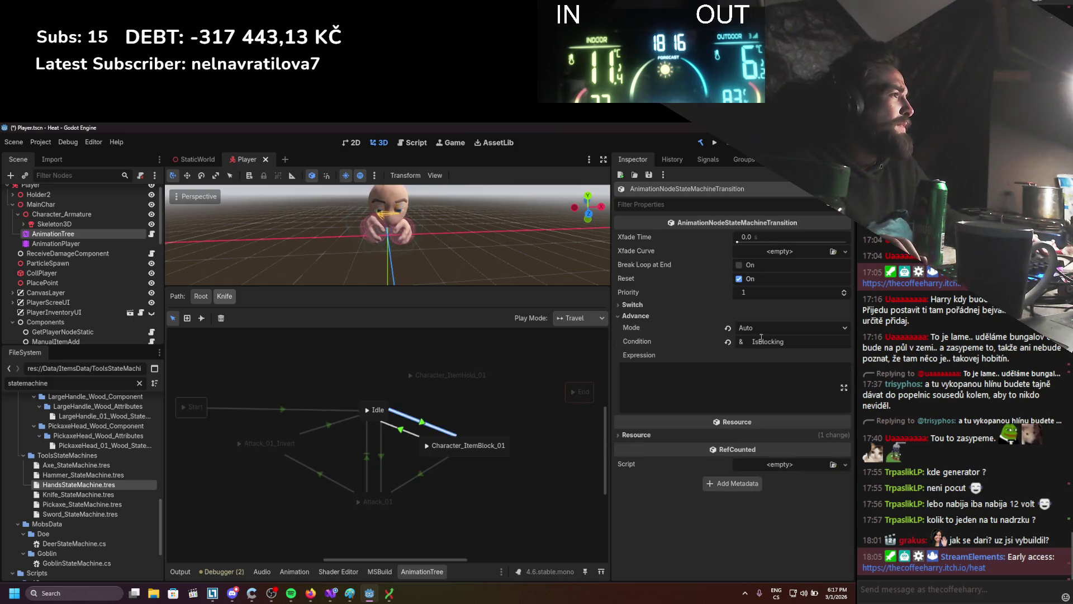
click(790, 341)
key(ctrl+a)
text(Active)
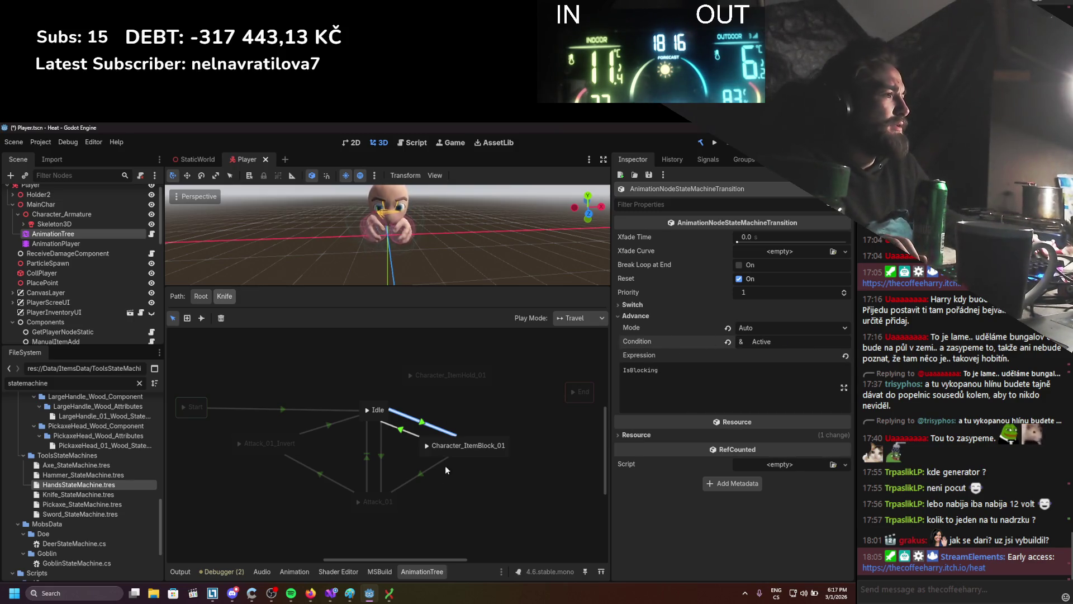
Give the Character_ItemBlock_01→Idle transition the expression 'IsBlocking == false' and save.
click(421, 473)
click(665, 316)
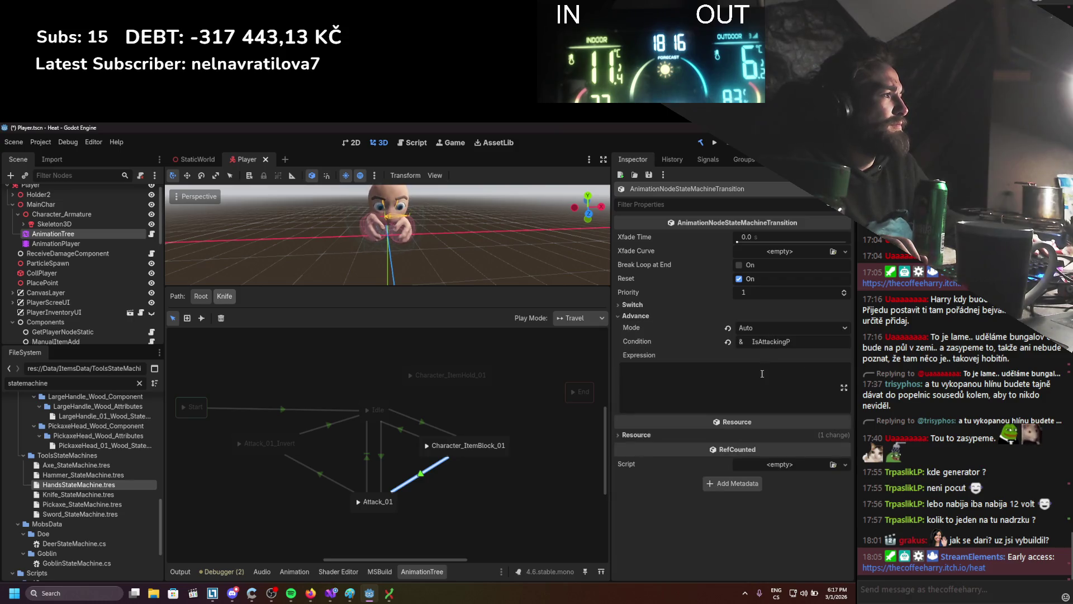
click(403, 431)
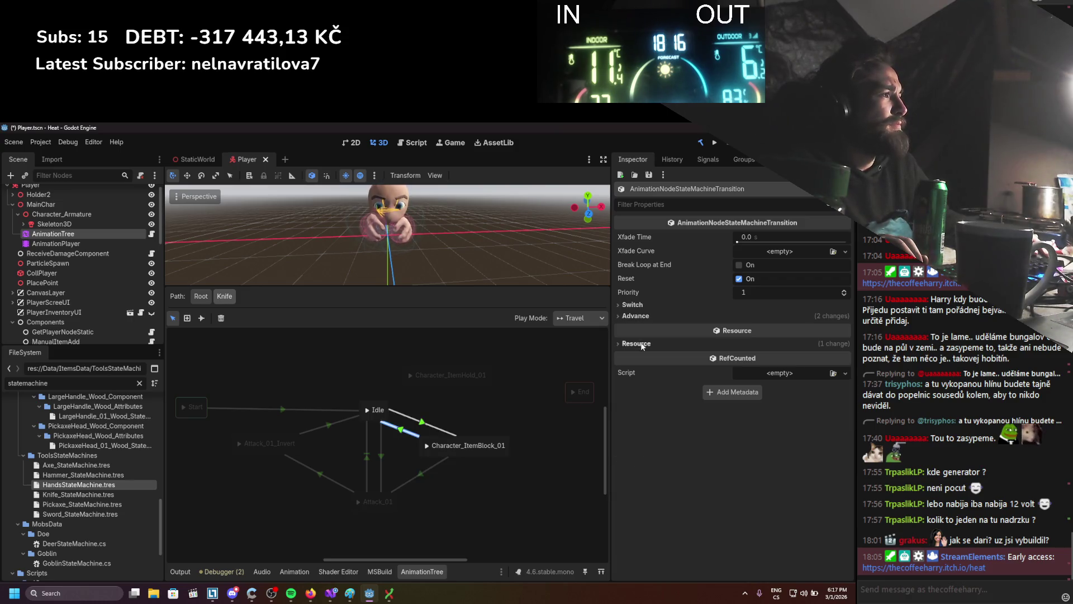
click(636, 316)
text(== false)
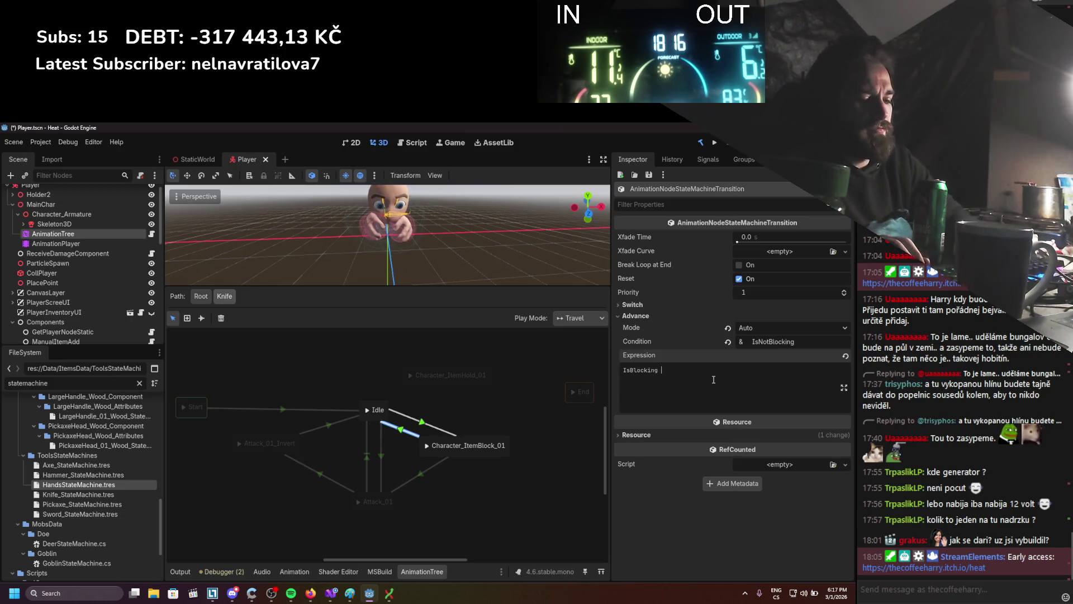
key(Return)
key(BackSpace)
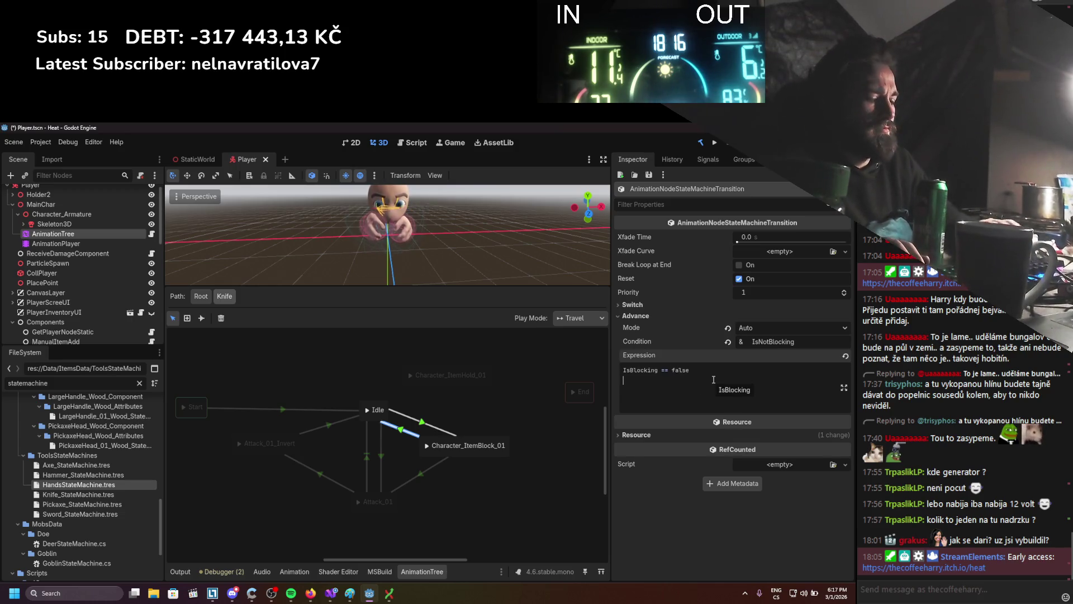
key(ctrl+s)
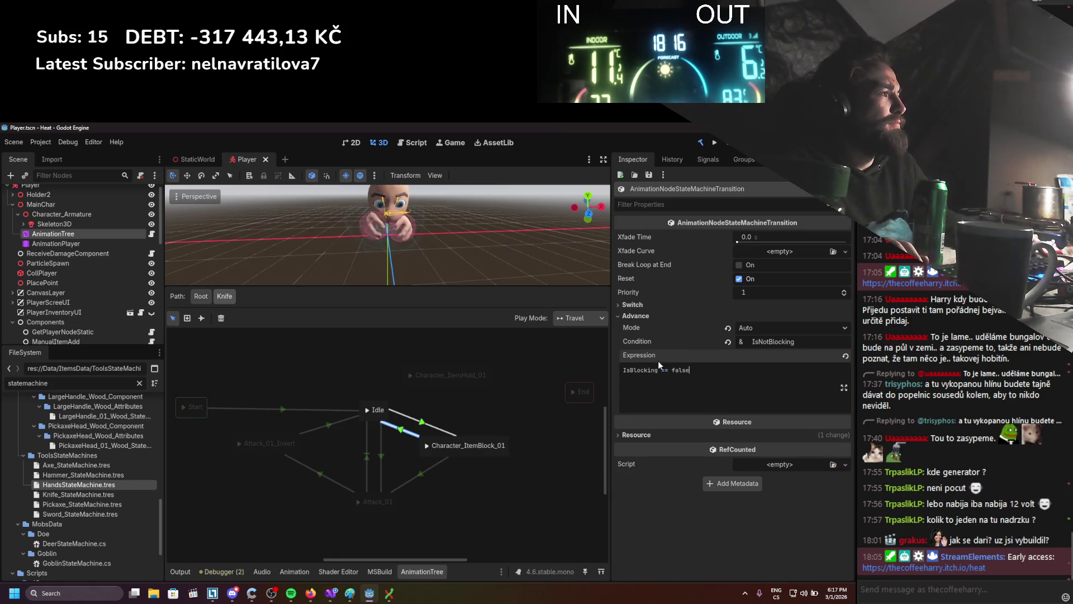
Replace the IsNotBlocking condition on Character_ItemBlock_01→Idle with Active and save.
double_click(808, 338)
key(BackSpace)
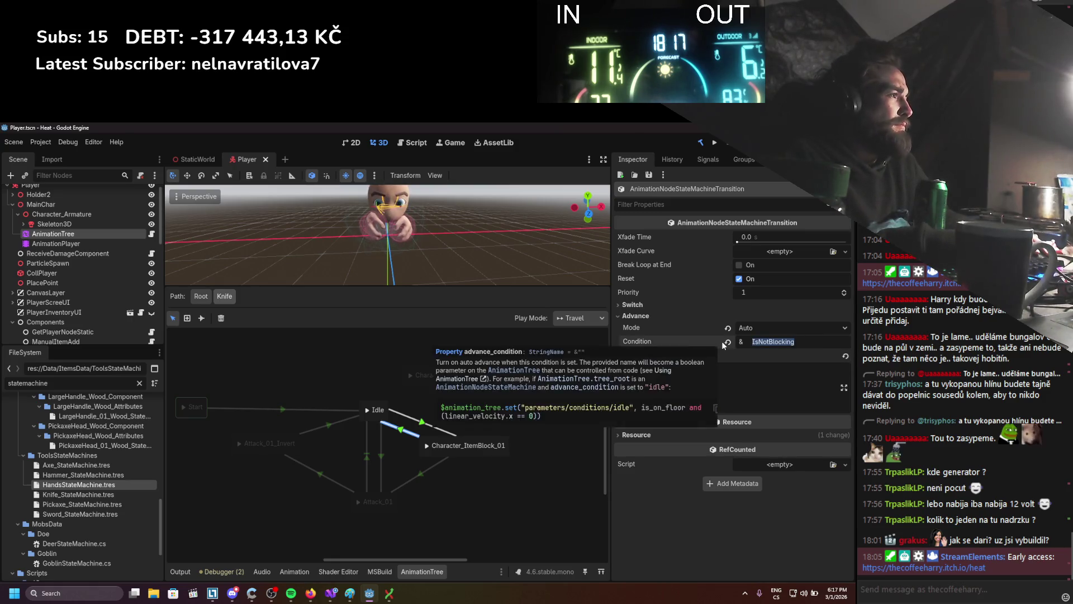
click(424, 422)
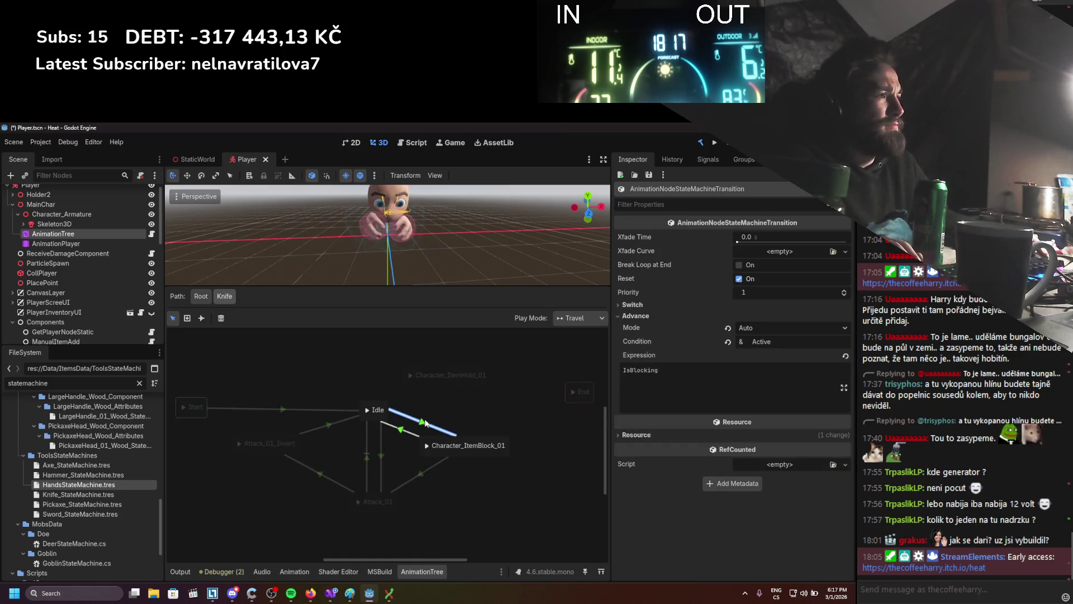
click(386, 458)
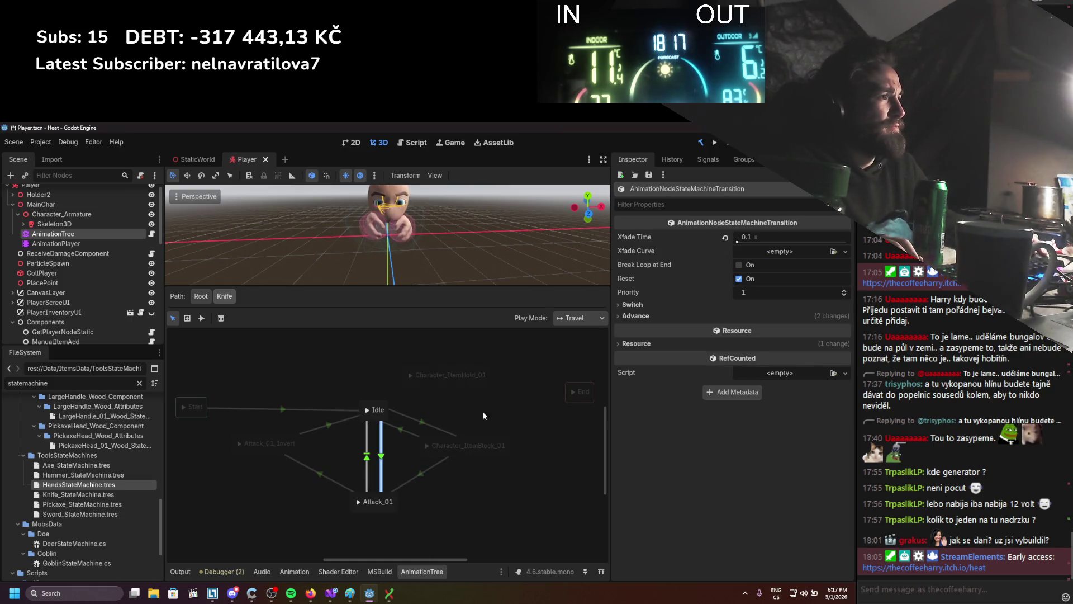
click(400, 428)
text(Active)
key(Return)
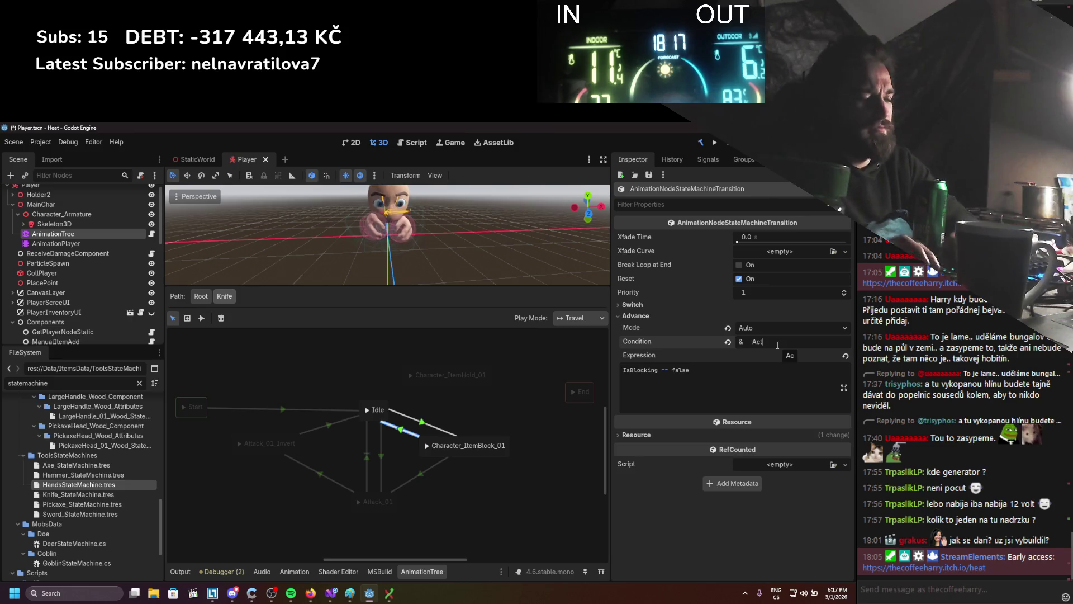
key(ctrl+s)
Review the Idle→Attack_01 transition's IsAttackingP condition, then go back to the root graph.
click(382, 474)
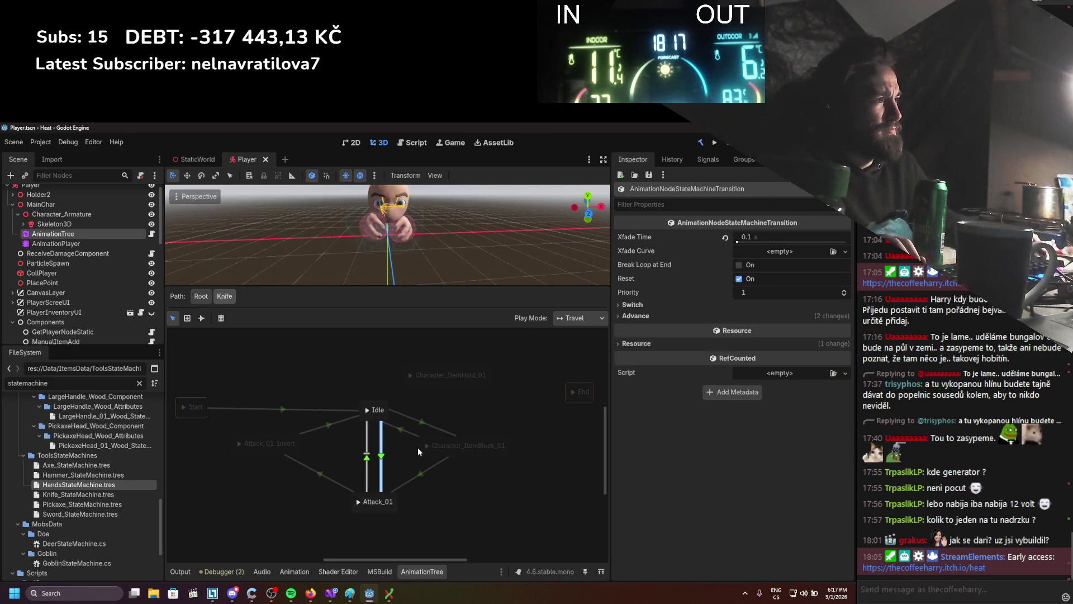
click(693, 316)
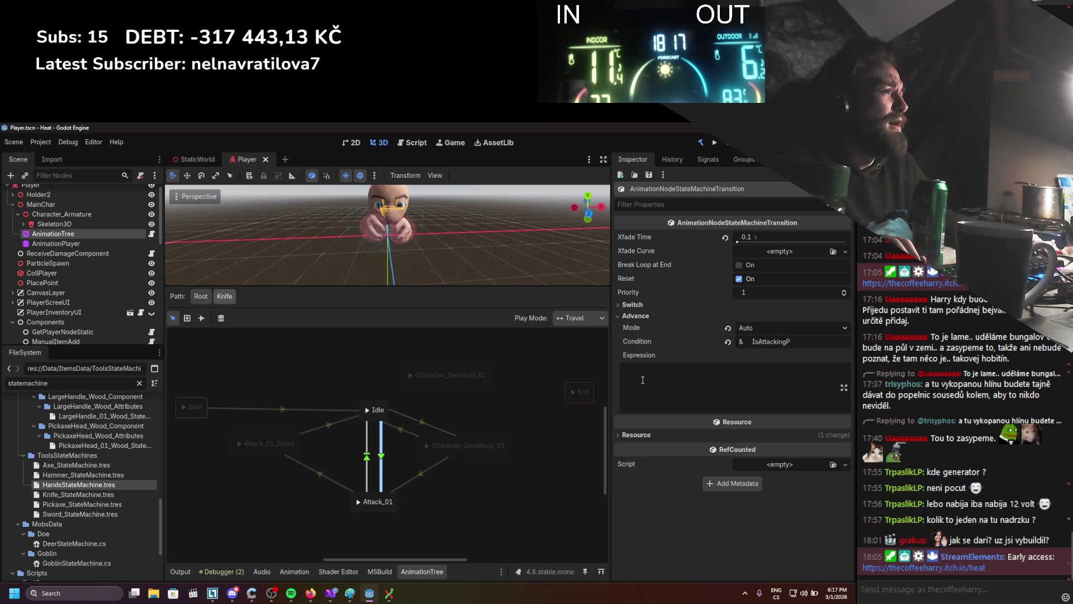
drag(819, 345, 688, 347)
mouse_move(693, 345)
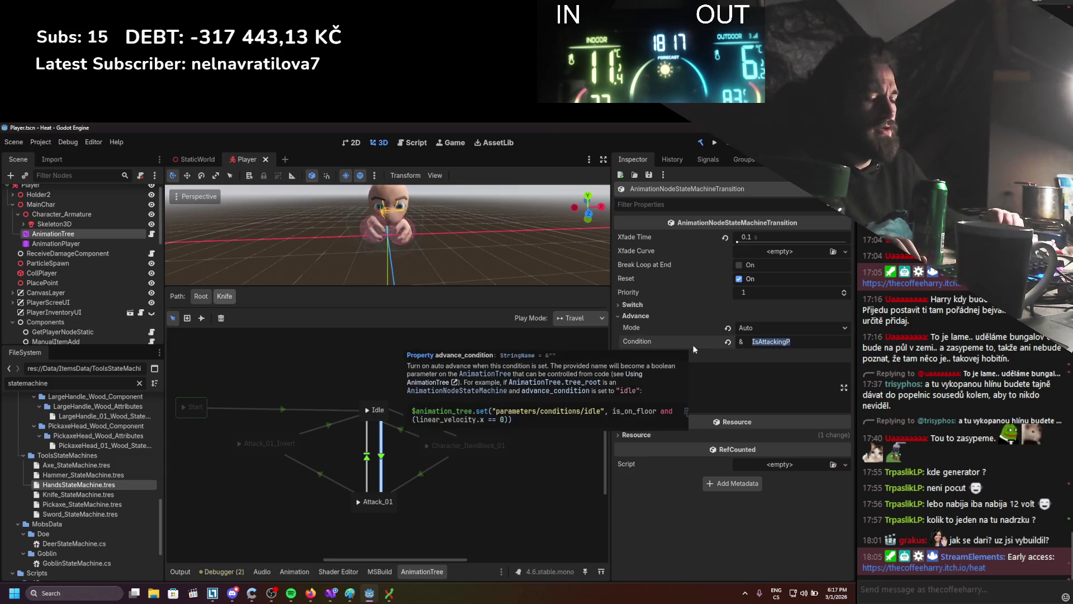
click(199, 296)
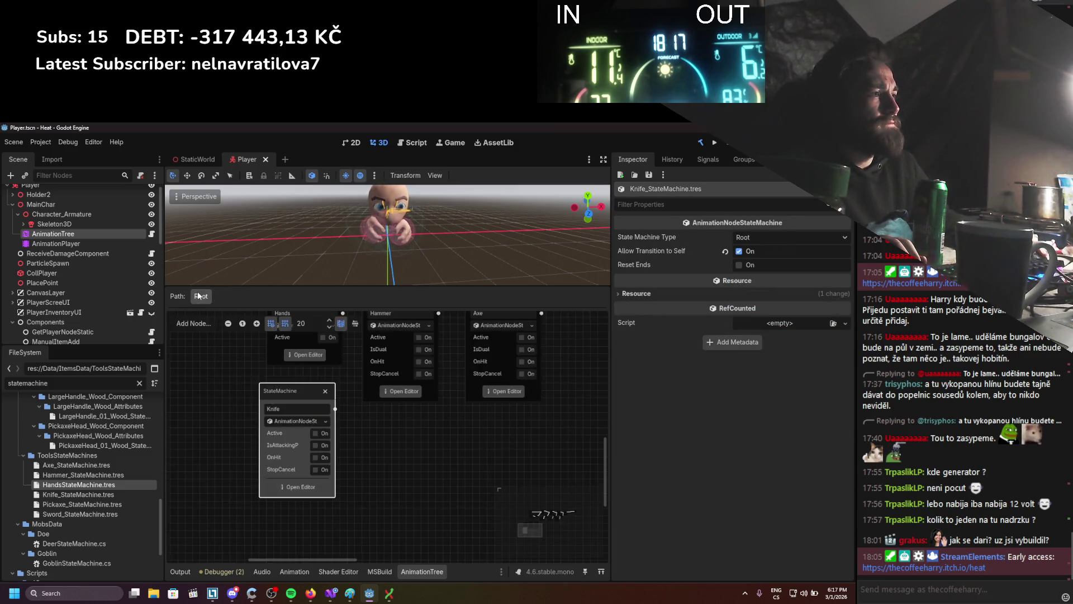
View the Hammer machine's Idle→Attack_01 Advance settings, then reopen the Knife state machine.
scroll(413, 516, up, 3)
click(409, 478)
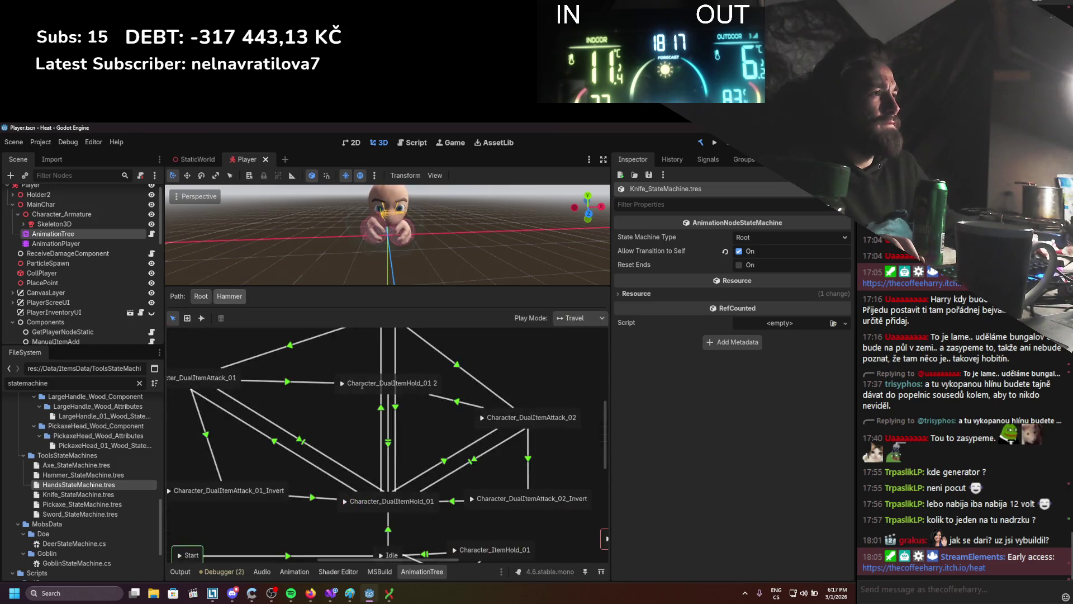
scroll(353, 414, down, 2)
scroll(376, 454, down, 2)
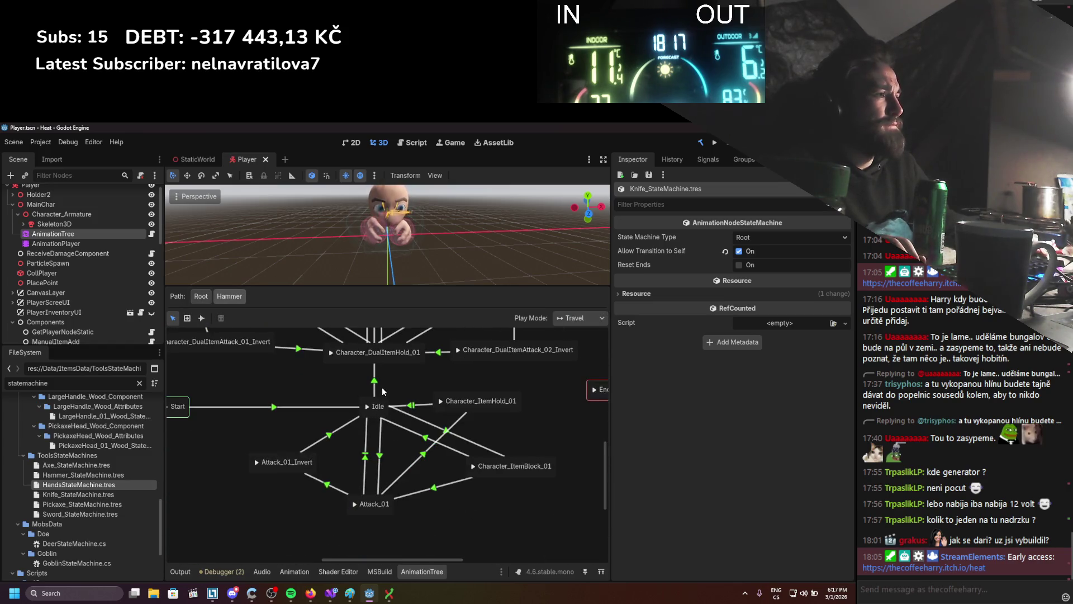
click(380, 457)
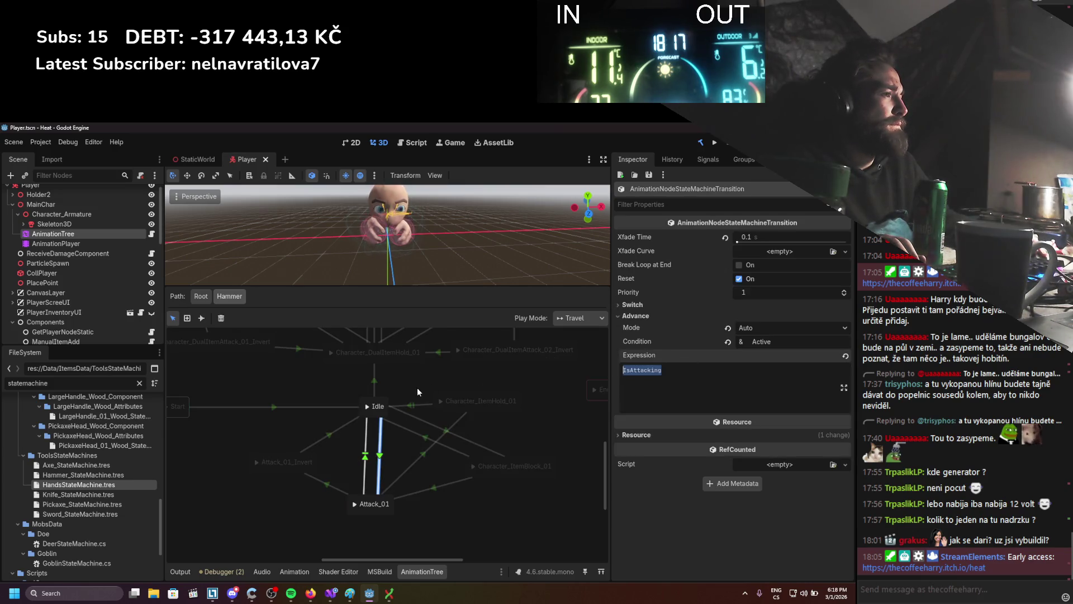
click(202, 299)
scroll(368, 509, down, 3)
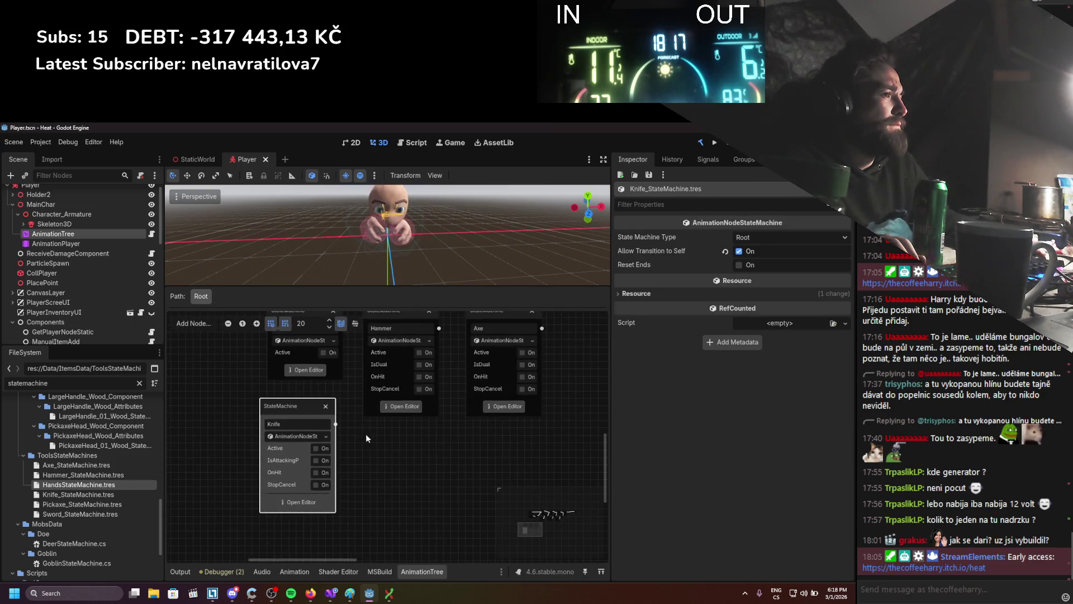
click(301, 502)
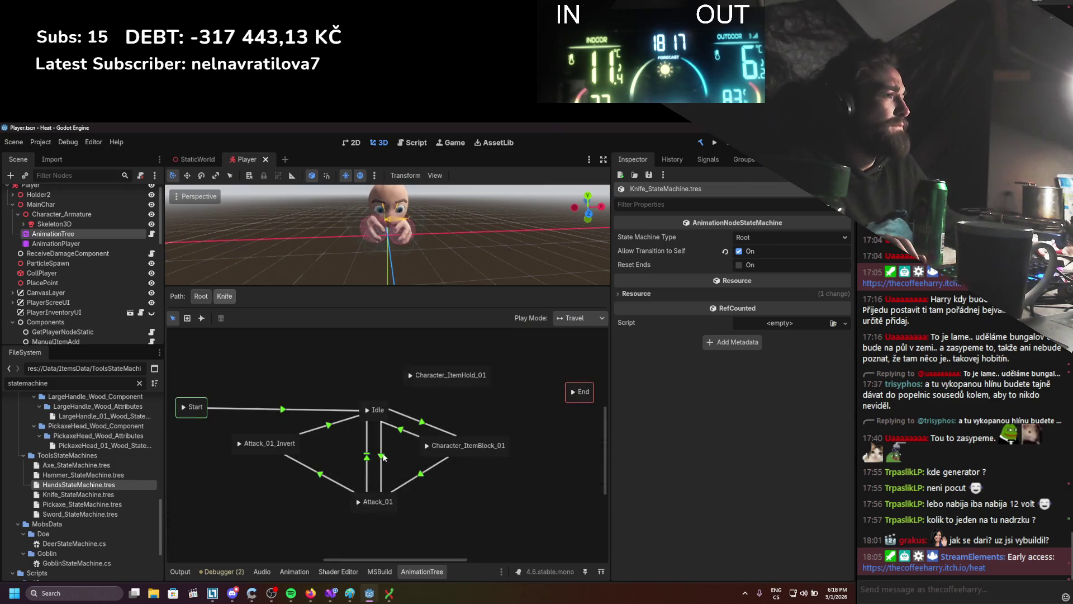
Give Idle→Attack_01 the expression IsAttacking and replace its IsAttackingP condition with Active.
click(381, 457)
click(726, 385)
text(IsAttacking)
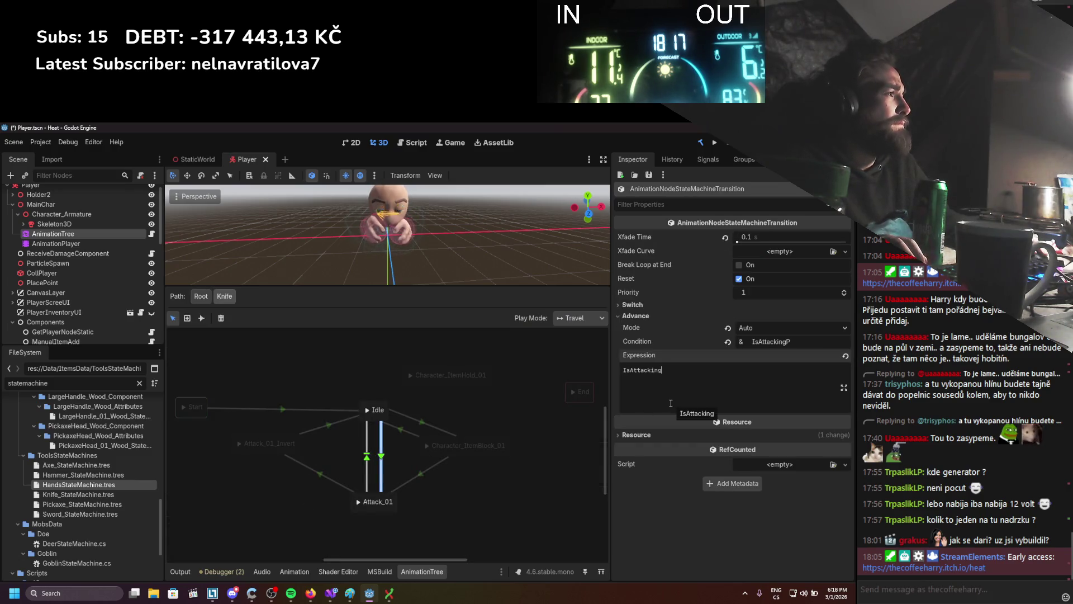
double_click(804, 336)
text(Active)
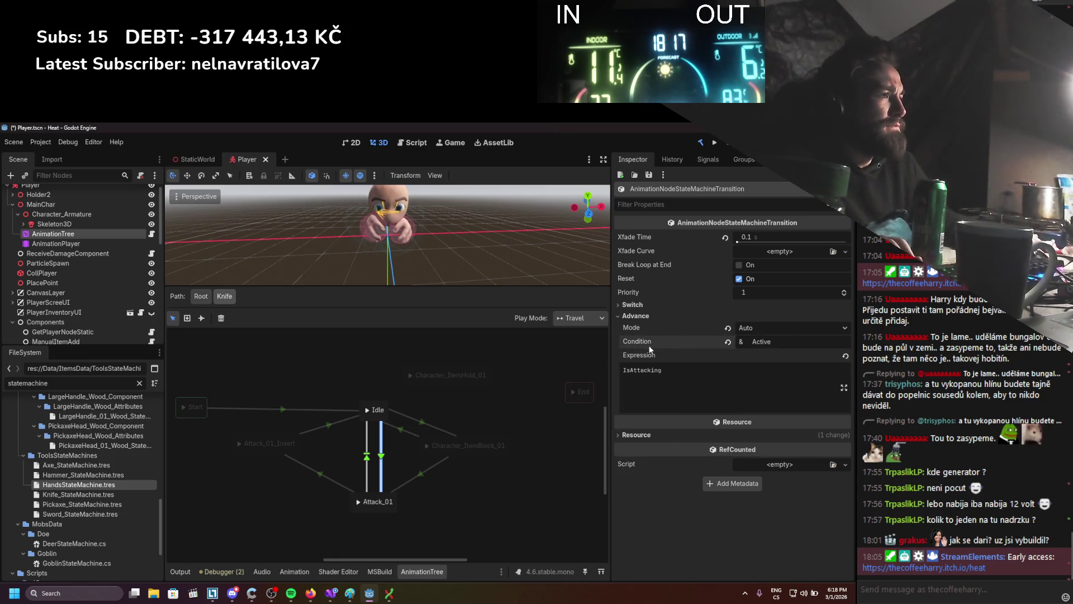
Review the other Idle–Attack_01 and Attack_01_Invert transitions, including the OnHit condition.
click(367, 441)
click(669, 315)
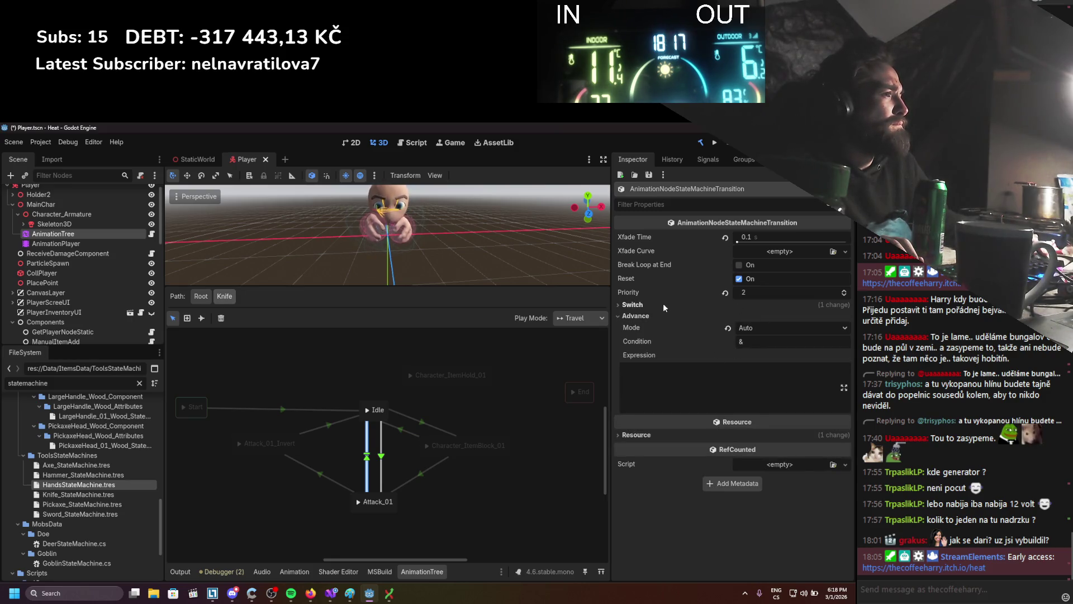
click(323, 474)
click(695, 317)
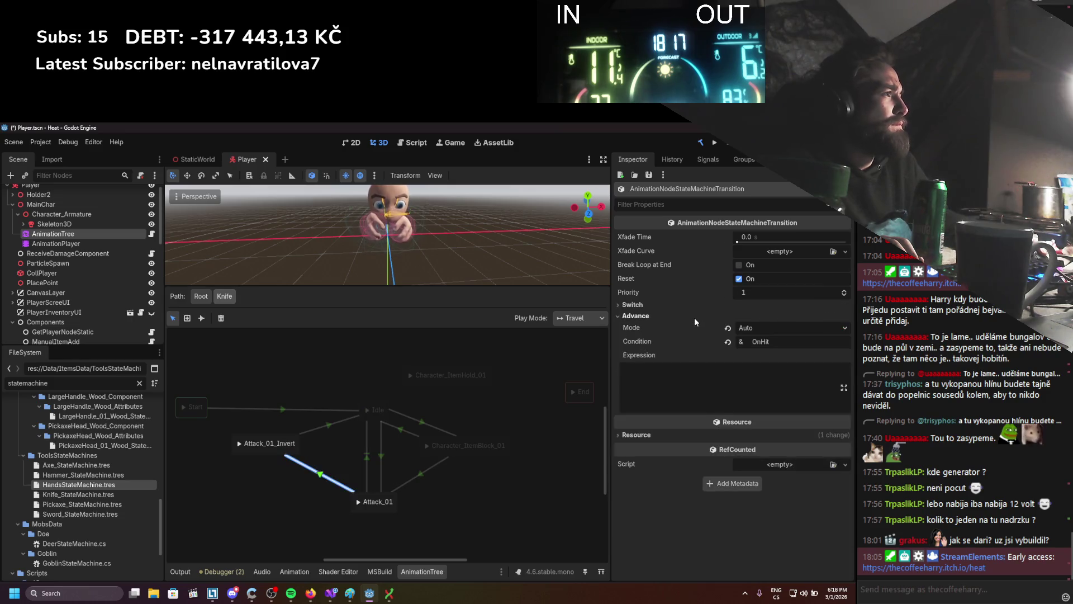
click(323, 426)
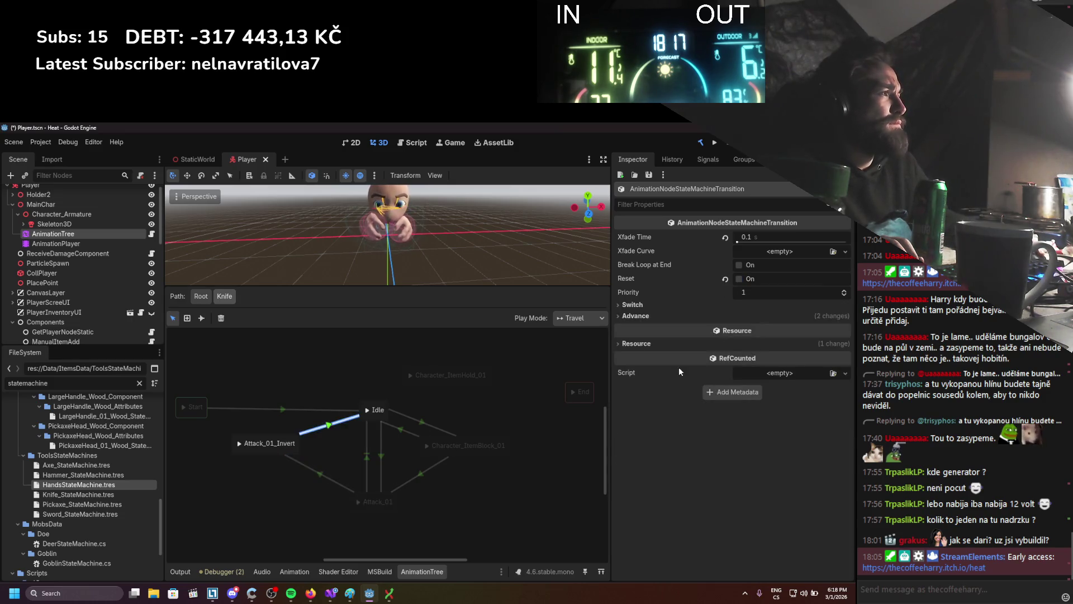
Reposition Attack_01_Invert and Character_ItemBlock_01, set Attack_01→ItemBlock condition to Active, and save.
drag(257, 452, 223, 515)
drag(454, 452, 478, 466)
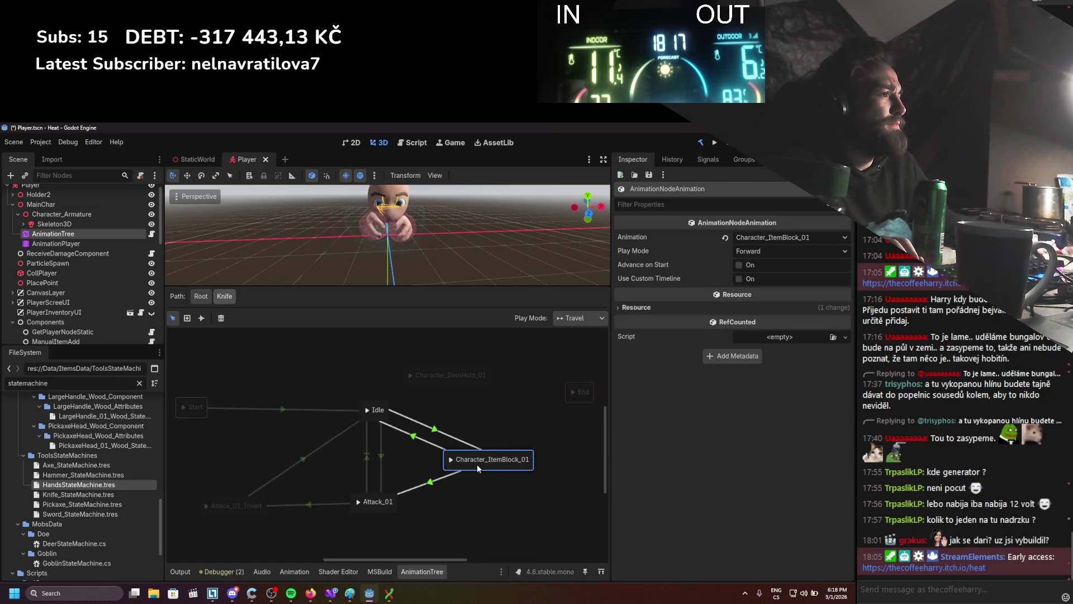
click(424, 484)
click(808, 369)
click(628, 330)
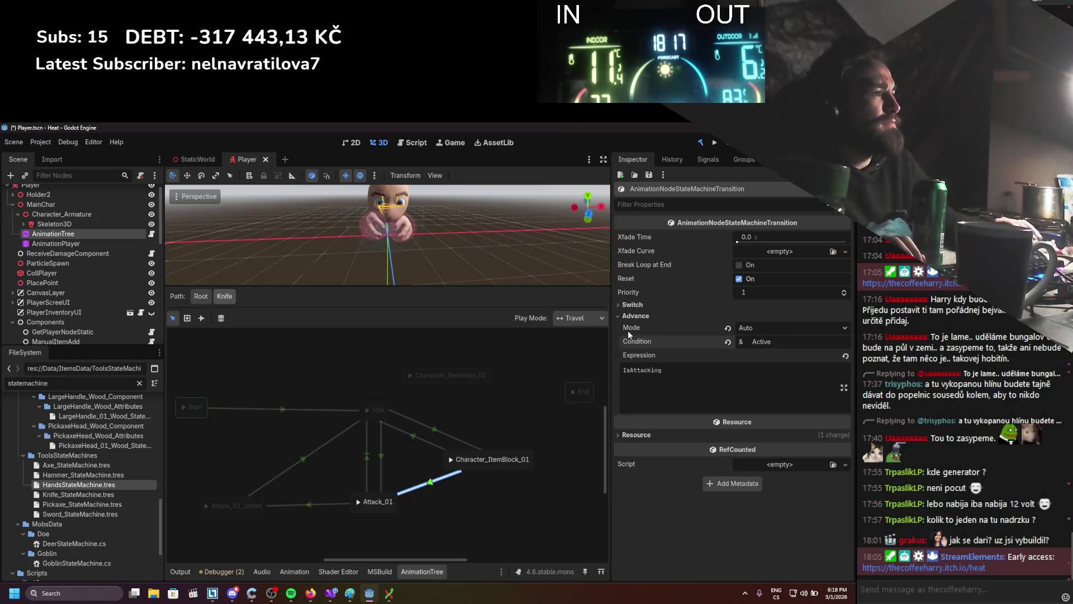
key(ctrl+s)
click(350, 384)
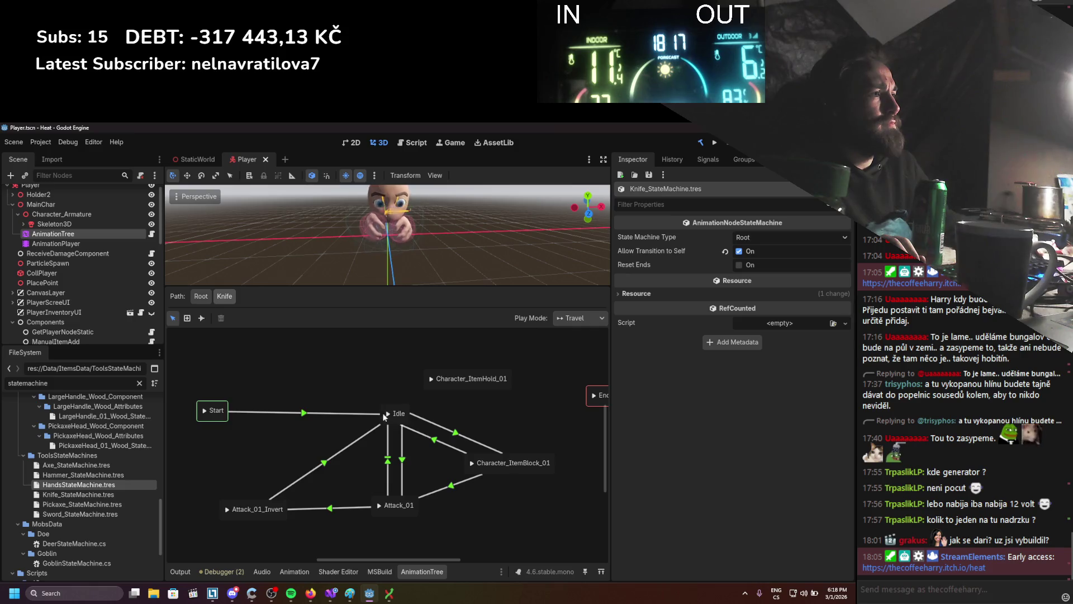
Add a Character_ItemHold_01 animation state and place it left of Idle.
click(391, 422)
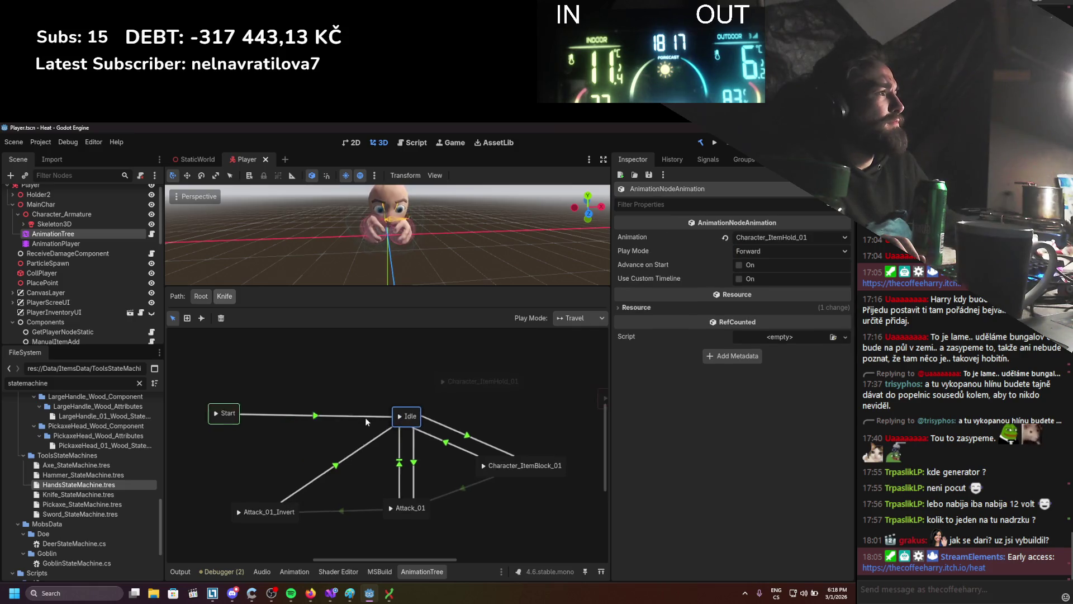
right_click(347, 388)
mouse_move(392, 396)
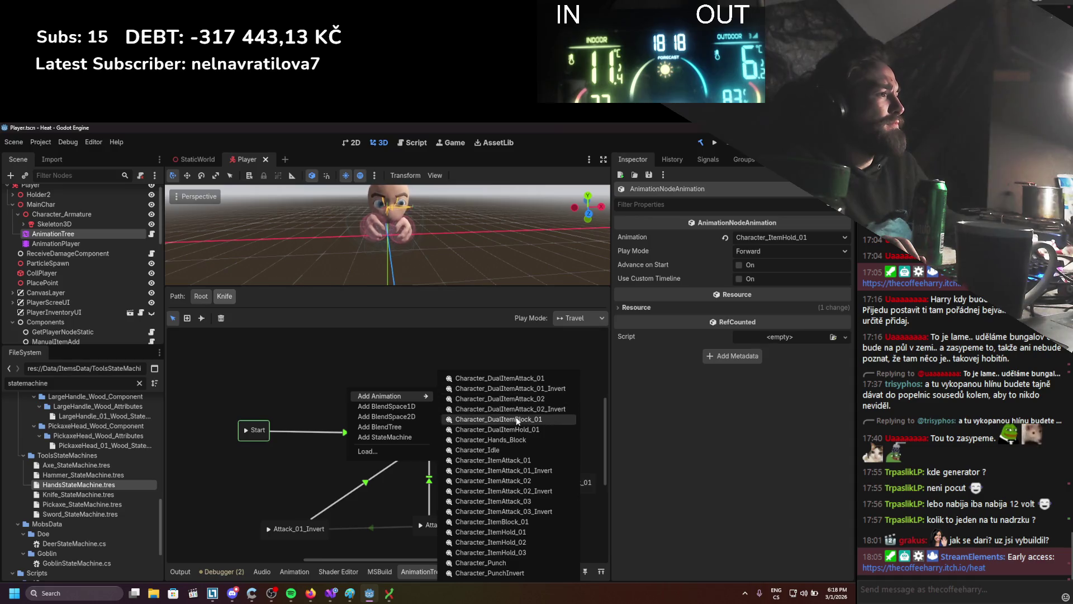
click(503, 522)
drag(363, 397, 356, 415)
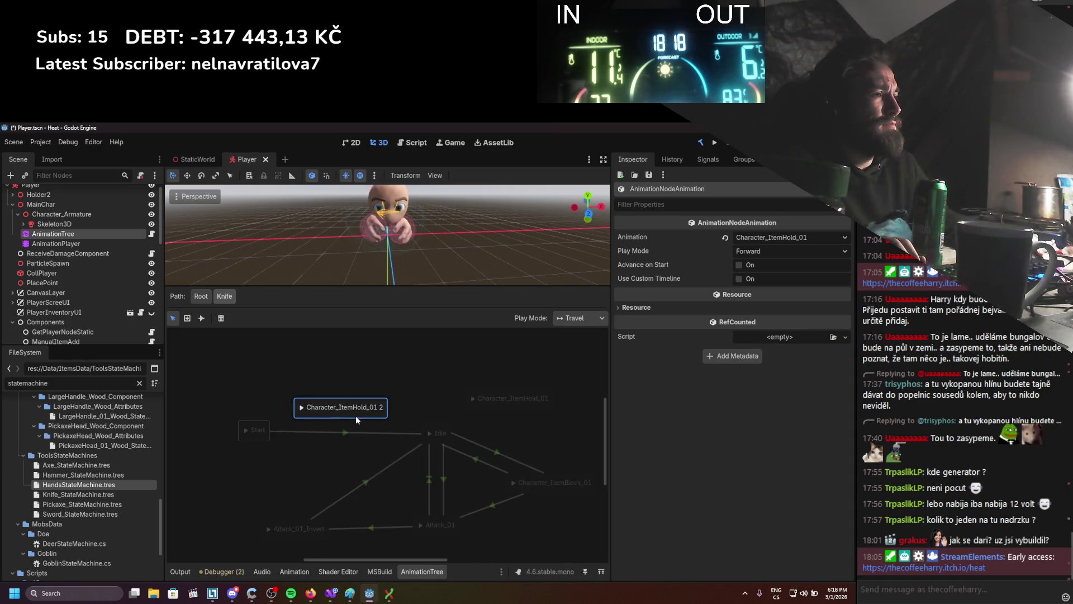
Connect Attack_01 to the new hold state with a transition and adjust its position.
click(203, 317)
mouse_move(440, 526)
mouse_down()
mouse_move(349, 418)
mouse_move(387, 415)
mouse_up()
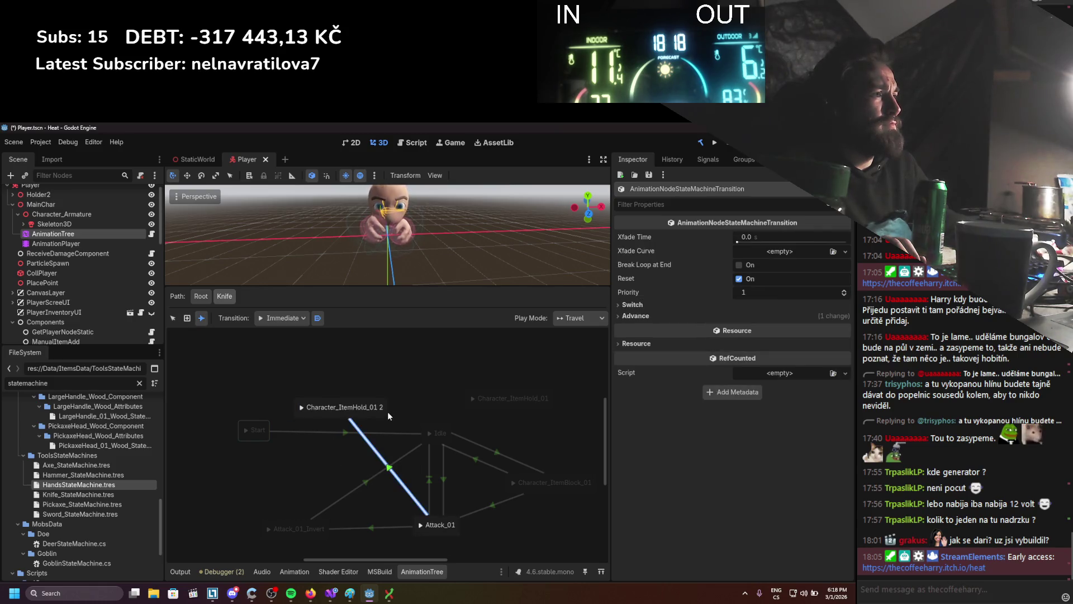
click(173, 318)
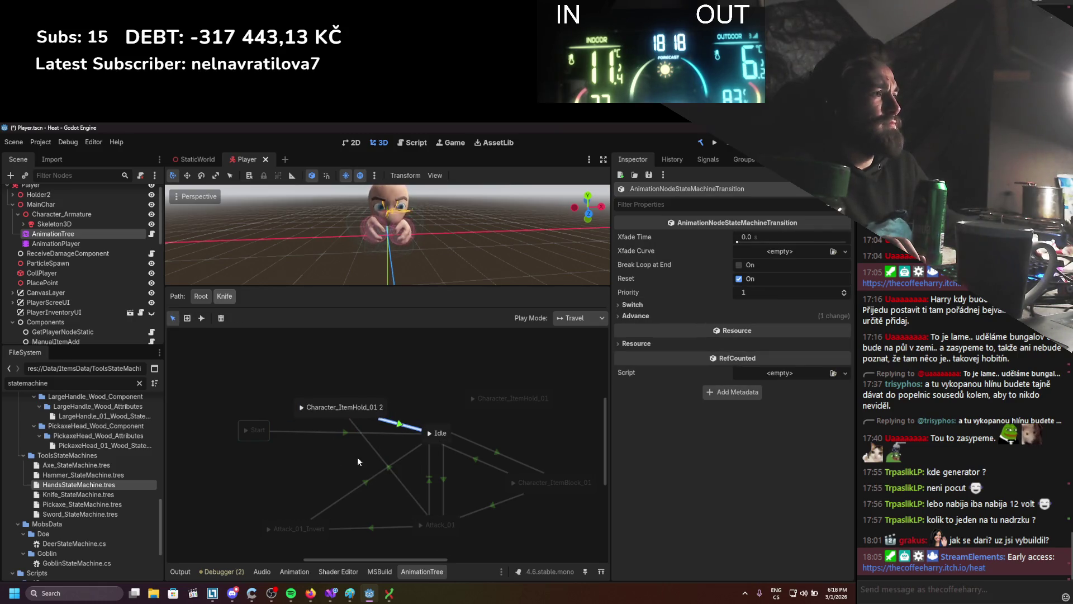
click(391, 469)
click(664, 316)
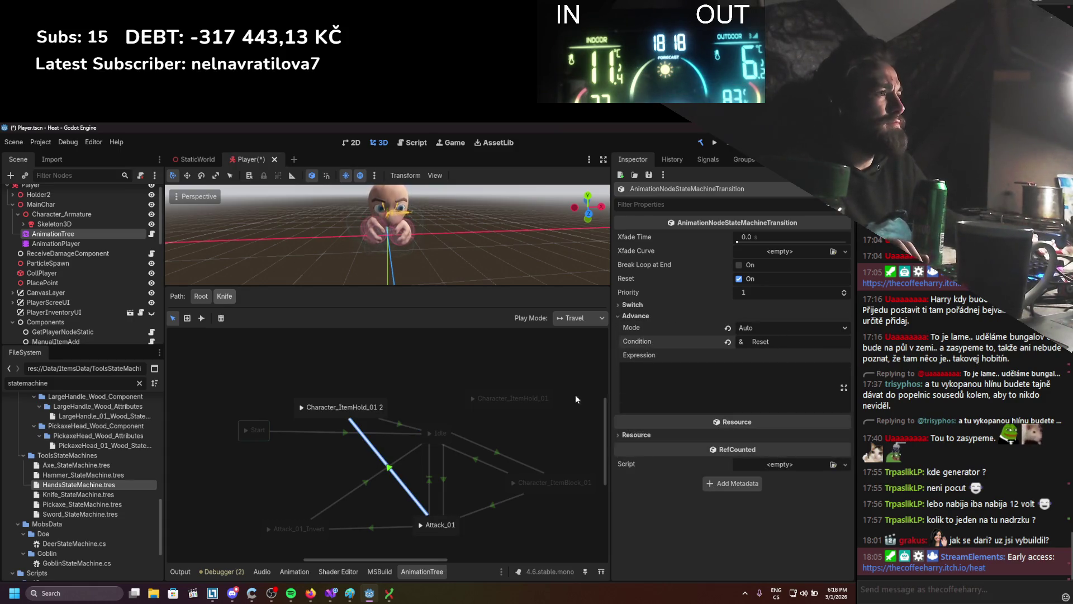
click(379, 416)
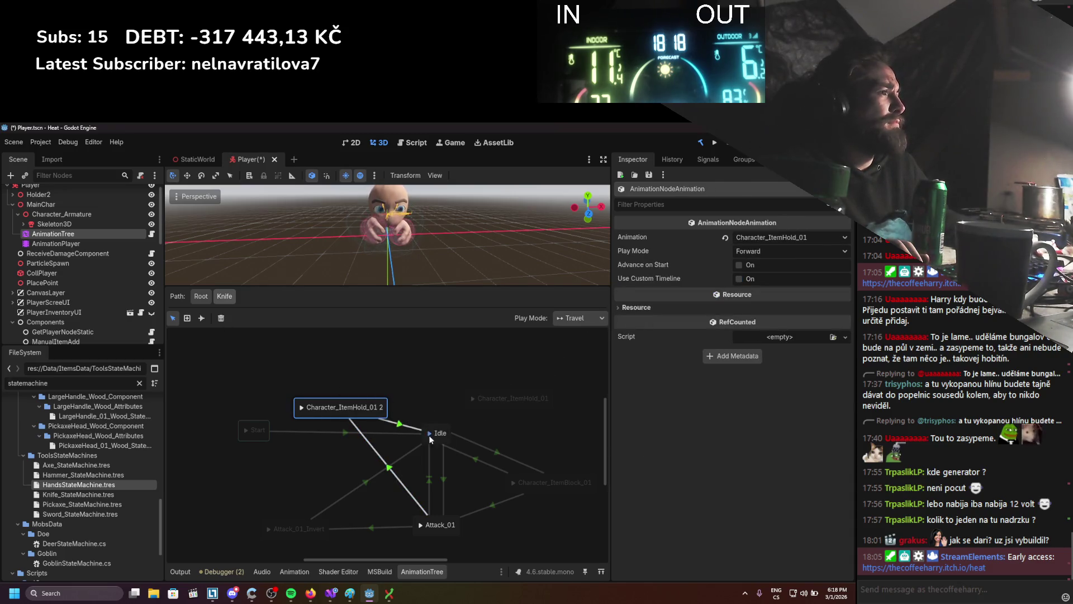
key(Return)
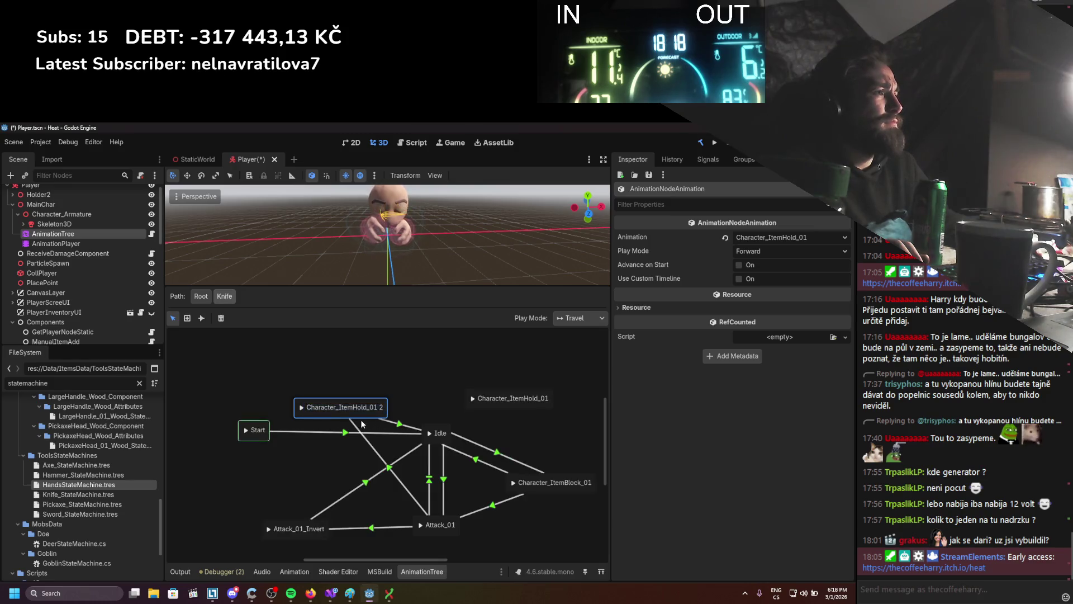
drag(366, 419, 363, 419)
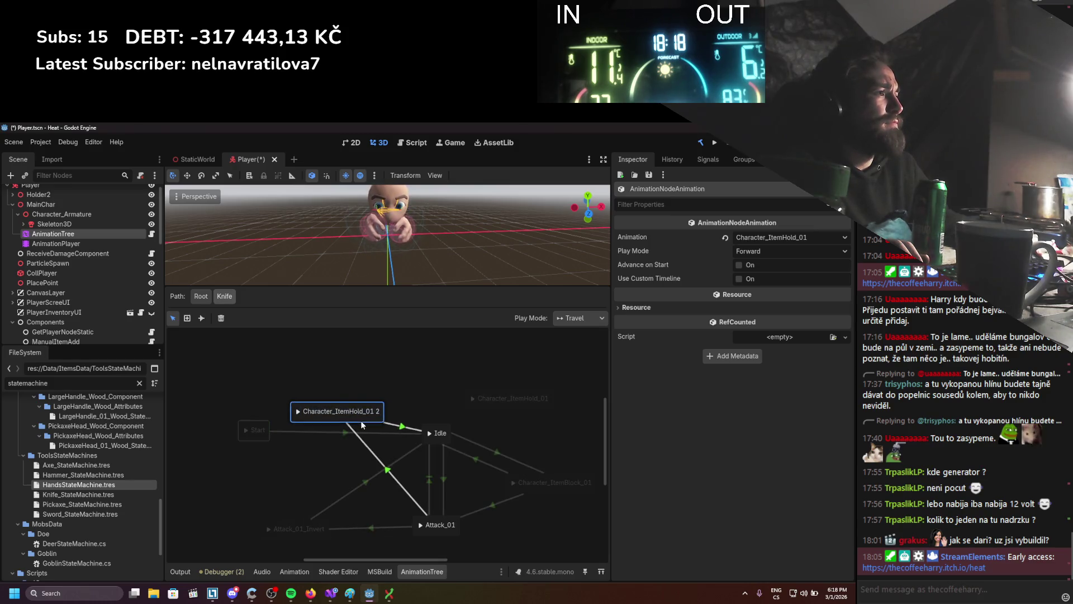
Set the hold state–Attack_01 transition's crossfade time to 0.2 s and save the scene.
click(394, 427)
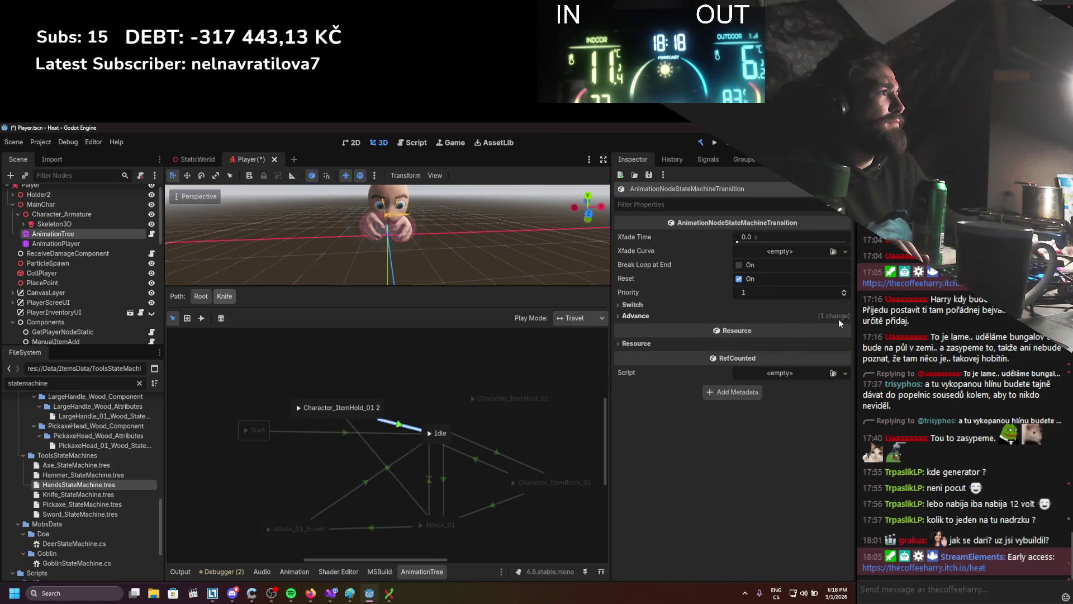
click(708, 305)
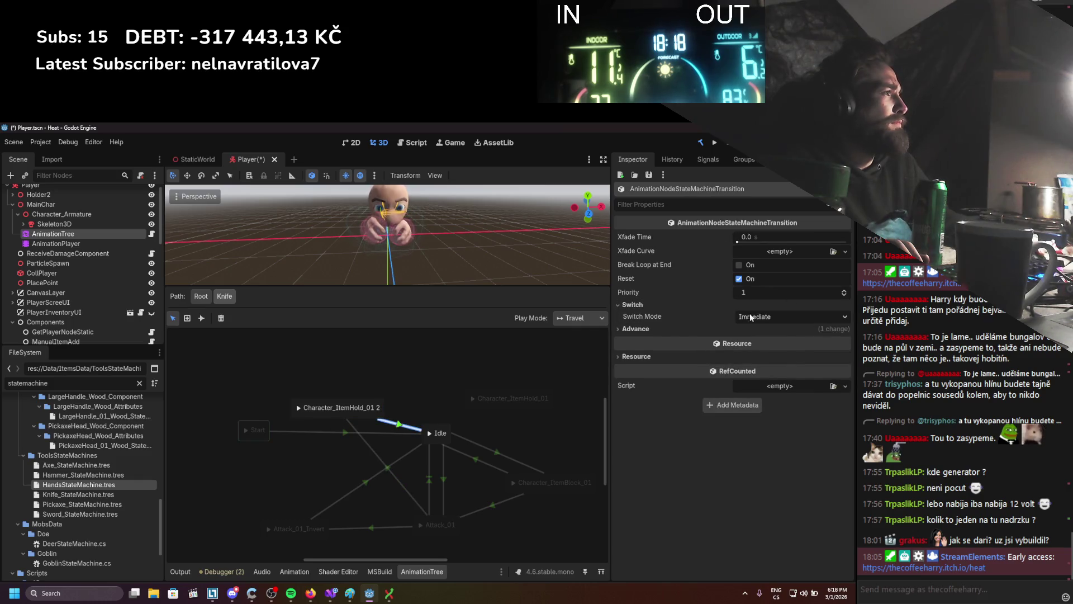
click(374, 416)
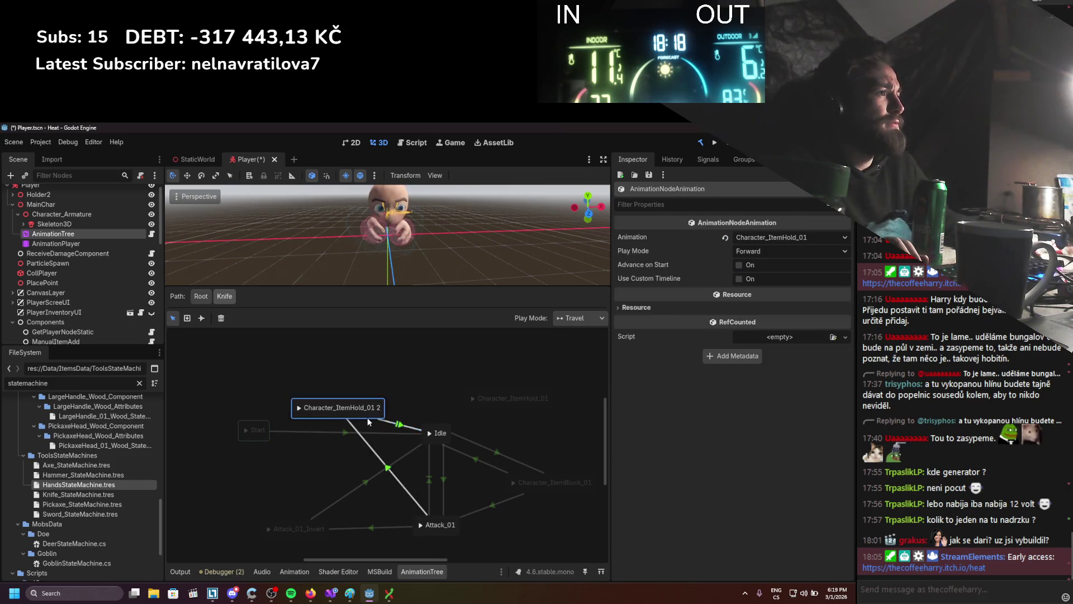
click(392, 471)
click(764, 237)
text(.2)
key(Return)
key(ctrl+s)
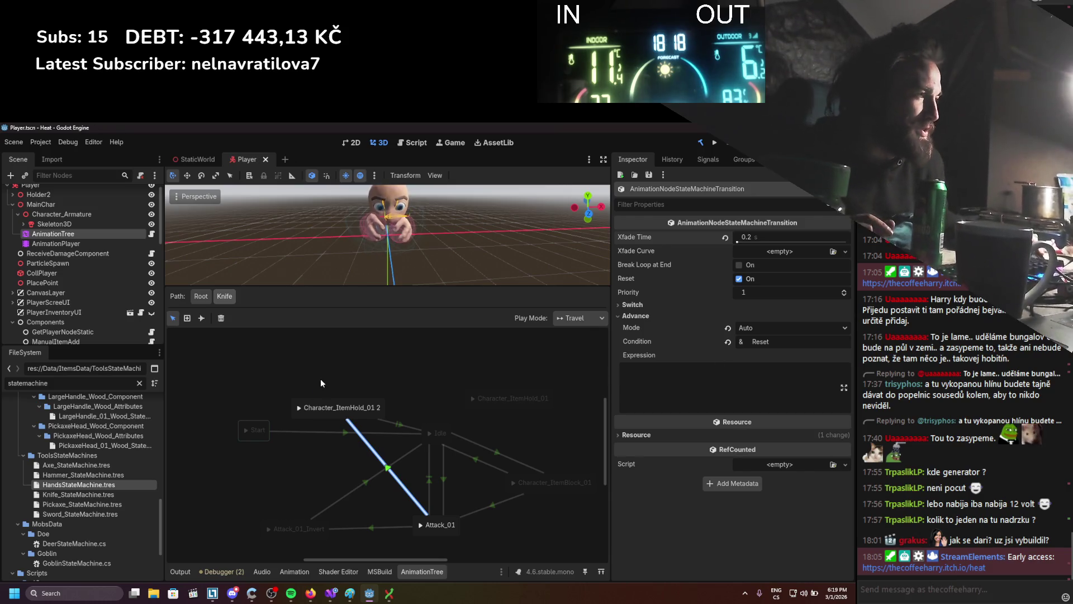
click(199, 296)
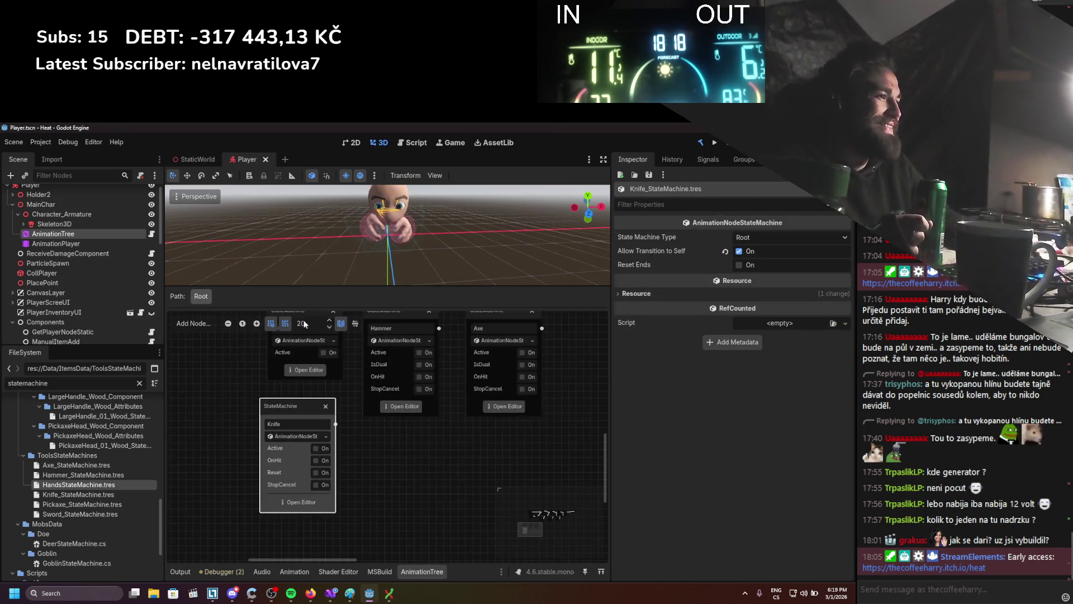
Load Pickaxe_StateMachine.tres as a new root-tree node and open its state graph.
mouse_move(394, 461)
mouse_down()
mouse_move(364, 472)
mouse_move(364, 442)
mouse_up()
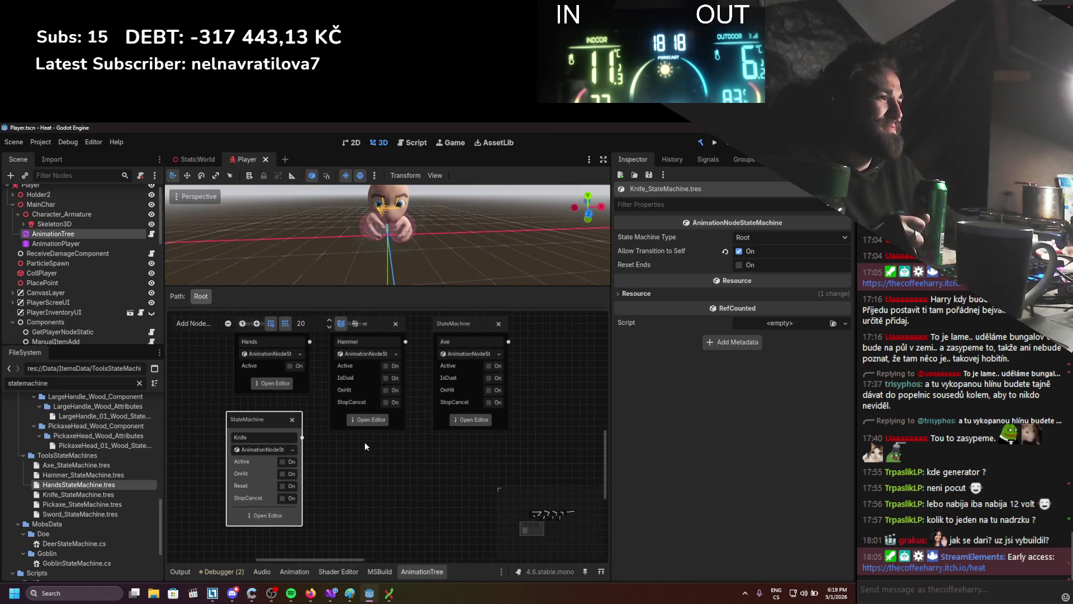
right_click(365, 446)
click(396, 571)
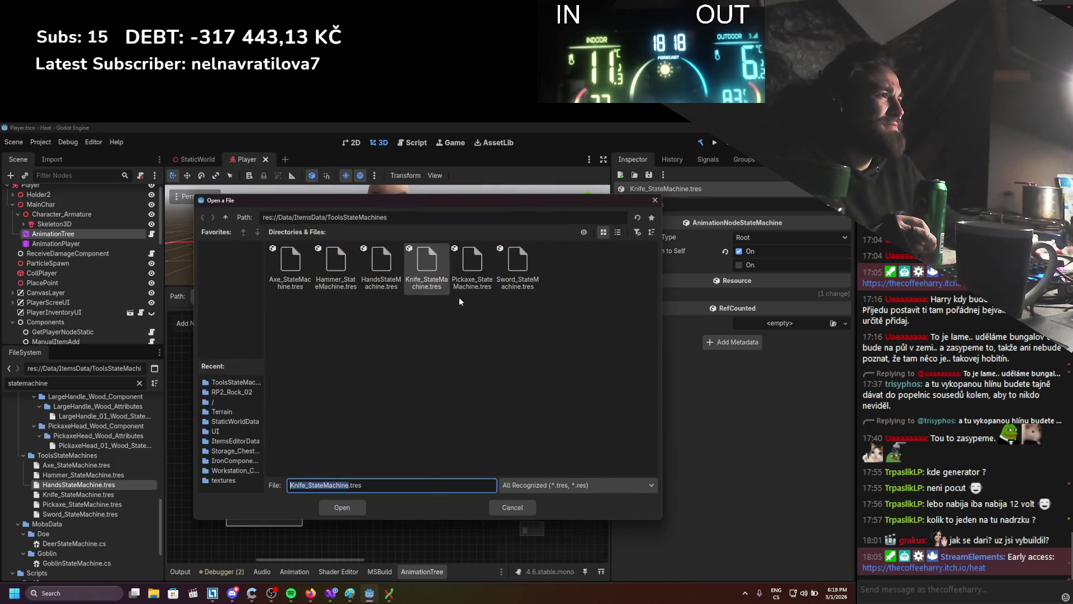
double_click(472, 267)
click(379, 450)
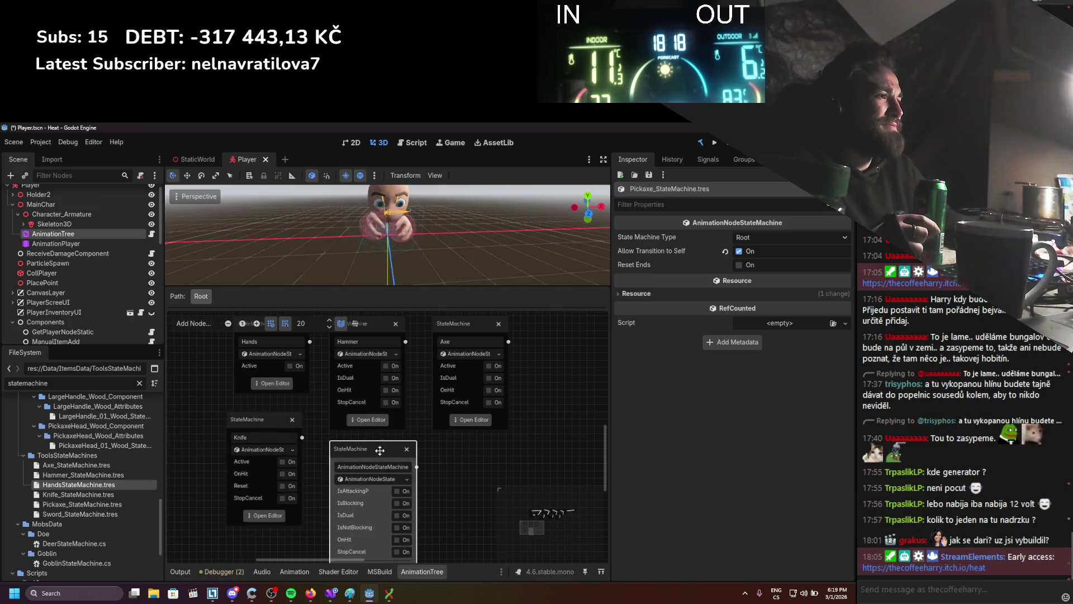
scroll(421, 417, down, 3)
click(374, 517)
mouse_move(480, 384)
mouse_down()
mouse_move(492, 508)
mouse_move(512, 450)
mouse_up()
Rearrange Start, Attack_01_Invert, Attack_01 and Character_ItemBlock_01 in the Pickaxe graph.
drag(234, 453, 183, 454)
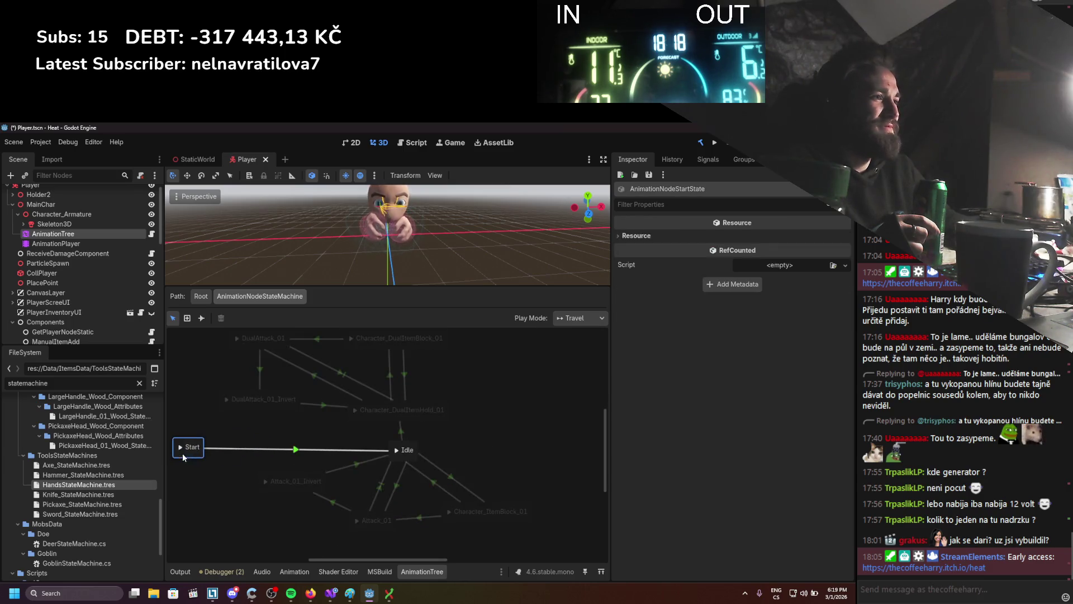
drag(307, 489, 211, 523)
drag(374, 525, 383, 543)
drag(489, 512, 519, 528)
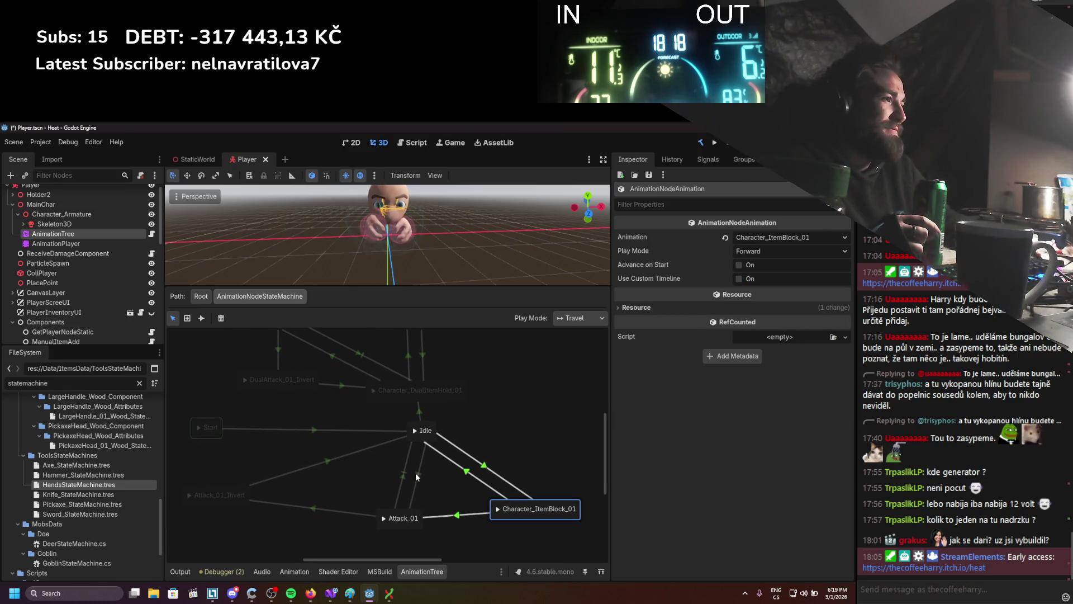
Set the Attack_01→Idle transition to condition Active with expression IsAttacking, and save.
click(415, 472)
click(399, 525)
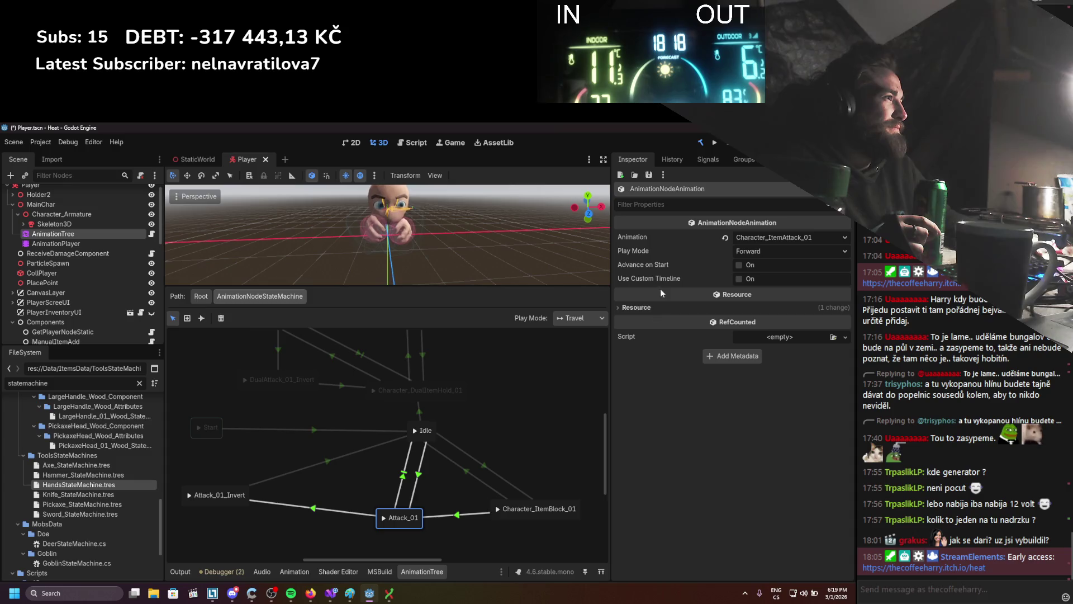
click(420, 478)
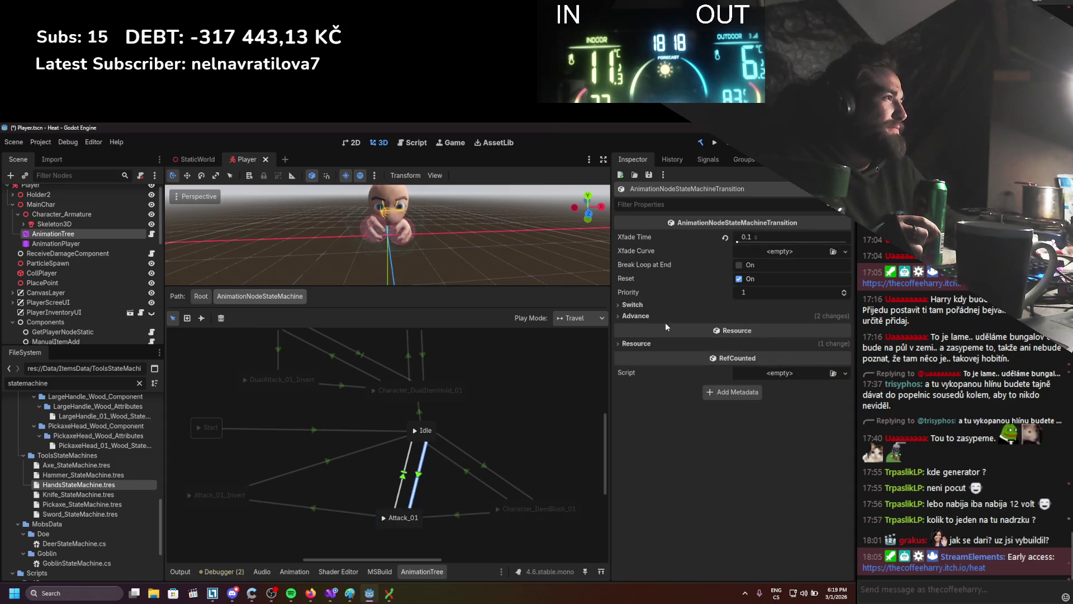
click(658, 316)
double_click(772, 342)
text(P)
text(Active)
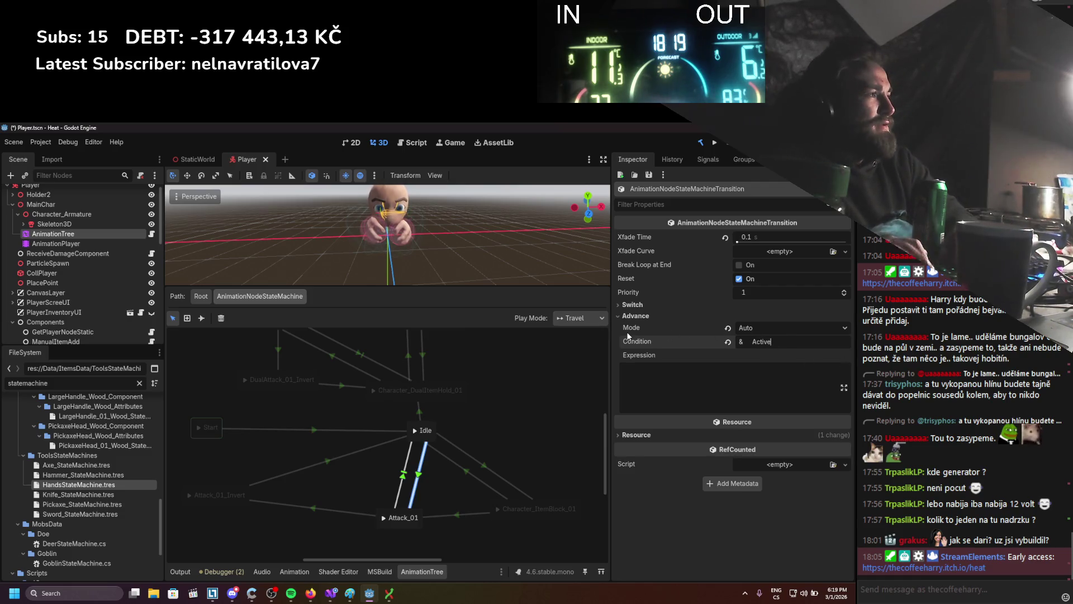
key(Tab)
text(IsAttacking)
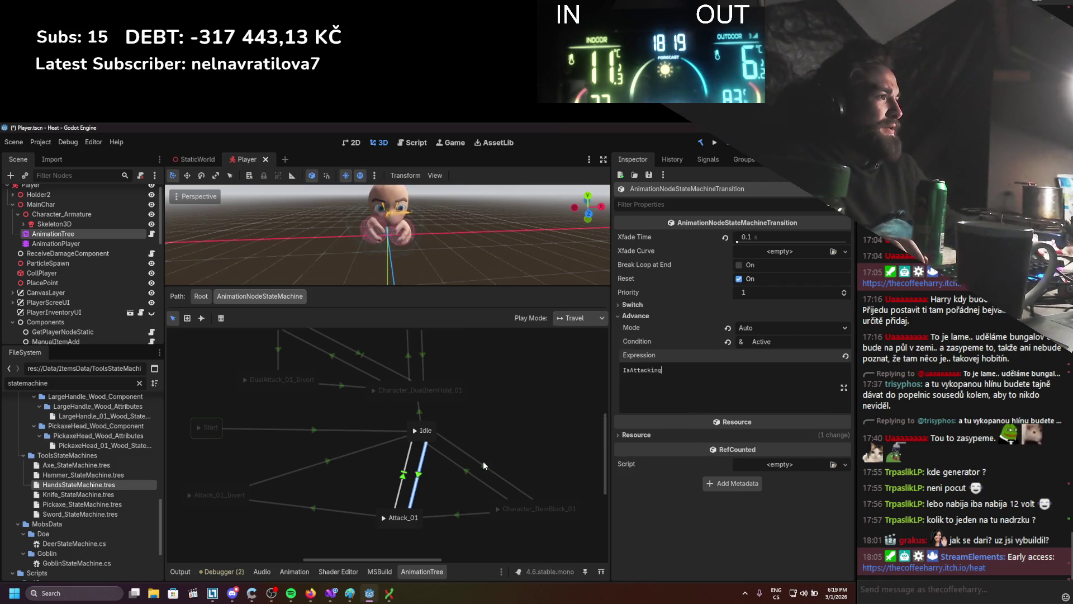
key(ctrl+s)
Remove the IsBlocking condition from the Idle→Character_ItemBlock_01 transition.
click(328, 509)
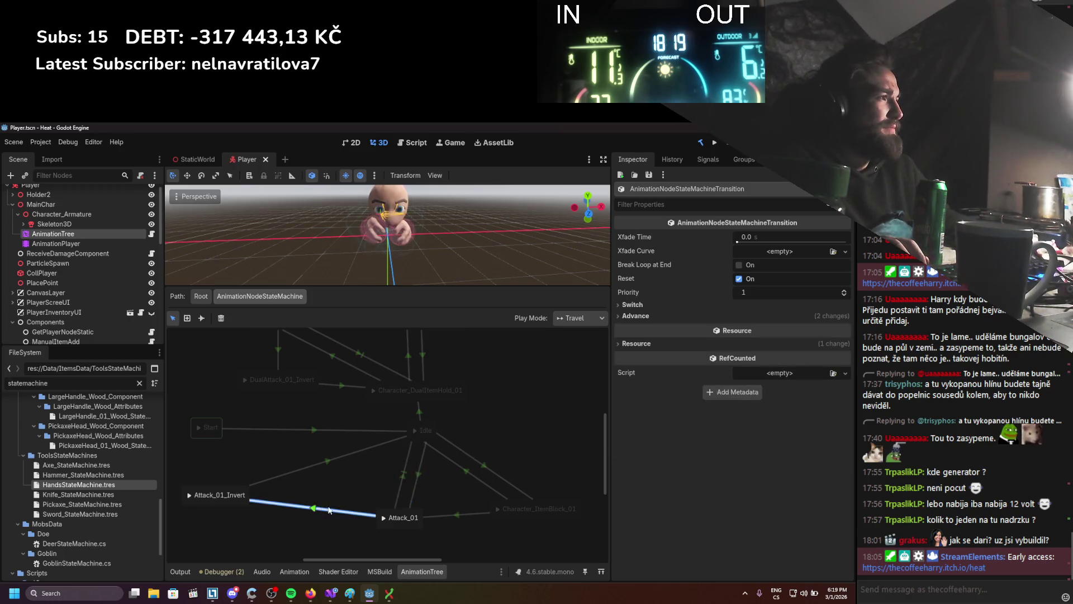
click(640, 316)
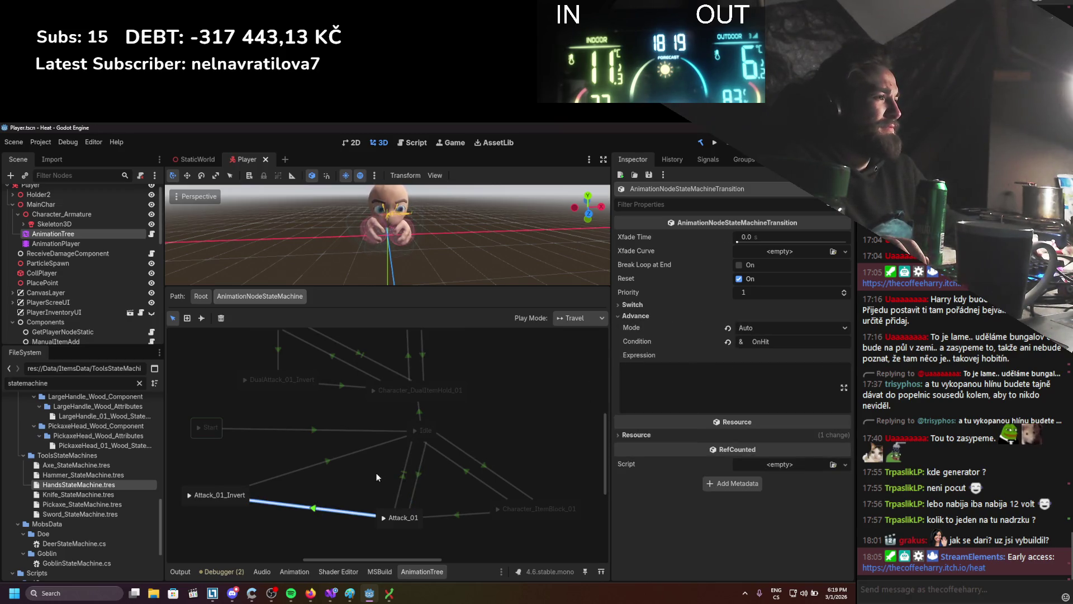
click(482, 471)
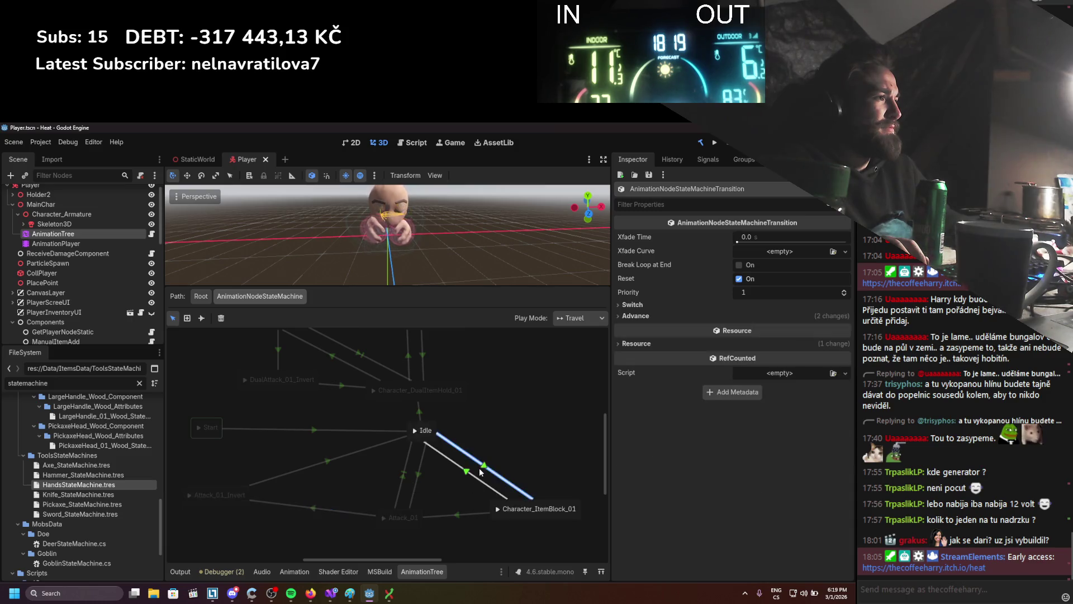
click(416, 484)
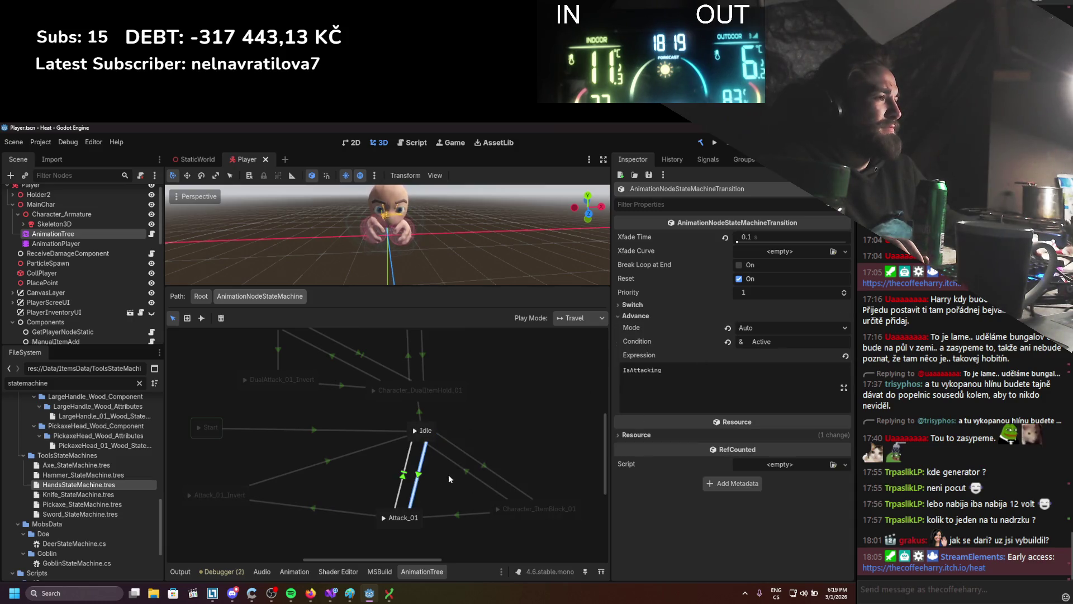
click(478, 473)
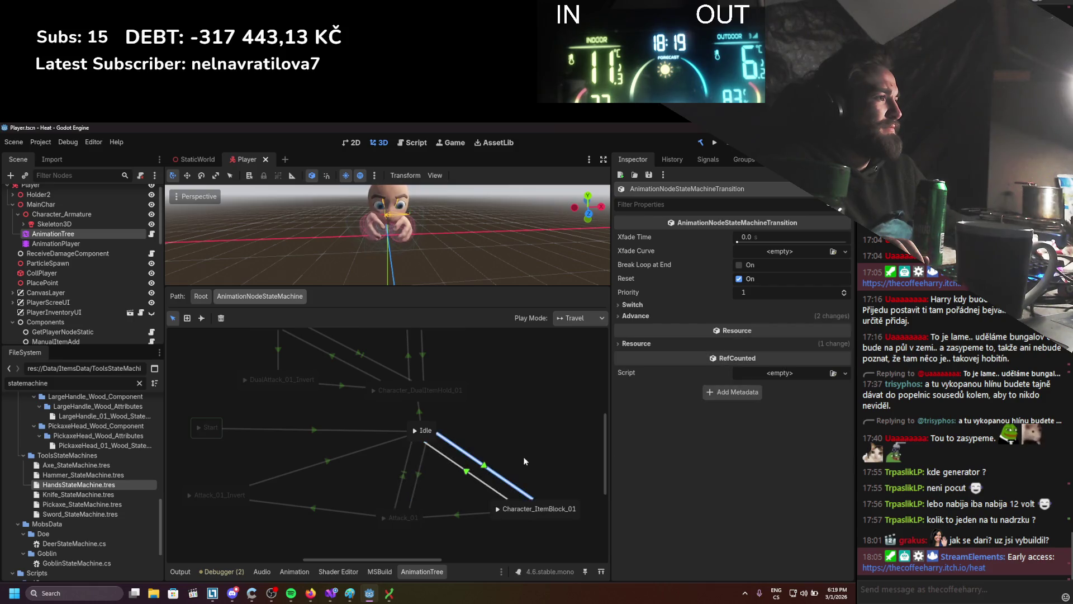
click(637, 316)
double_click(796, 342)
key(BackSpace)
click(708, 368)
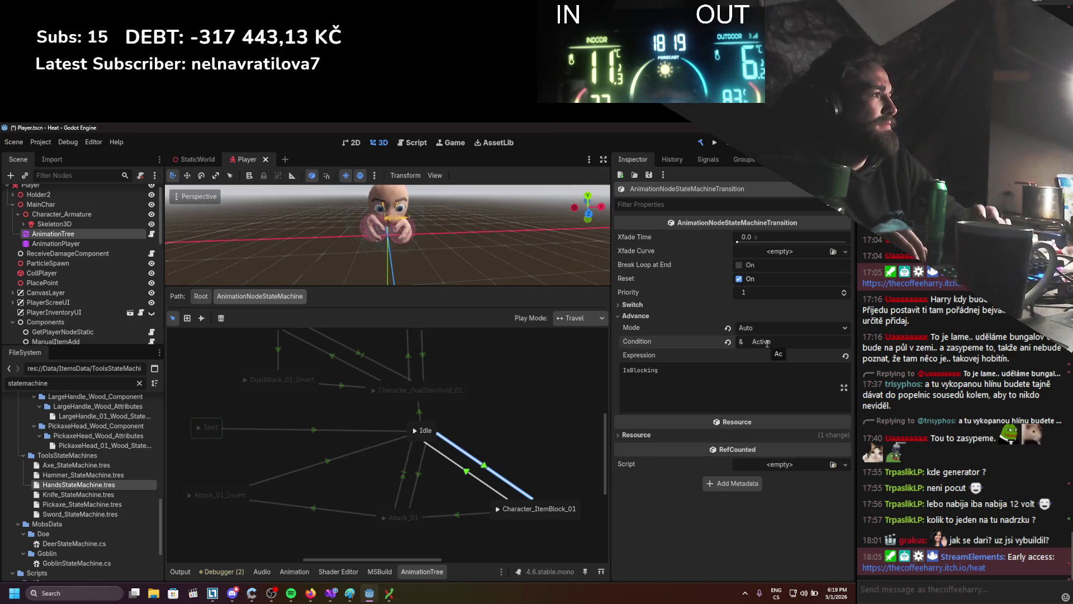
Give the Character_ItemBlock_01→Idle transition the expression 'IsBlocking == false' and save.
click(475, 476)
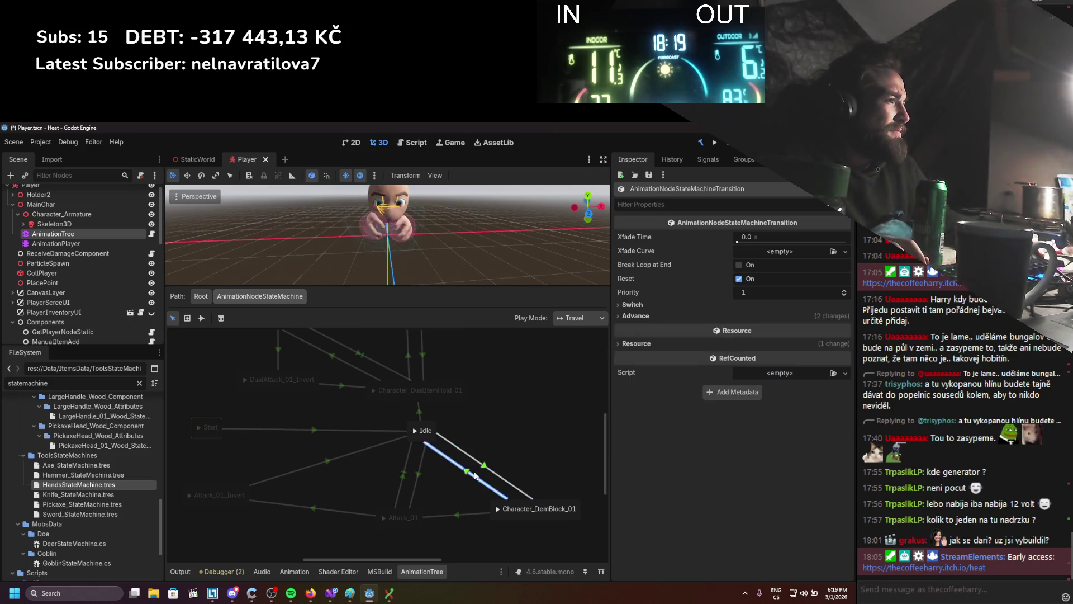
click(704, 317)
click(773, 377)
text(IsBlocking == f)
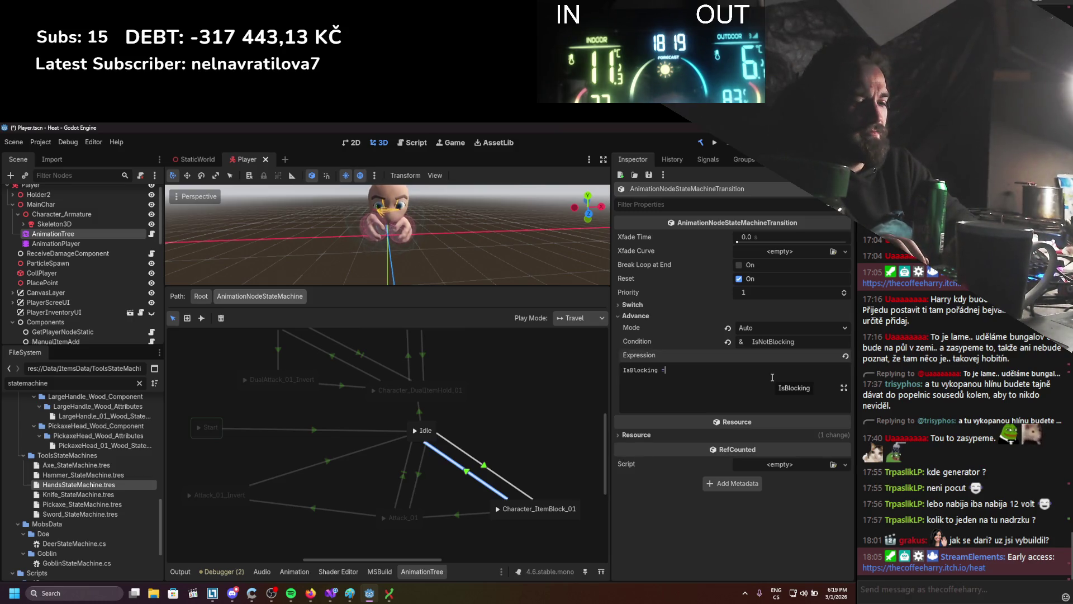
text(alse)
click(682, 340)
key(ctrl+s)
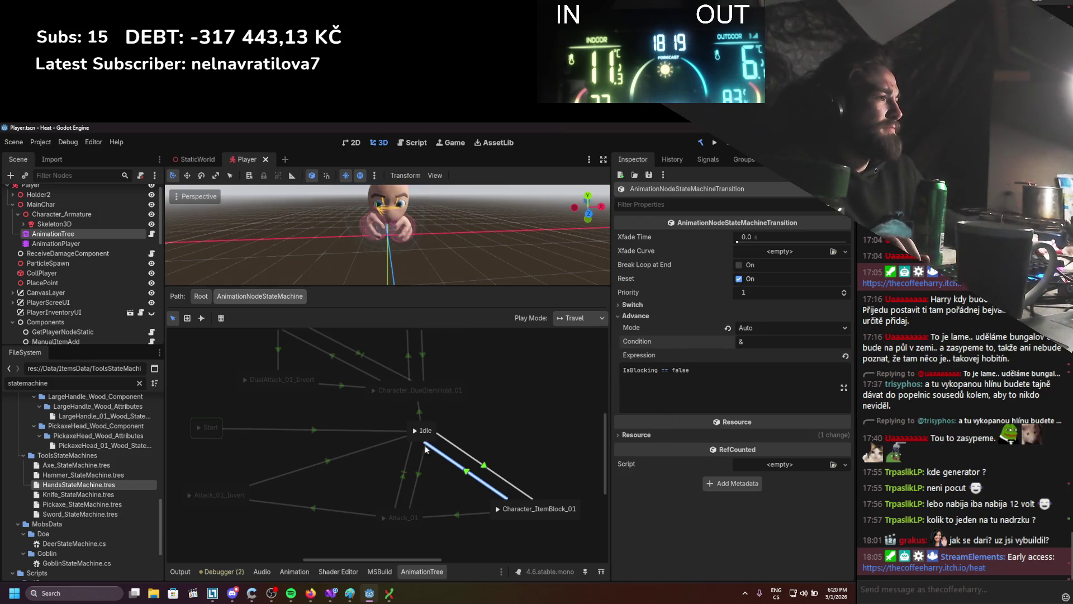
Set Attack_01→Character_ItemBlock_01 to expression IsBlocking with condition Active, replacing IsAttackingP, and save.
click(454, 516)
click(637, 315)
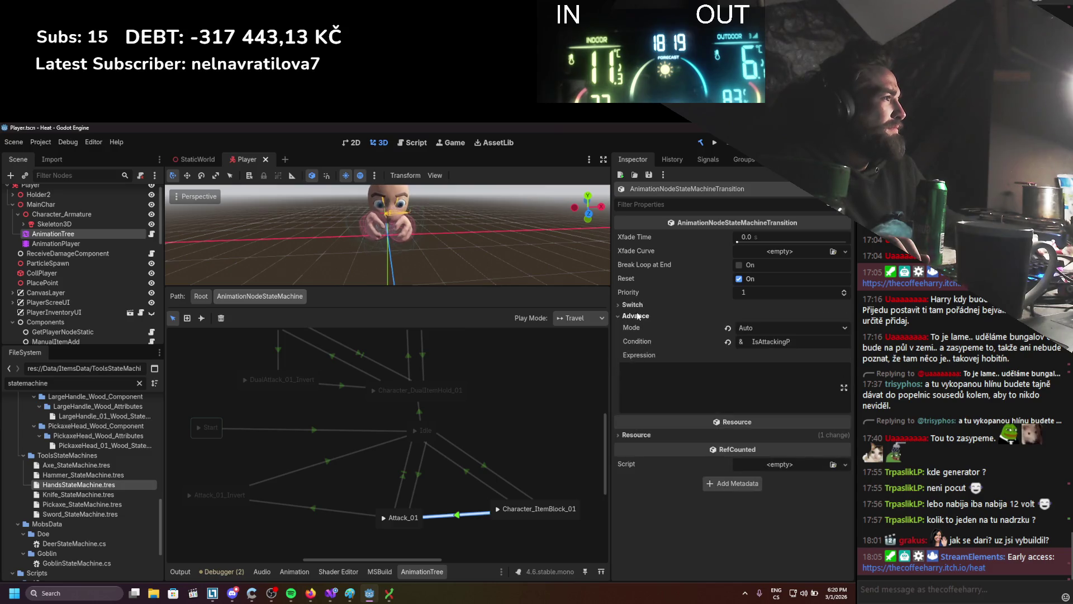
click(740, 368)
text(IsBlocking)
drag(798, 344, 738, 344)
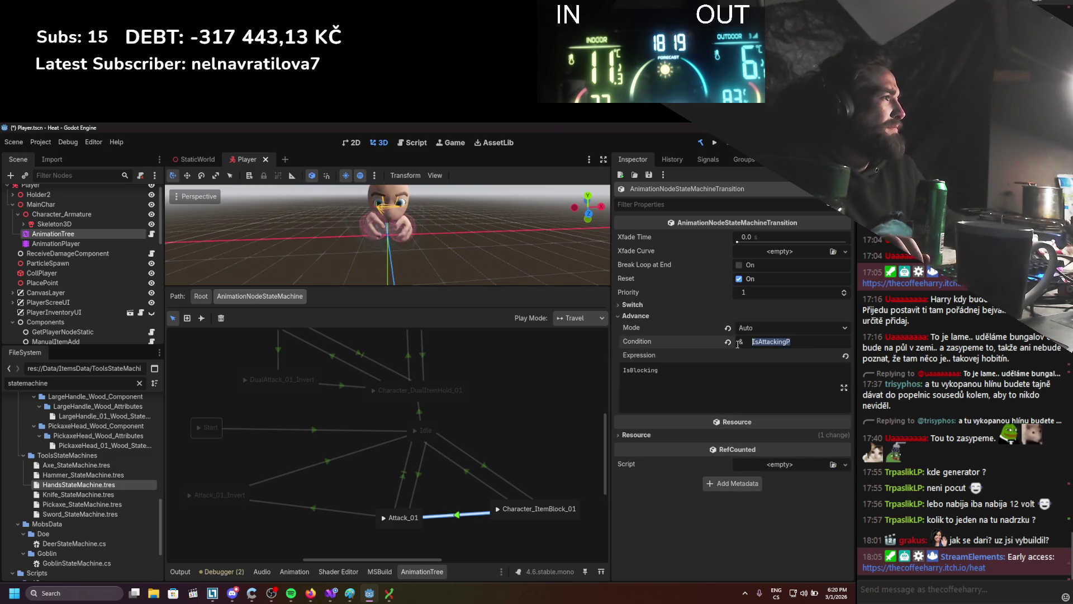
text(x)
key(BackSpace)
text(Active)
key(Tab)
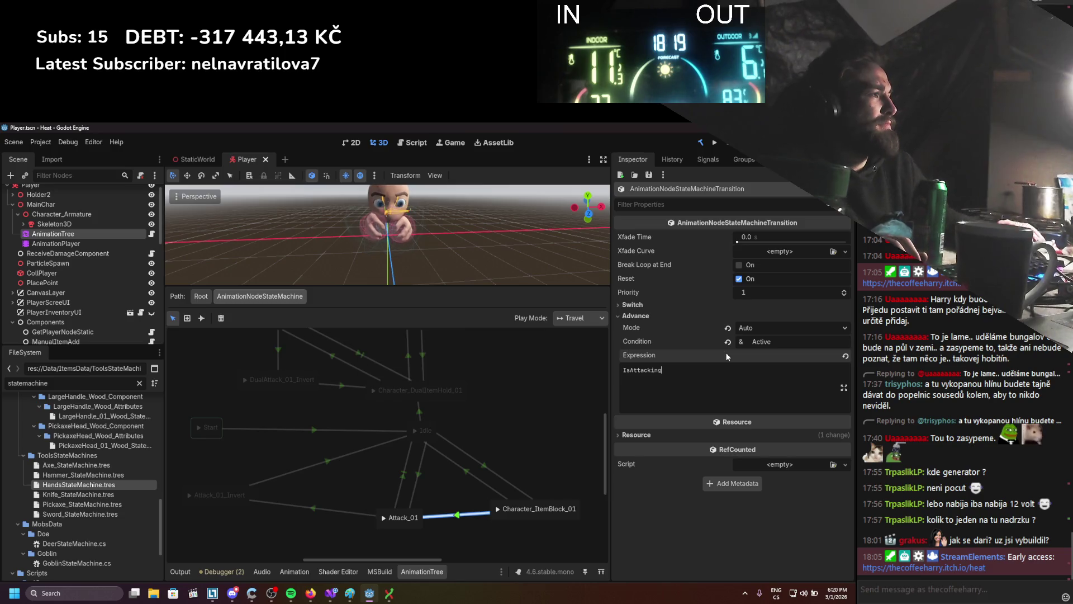
key(ctrl+s)
click(503, 444)
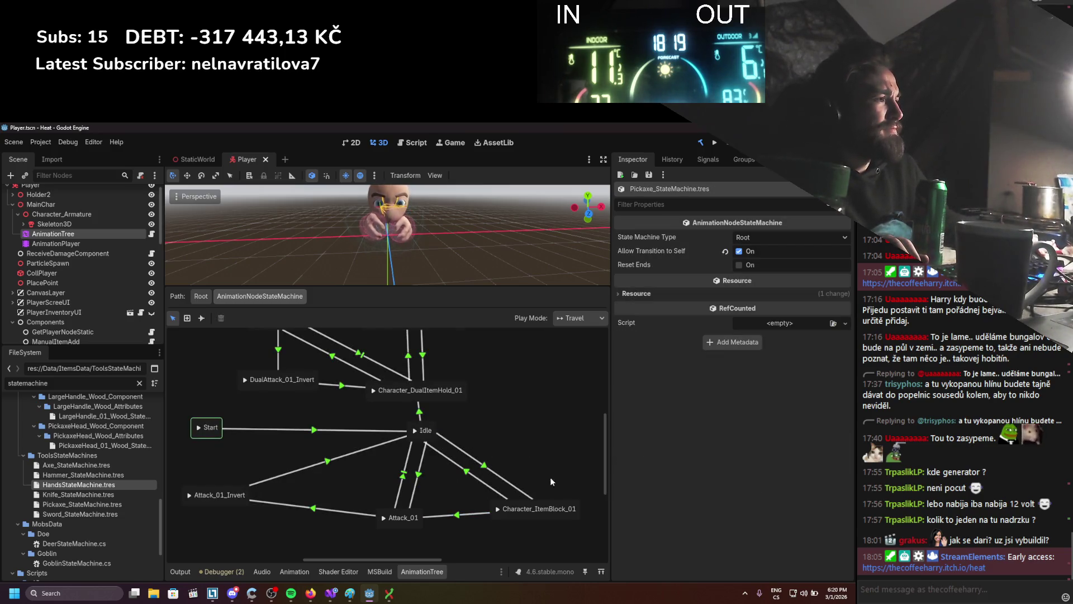
Add a Character_ItemHold_01 animation state to the Pickaxe state machine graph.
click(414, 476)
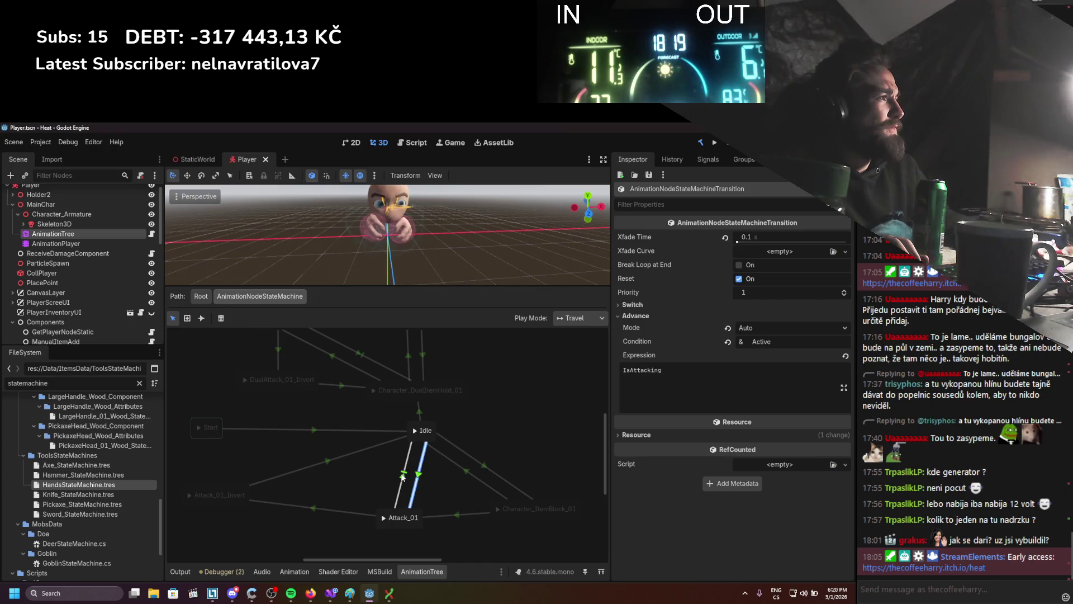
click(403, 476)
right_click(498, 439)
mouse_move(518, 445)
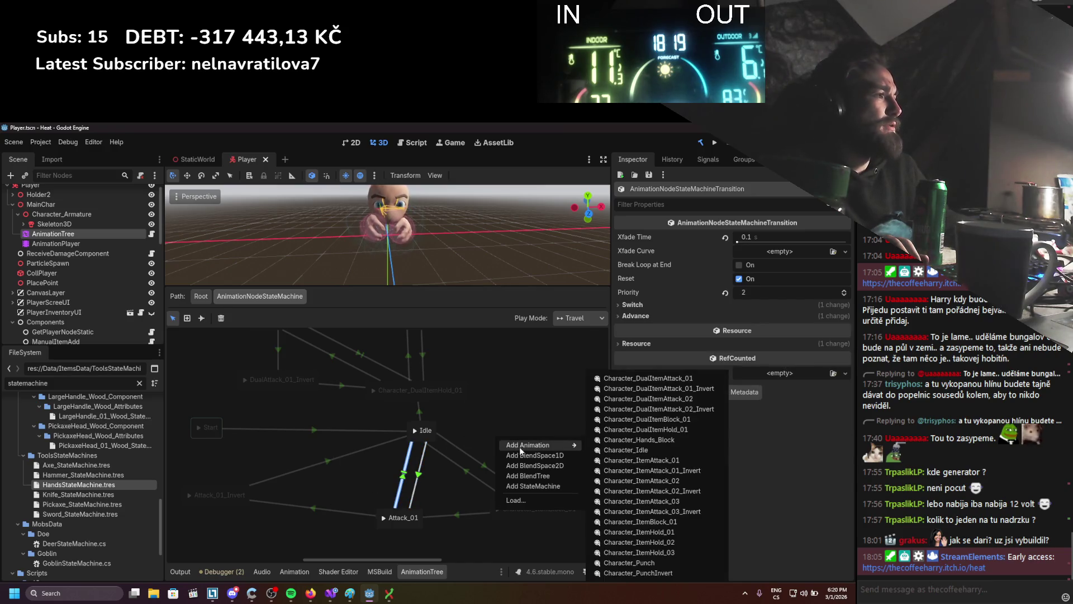
click(458, 440)
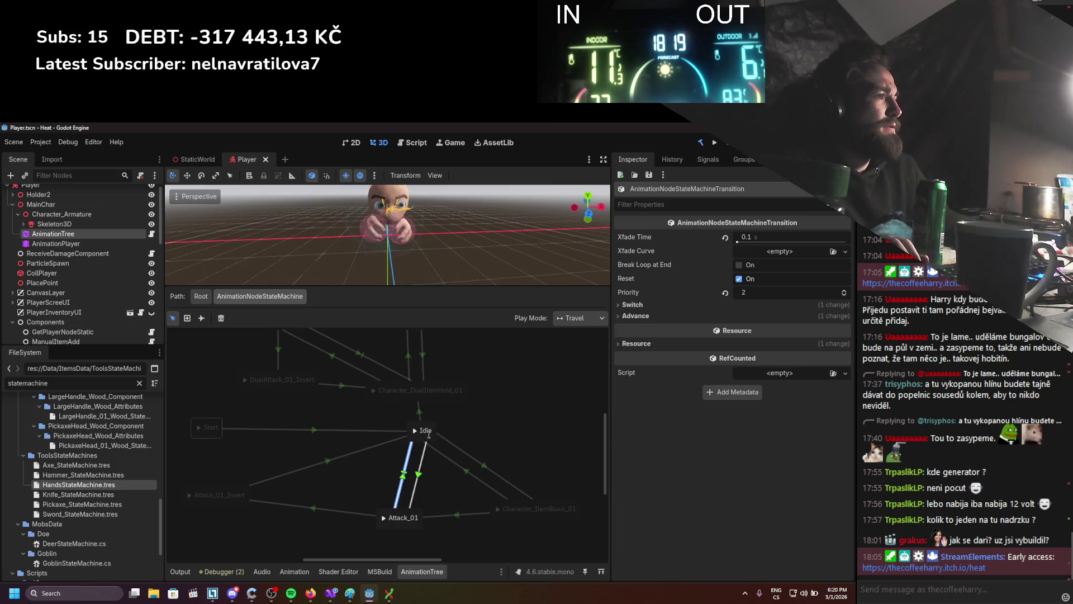
click(425, 433)
mouse_move(604, 439)
click(673, 532)
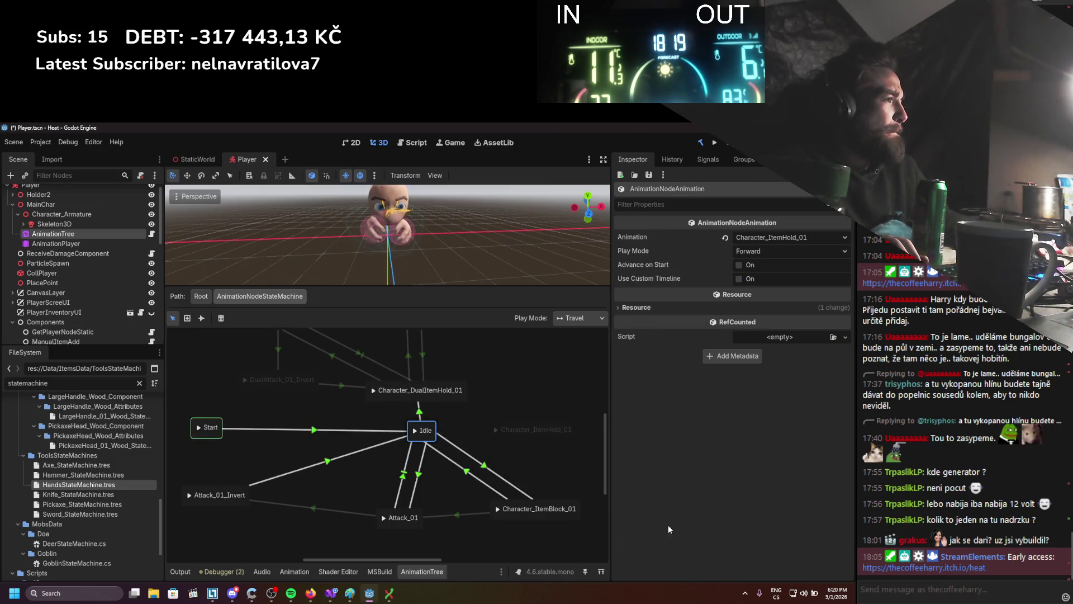
Link Attack_01 to Character_ItemHold_01 and on to Idle, giving the first transition a Reset expression.
click(201, 318)
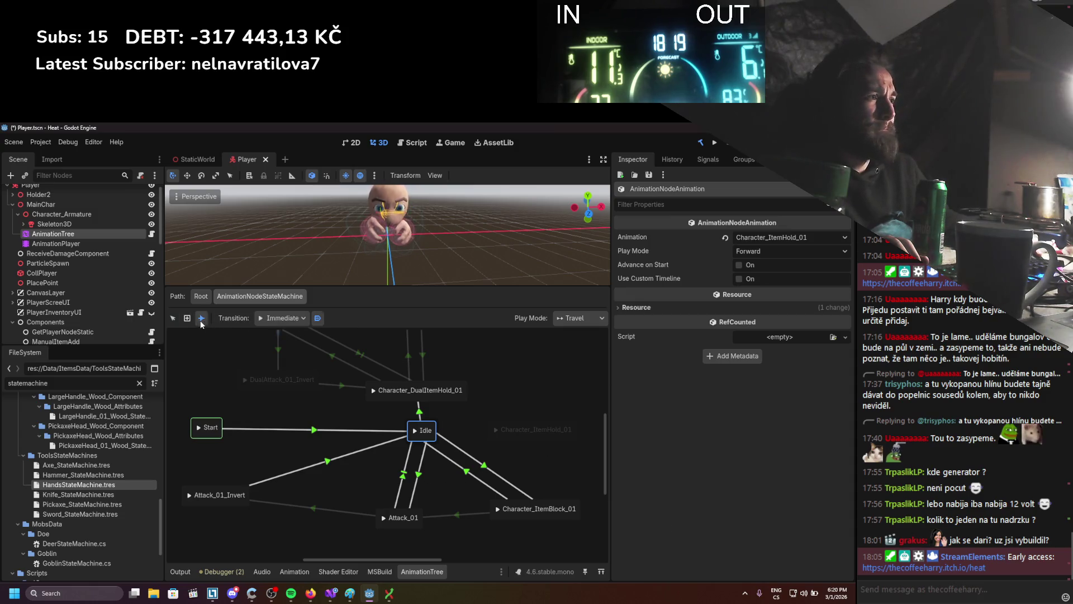
mouse_move(409, 516)
mouse_down()
mouse_move(521, 440)
mouse_move(422, 433)
mouse_up()
click(172, 318)
click(464, 478)
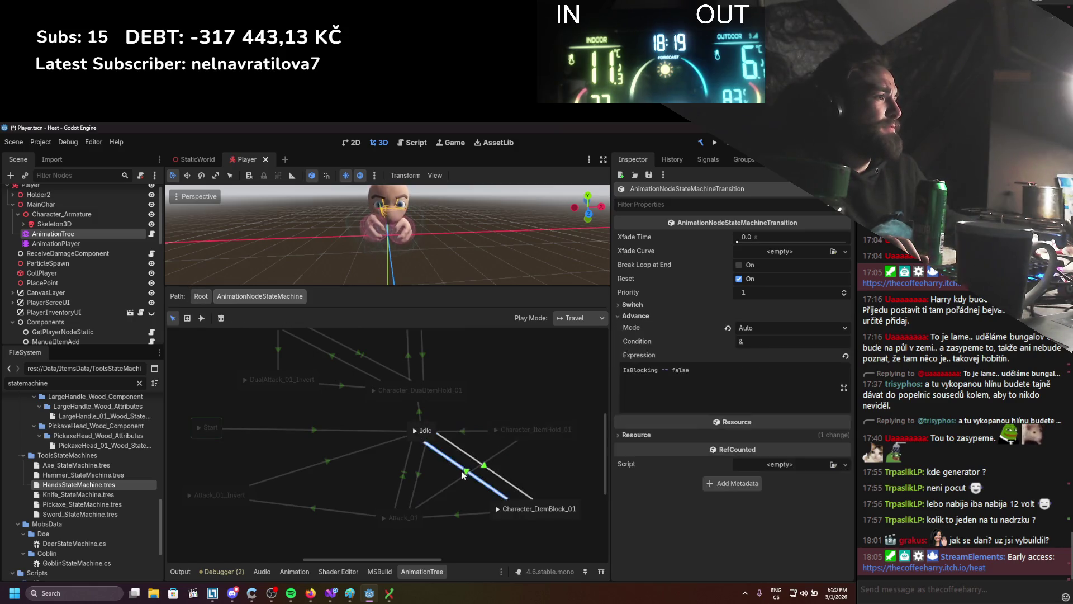
click(623, 316)
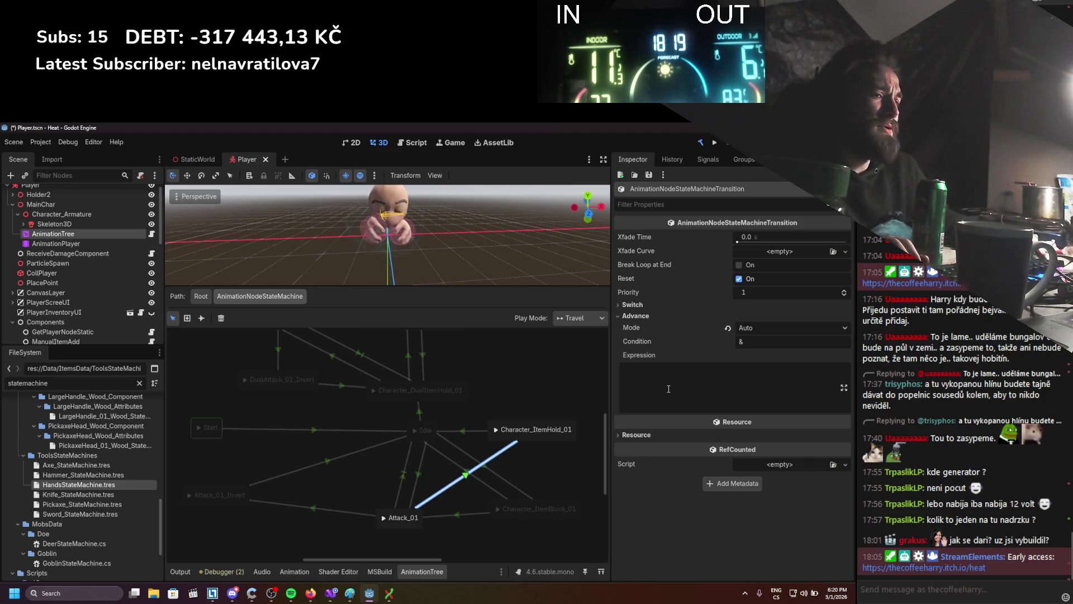
text(Reset)
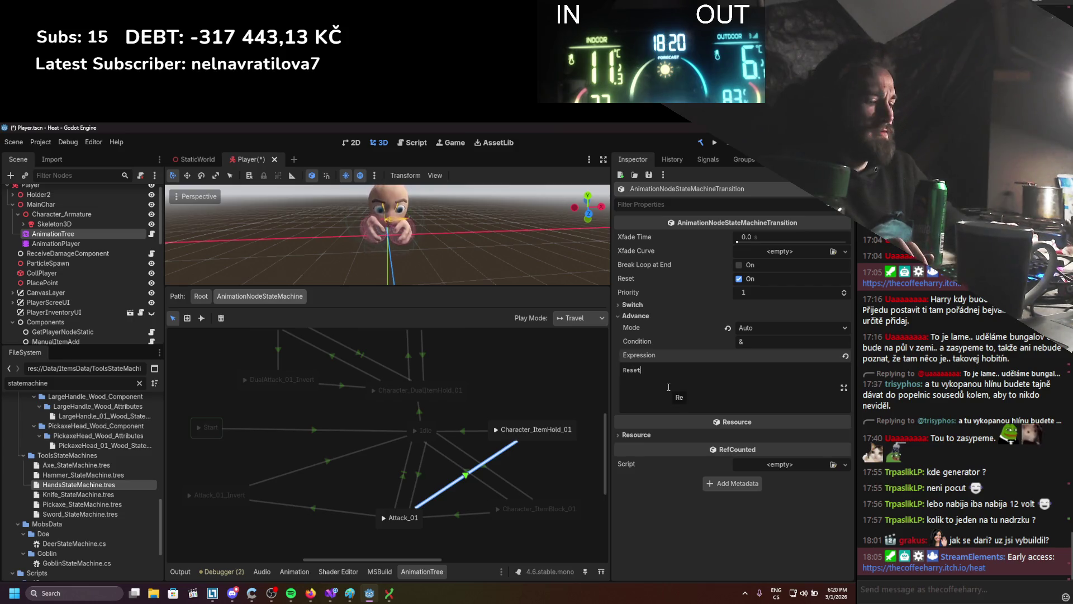
key(ctrl+s)
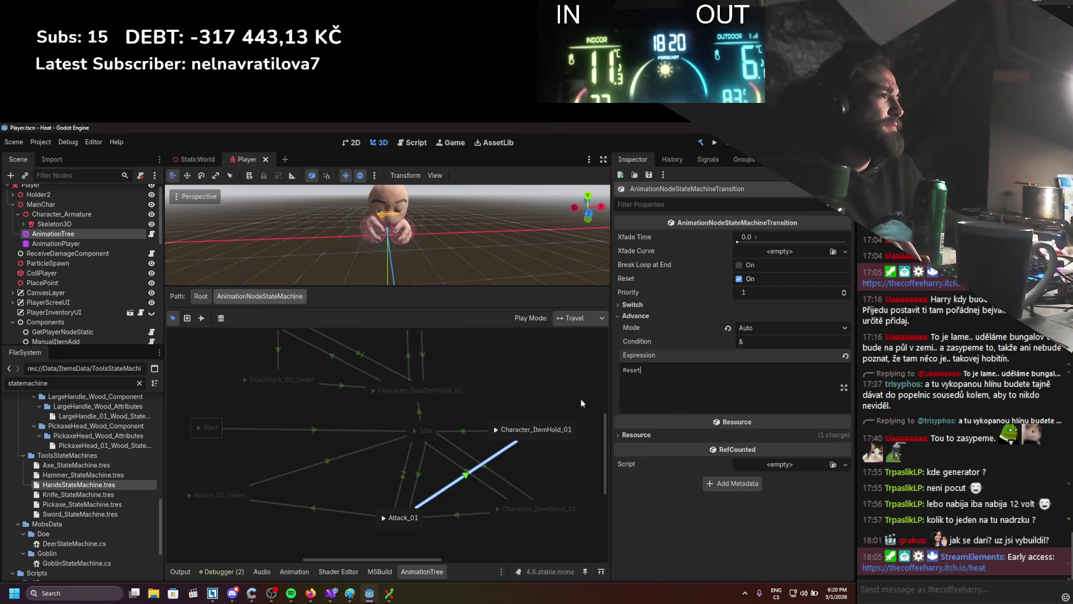
Set the Character_ItemHold_01 to Idle transition's switch mode to Sync.
click(466, 431)
click(703, 316)
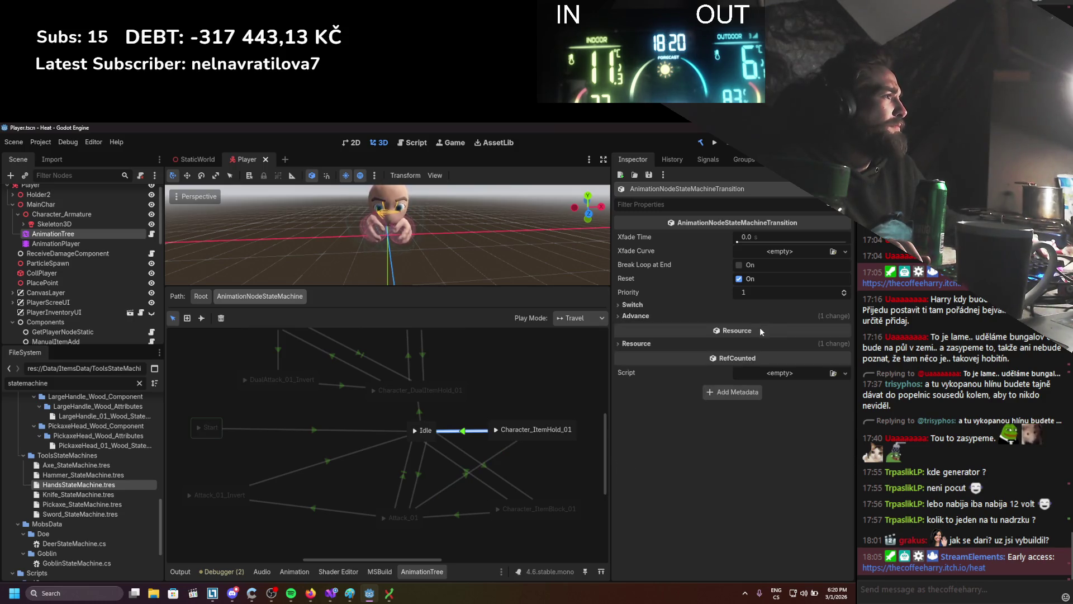
click(760, 325)
click(746, 307)
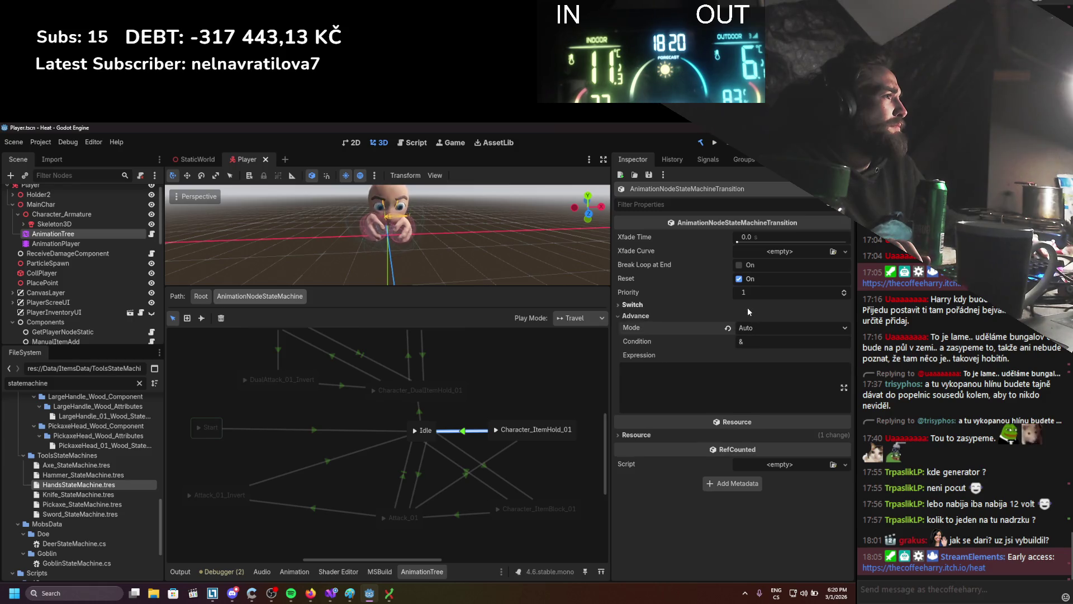
click(747, 307)
click(762, 316)
click(743, 341)
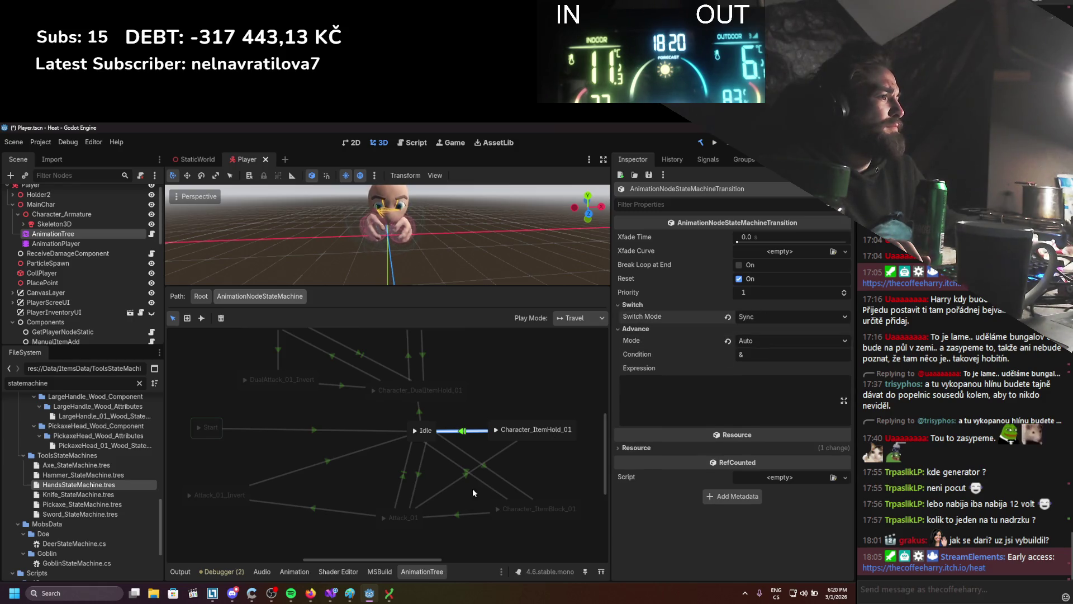
Give the Attack_01 to Character_ItemHold_01 transition a 0.2 s crossfade and save the scene.
click(475, 468)
click(763, 331)
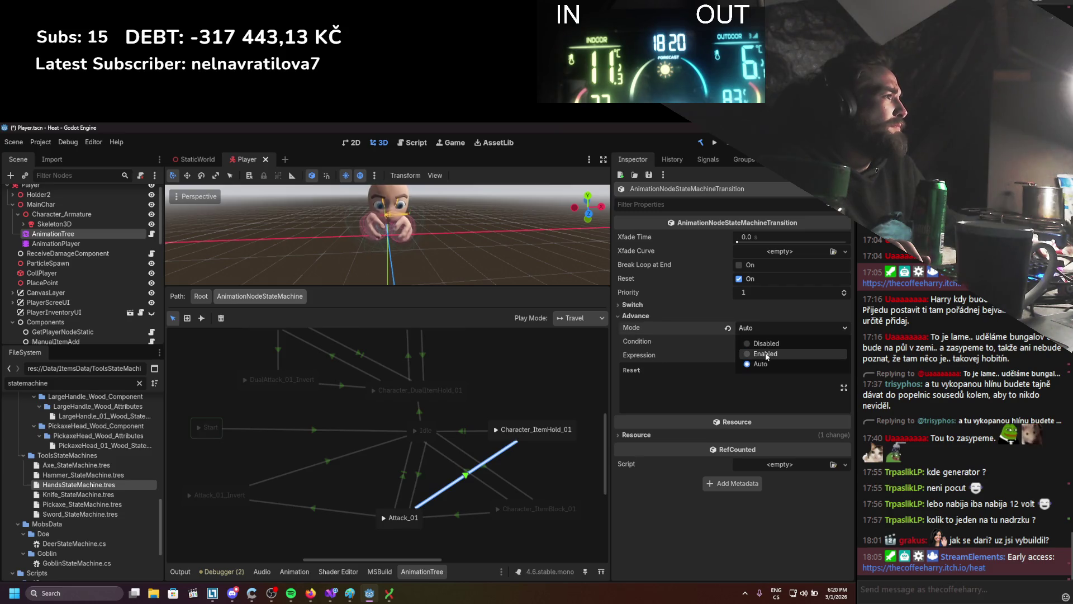
click(763, 239)
click(764, 239)
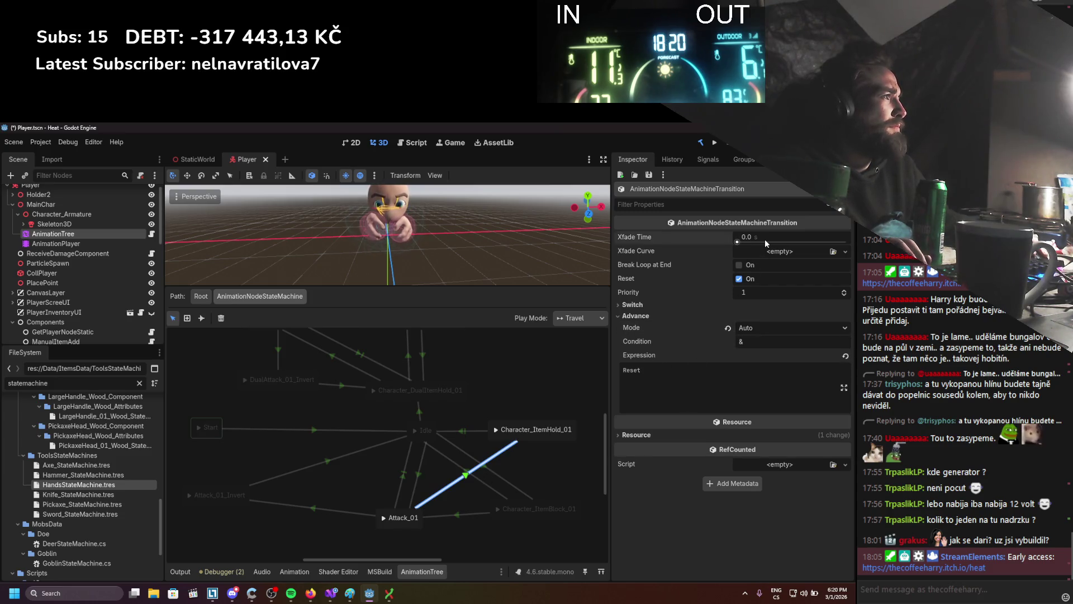
key(BackSpace)
text(2)
key(Return)
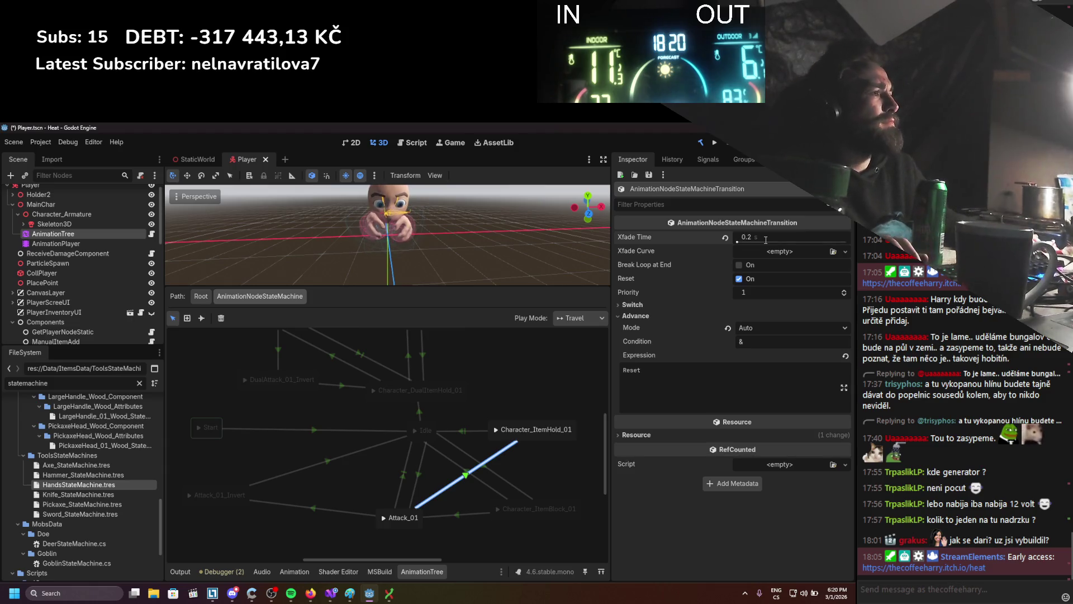
scroll(449, 418, up, 3)
click(485, 430)
key(ctrl+s)
scroll(467, 419, down, 2)
double_click(280, 460)
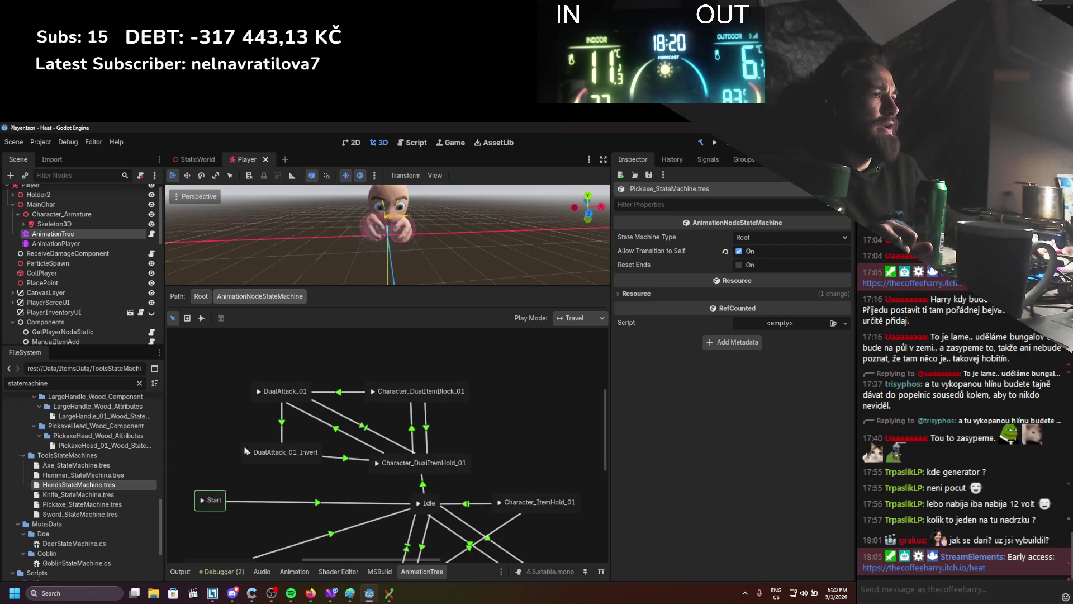
Move Character_DualItemBlock_01 right and DualAttack_01 up and right in the graph.
click(290, 462)
drag(386, 391, 404, 391)
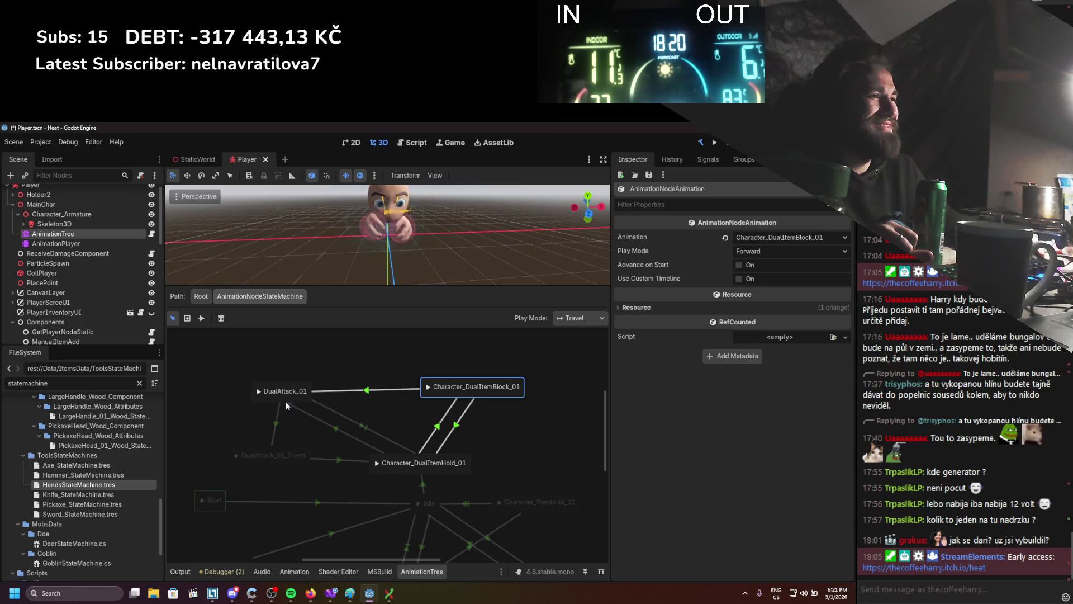
drag(287, 401, 339, 379)
Replace the DualAttack_01 to Character_DualItemHold_01 transition's IsAttackingP condition with an IsAttacking expression.
click(375, 425)
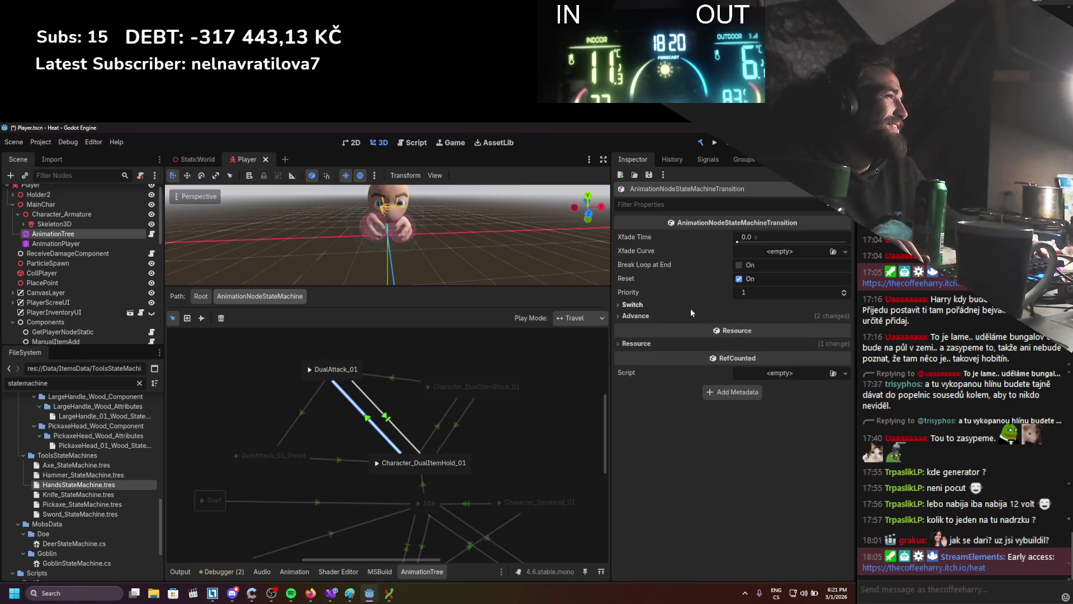
click(691, 307)
click(731, 335)
click(797, 358)
key(ctrl+a)
key(BackSpace)
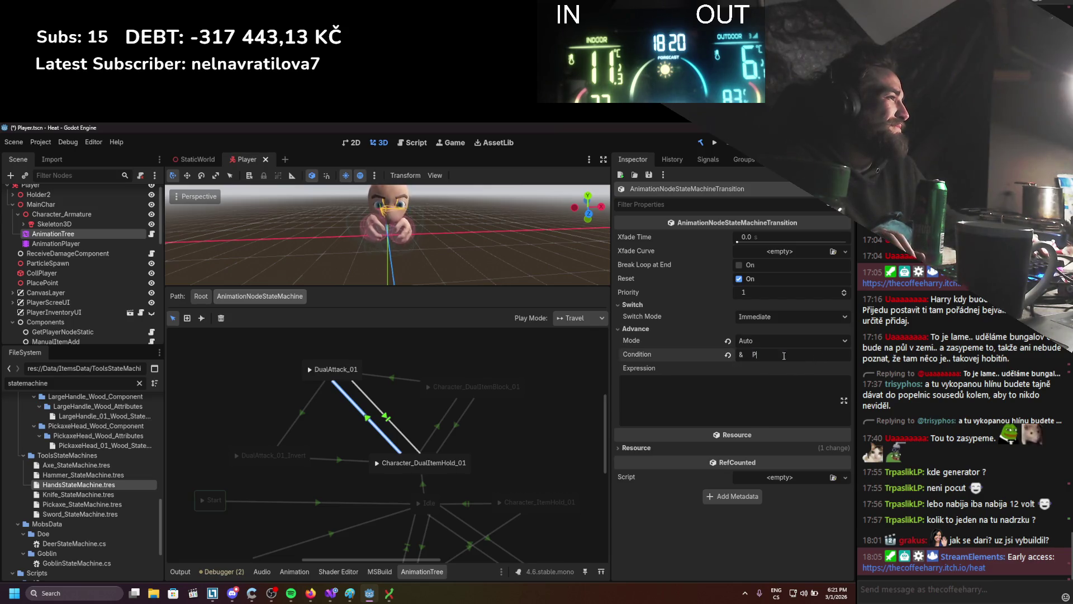
click(689, 394)
text(IsAttacking)
key(ctrl+s)
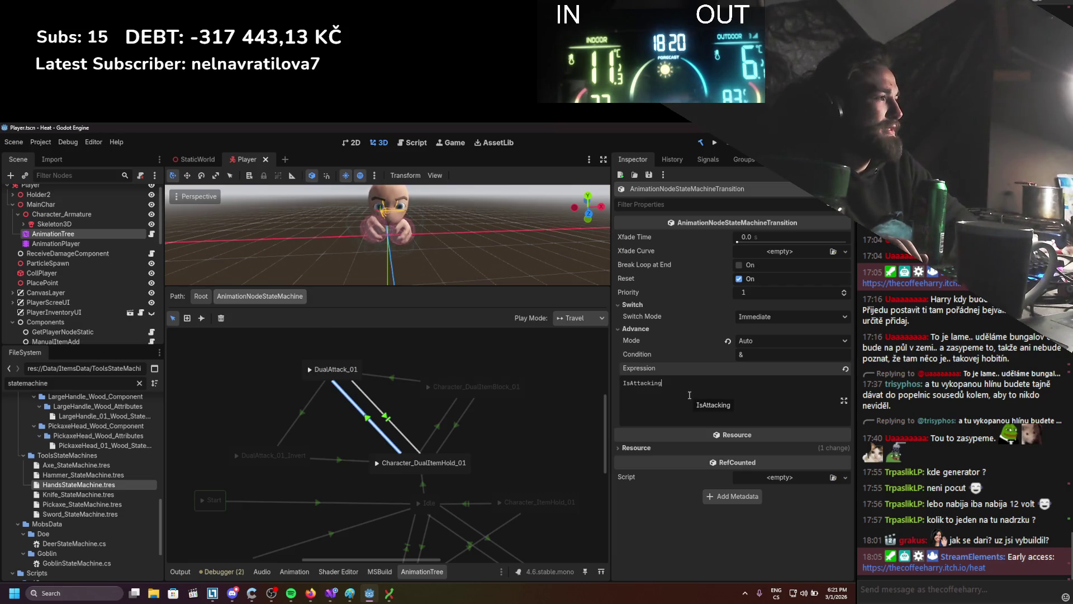
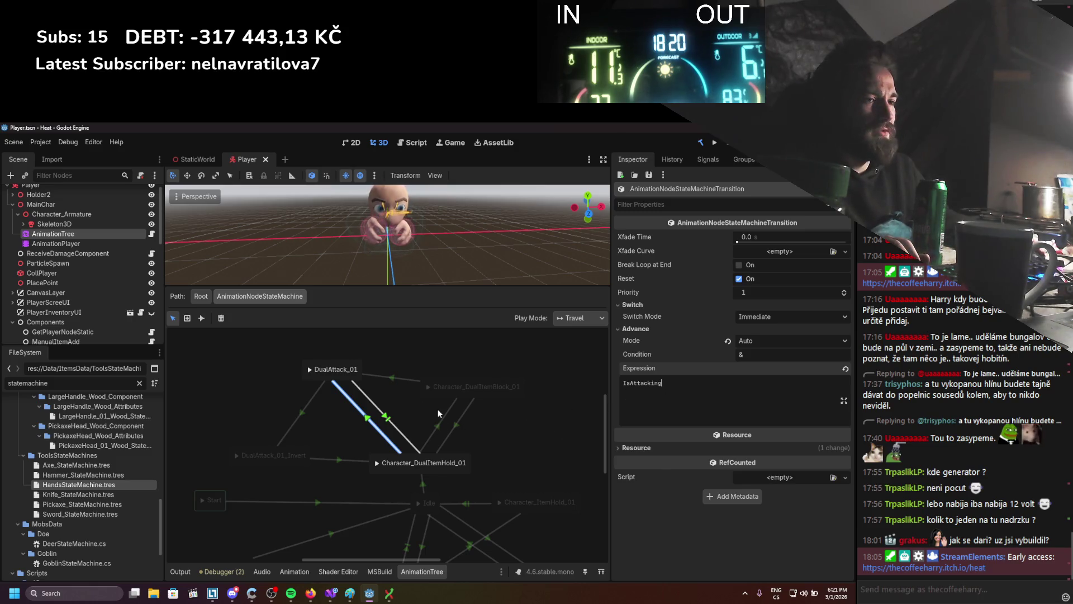
Remove the IsAttackingP condition from the DualAttack_01 to Character_DualItemBlock_01 transition.
drag(341, 436, 331, 429)
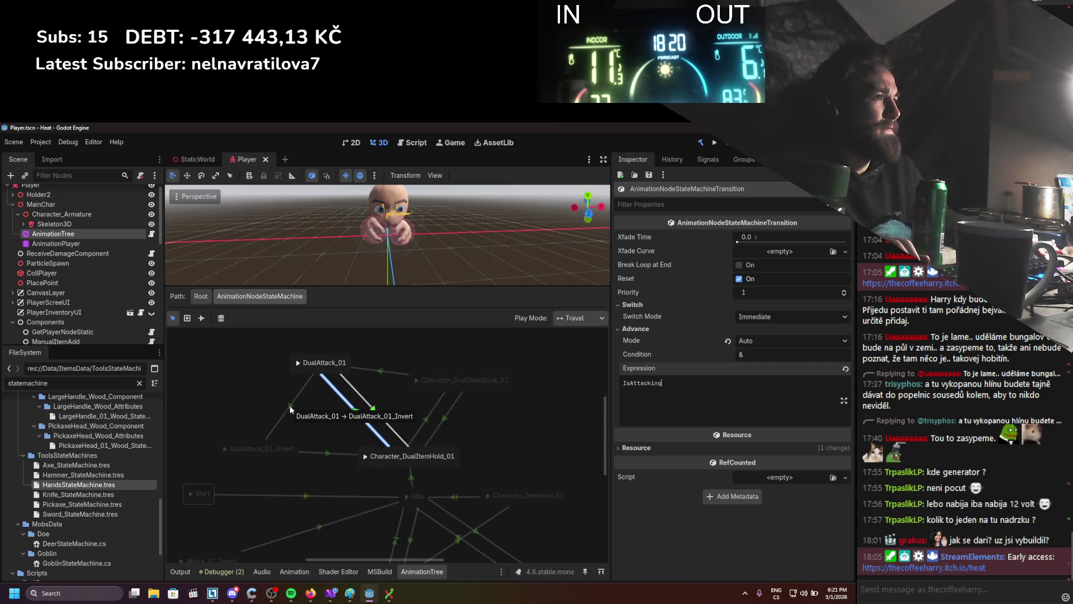
click(388, 372)
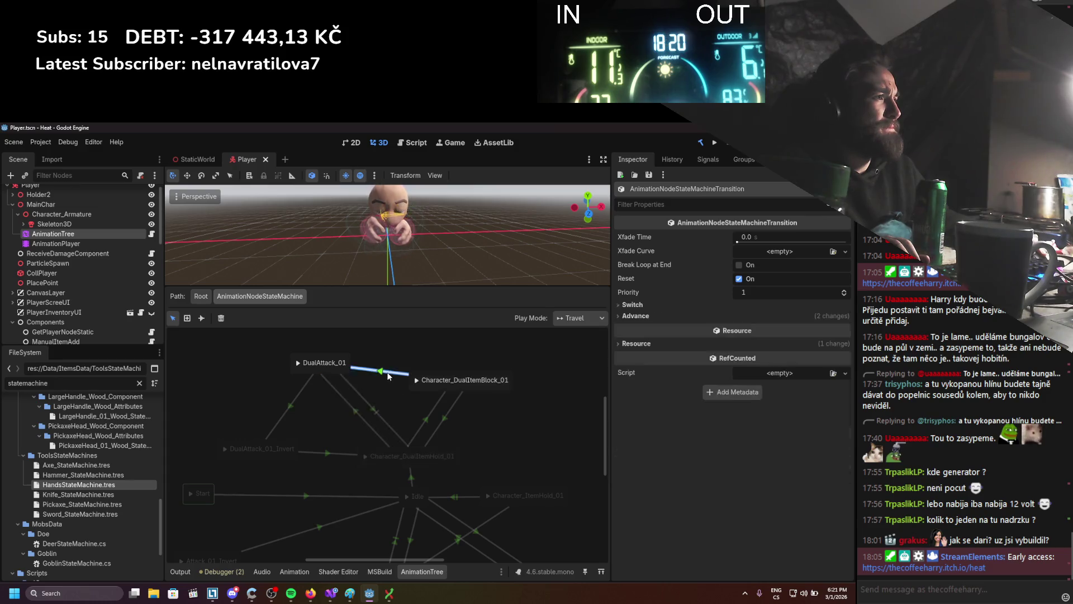
click(695, 315)
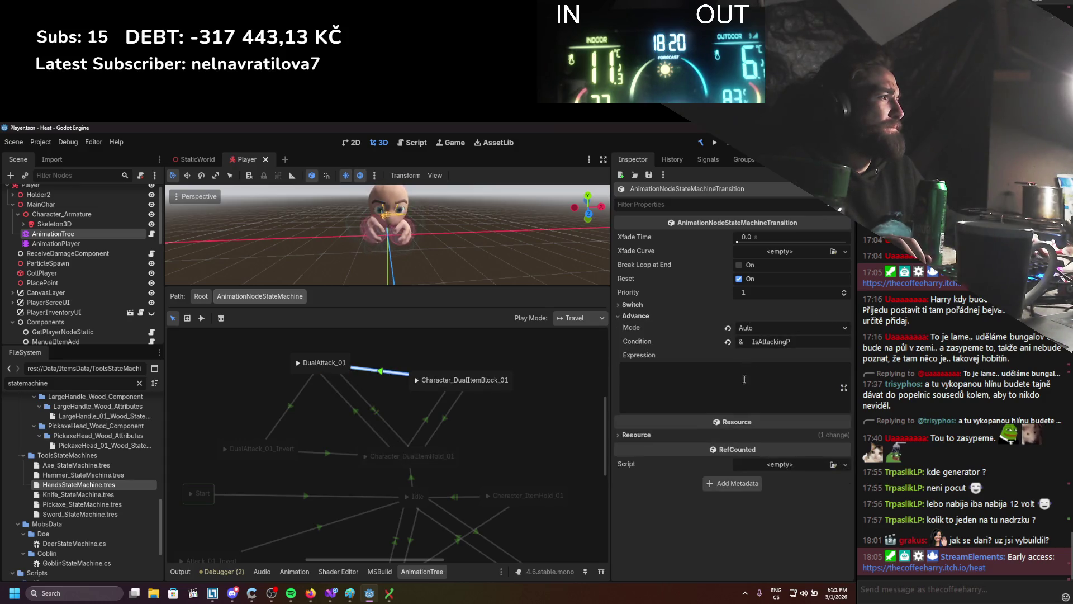
double_click(788, 342)
key(BackSpace)
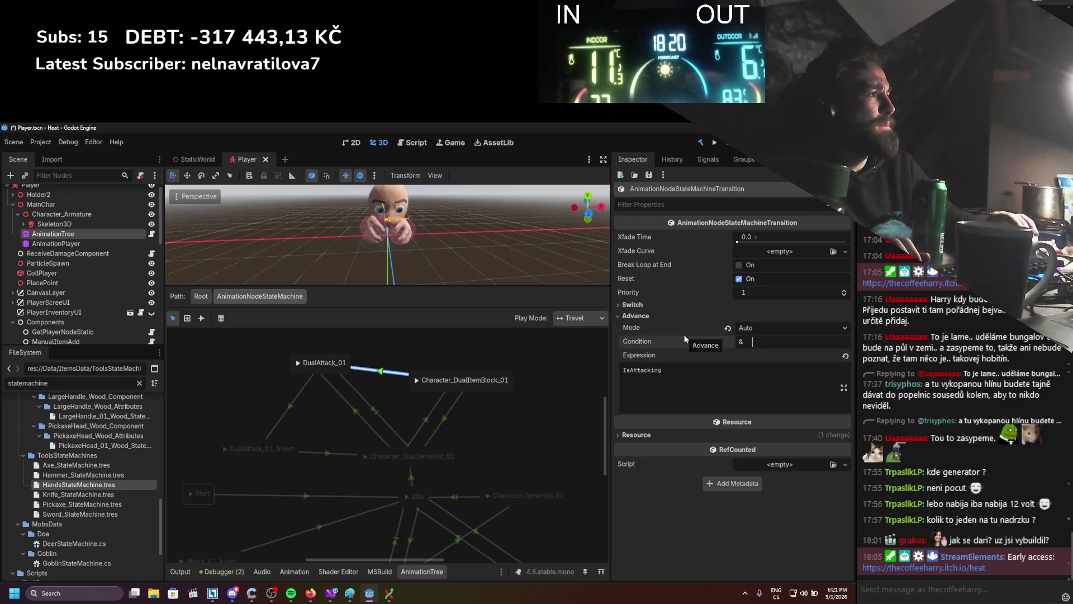
Give the hold-to-block transition the expression IsBlocking and save the scene.
click(445, 417)
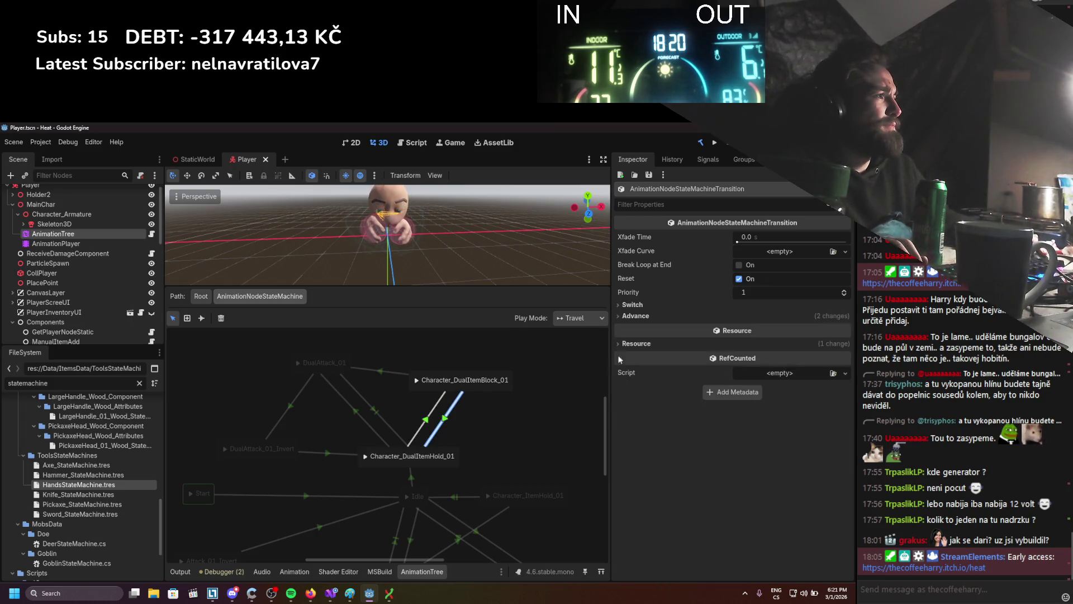
click(643, 316)
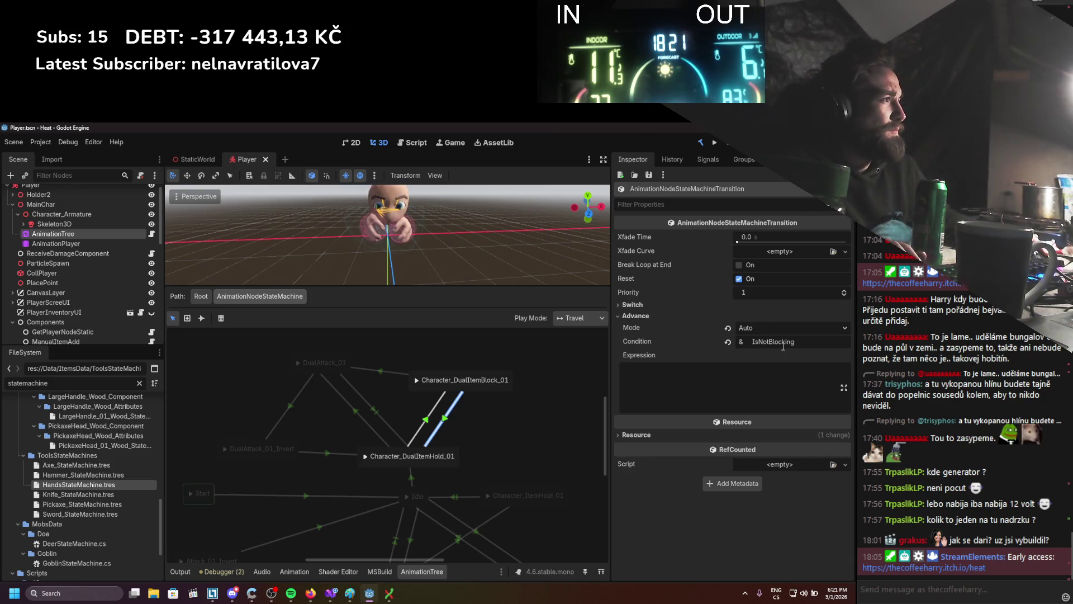
click(423, 427)
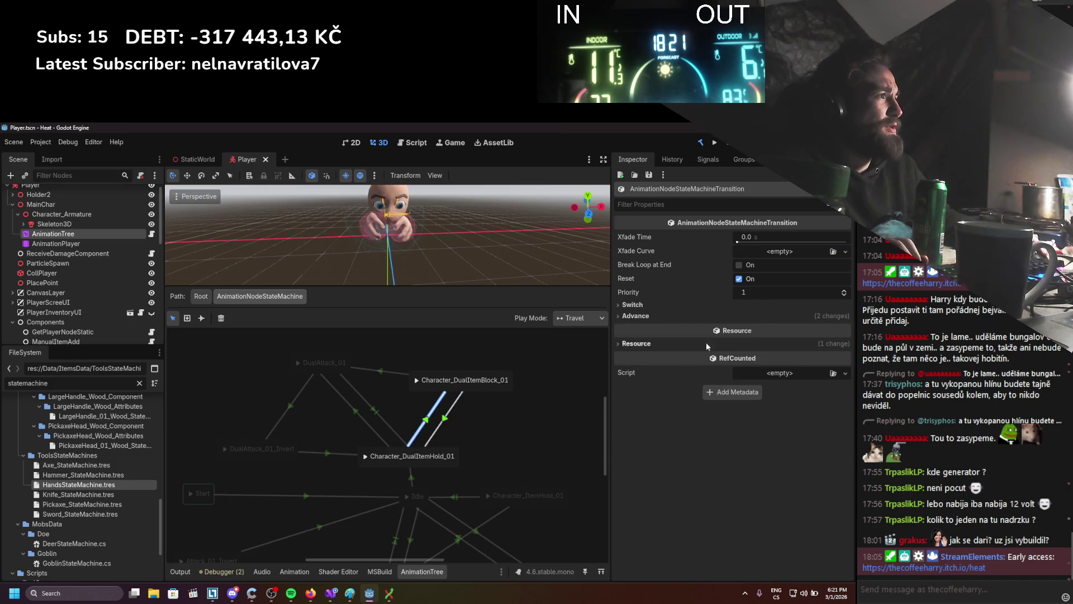
click(700, 315)
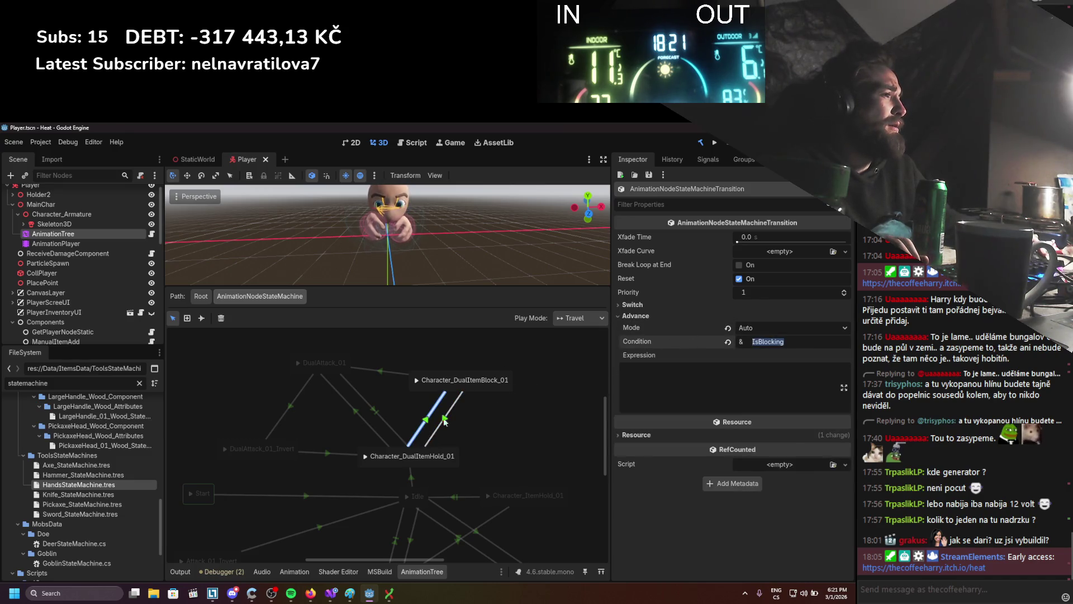
key(ctrl+c)
click(699, 386)
key(ctrl+v)
key(ctrl+s)
Set the block-to-hold transition's expression to IsBlocking == false and delete its IsNotBlocking condition.
click(447, 418)
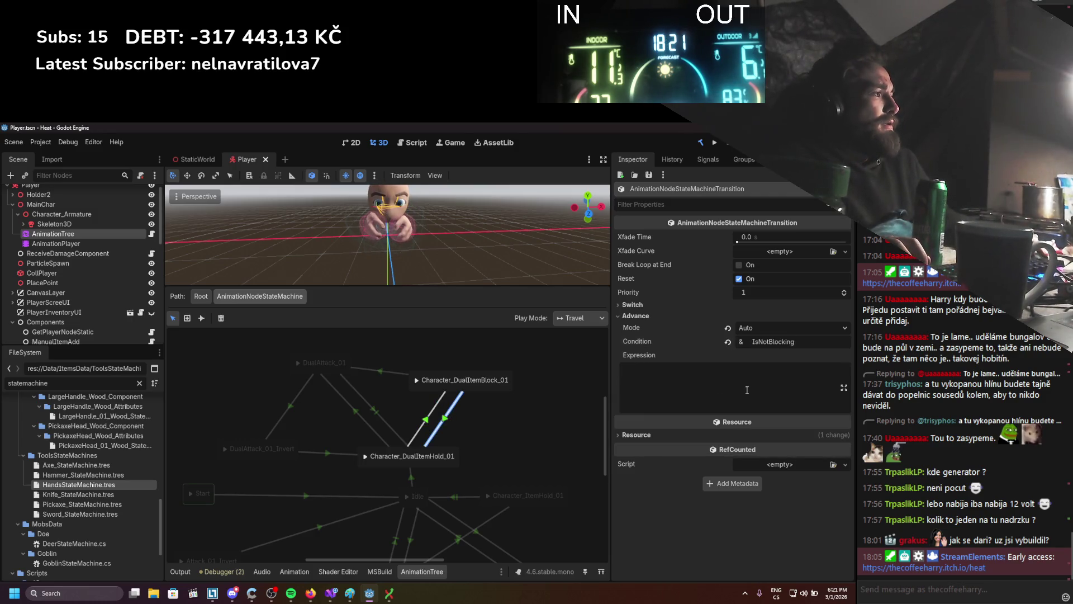
click(749, 384)
text(IsBlocking == false)
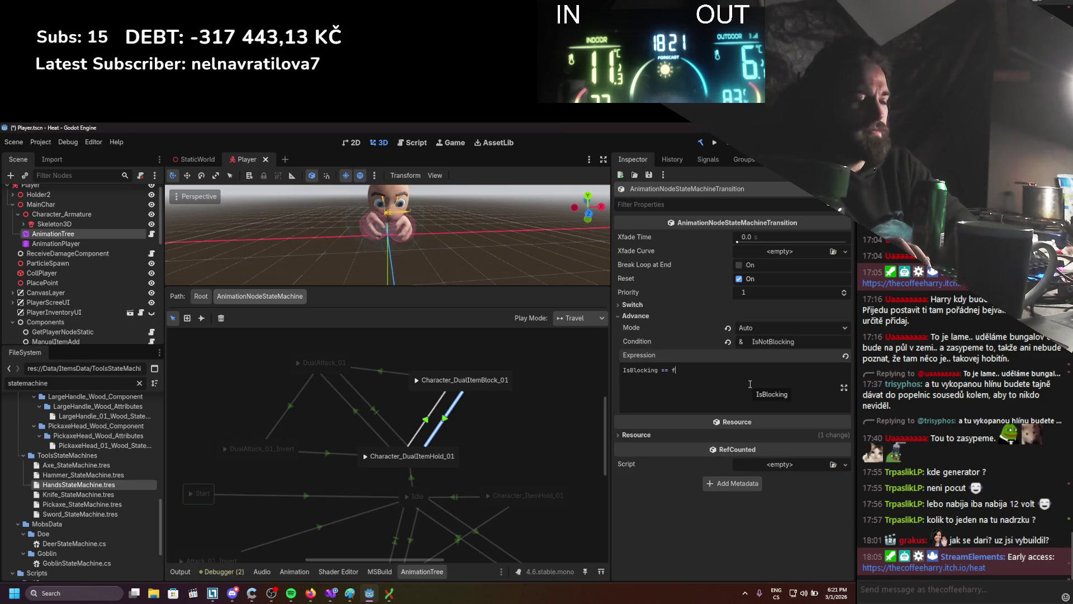
key(ctrl+z)
double_click(777, 342)
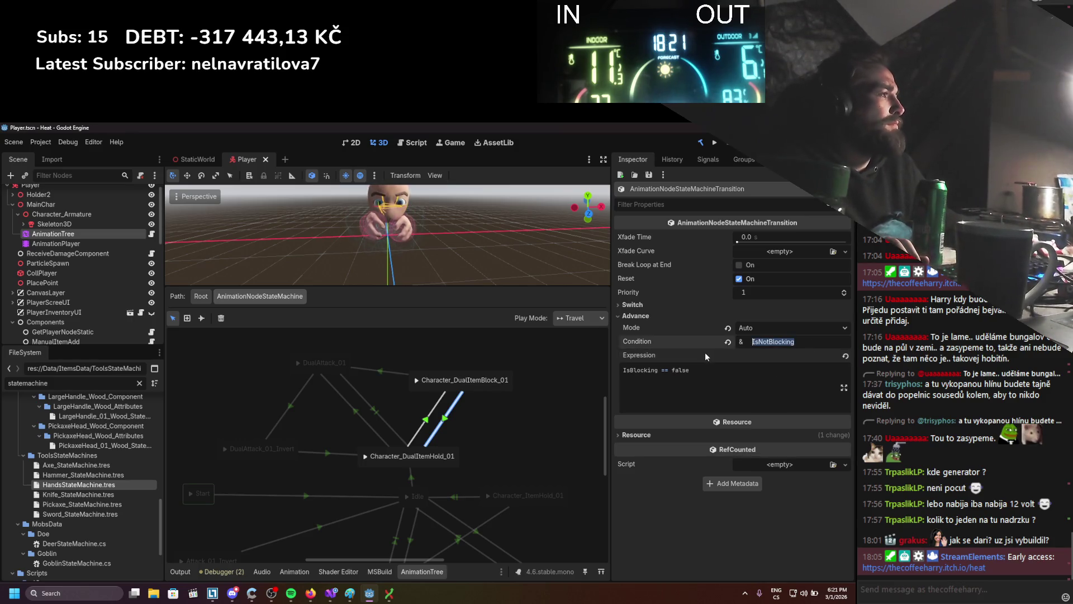
key(BackSpace)
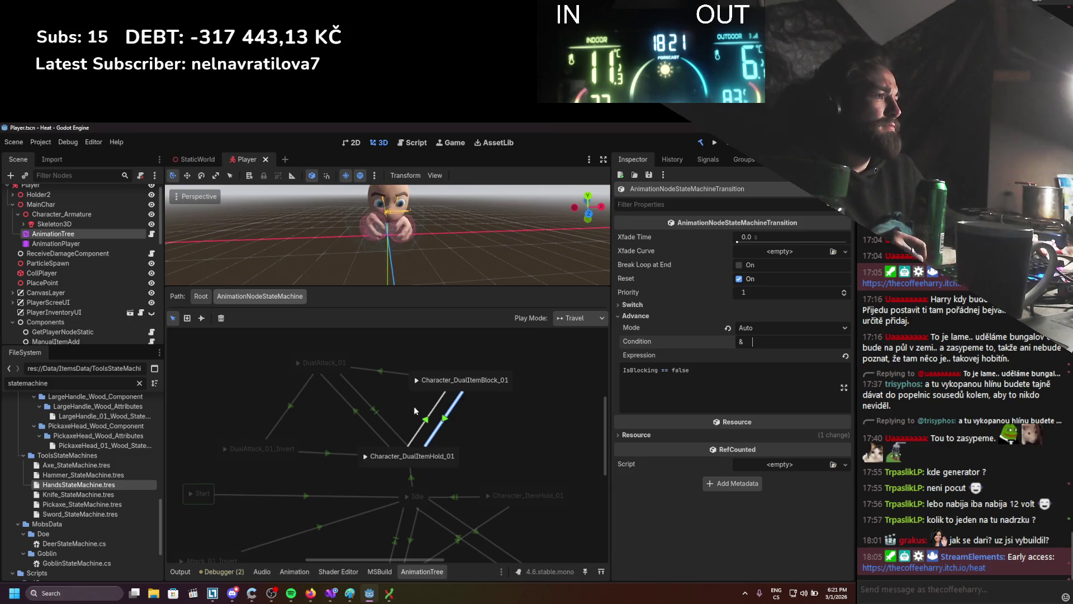
click(383, 416)
click(424, 421)
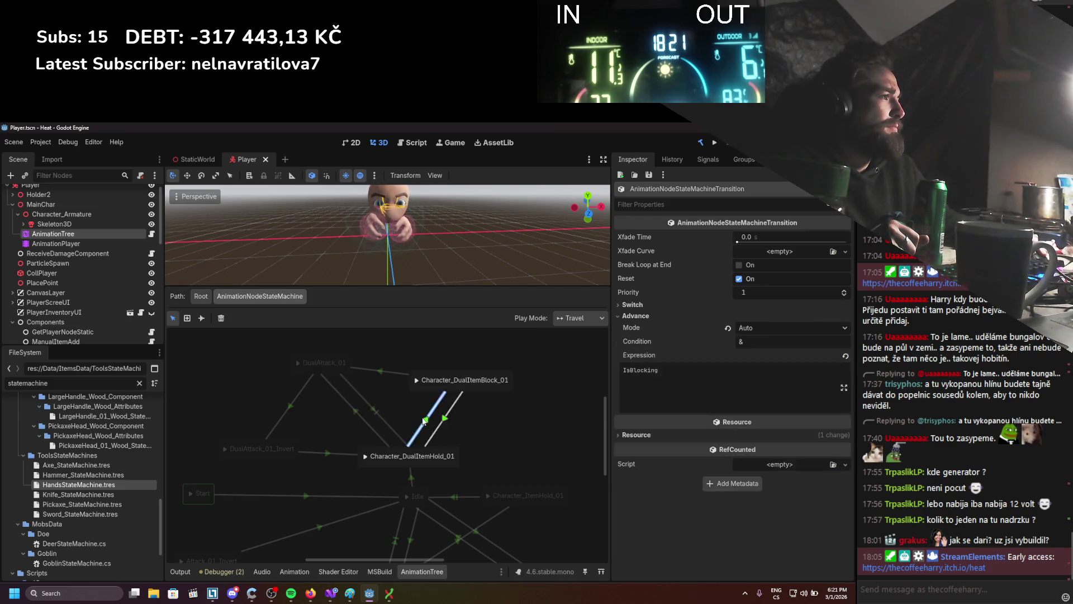
click(364, 417)
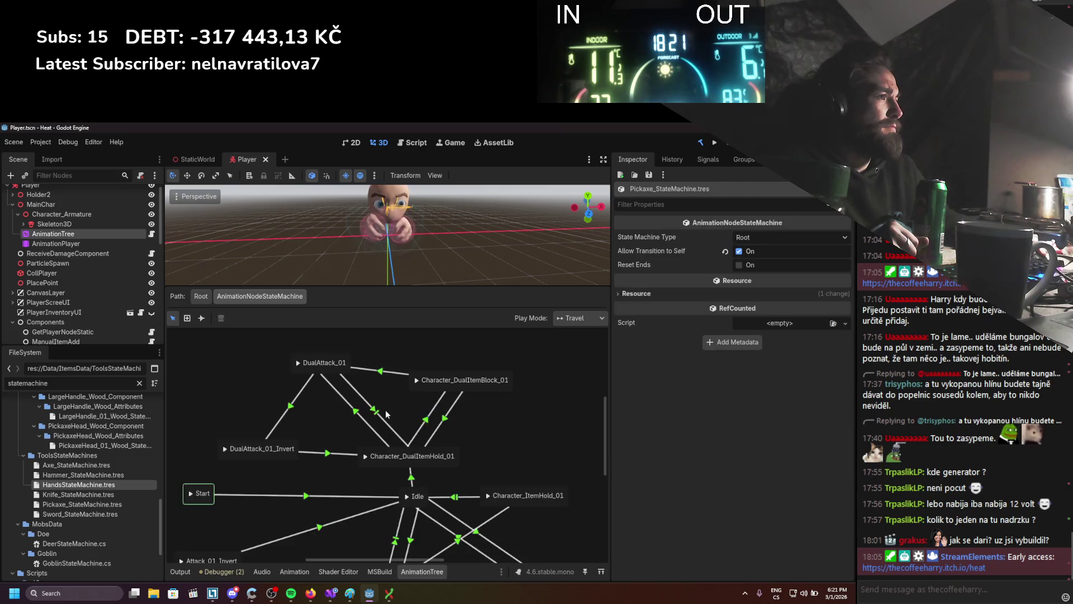
Review the DualAttack_01, DualItemHold and Attack_01 transitions, then save the scene.
click(358, 414)
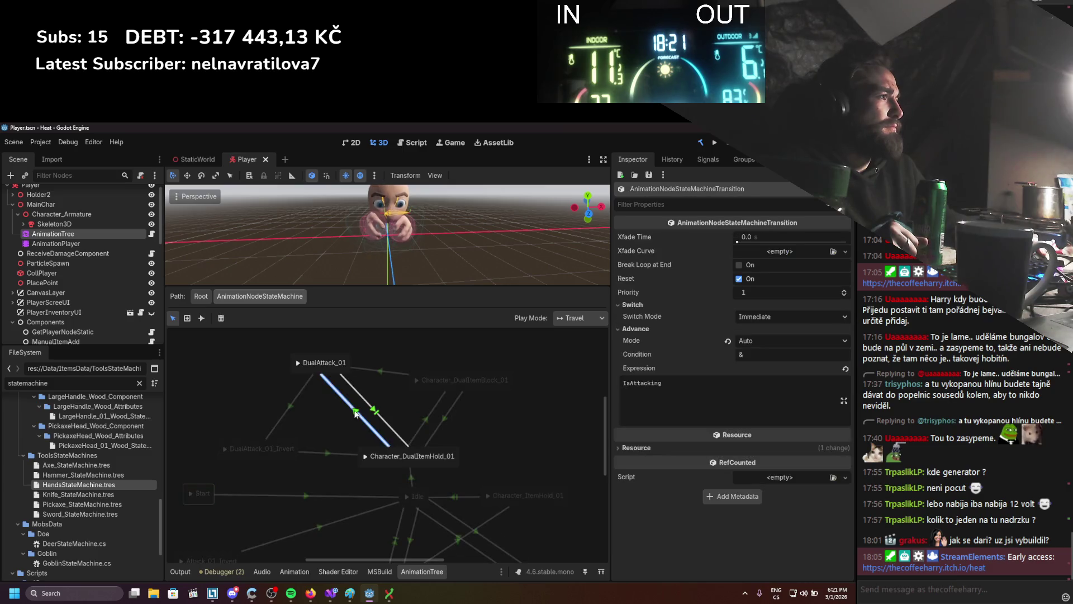
click(375, 372)
click(366, 420)
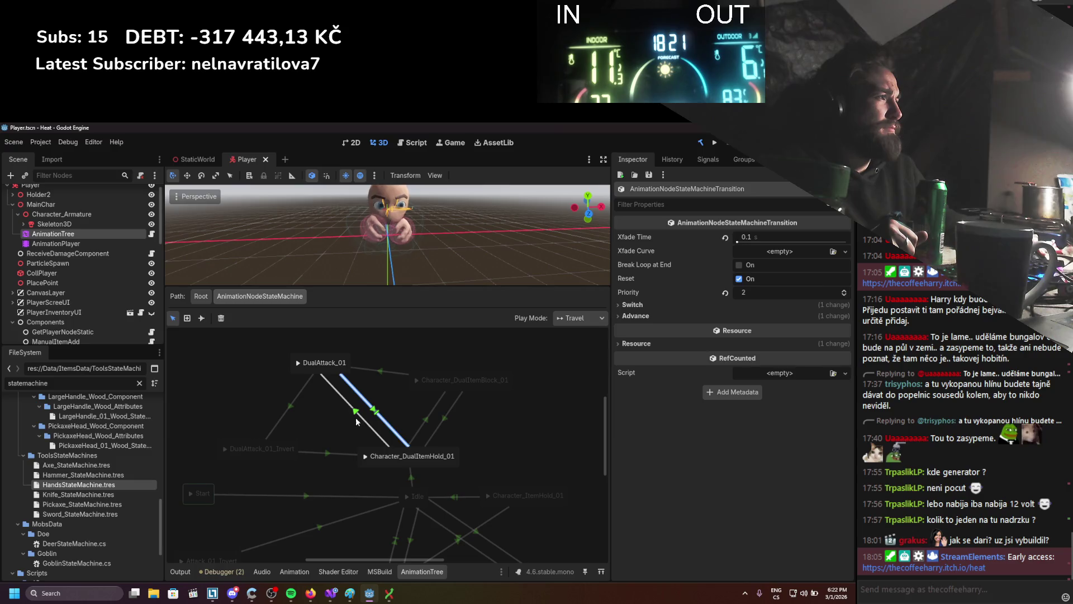
scroll(332, 430, down, 1)
click(337, 420)
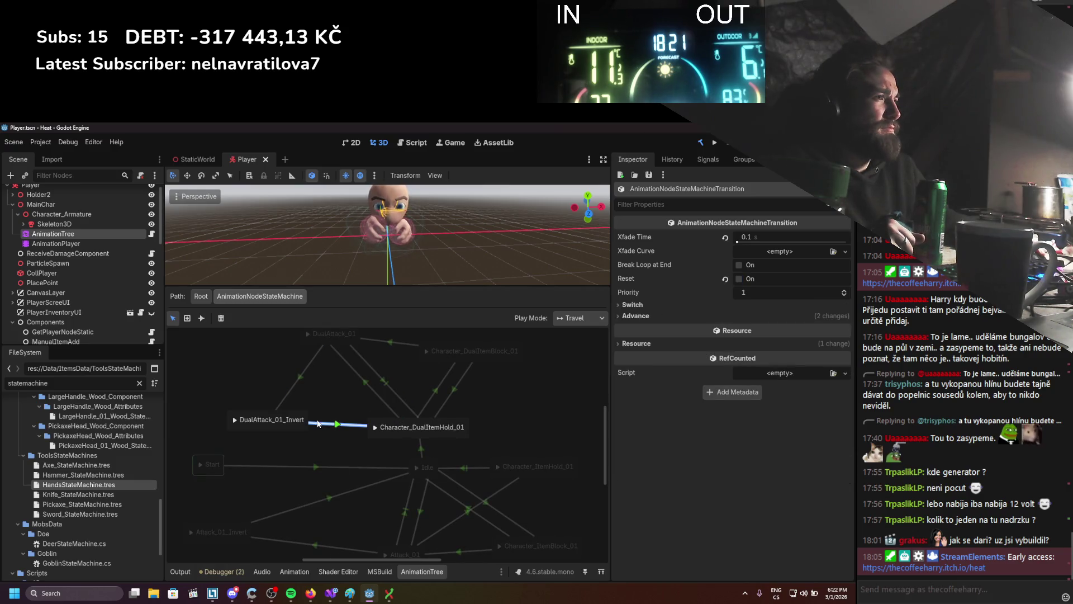
scroll(492, 431, down, 1)
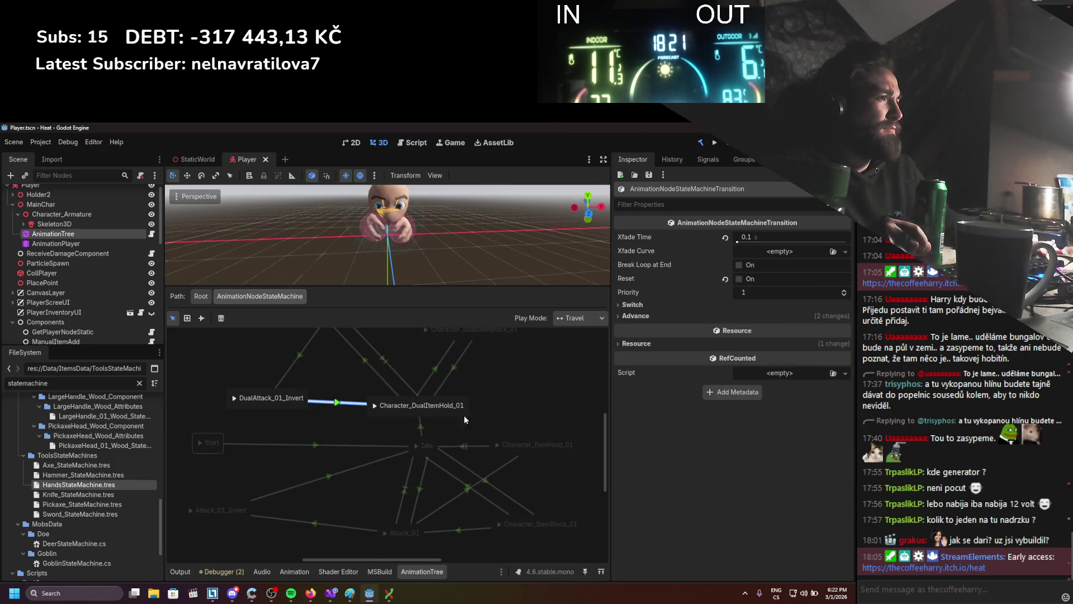
click(459, 445)
scroll(479, 425, down, 1)
click(488, 440)
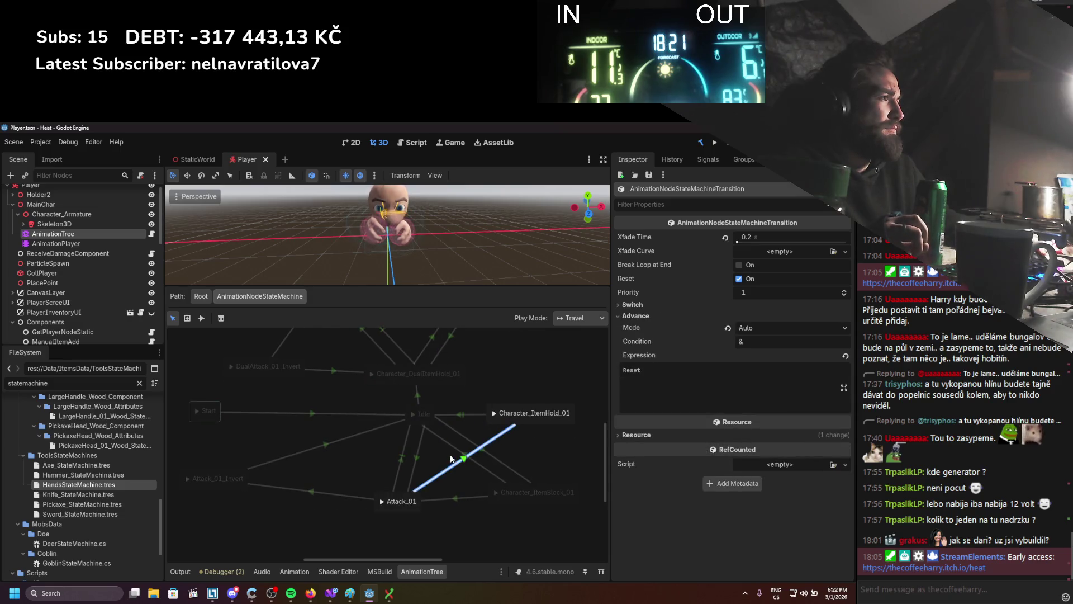
click(419, 454)
click(344, 435)
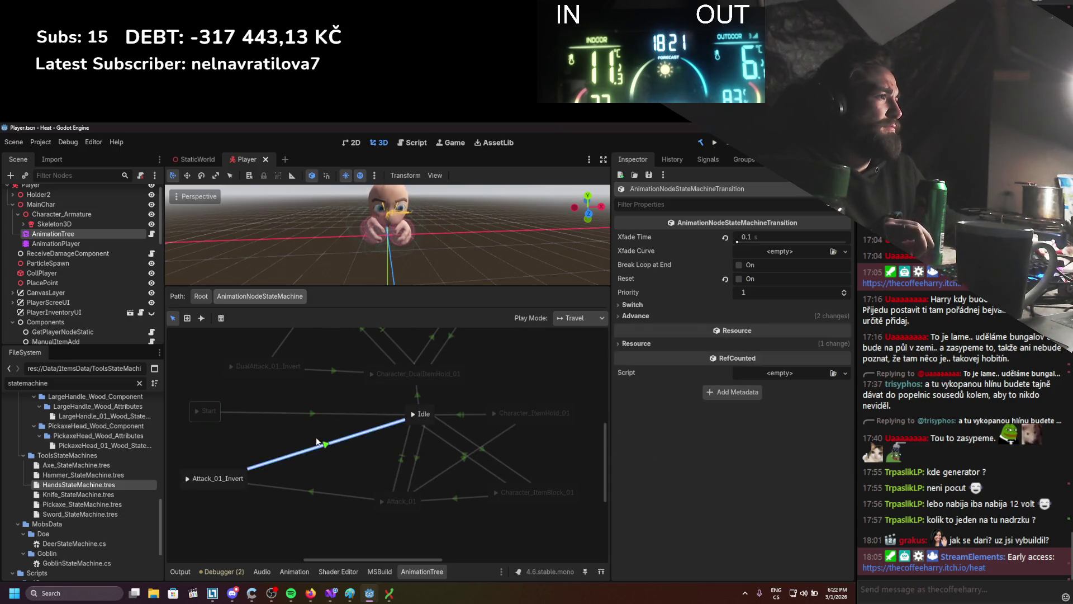
key(ctrl+s)
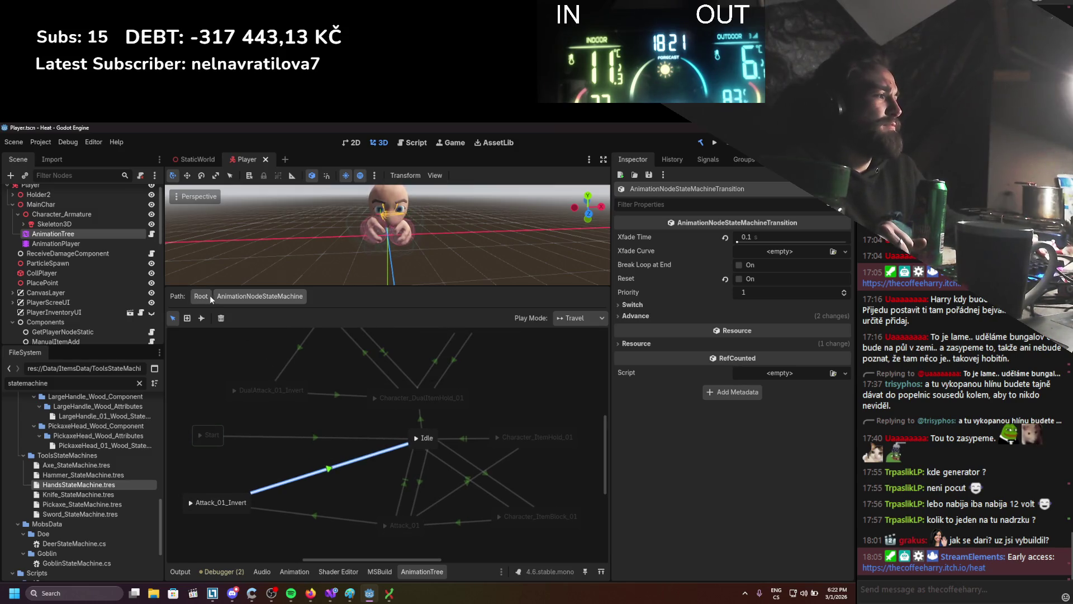
Check the Idle, Attack_01 and Character_ItemBlock_01 transitions, then return to the Root graph.
scroll(298, 411, down, 1)
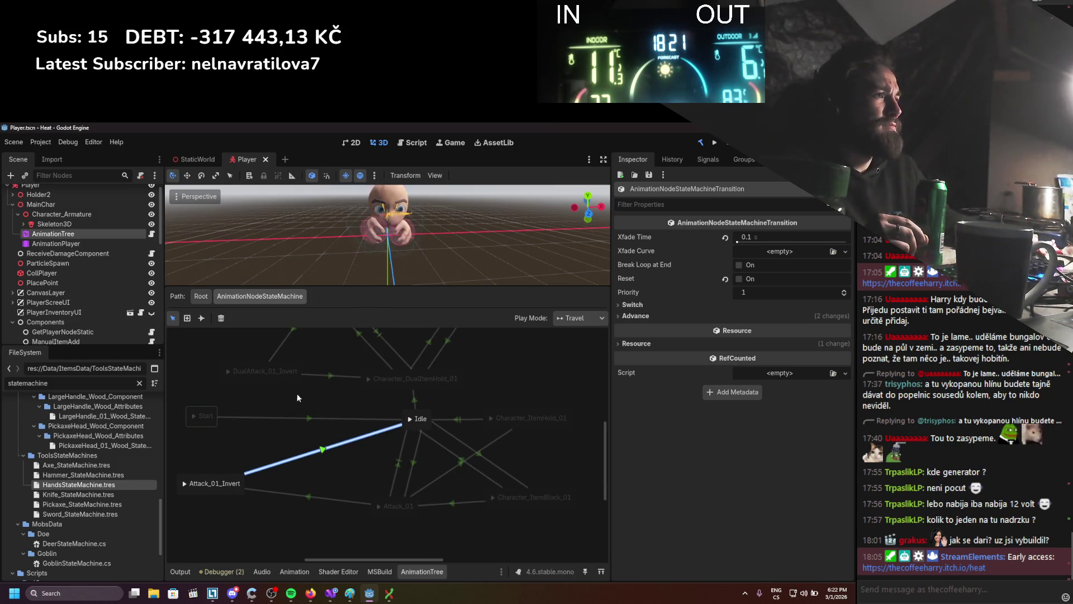
click(414, 459)
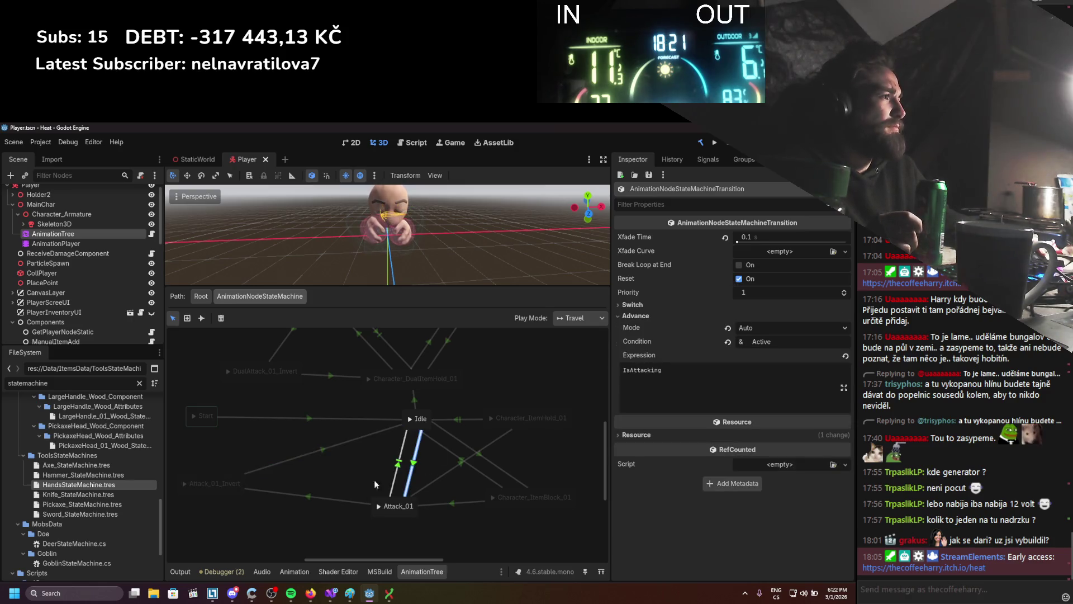
click(457, 463)
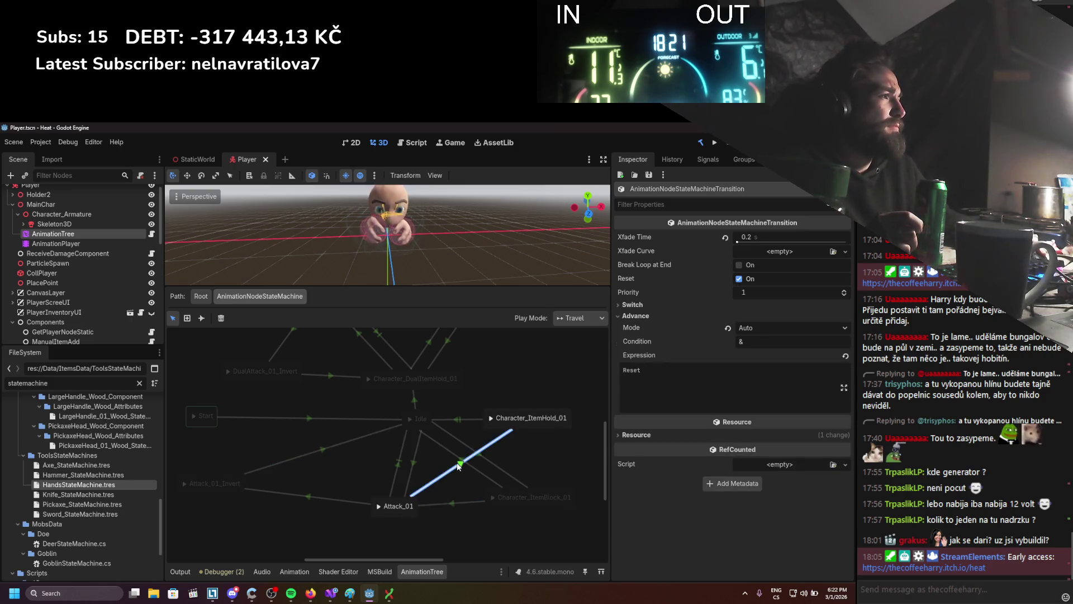
click(466, 454)
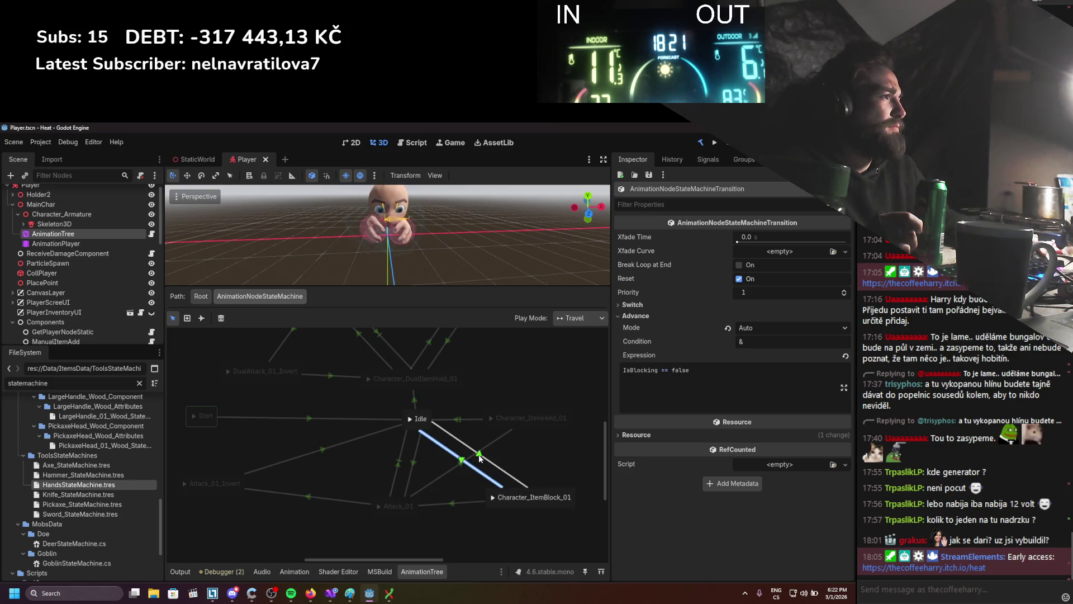
scroll(462, 476, up, 1)
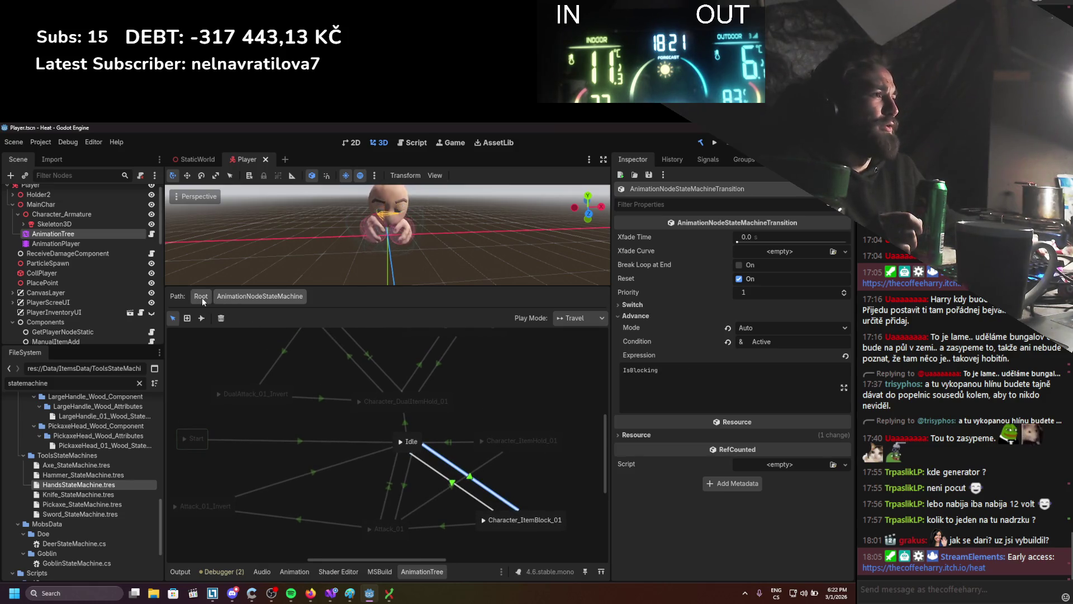
click(201, 296)
mouse_move(430, 414)
mouse_down()
mouse_move(394, 451)
mouse_move(338, 401)
mouse_move(424, 434)
mouse_up()
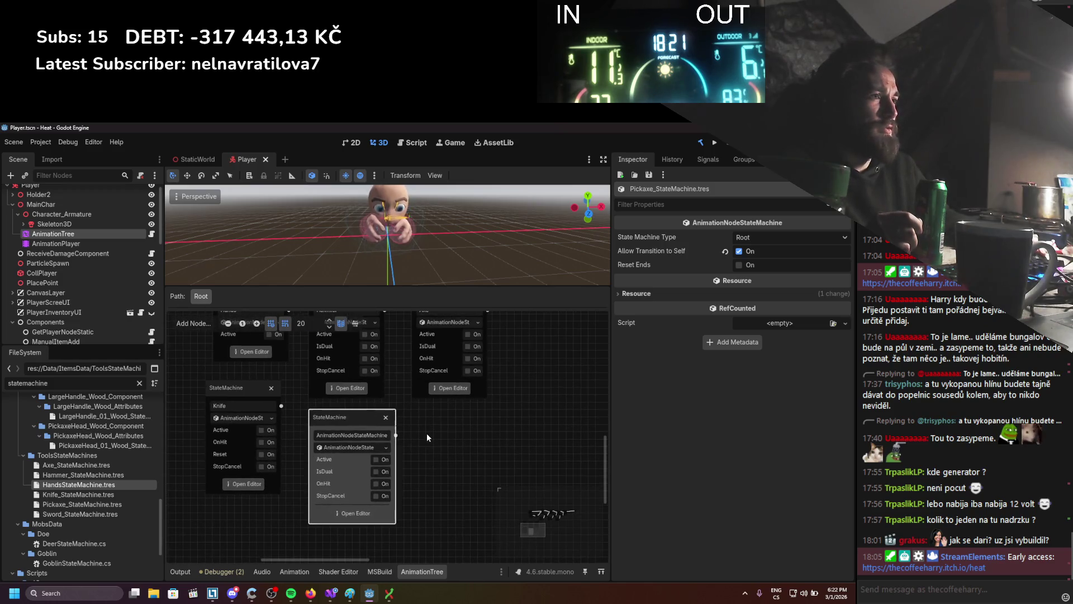
Rename the state machine node to PickAxe.
double_click(366, 435)
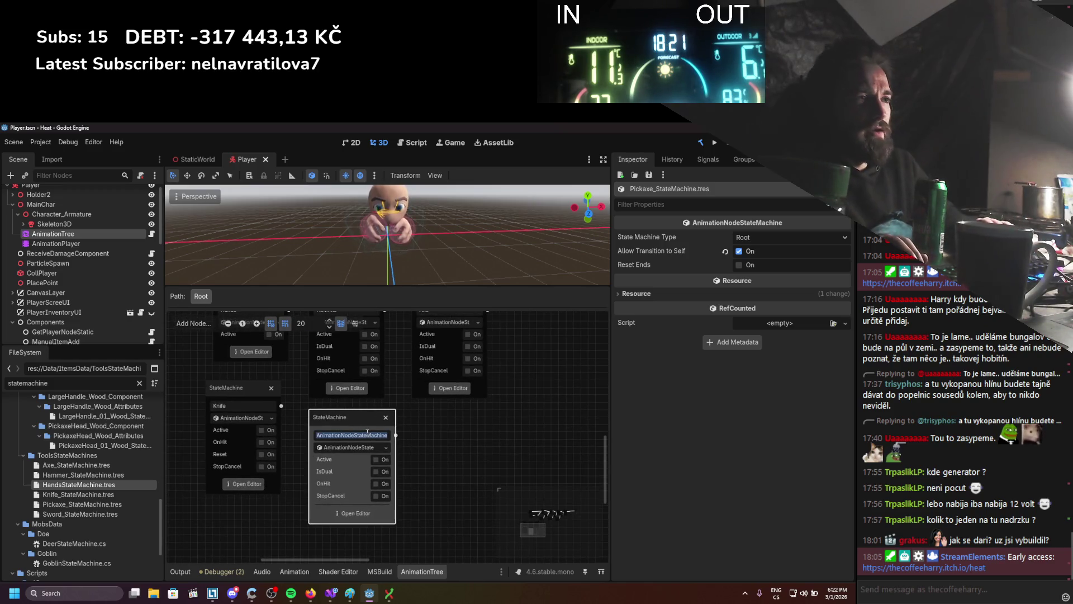
text(PickAxe)
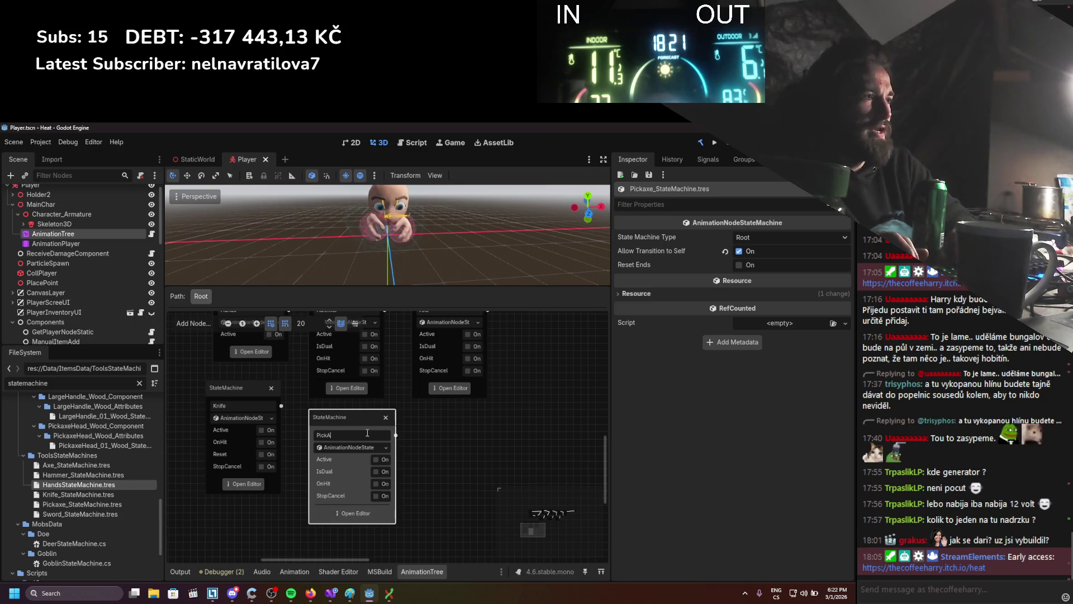
key(Return)
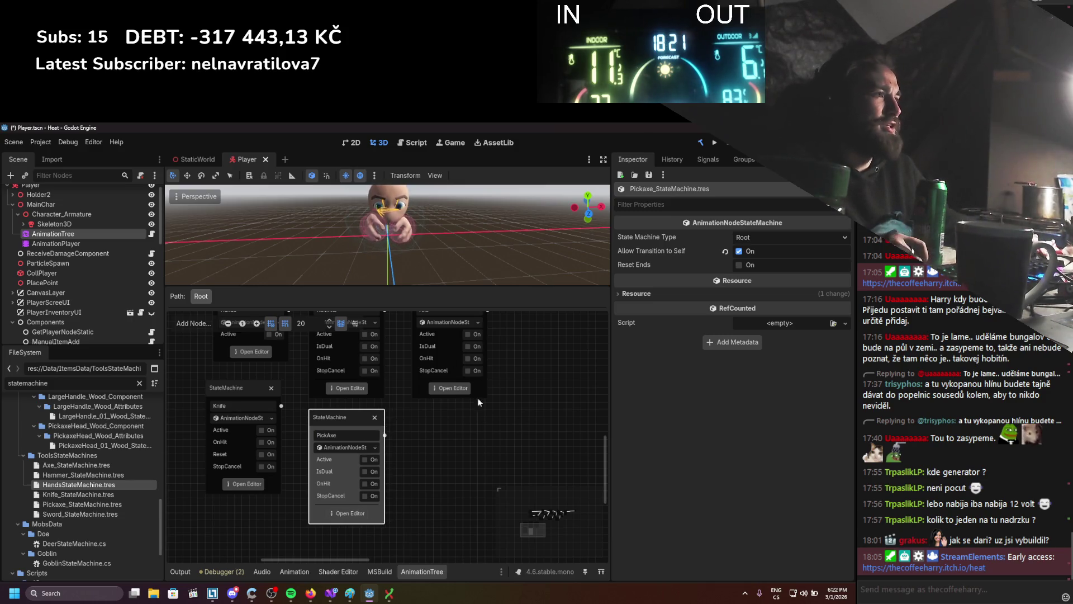
Load Sword_StateMachine.tres as a node beside PickAxe and open its editor.
right_click(404, 420)
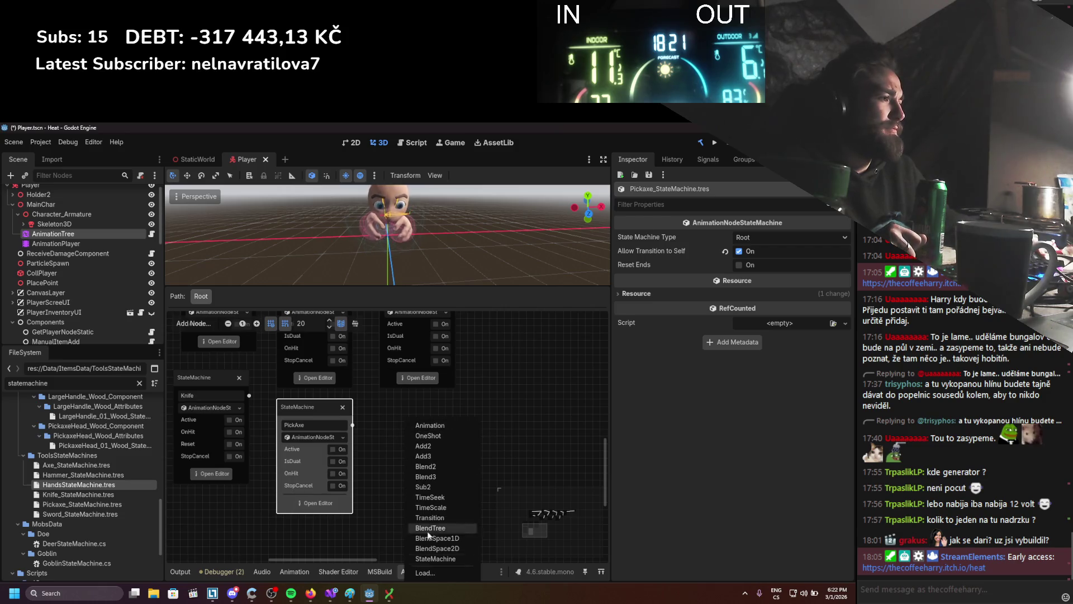
click(425, 572)
double_click(538, 277)
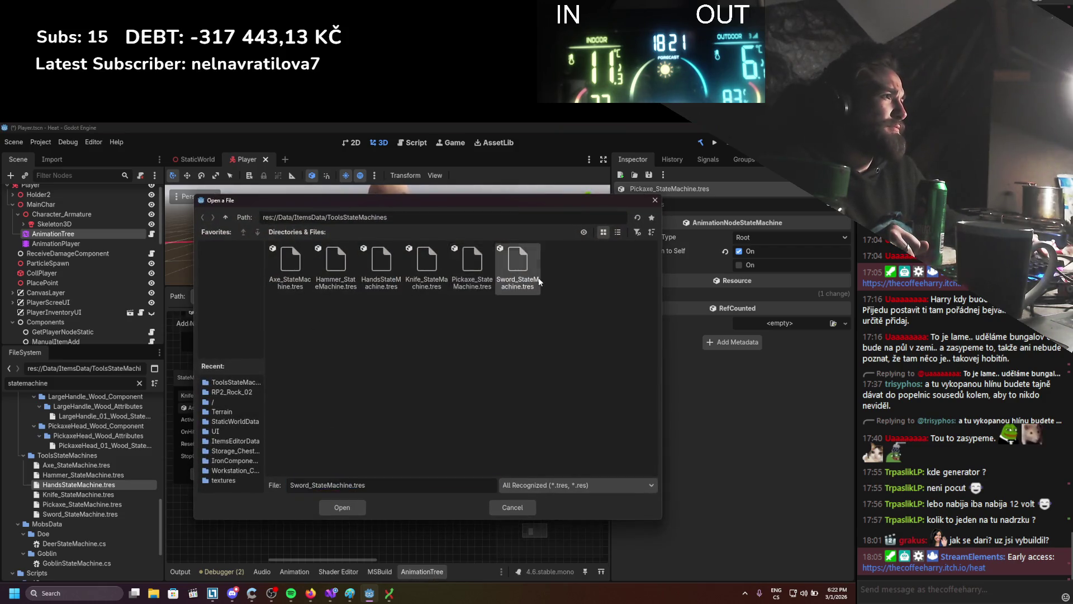
drag(443, 430, 419, 406)
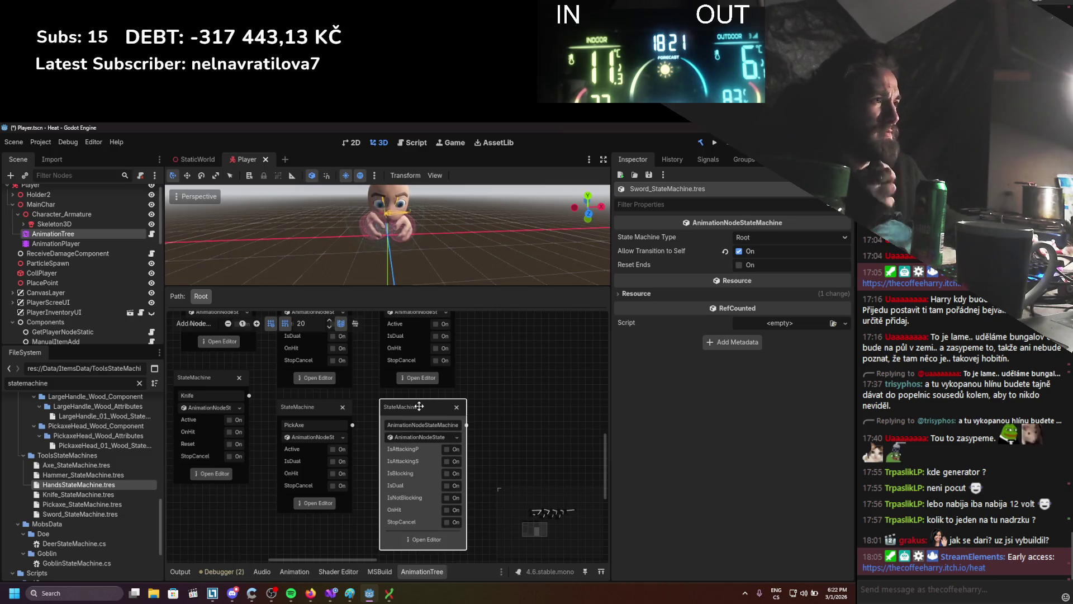
scroll(428, 447, down, 1)
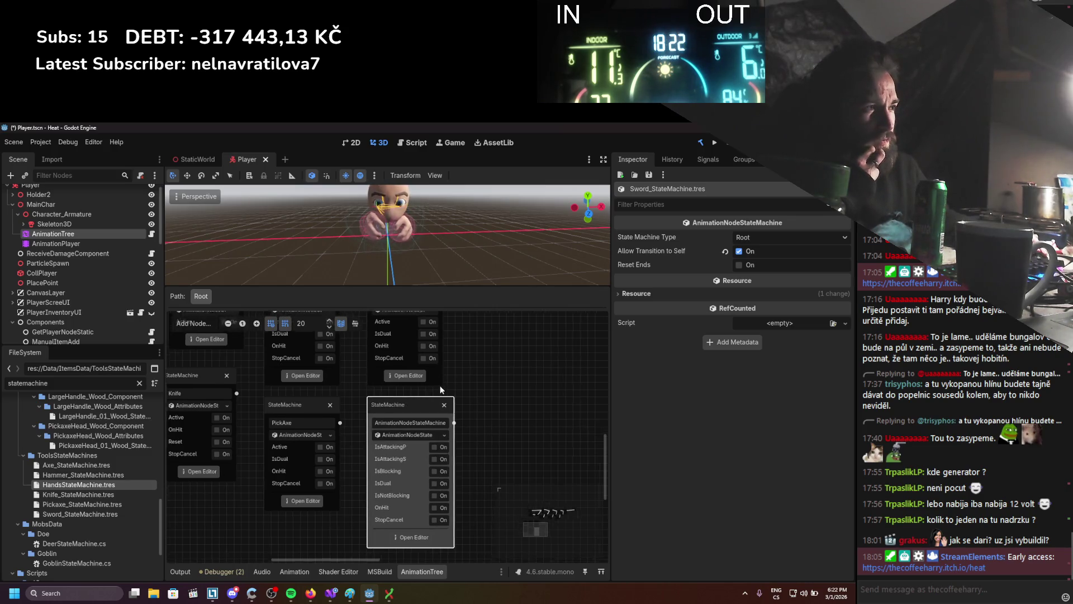
click(411, 529)
scroll(407, 474, up, 2)
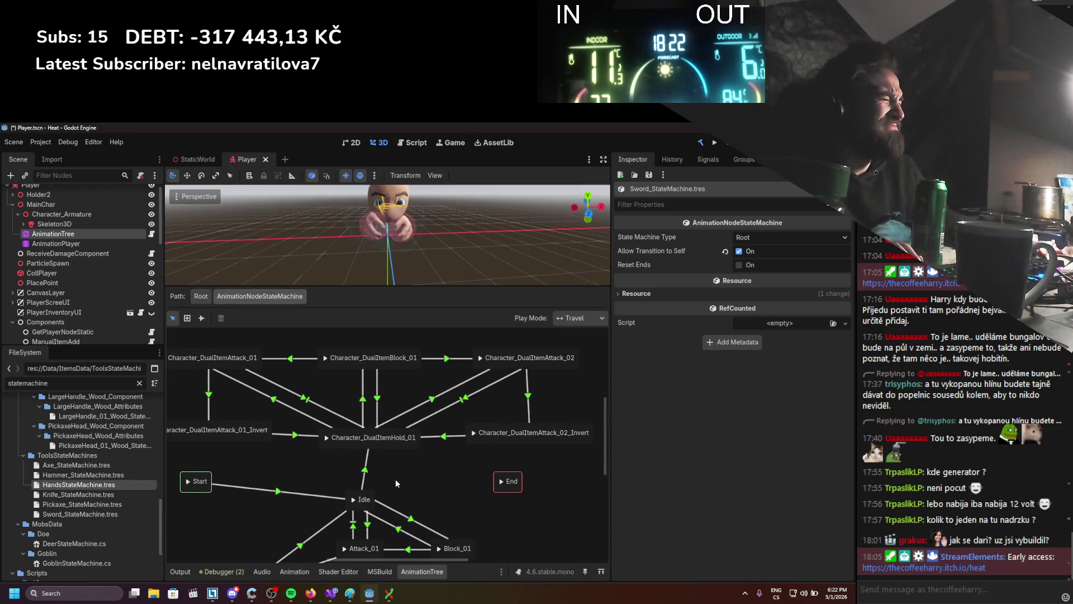
Move Attack_01_Invert next to Attack_01.
drag(386, 480, 399, 430)
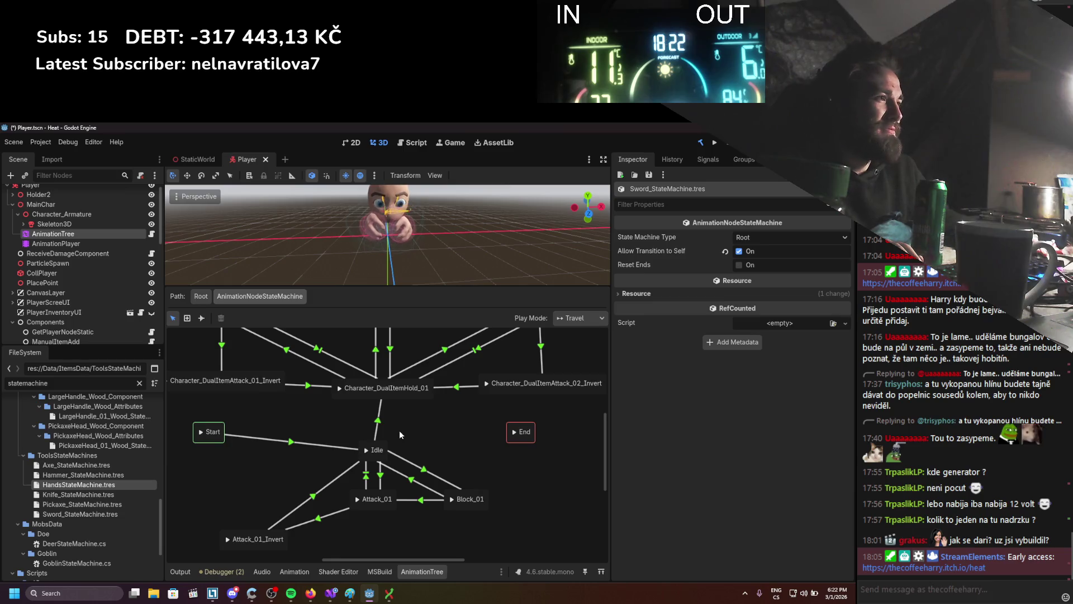
drag(272, 538, 279, 501)
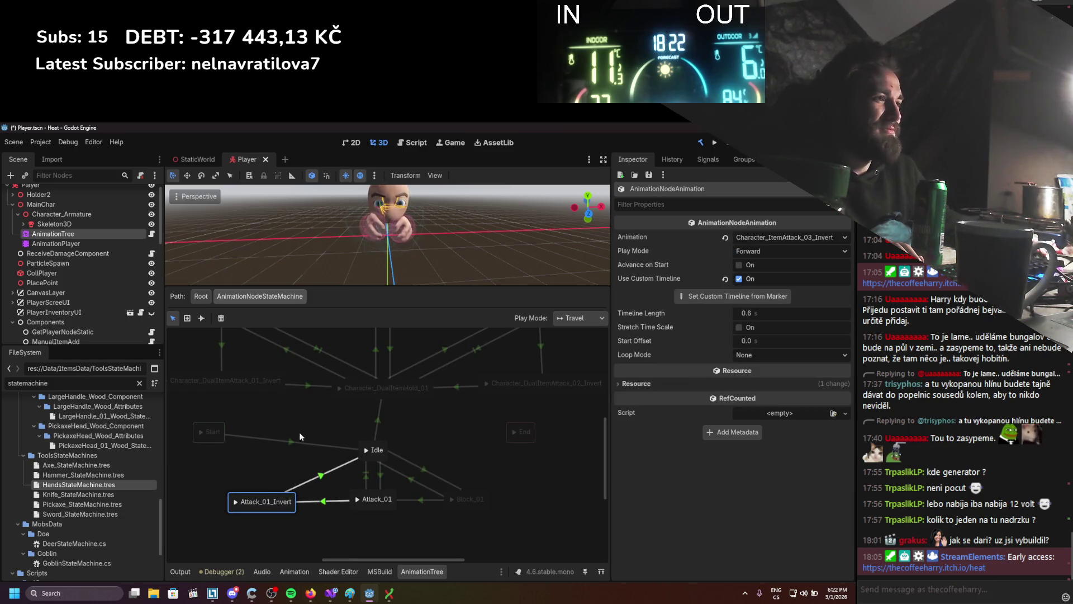
click(351, 421)
scroll(352, 425, up, 3)
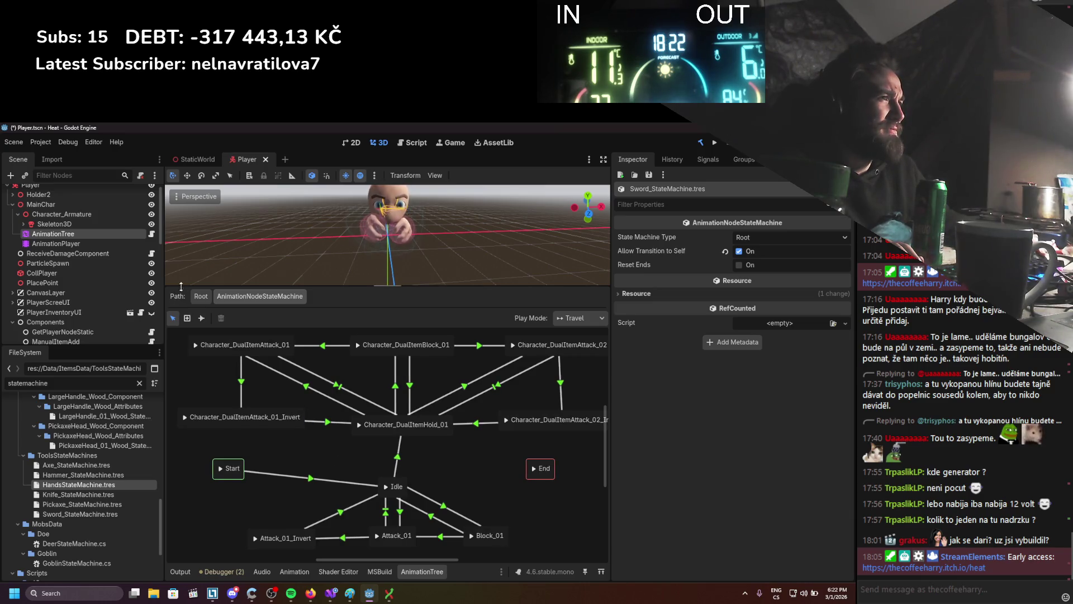
Open the Sword state machine from Root and shift Block_01 to the right.
click(202, 296)
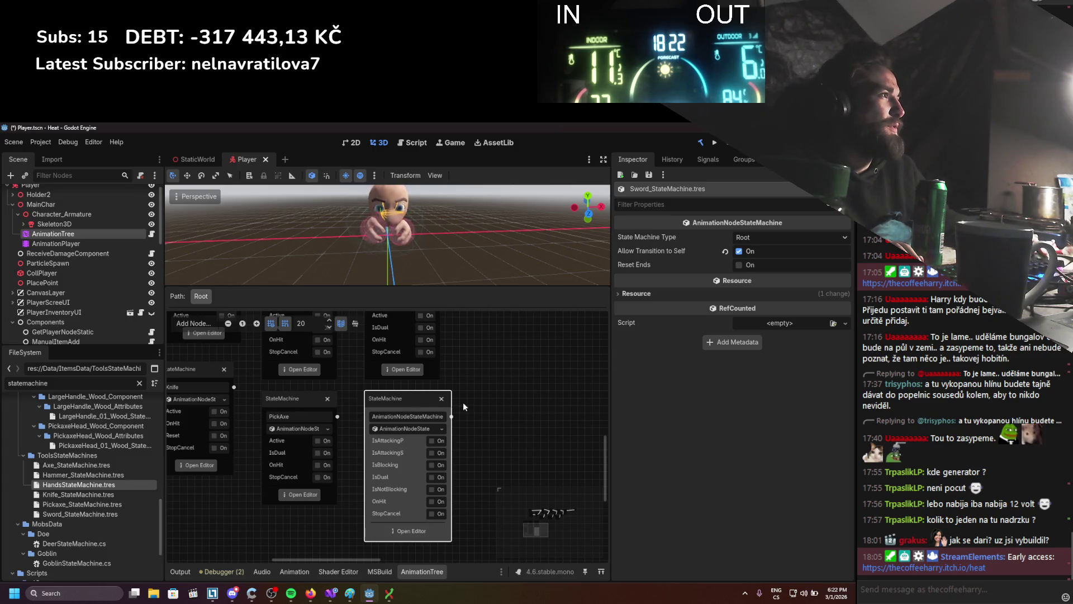
click(412, 531)
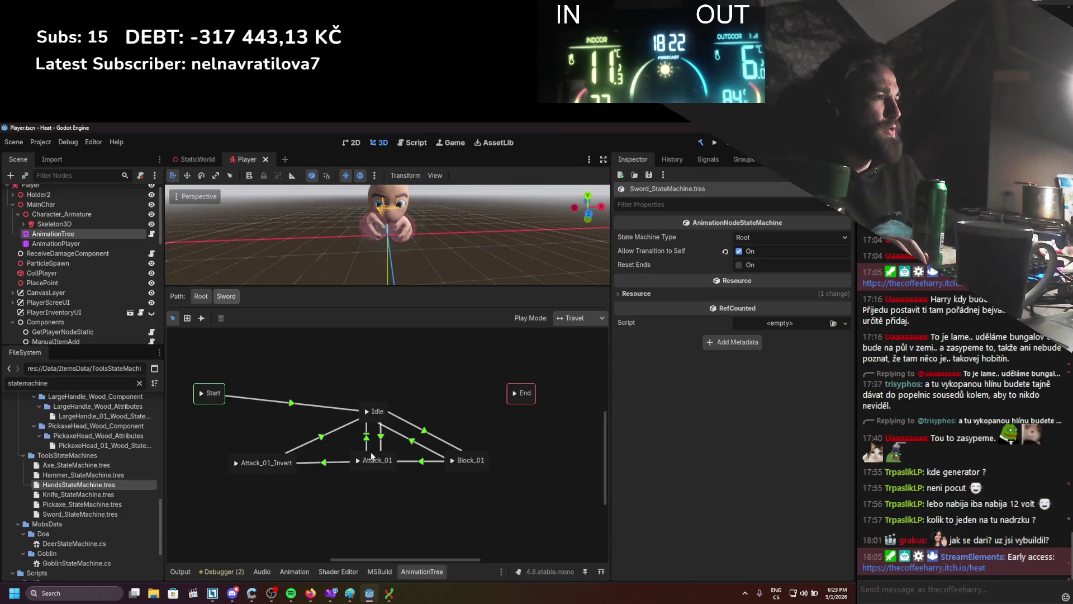
drag(474, 469, 547, 463)
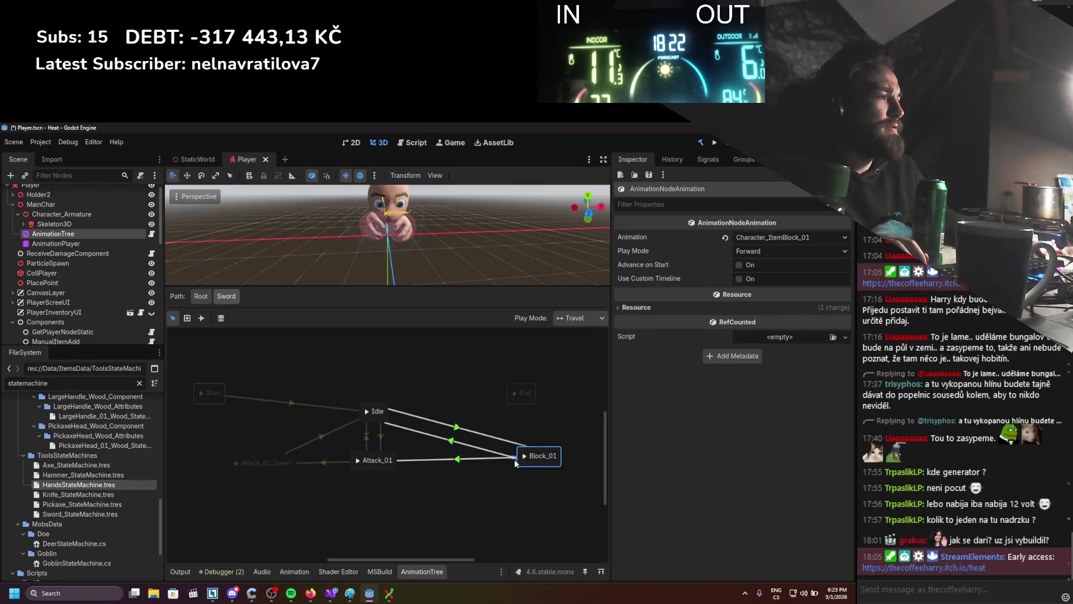
Set the Block_01 to Attack_01 expression to IsAttacking, clear the IsAttackingP condition, and save.
click(458, 462)
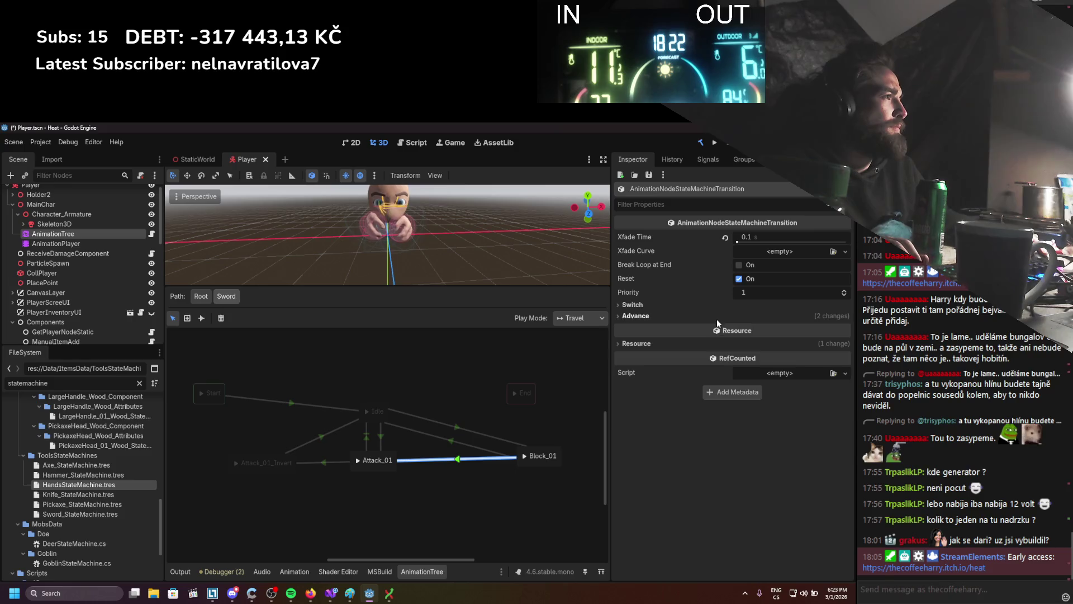
click(717, 317)
click(753, 367)
text(IsAttacking)
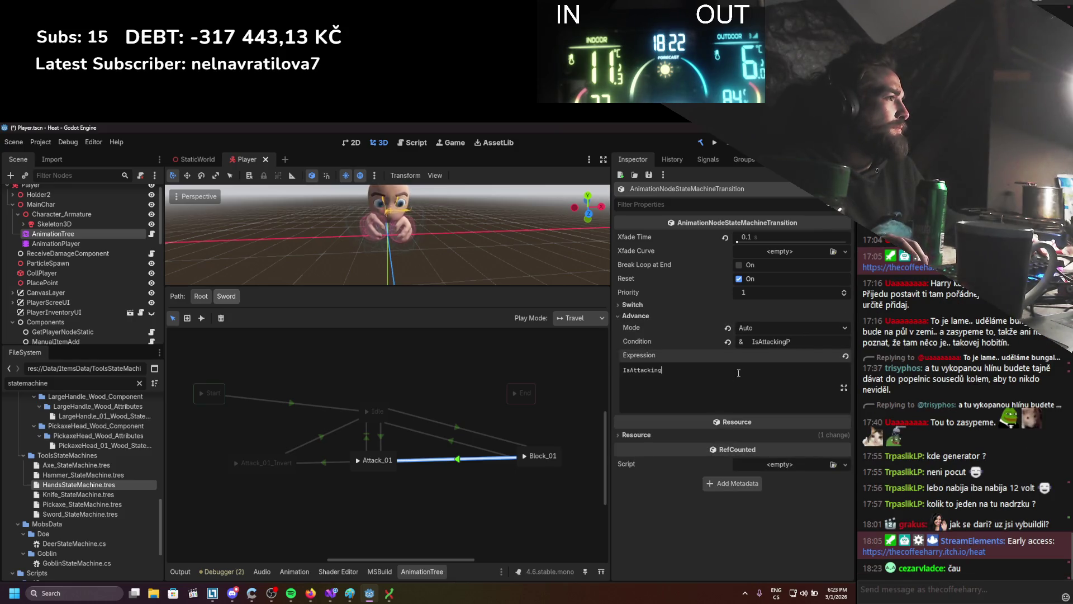
click(727, 341)
key(ctrl+s)
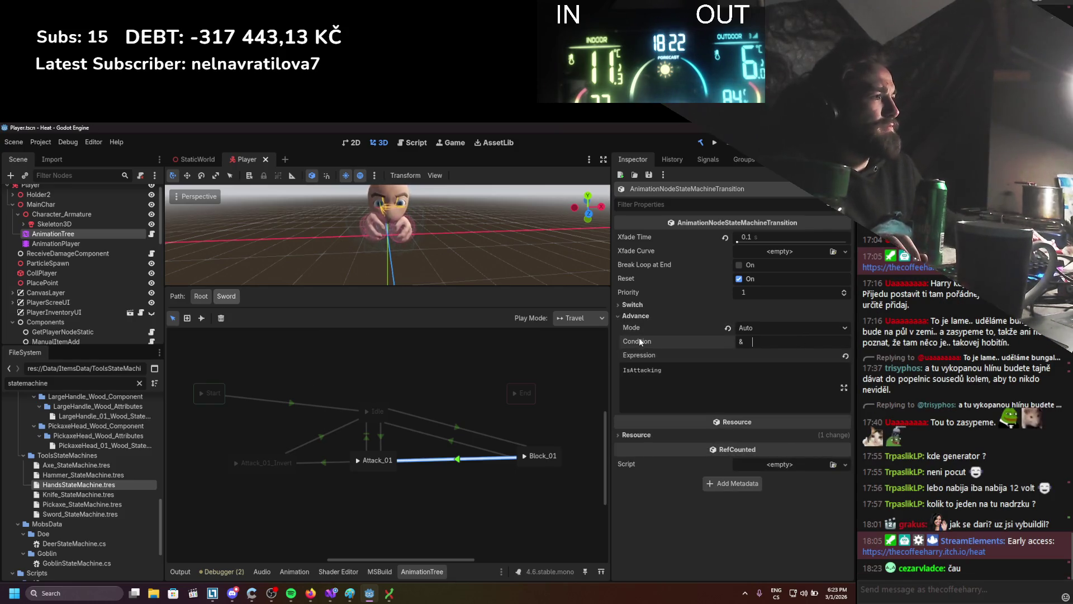
Replace the Idle–Block_01 IsBlocking condition with an IsBlocking expression and save.
click(456, 428)
click(744, 316)
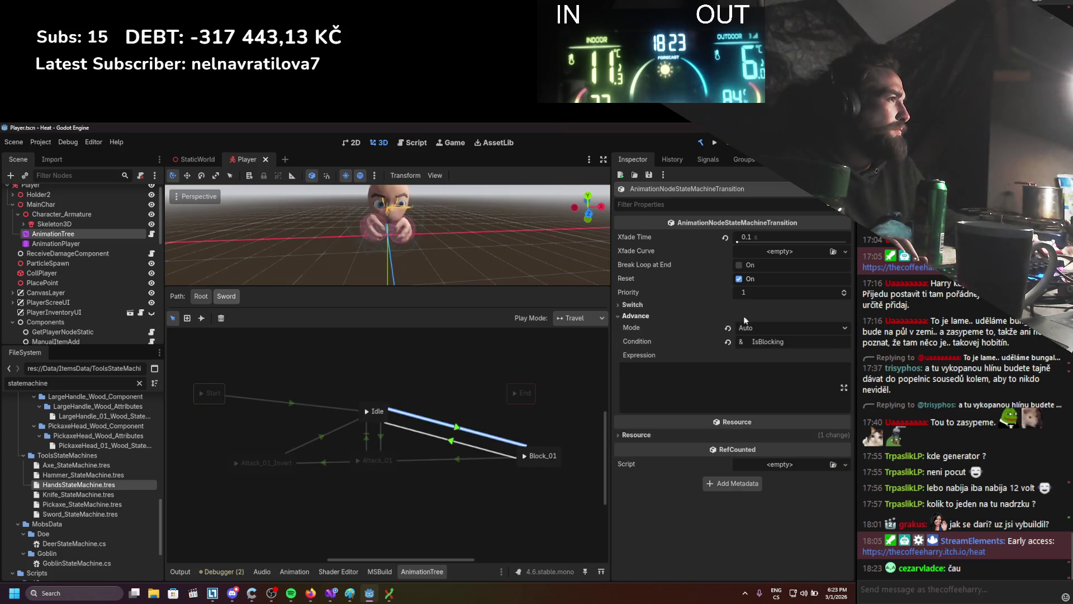
double_click(793, 341)
key(ctrl+c)
click(705, 385)
key(ctrl+v)
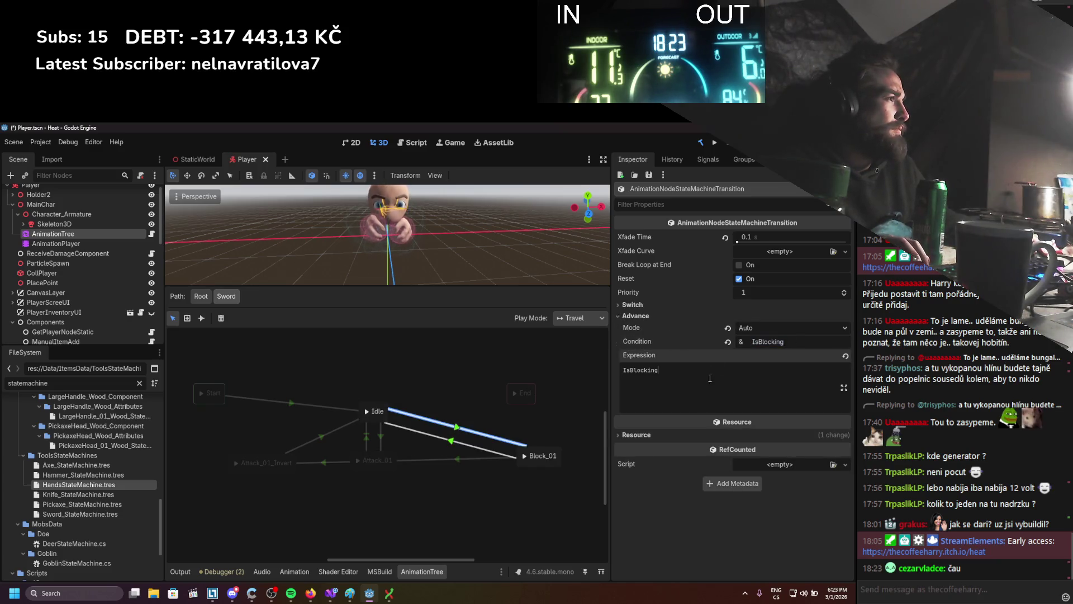
double_click(792, 342)
key(BackSpace)
key(ctrl+s)
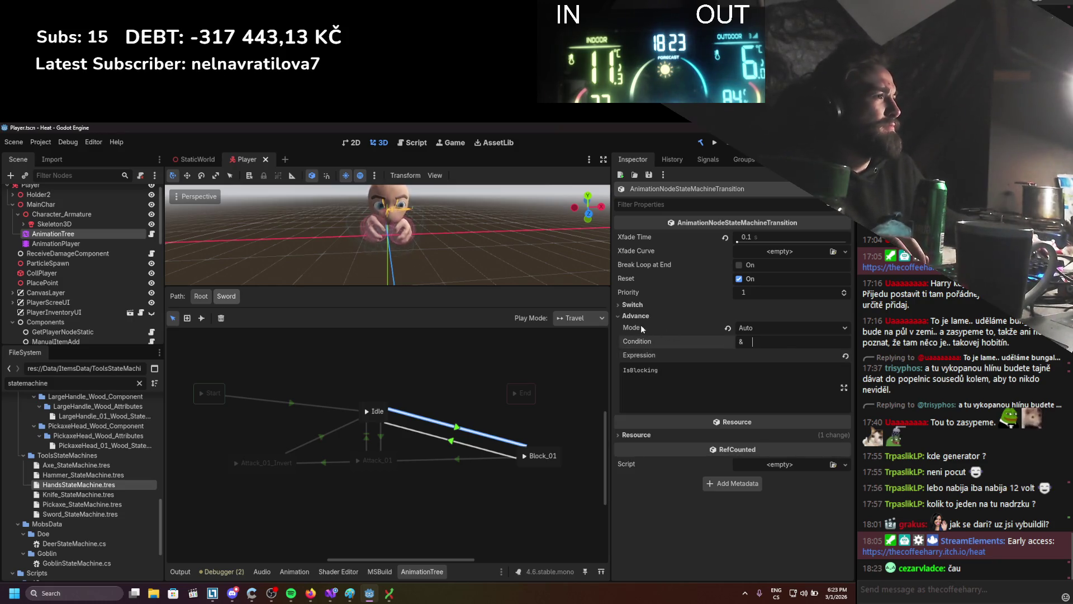
Give the other Idle–Block_01 transition the expression IsBlocking == false and remove IsNotBlocking.
click(456, 438)
click(635, 316)
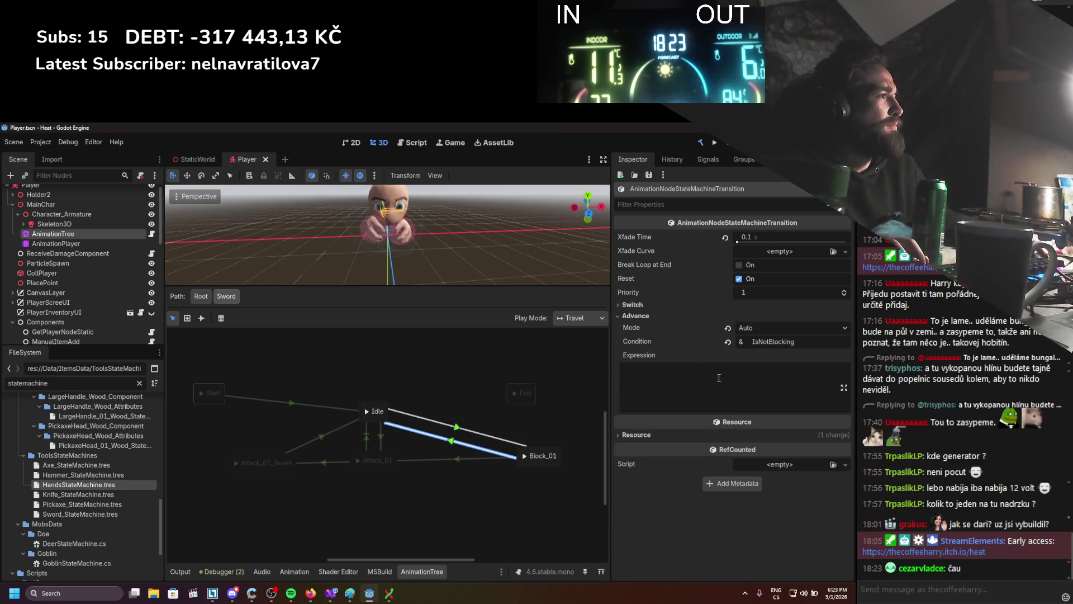
text(IsBlocking == false)
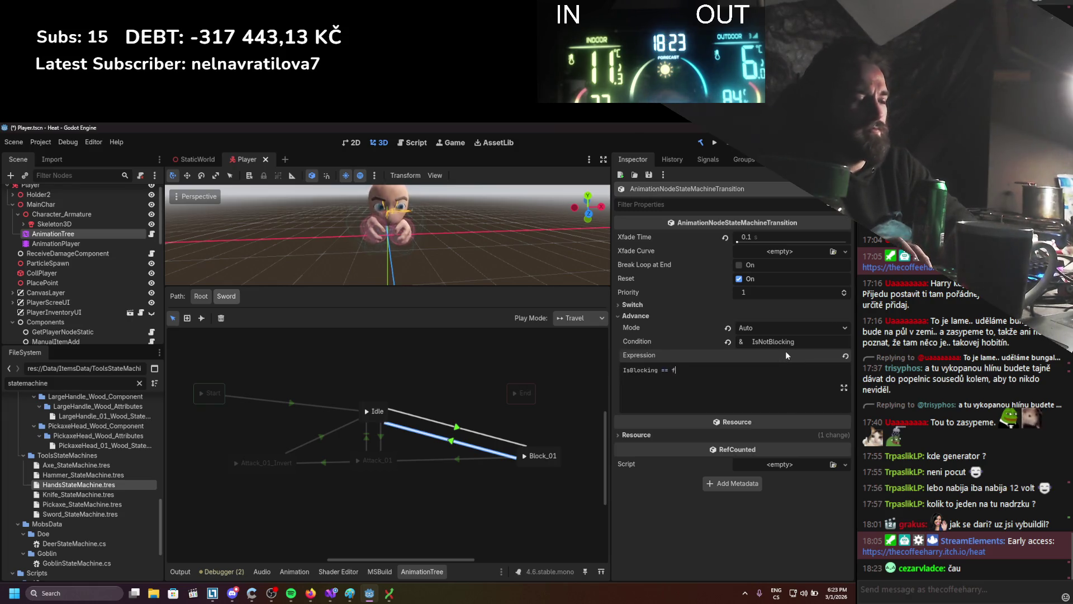
key(ctrl+s)
double_click(809, 343)
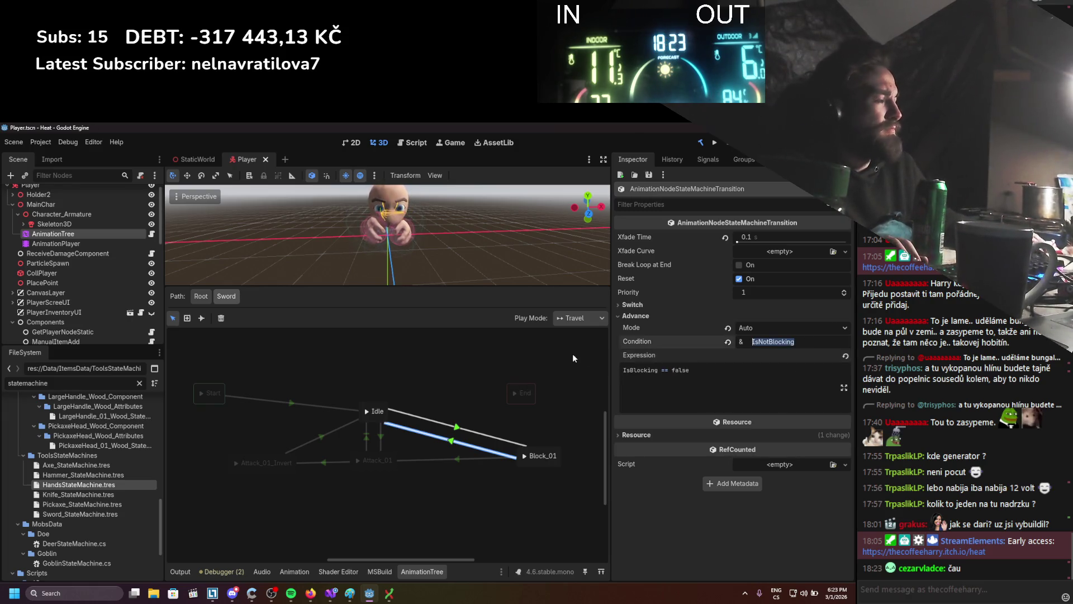
key(BackSpace)
click(340, 436)
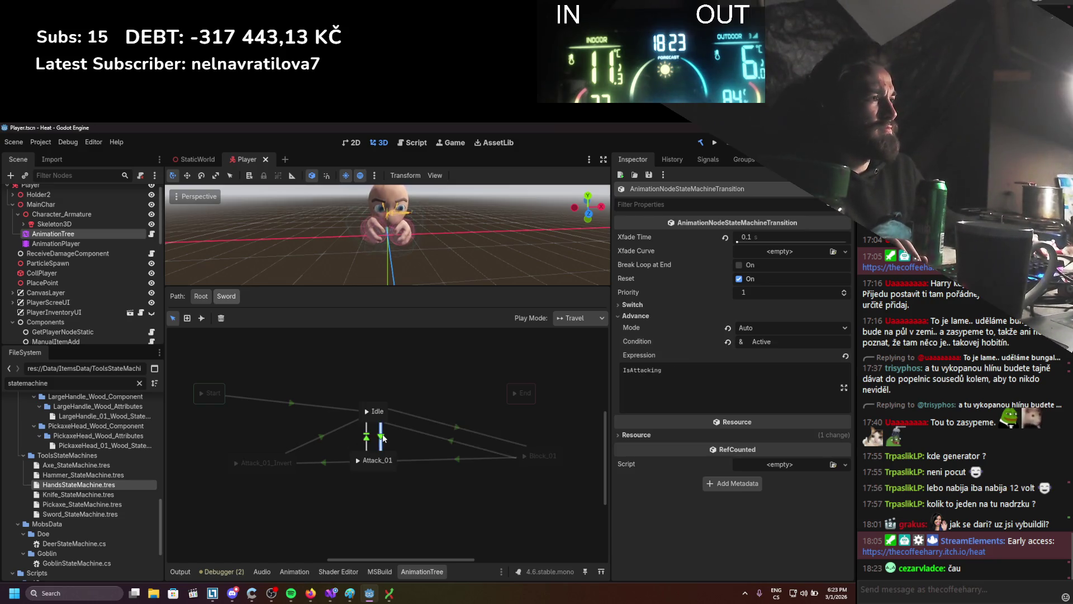
Add a Character_ItemHold_01 animation state near Idle and move Idle up-left.
right_click(417, 390)
mouse_move(433, 396)
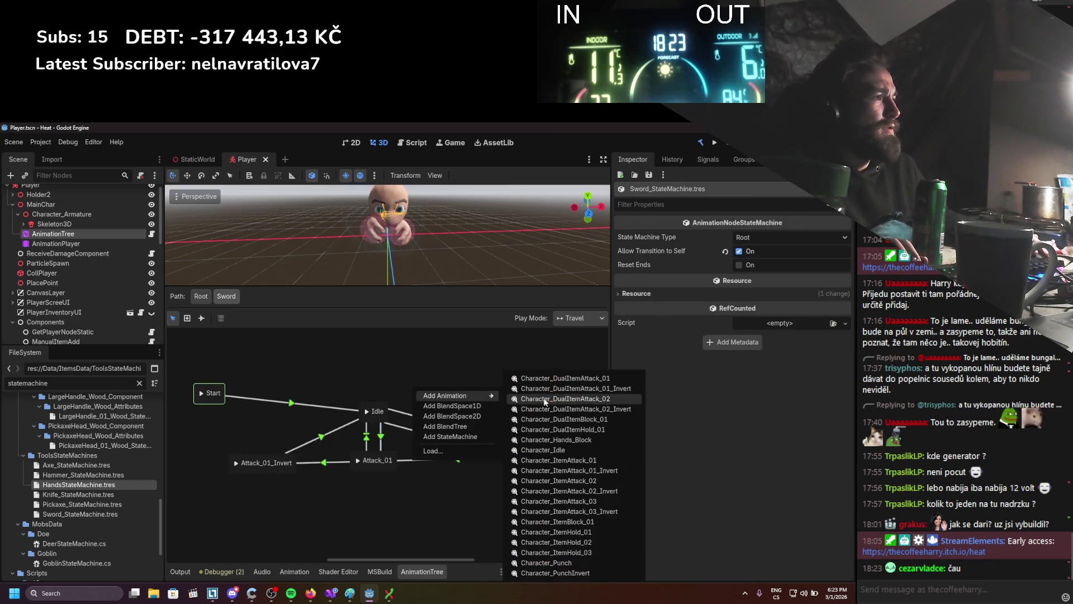
click(407, 439)
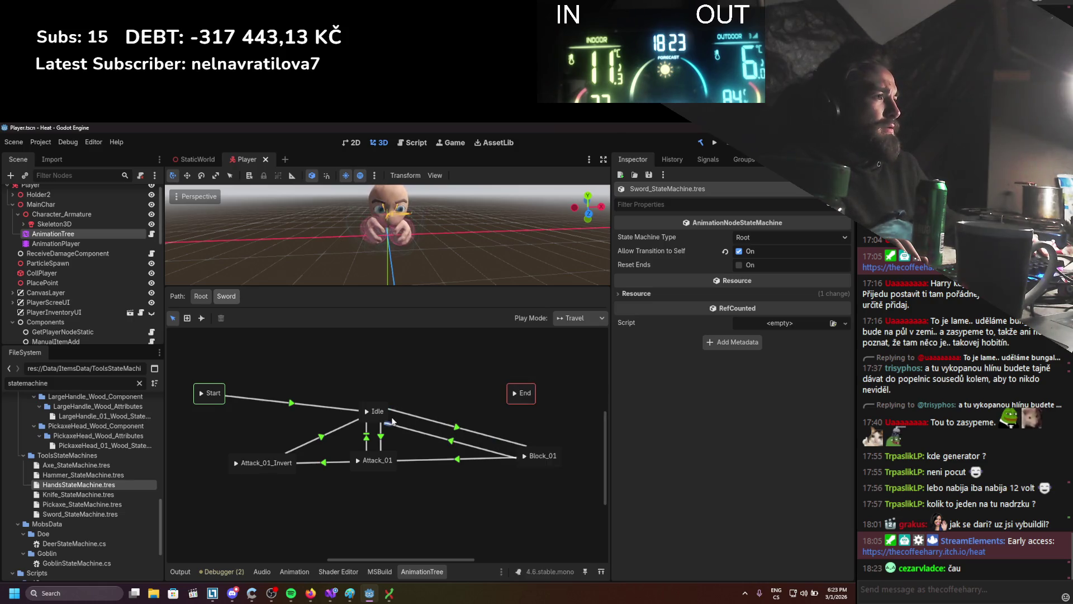
click(394, 418)
right_click(433, 377)
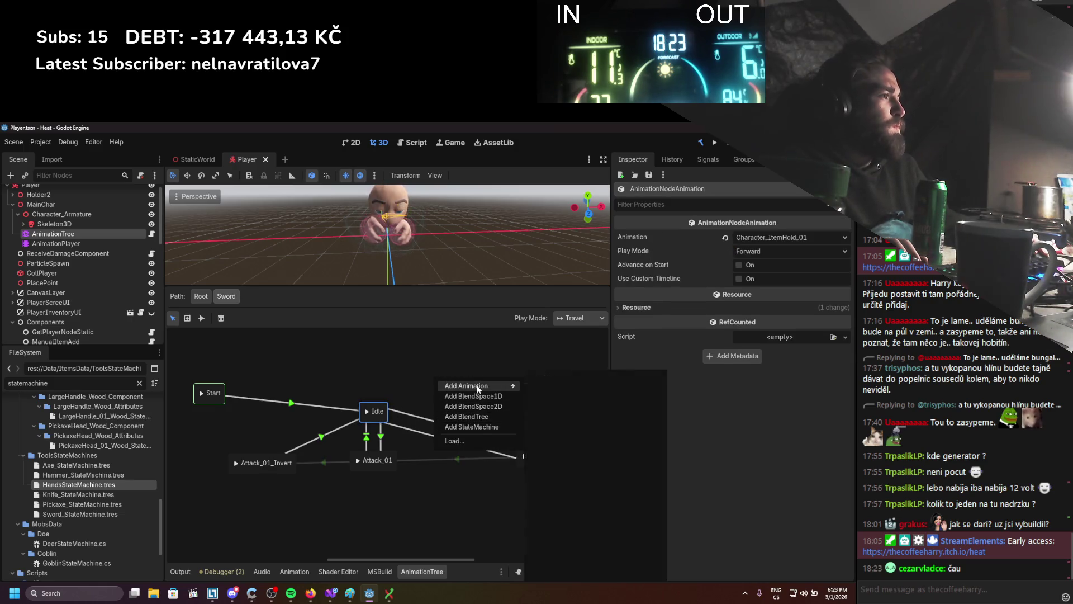
mouse_move(477, 386)
click(609, 533)
click(451, 390)
drag(377, 418, 324, 403)
Connect a transition from Idle into Character_ItemHold_01.
click(202, 318)
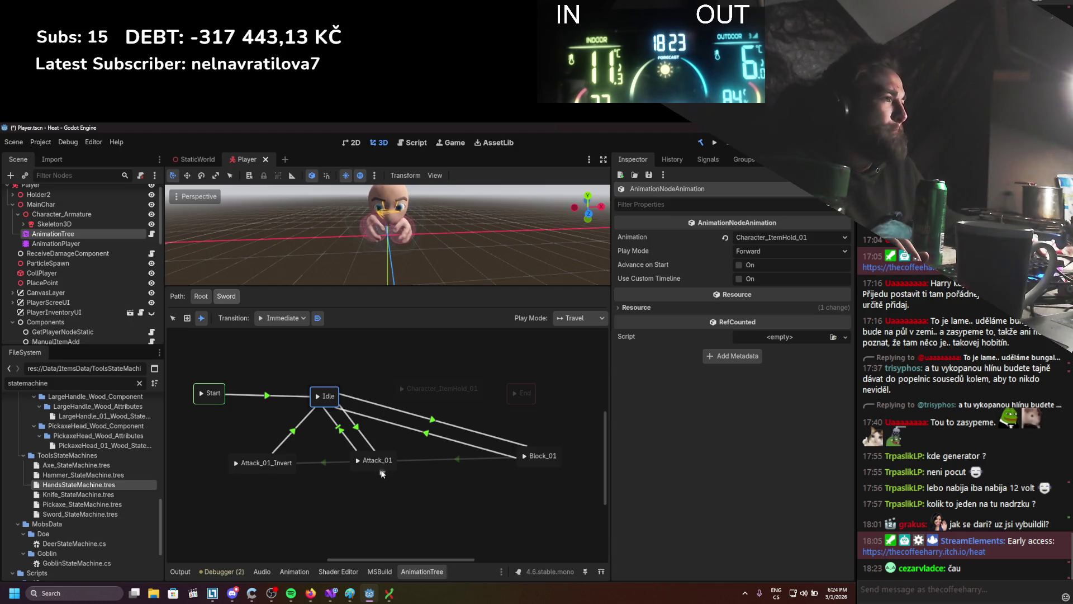
drag(431, 385, 429, 388)
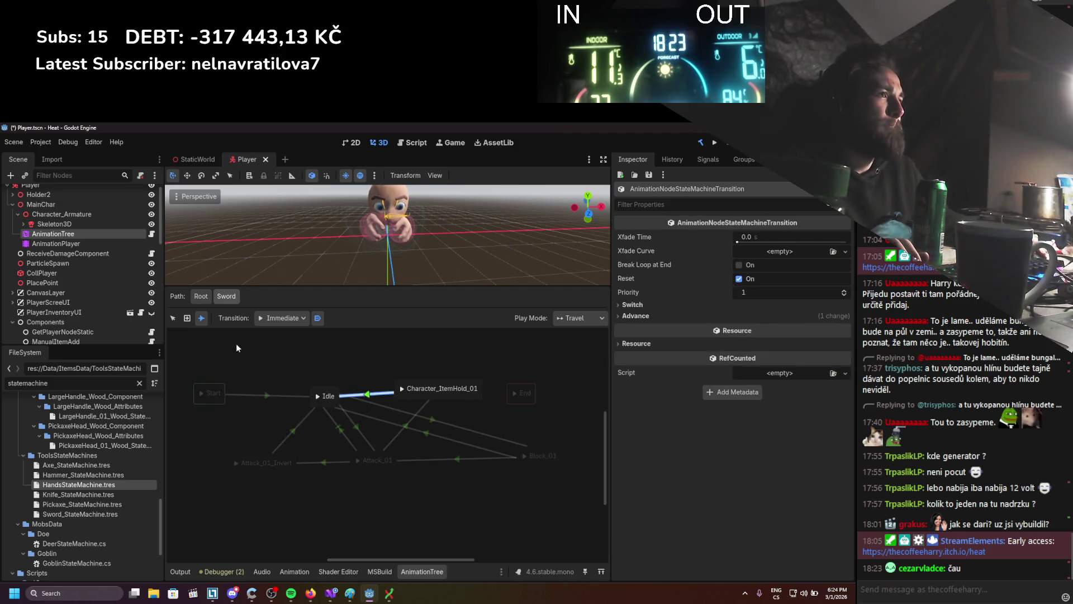
click(173, 318)
click(435, 430)
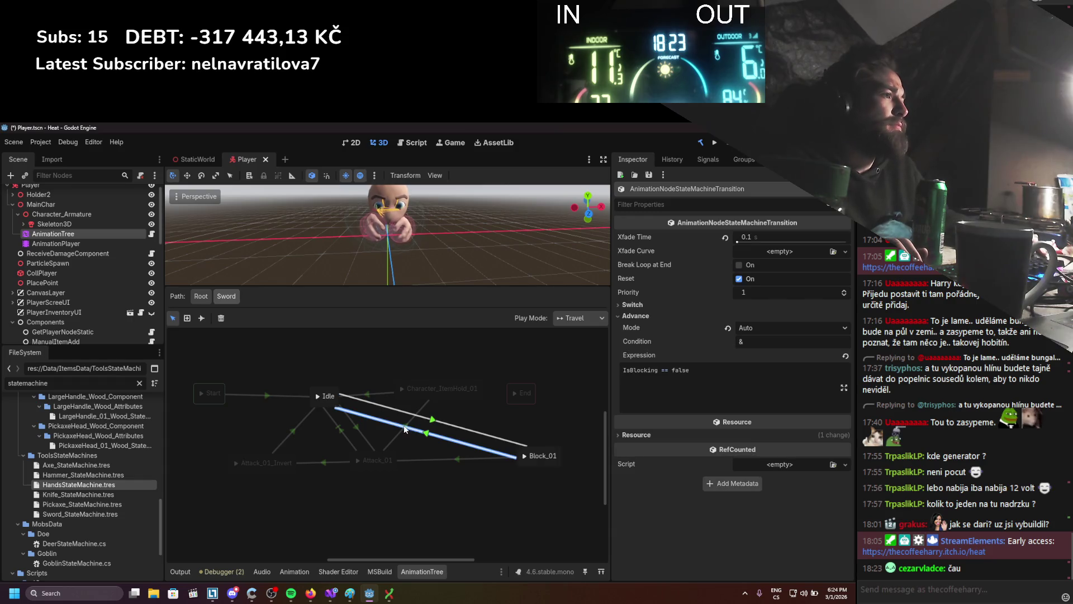
Give the Attack_01 to Character_ItemHold_01 transition expression Reset and crossfade 0.2.
click(405, 426)
click(657, 315)
click(720, 383)
text(Reset)
key(Return)
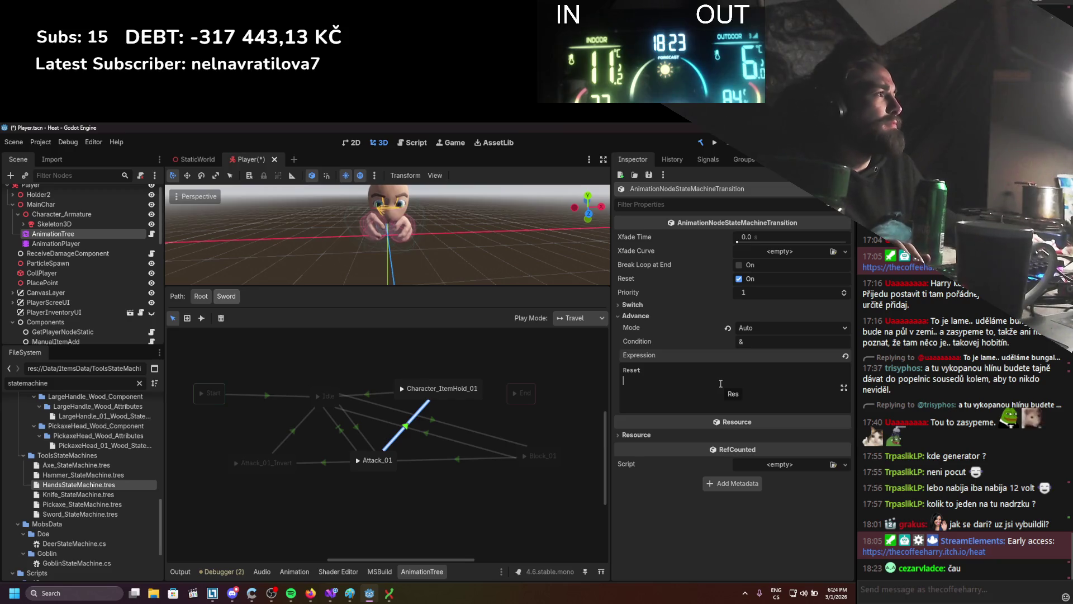
click(768, 241)
text(0.2)
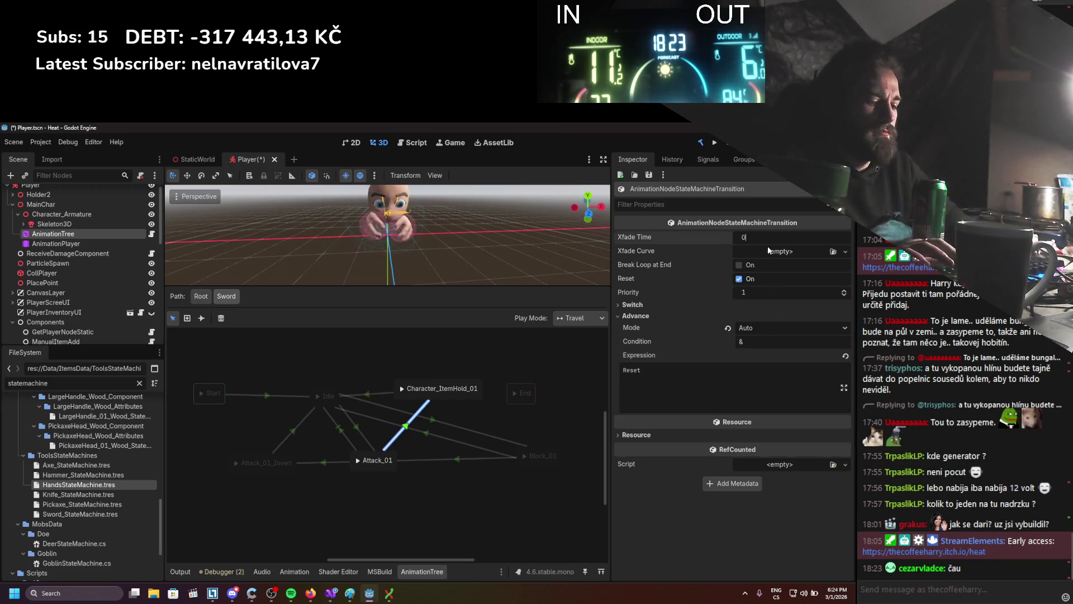
Set the Idle to Character_ItemHold_01 transition's Switch Mode to Sync and save.
click(376, 394)
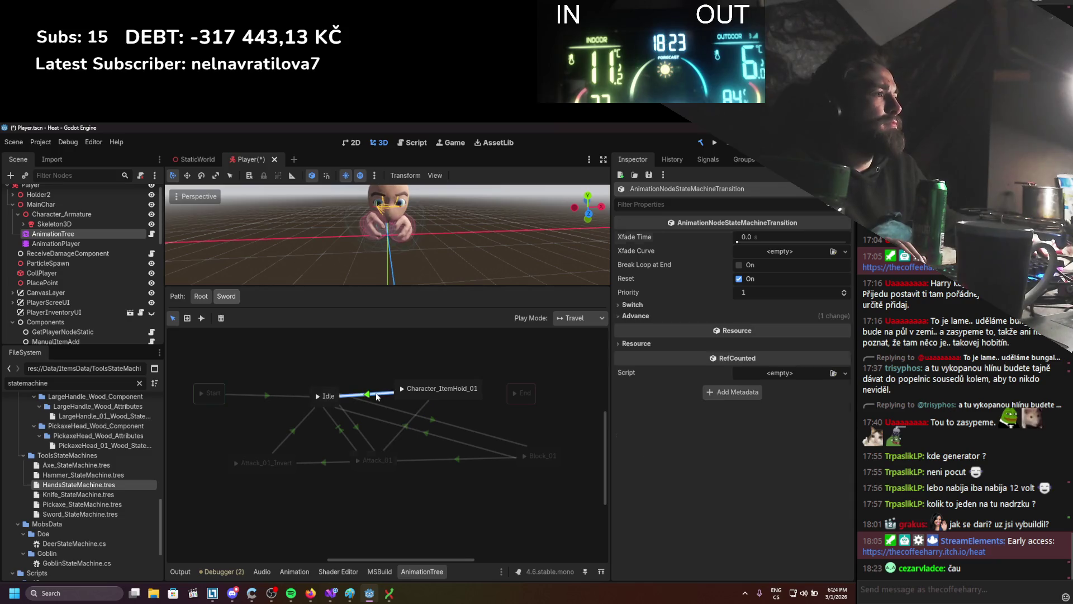
click(663, 306)
click(771, 317)
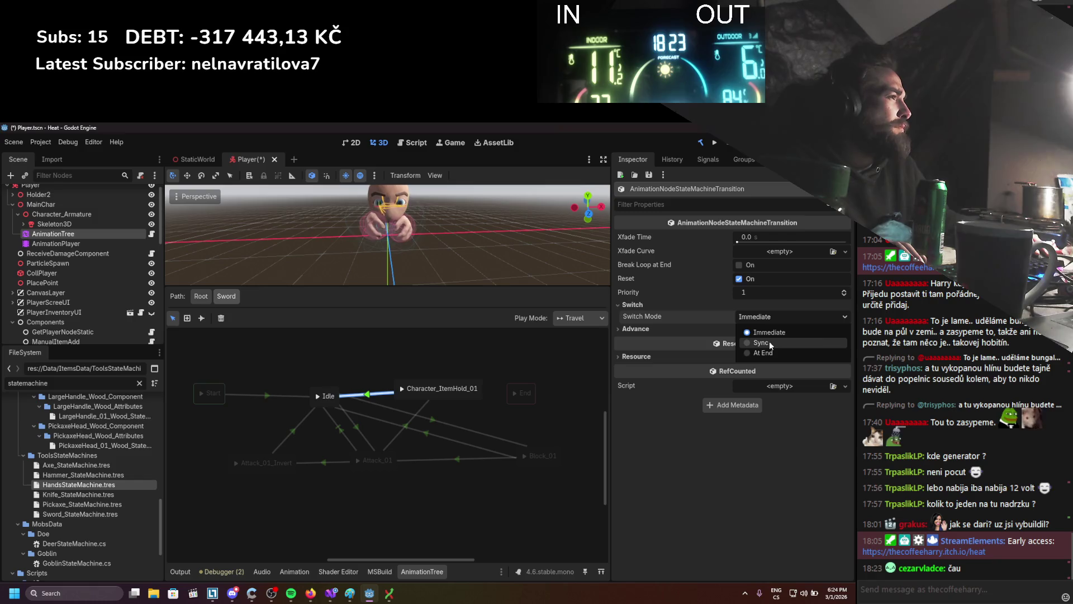
click(770, 342)
key(ctrl+s)
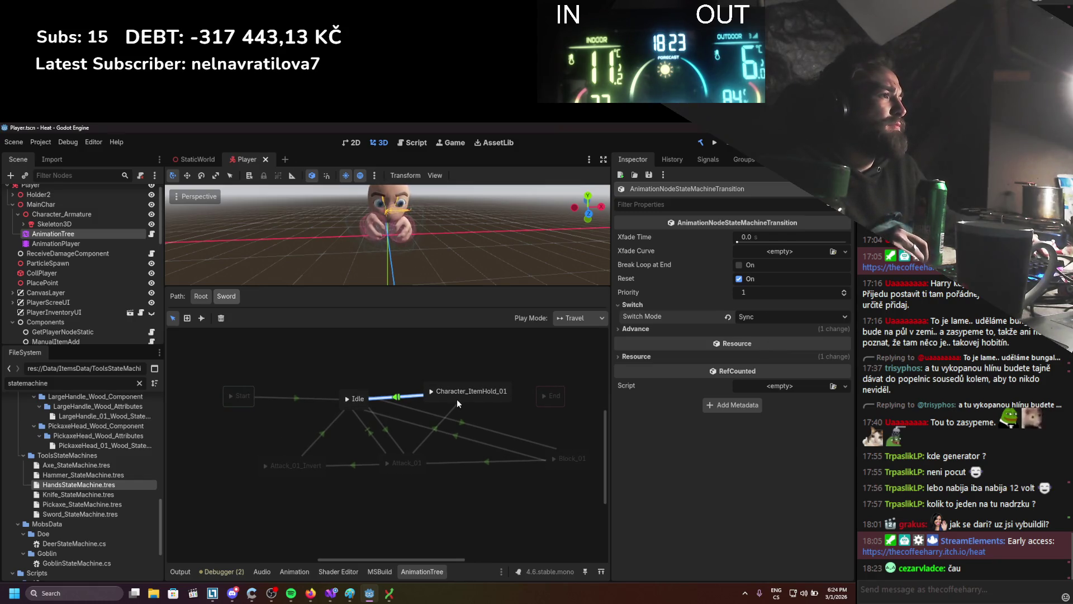
Raise the Character_ItemHold_01 and Idle states, then inspect the Idle to Attack_01 transition.
drag(457, 399, 458, 391)
mouse_move(365, 400)
mouse_down()
mouse_move(379, 397)
mouse_move(371, 410)
mouse_up()
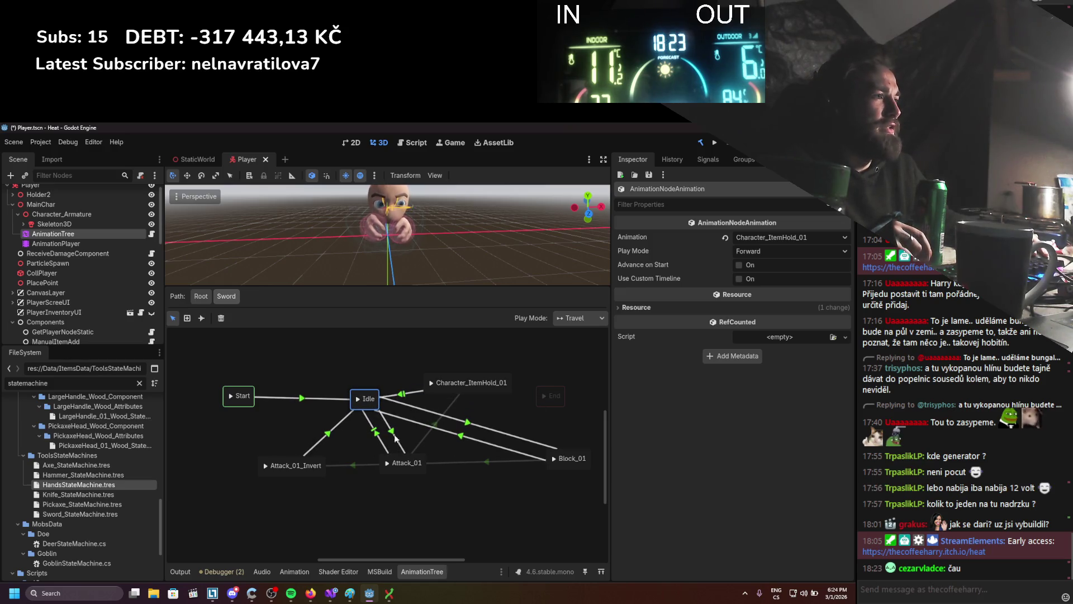
click(376, 434)
click(715, 315)
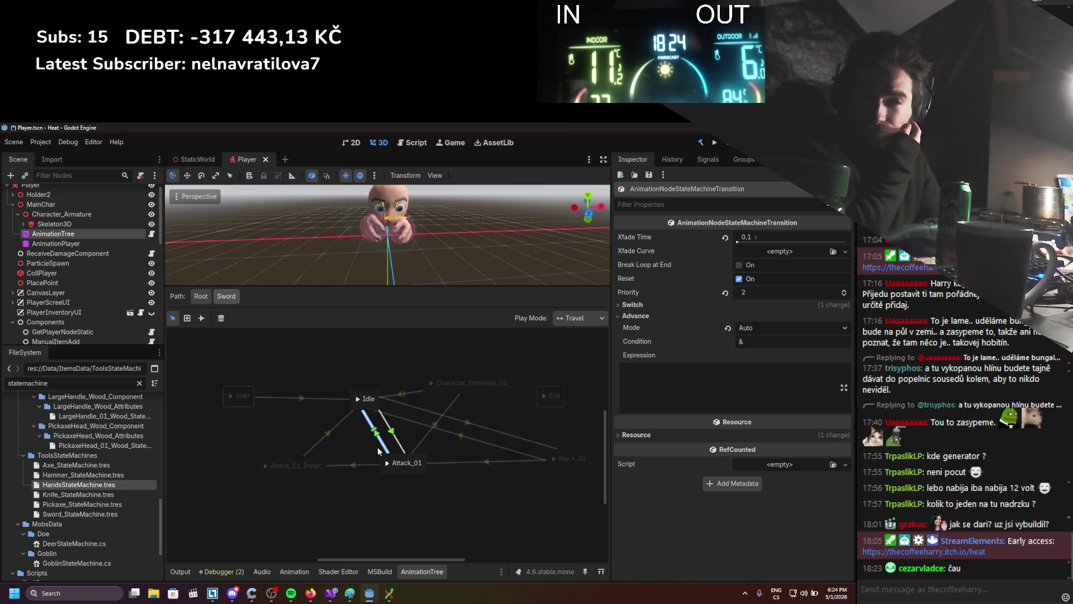
Deselect the reviewed Idle to Attack_01 transition and scroll the Sword graph.
click(367, 480)
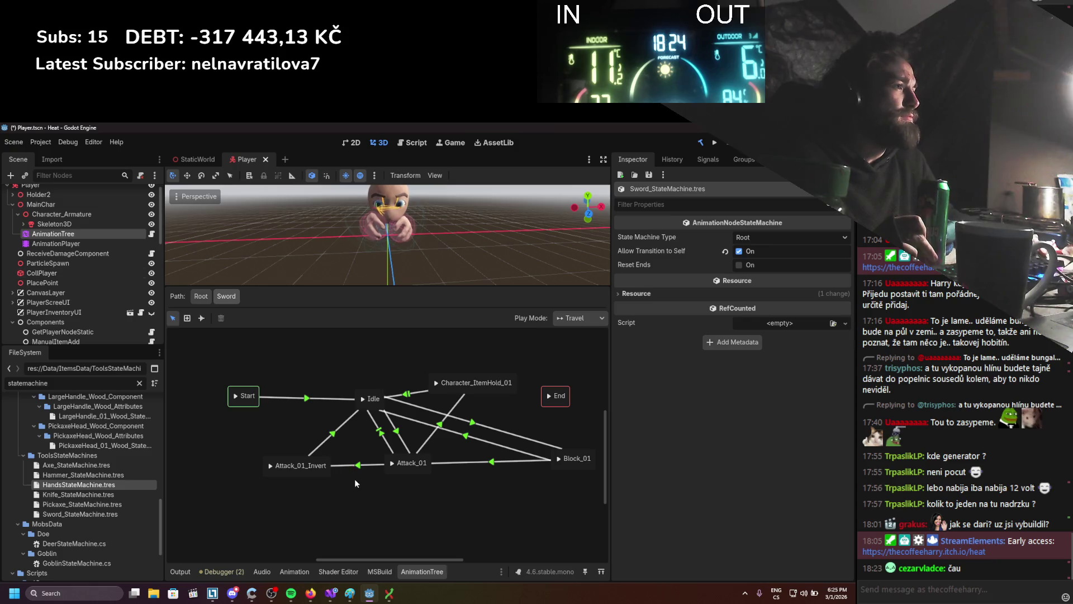
scroll(357, 481, right, 2)
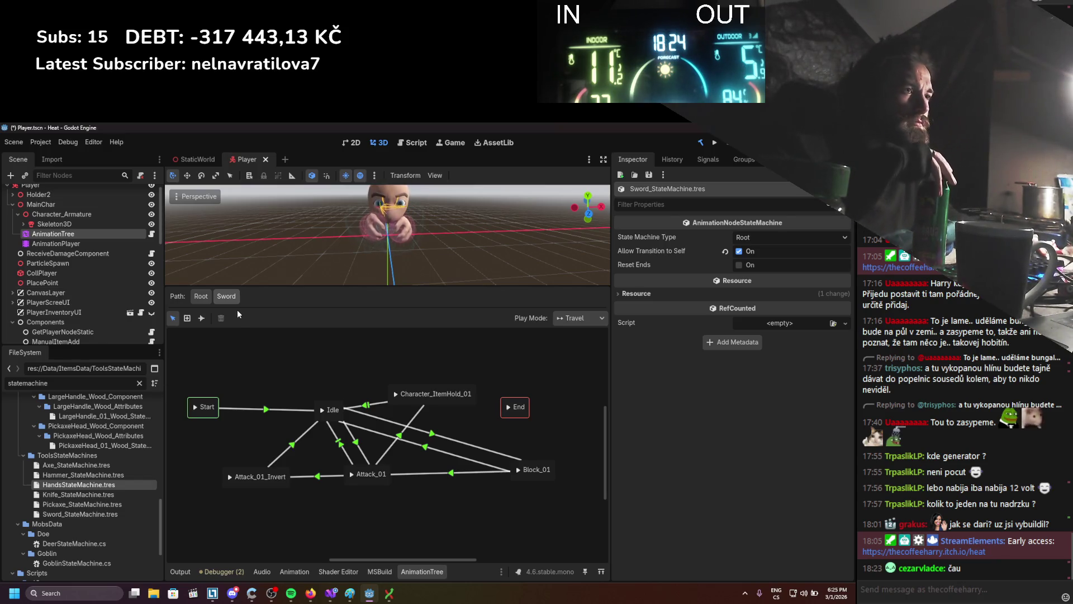
In PickAxe, add a second Character_DualItemHold_01 state and place it below DualAttack_01.
click(207, 299)
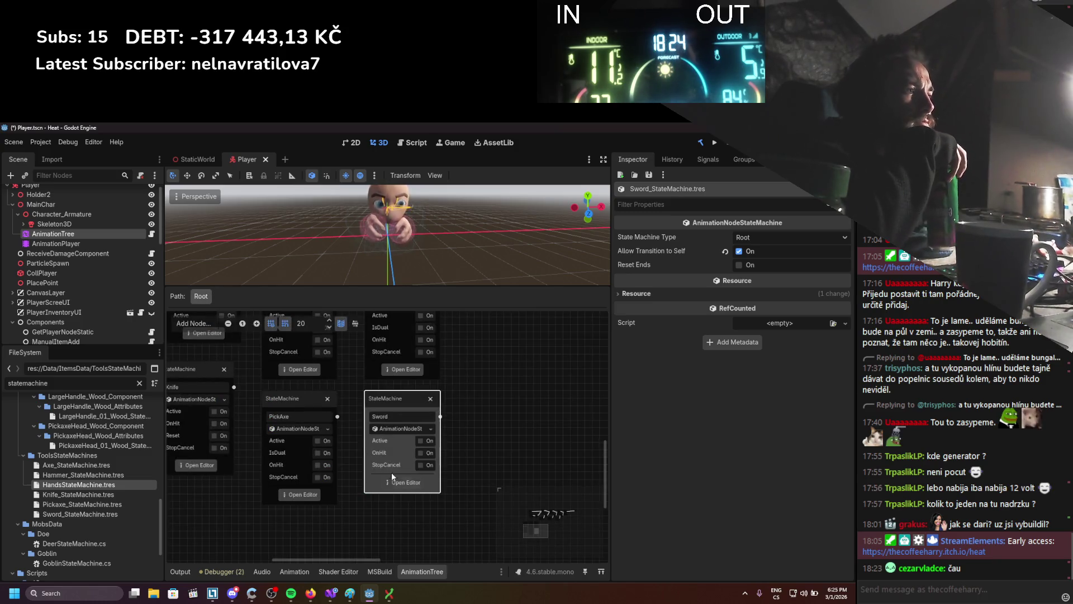
click(296, 493)
drag(314, 448, 311, 487)
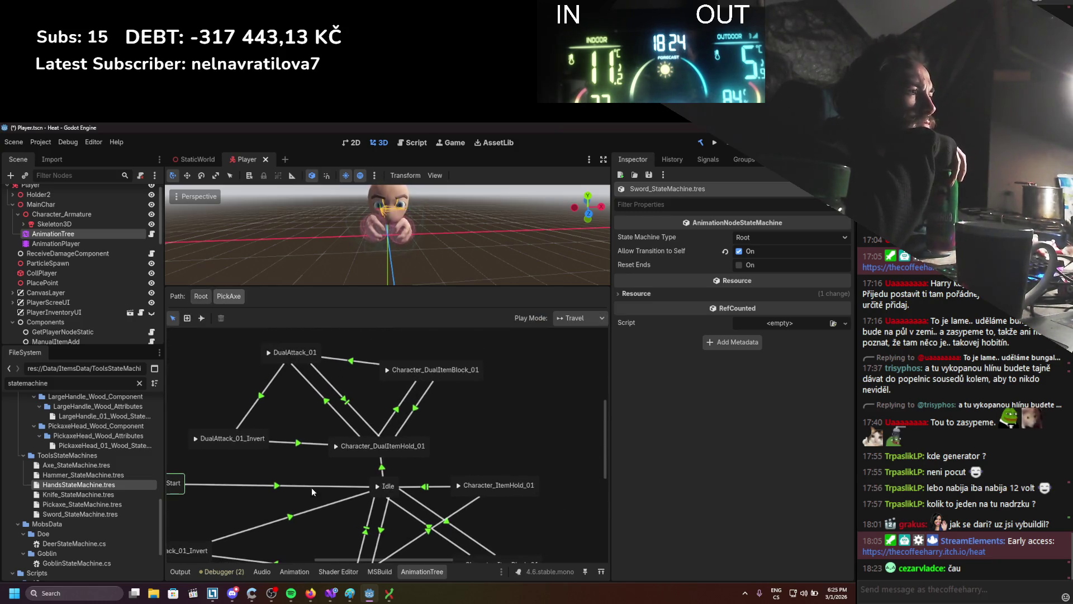
click(424, 455)
right_click(484, 434)
mouse_move(530, 440)
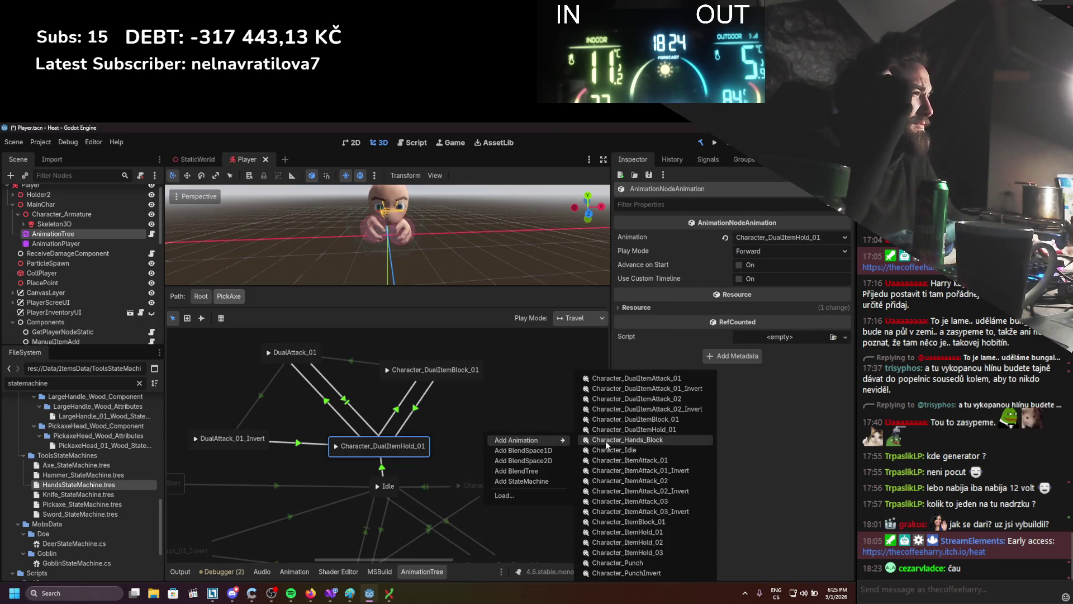
click(619, 430)
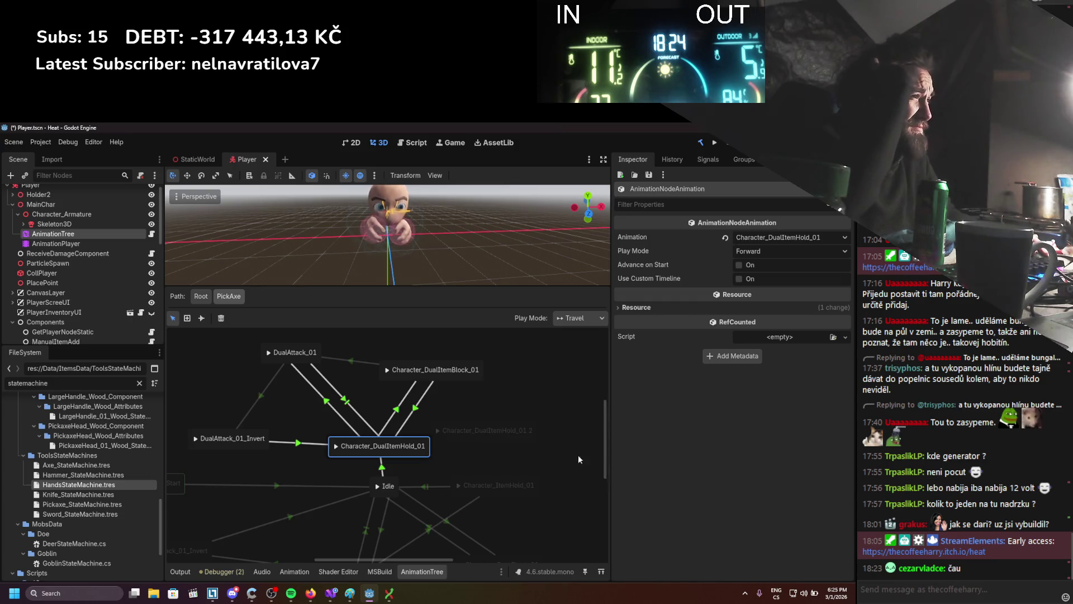
click(511, 430)
drag(511, 430, 209, 400)
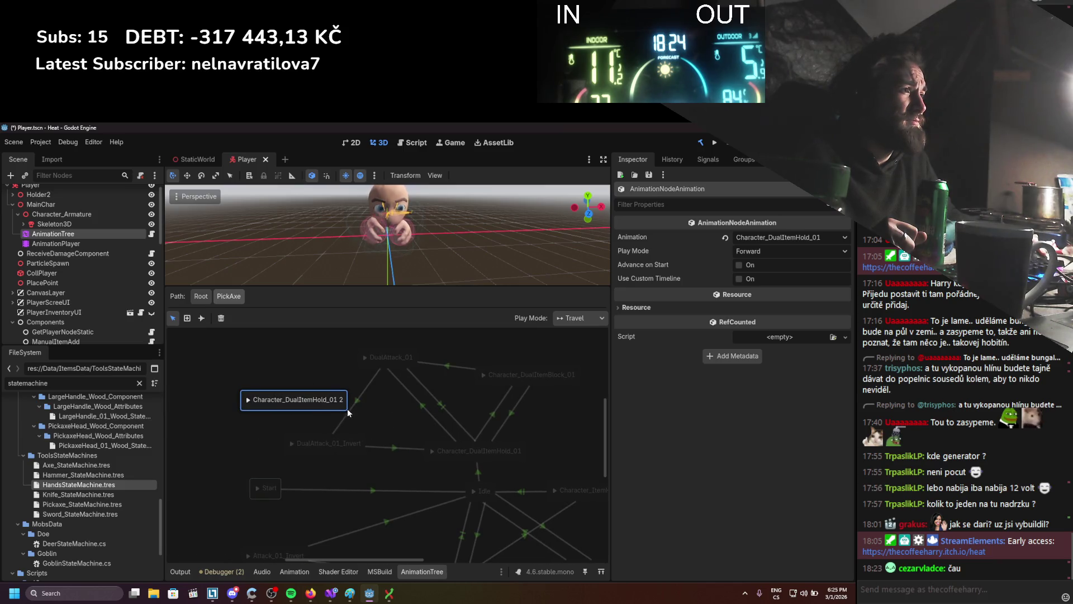
drag(322, 446, 251, 373)
mouse_move(283, 406)
mouse_down()
mouse_move(326, 465)
mouse_move(442, 456)
mouse_up()
Connect DualAttack_01 to the new state and sync it into Character_DualItemHold_01, then save.
click(201, 318)
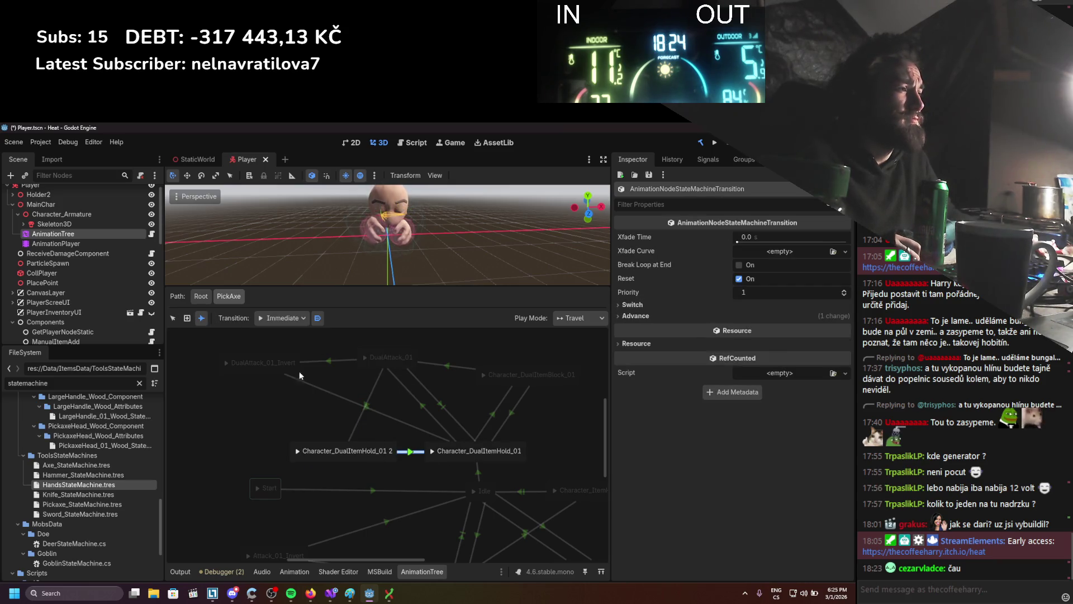
click(366, 402)
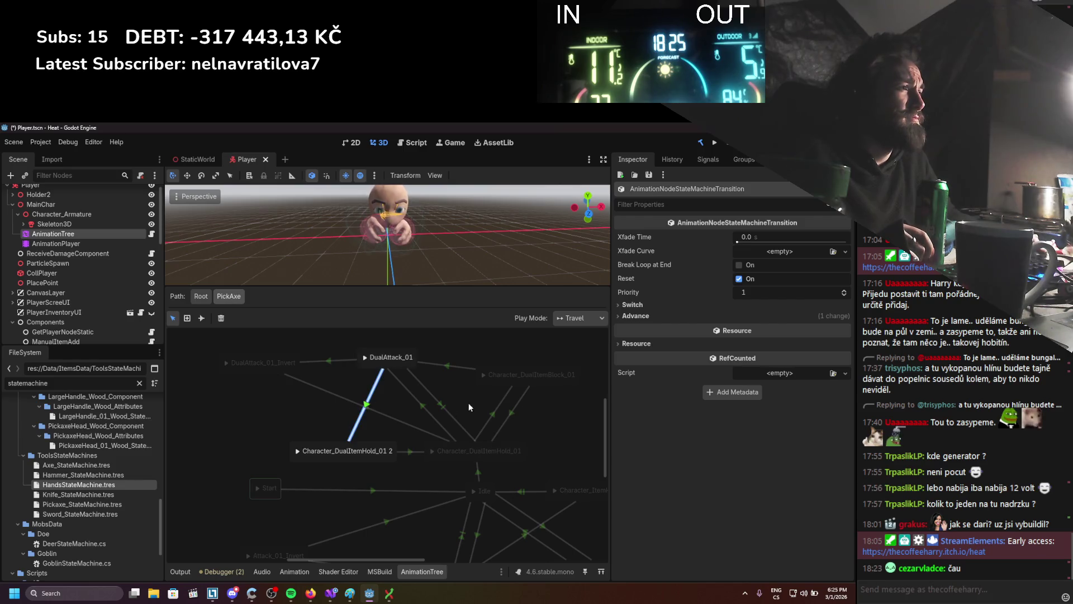
click(633, 304)
click(649, 331)
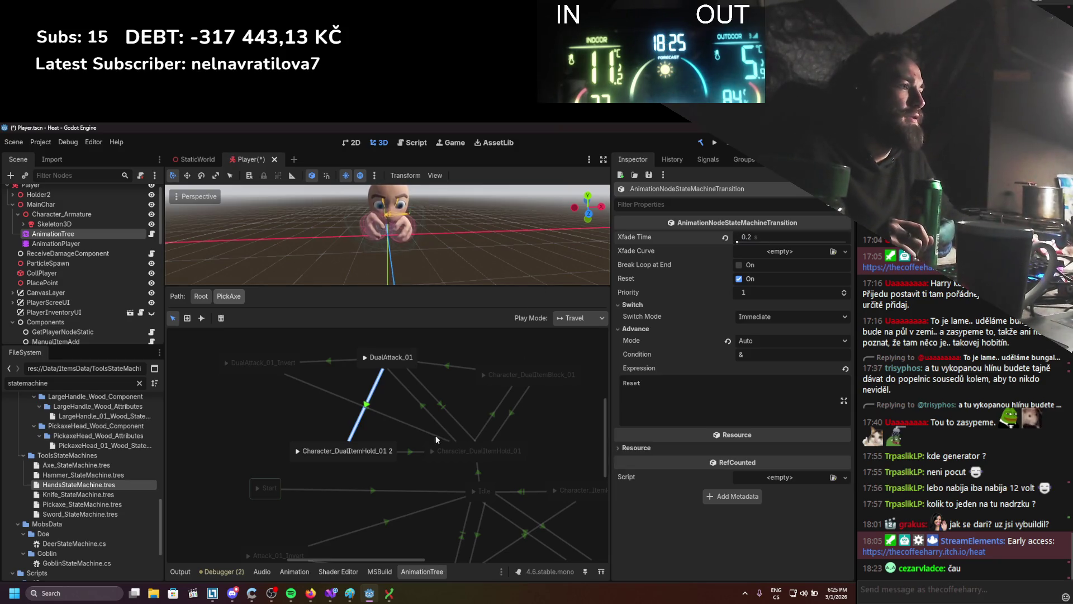
click(413, 450)
click(646, 301)
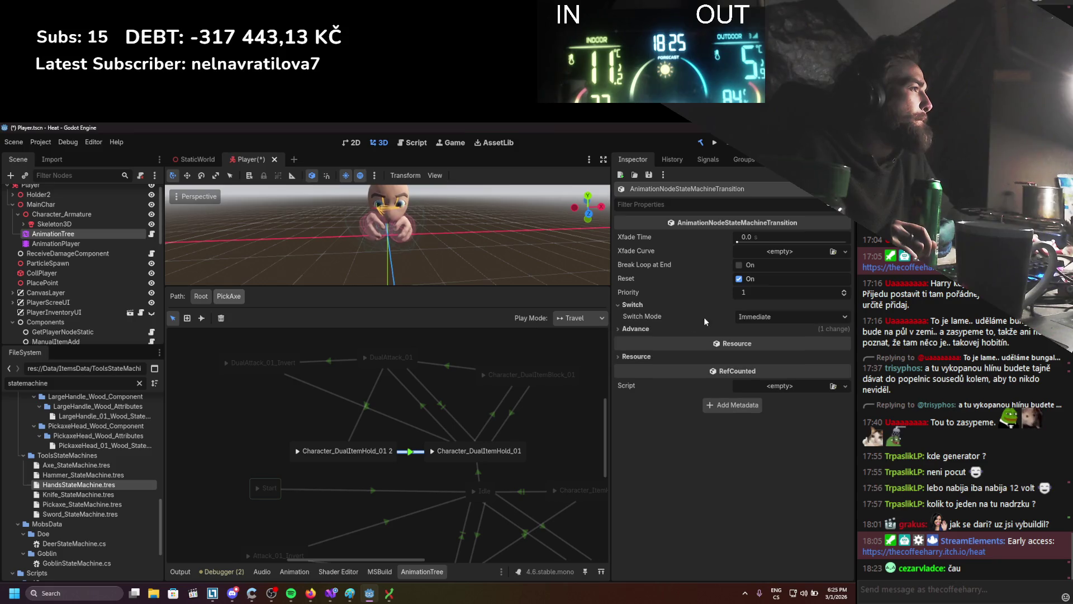
scroll(492, 424, right, 5)
key(ctrl+s)
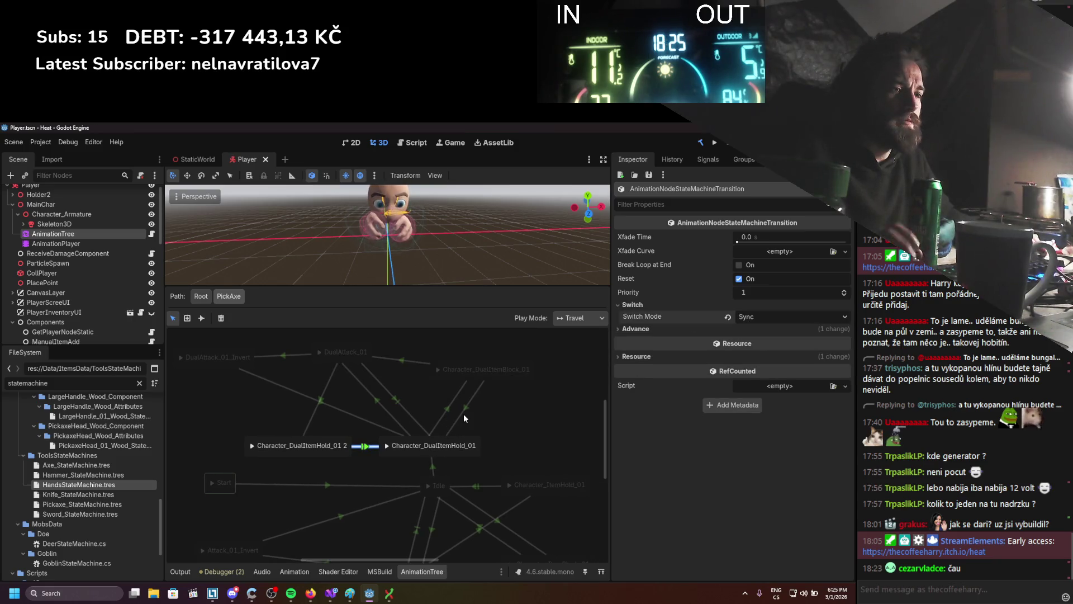
Go back to the Root animation tree and pan to the tool state machine nodes.
click(401, 376)
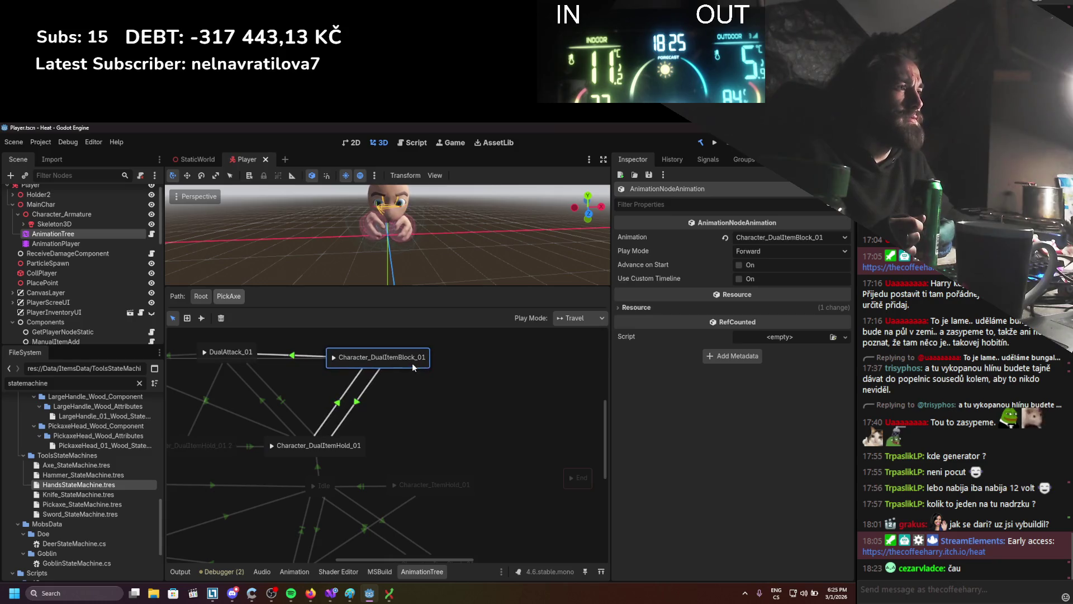
scroll(461, 394, left, 3)
scroll(461, 394, down, 2)
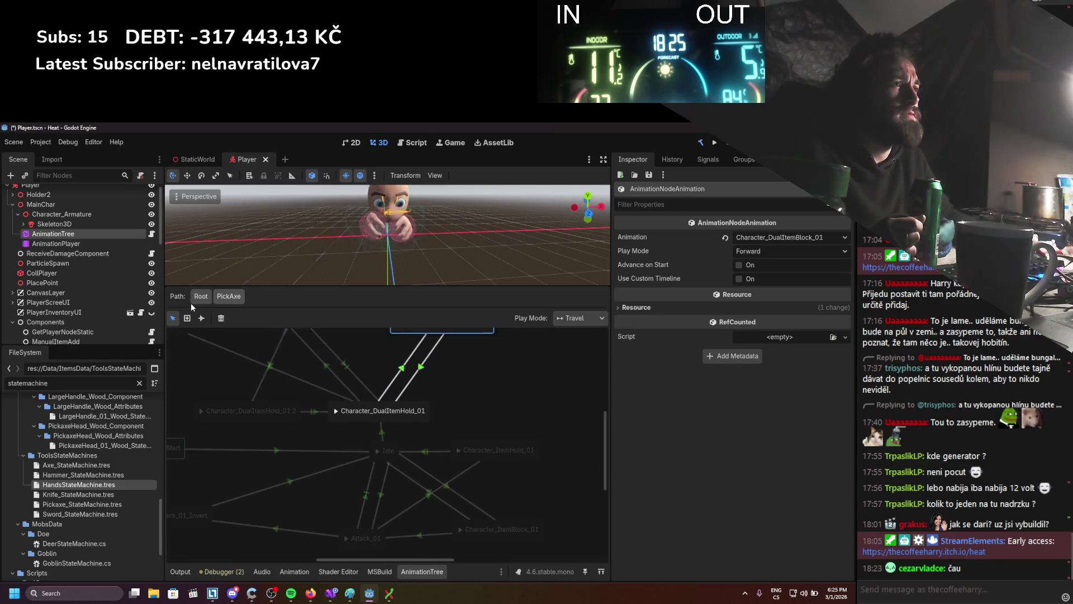
click(201, 296)
scroll(449, 362, up, 5)
scroll(290, 506, left, 5)
mouse_move(405, 441)
mouse_down()
mouse_move(386, 448)
mouse_move(596, 336)
mouse_up()
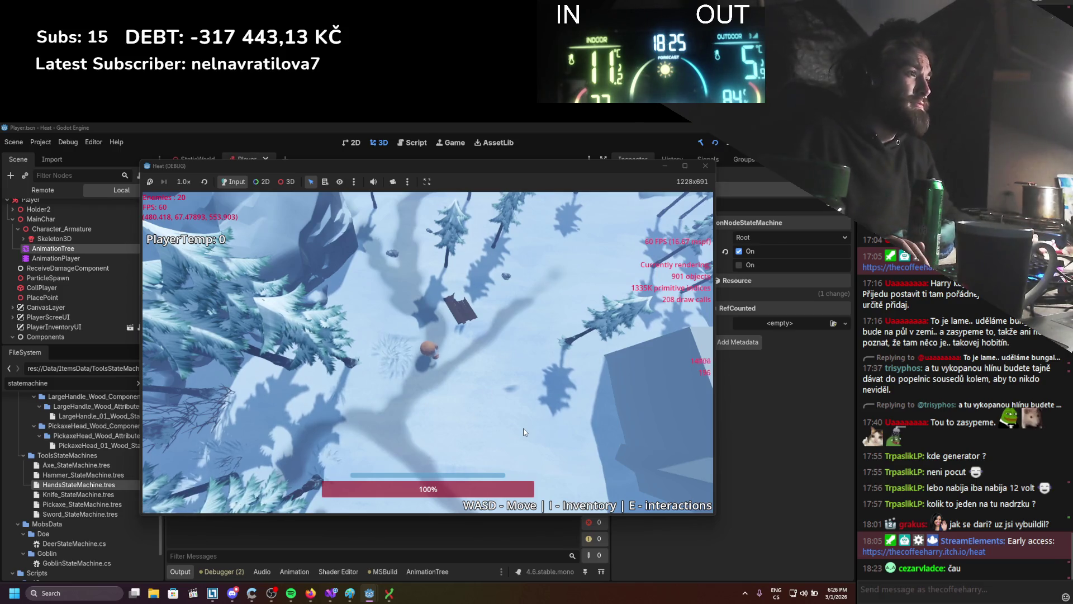
Walk the player down-right, then inspect an item in the inventory and equipment panels.
key(s)
key(d)
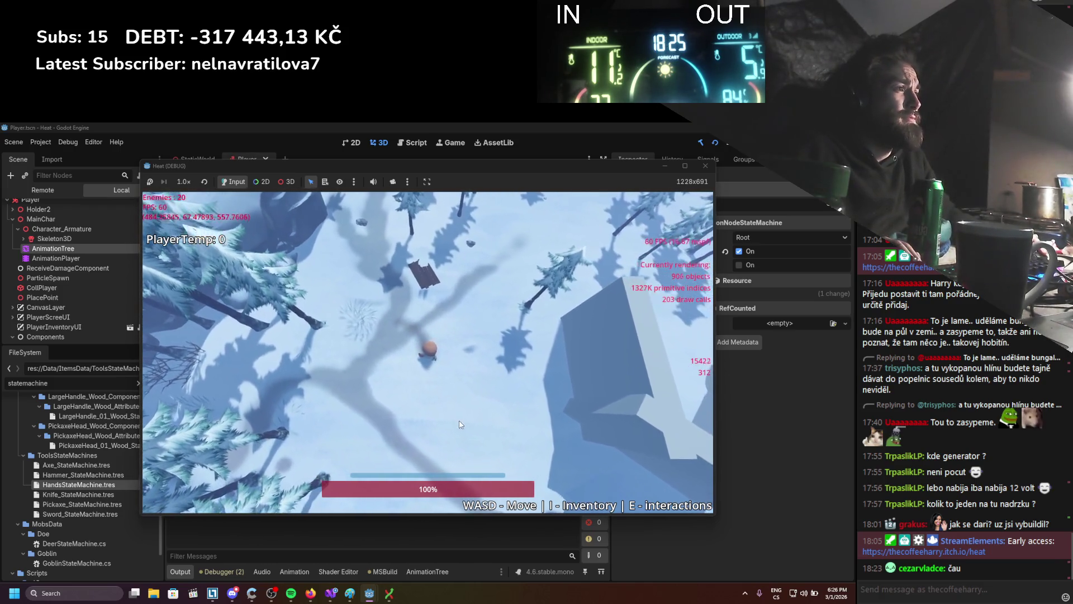
key(i)
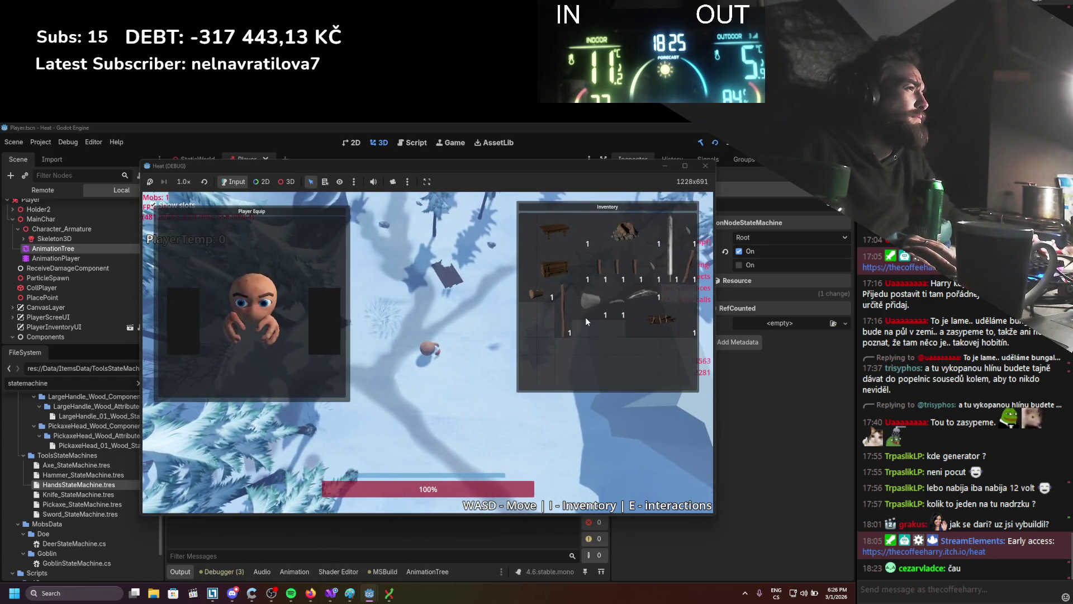
right_click(597, 271)
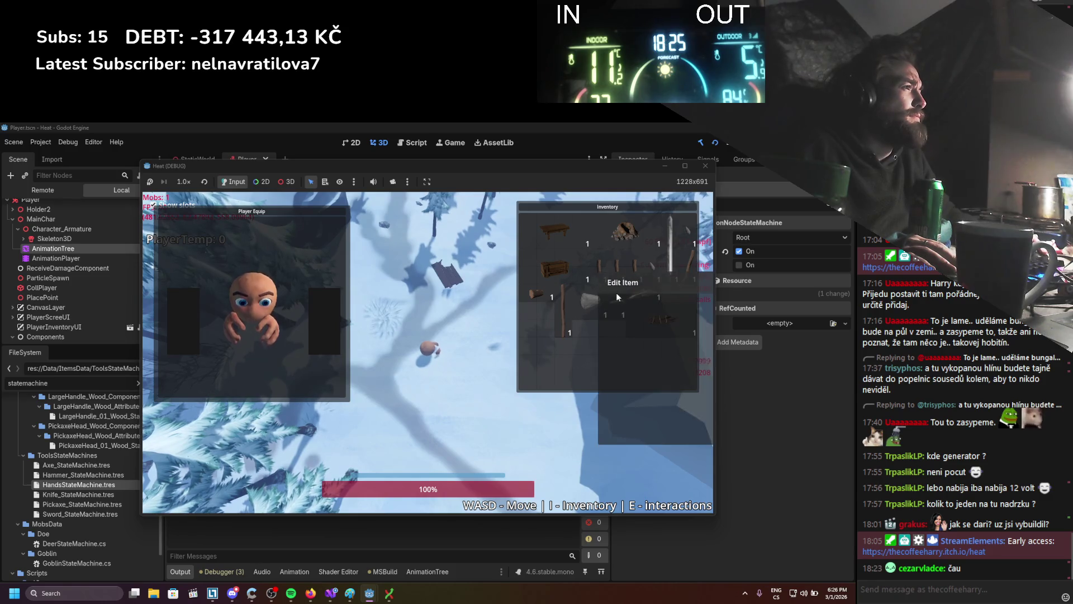
click(615, 293)
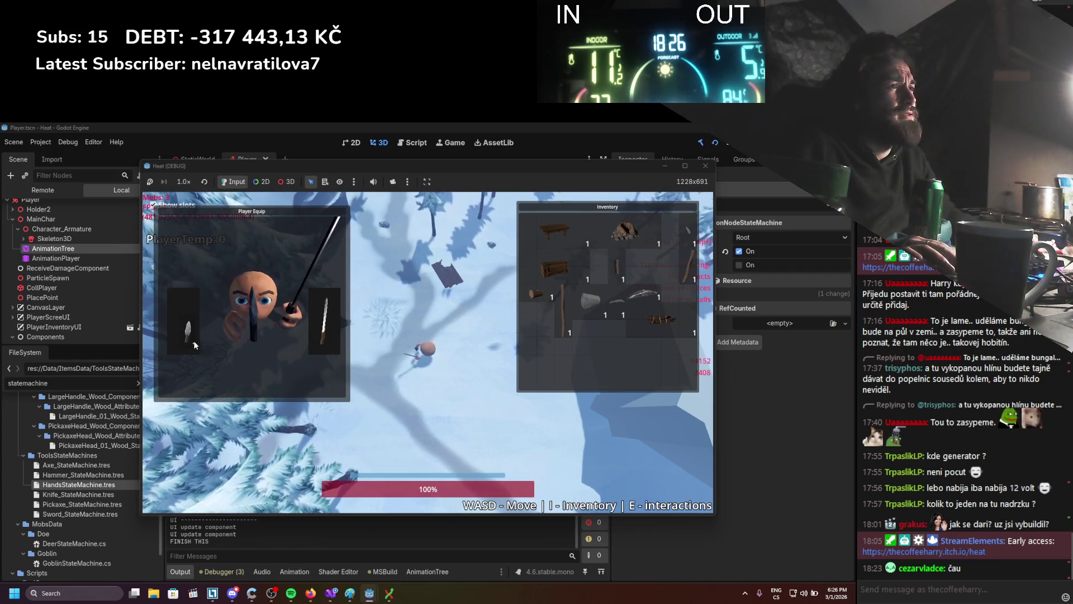
key(i)
Walk the player left and right, dodging with Space in both directions.
key(d)
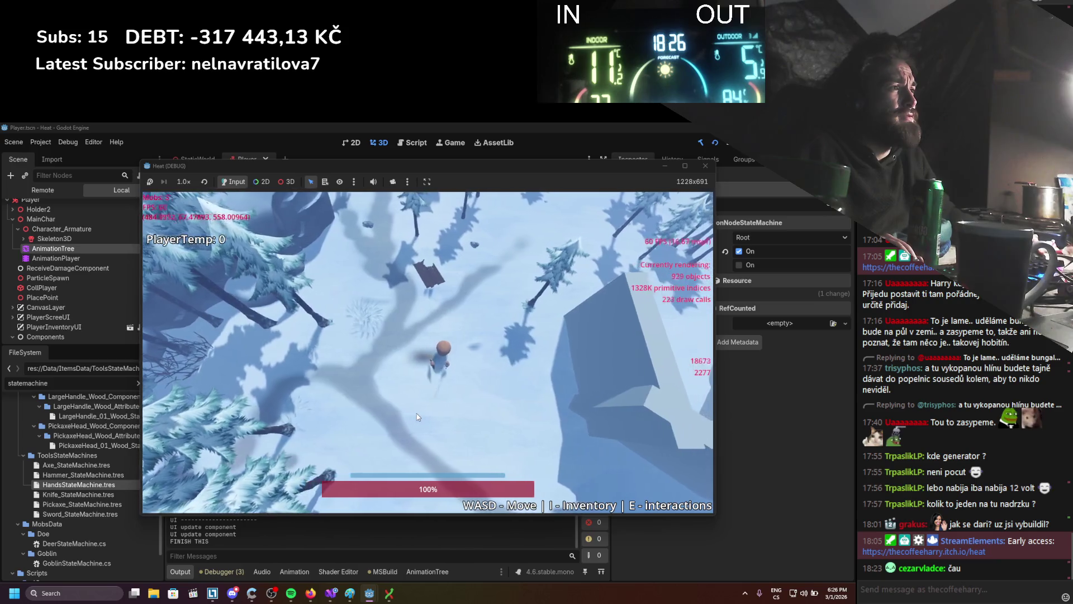
key(a)
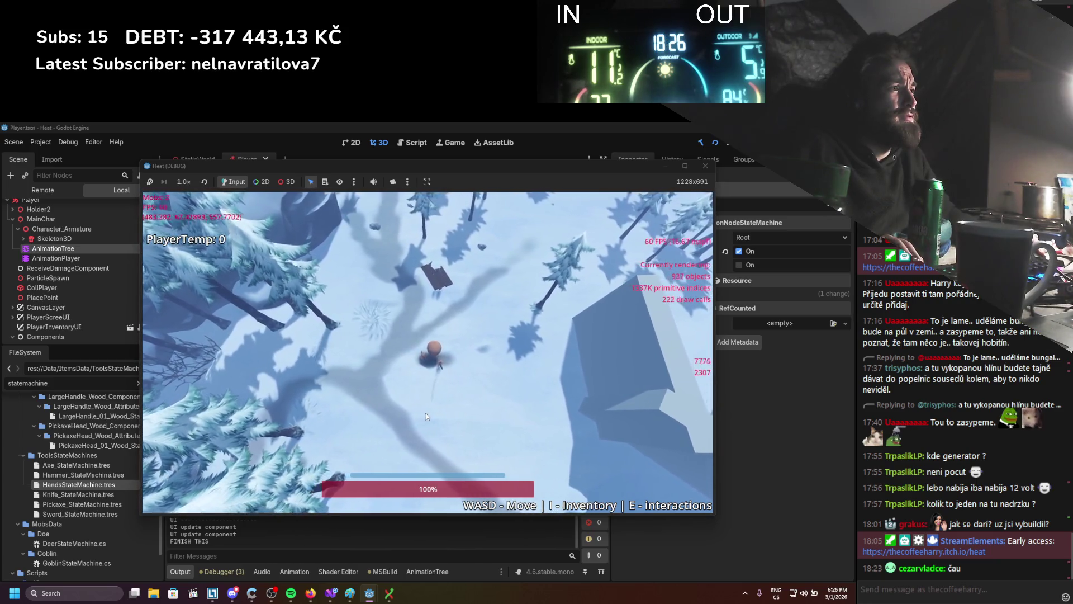
key(d)
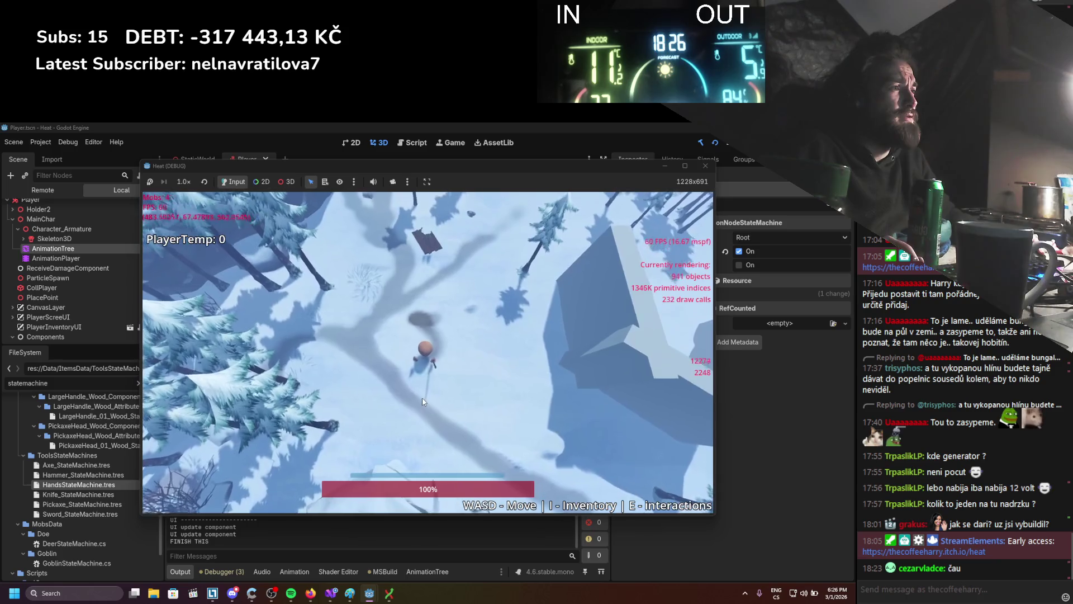
key(a)
key(space)
key(space)
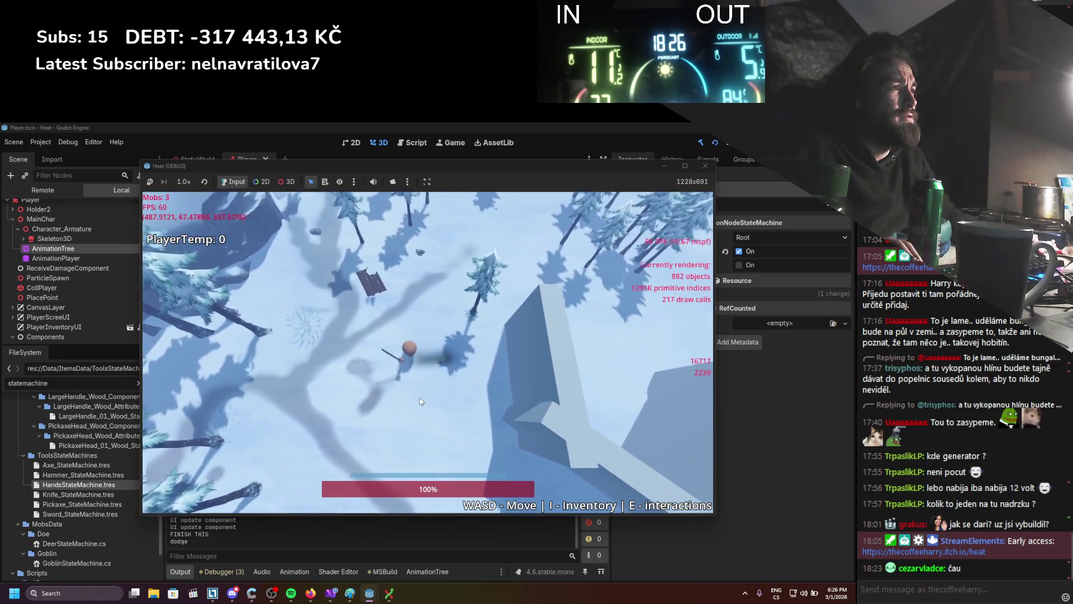
key(d)
key(space)
key(space)
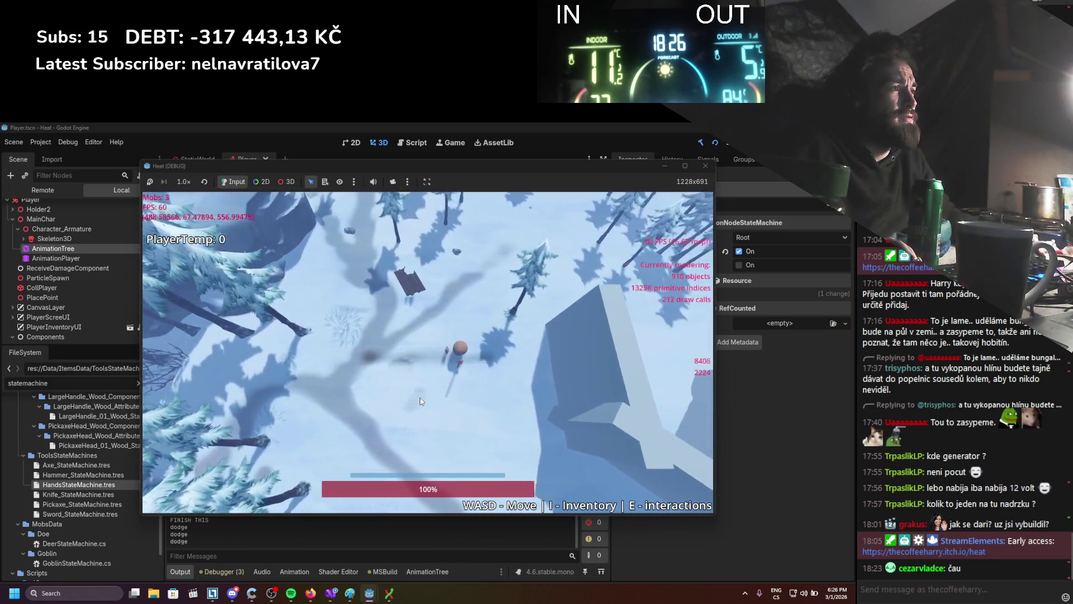
Walk the player in every direction across the snowy map and into the trees.
key(a)
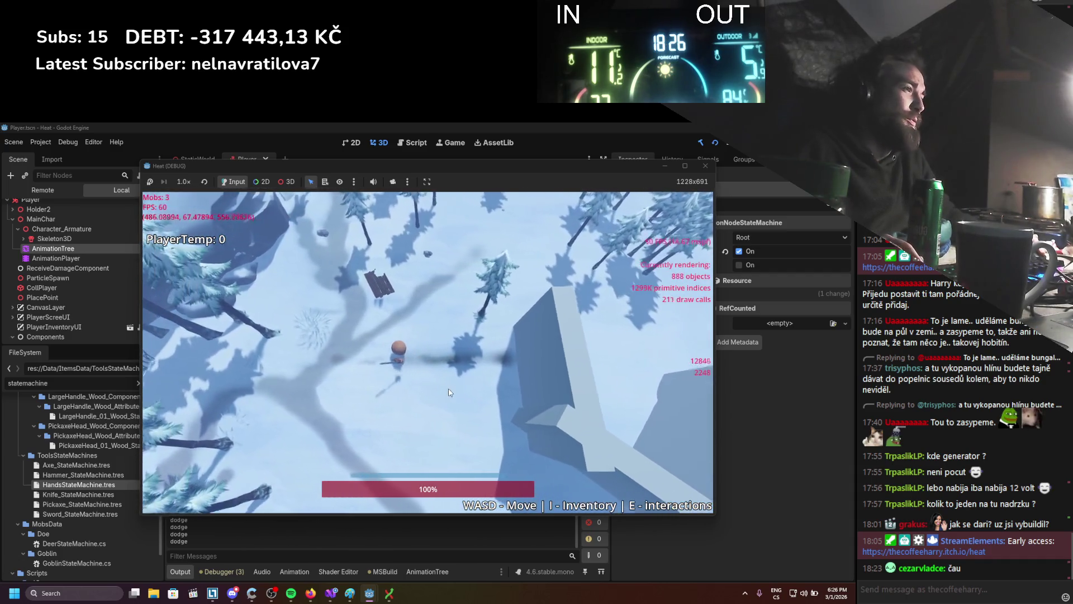
key(d)
key(s)
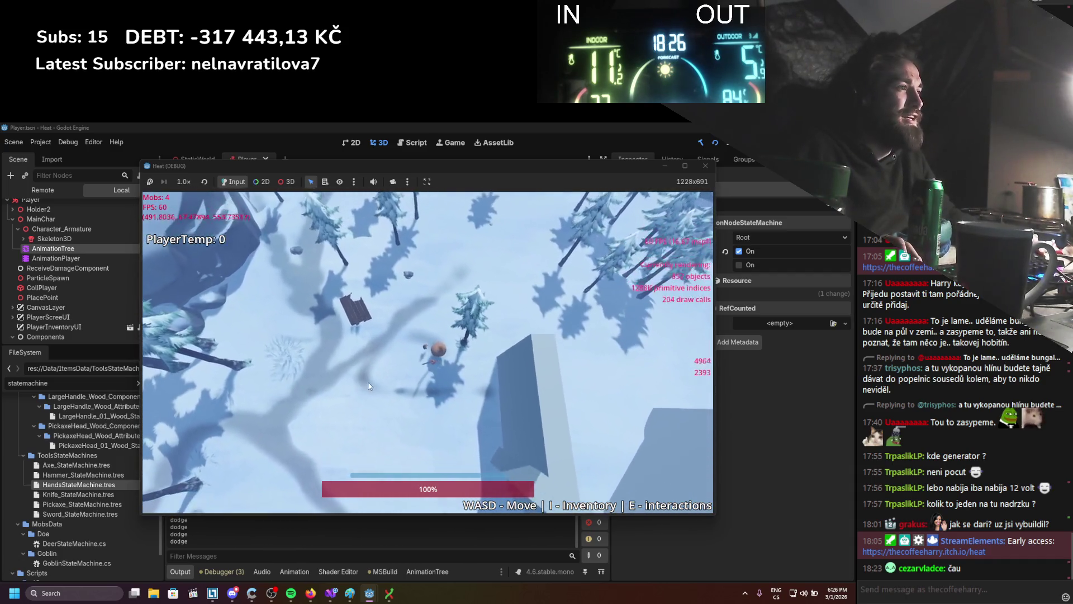
key(s)
key(d)
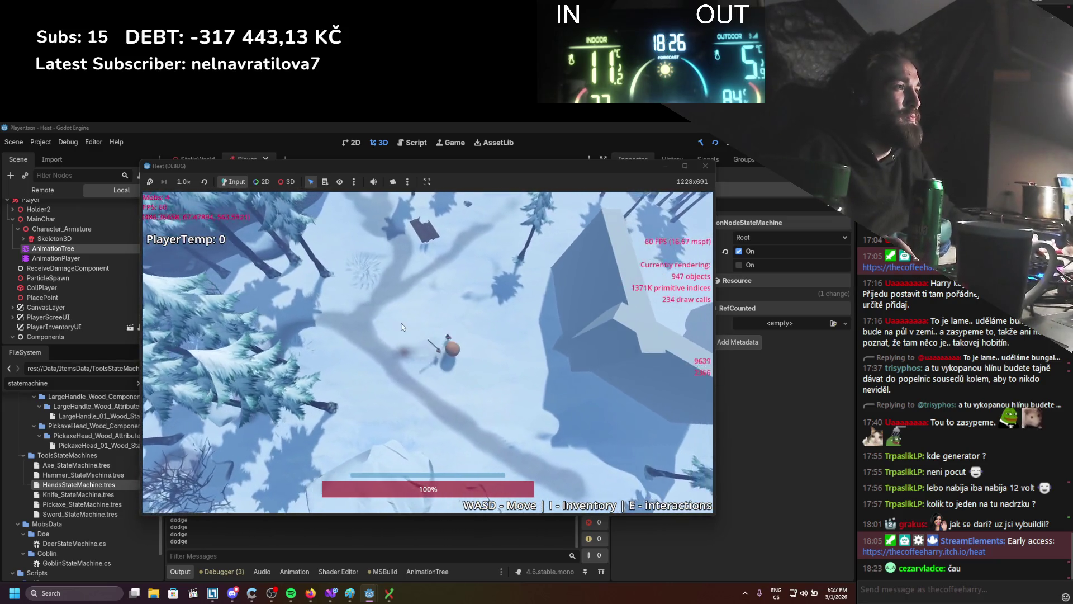
key(a)
key(w)
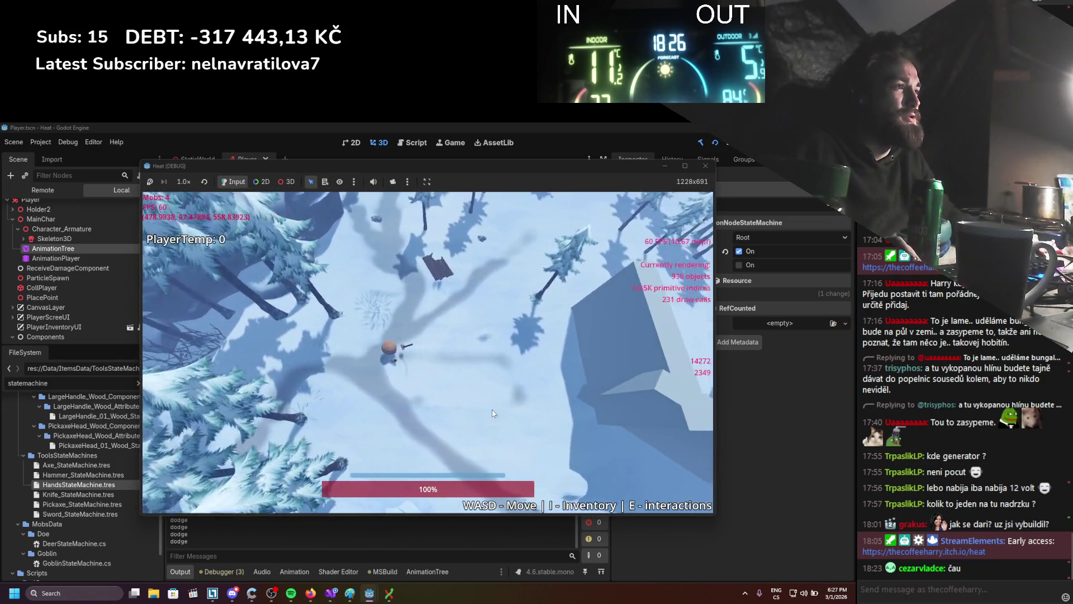
key(s)
key(d)
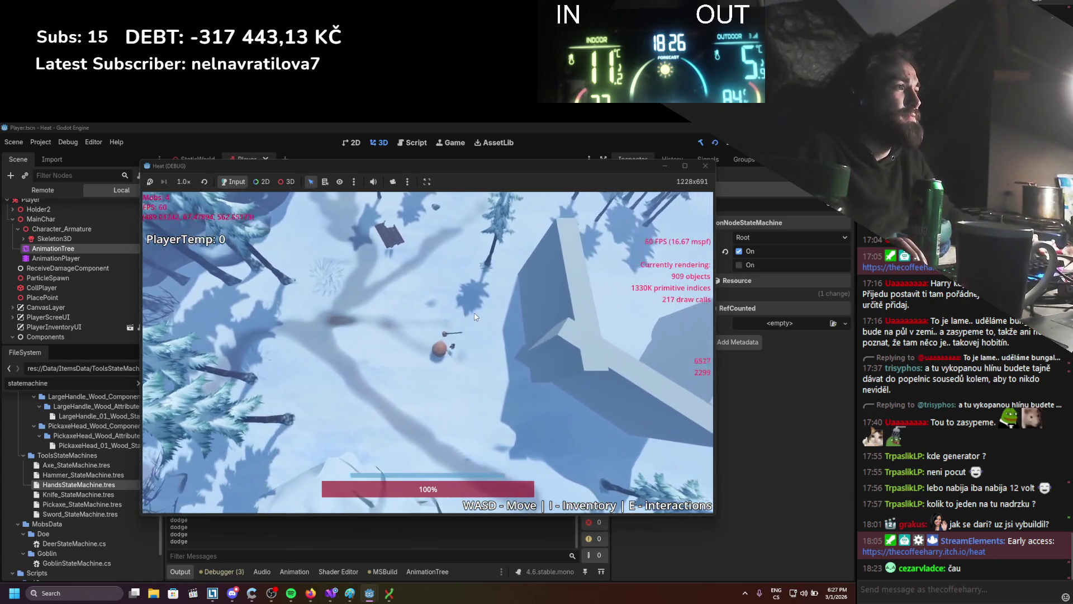
key(w)
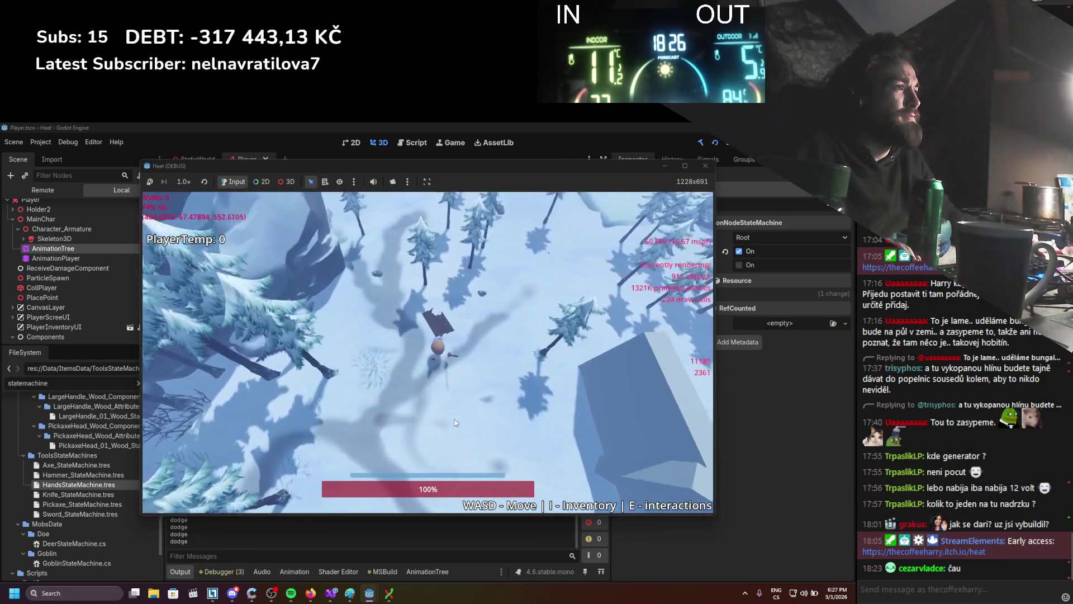
key(s)
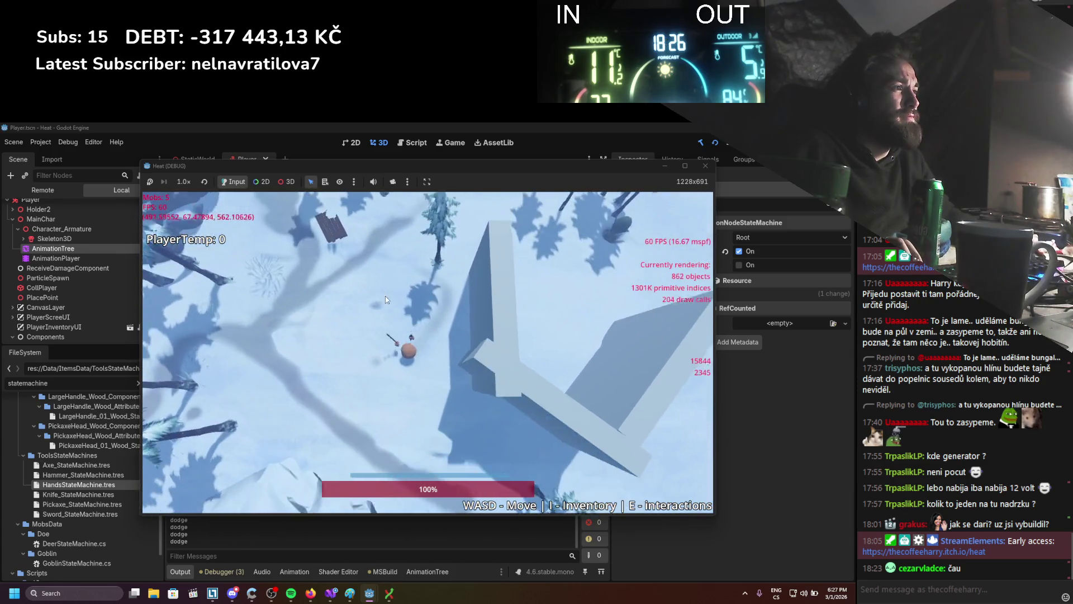
key(w)
key(a)
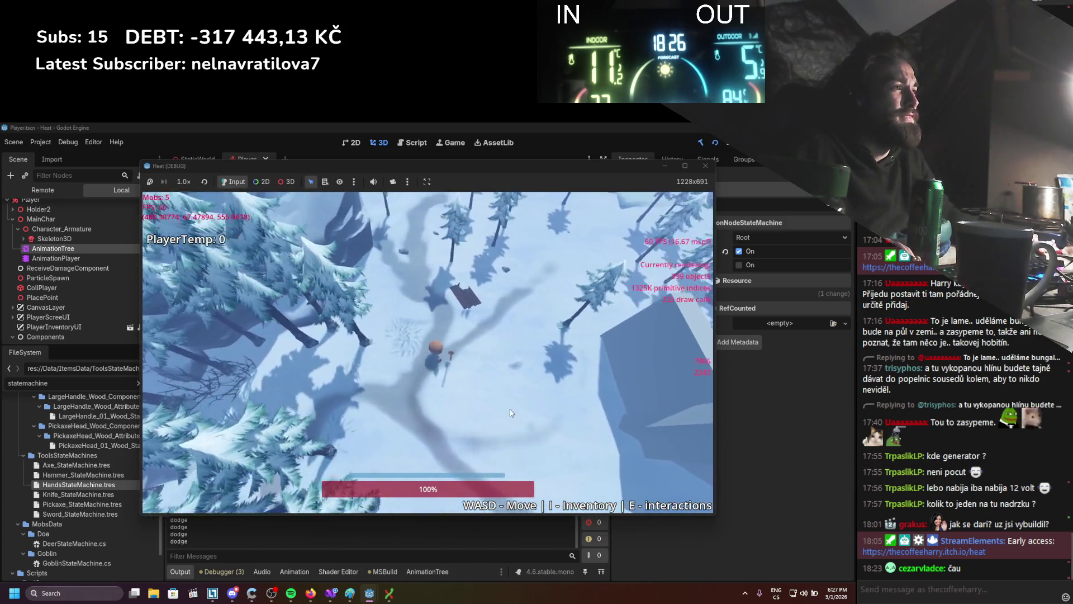
key(s)
key(a)
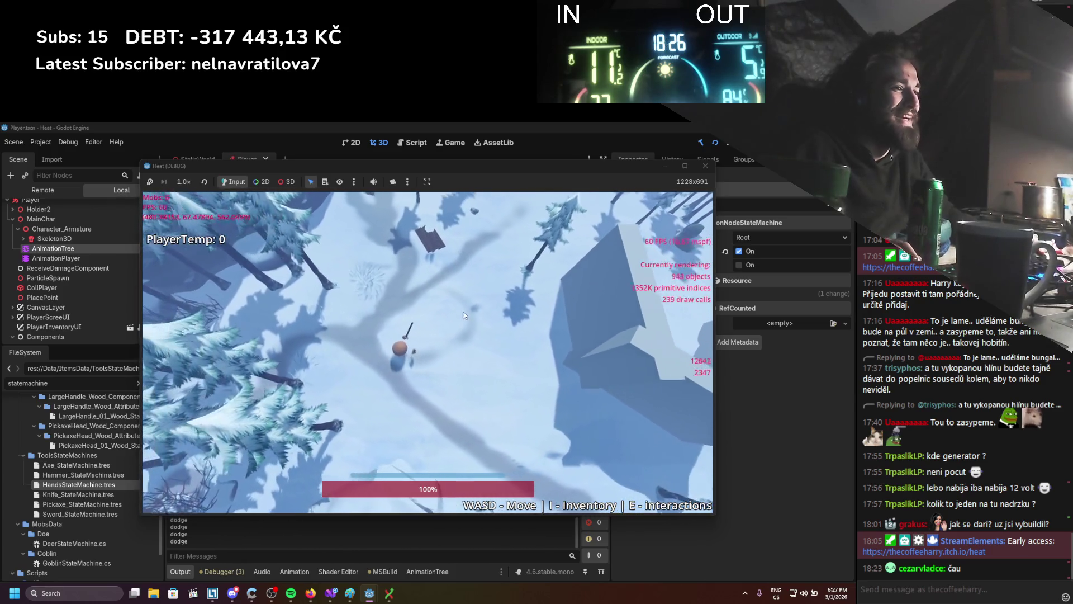
key(s)
key(d)
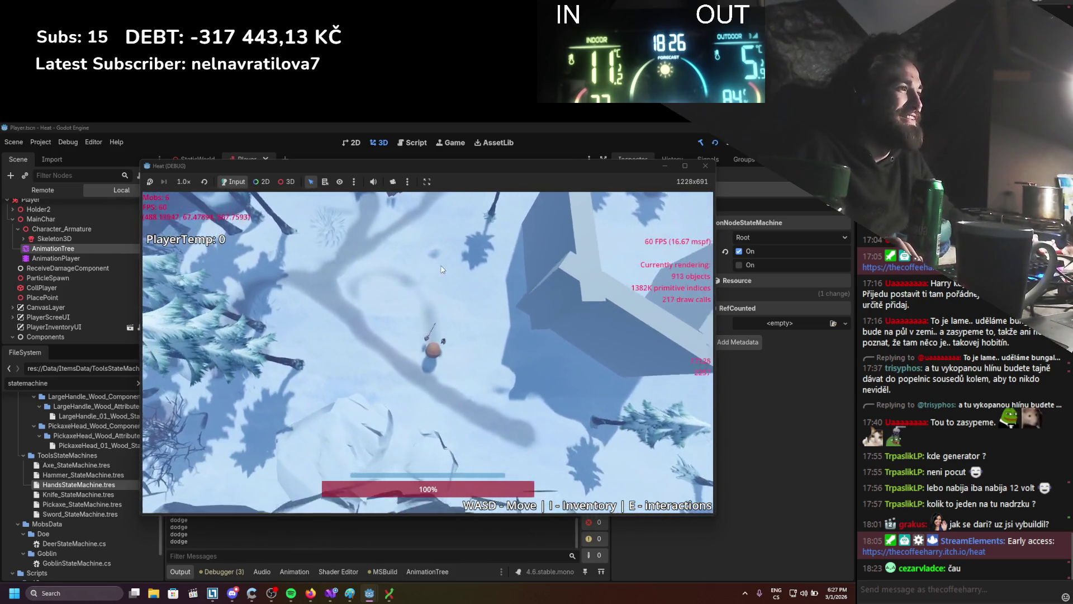
key(w)
key(d)
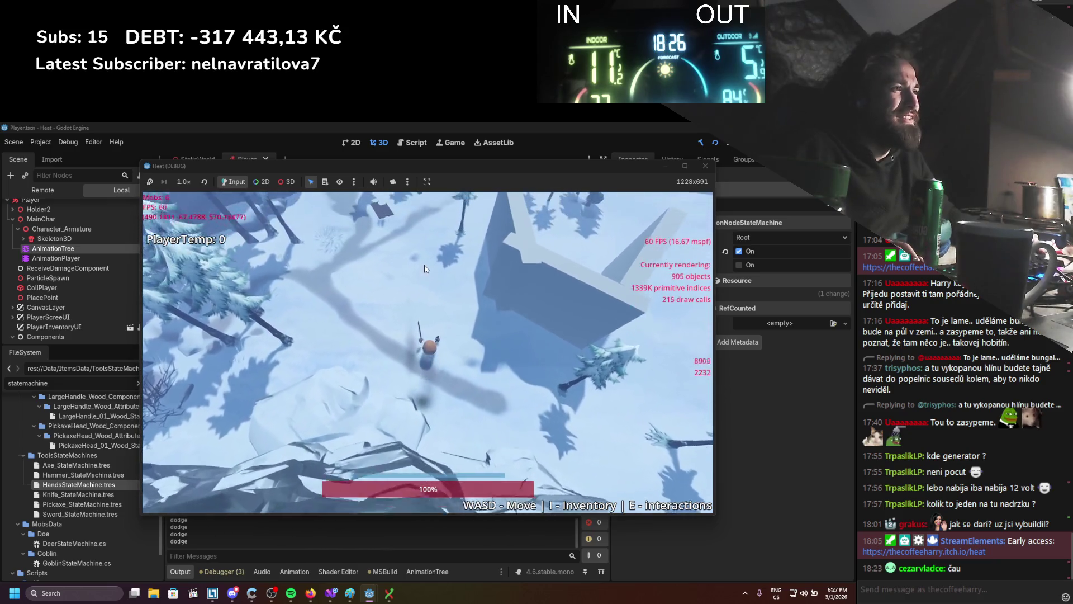
key(a)
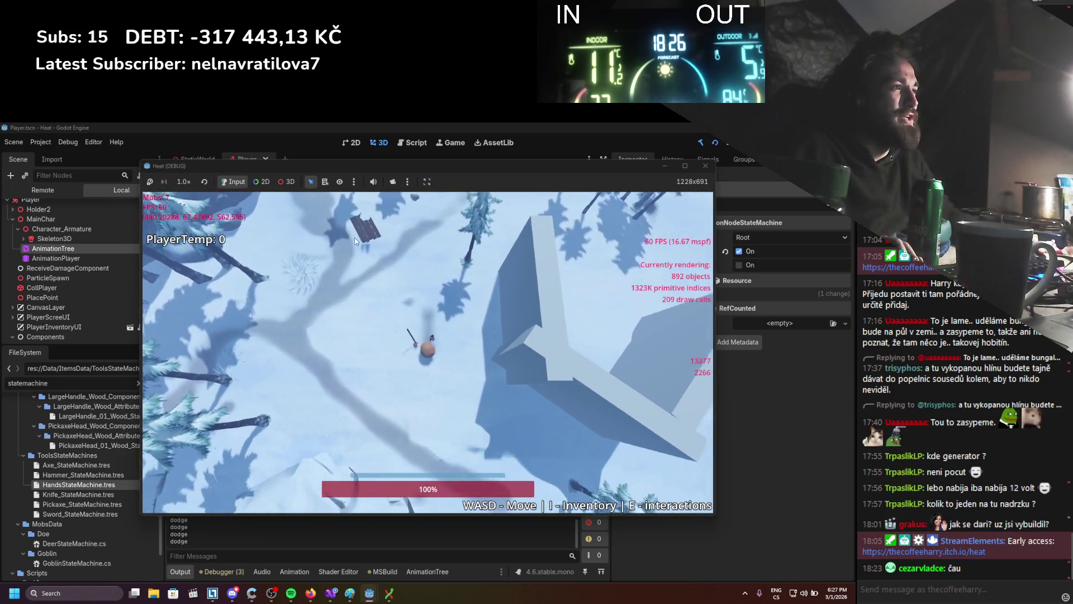
key(d)
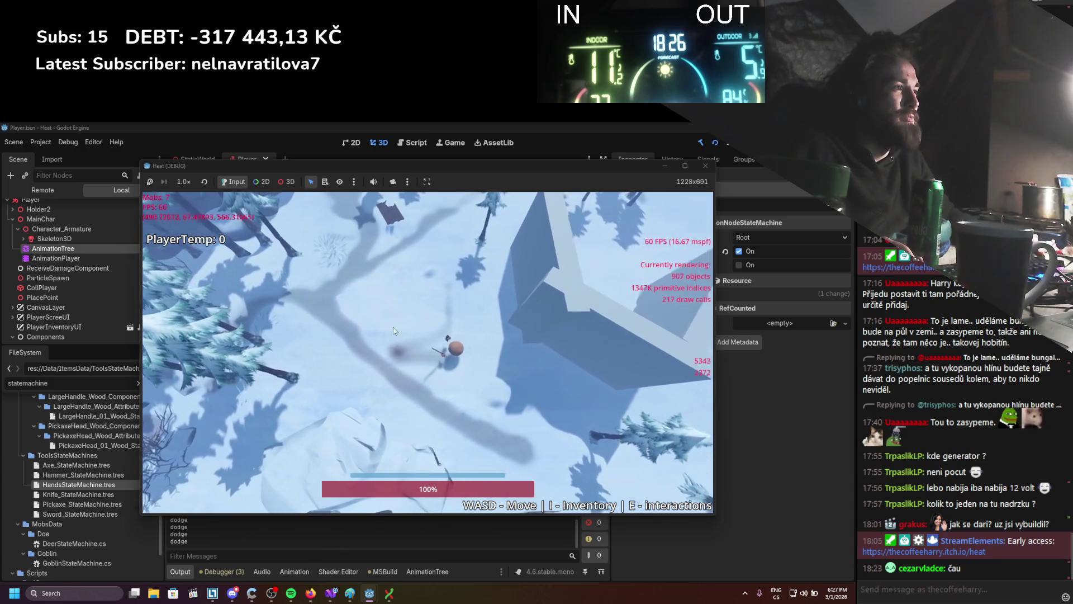
key(w)
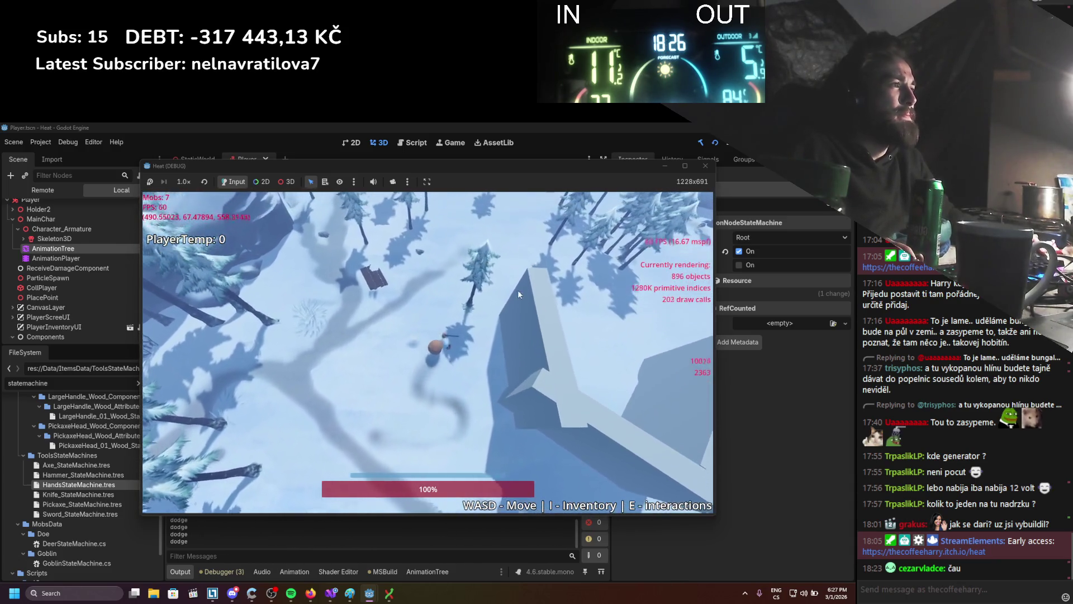
key(w)
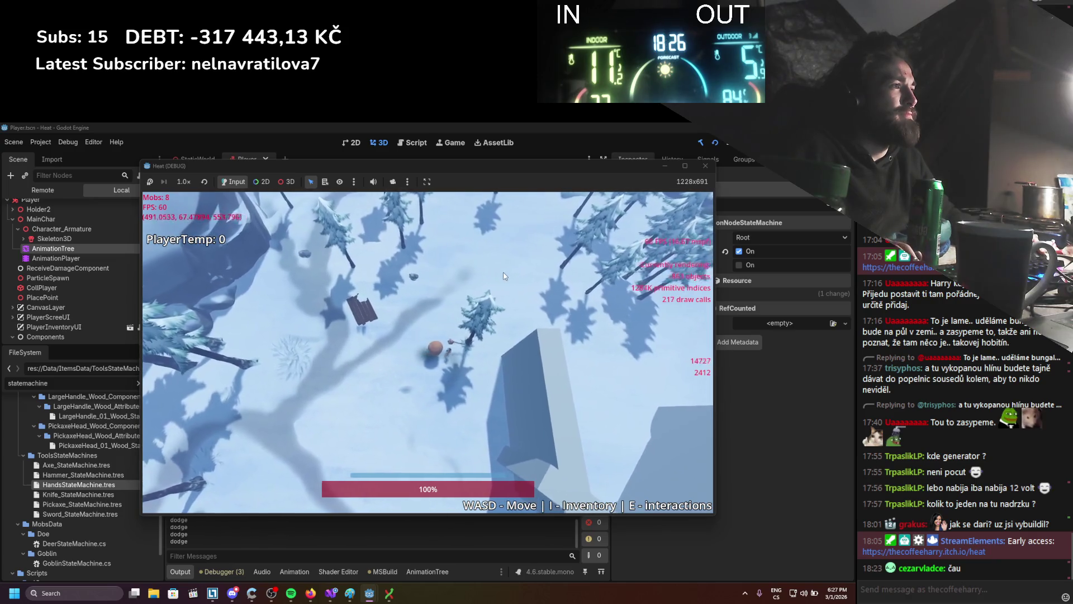
key(w)
key(d)
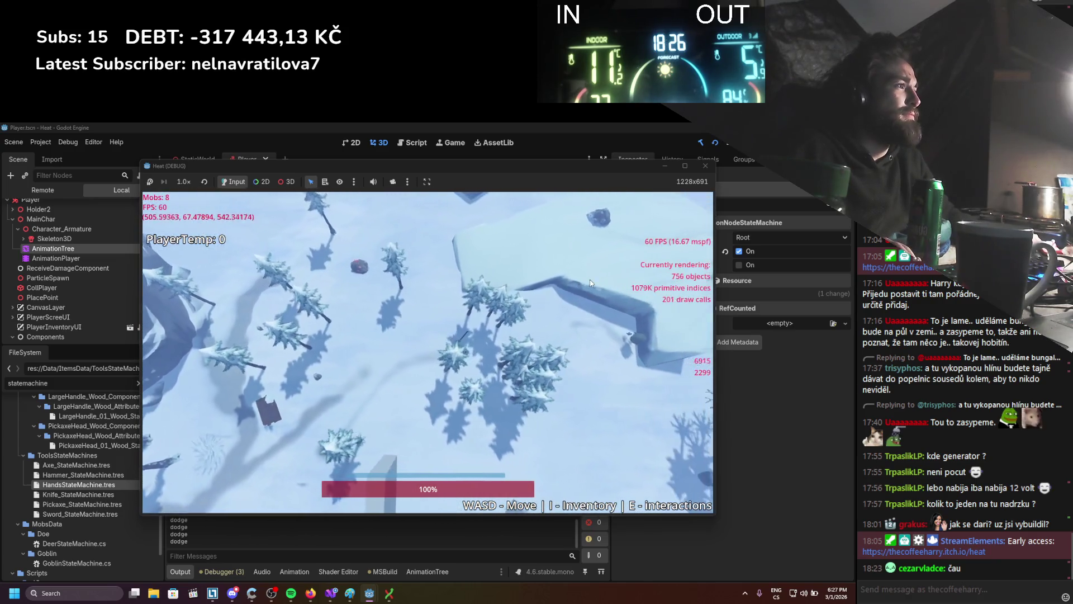
key(d)
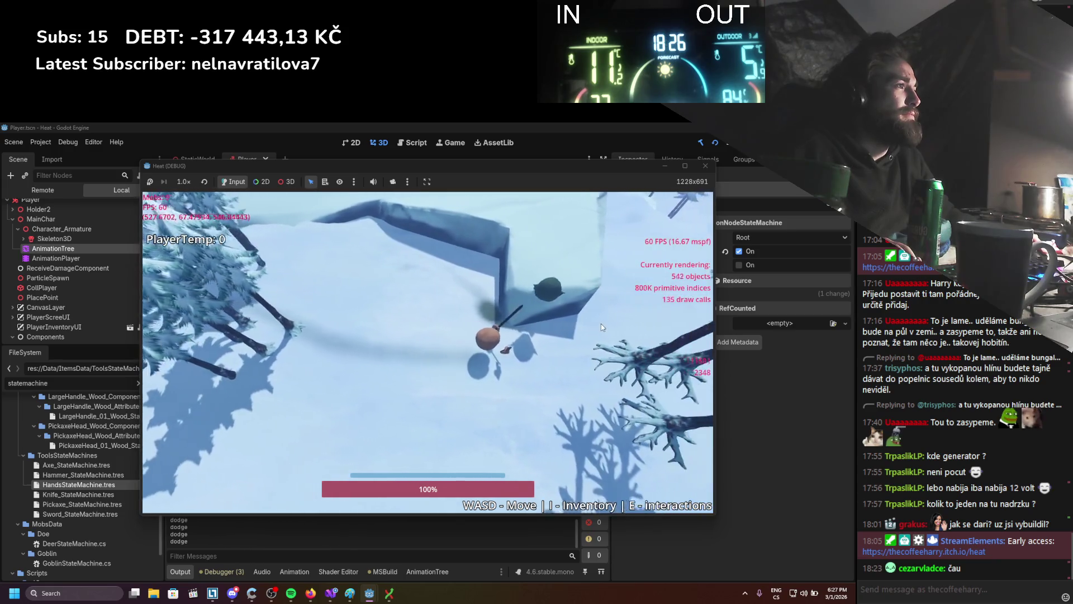
key(s)
key(a)
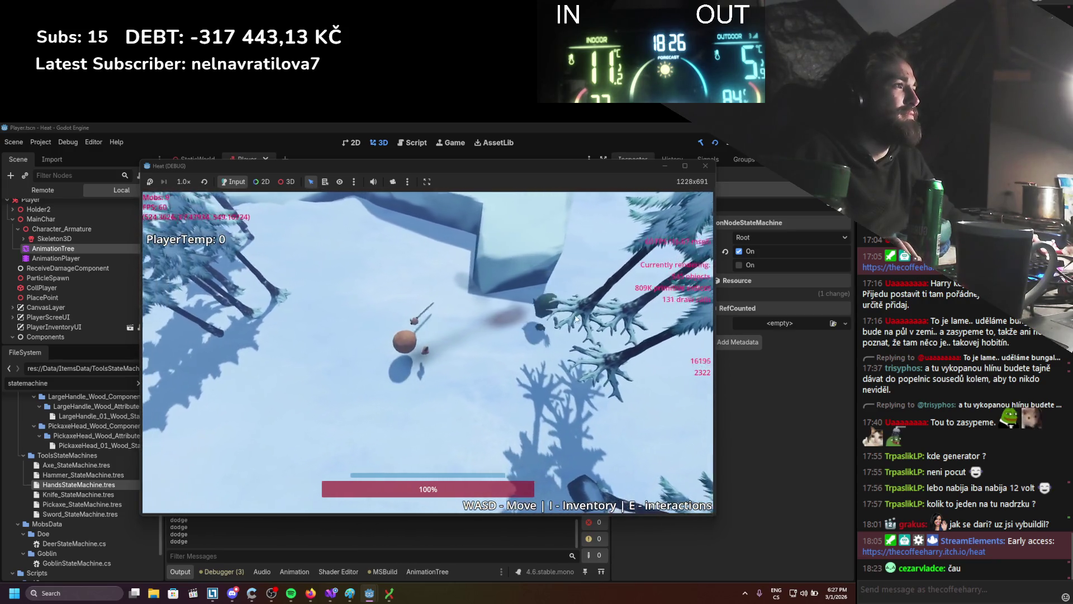
Roam near the trees and goblin, attacking mobs with the tool until one dies.
key(d)
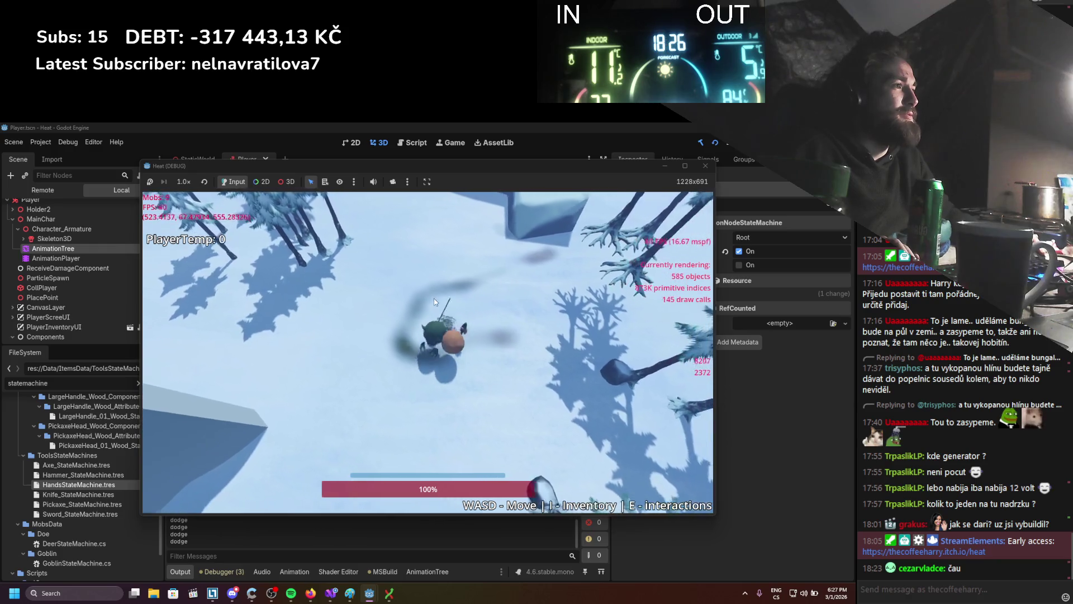
key(a)
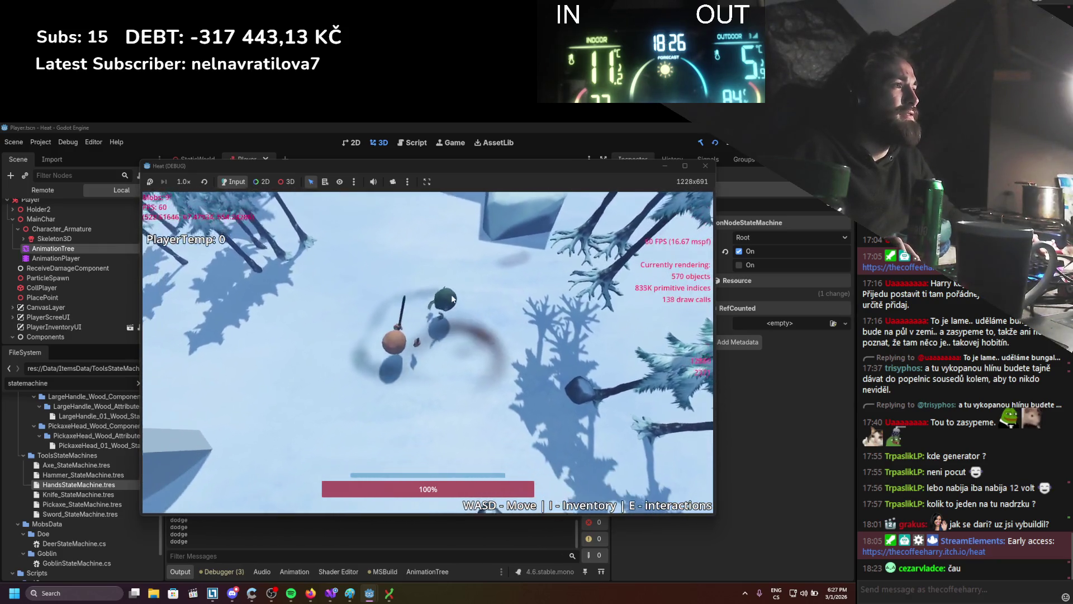
key(w)
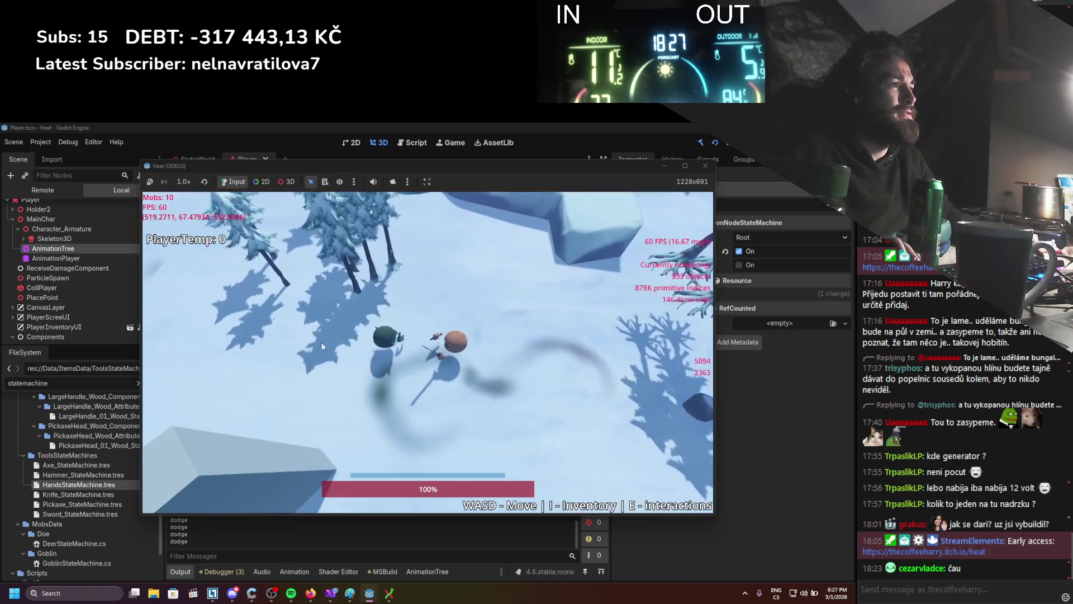
key(s)
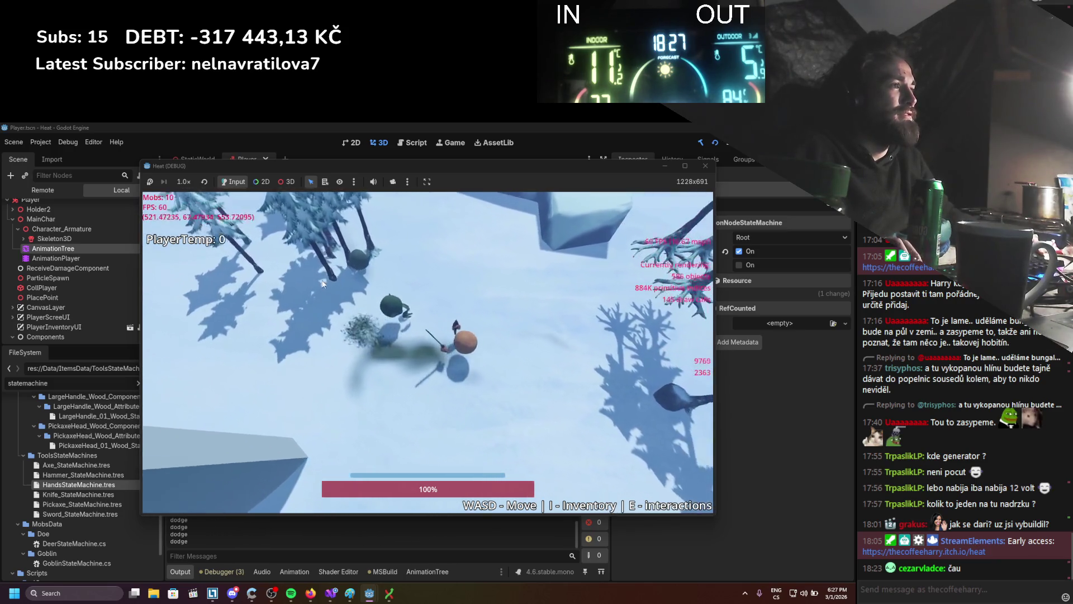
key(w)
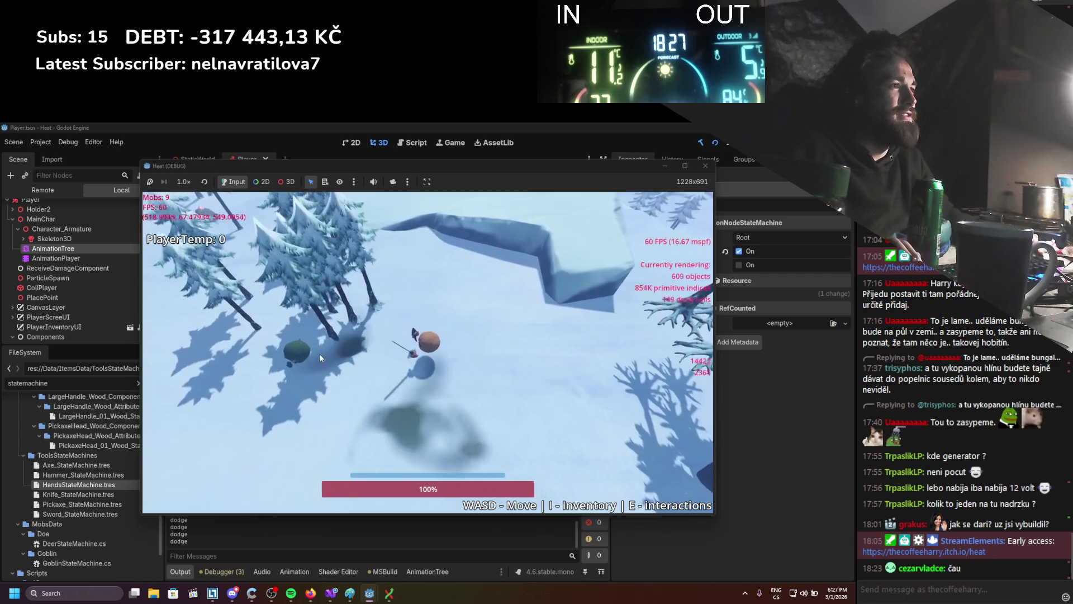
key(a)
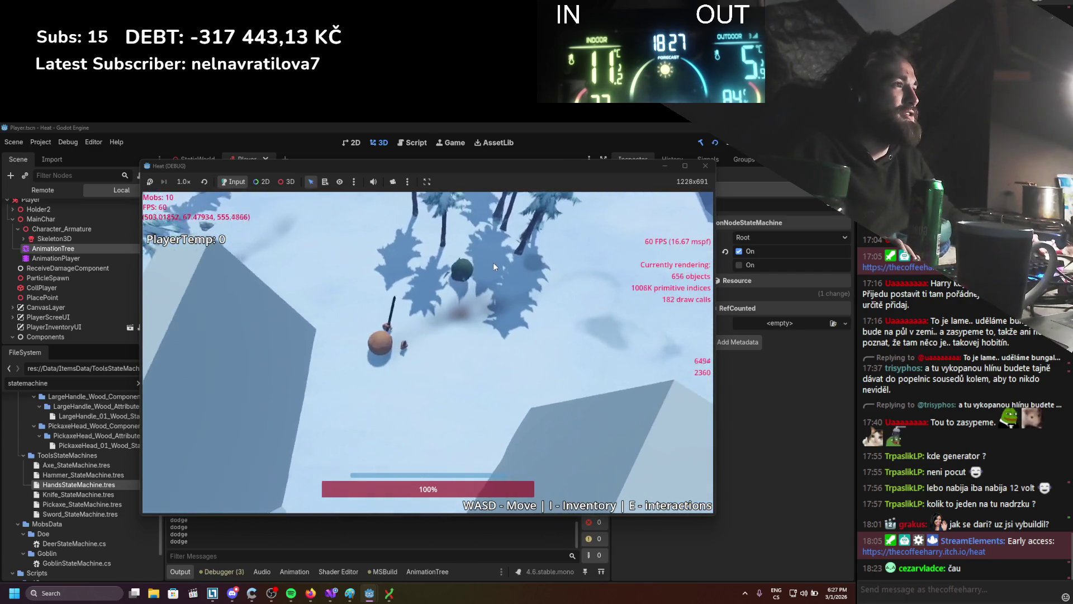
key(w)
key(a)
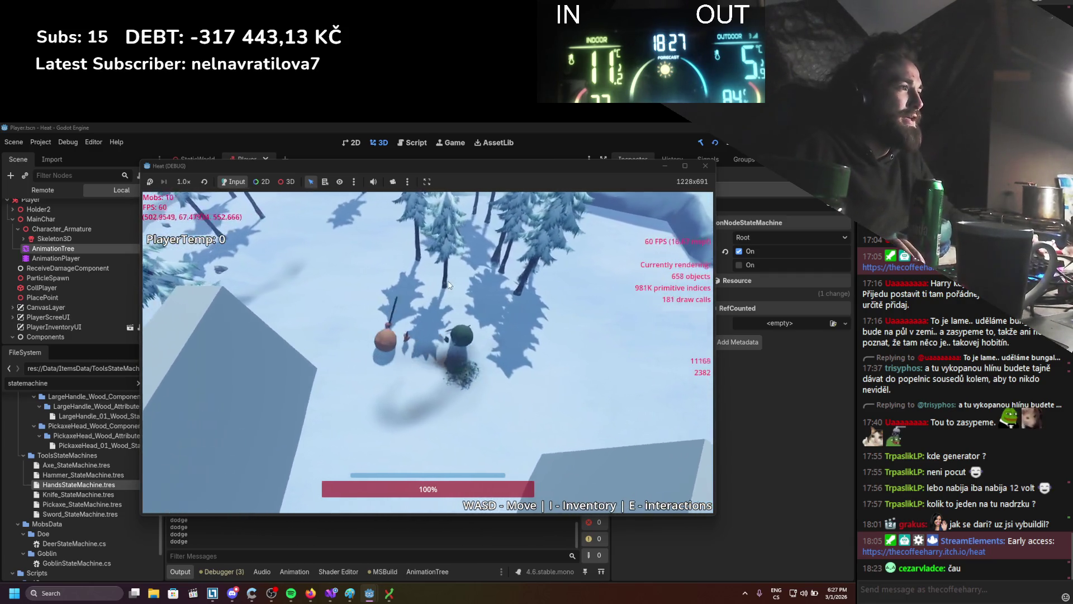
key(d)
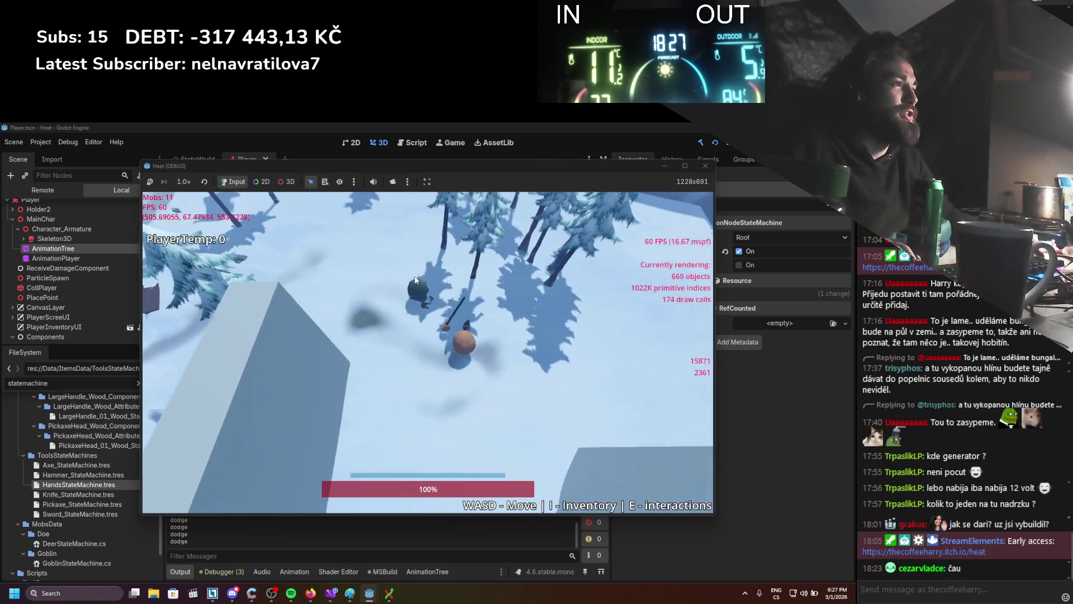
key(a)
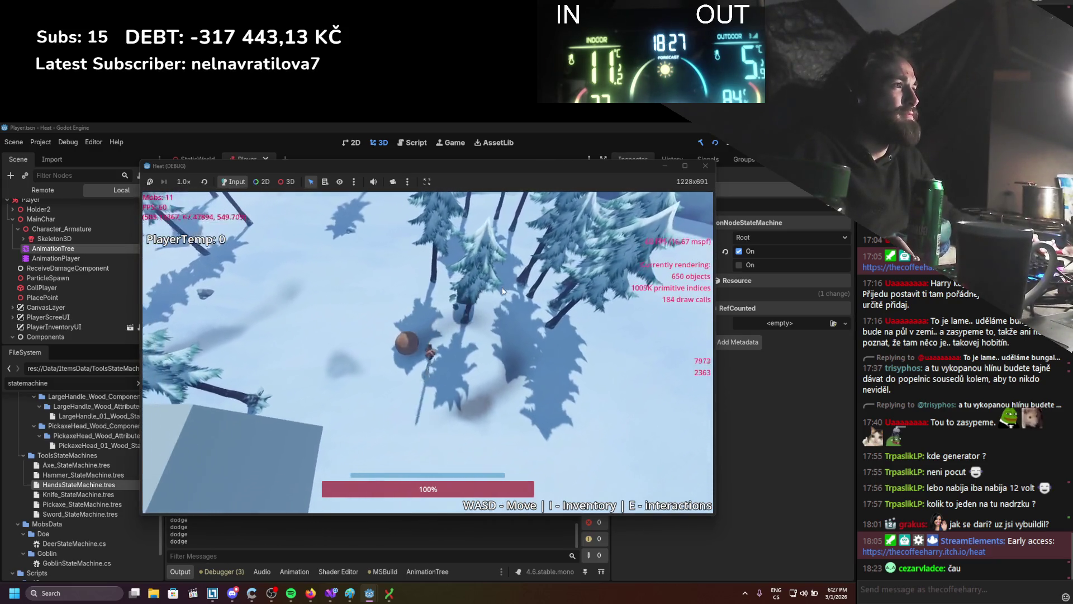
key(s)
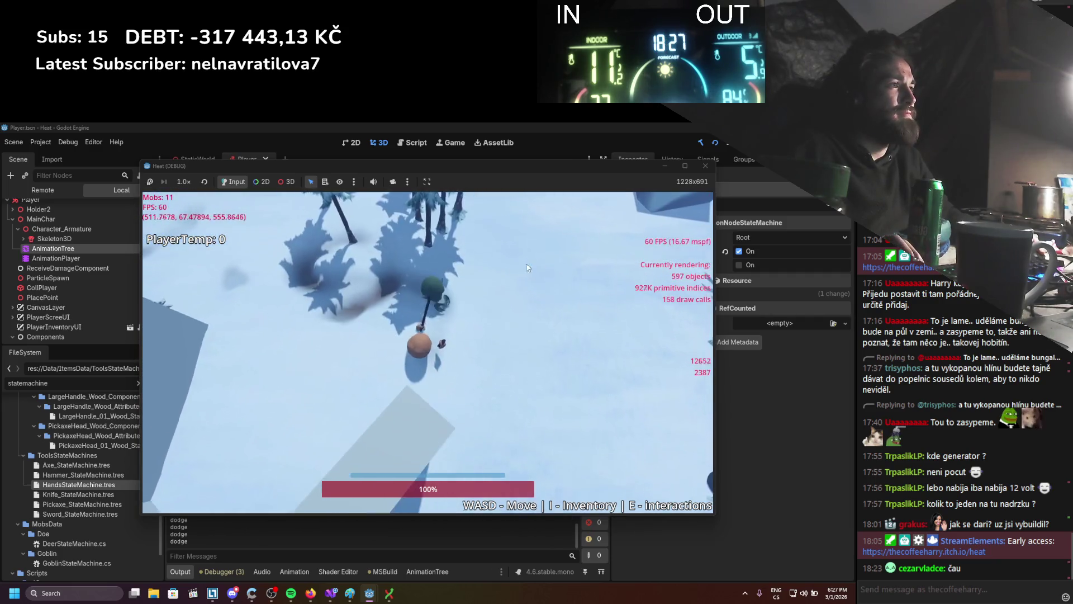
key(d)
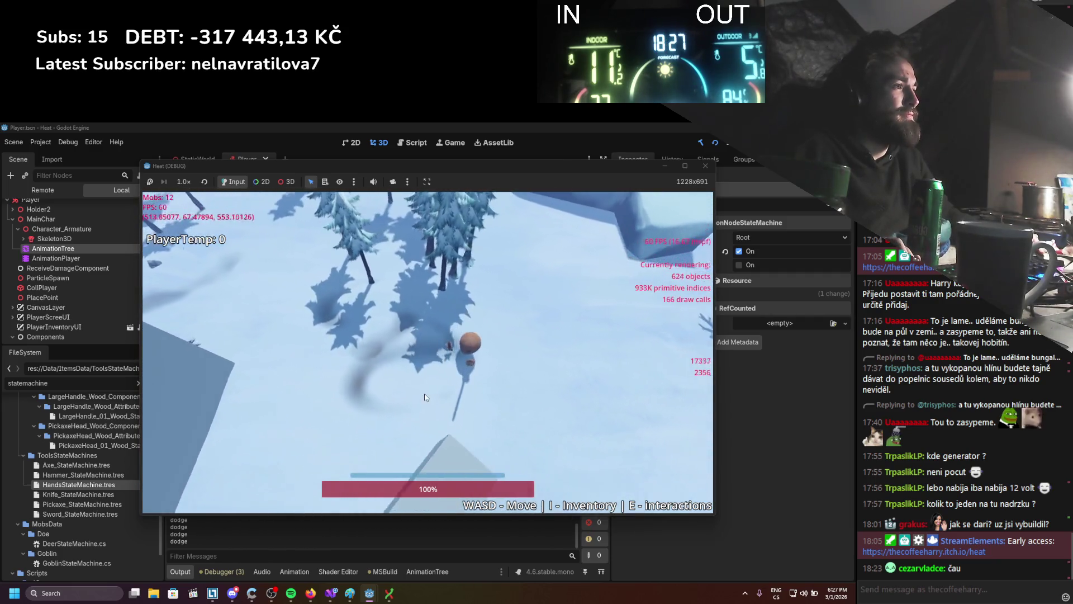
key(s)
key(a)
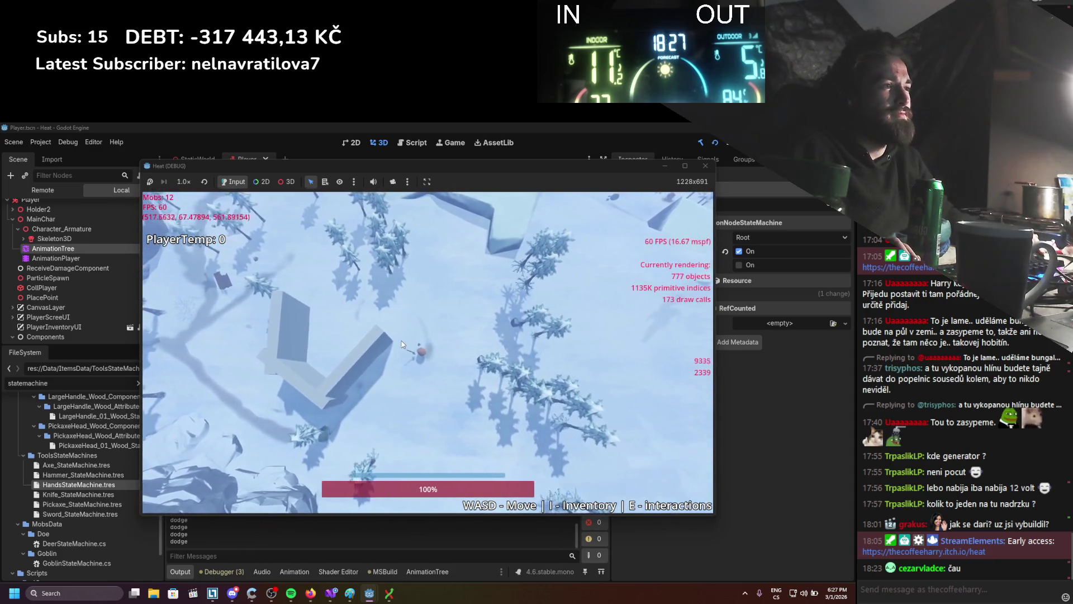
key(s)
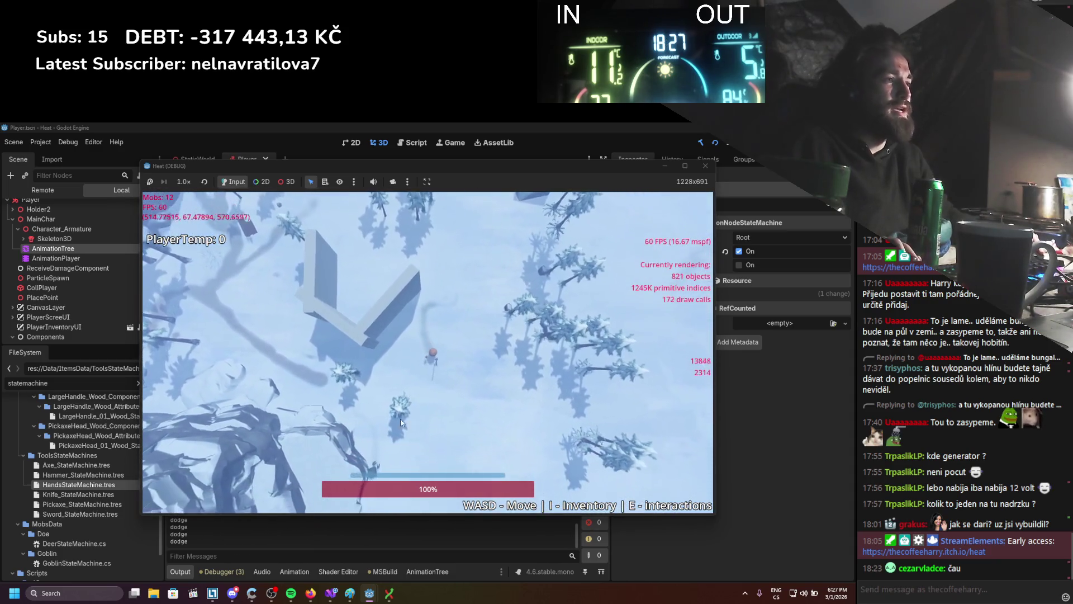
key(s)
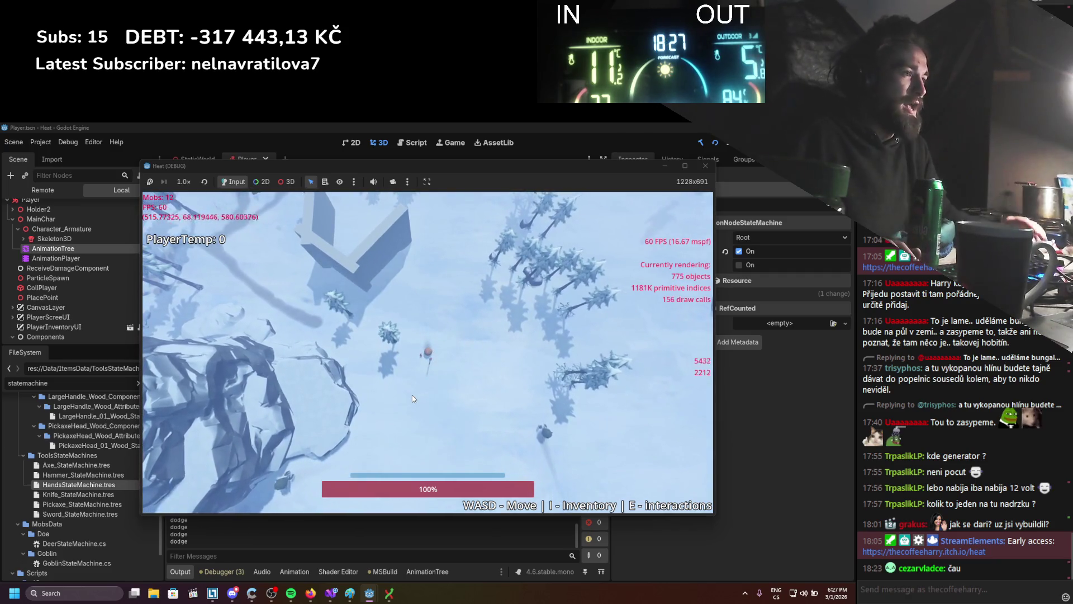
key(s)
key(d)
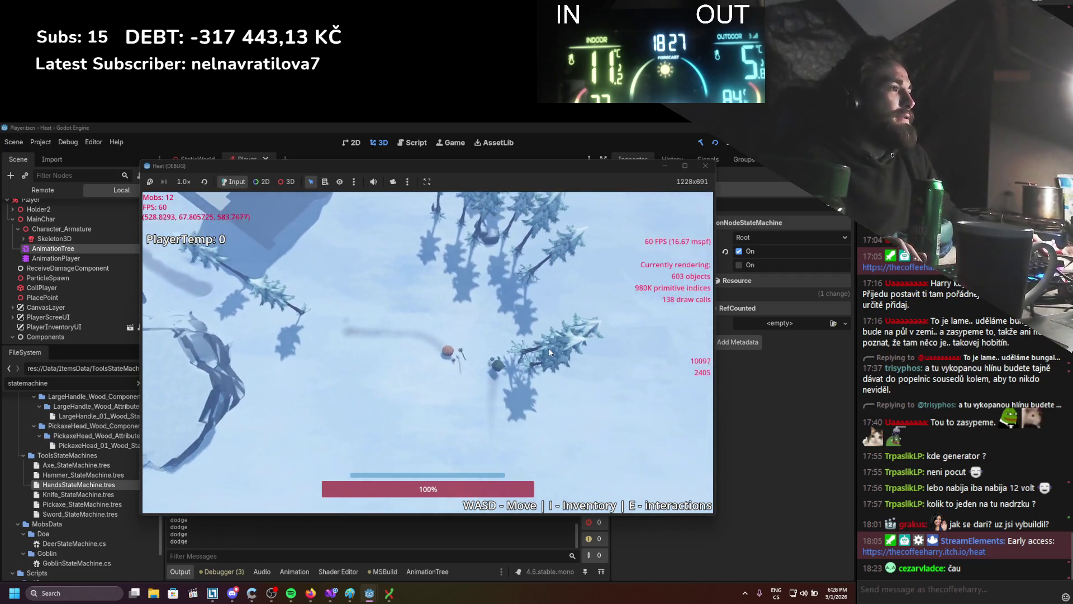
key(a)
key(w)
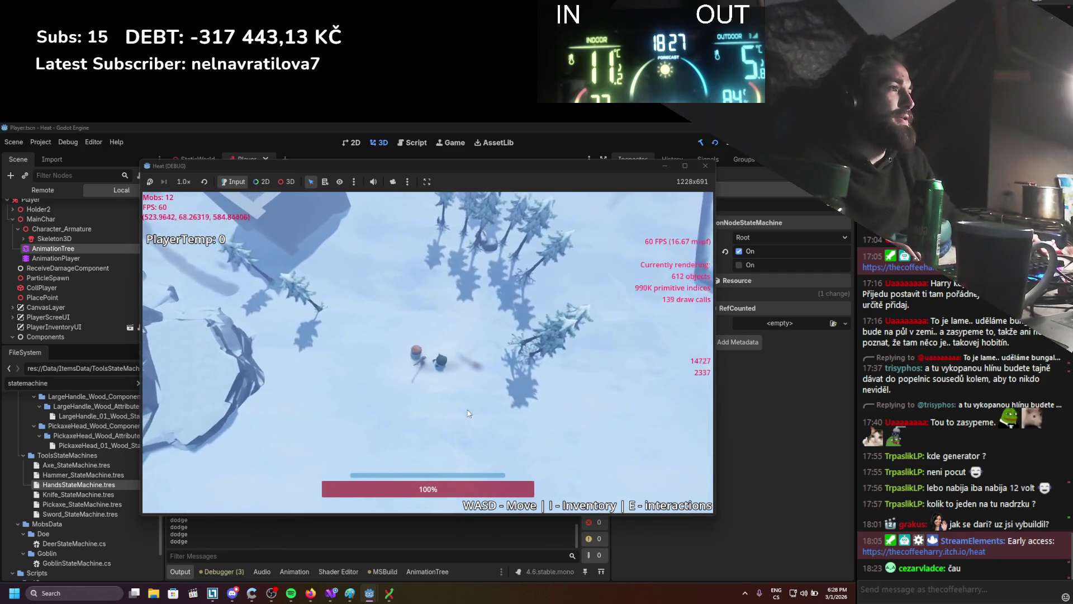
key(d)
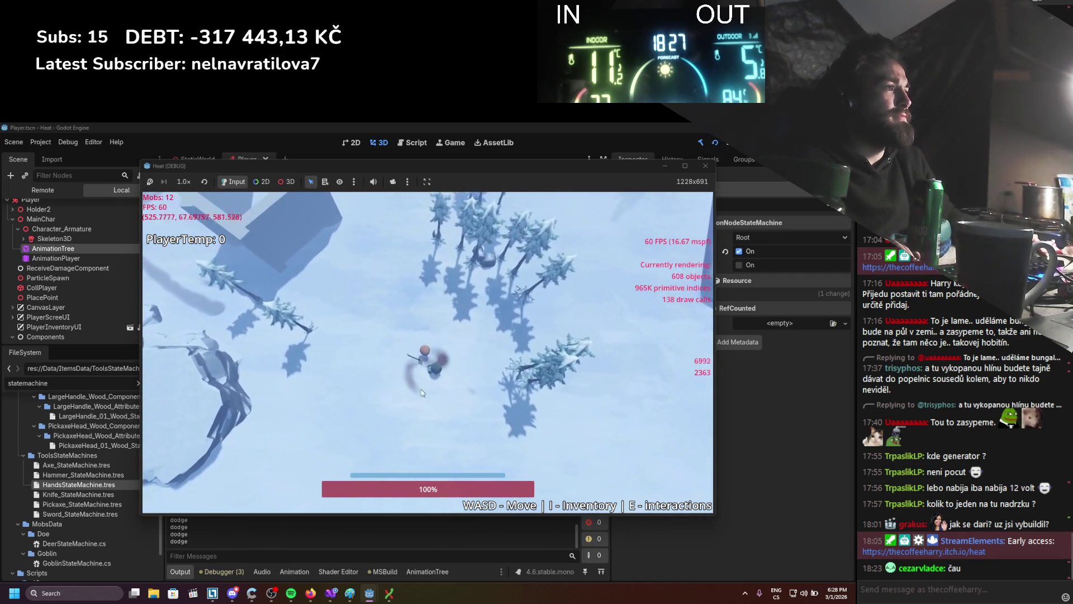
key(s)
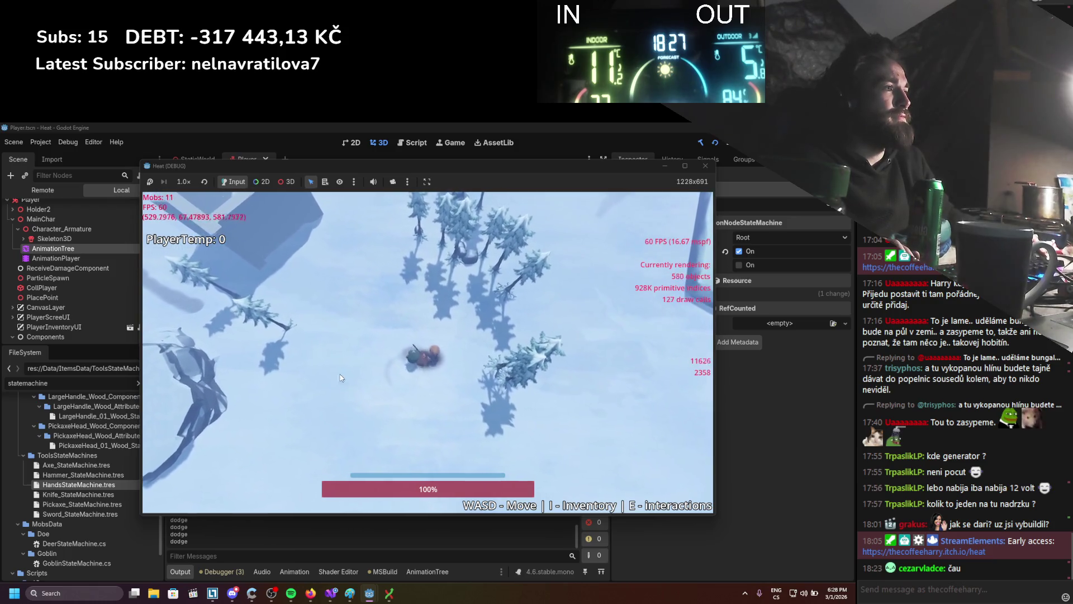
key(w)
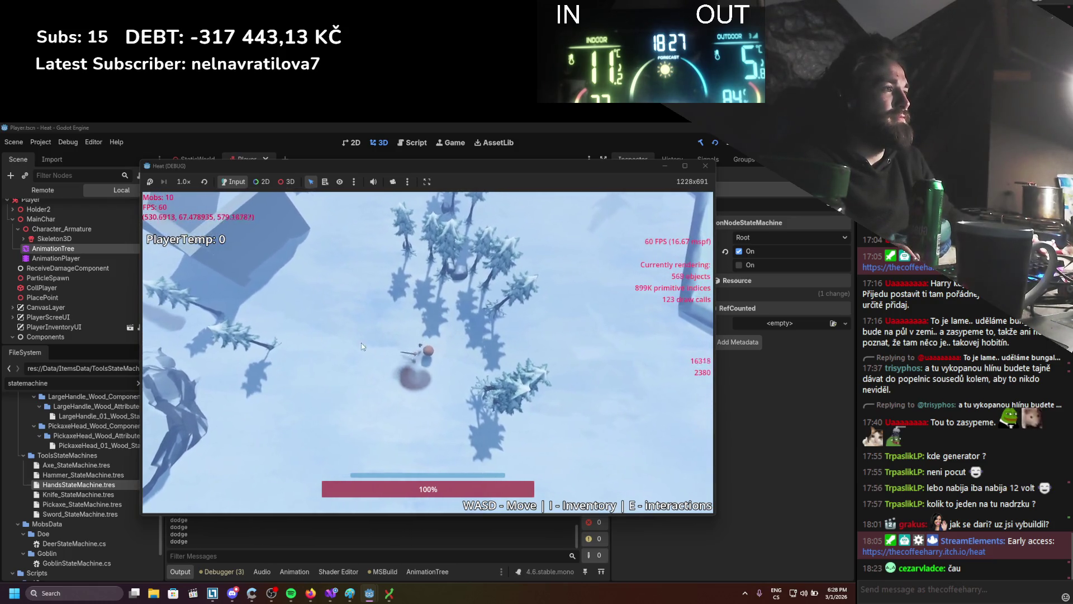
key(w)
key(a)
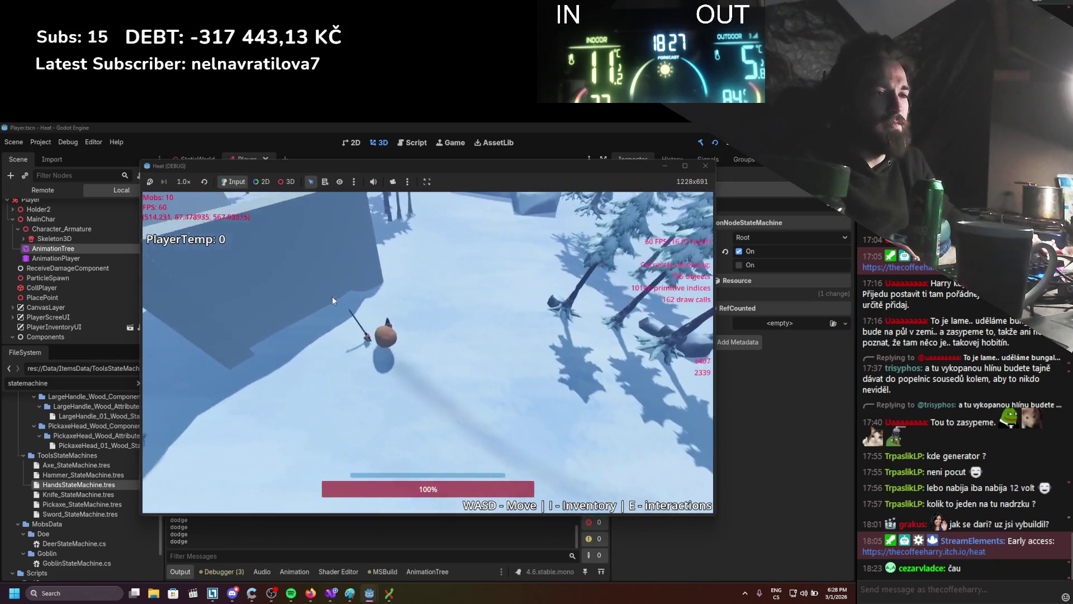
key(w)
key(a)
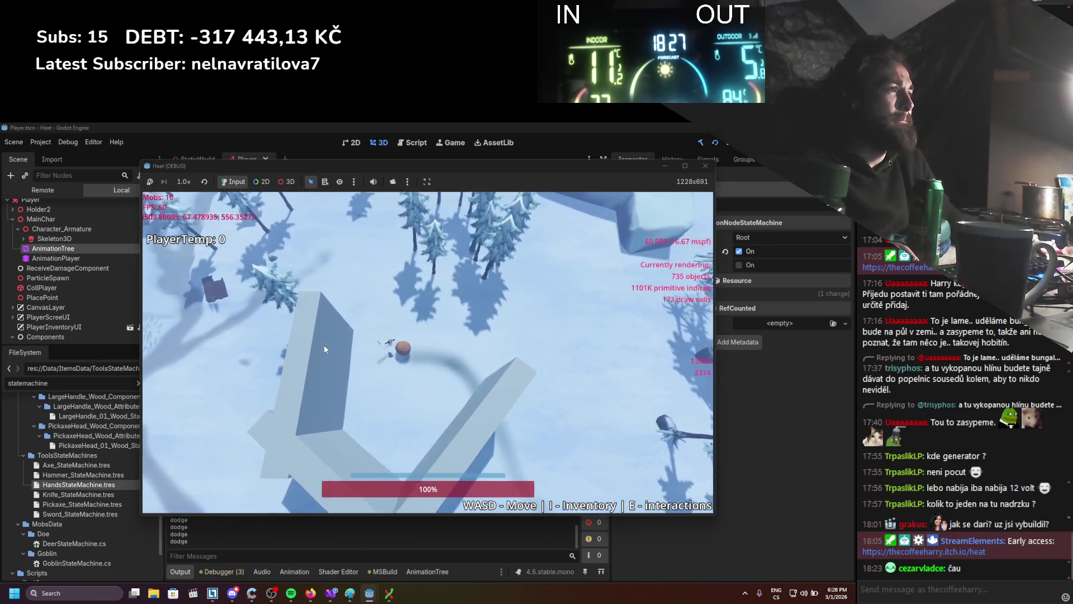
key(a)
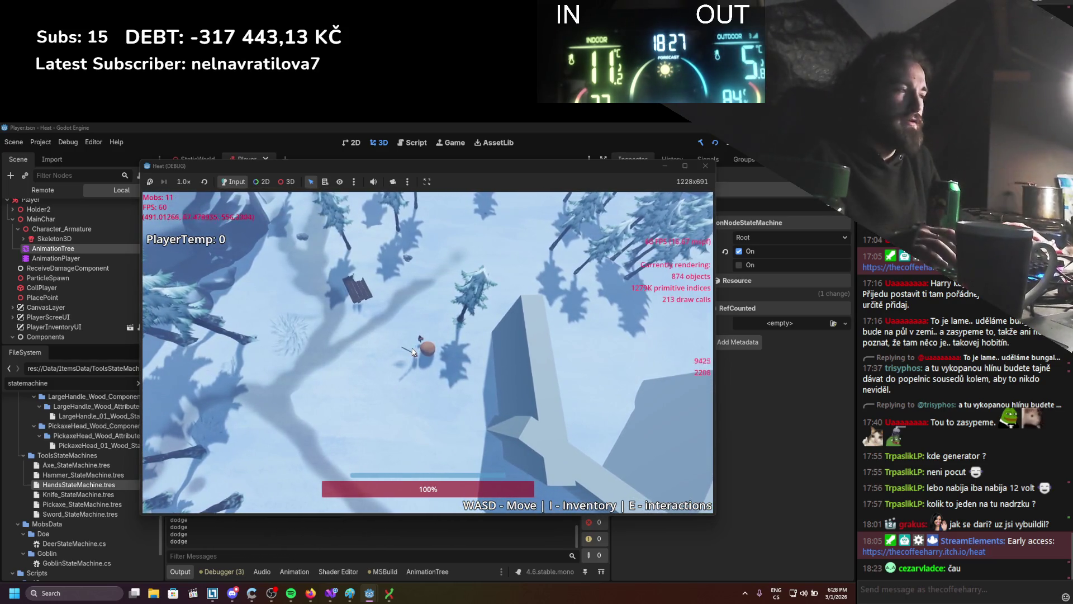
Check the inventory and equipment panels, then stop the game with F8.
key(i)
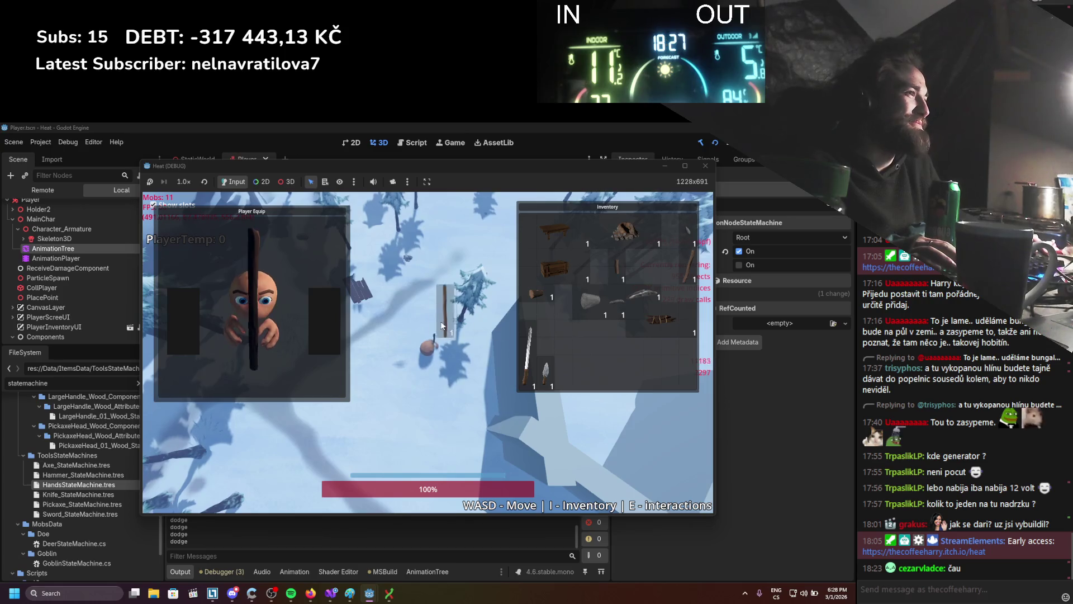
key(i)
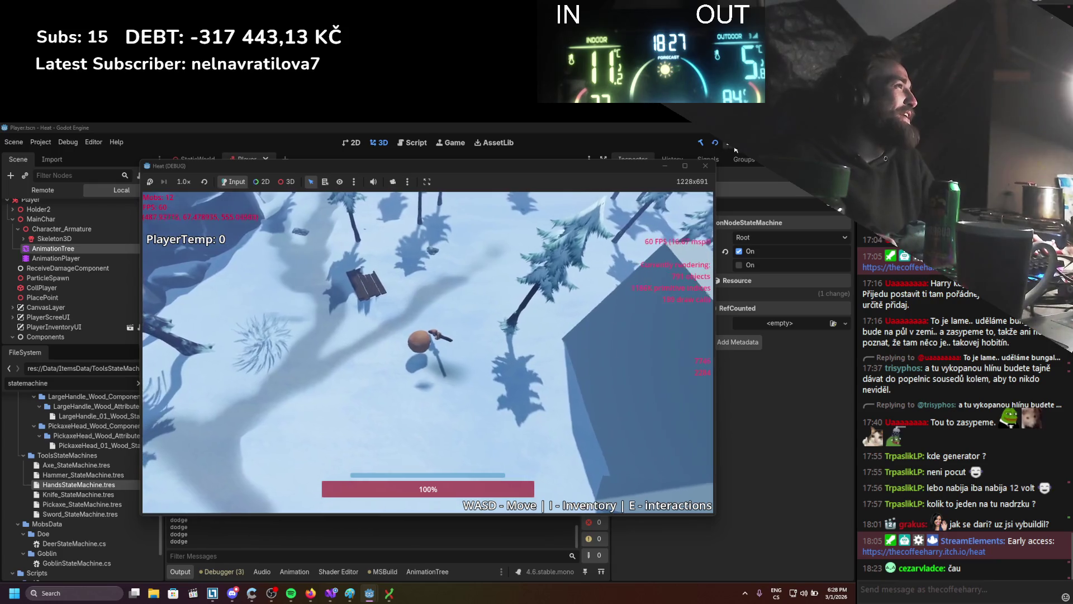
key(F8)
Glance at the AnimationController code and Git commit window, then return to Godot.
key(alt+Tab)
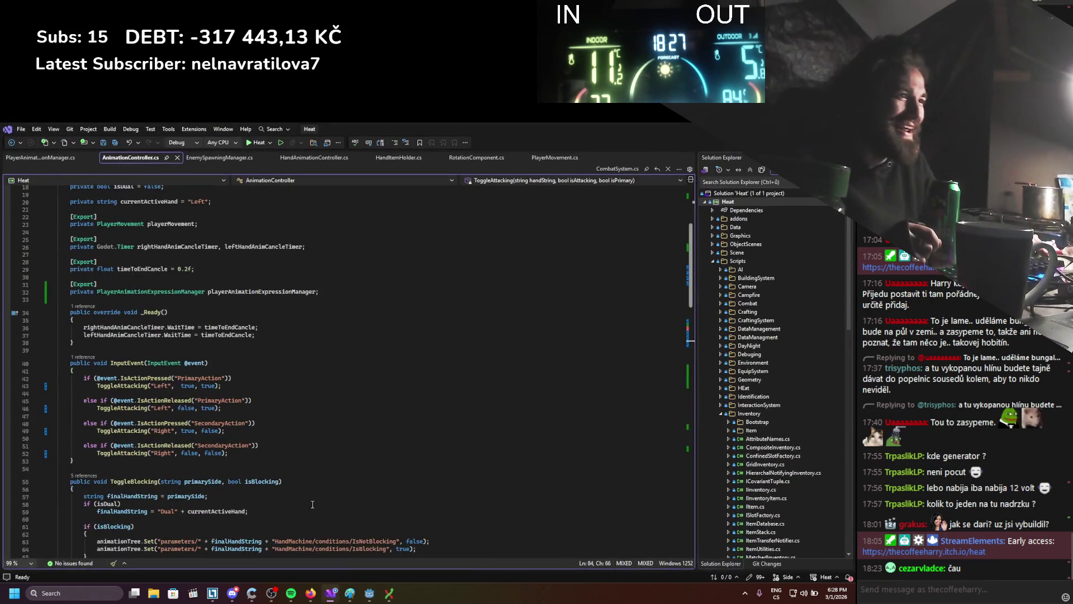
scroll(313, 504, down, 4)
click(330, 596)
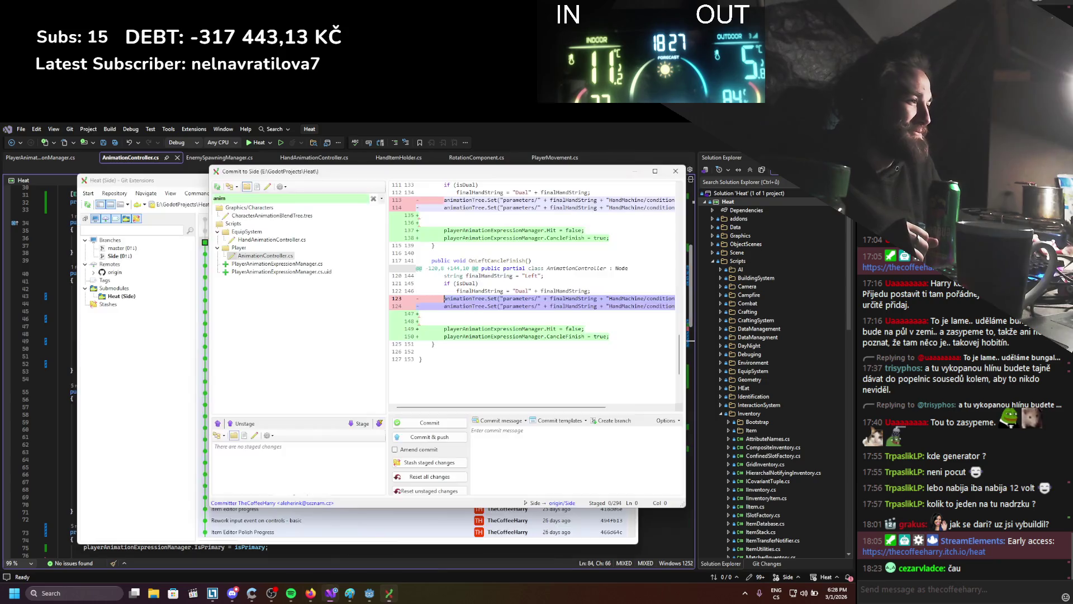
click(372, 595)
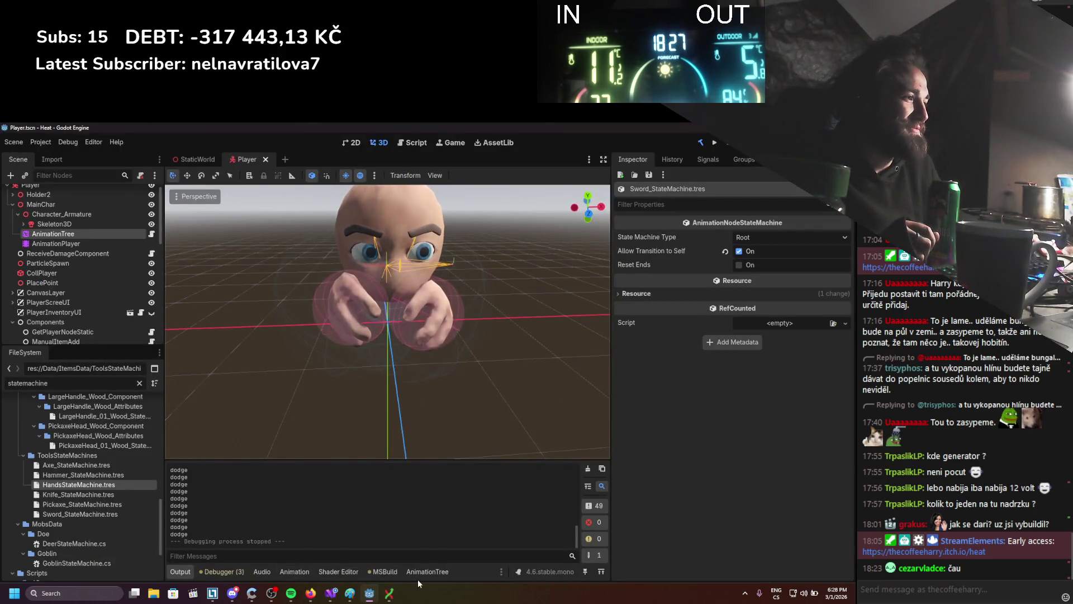
Enter the Hammer state machine in the AnimationTree panel and pan to its Start and Idle states.
click(420, 573)
click(331, 474)
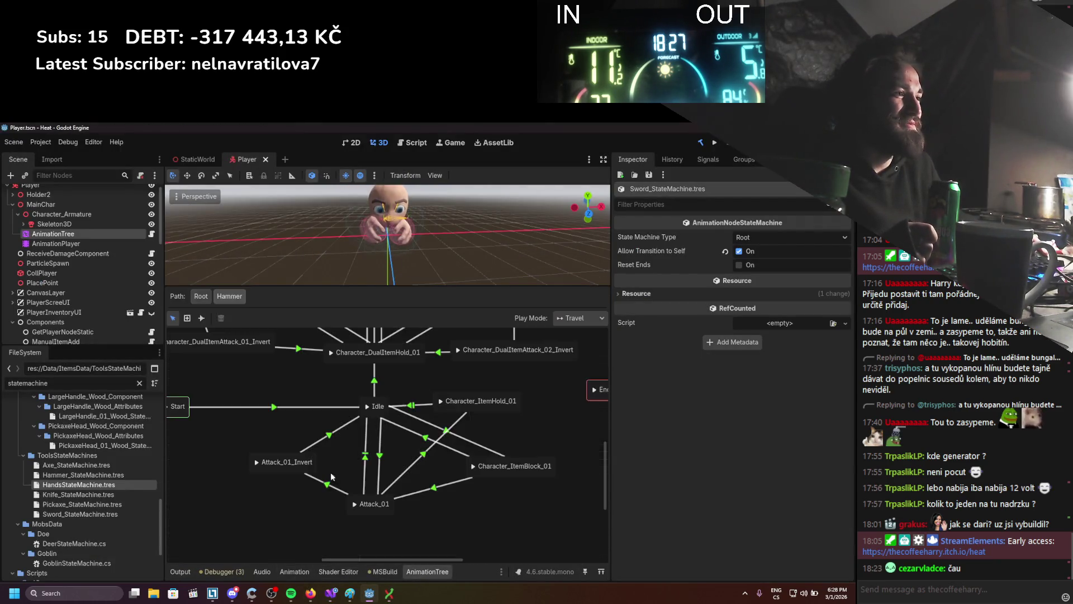
scroll(327, 446, up, 6)
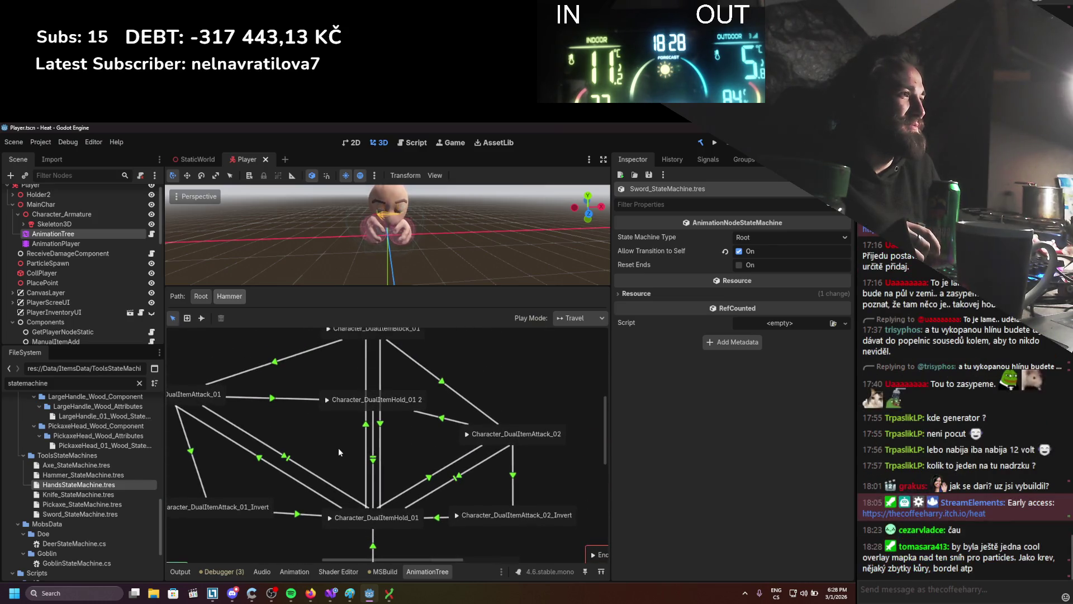
scroll(344, 467, down, 2)
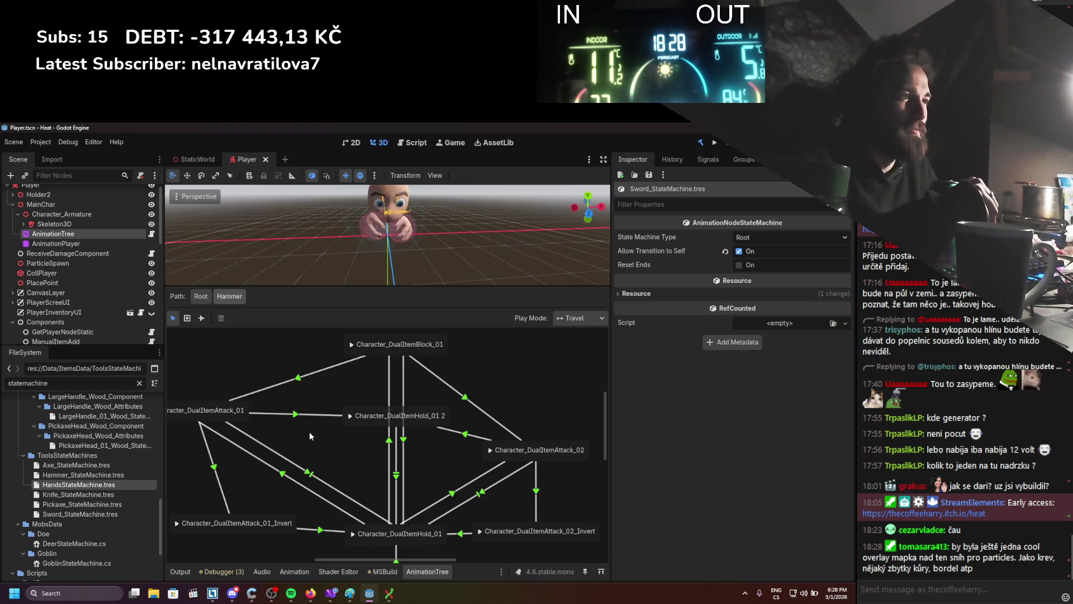
scroll(320, 432, down, 1)
scroll(321, 433, right, 1)
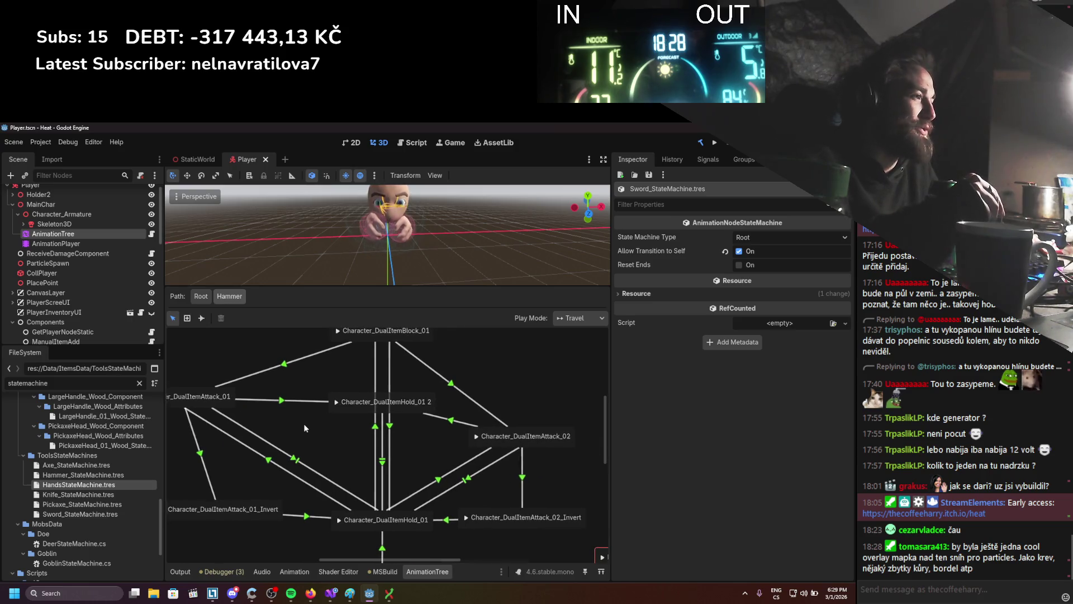
drag(304, 427, 333, 415)
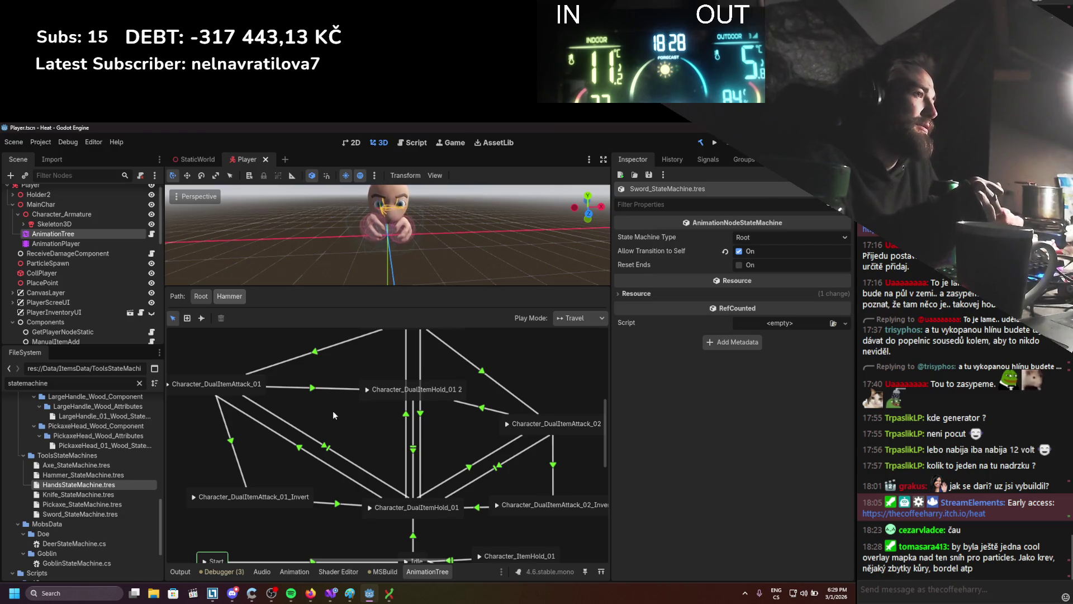
scroll(369, 399, down, 3)
scroll(377, 430, up, 2)
drag(249, 367, 301, 397)
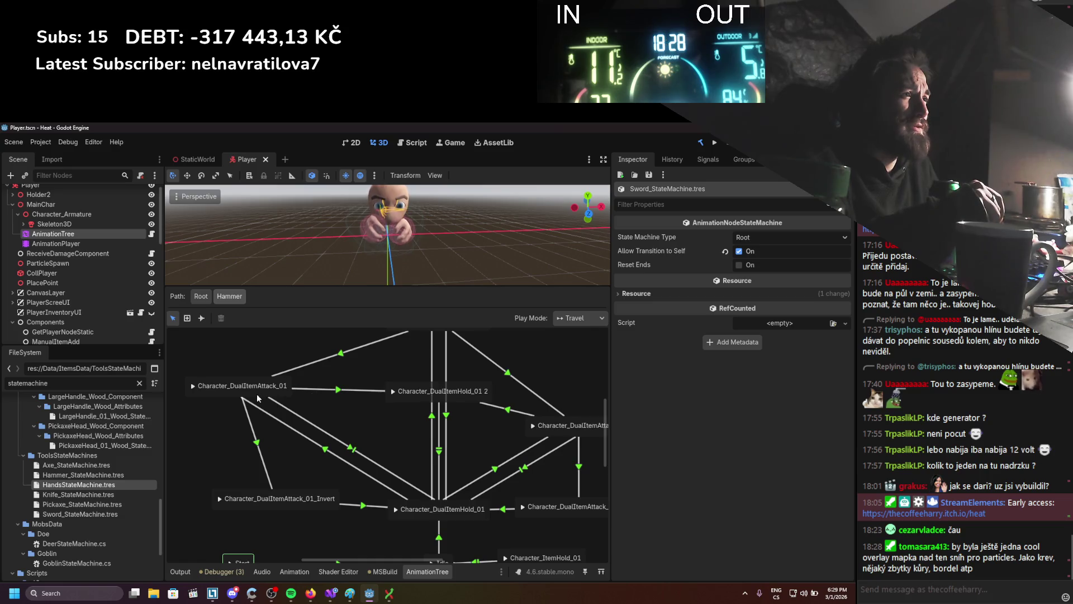
scroll(352, 437, right, 2)
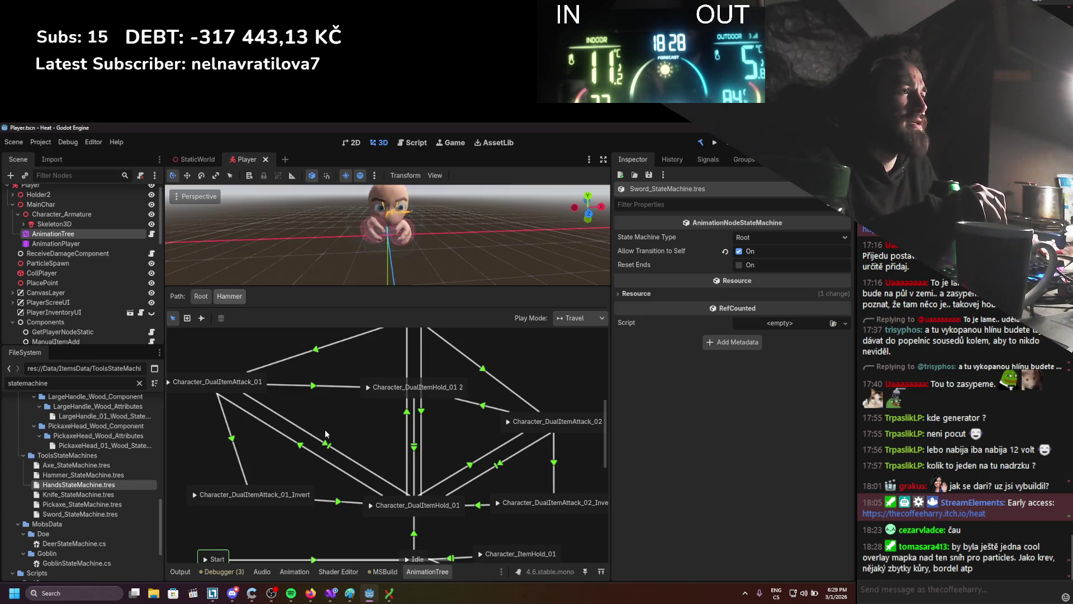
Inspect the conditions on the DualItemAttack_01 and DualItemHold_01 transitions, then switch to Visual Studio.
click(293, 448)
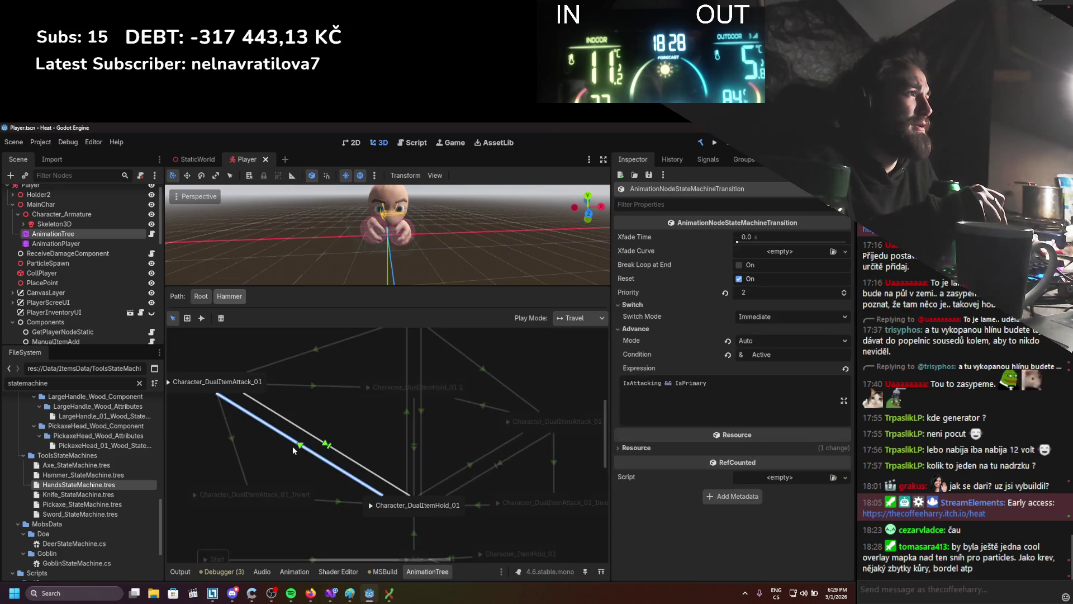
drag(386, 407, 409, 424)
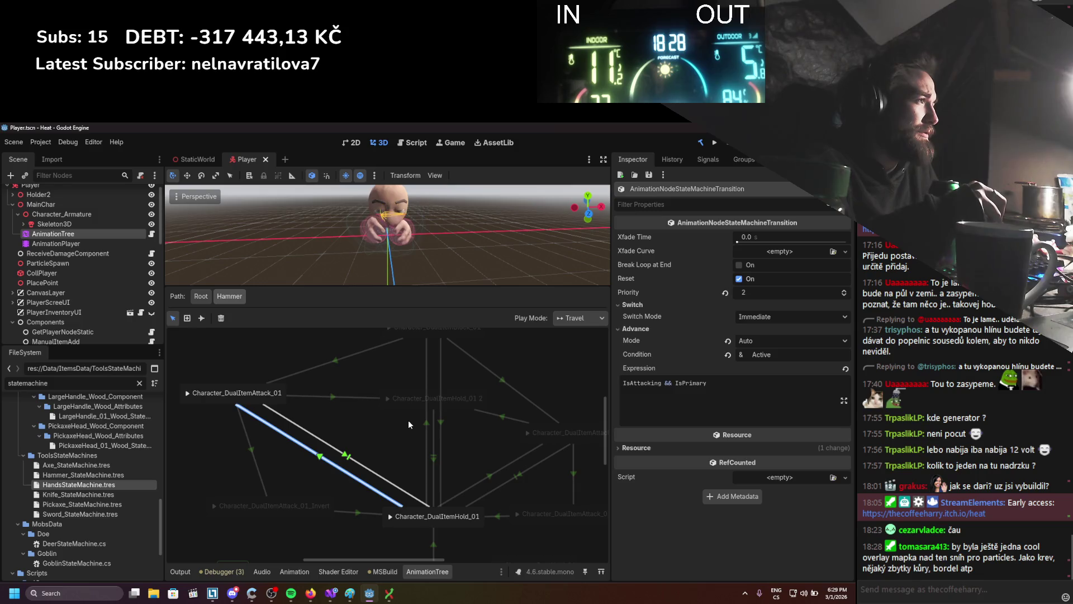
click(502, 470)
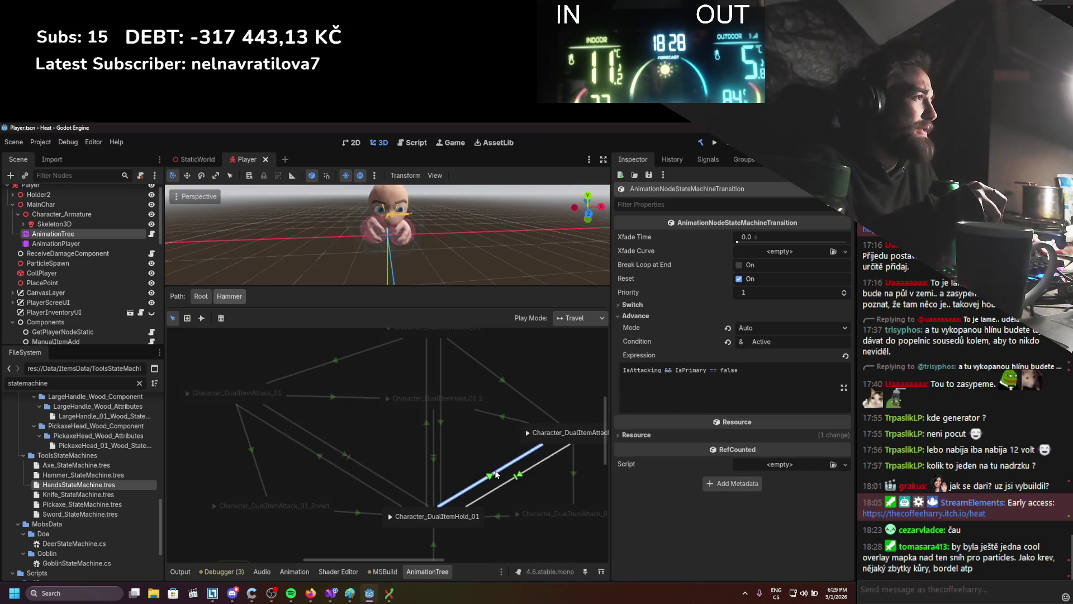
key(alt+Tab)
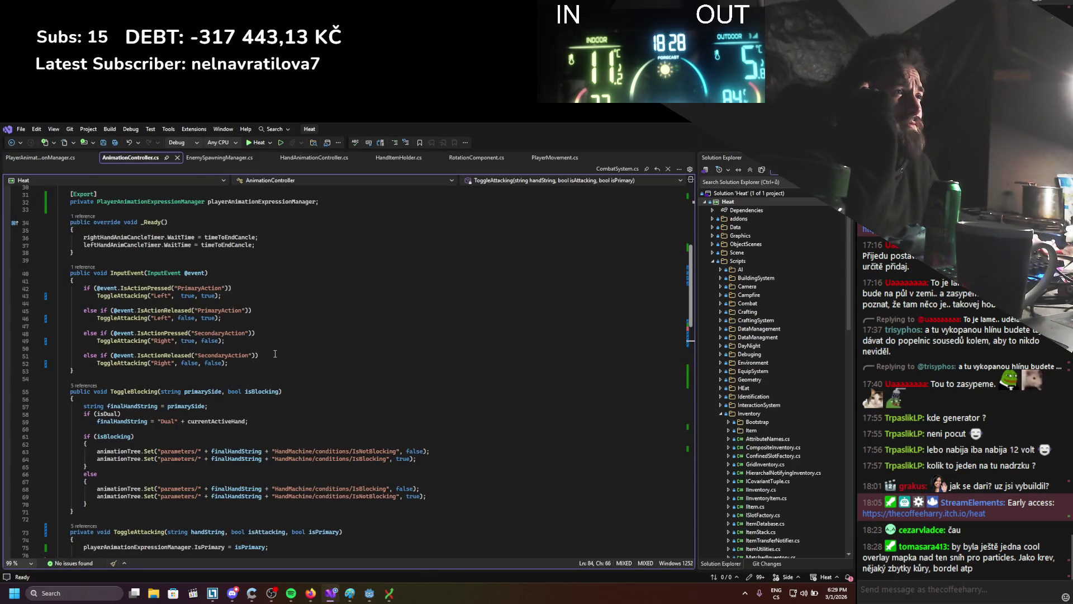
Review AnimationController.cs, highlighting the isDual hand lines in ToggleBlocking and checking ToggleAttacking.
scroll(275, 353, down, 1)
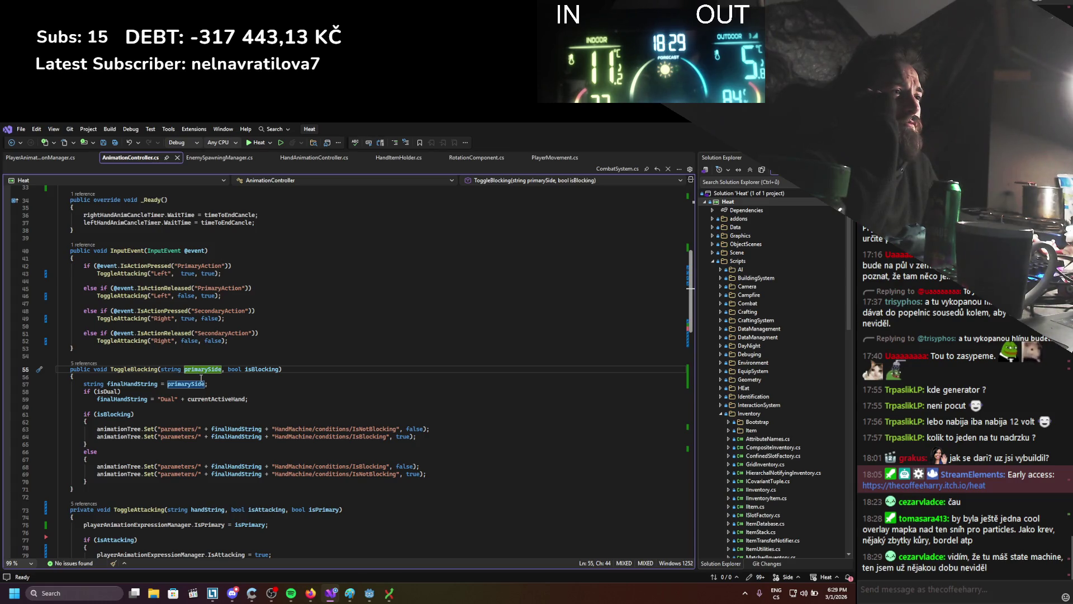
scroll(201, 378, down, 2)
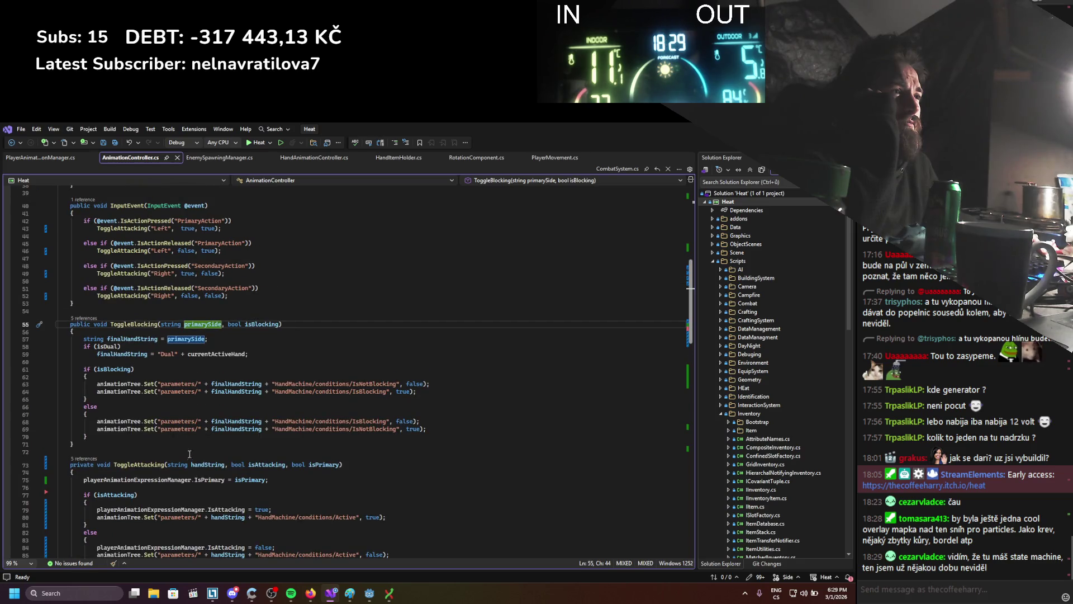
scroll(209, 372, down, 3)
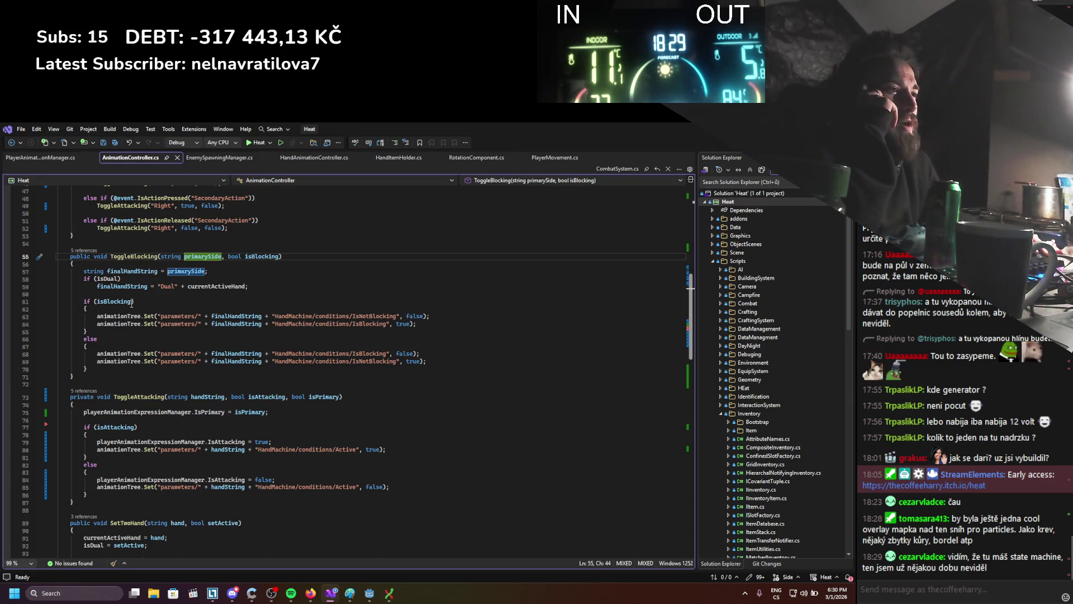
mouse_move(85, 278)
mouse_down()
mouse_move(137, 301)
mouse_move(256, 288)
mouse_up()
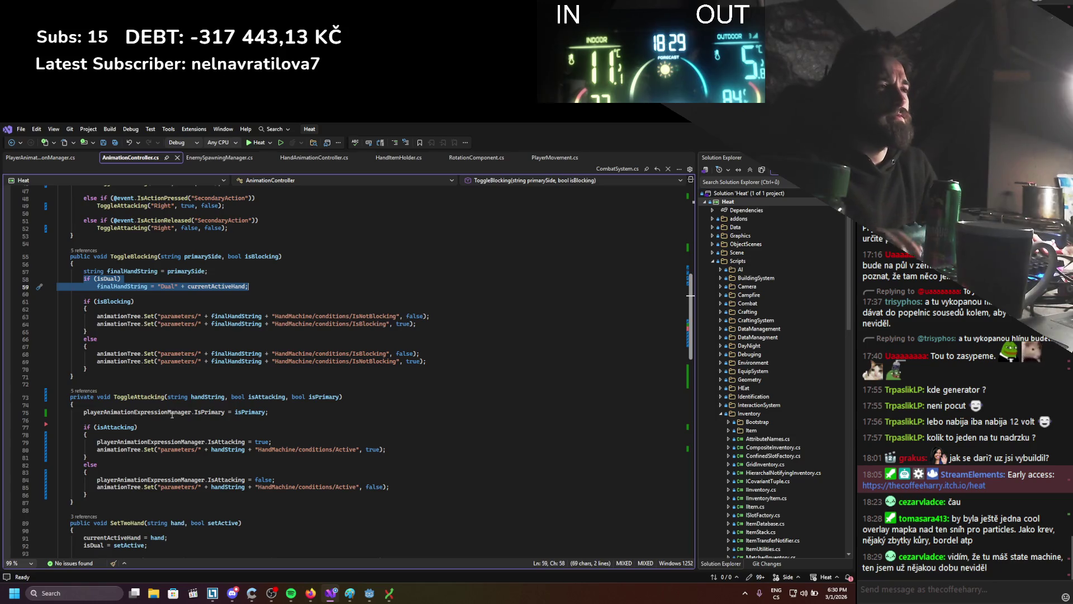
click(127, 419)
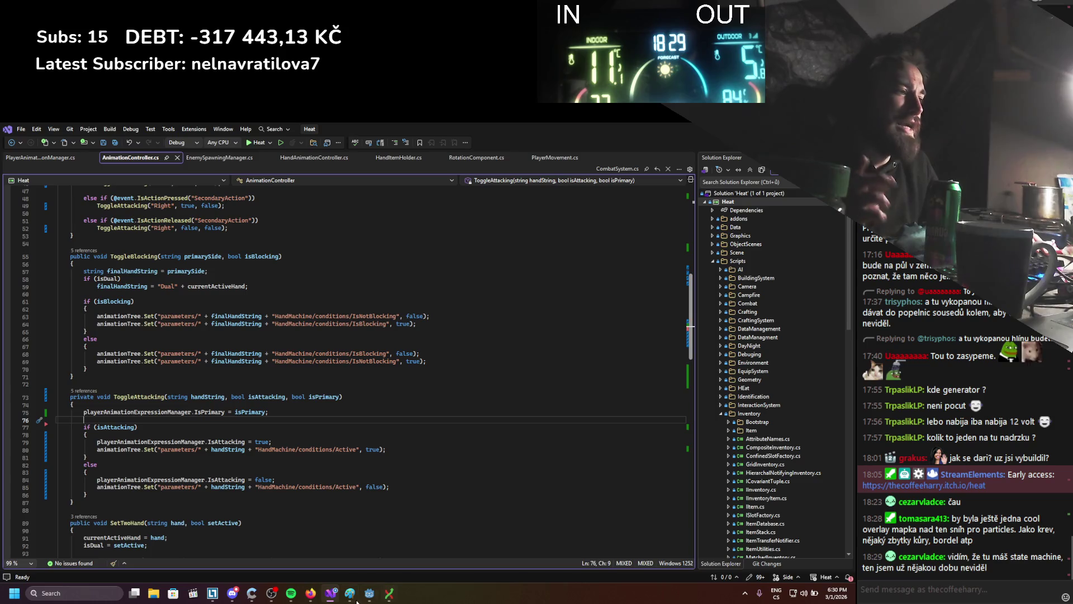
click(369, 593)
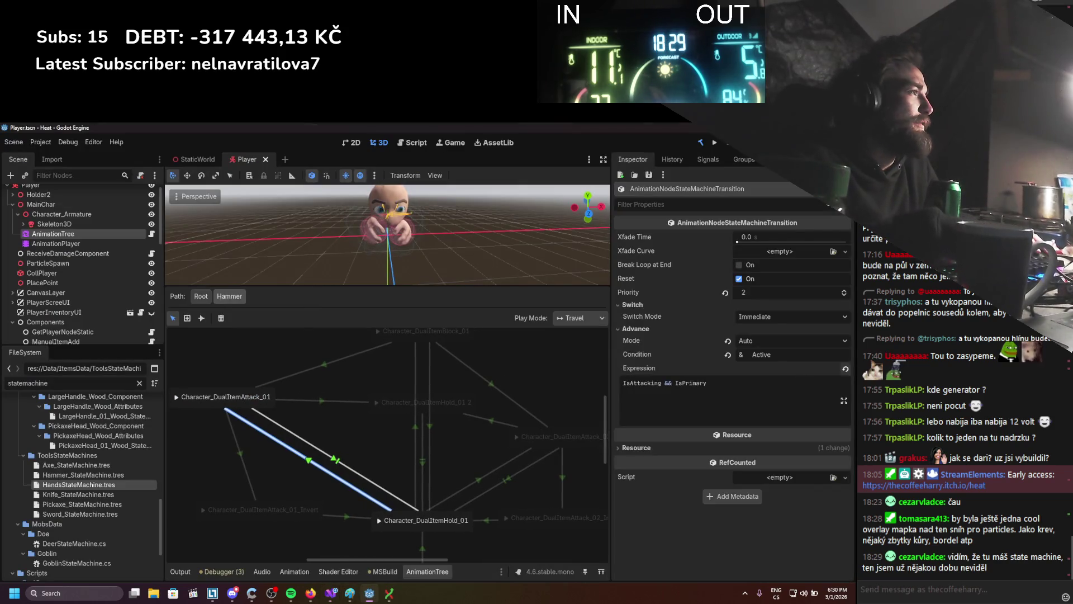
Clear the Active condition from the Hammer's DualItemAttack_01-to-DualItemHold_01 transition.
key(ctrl+a)
key(BackSpace)
key(Return)
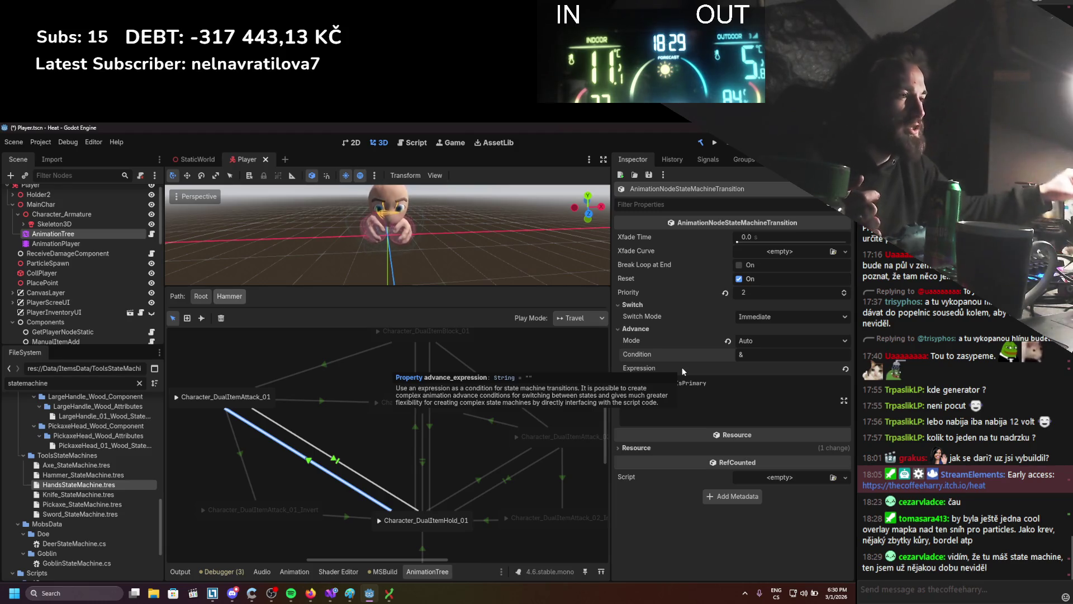
click(361, 431)
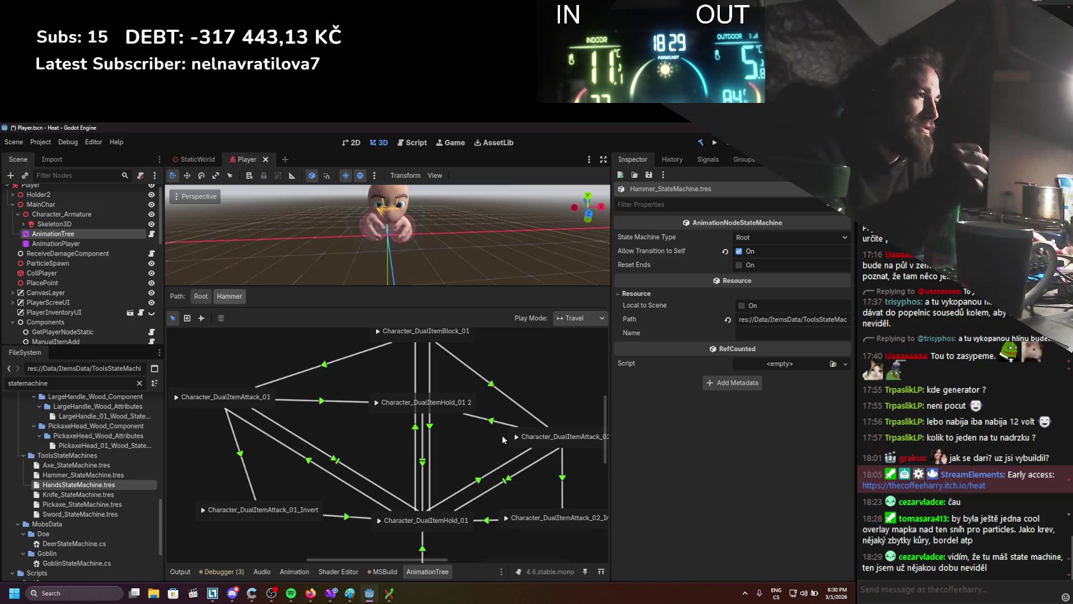
mouse_move(293, 464)
mouse_down()
mouse_move(280, 441)
mouse_move(305, 413)
mouse_up()
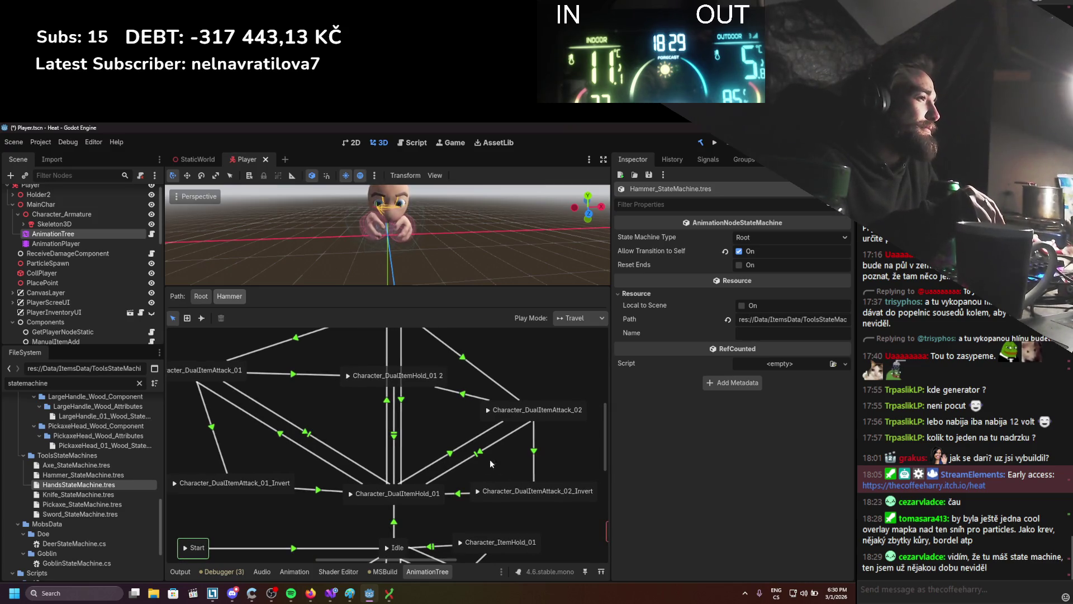
Check the DualItemAttack_02 and DualItemAttack_02_Invert transition conditions, then return to Root.
click(464, 444)
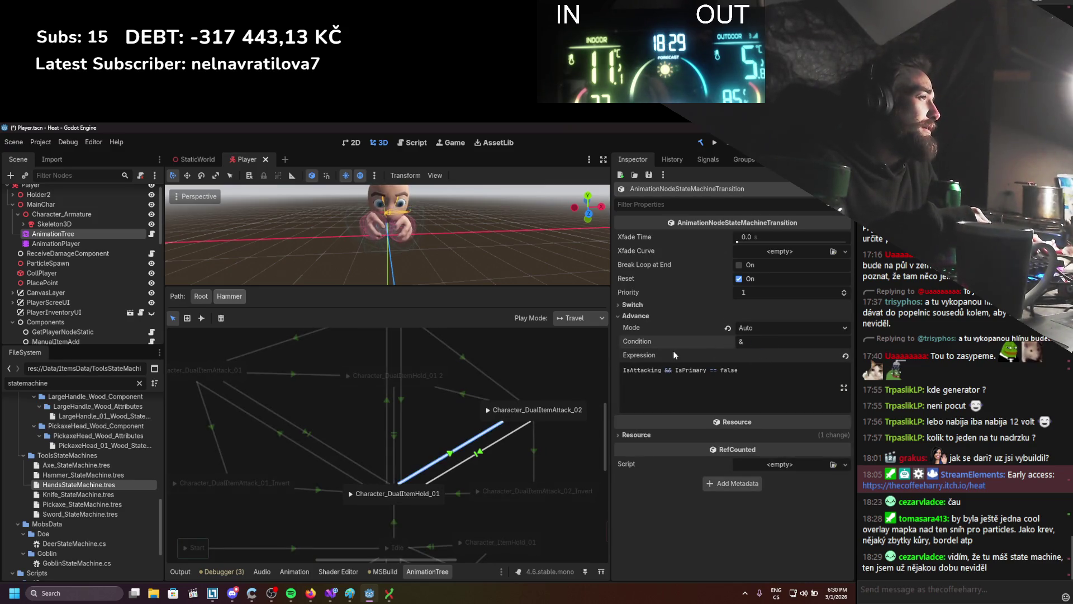
click(514, 439)
click(534, 450)
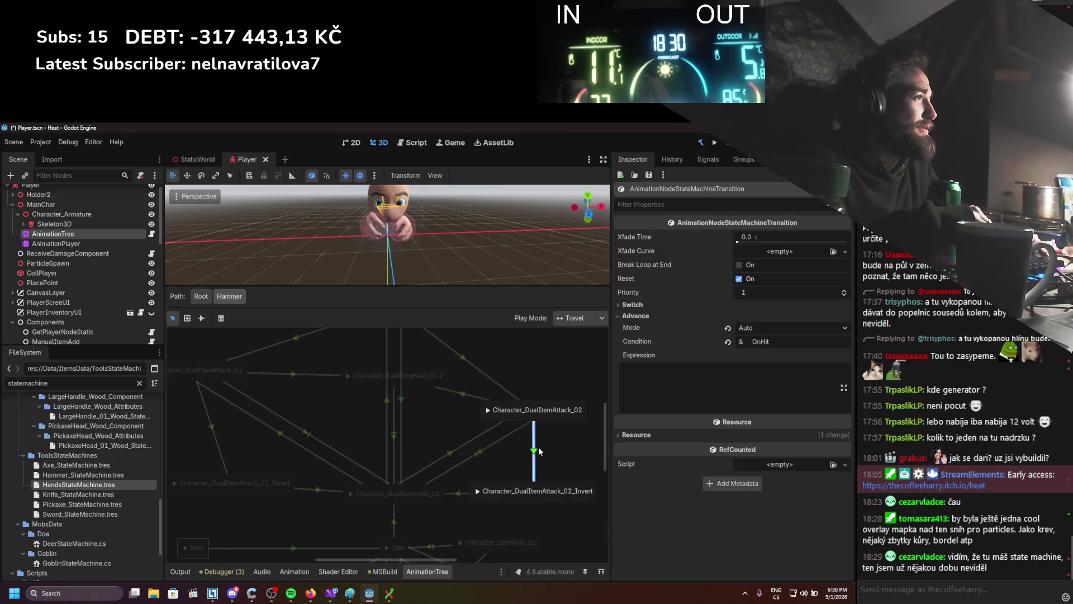
click(218, 429)
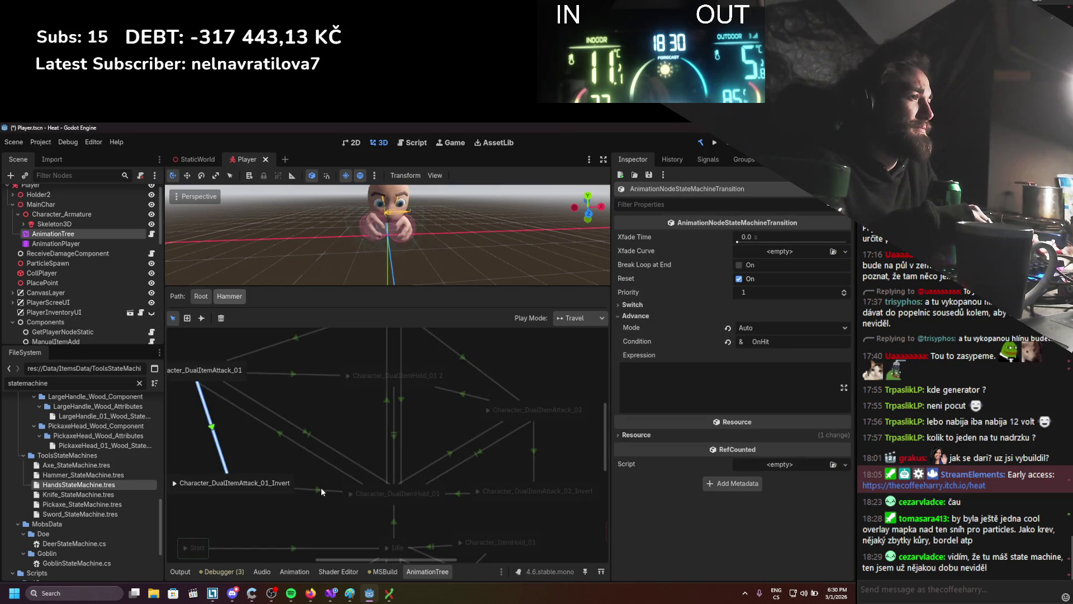
click(316, 429)
click(458, 454)
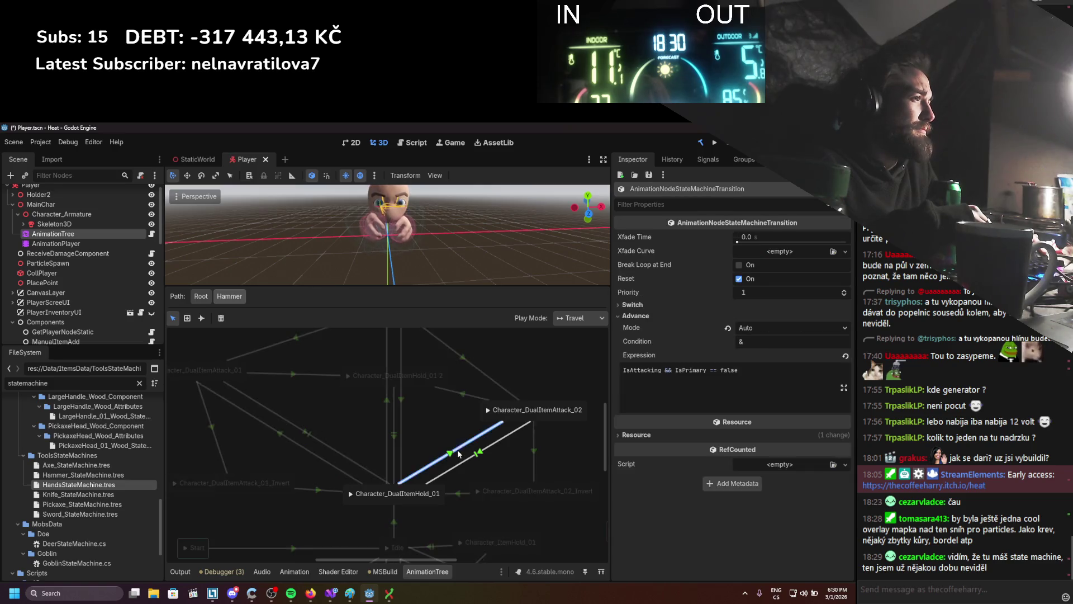
click(478, 454)
click(449, 418)
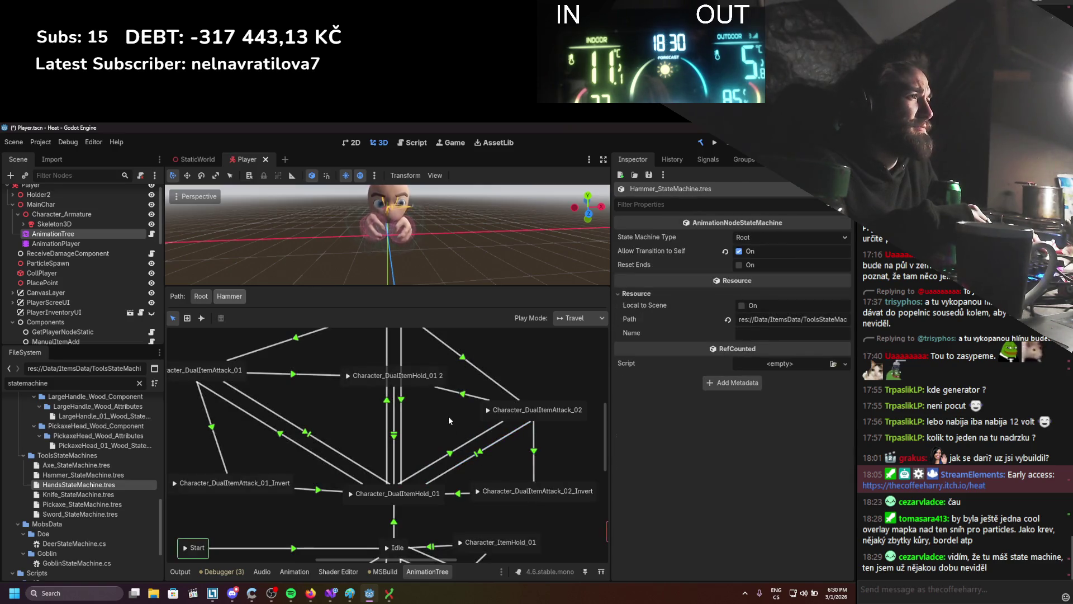
click(200, 297)
drag(357, 427, 400, 398)
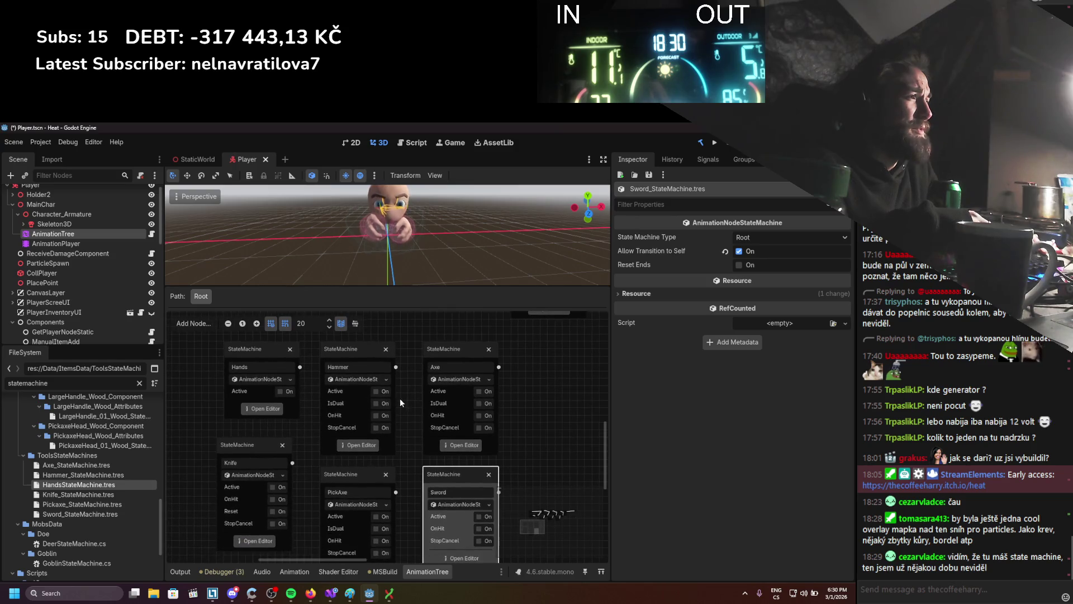
Delete the Active condition from the Axe's DualItemAttack_02-to-DualItemHold_01 transition and return to Root.
click(459, 445)
scroll(342, 426, up, 3)
mouse_move(301, 429)
mouse_down()
mouse_move(354, 400)
mouse_move(361, 361)
mouse_move(356, 394)
mouse_move(371, 462)
mouse_up()
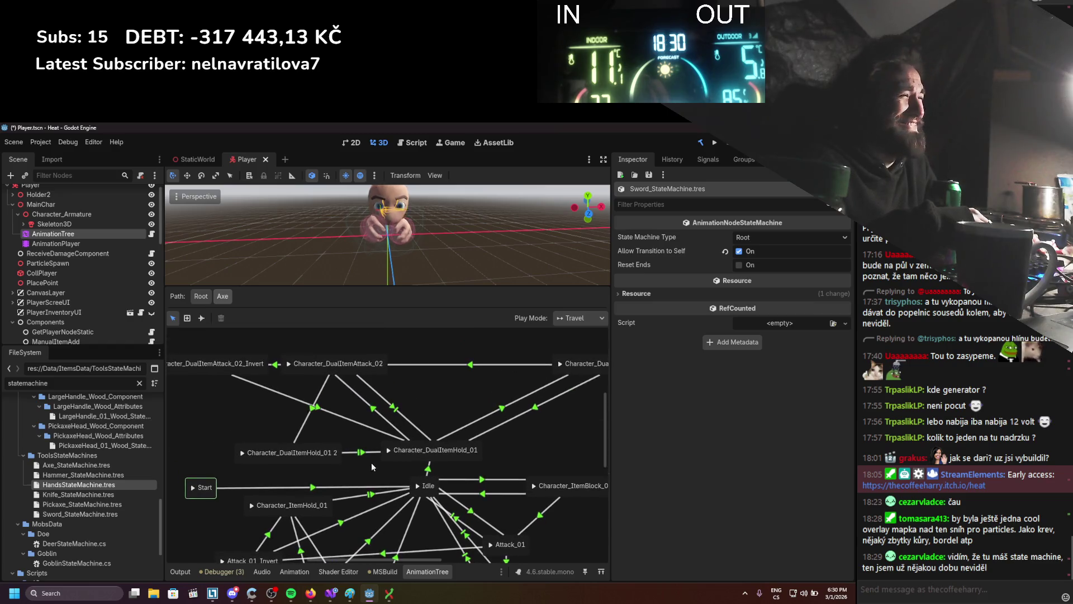
click(370, 407)
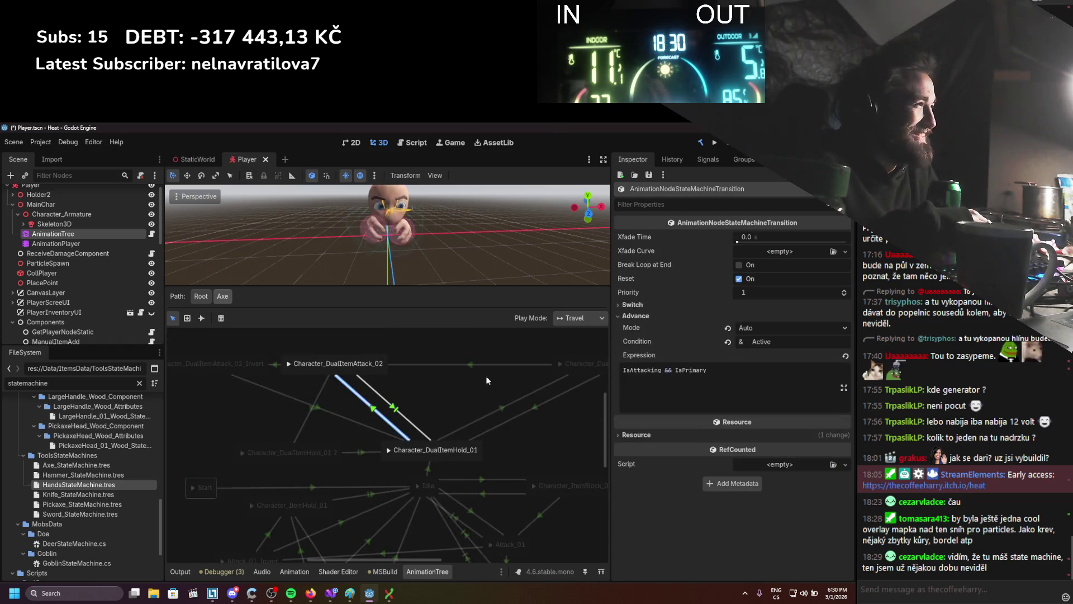
double_click(781, 340)
key(BackSpace)
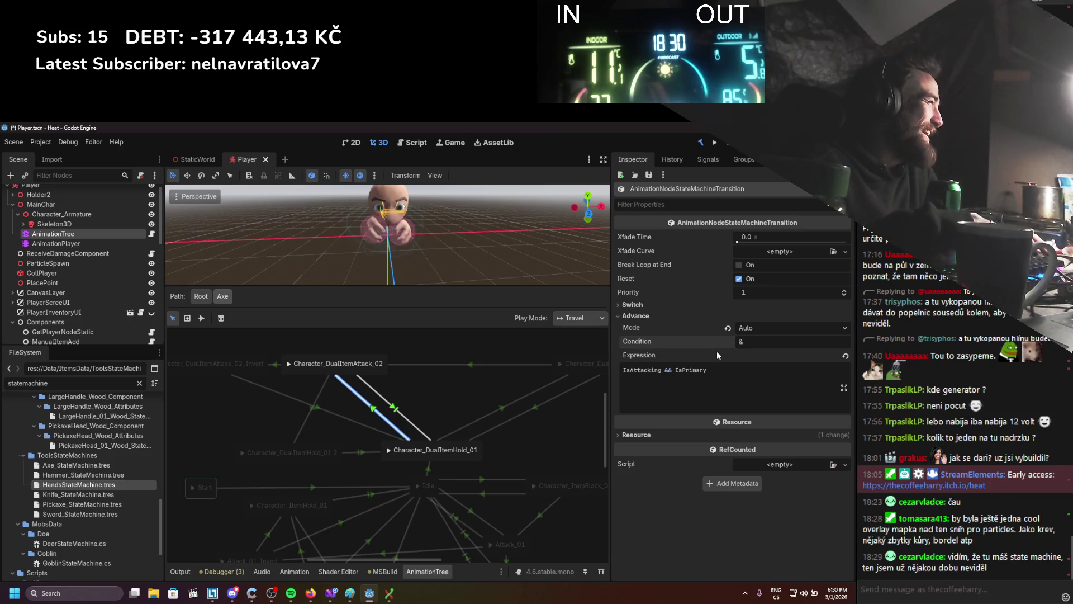
click(448, 402)
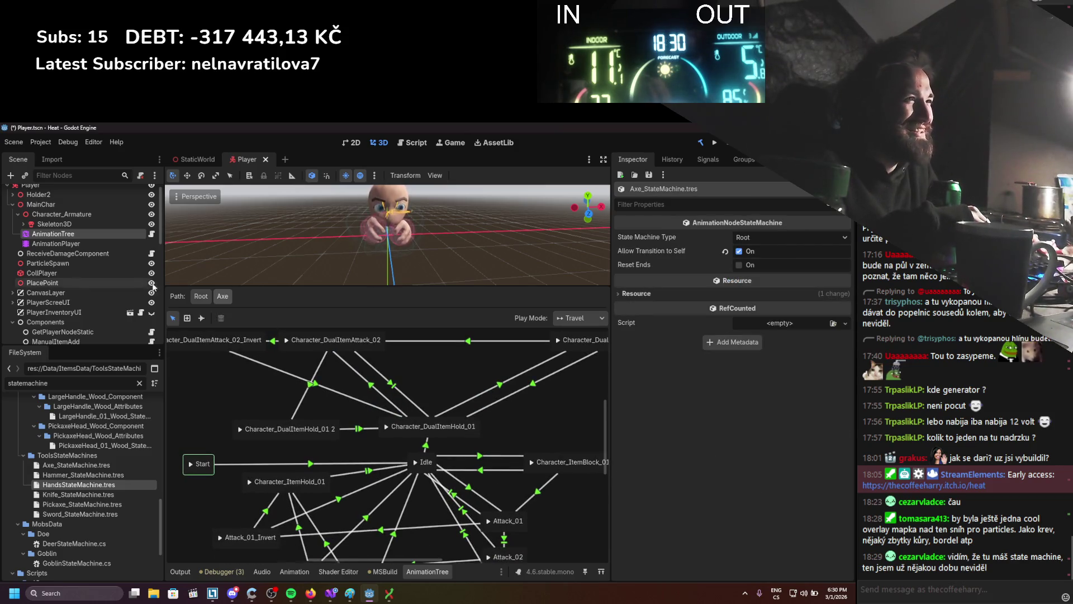
scroll(440, 430, down, 3)
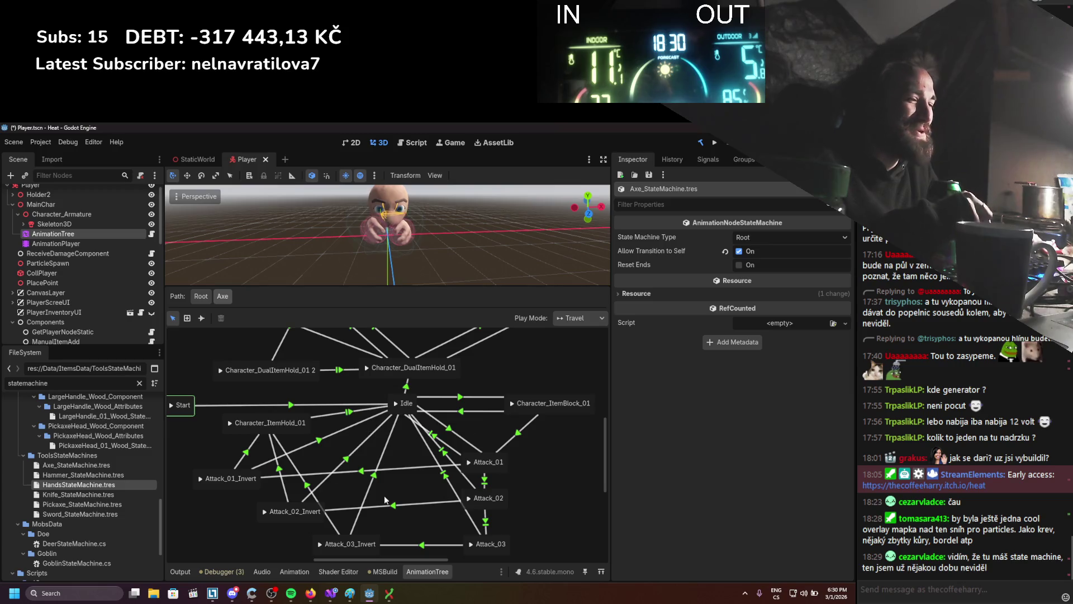
click(204, 298)
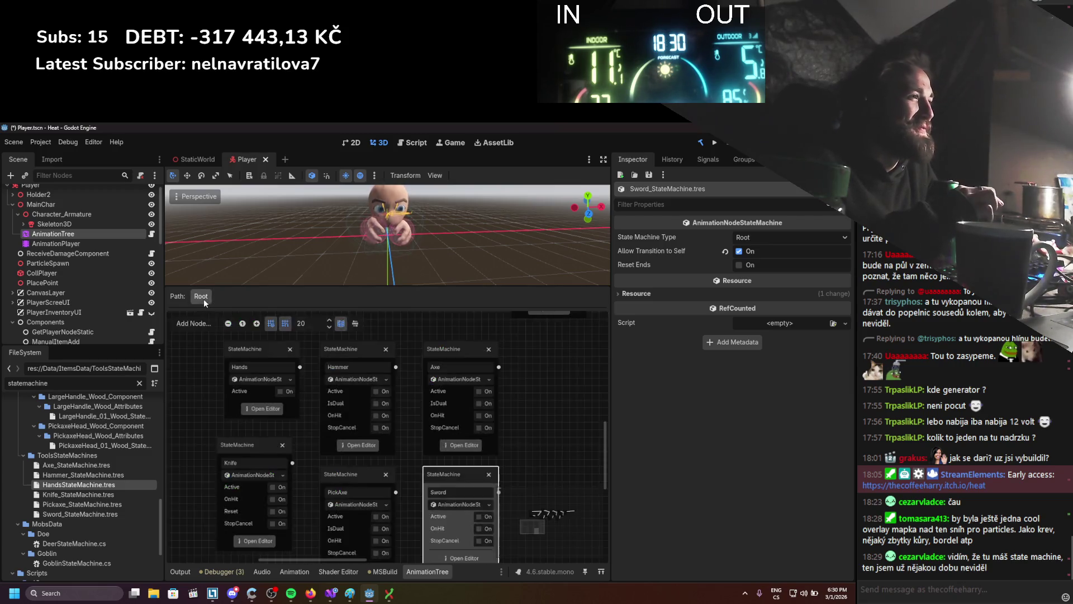
Inspect the advance conditions on the PickAxe's DualAttack_01 hold transitions.
scroll(416, 431, down, 2)
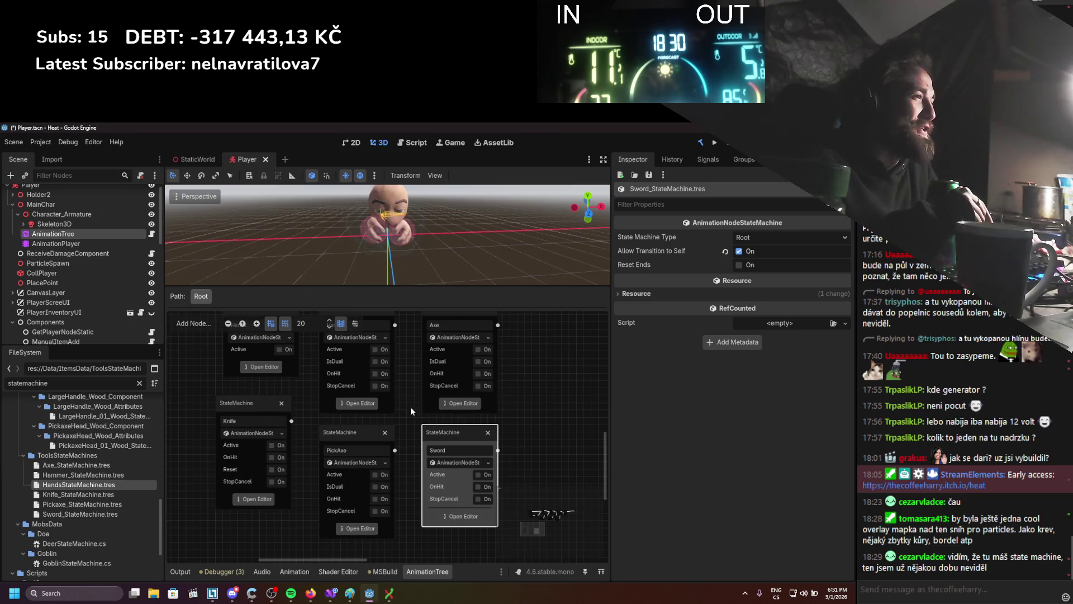
scroll(417, 415, left, 1)
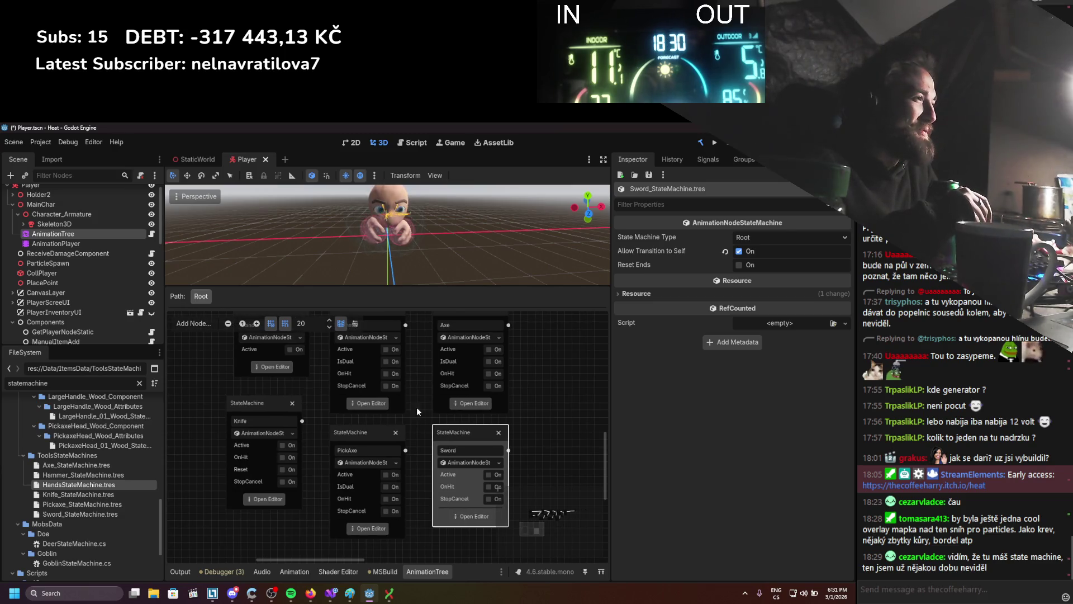
scroll(417, 407, left, 2)
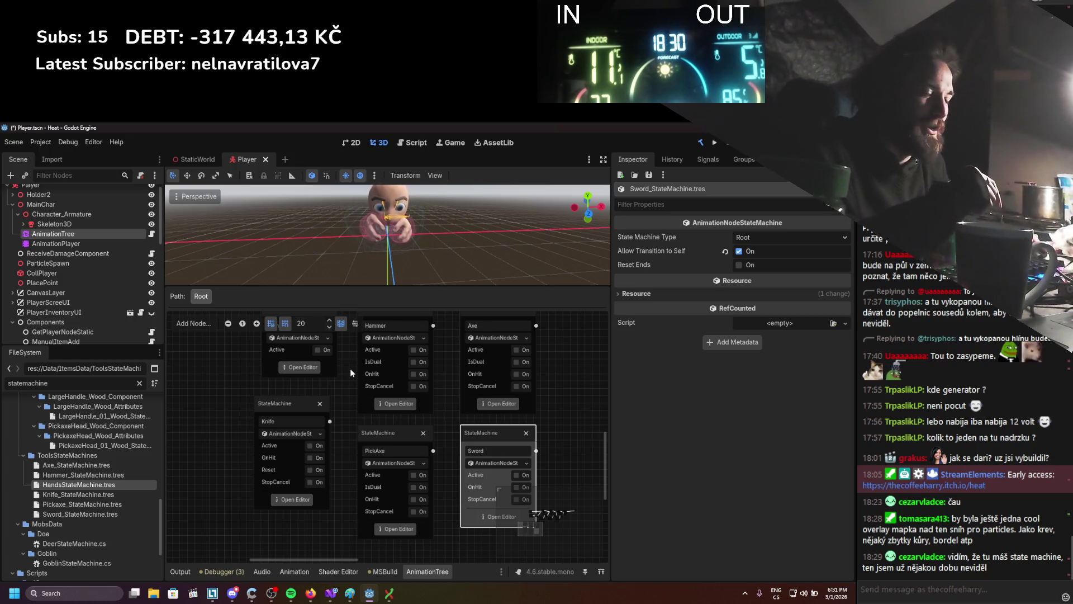
click(396, 529)
click(364, 441)
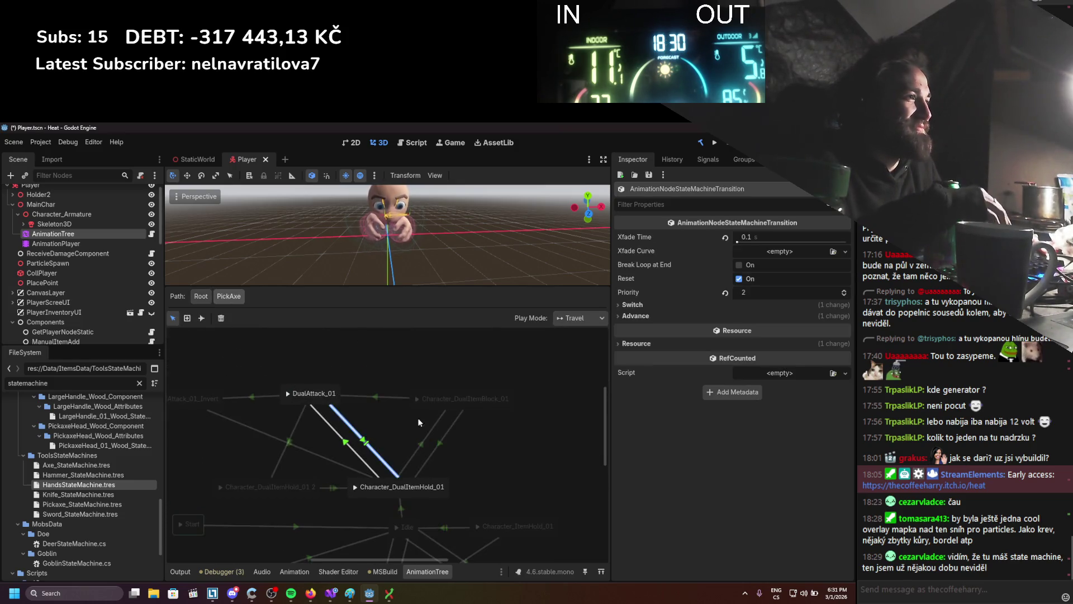
click(706, 317)
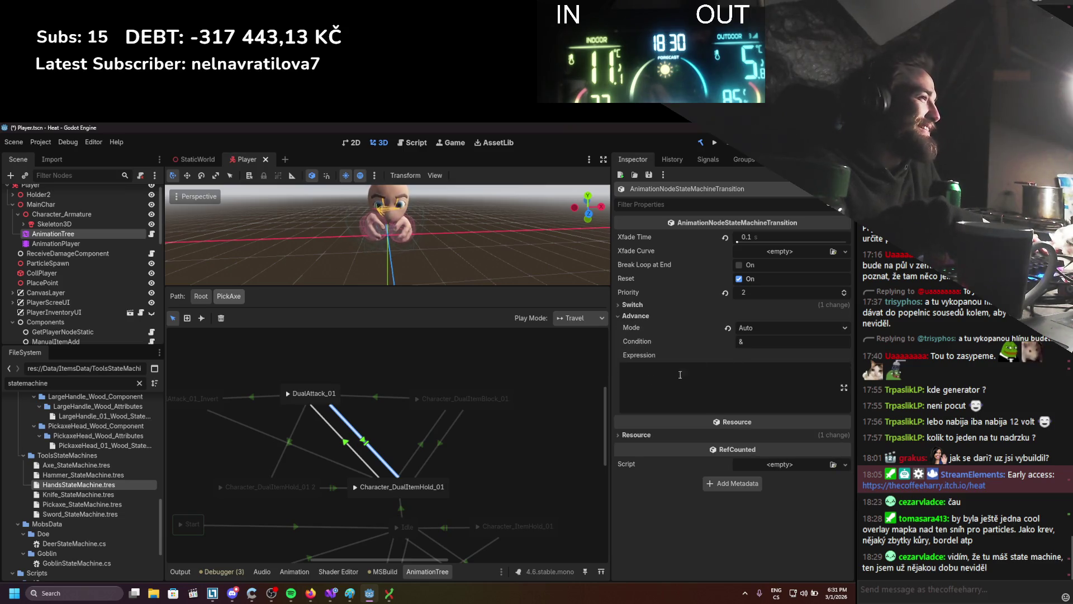
mouse_move(388, 423)
mouse_down()
mouse_move(404, 421)
mouse_move(391, 393)
mouse_up()
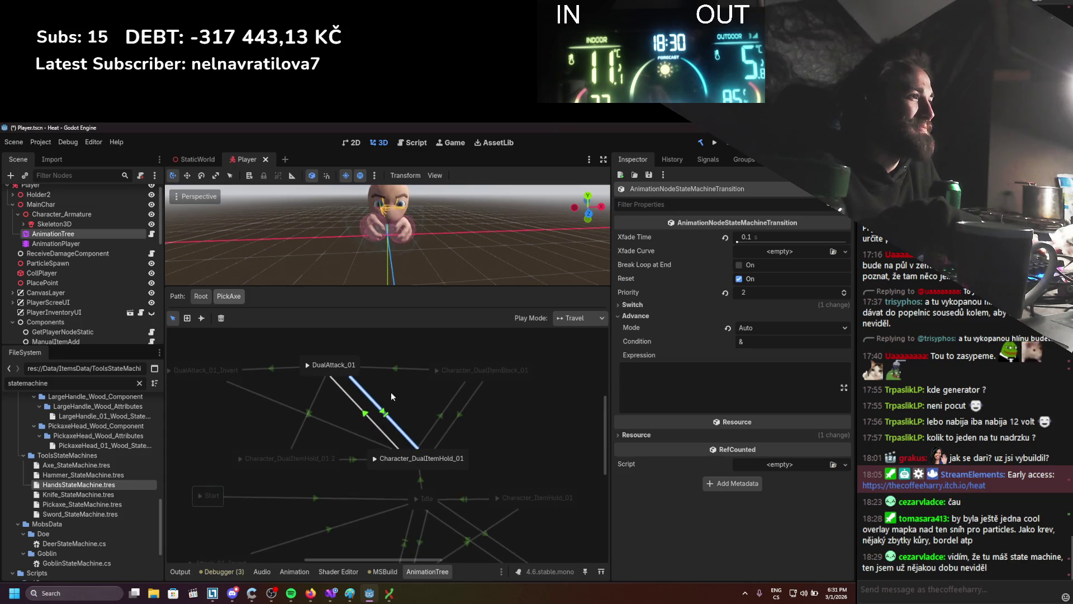
click(363, 415)
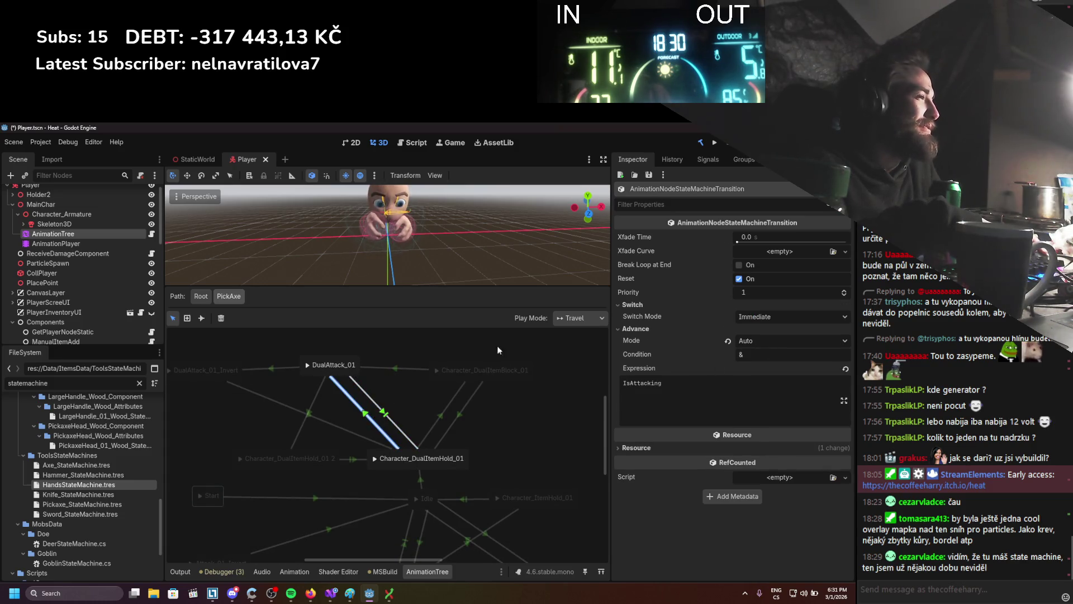
Return to the Root tree showing all tool state machines and launch the game.
click(207, 297)
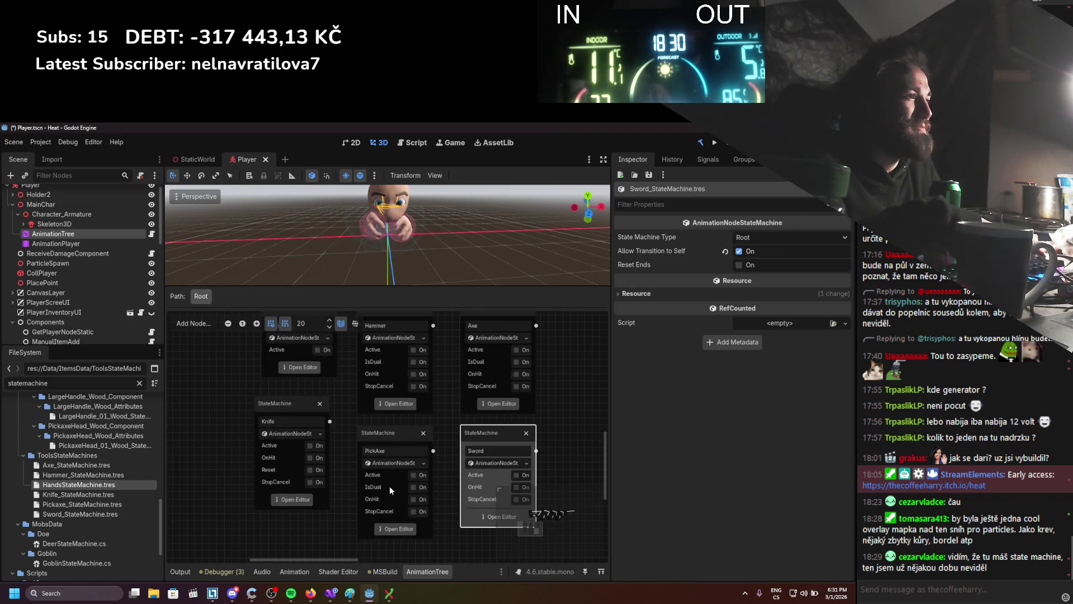
drag(329, 458, 326, 482)
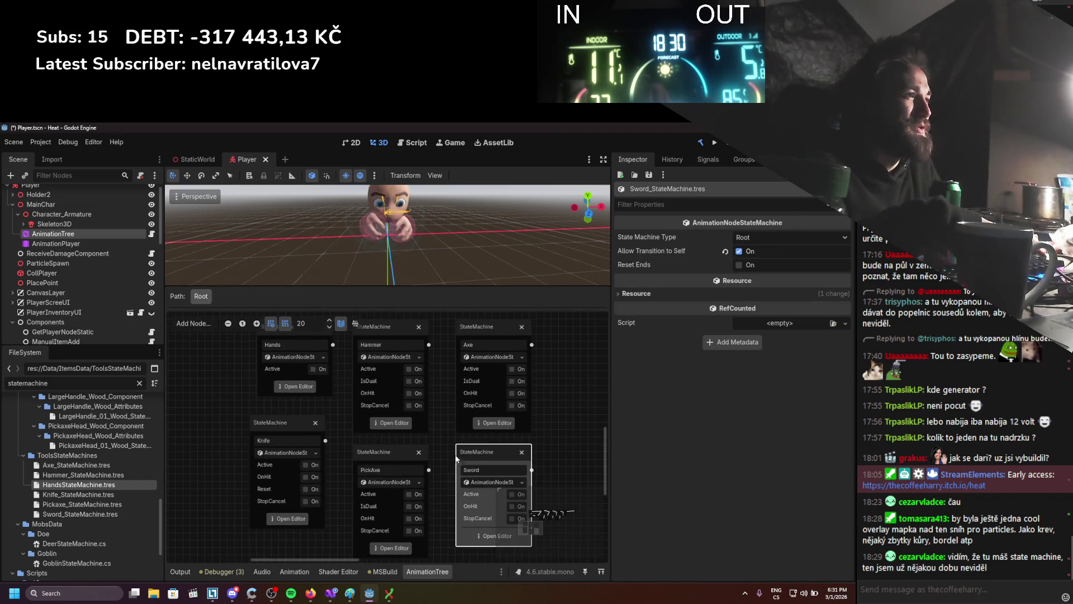
drag(456, 458, 453, 479)
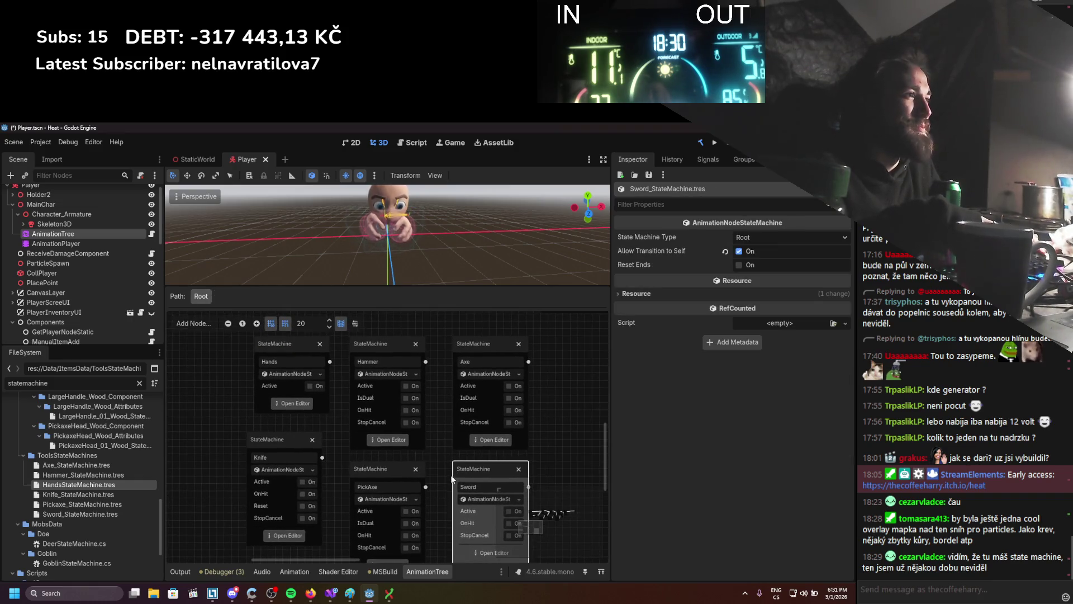
click(716, 144)
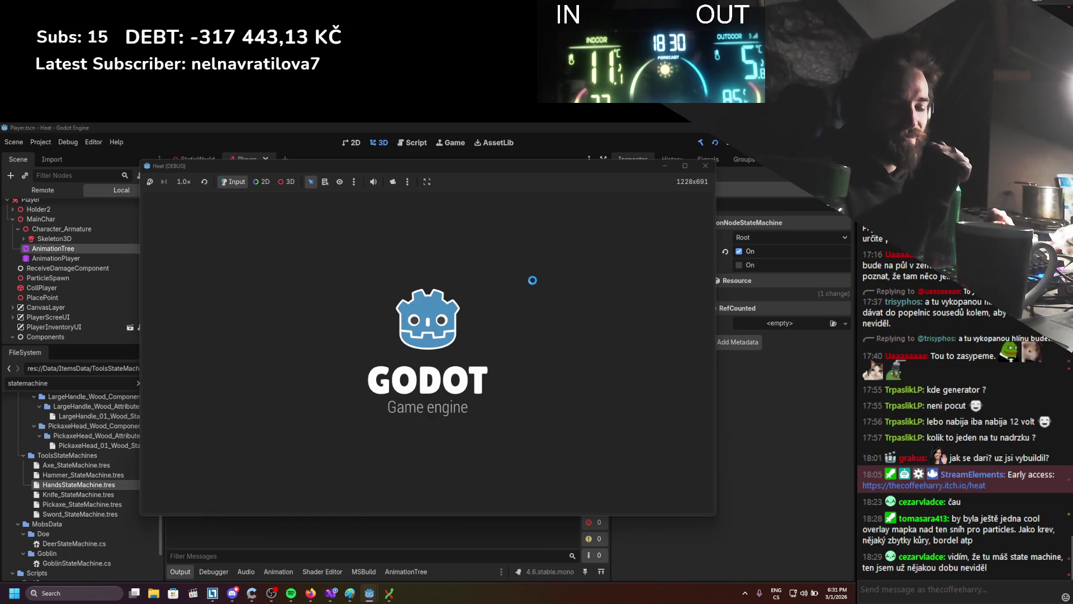
Equip the stick in the character's hands from the in-game inventory, then close the panels.
key(i)
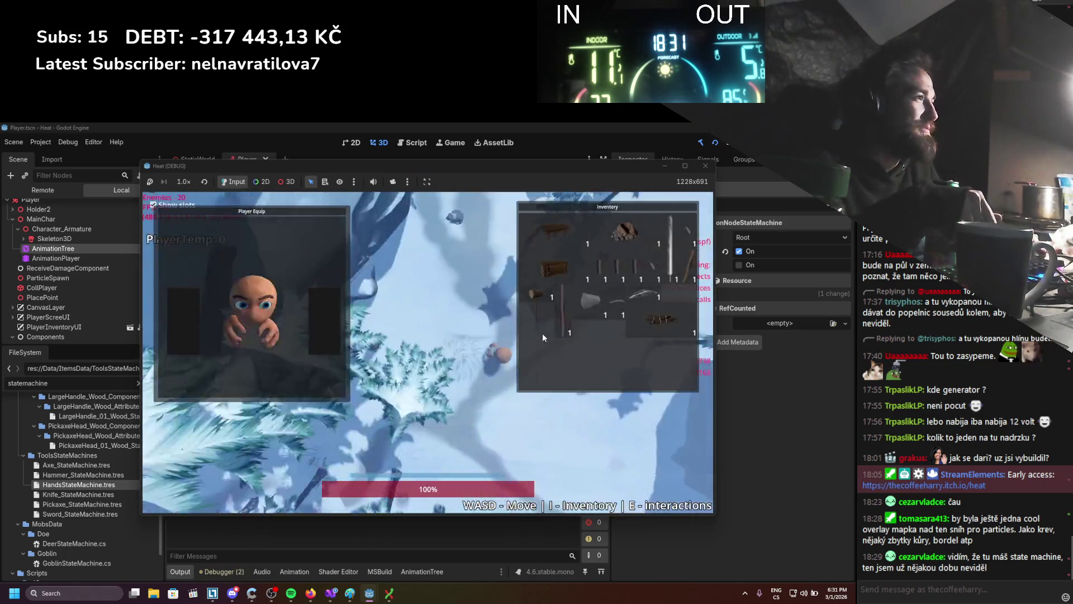
right_click(561, 305)
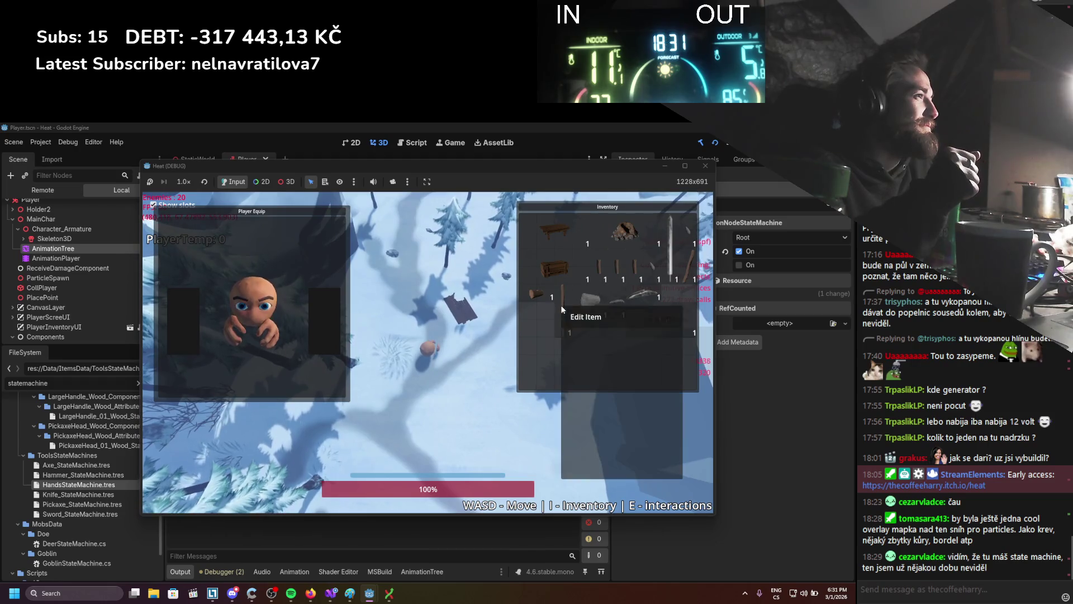
mouse_move(559, 319)
mouse_down()
mouse_move(437, 336)
mouse_move(324, 331)
mouse_up()
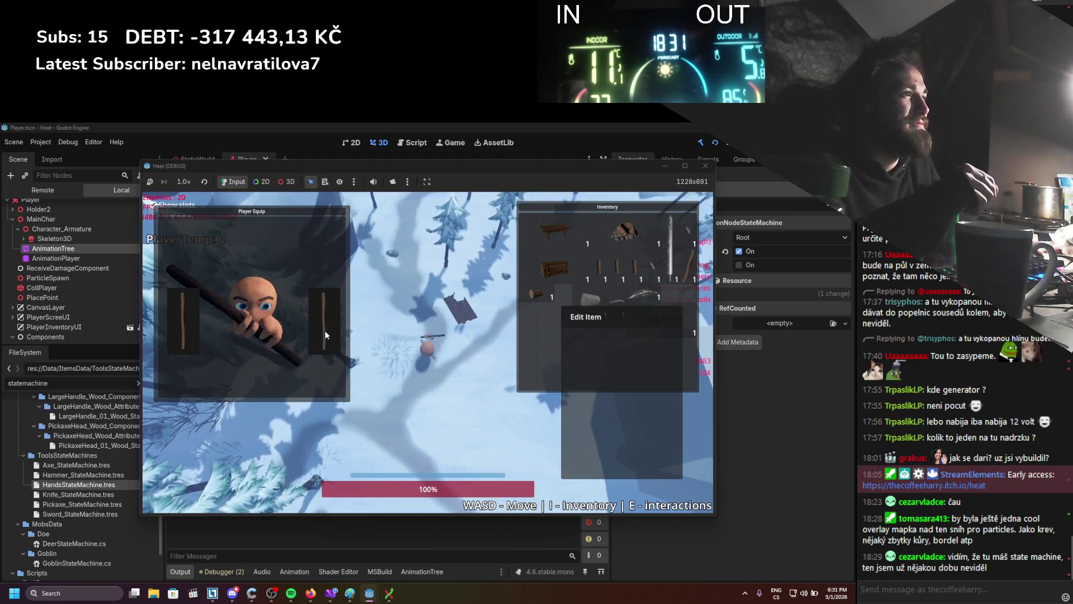
key(i)
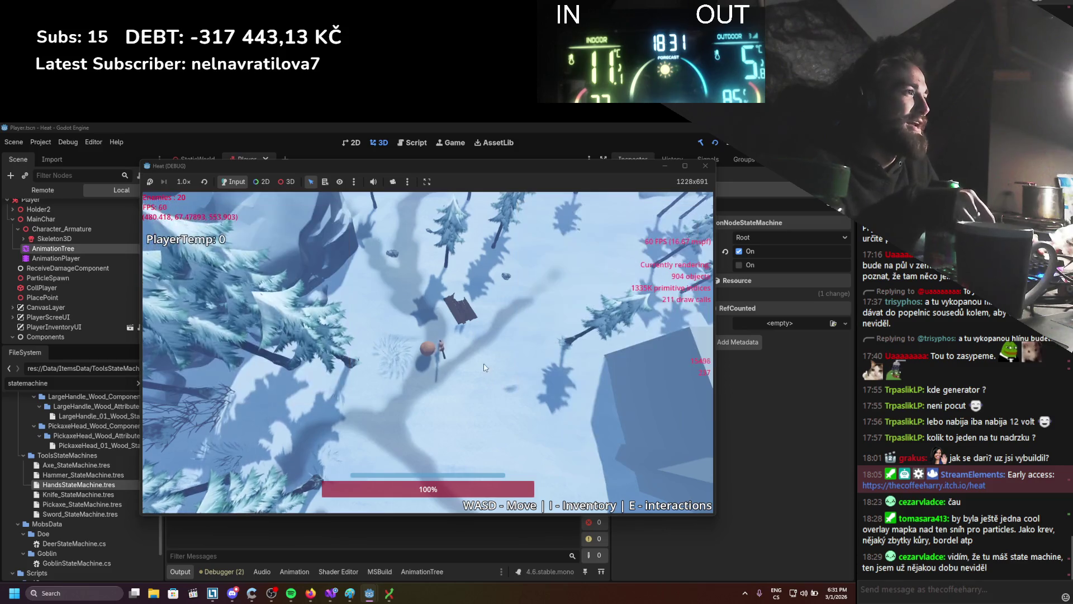
Walk the player around the snow and dodge while moving.
key(d)
key(s)
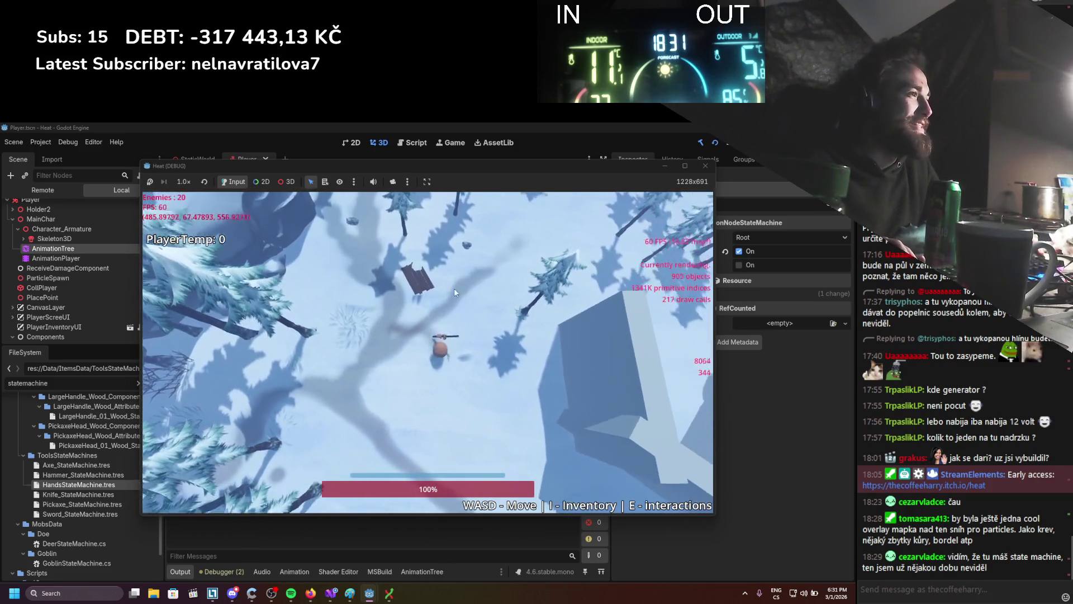
key(w)
key(d)
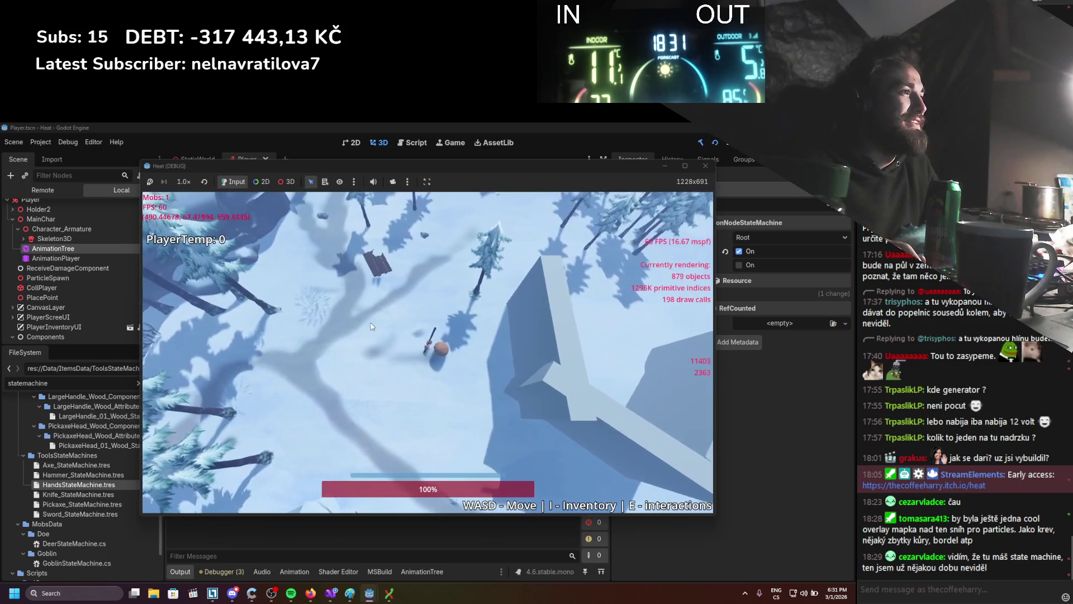
key(d)
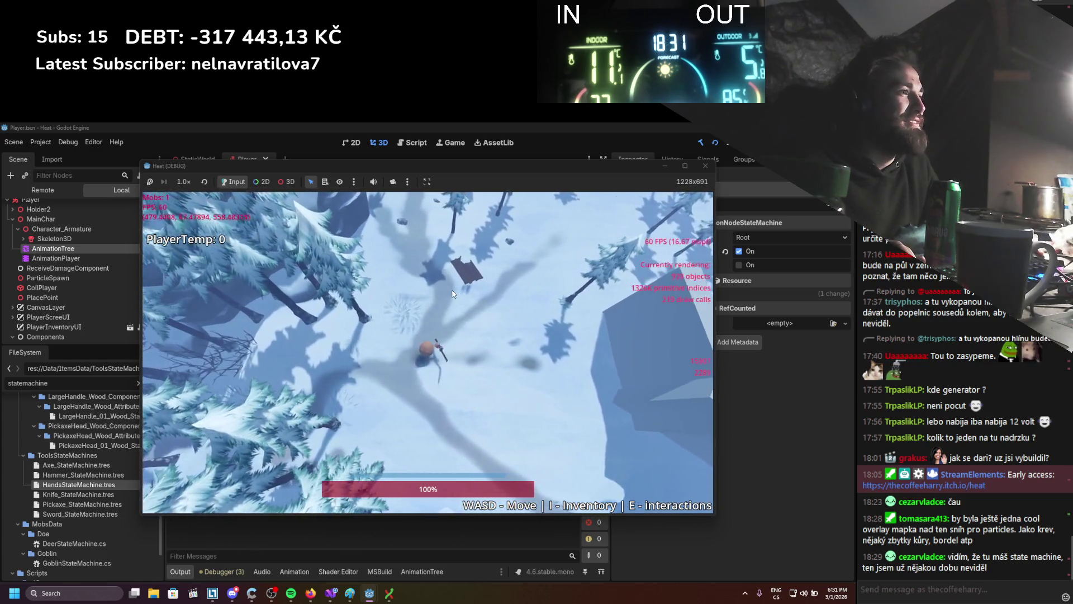
key(a)
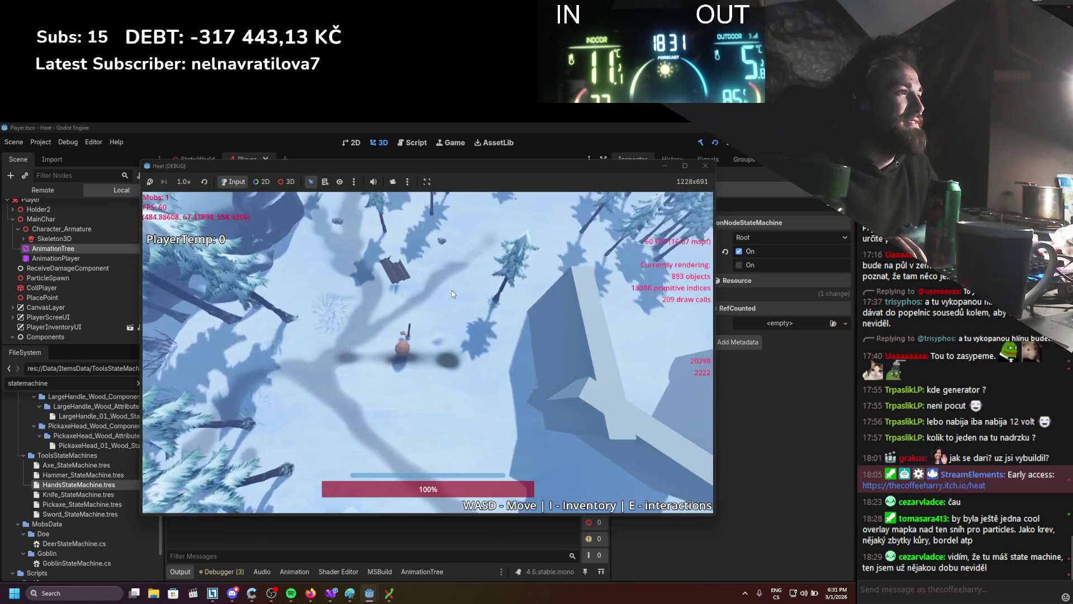
key(d)
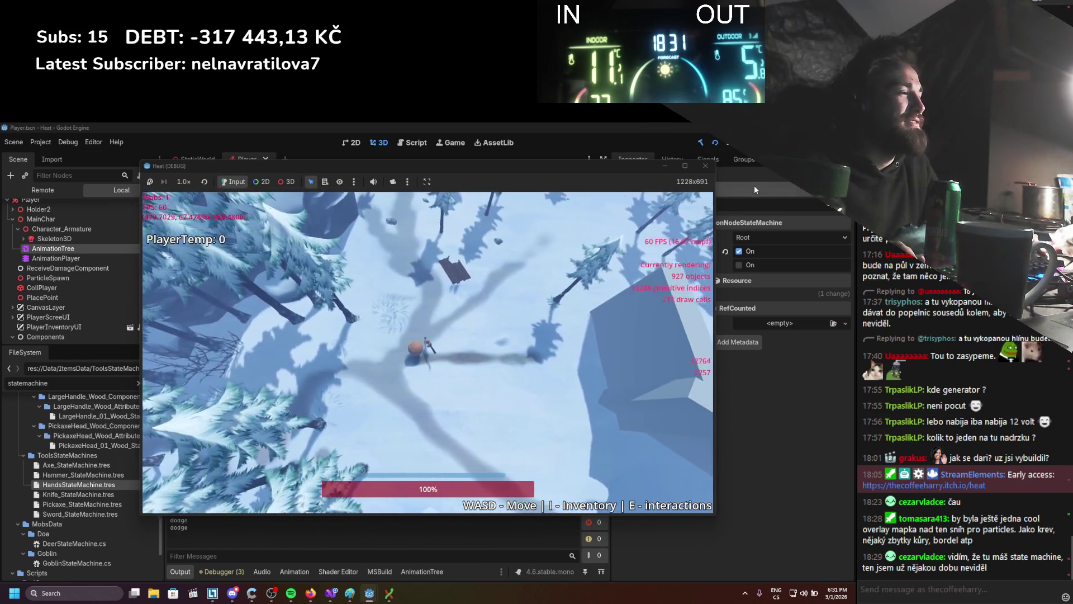
Stop the game and reopen the Hammer state machine in the AnimationTree.
key(F8)
key(alt+Tab)
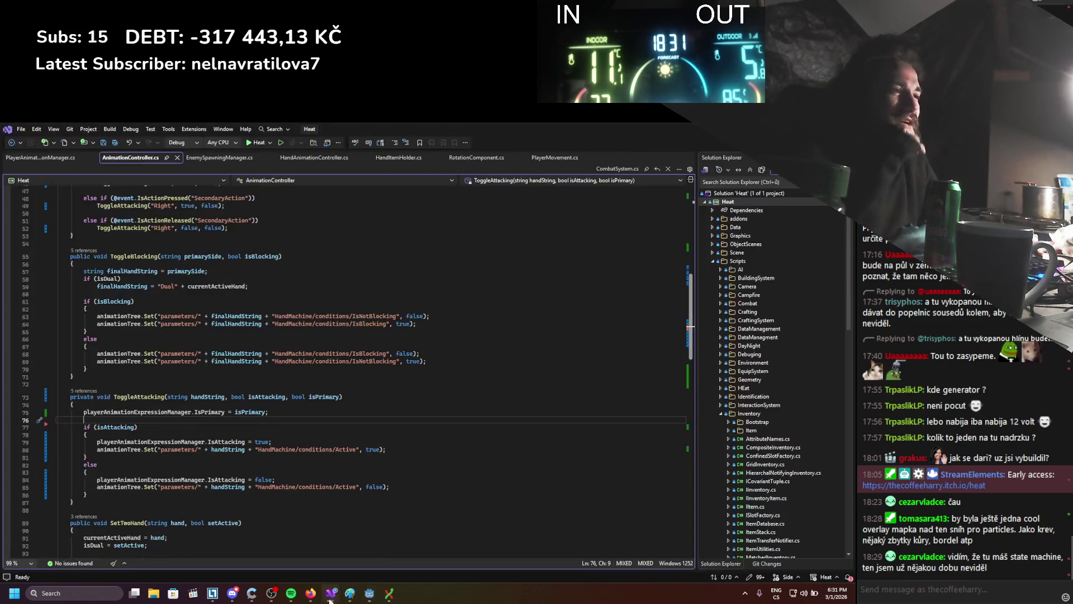
key(alt+Tab)
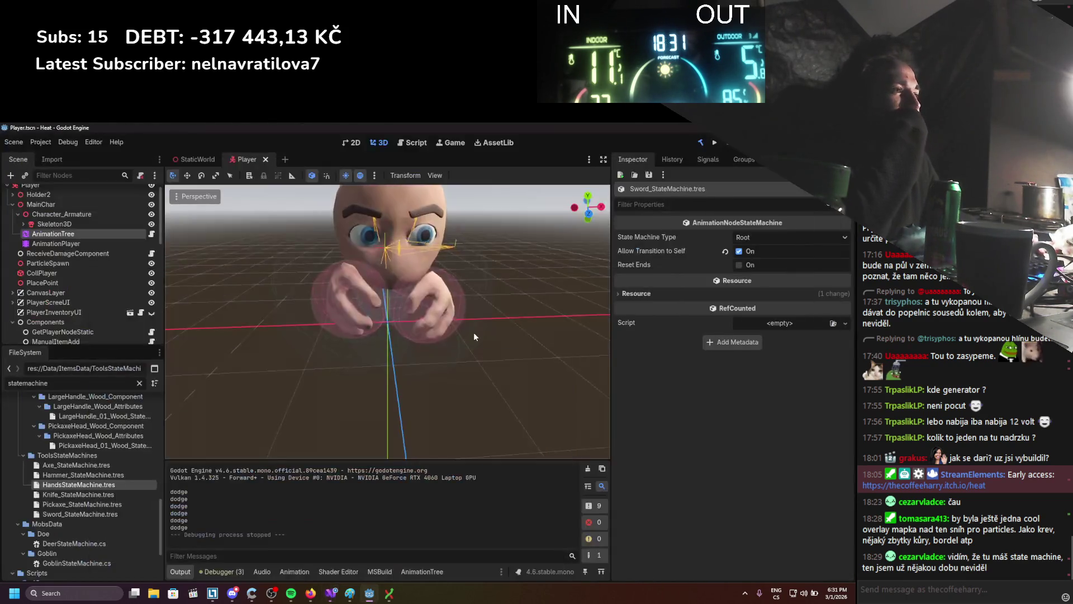
click(400, 571)
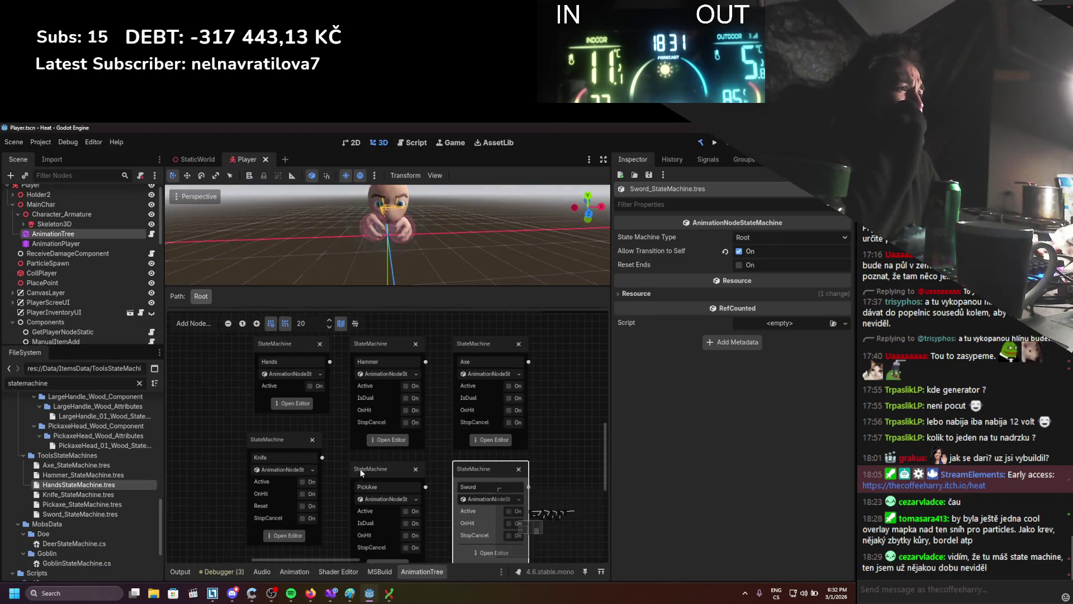
click(400, 437)
Rearrange the Hammer graph, moving Character_DualItemHold_01 2 down and left.
scroll(440, 437, up, 2)
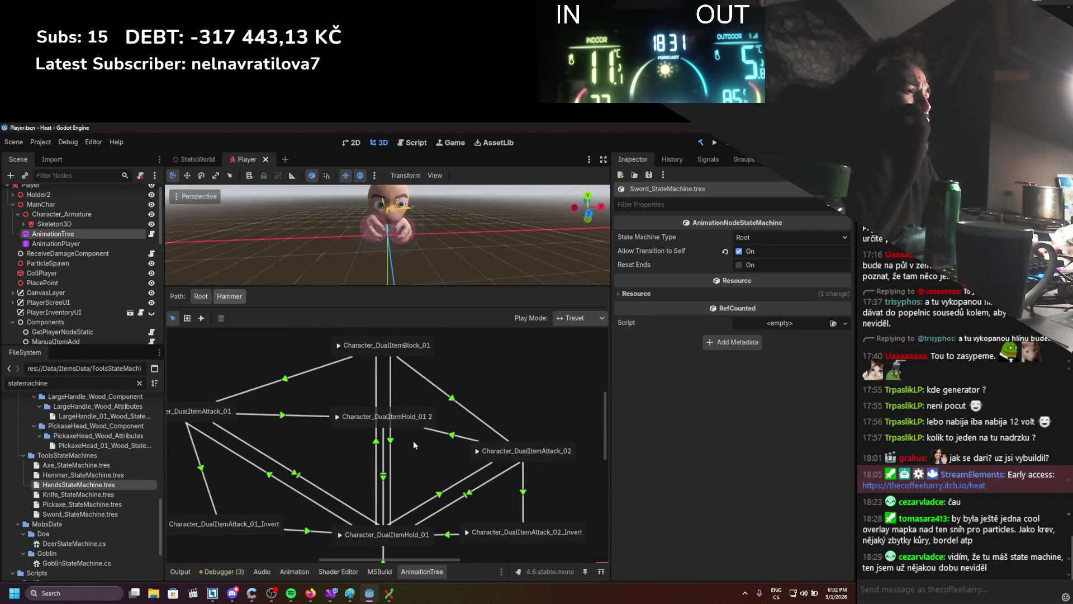
click(214, 456)
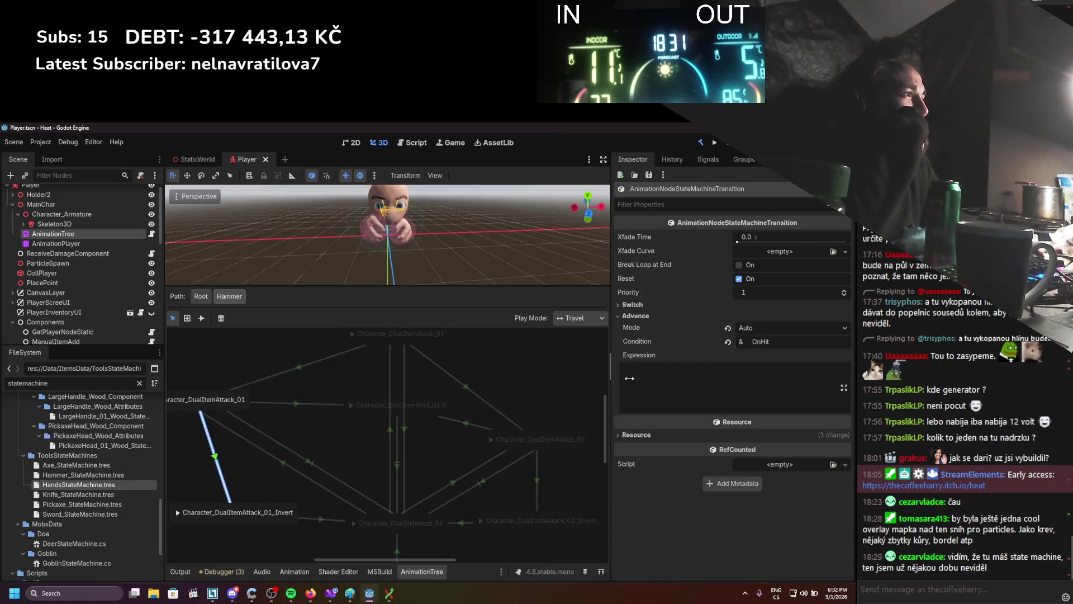
click(357, 455)
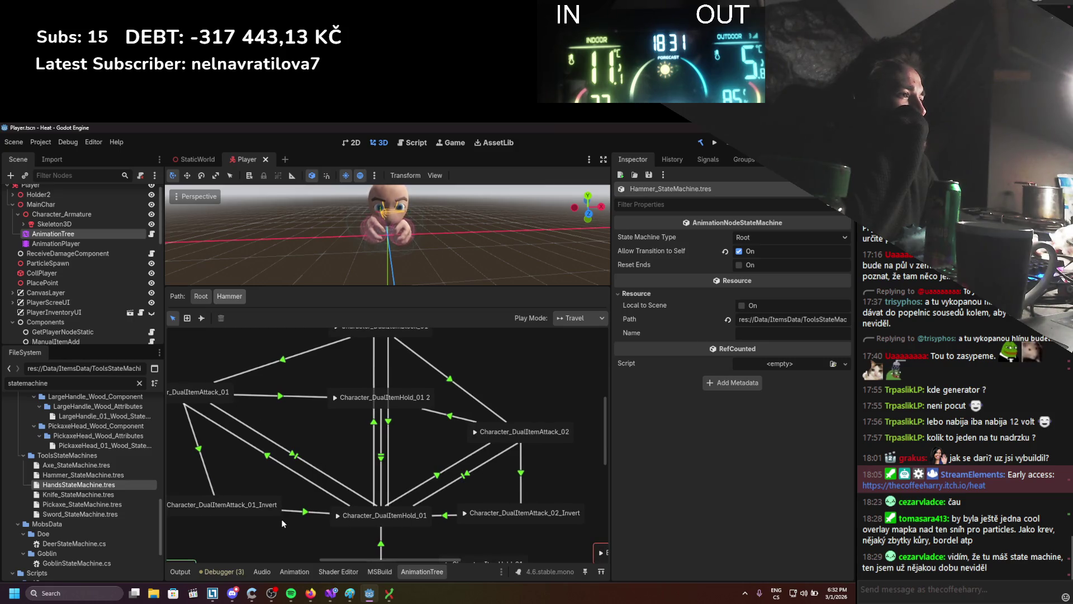
scroll(344, 450, left, 1)
mouse_move(351, 451)
mouse_down()
mouse_move(347, 422)
mouse_move(351, 459)
mouse_up()
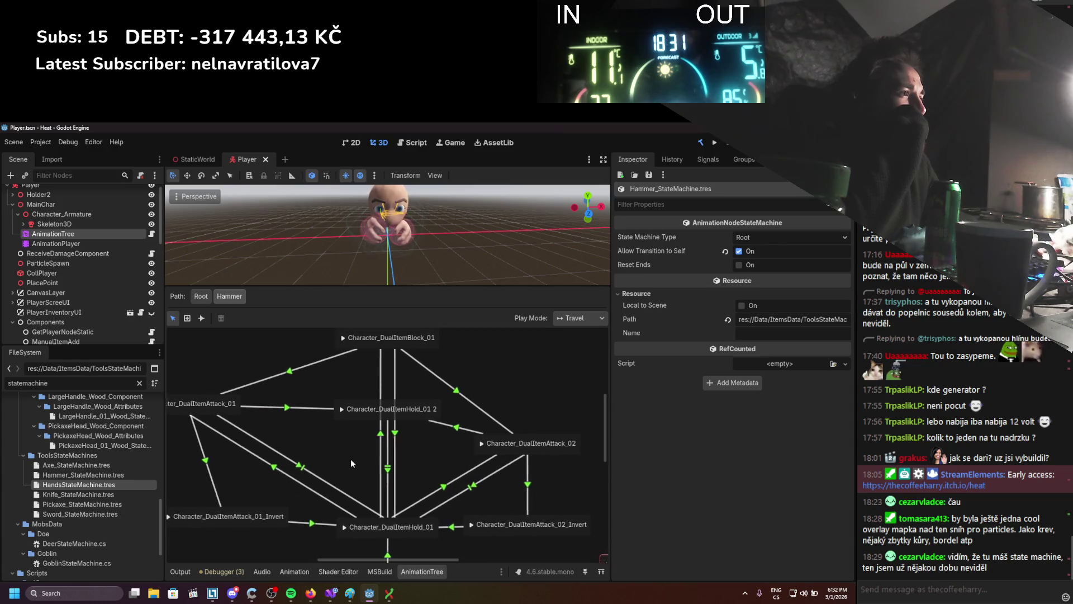
drag(384, 421, 331, 451)
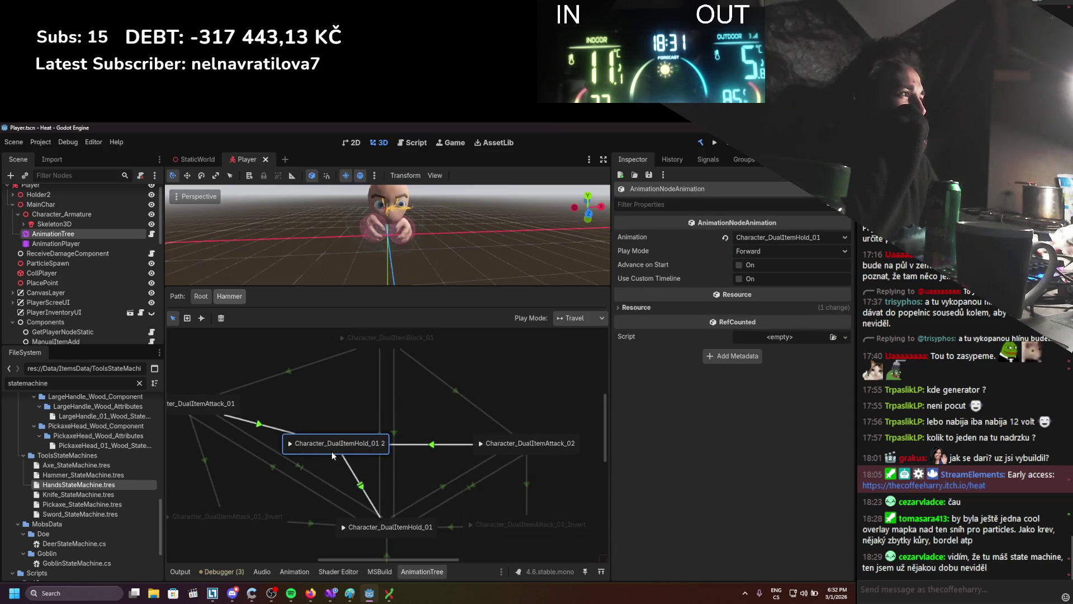
Set the Attack_01→Hold_01 2 transition's Xfade Time to 0.2 s.
click(260, 423)
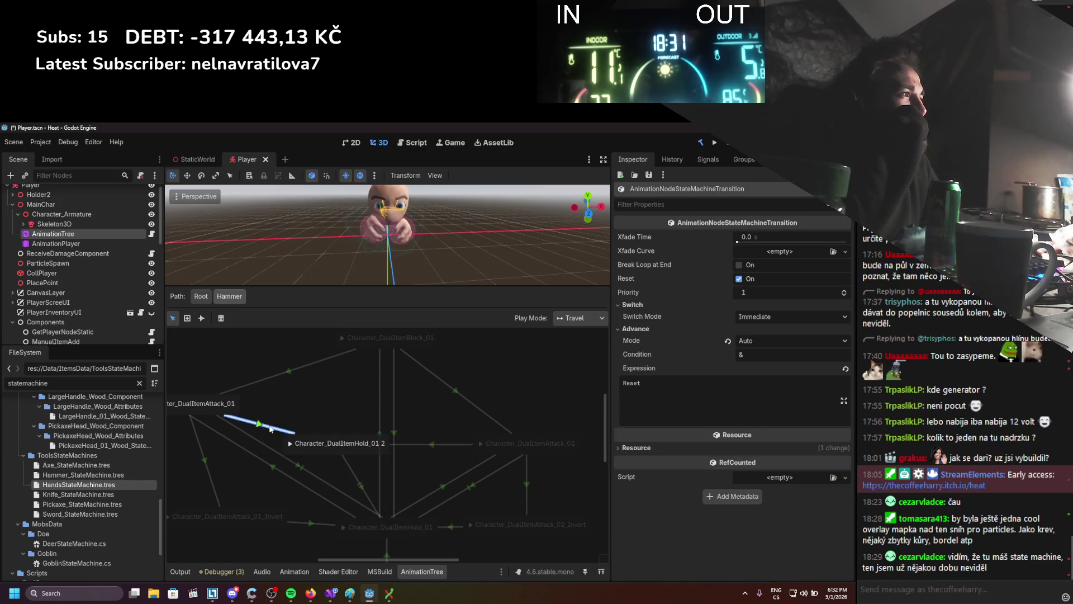
click(434, 446)
click(637, 316)
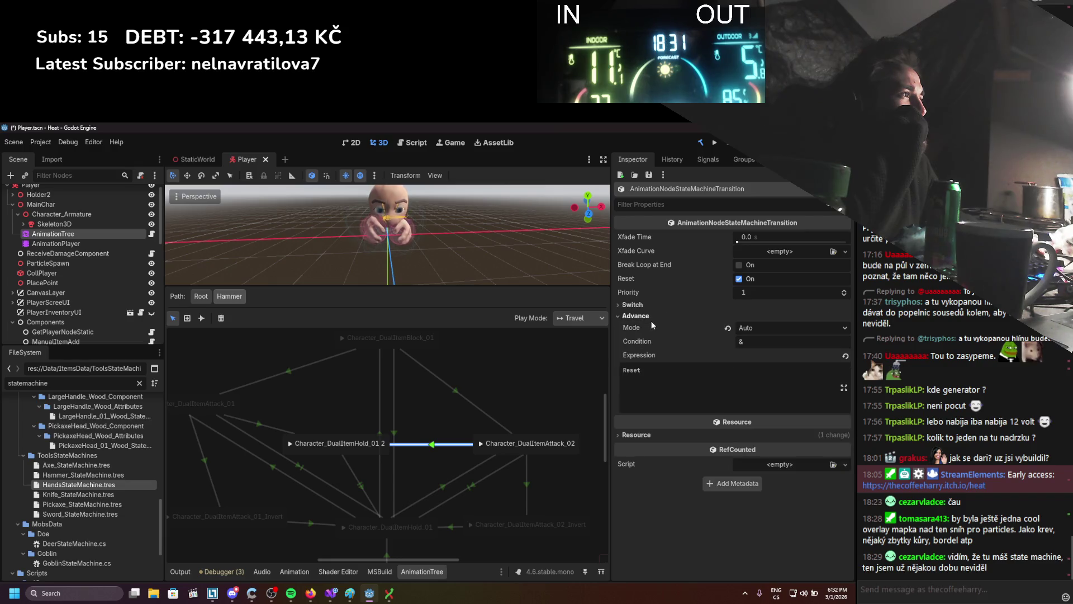
click(271, 424)
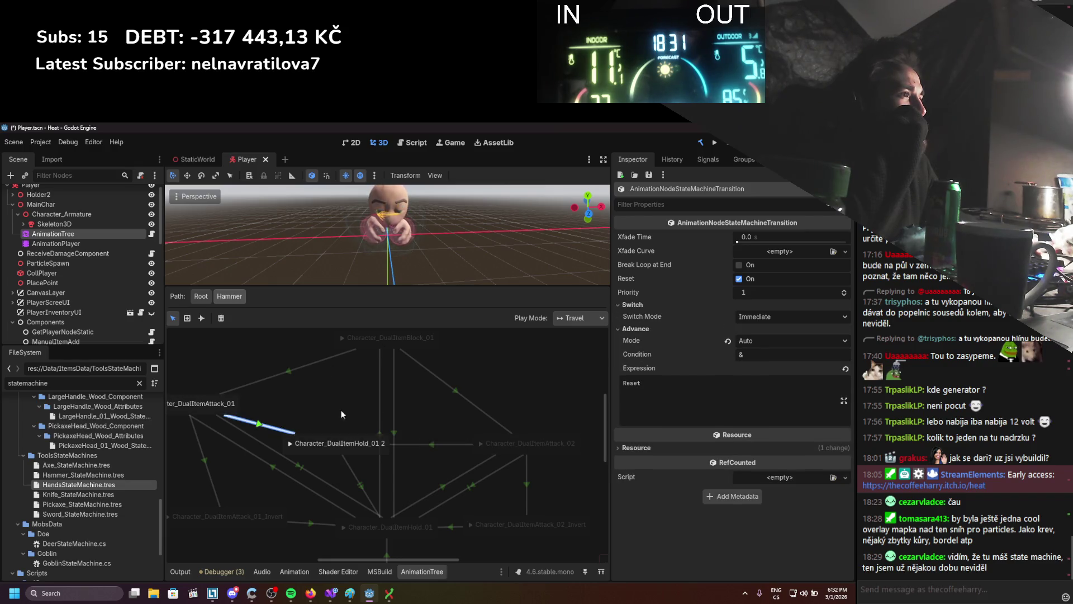
click(787, 236)
text(0.2)
key(Return)
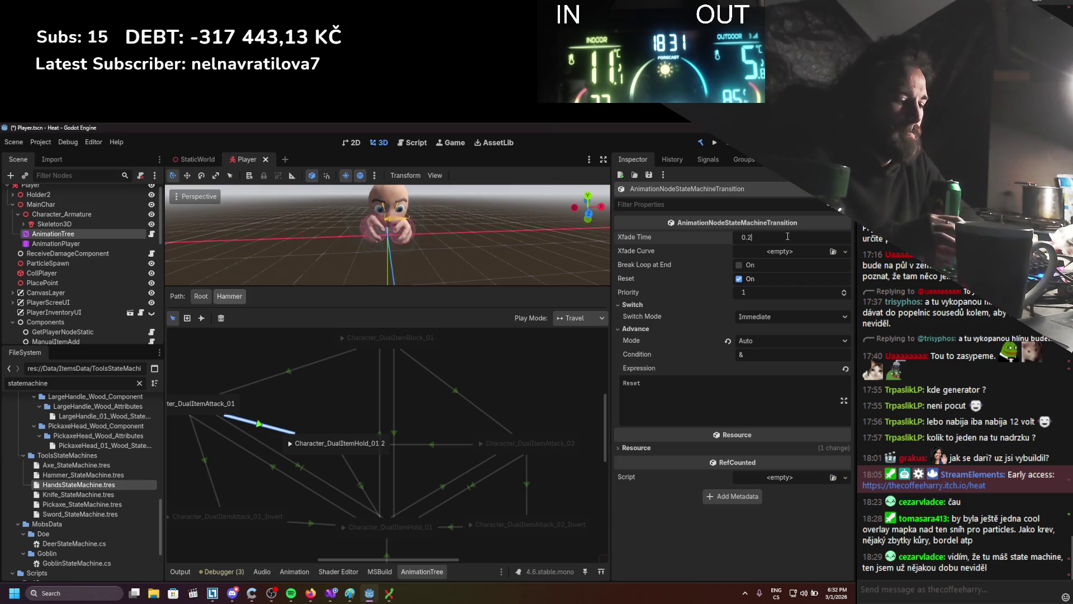
Give Hold_01 2→Attack_02 a 0.2 s crossfade too, save, and launch the game.
click(425, 444)
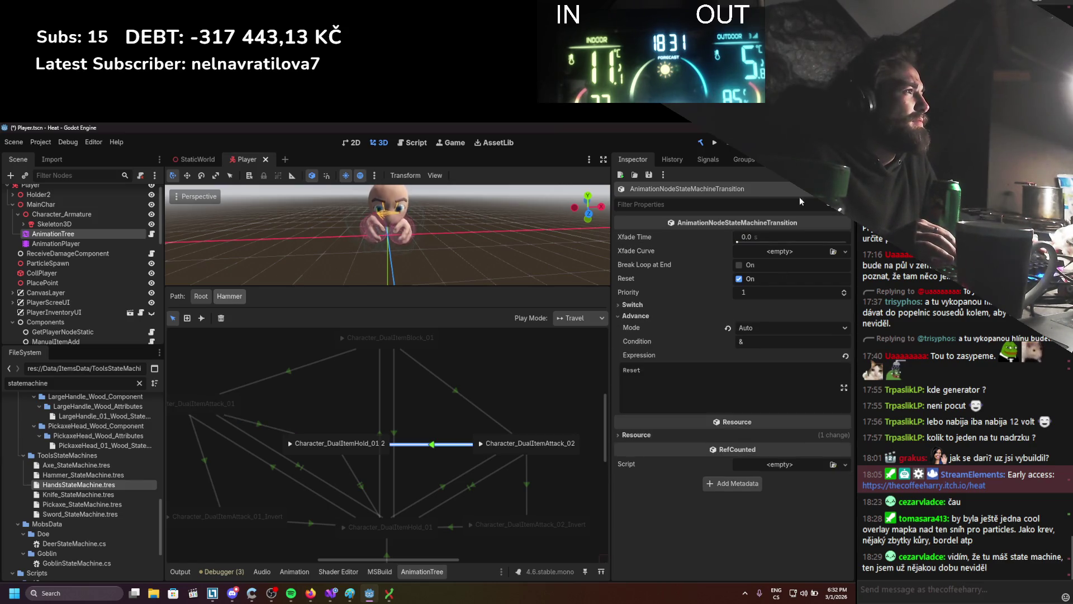
click(764, 237)
text(0.2)
key(Return)
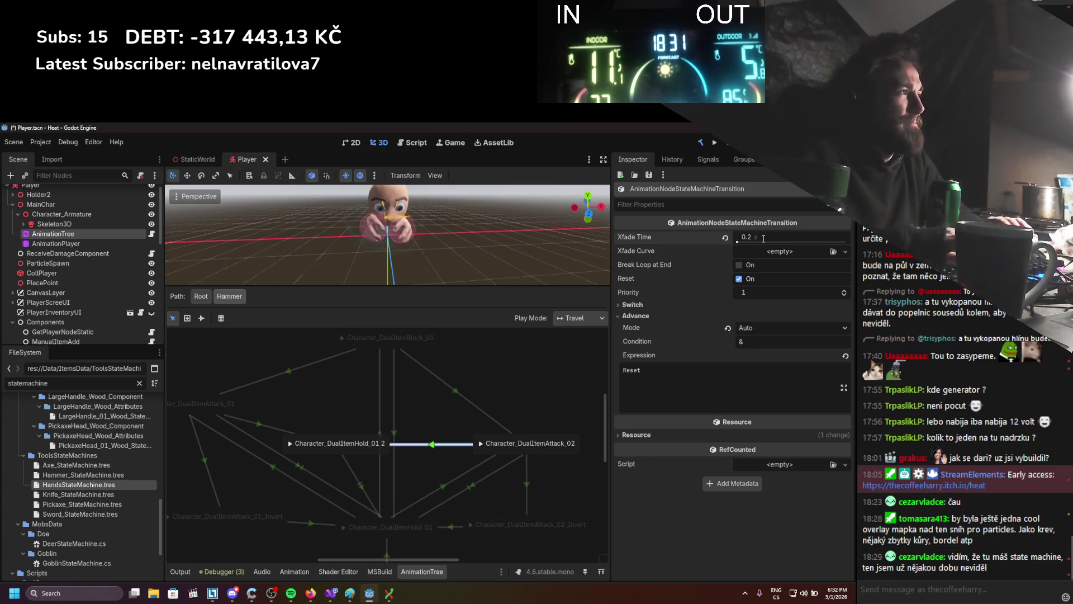
key(ctrl+s)
key(F5)
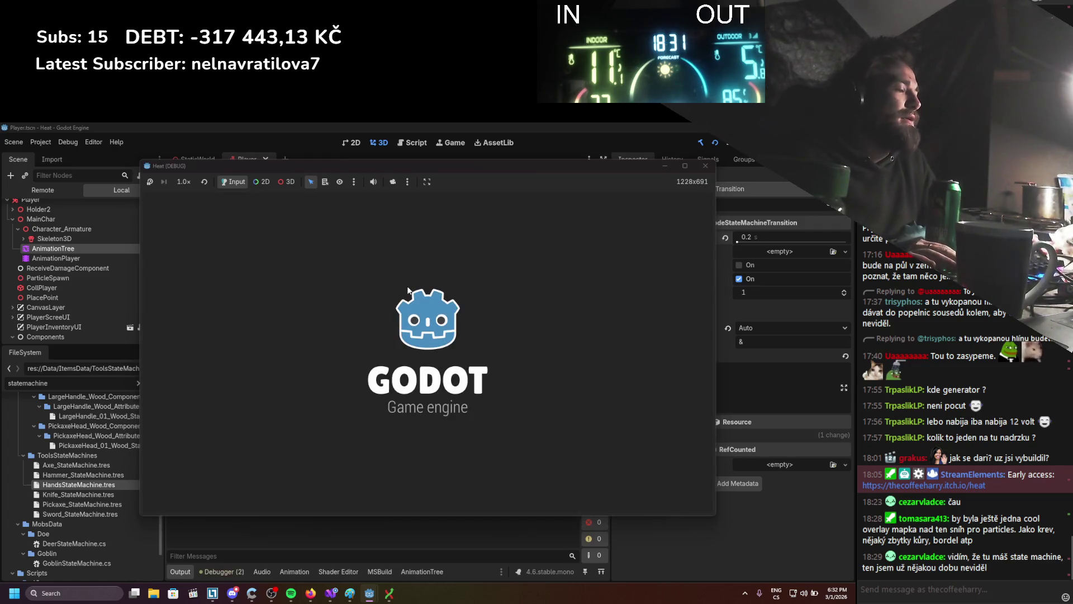
Toggle the inventory, walk the player left and right through the snow, then stop the game.
key(i)
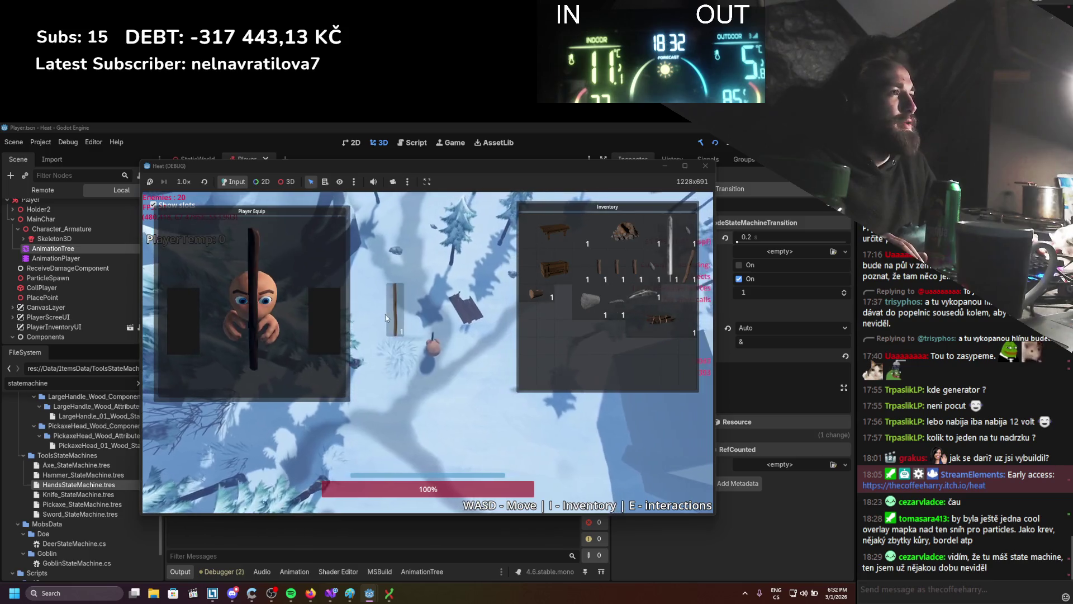
key(i)
key(s)
key(d)
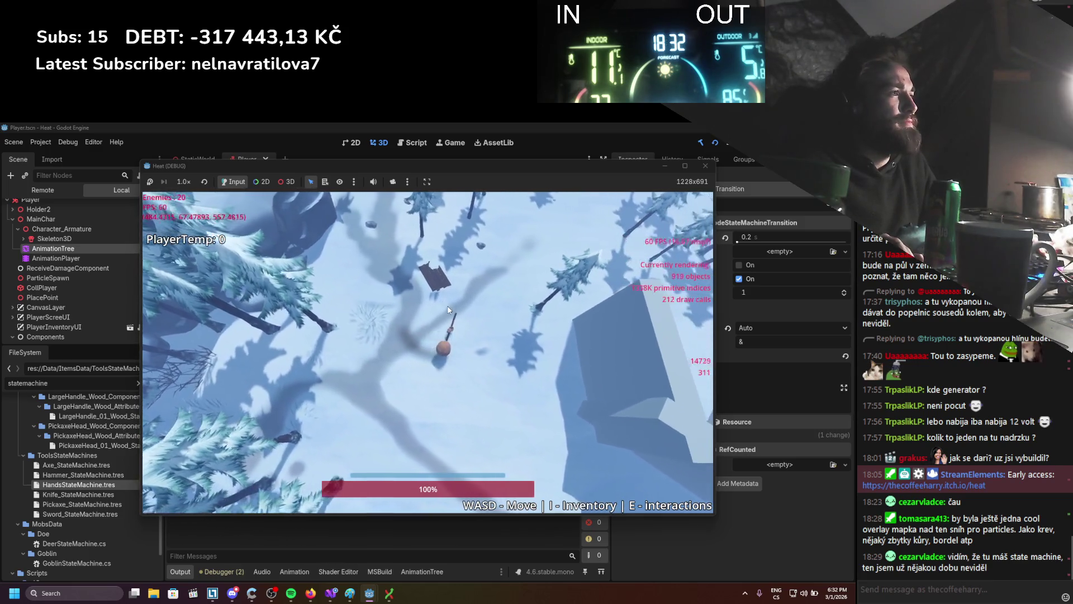
key(d)
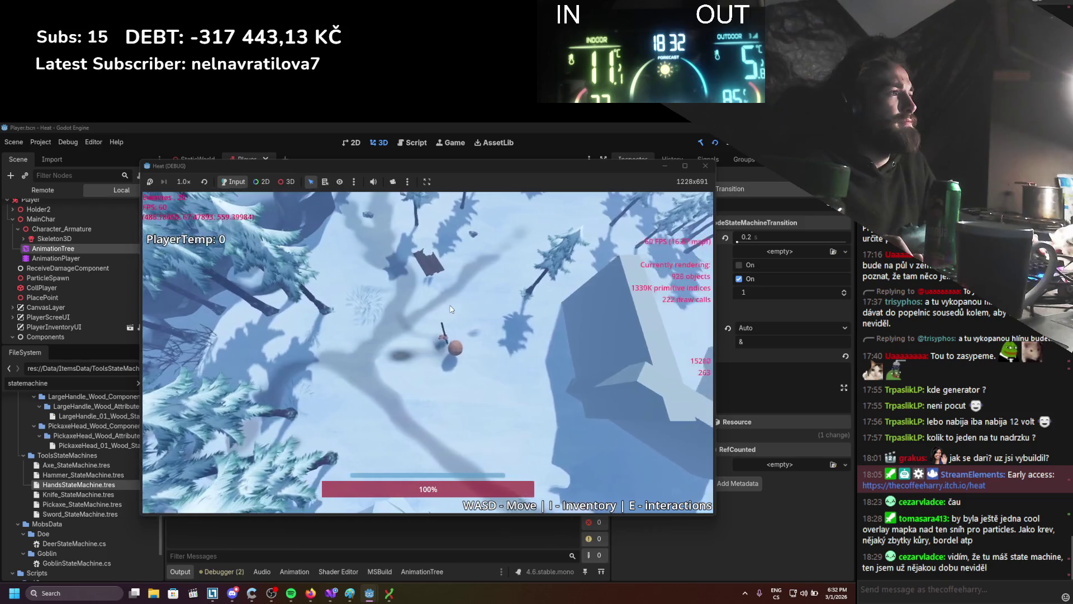
key(a)
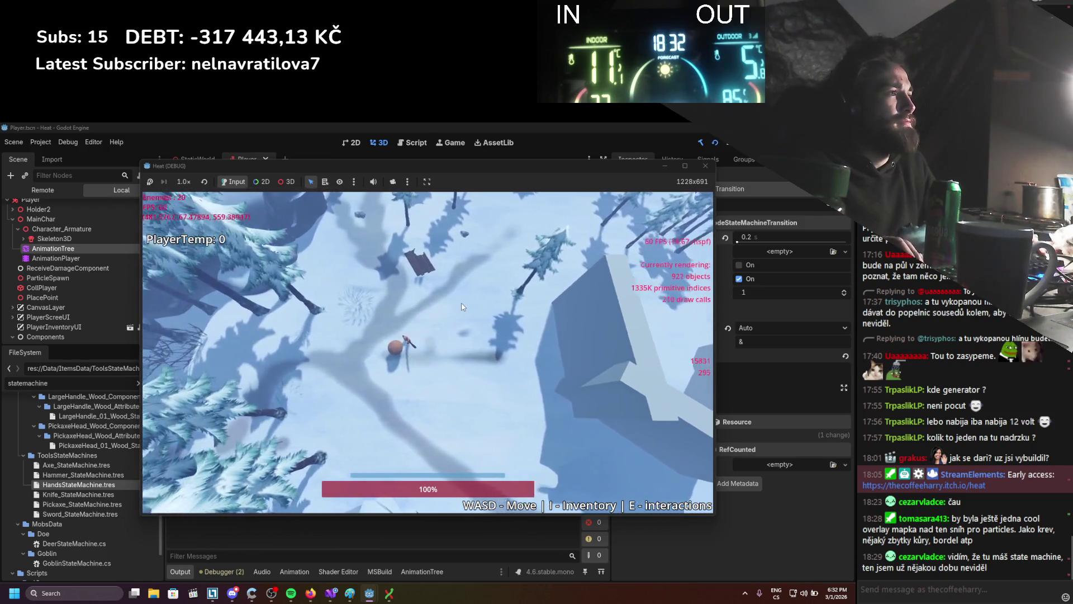
key(d)
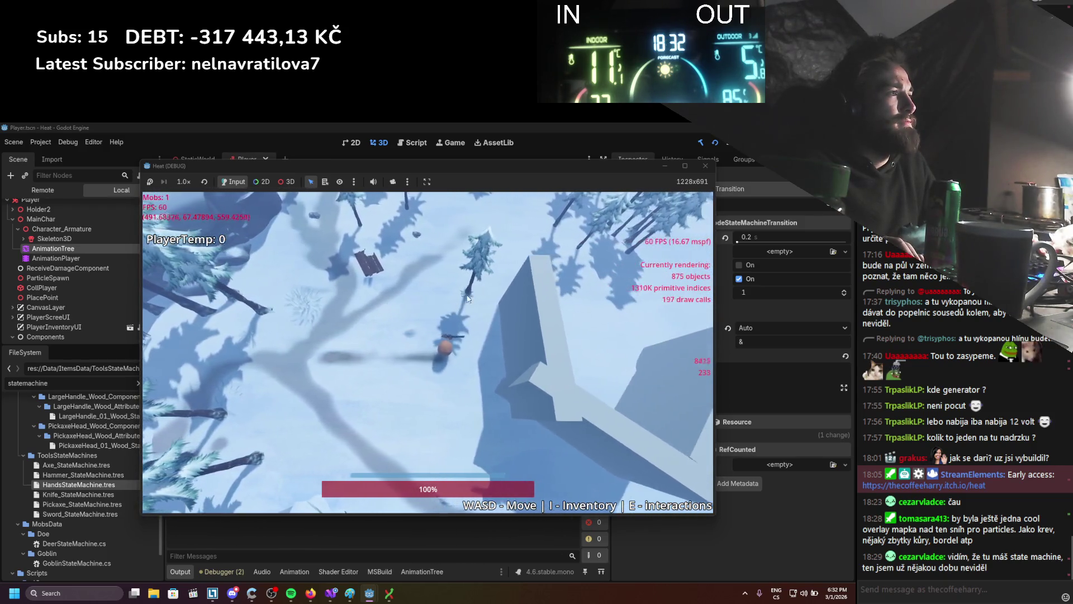
key(F8)
click(330, 593)
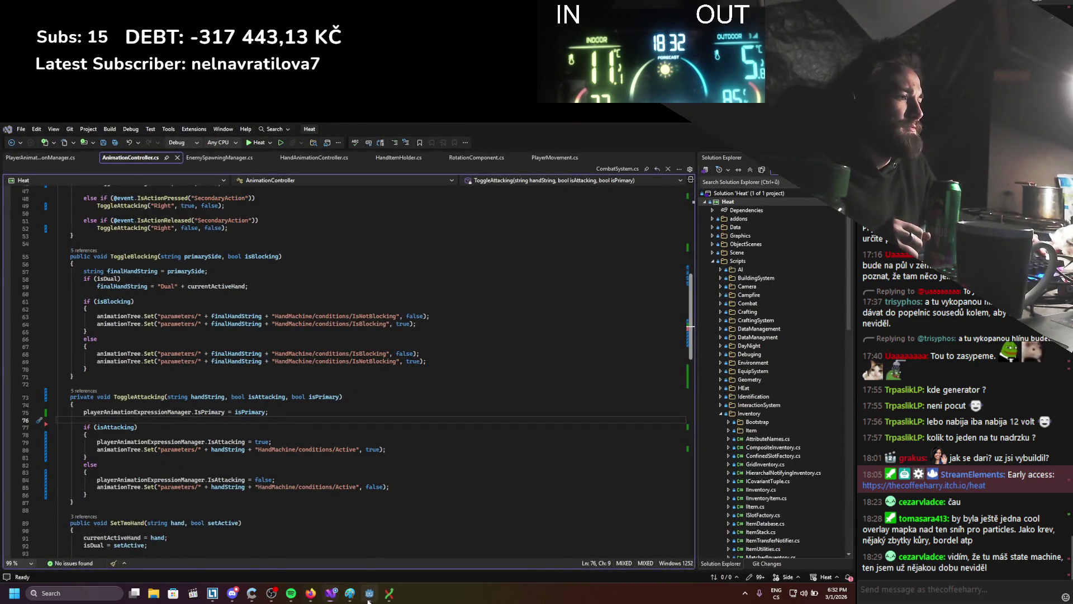
Return to Godot's Hammer graph and select the Hold_01 2→Attack_02 transition.
click(369, 593)
click(413, 571)
click(395, 482)
click(453, 424)
click(445, 442)
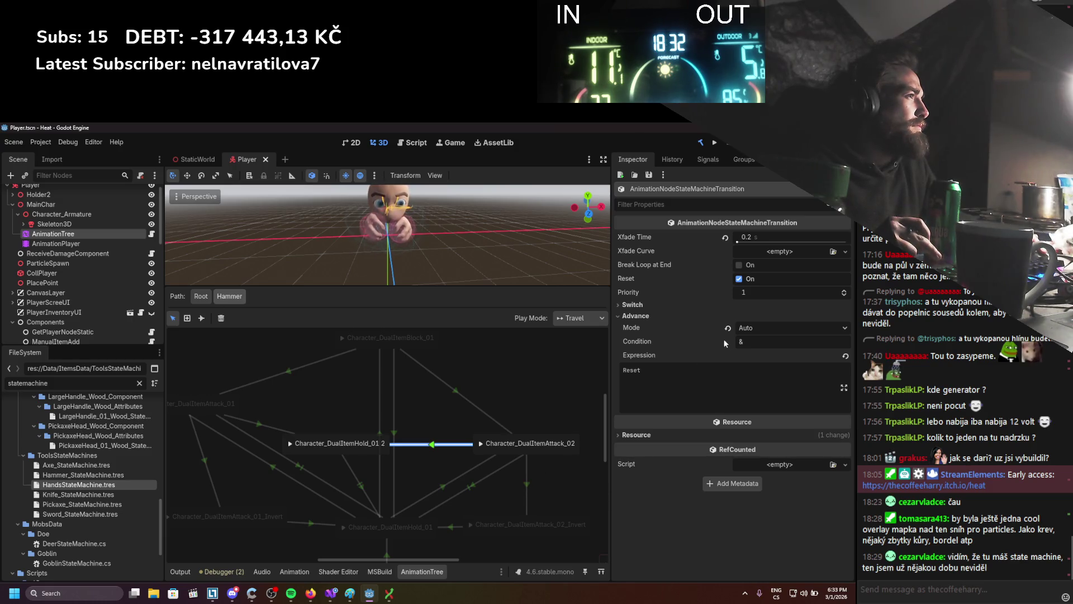
Raise the Hold_01 2→Attack_02 transition's priority to 3 and check its Reset advance expression.
click(844, 291)
click(843, 291)
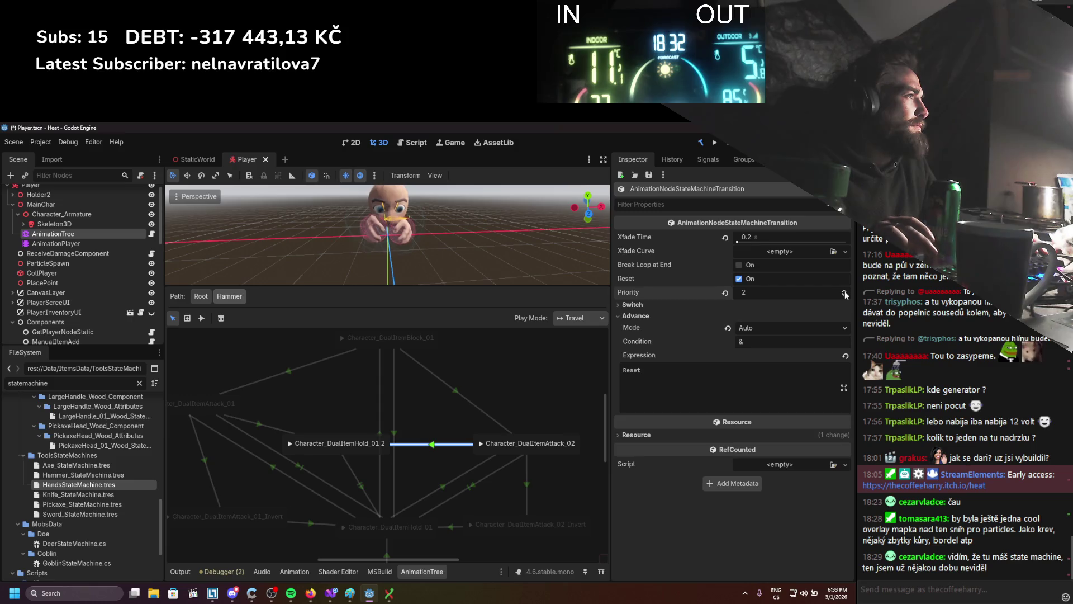
click(525, 481)
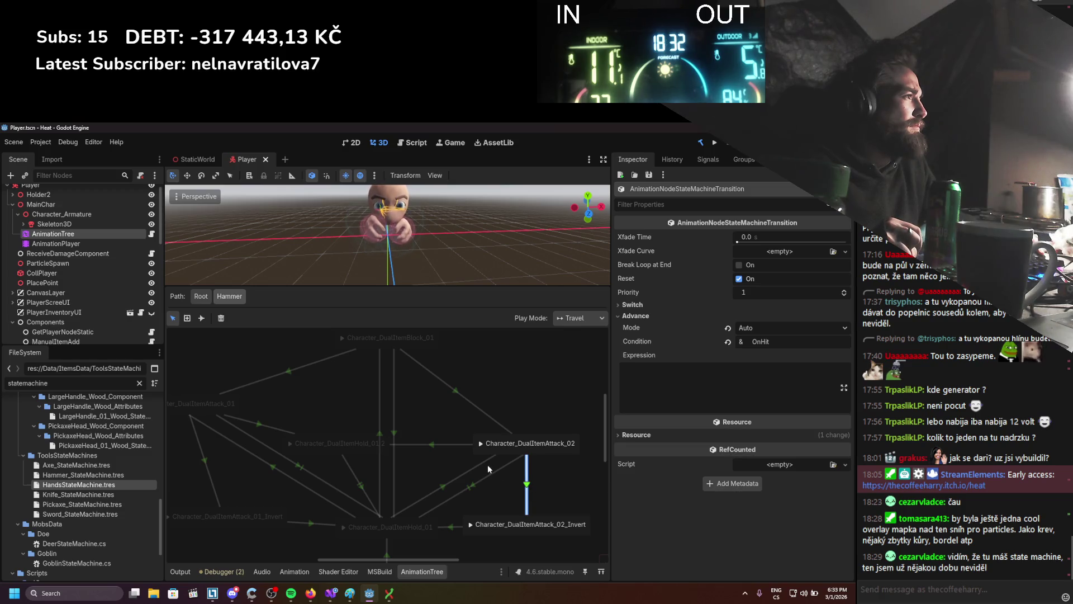
click(464, 441)
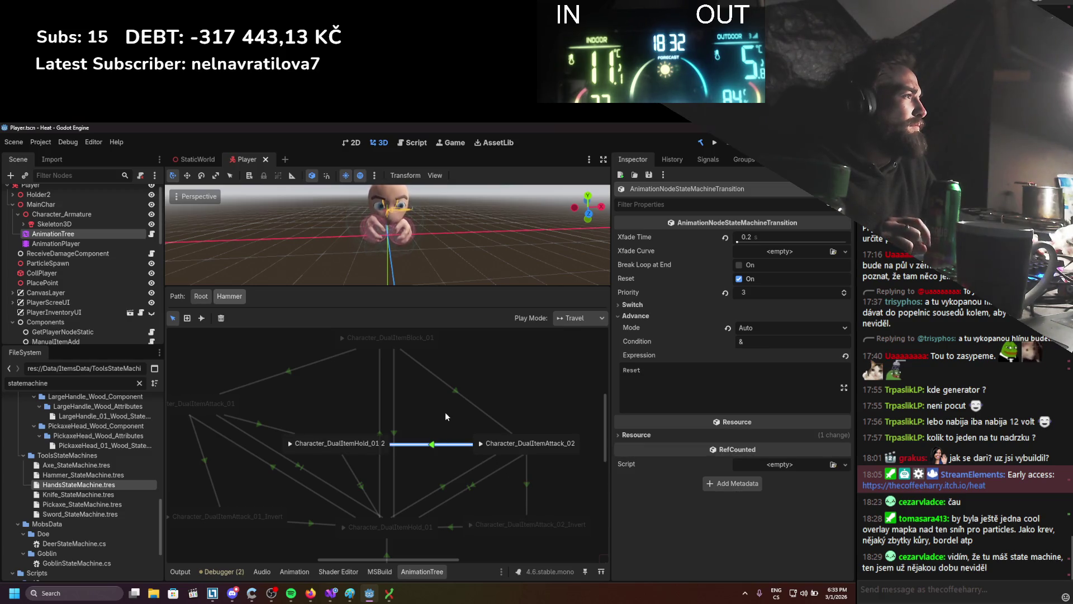
drag(445, 412, 466, 420)
click(626, 391)
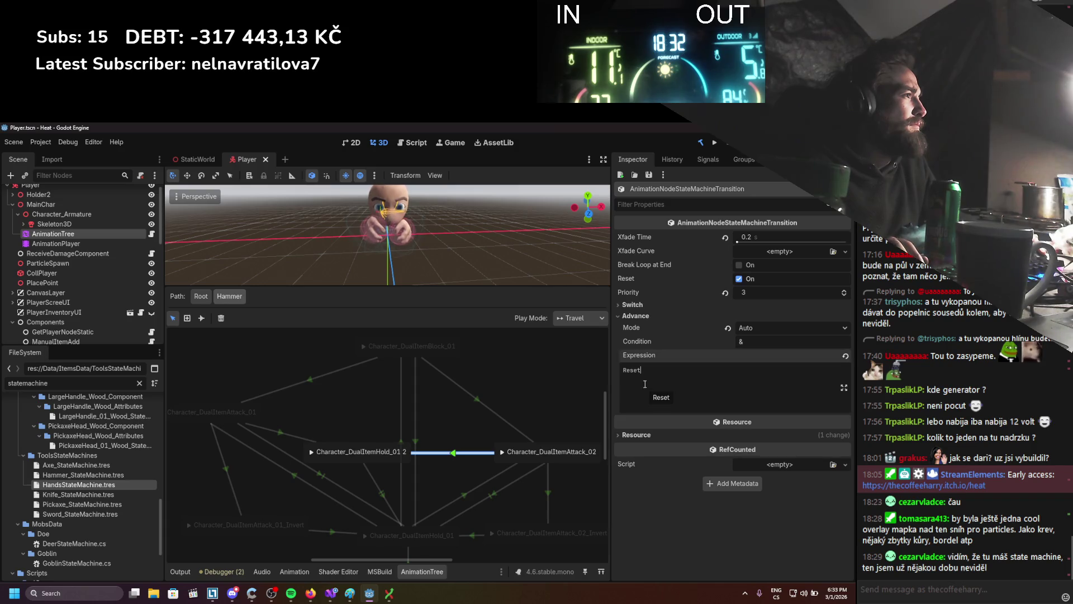
click(451, 408)
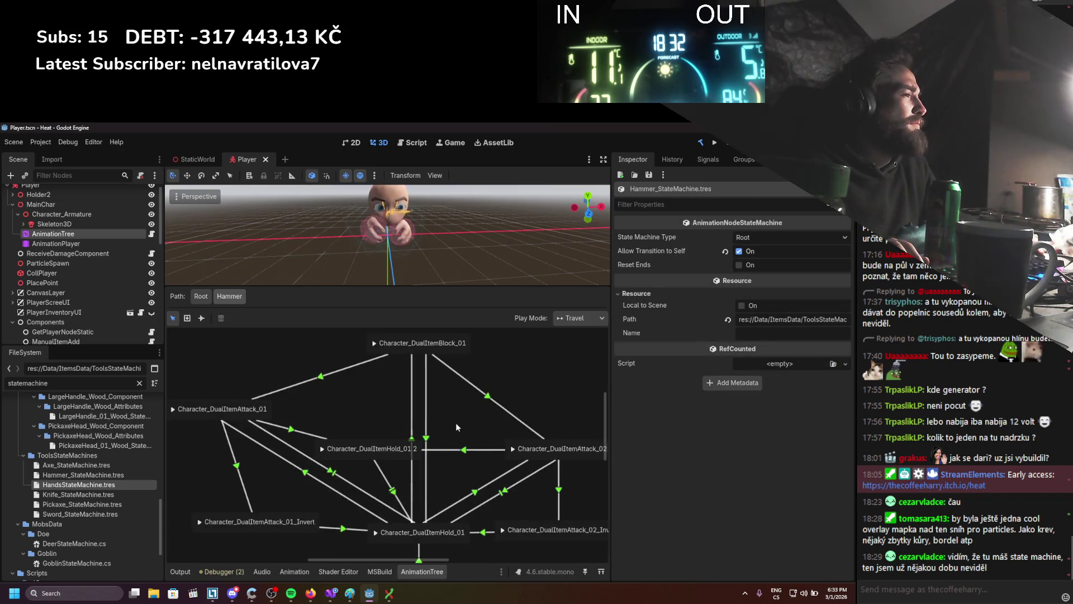
Move Character_DualItemHold_01 2 up-right, check its return transition, and run the project.
drag(406, 456, 440, 448)
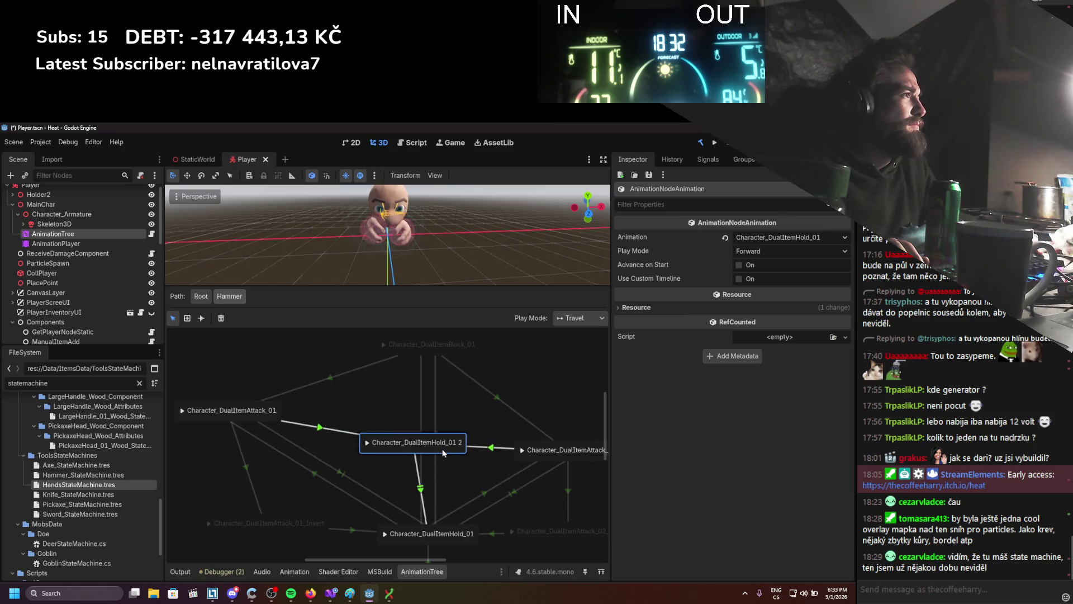
click(420, 487)
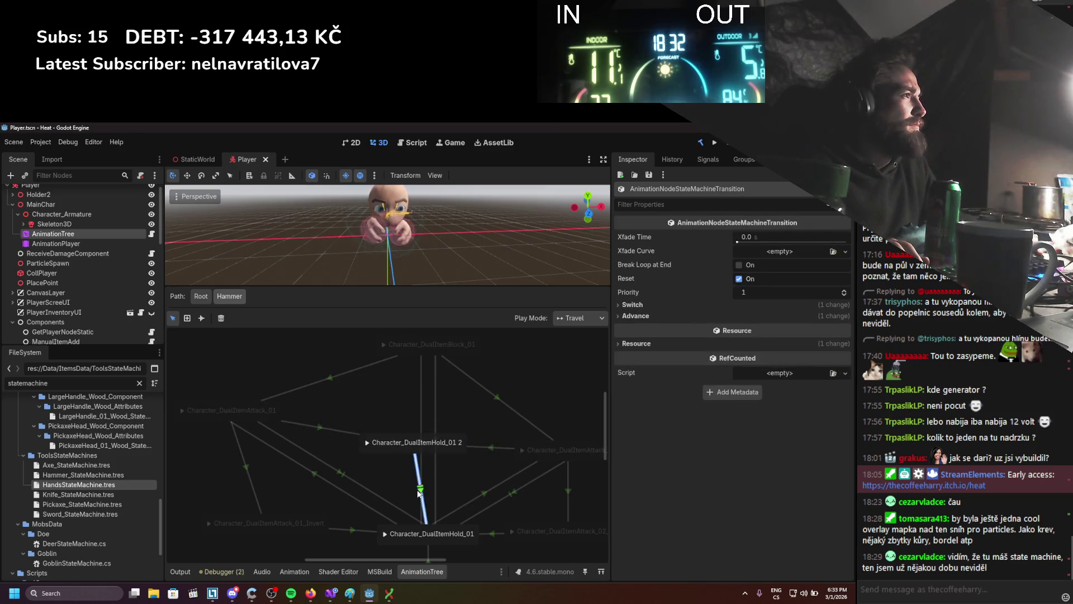
click(714, 143)
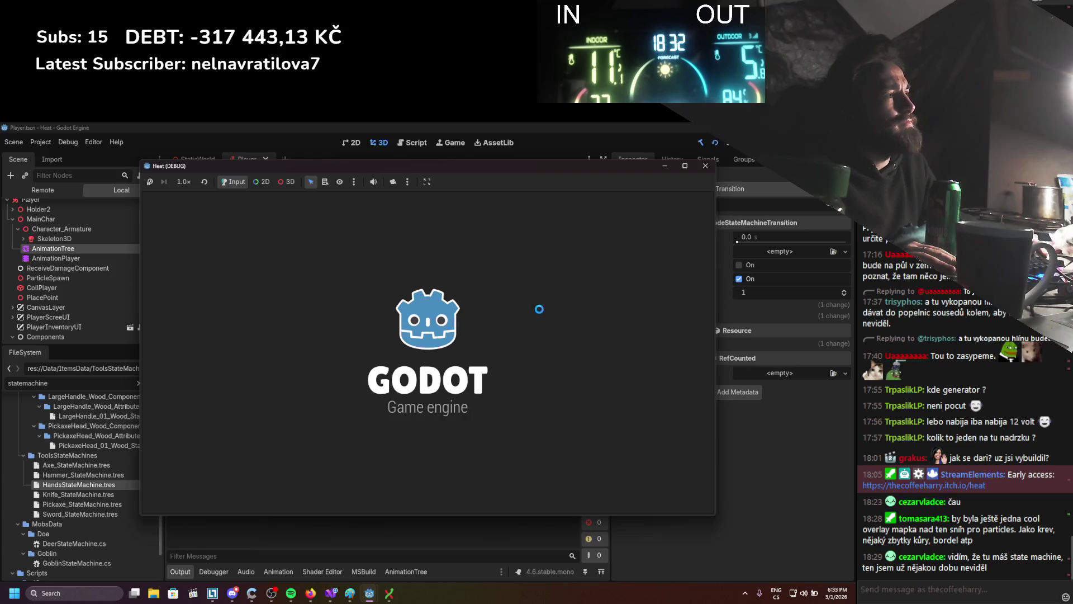
Toggle the inventory, walk around the snow, dodge left and right, then stop with F8.
key(i)
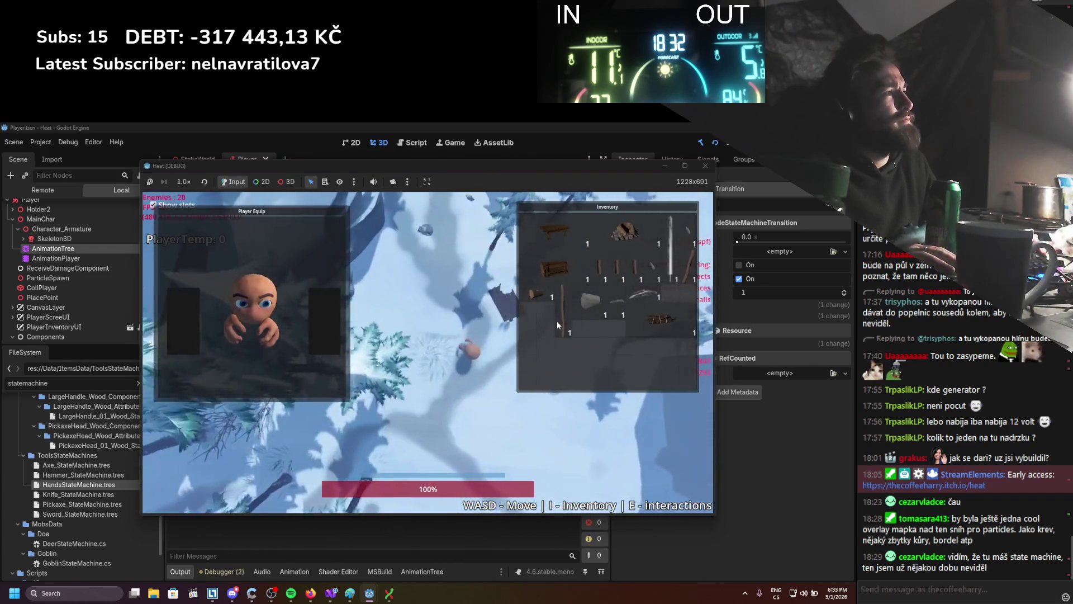
key(i)
key(d)
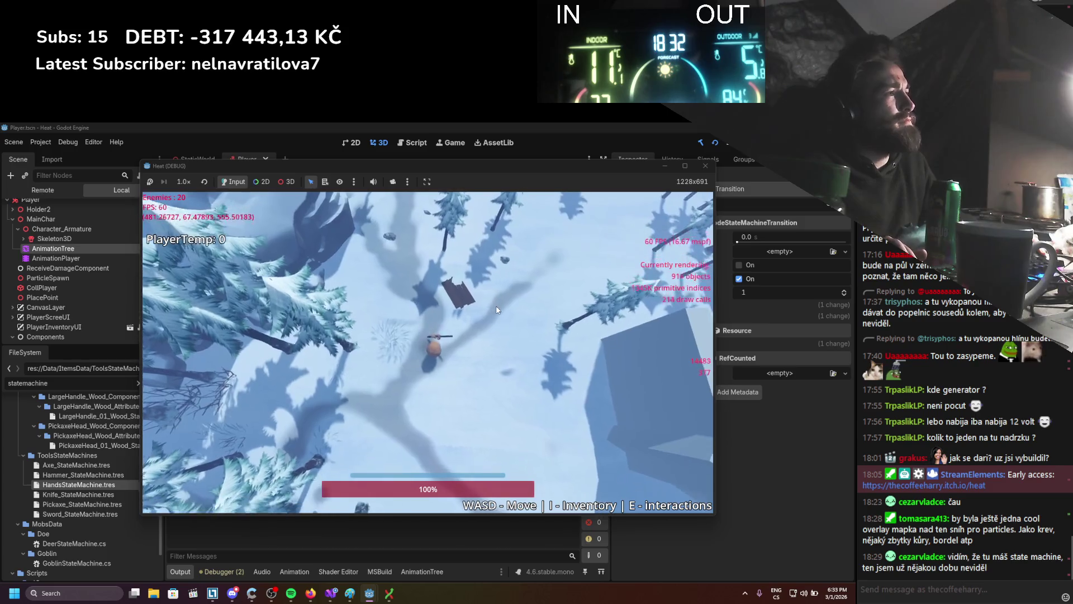
key(w)
key(a)
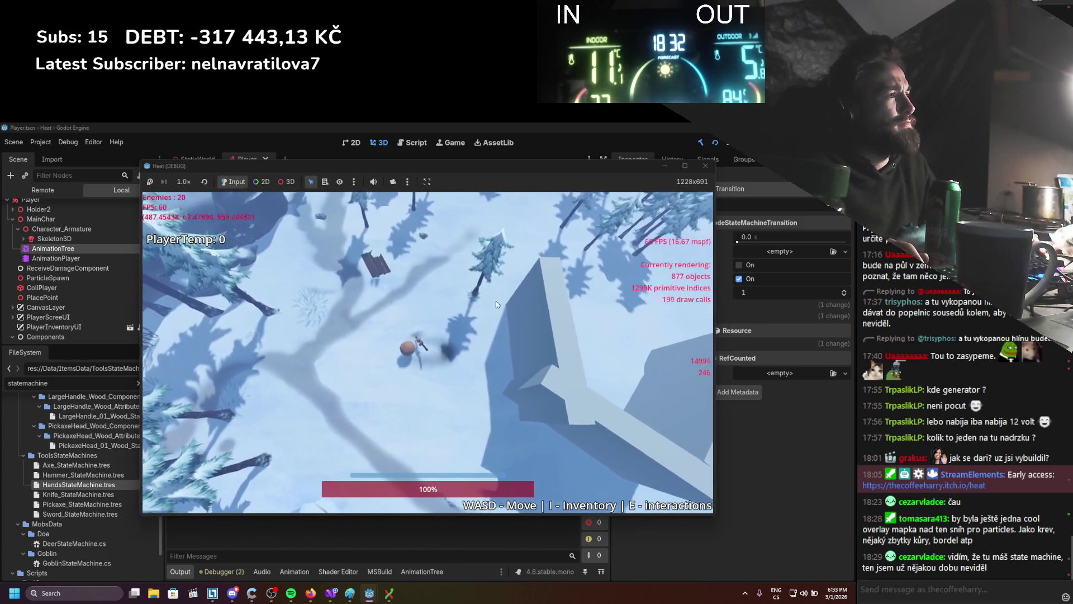
key(s)
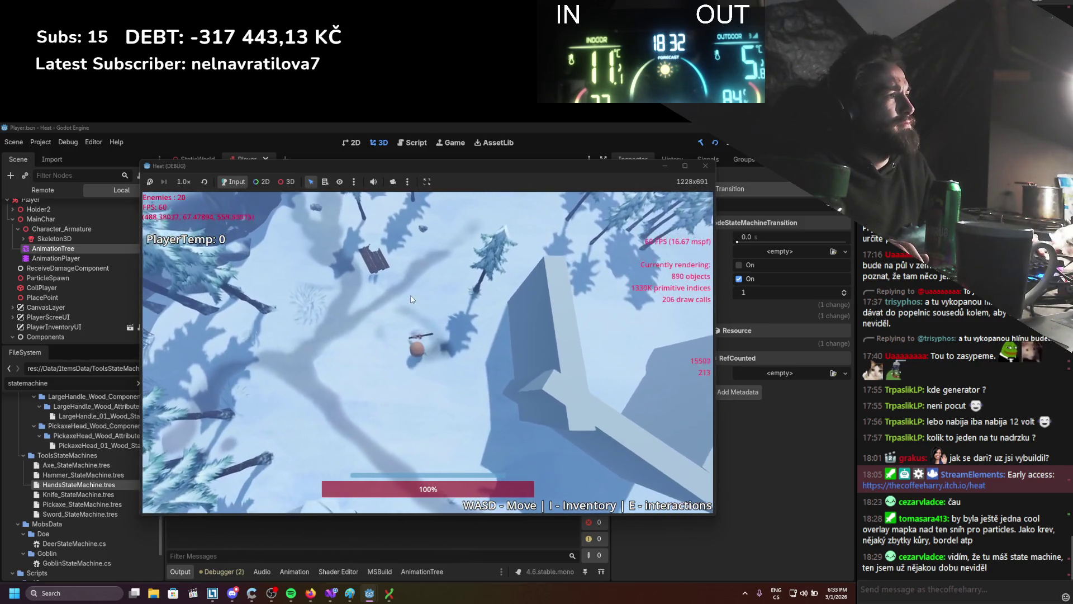
key(d)
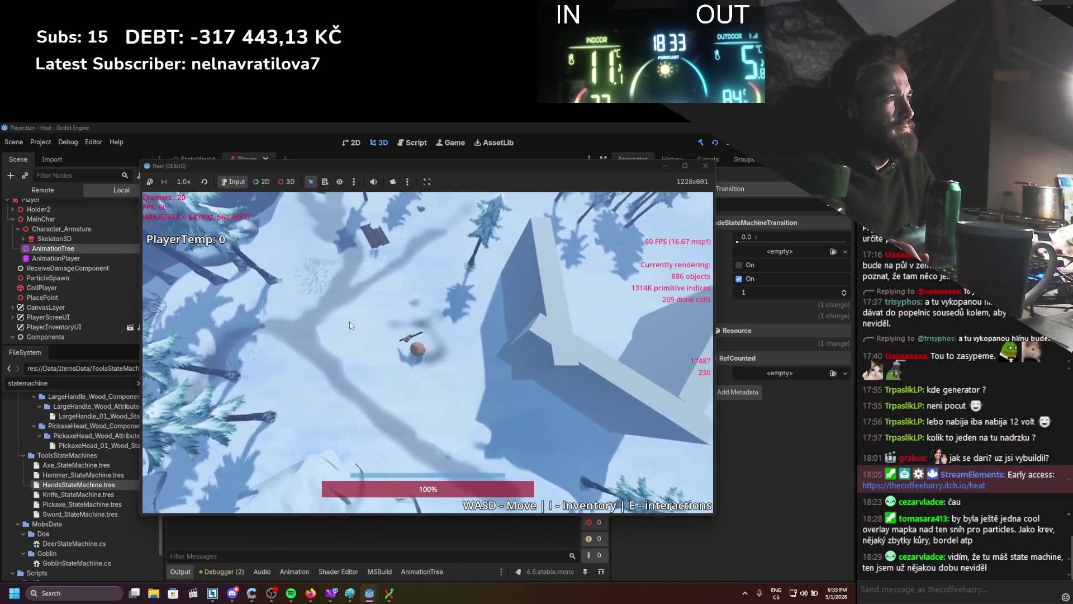
key(a)
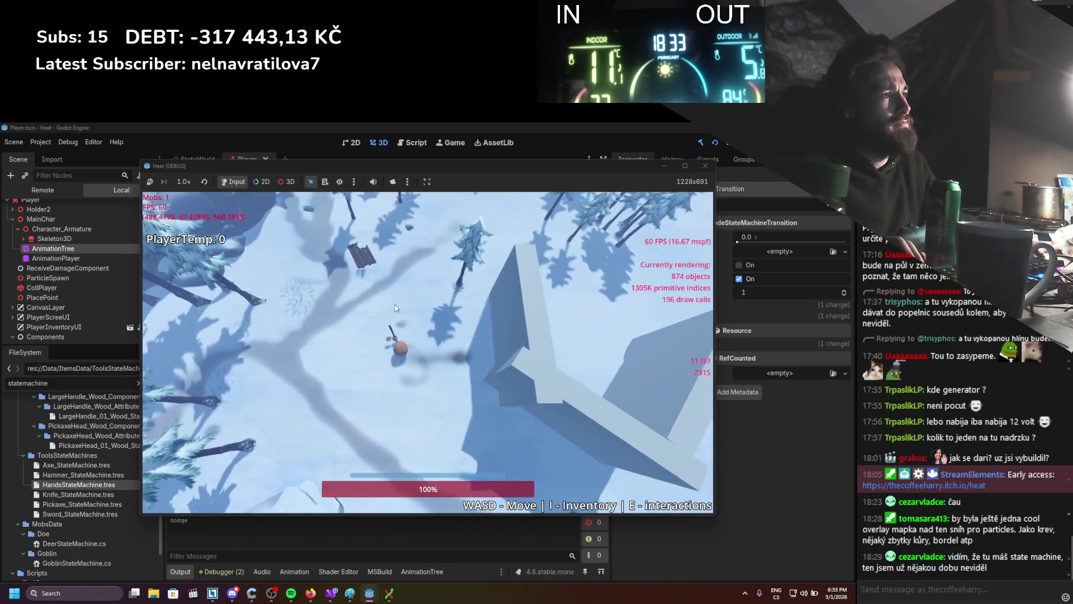
key(d)
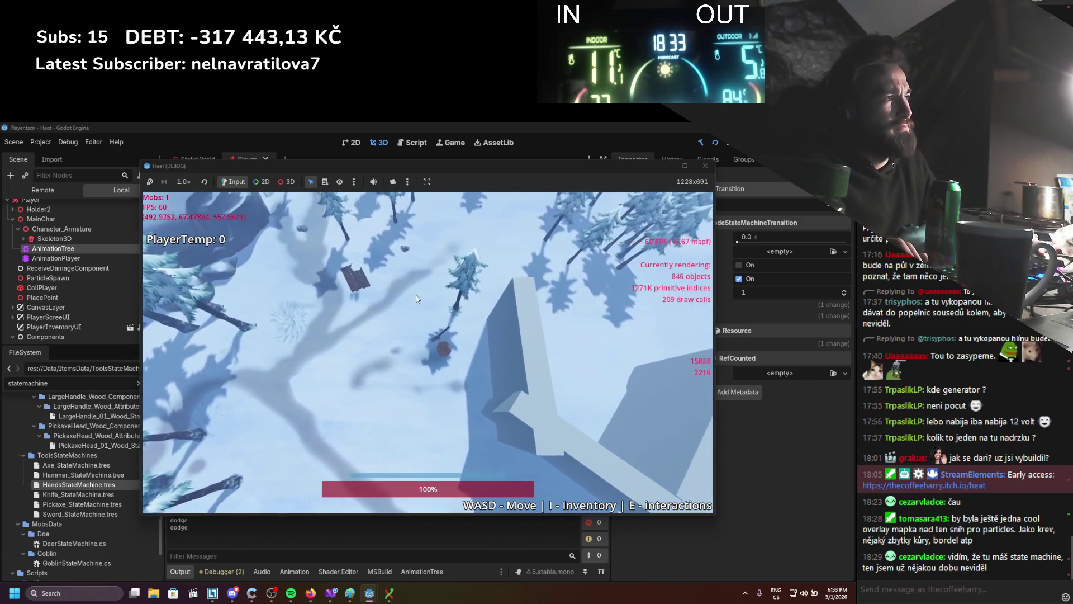
key(a)
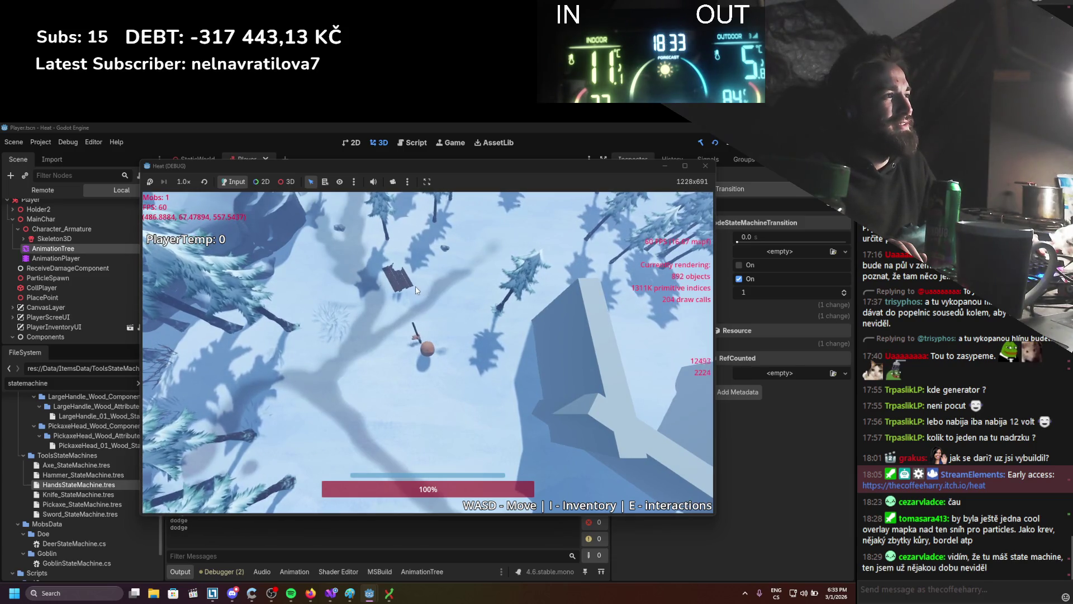
key(F8)
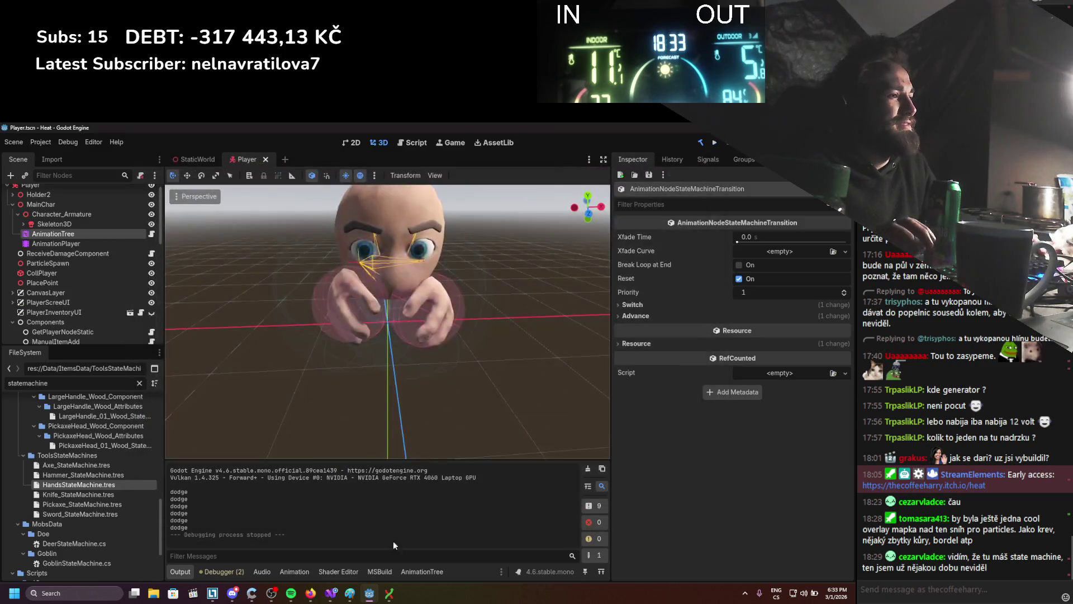
Scroll AnimationController.cs down to AttackCancel and ResetAttackCancel, then return to Godot.
key(alt+Tab)
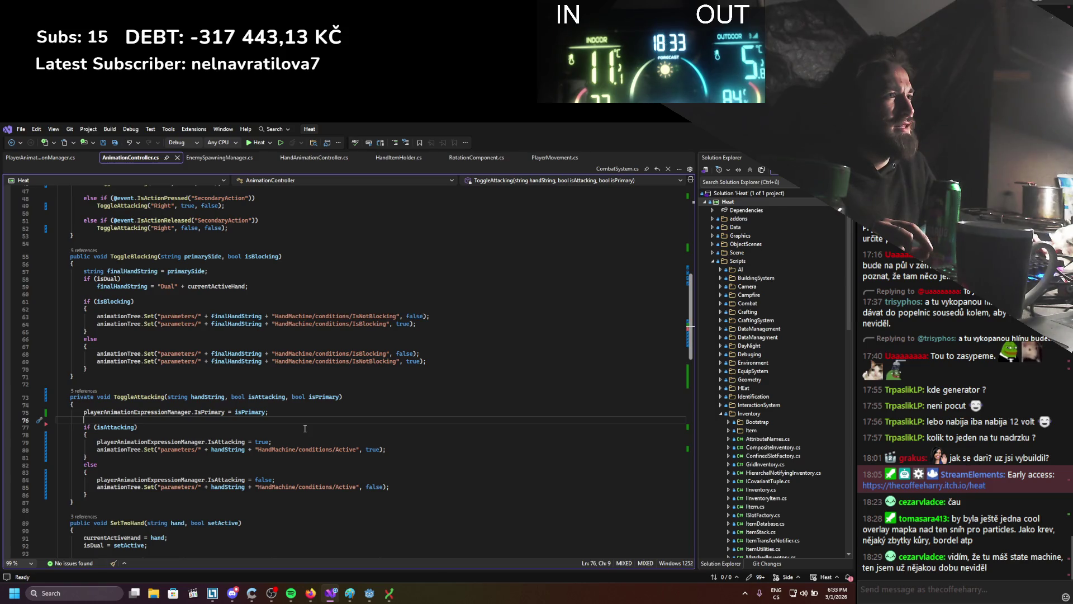
scroll(304, 428, down, 2)
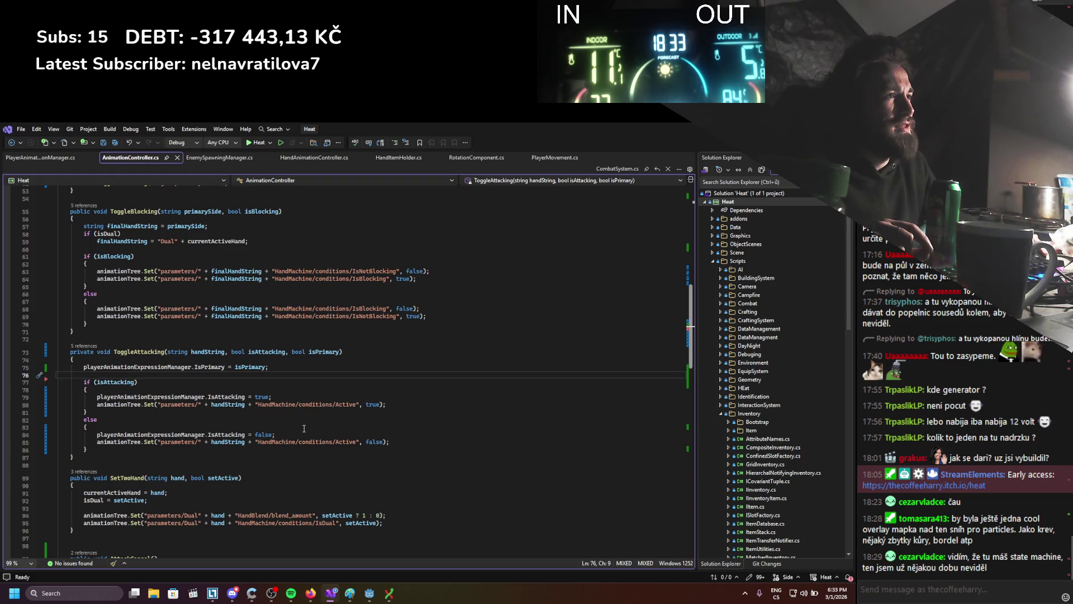
scroll(305, 429, down, 4)
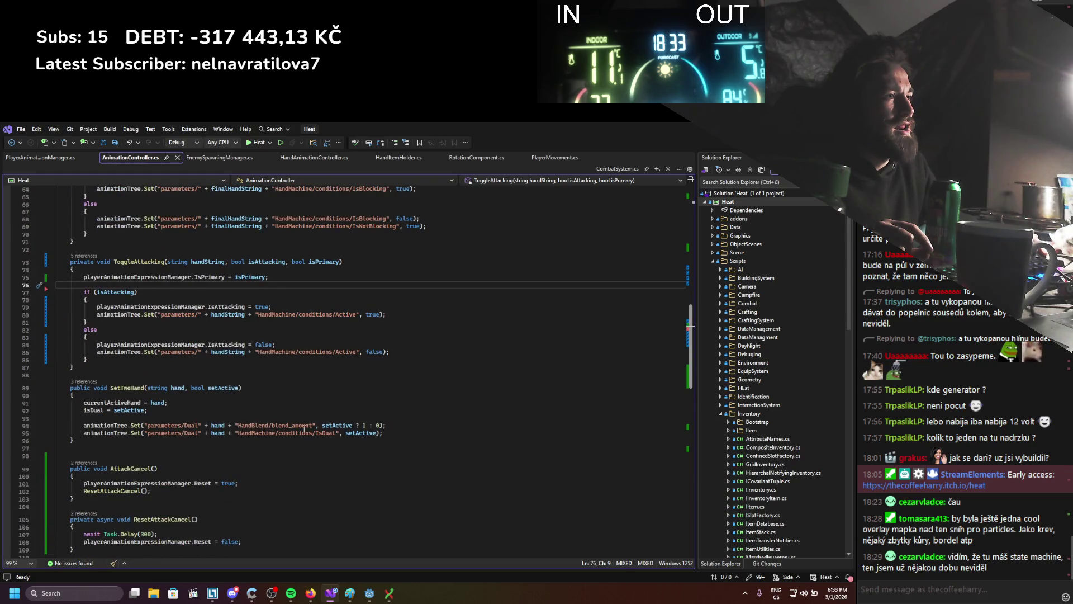
scroll(304, 429, down, 3)
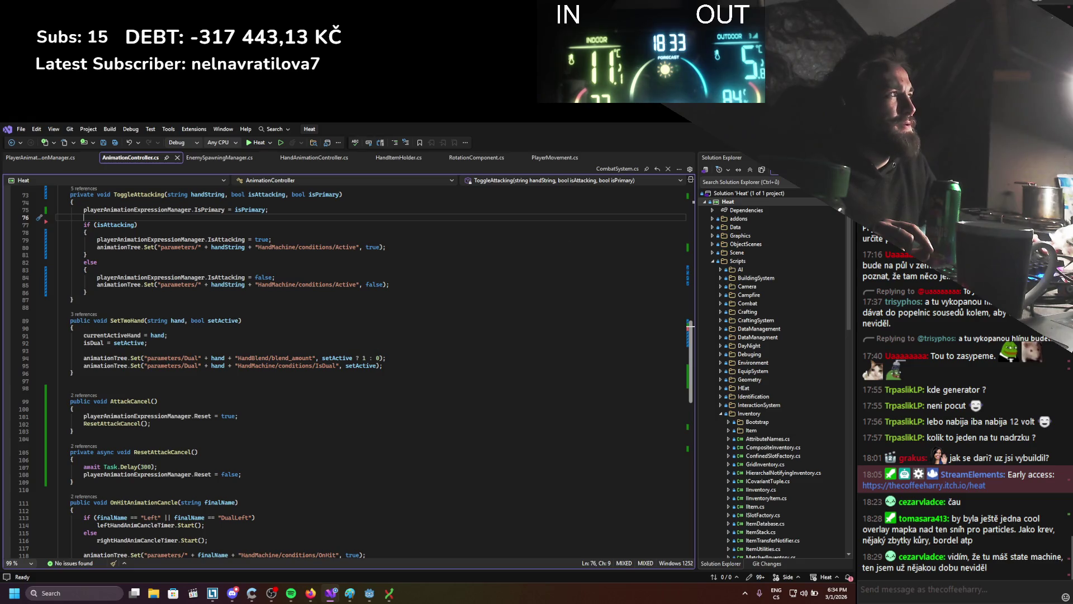
key(alt+Tab)
Open the AnimationTree's Hammer state machine and bring Character_DualItemHold_01 2 into view.
click(89, 244)
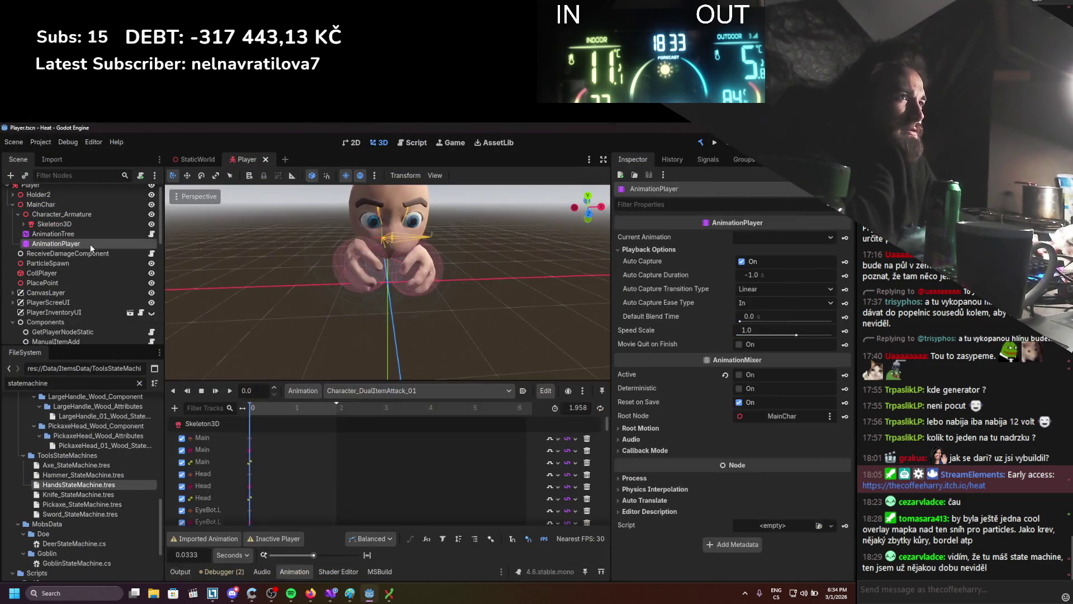
click(95, 231)
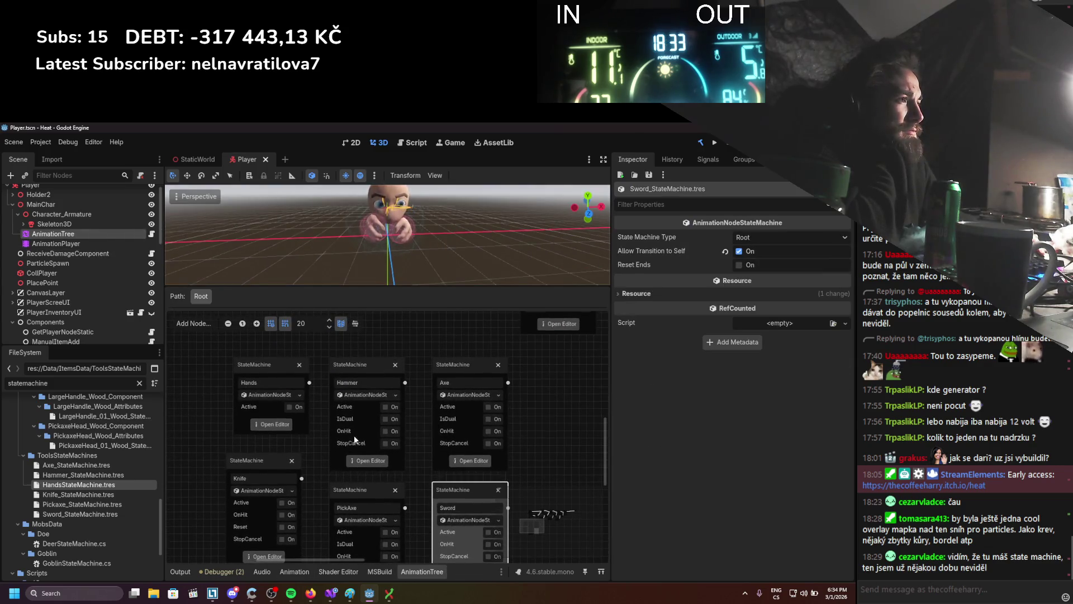
click(368, 461)
drag(433, 429, 391, 378)
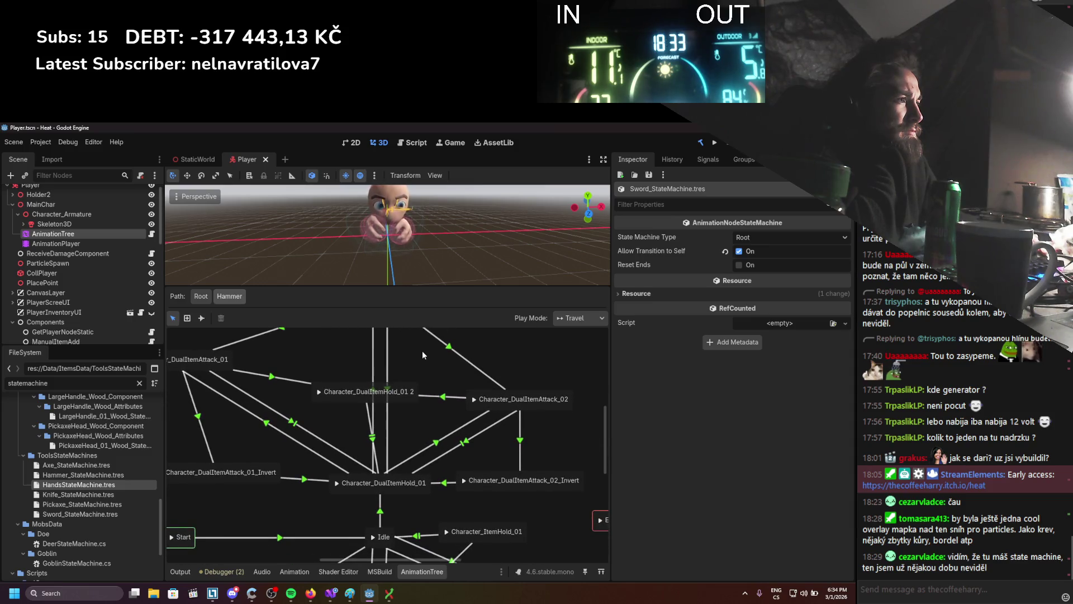
drag(406, 400, 416, 378)
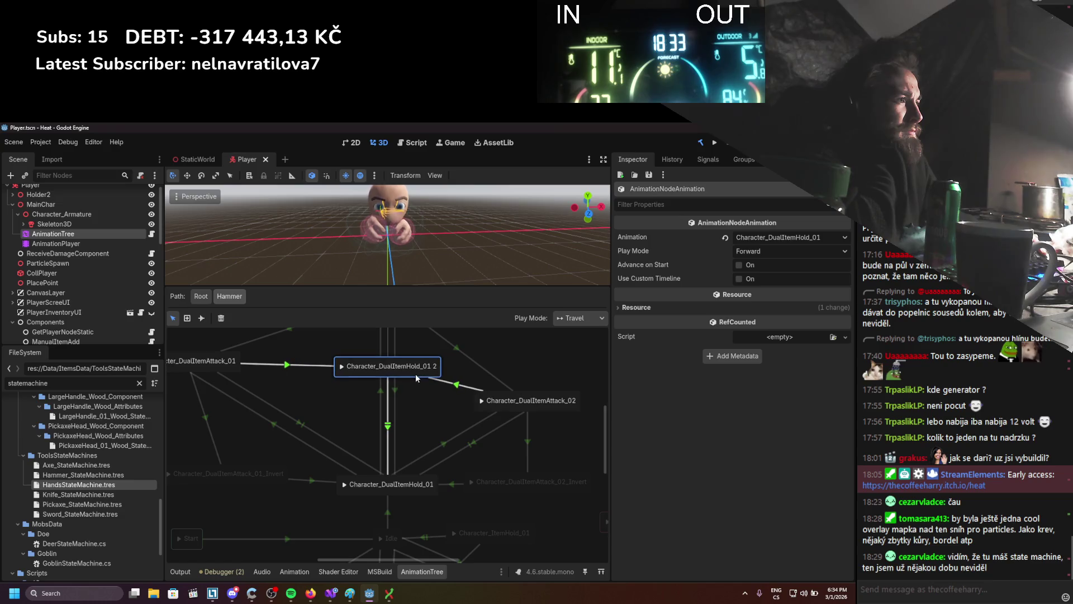
Compare priorities of the Attack_01→Hold_01 2, Attack_02→Hold_01 2 and Hold_01 2→Attack_02 transitions.
click(455, 384)
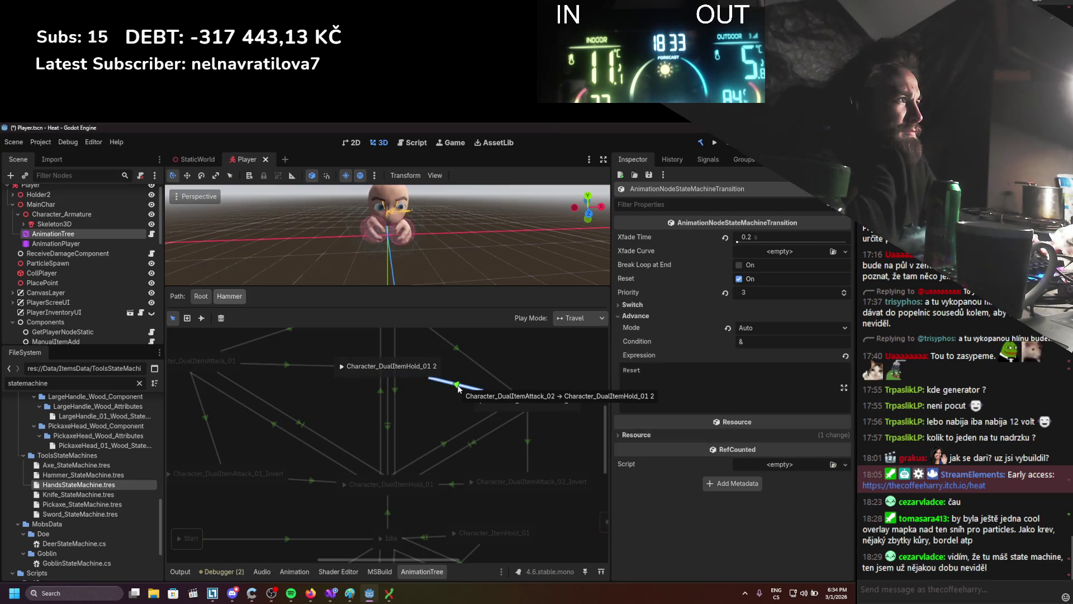
click(313, 365)
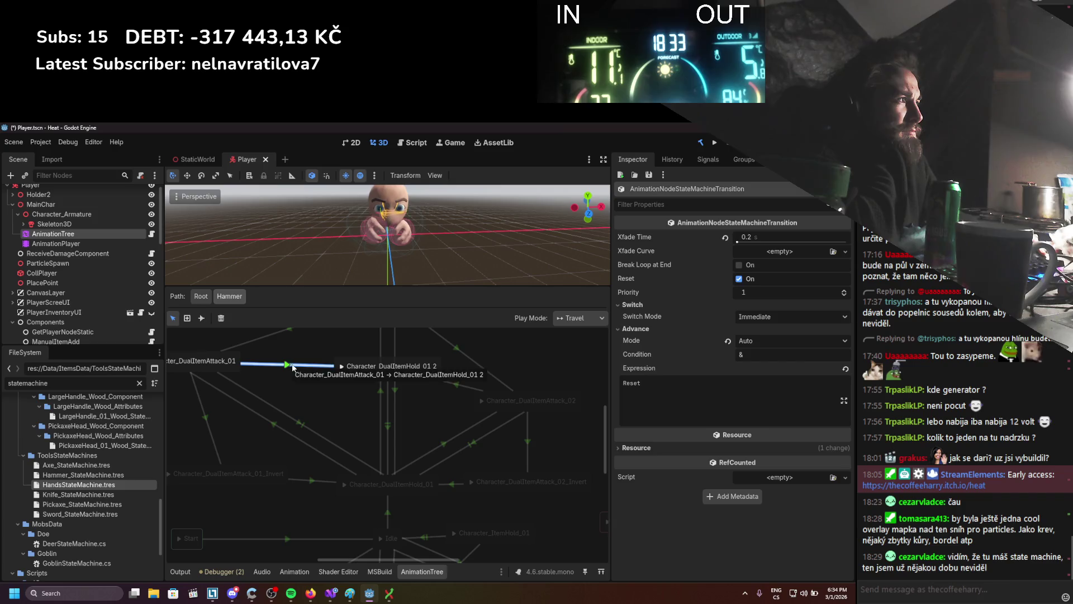
click(454, 387)
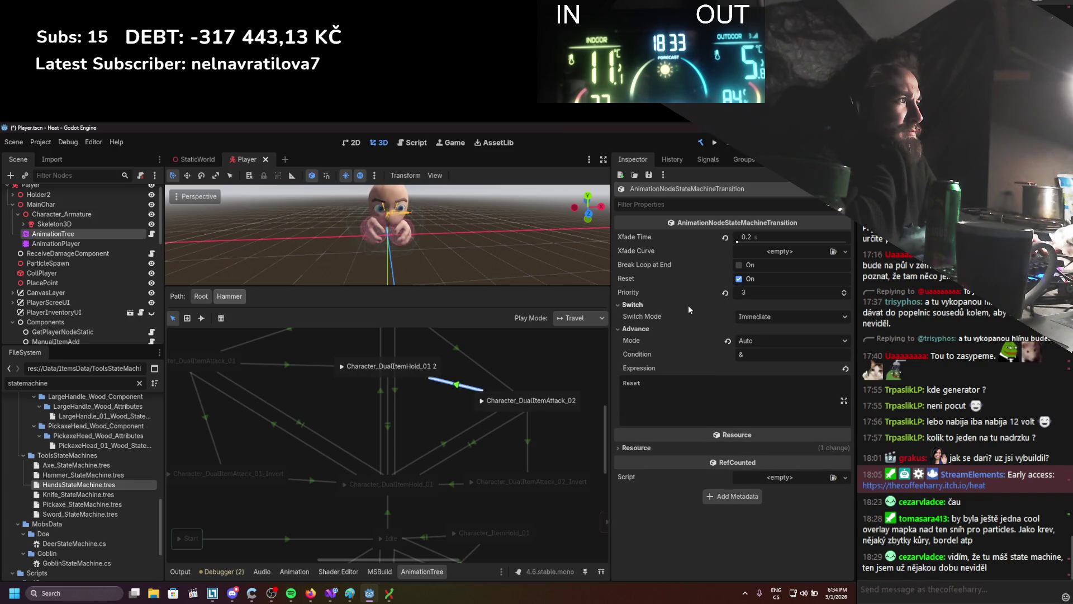
click(285, 366)
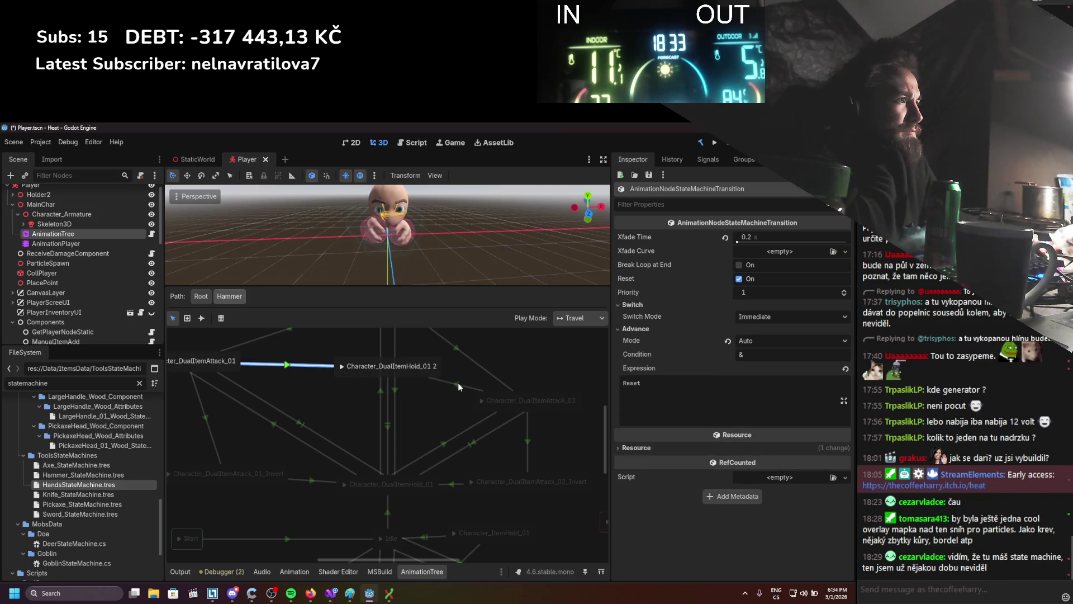
click(458, 384)
click(286, 366)
Inspect the Attack_01 and Attack_02 invert transitions, then the Attack_02–Hold_01 2 transition.
click(207, 422)
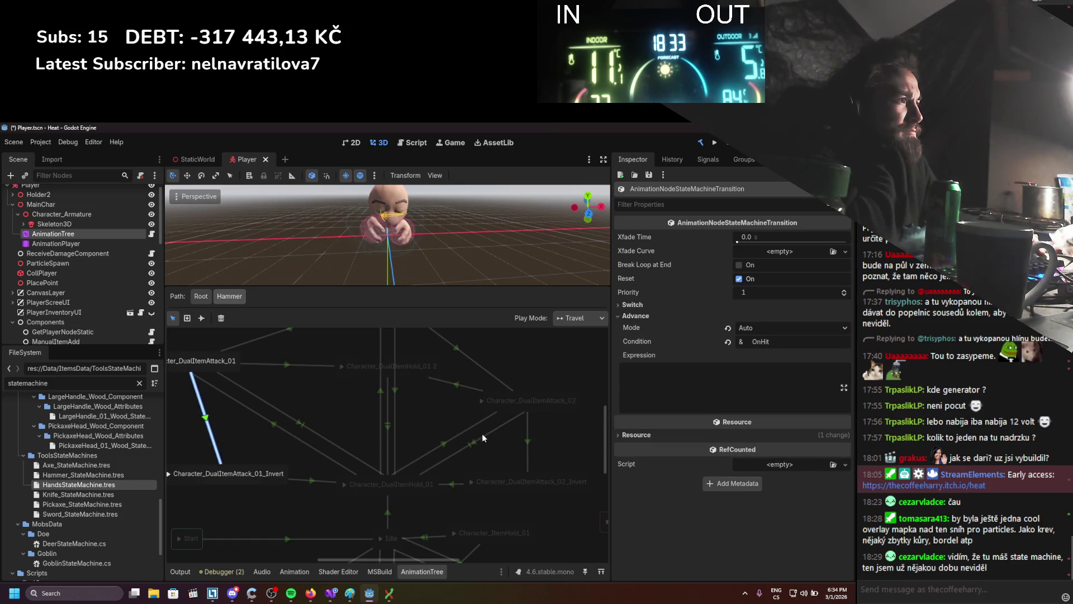
click(528, 444)
click(196, 424)
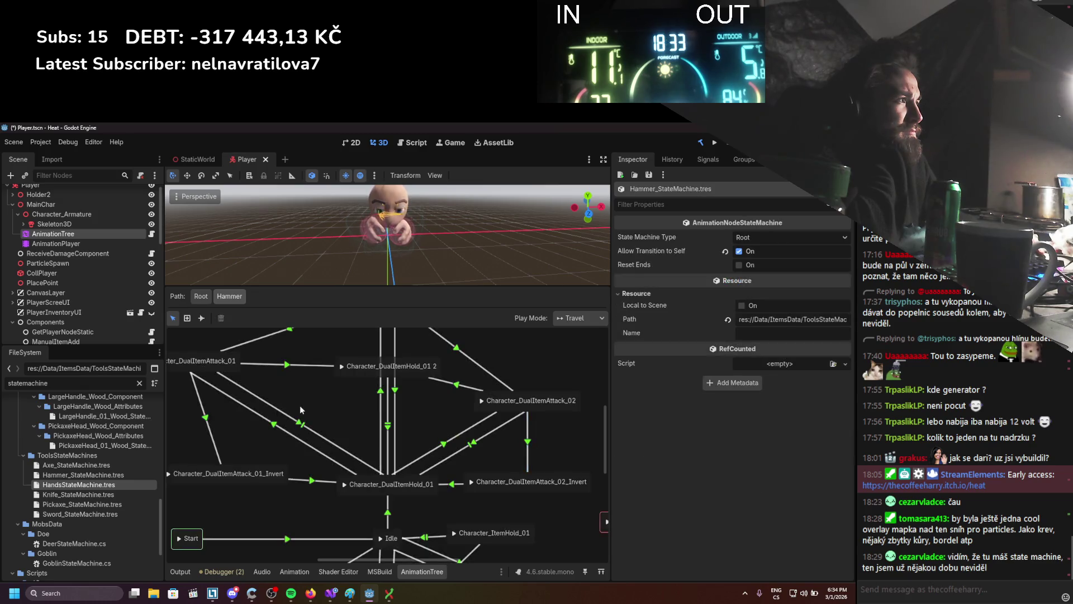
scroll(268, 422, up, 1)
click(202, 454)
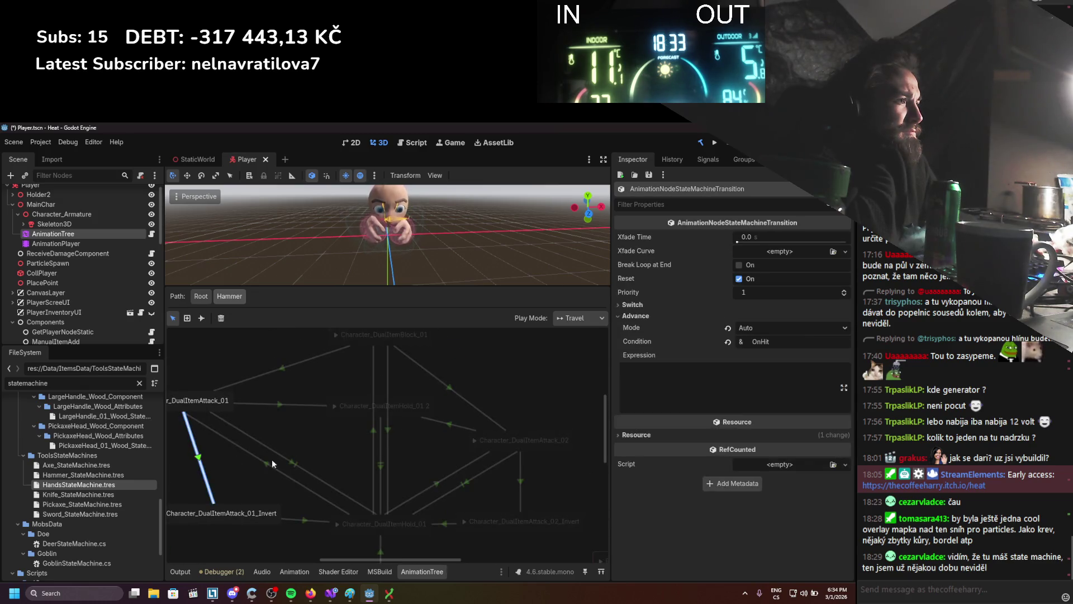
click(523, 482)
click(435, 429)
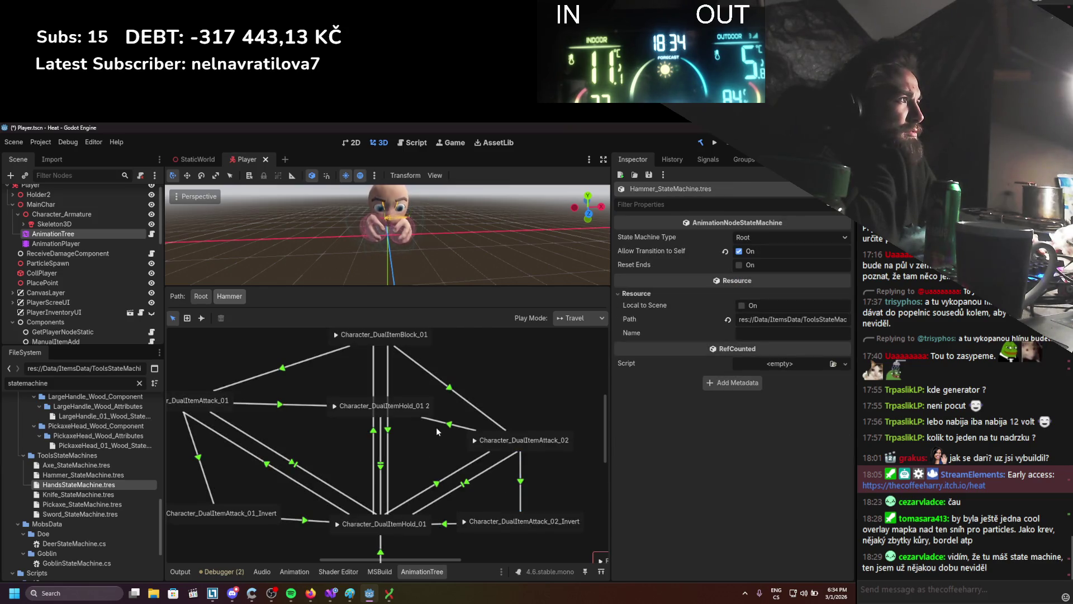
click(446, 426)
scroll(439, 442, down, 2)
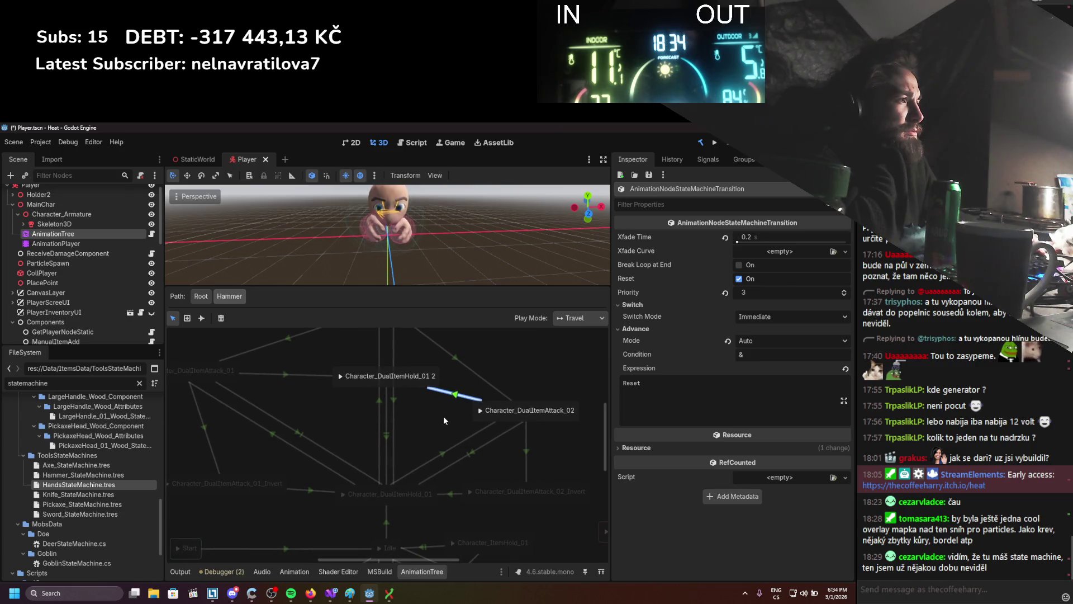
Review the DualItemAttack_01 and DualItemAttack_02 states and their DualItemHold_01 transitions.
click(506, 418)
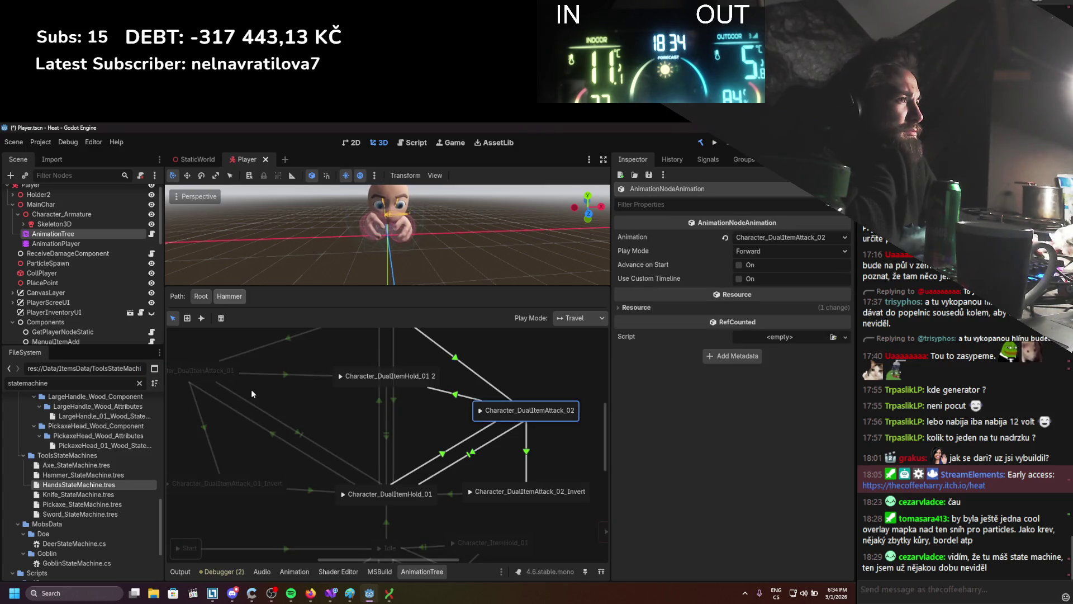
click(226, 377)
click(490, 417)
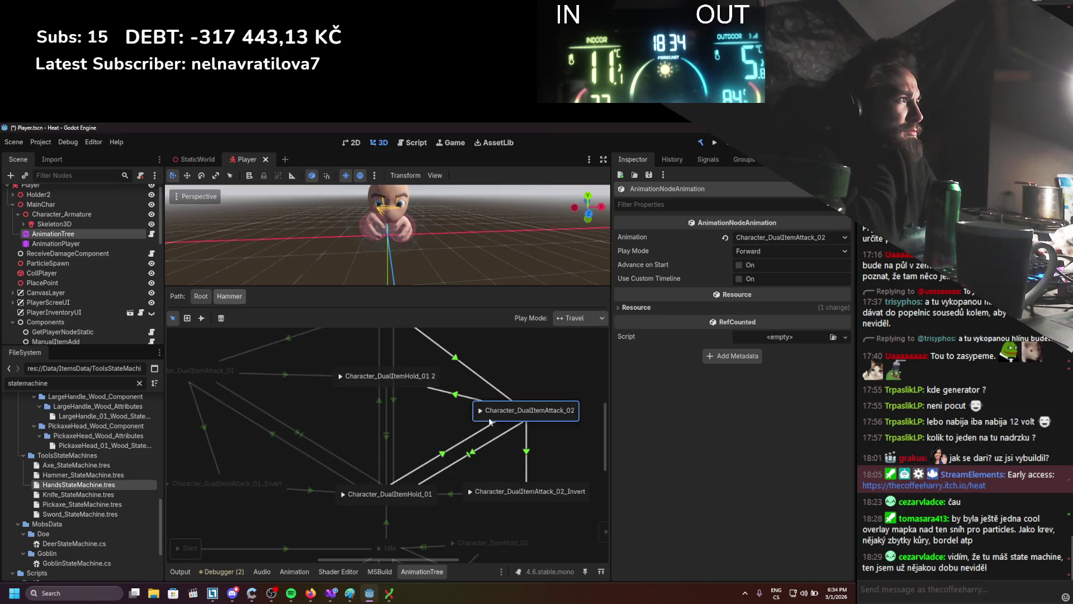
click(435, 416)
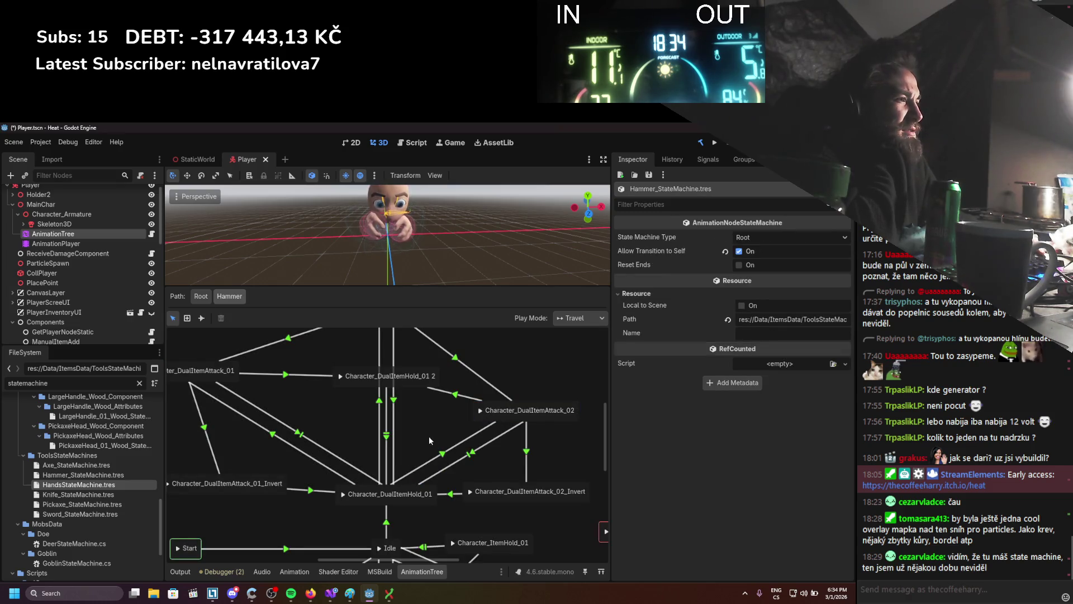
click(443, 455)
click(273, 435)
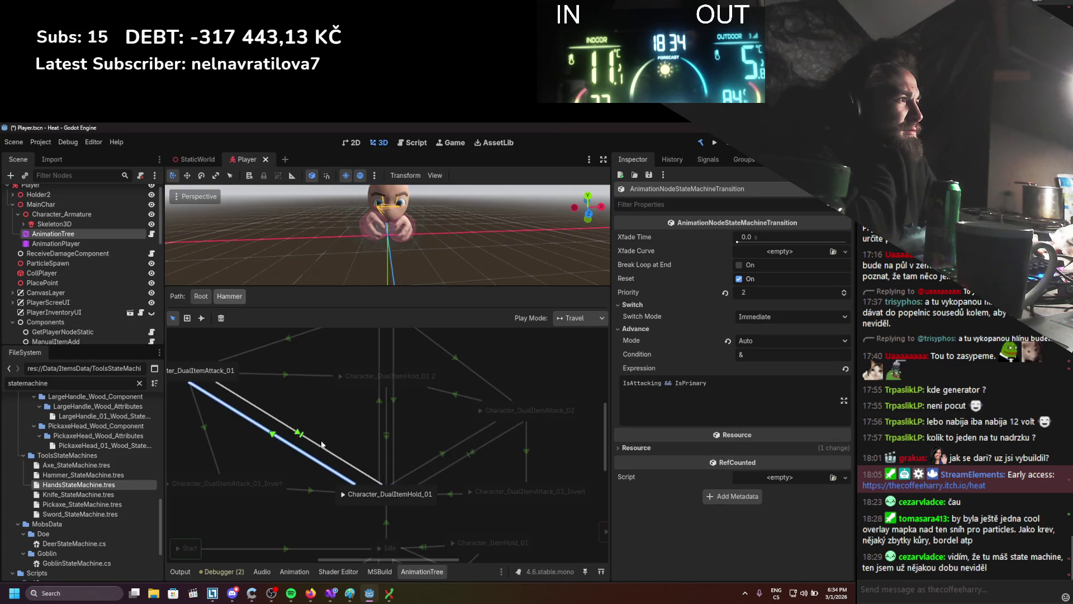
click(440, 454)
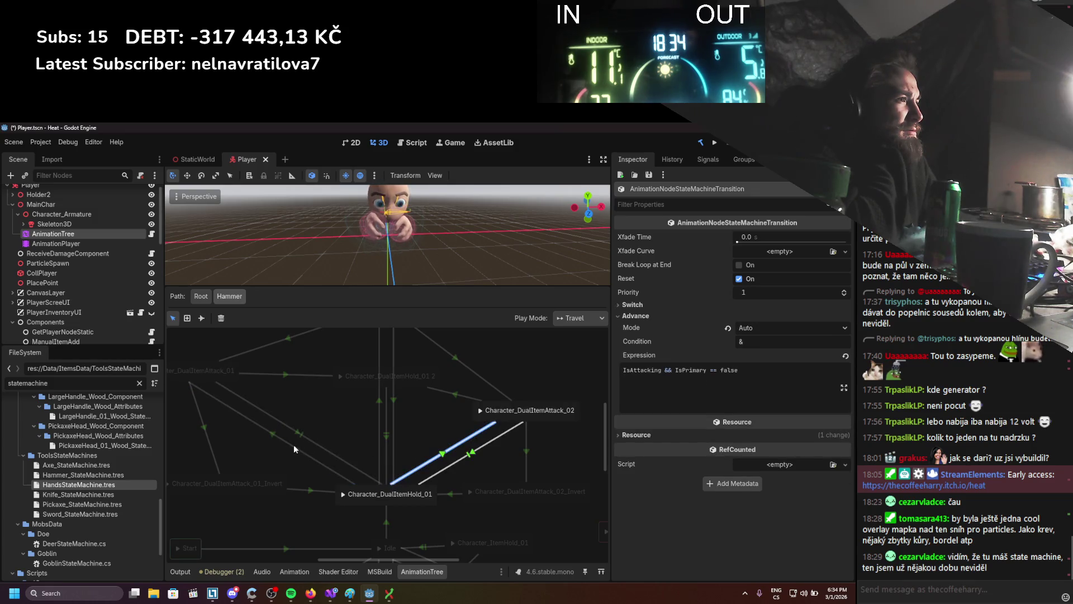
click(272, 434)
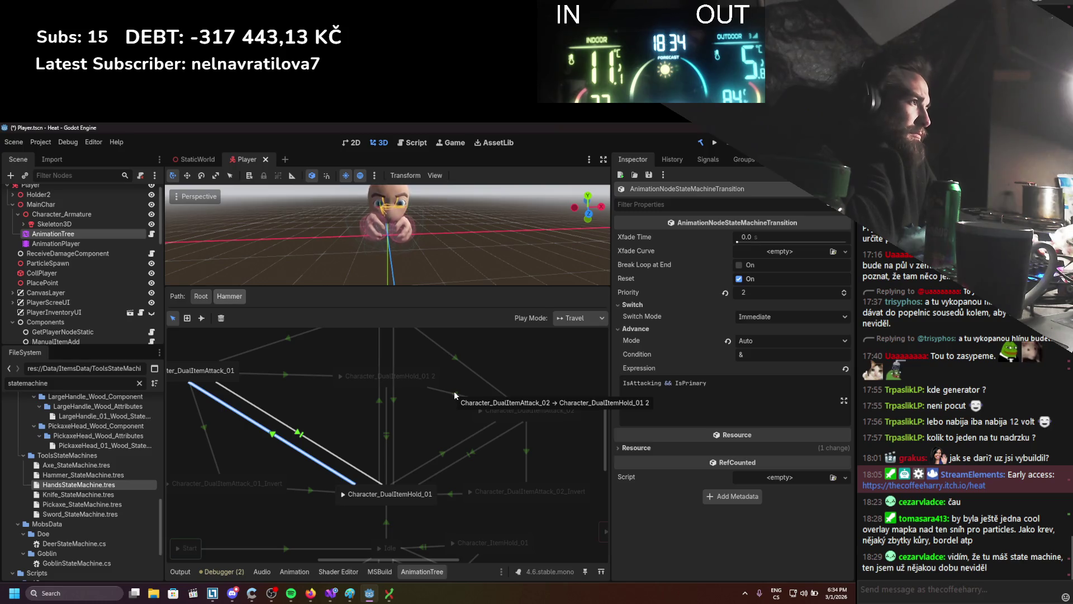
click(445, 454)
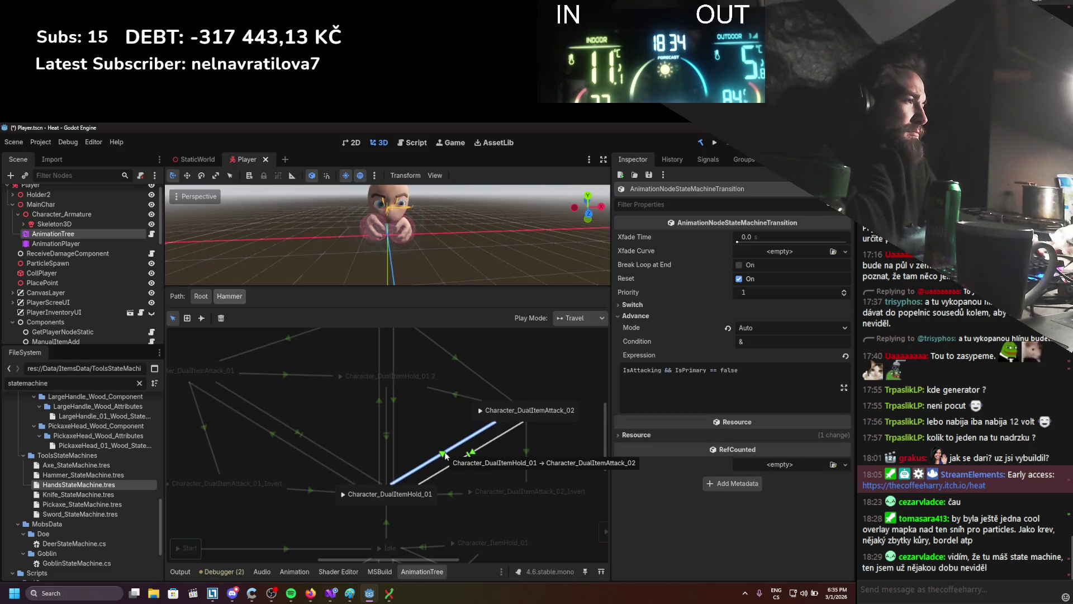
click(469, 455)
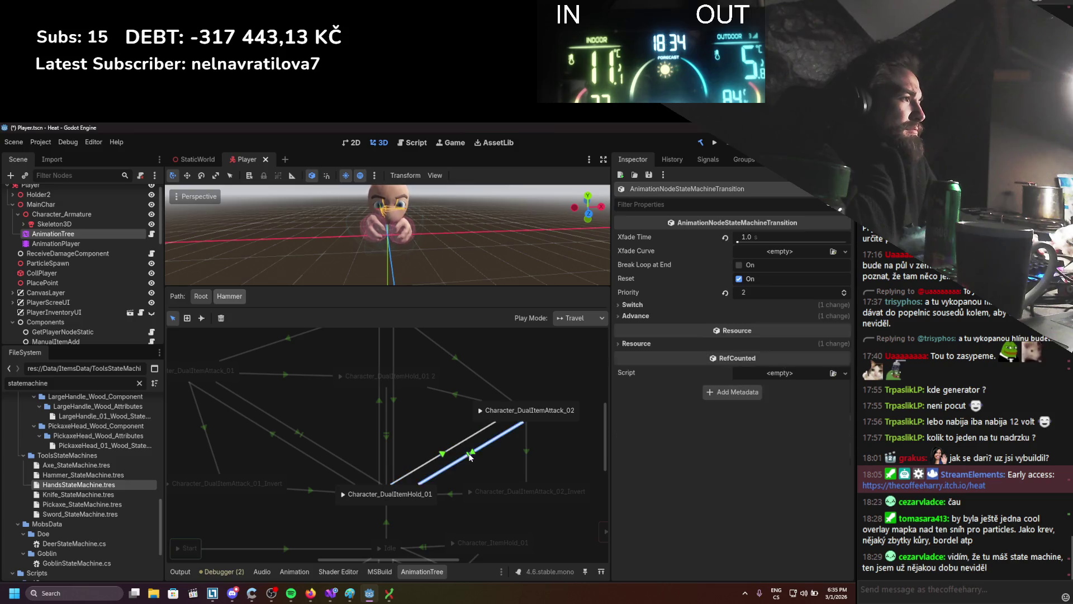
Compare both attack return transitions' advance settings and turn Reset off on the DualItemAttack_02 return.
click(635, 316)
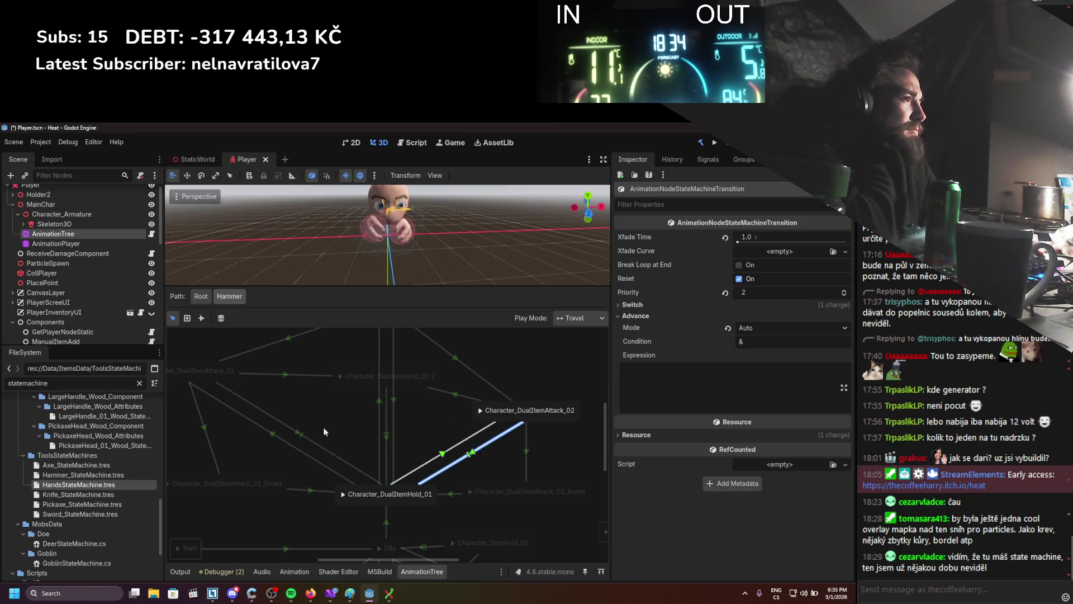
click(304, 436)
click(492, 442)
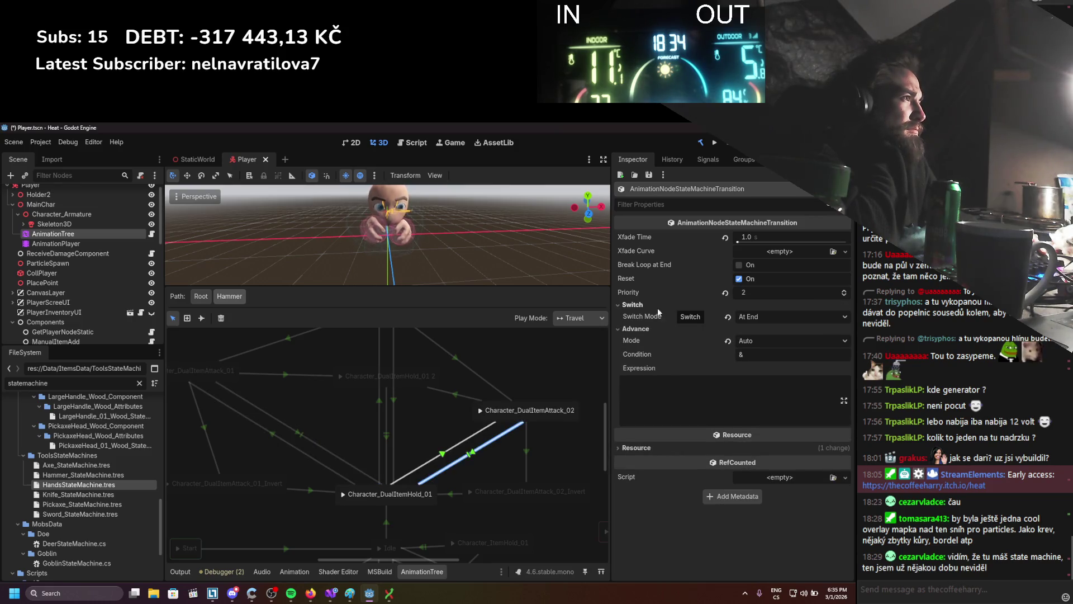
click(300, 432)
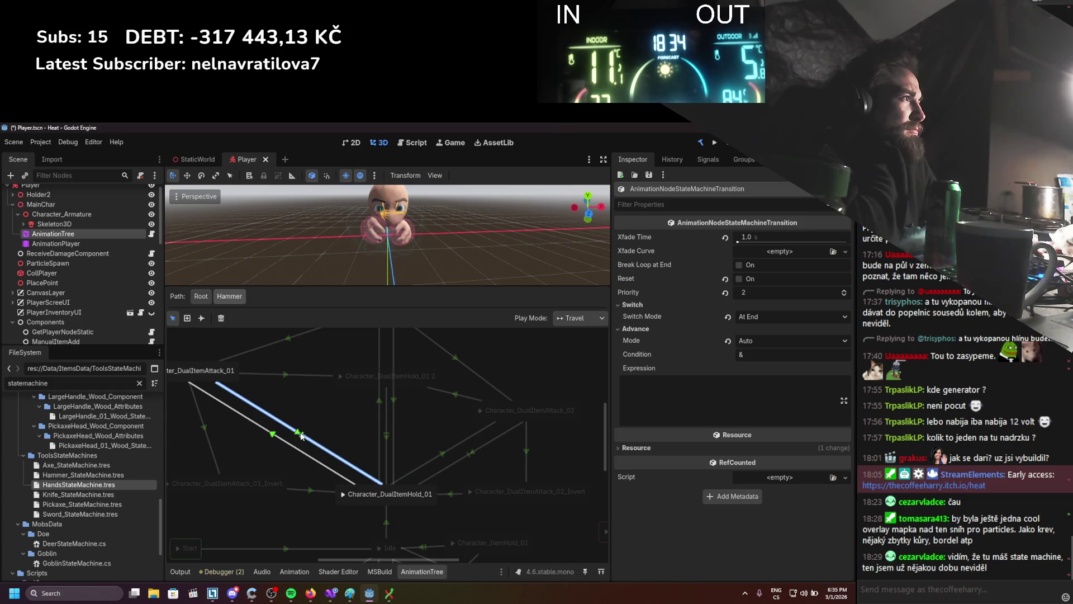
click(463, 456)
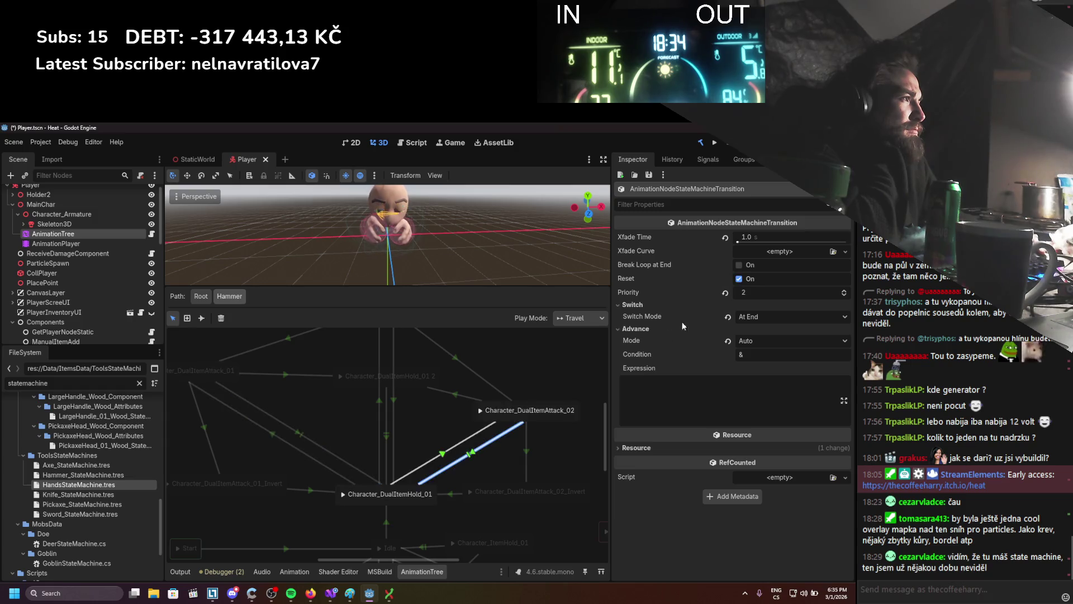
click(747, 281)
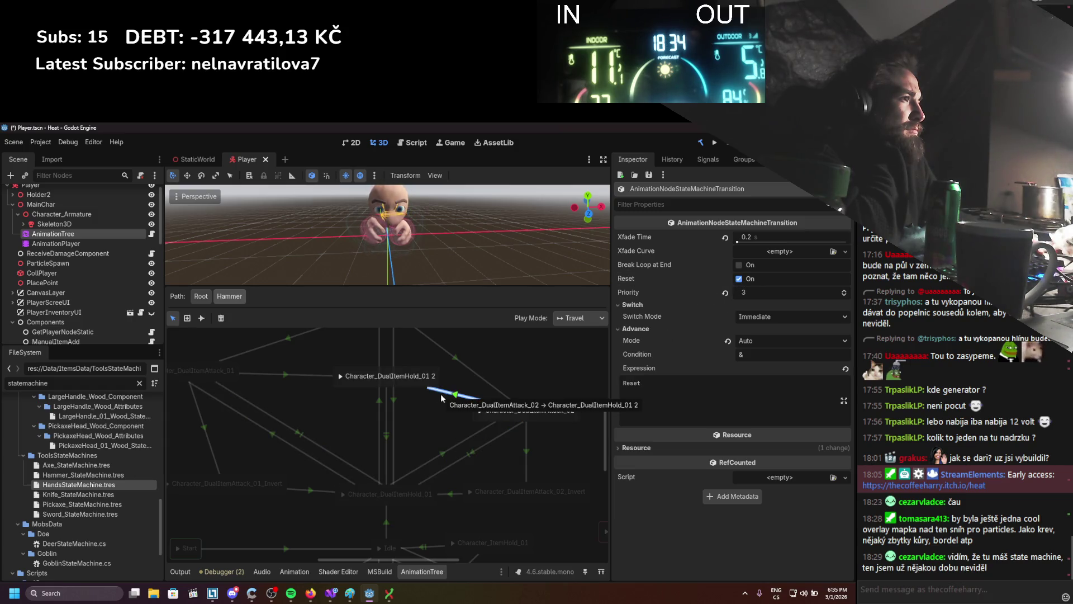
Re-enable Reset on the DualItemAttack_02 return transition, save the scene, and run the project.
click(293, 375)
click(445, 393)
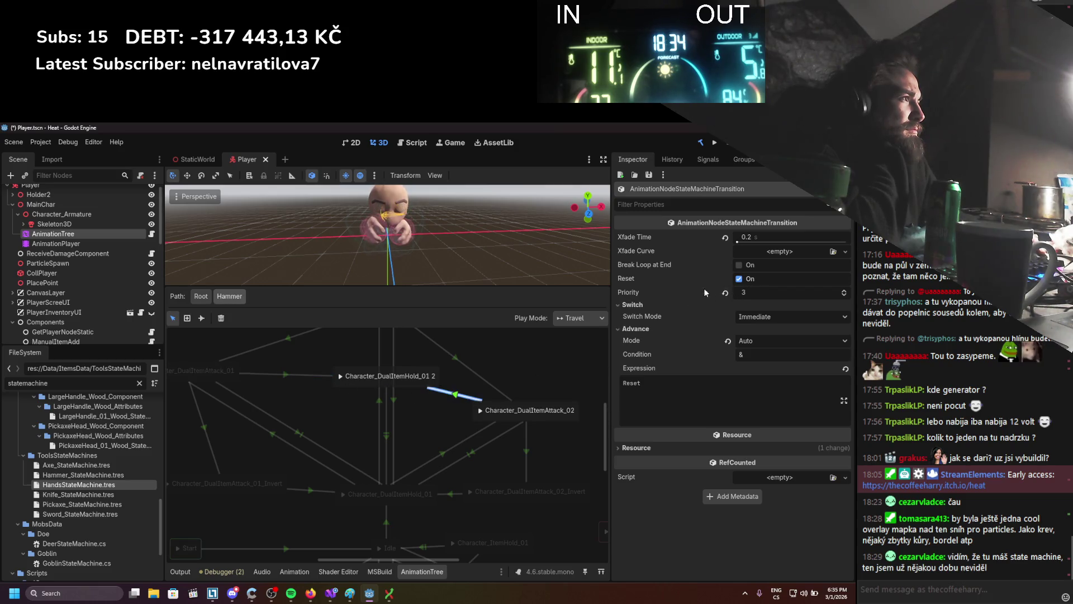
click(309, 434)
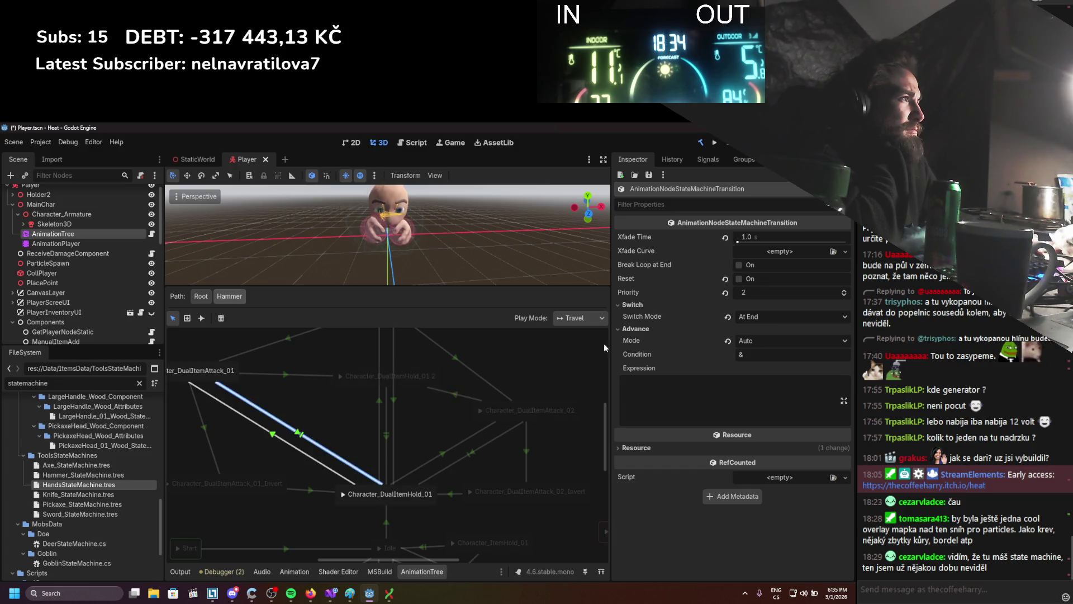
click(467, 460)
click(739, 278)
key(ctrl+s)
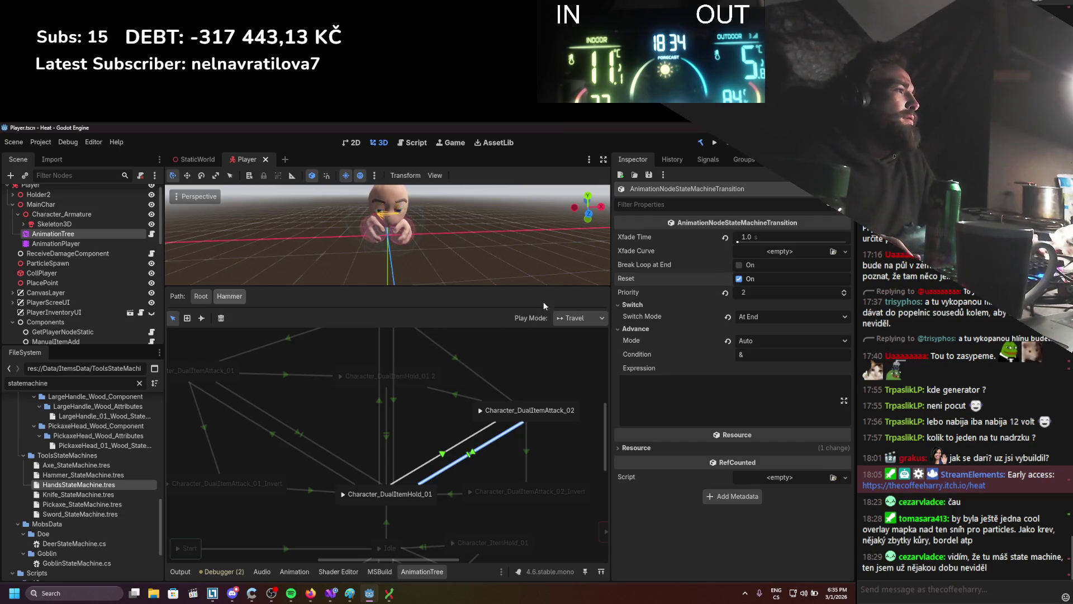
click(715, 144)
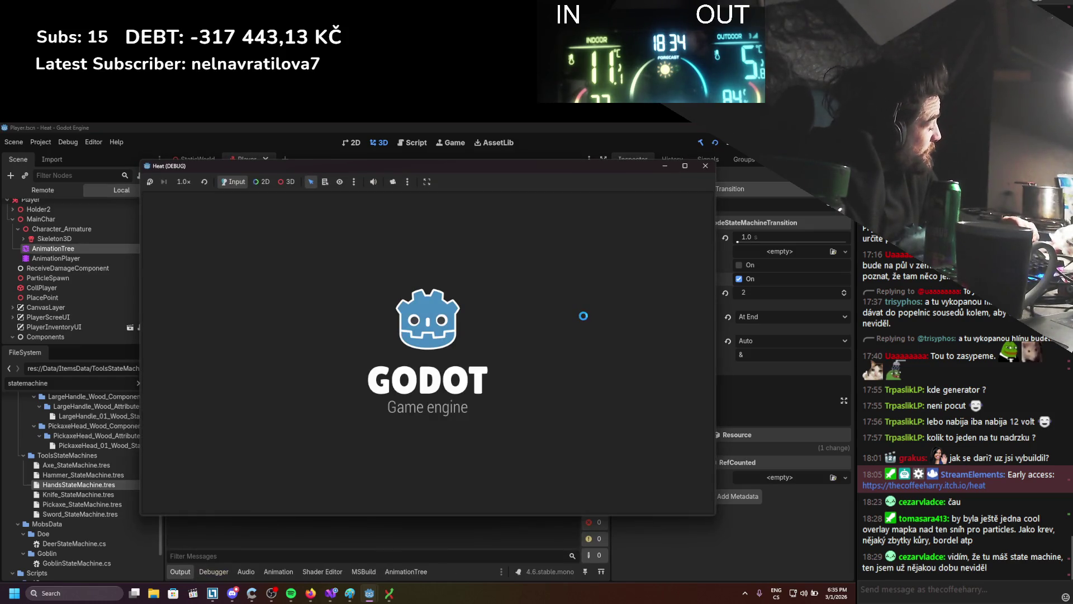
Toggle the inventory and walk the character across the snow.
key(i)
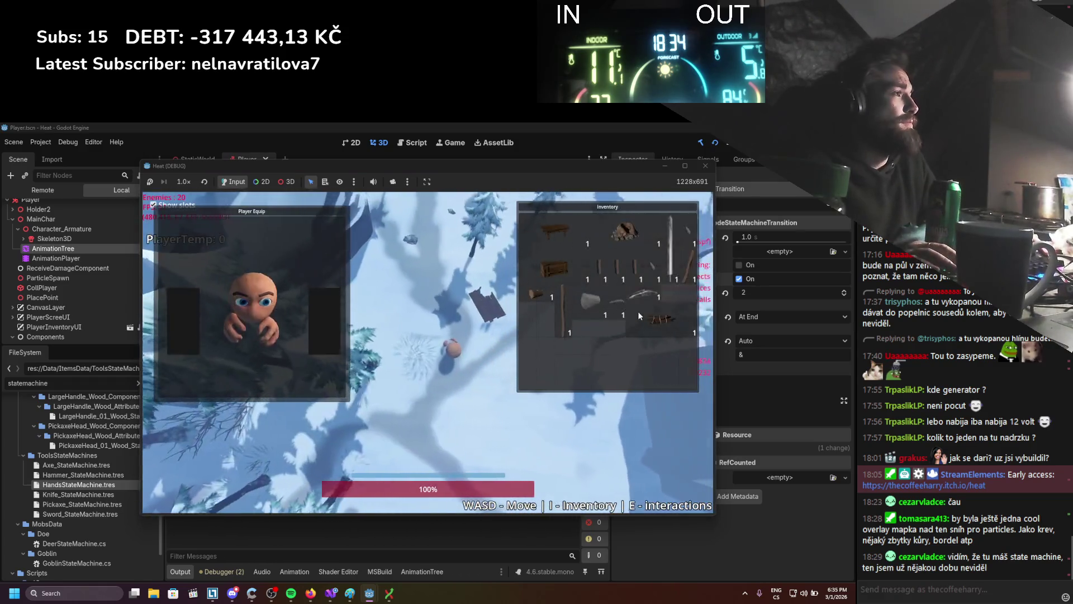
key(i)
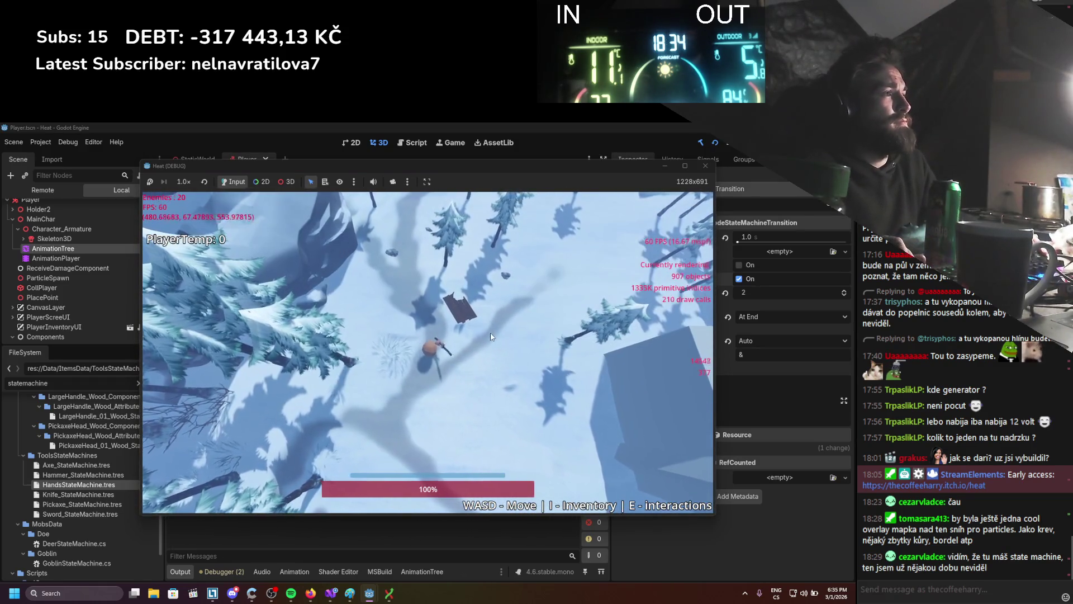
key(s)
key(d)
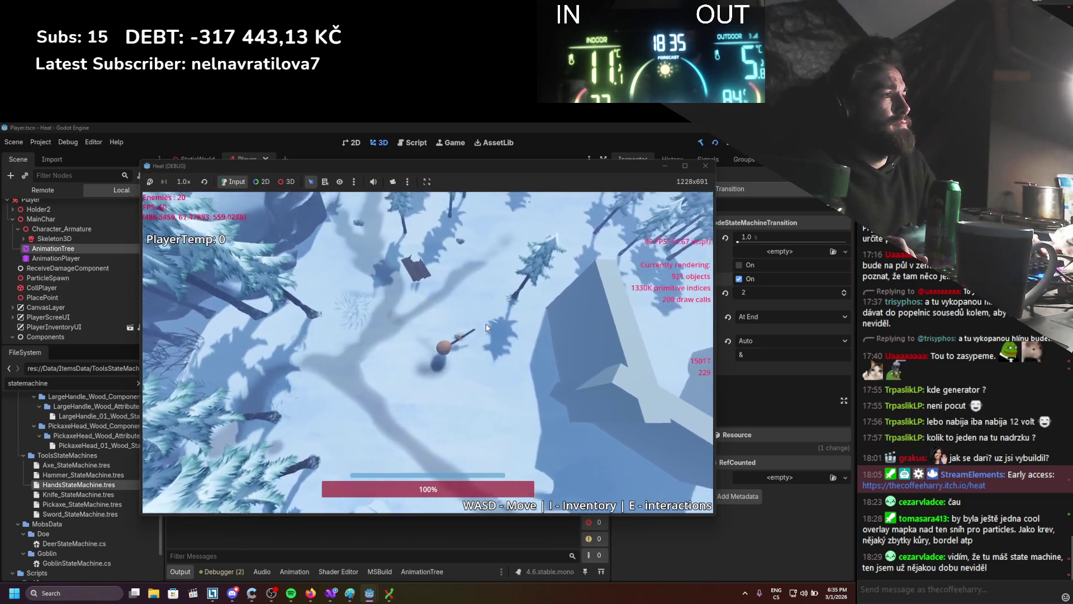
key(a)
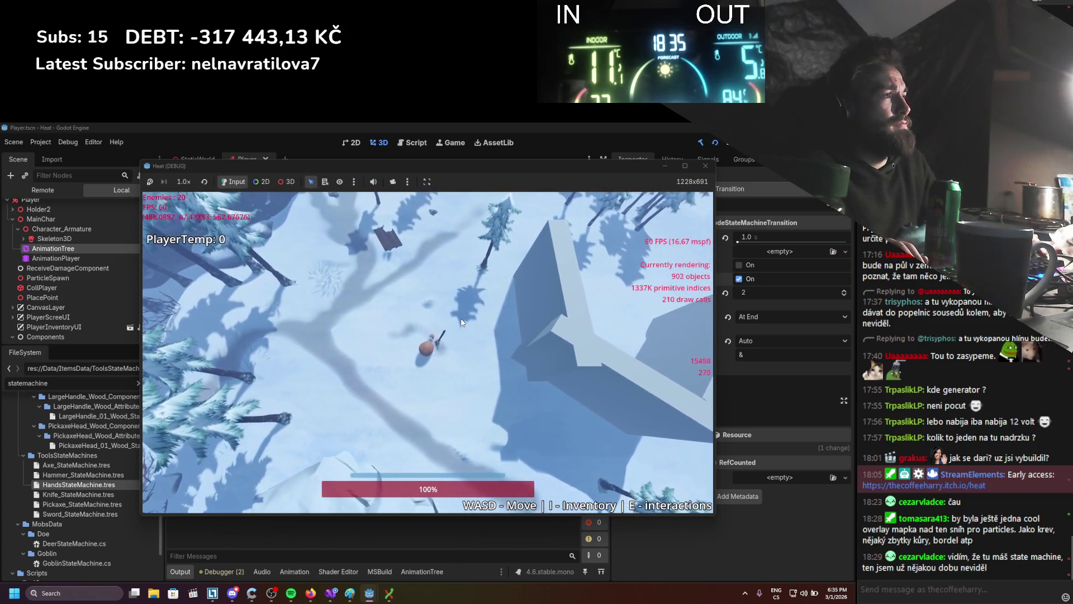
Dodge repeatedly while moving right and up, walk a bit more, then stop the game.
key(s)
key(d)
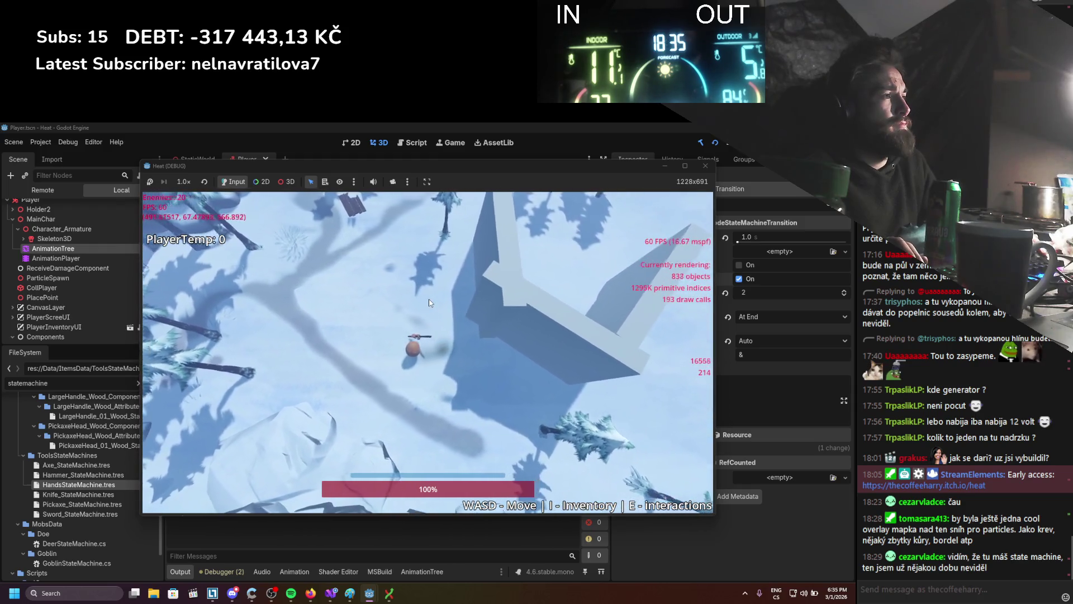
key(d)
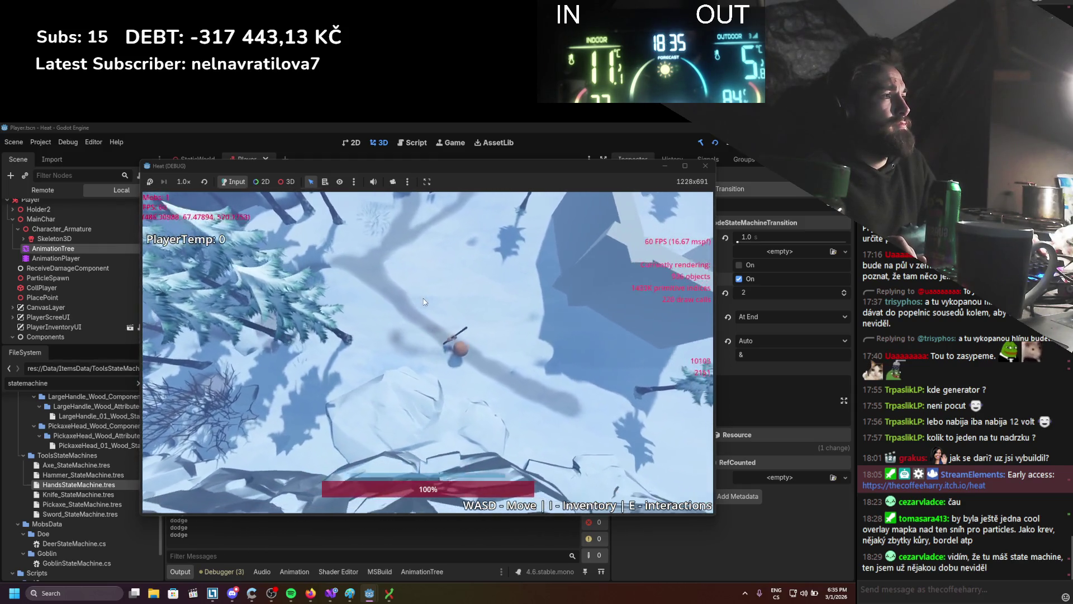
key(w)
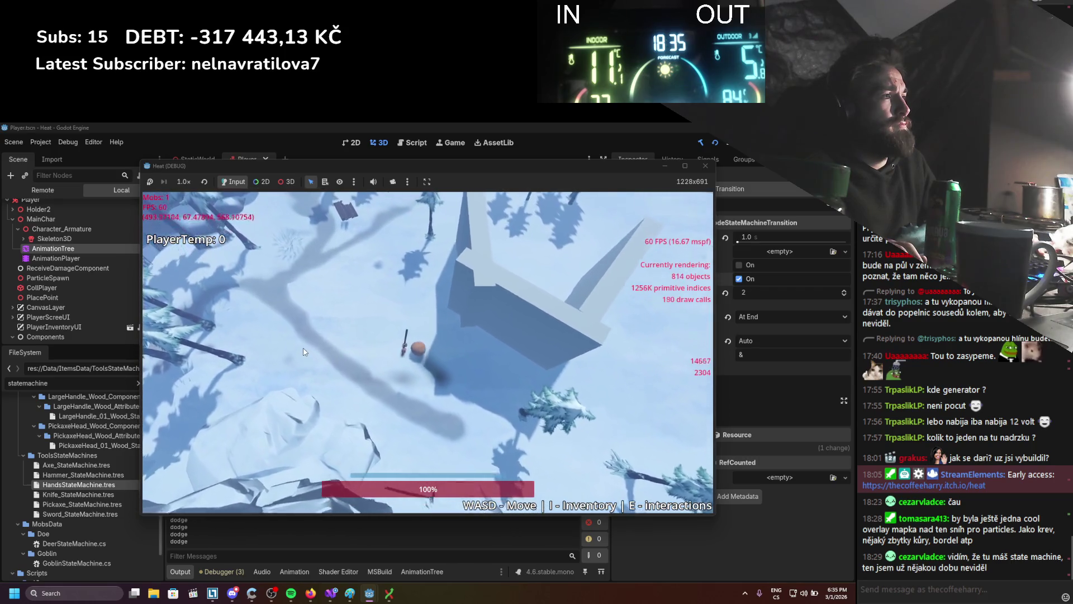
key(a)
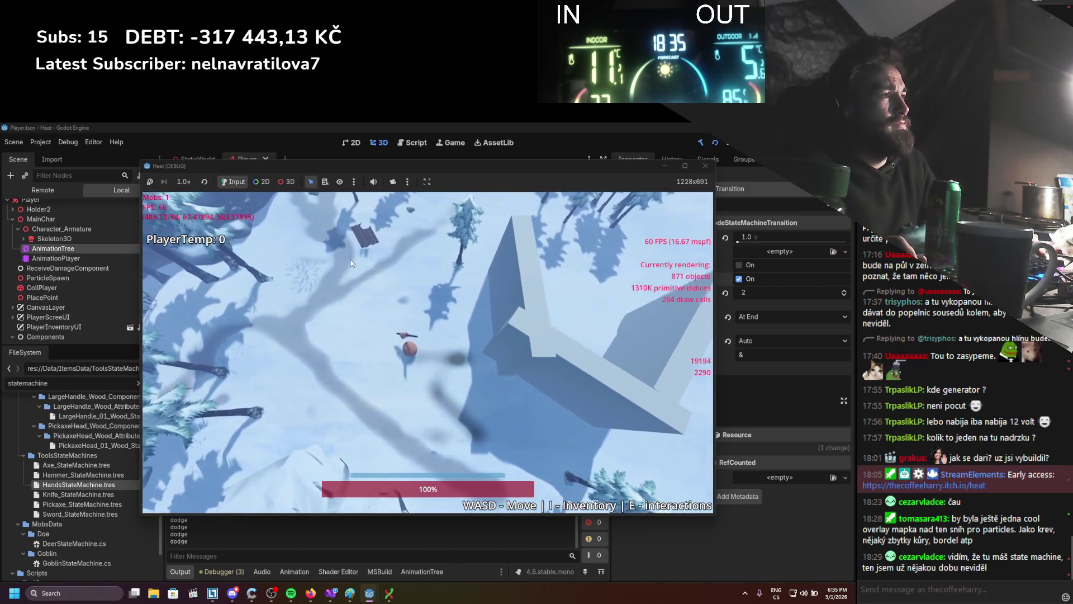
key(w)
key(d)
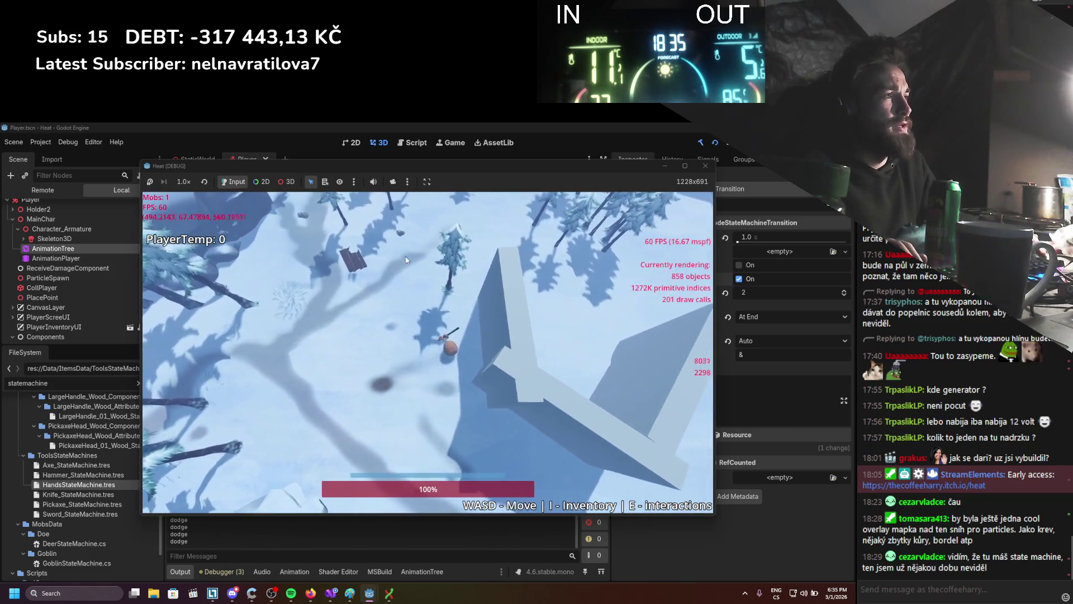
click(705, 165)
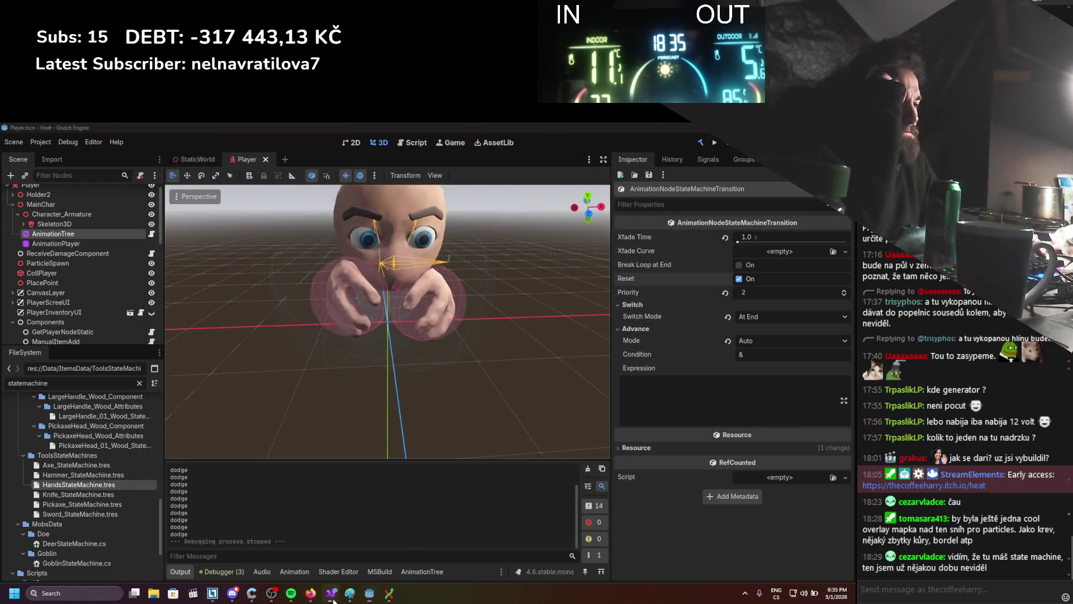
key(alt+Tab)
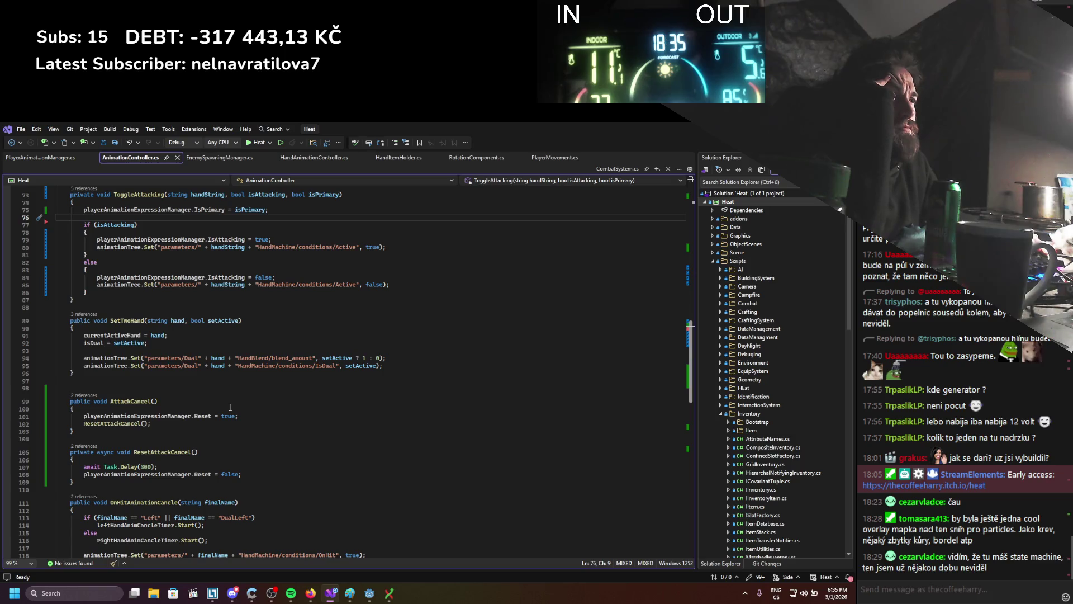
Review the Reset assignment and the Reset = false line in ResetAttackCancel.
scroll(230, 407, down, 1)
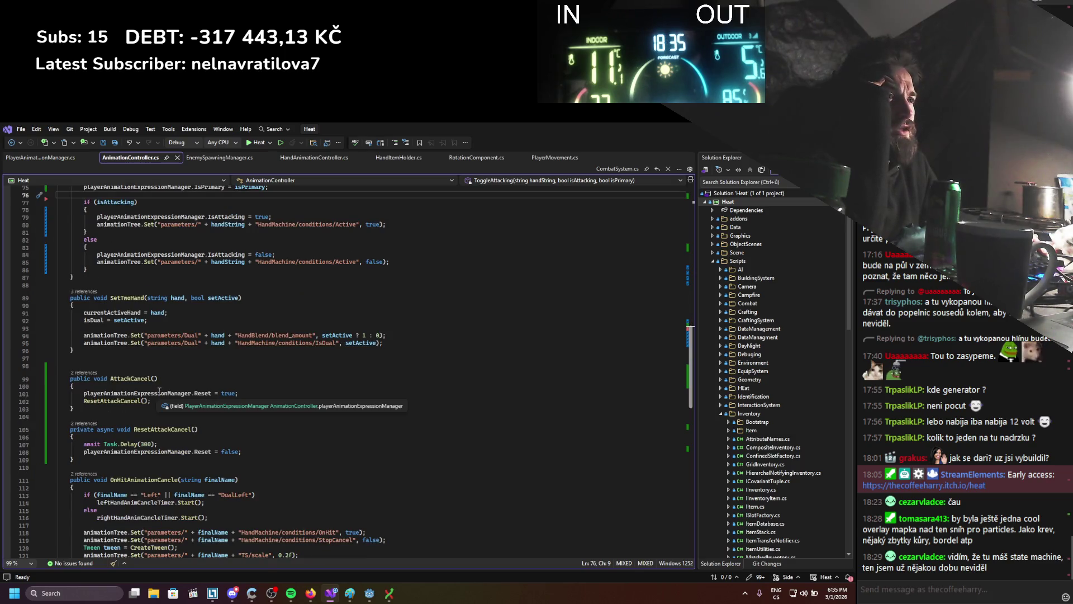
drag(172, 395, 232, 394)
drag(245, 451, 160, 452)
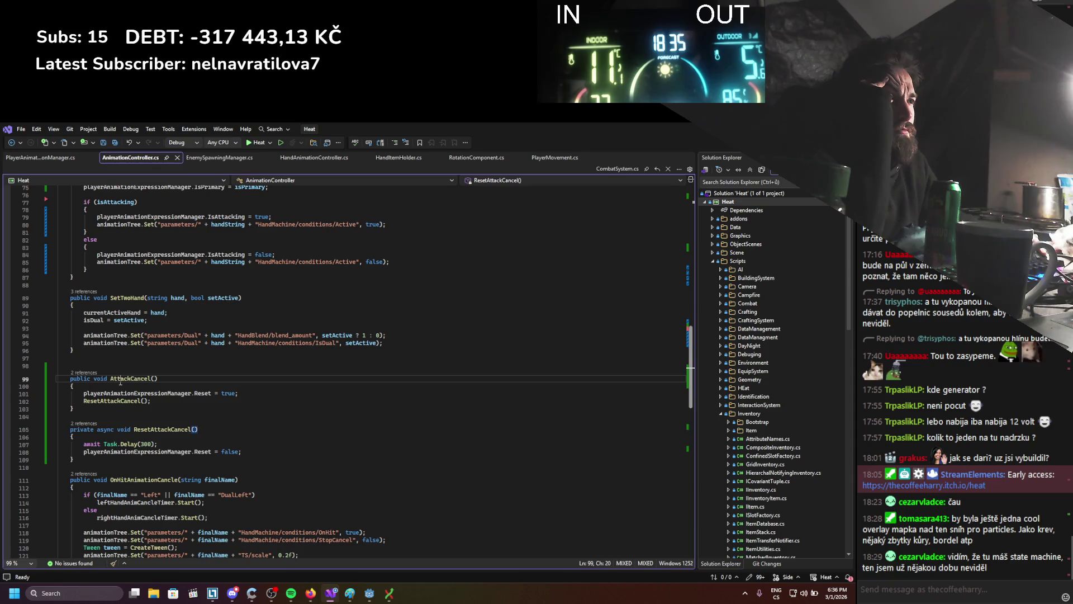
scroll(227, 442, up, 18)
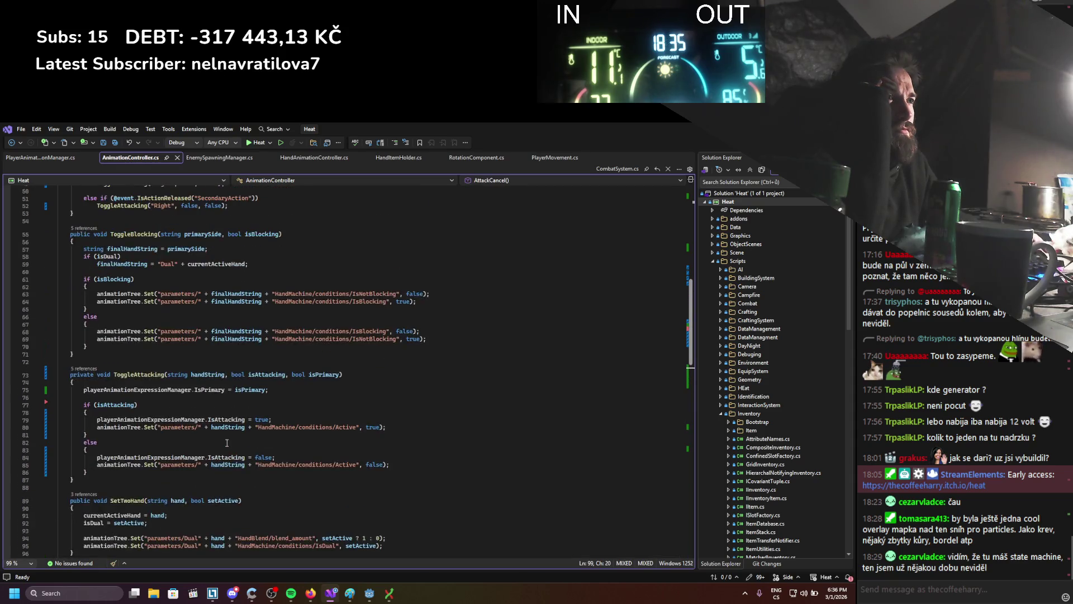
scroll(226, 443, down, 18)
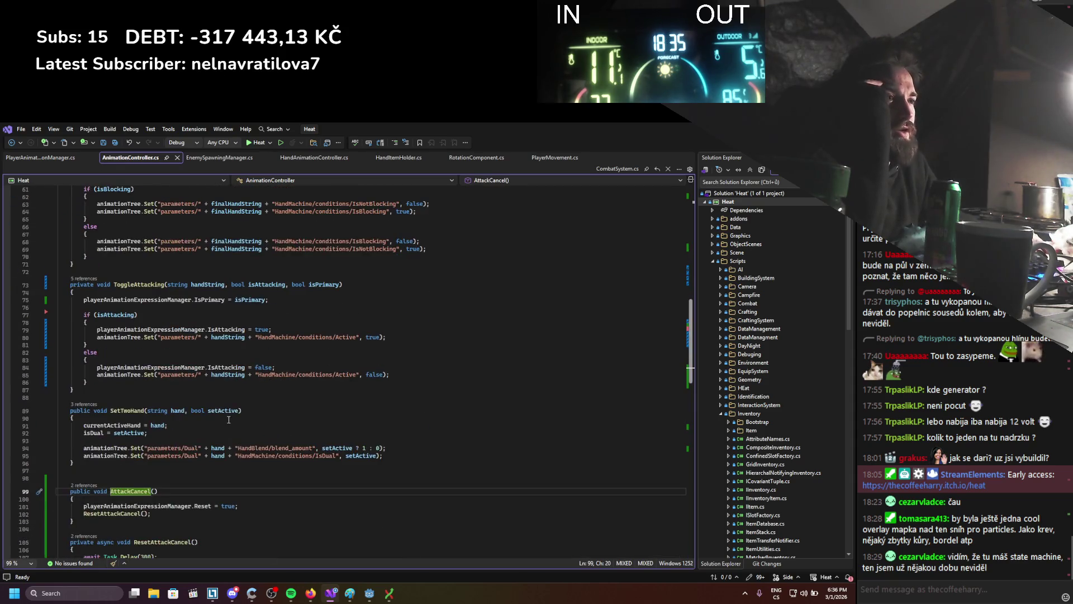
Trace AttackCancel to its call in the PlayerMovement.cs dodge block, then run the game from Godot.
right_click(120, 379)
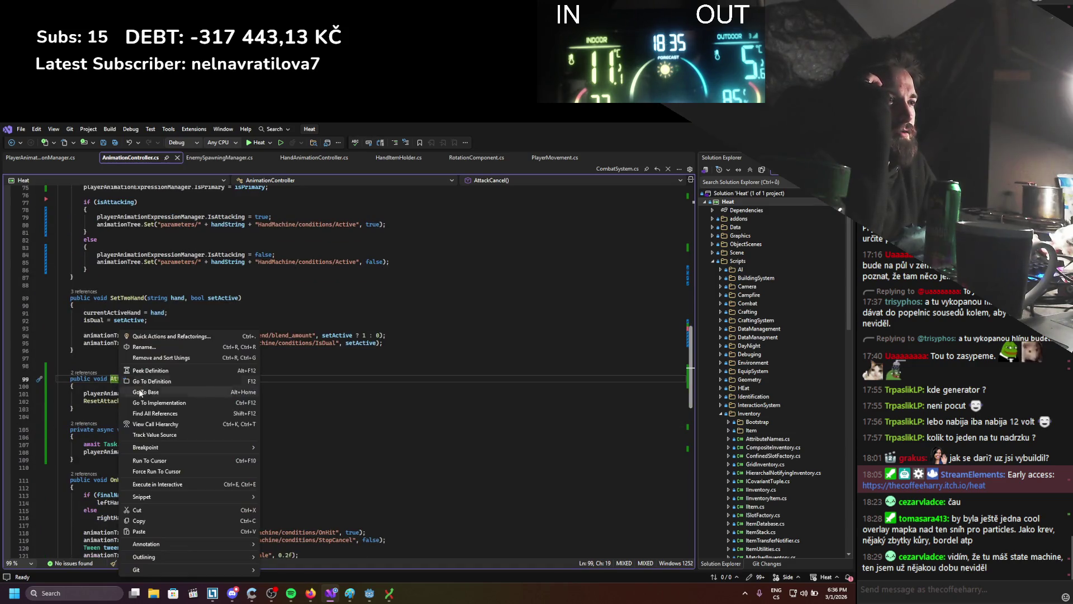
click(179, 415)
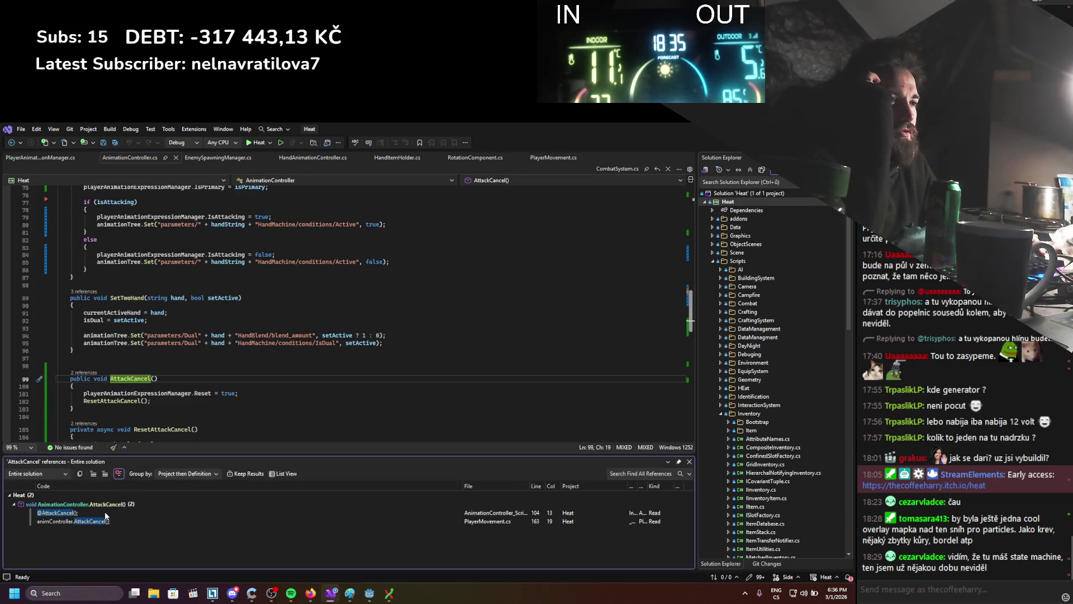
double_click(91, 521)
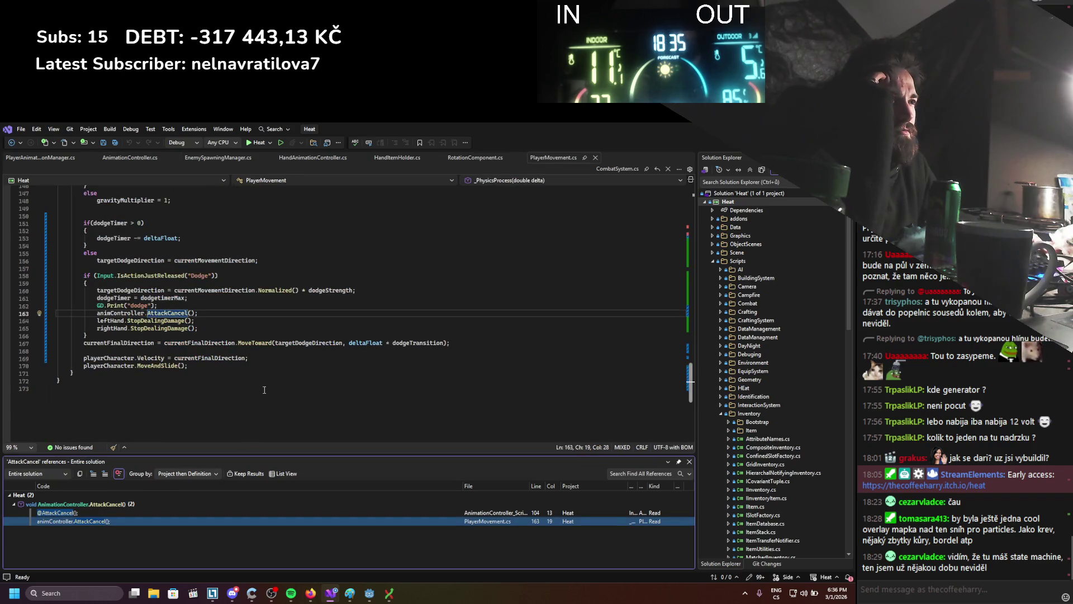
scroll(265, 389, up, 2)
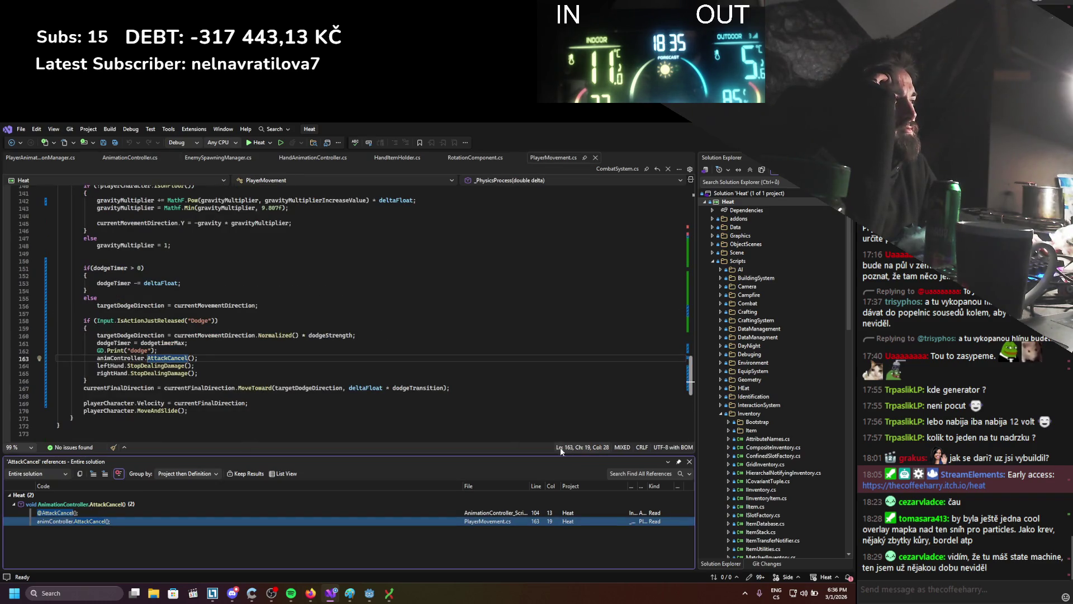
click(690, 462)
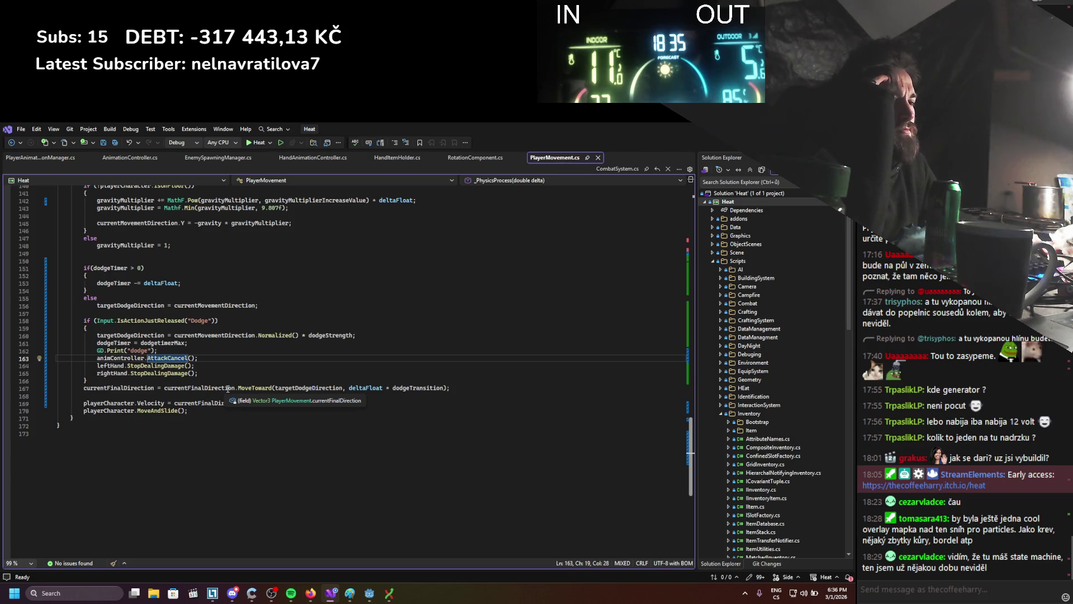
scroll(228, 387, up, 3)
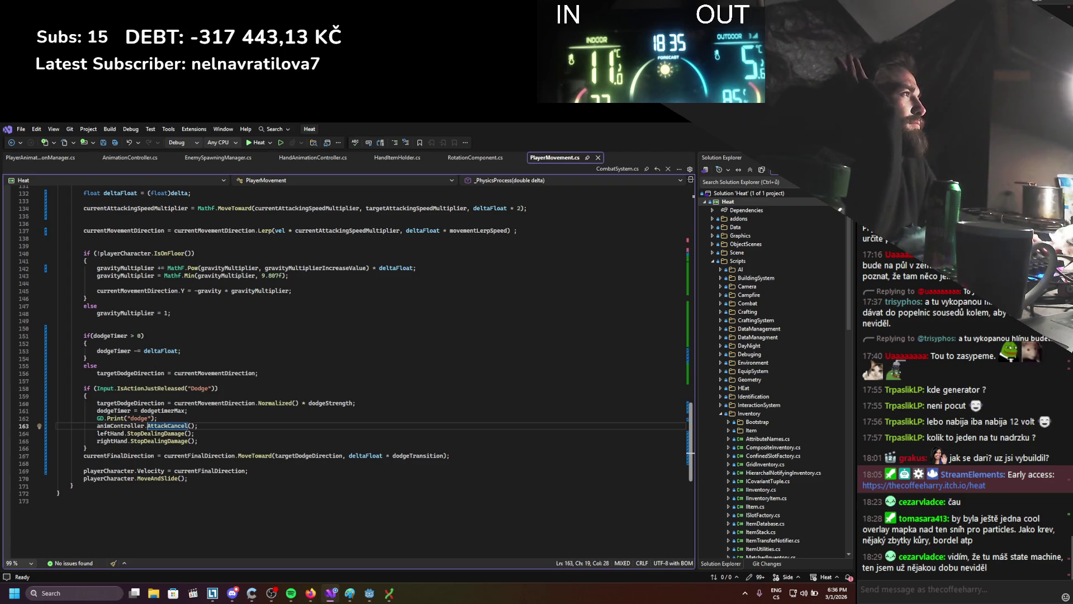
key(alt+Tab)
click(713, 144)
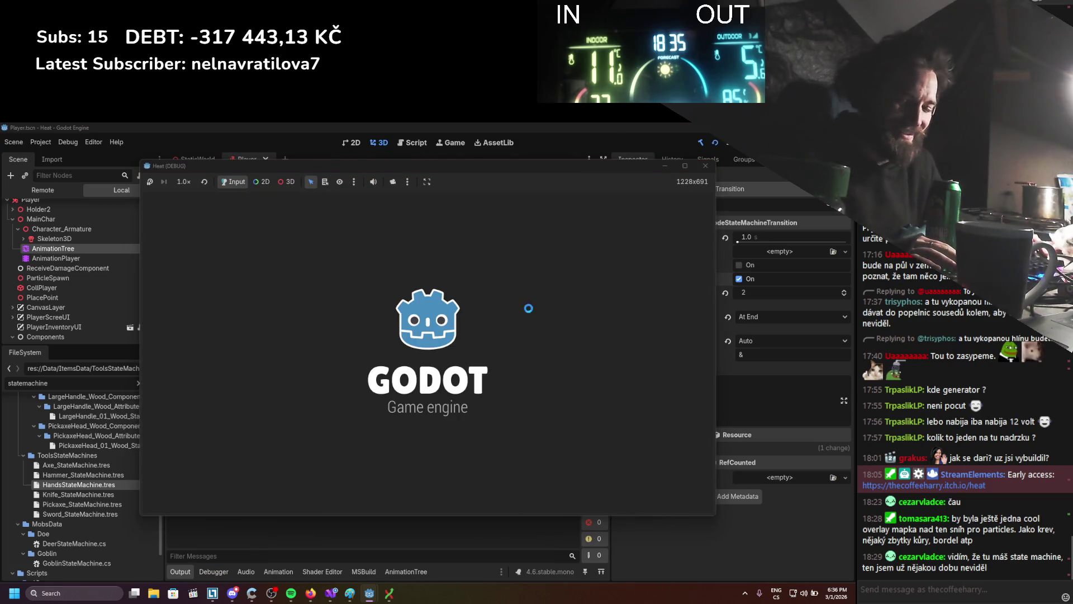
Assemble the stick into a pickaxe through Edit Item and equip it from the inventory.
key(i)
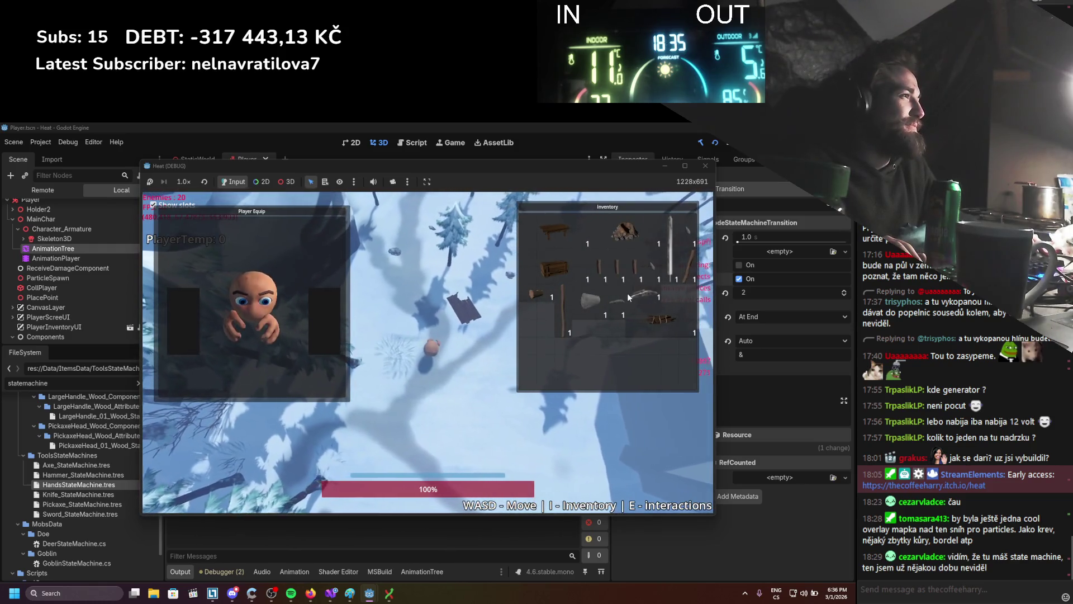
right_click(566, 308)
click(594, 330)
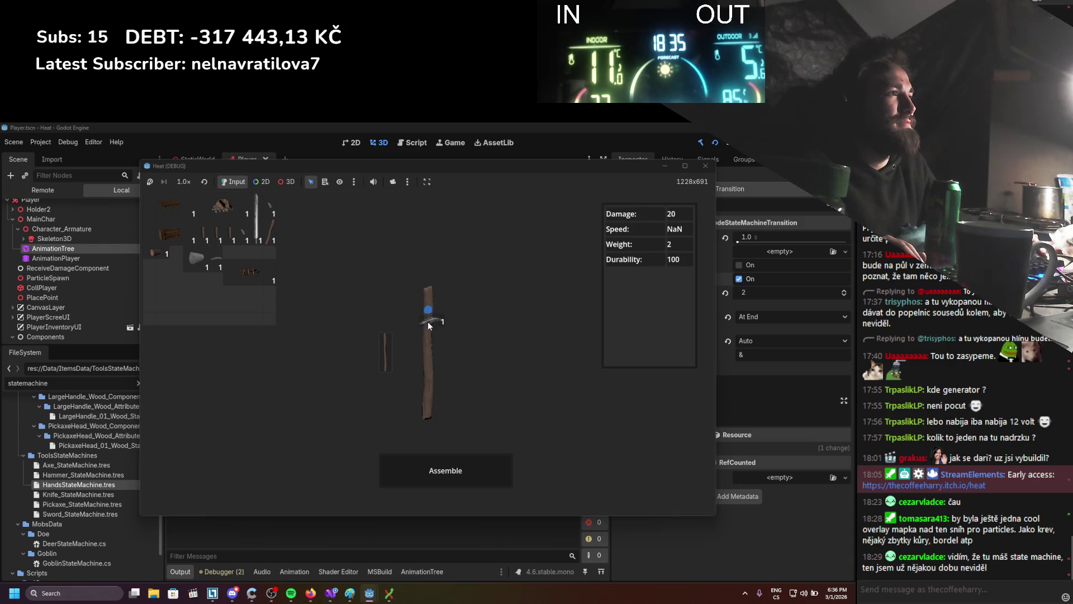
click(435, 457)
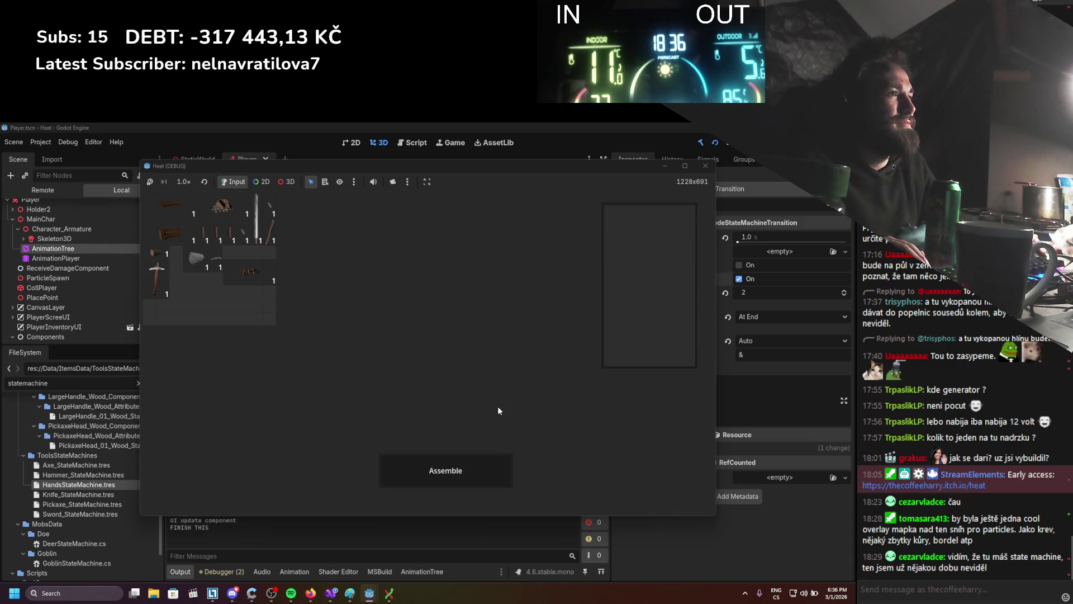
click(543, 316)
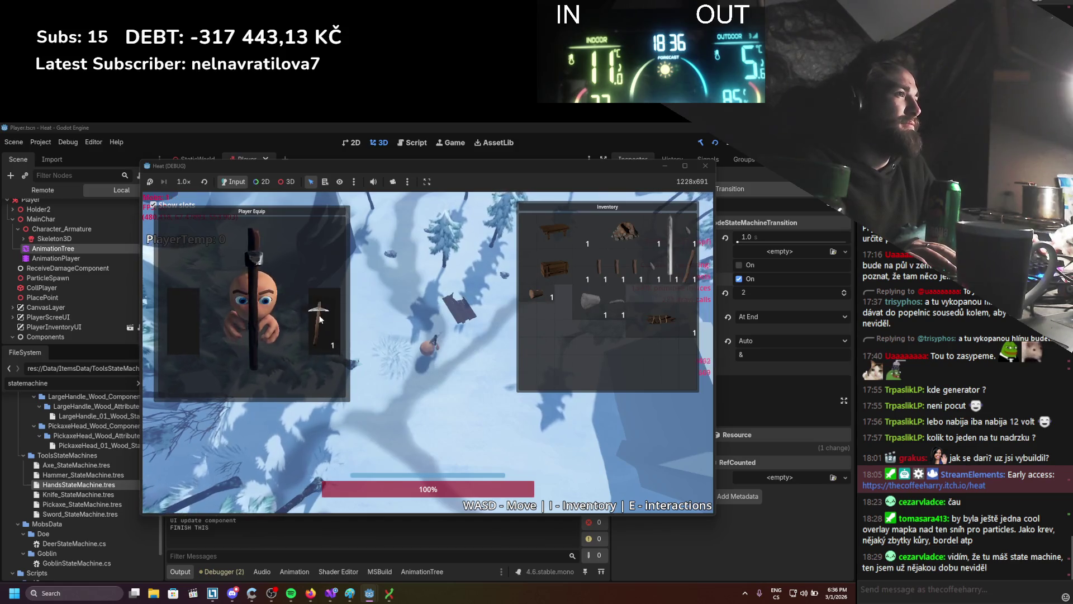
key(i)
Move around the snow with WASD, dodging down-left, right and upward while holding the pickaxe.
key(s)
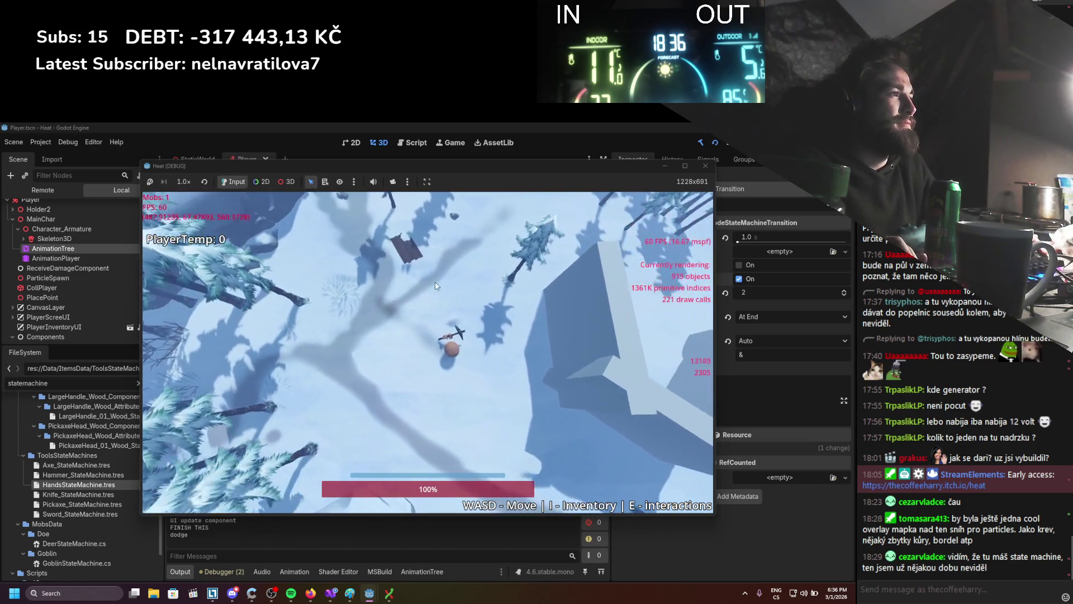
key(space)
key(d)
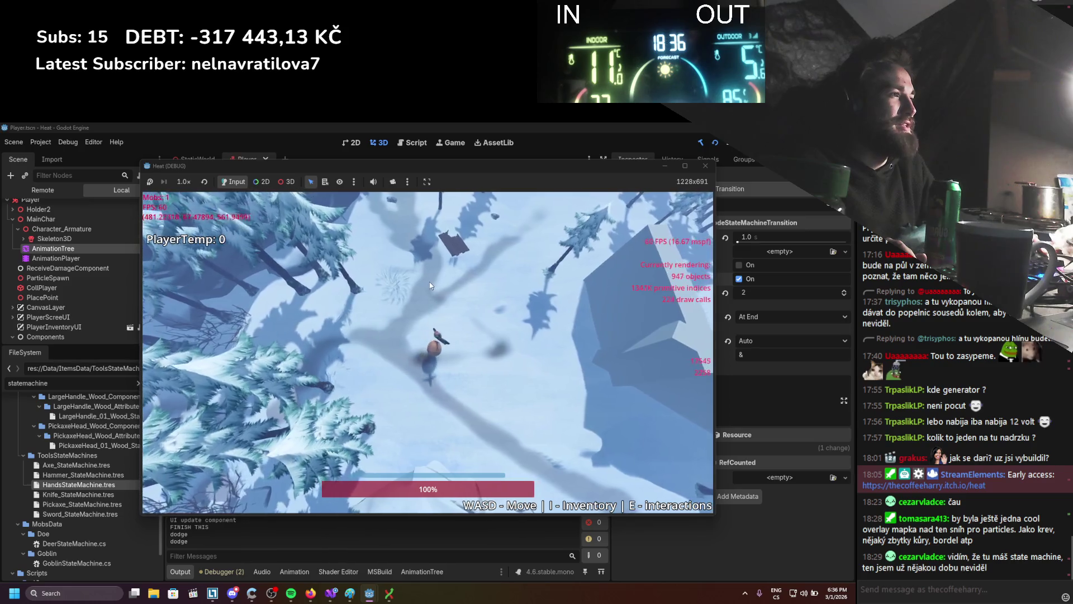
key(space)
key(w)
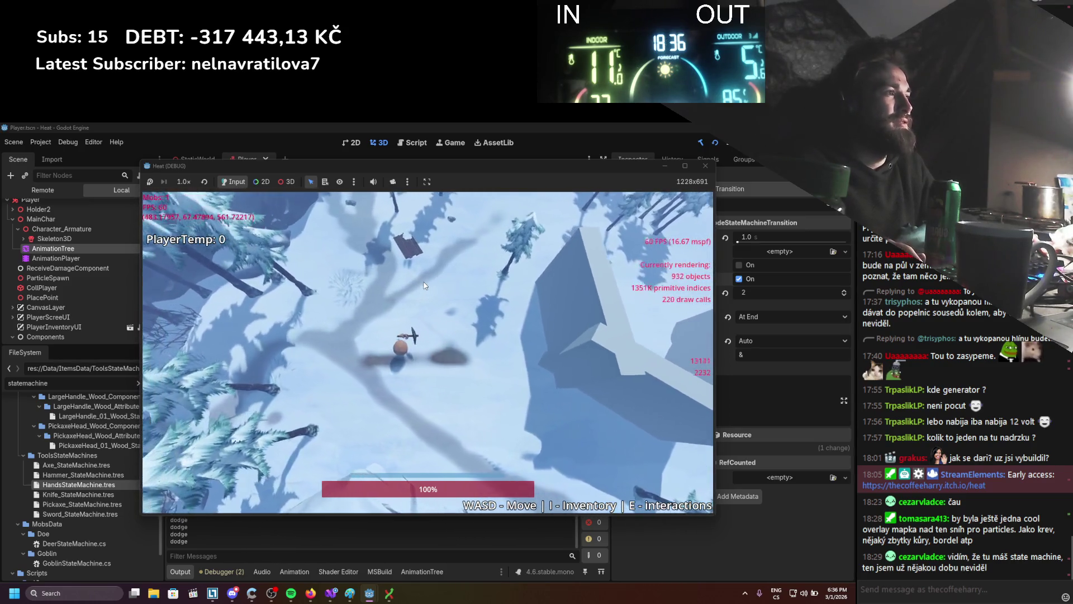
key(space)
key(a)
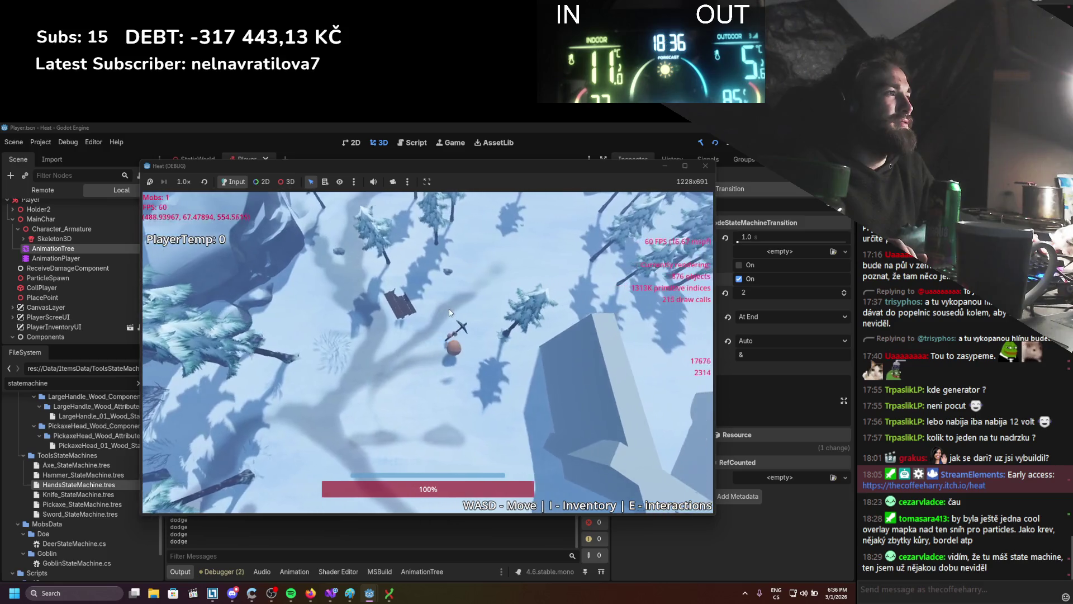
key(d)
key(s)
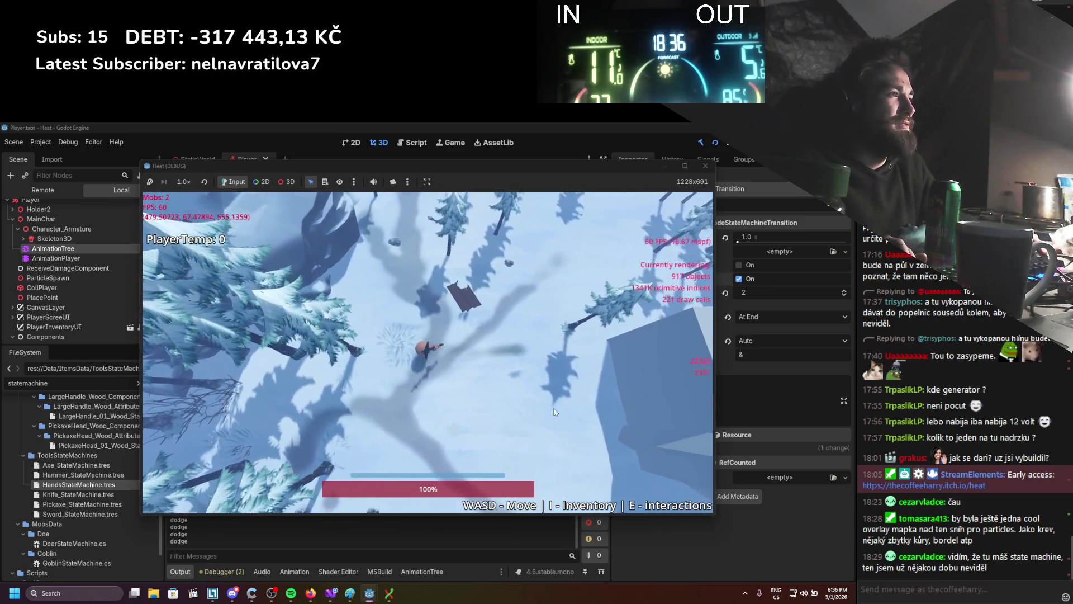
key(w)
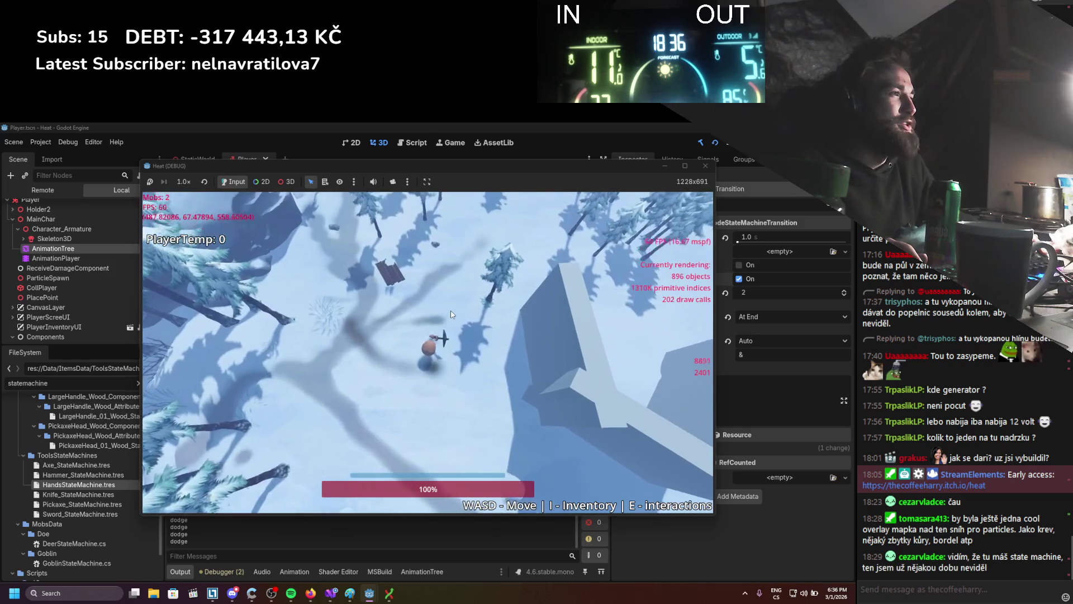
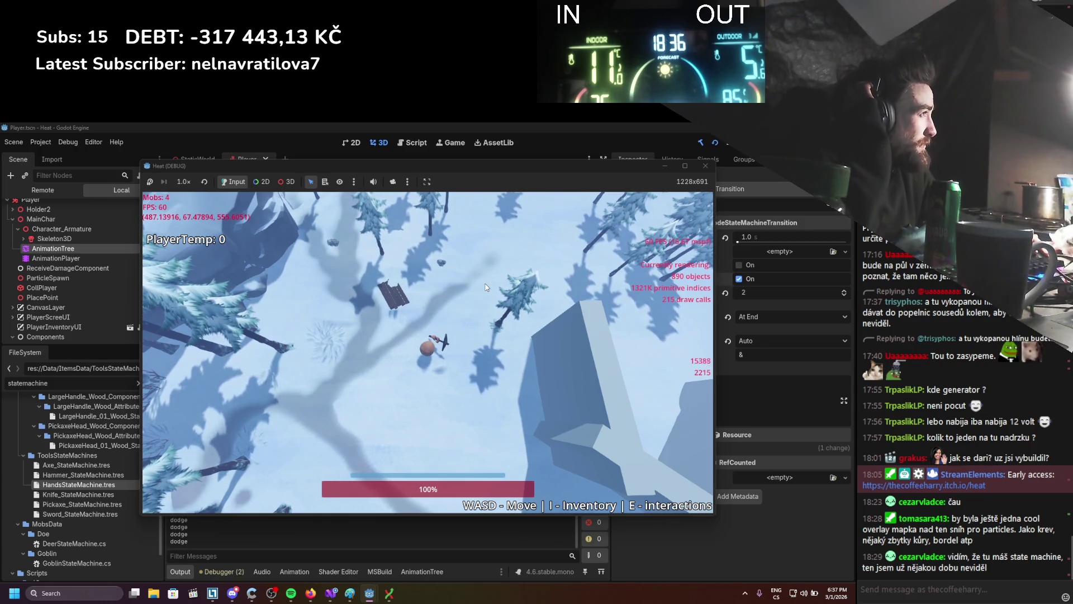
Run the character diagonally and straight in every direction across the snowy map.
key(w)
key(d)
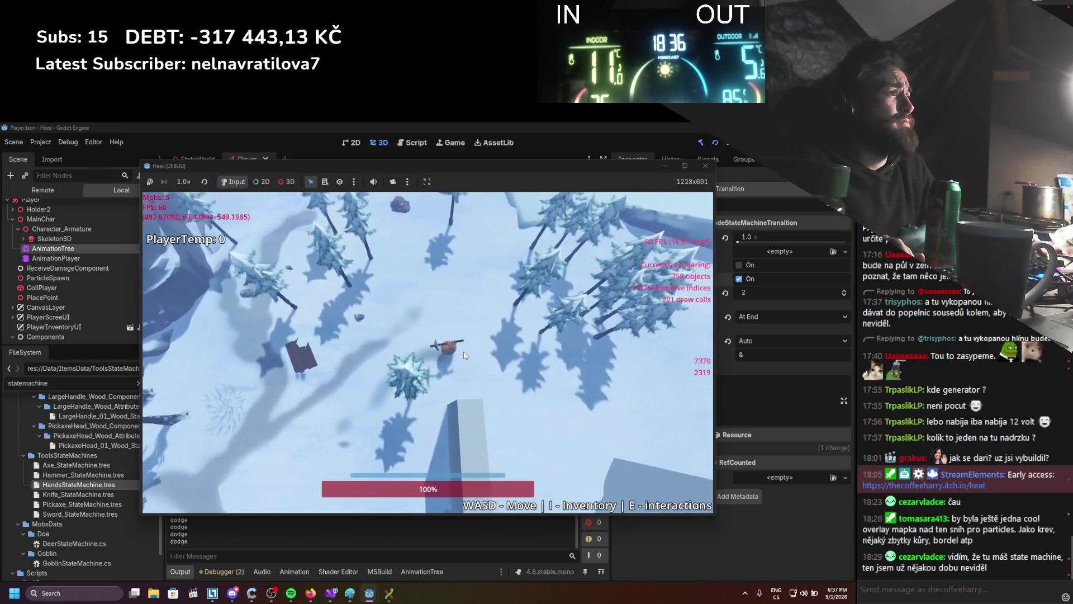
key(s)
key(d)
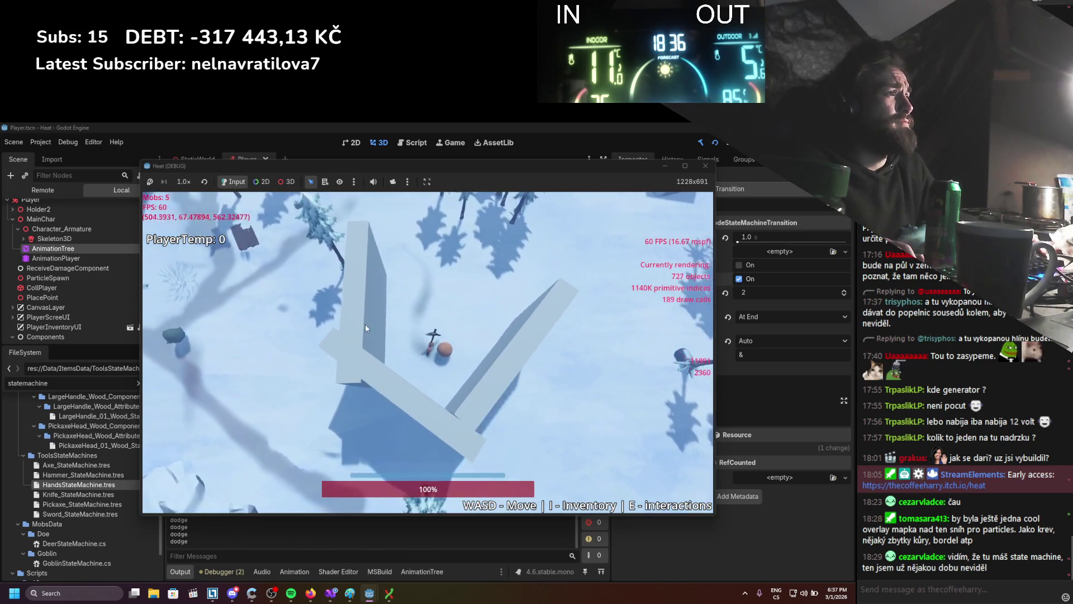
key(w)
key(a)
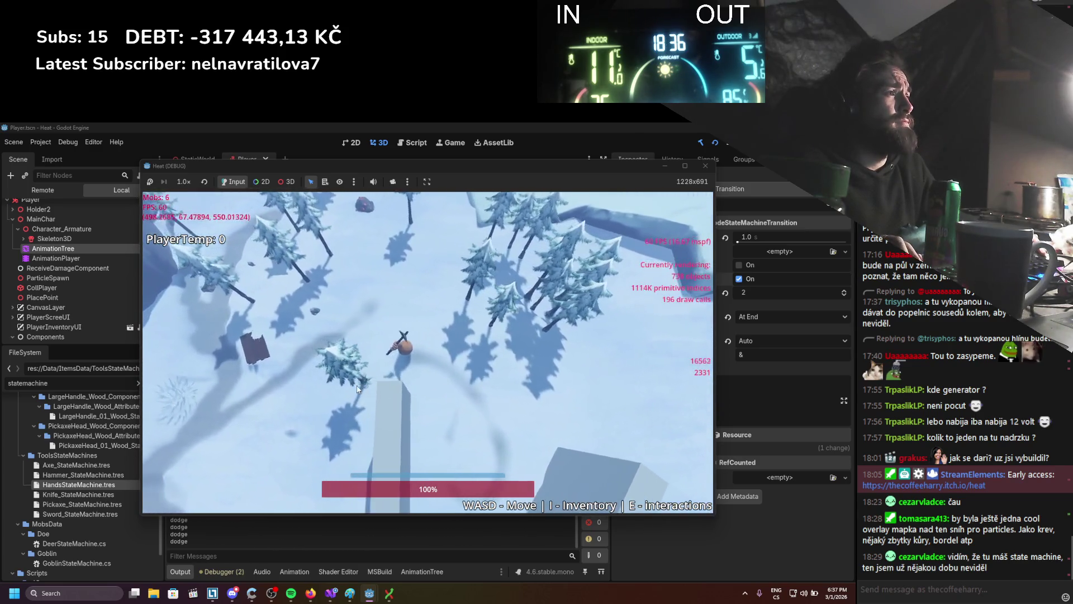
key(s)
key(a)
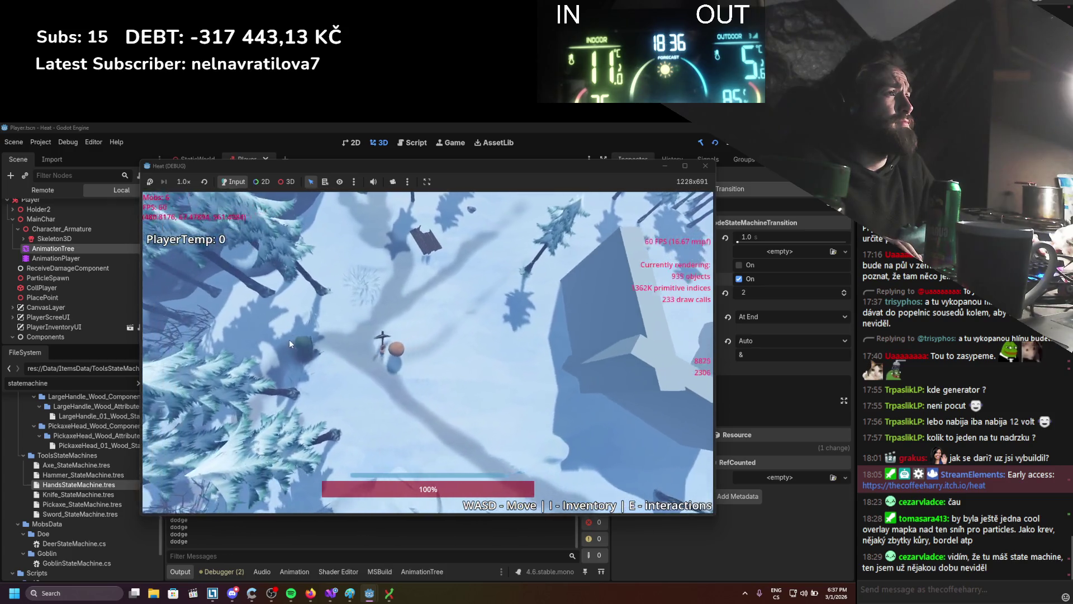
key(s)
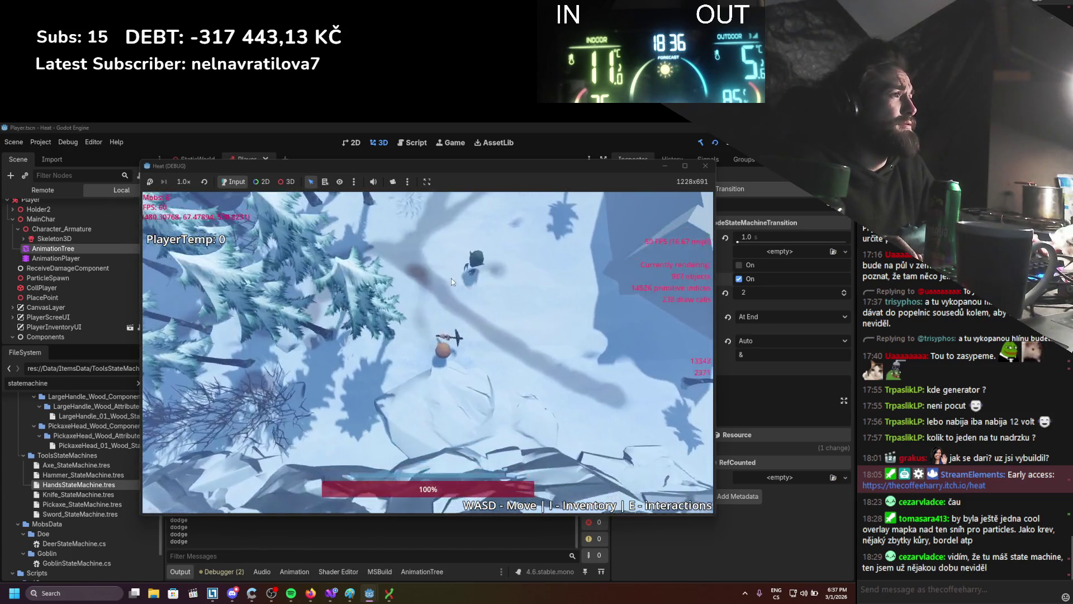
key(w)
key(d)
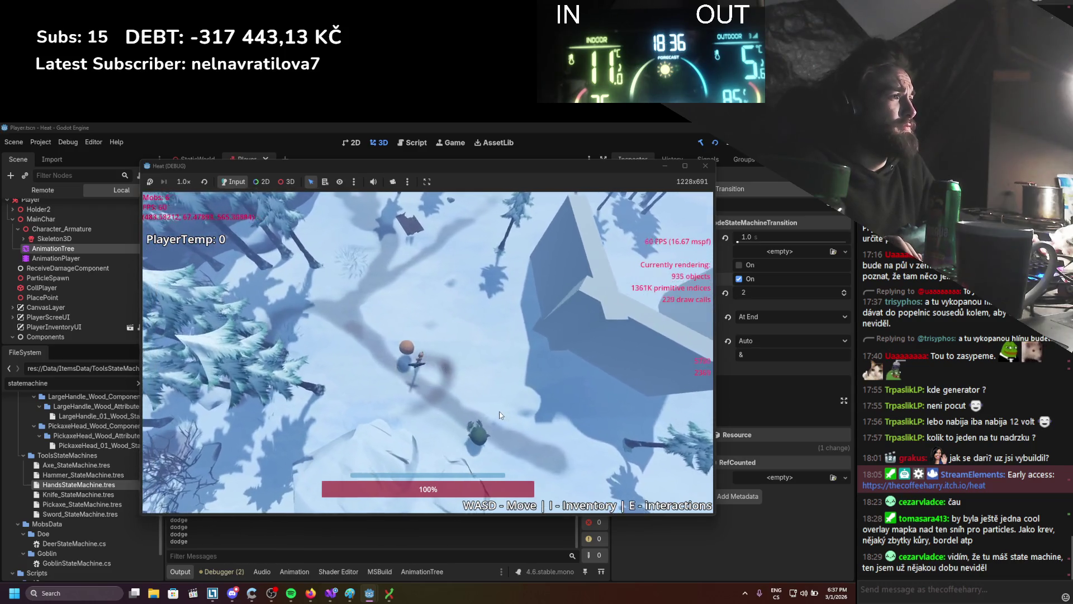
key(s)
key(d)
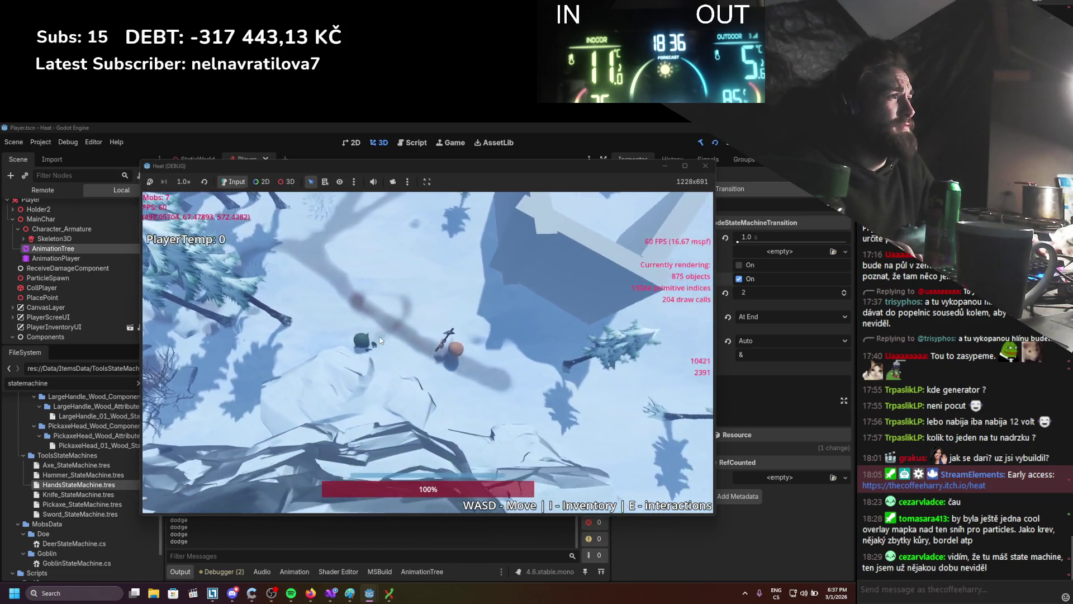
key(d)
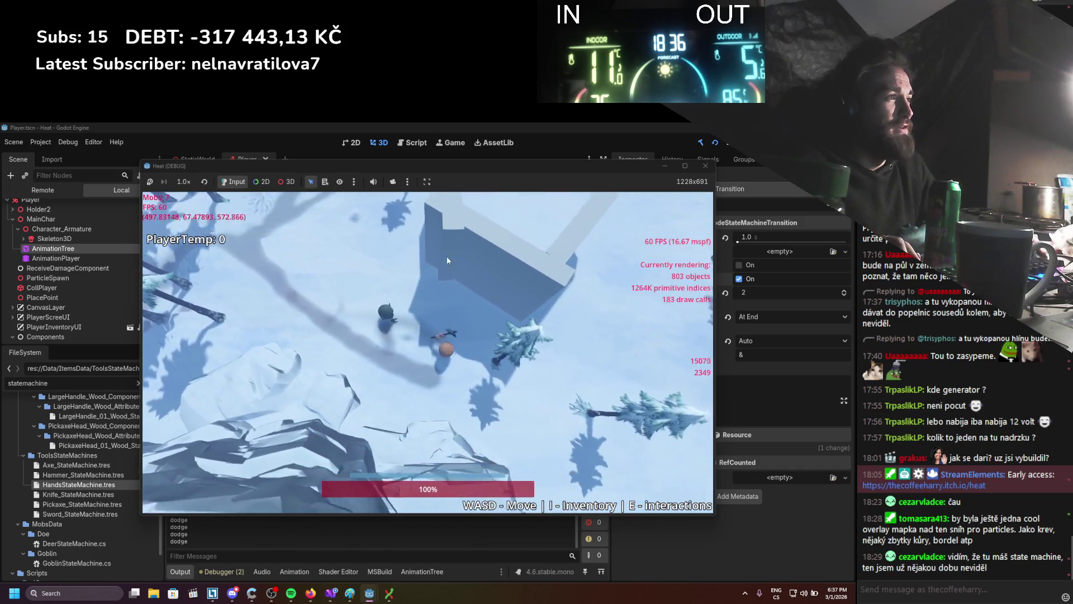
key(a)
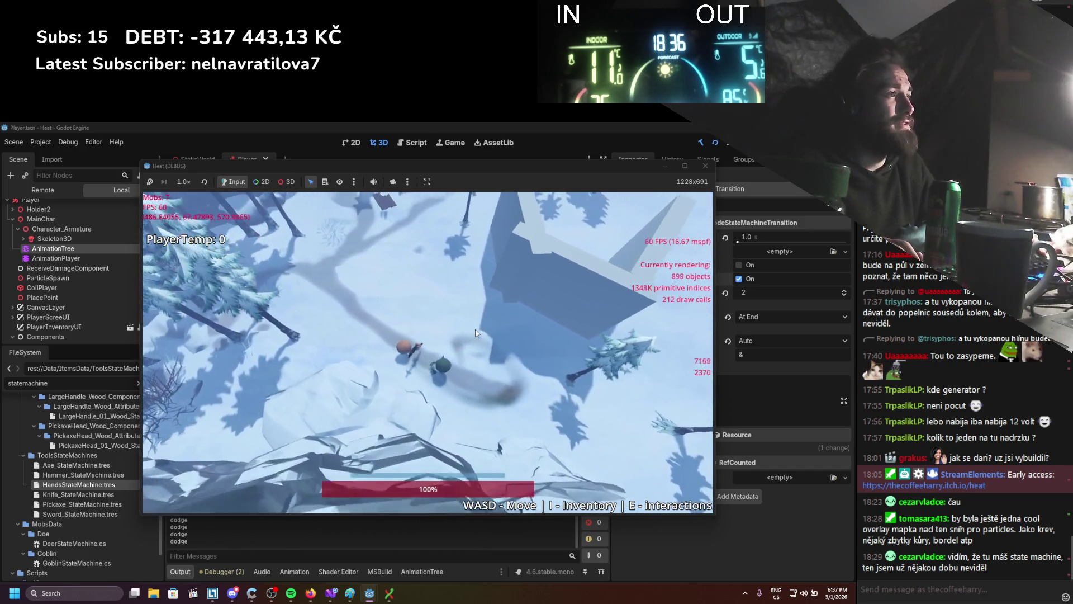
key(w)
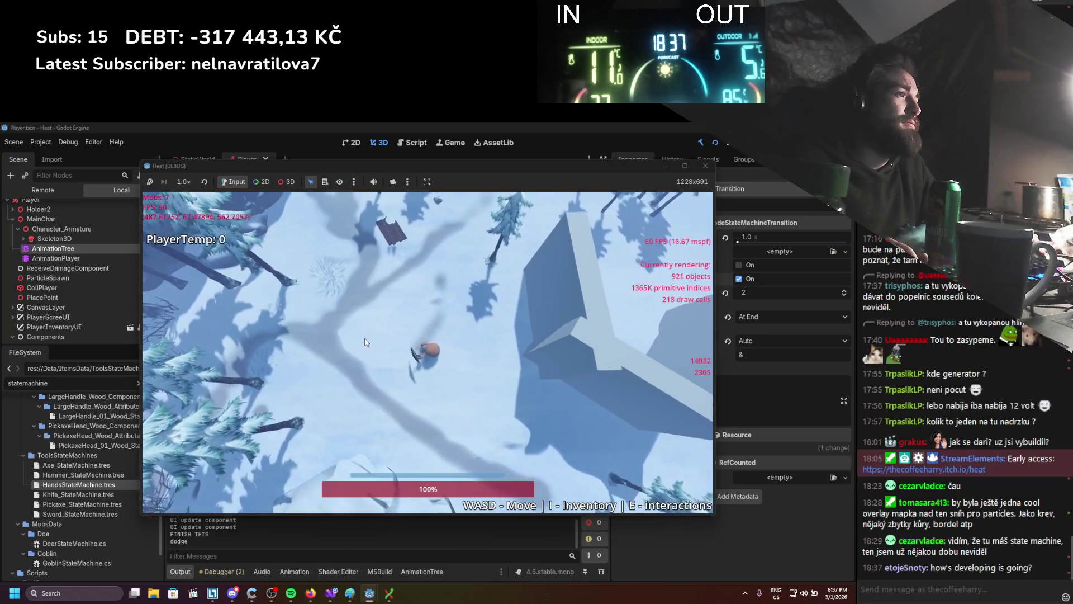
Dodge the character up-left, then dash it to the right.
key(w)
key(space)
key(space)
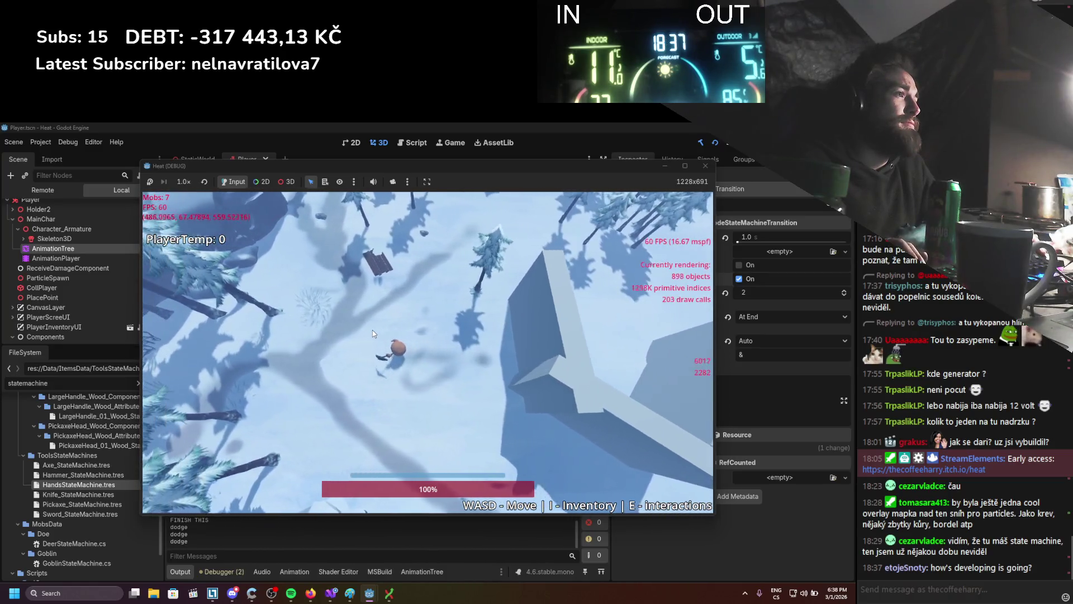
key(d)
key(space)
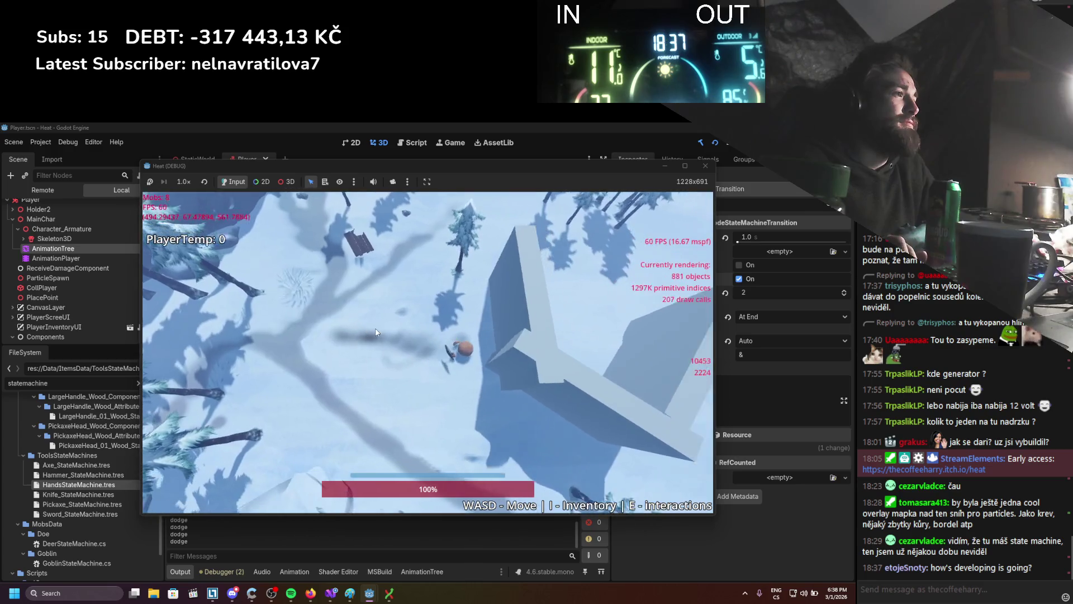
Walk the character around the snow toward the mobs and down into the woods.
key(a)
key(s)
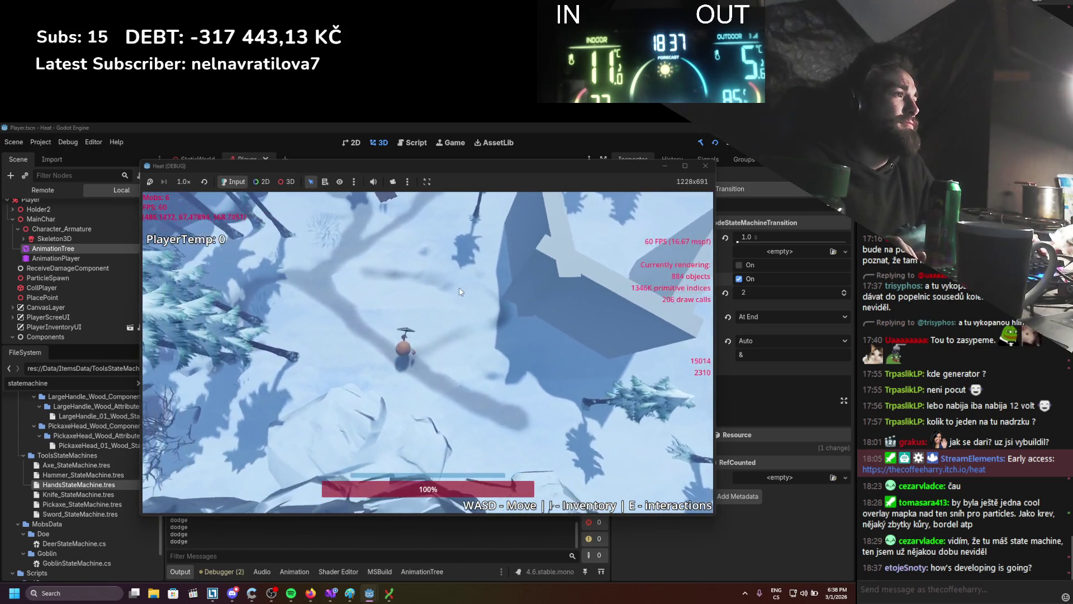
key(d)
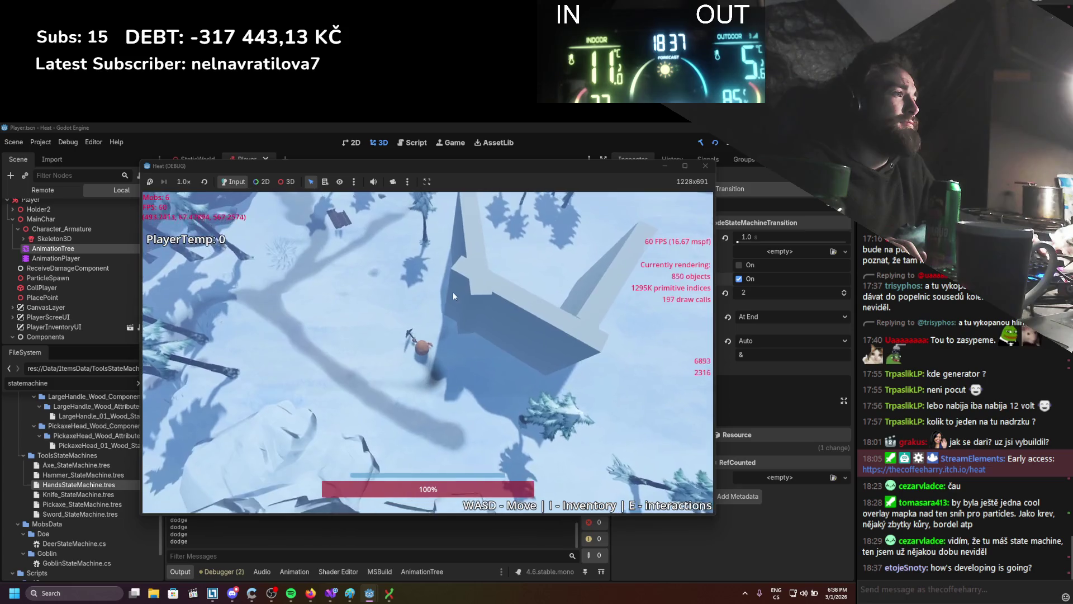
key(w)
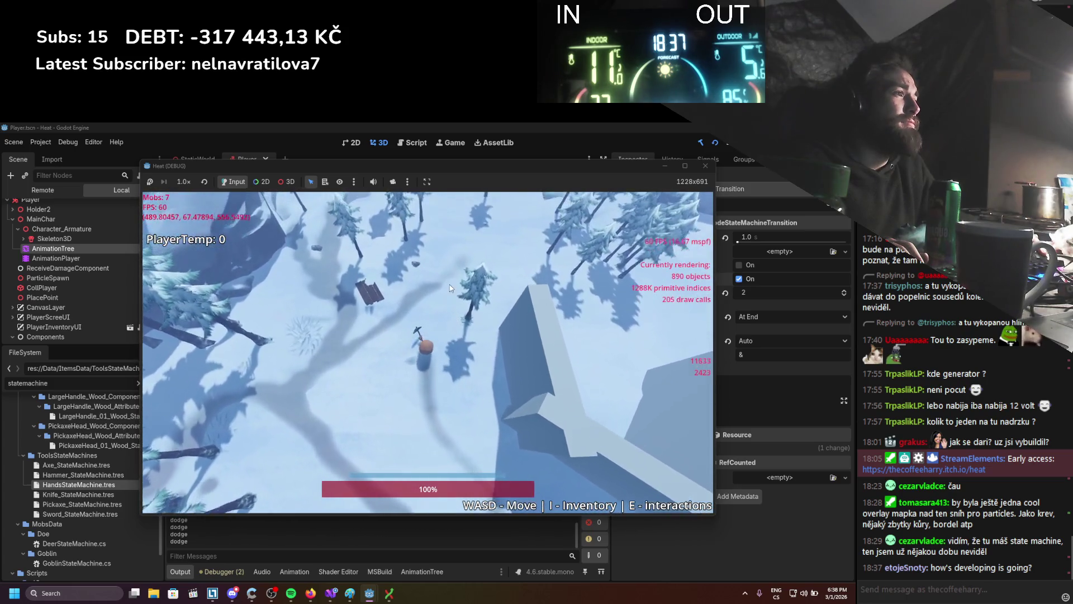
key(w)
key(d)
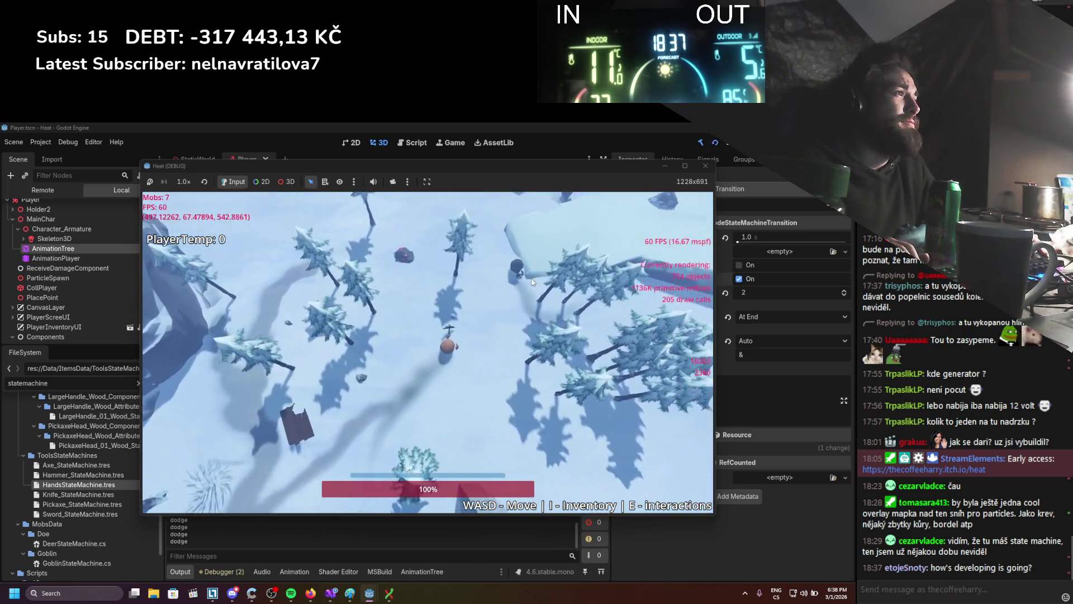
key(w)
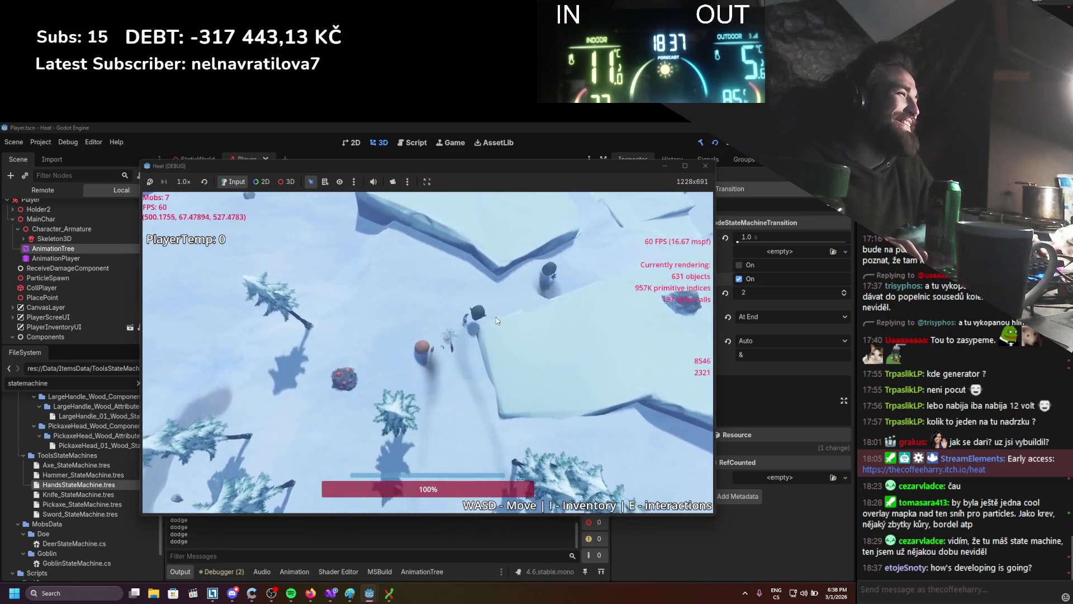
key(d)
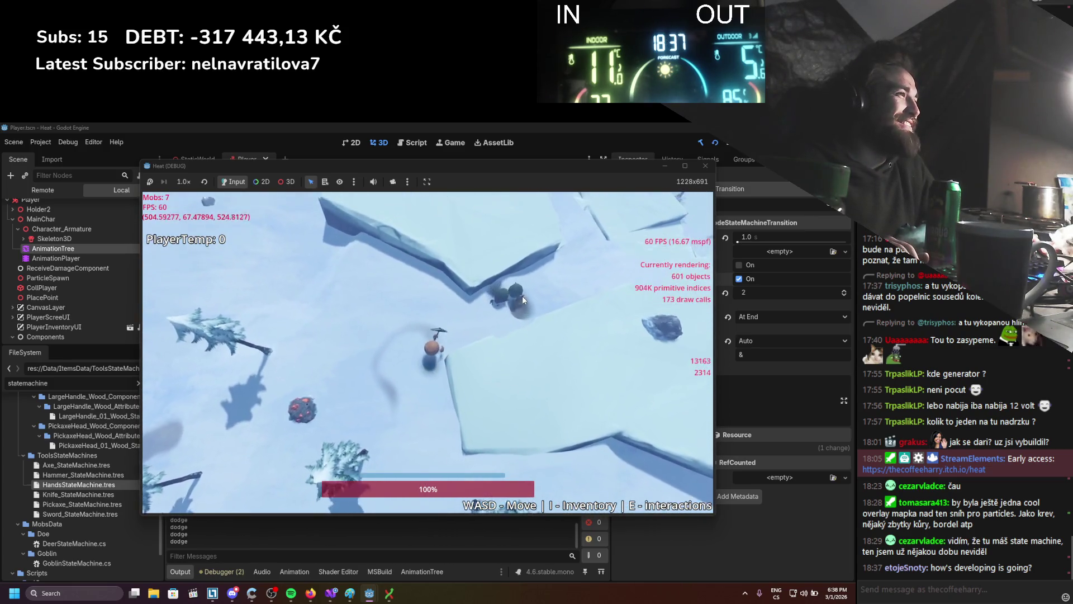
key(d)
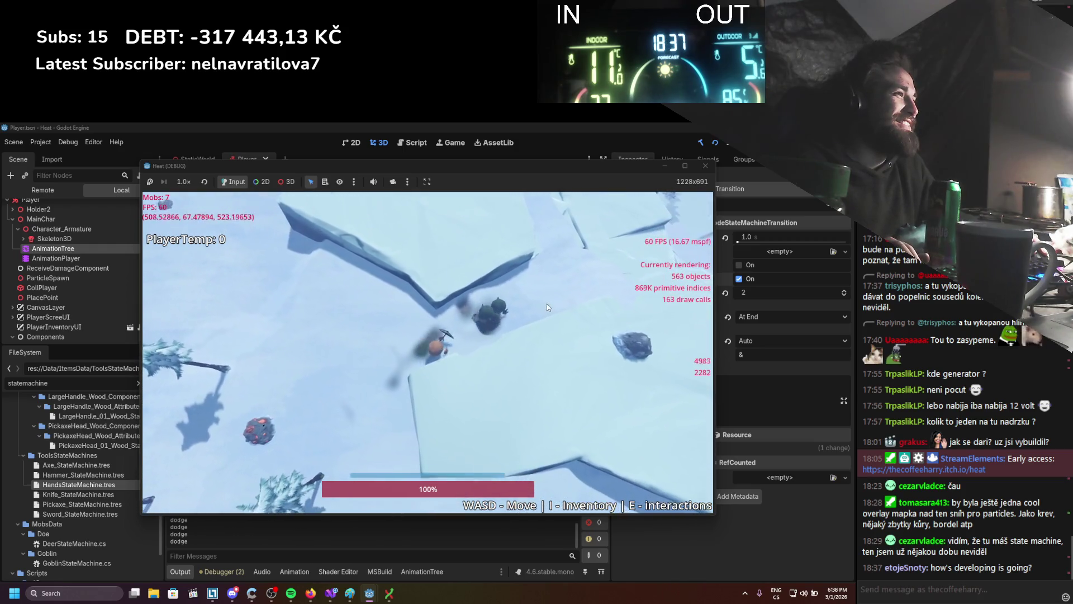
key(a)
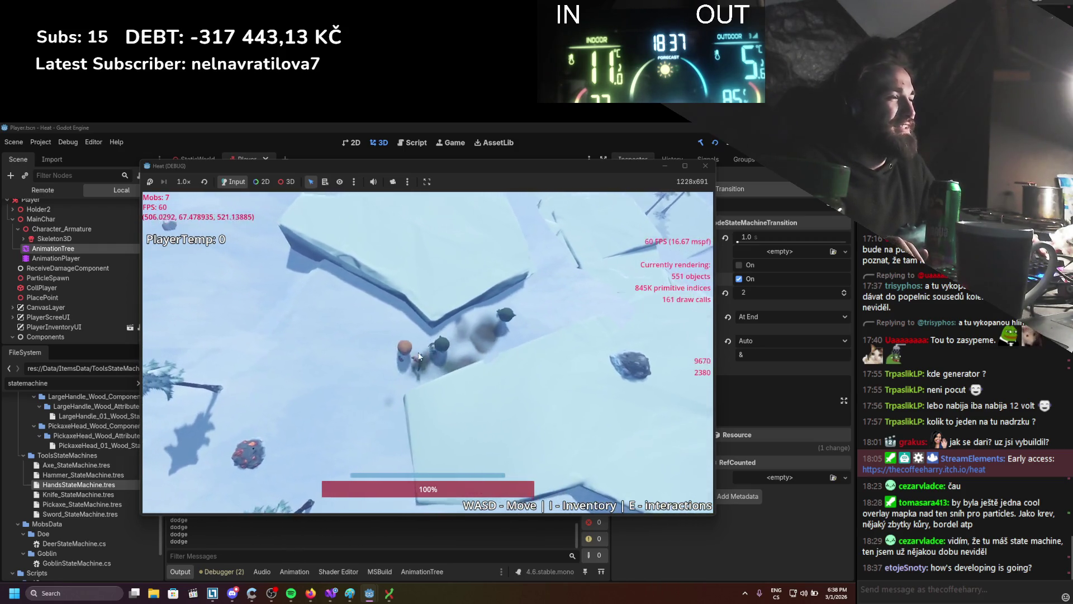
key(s)
Move the pickaxe from Player Equip into the Inventory and assemble the axe from its parts.
key(i)
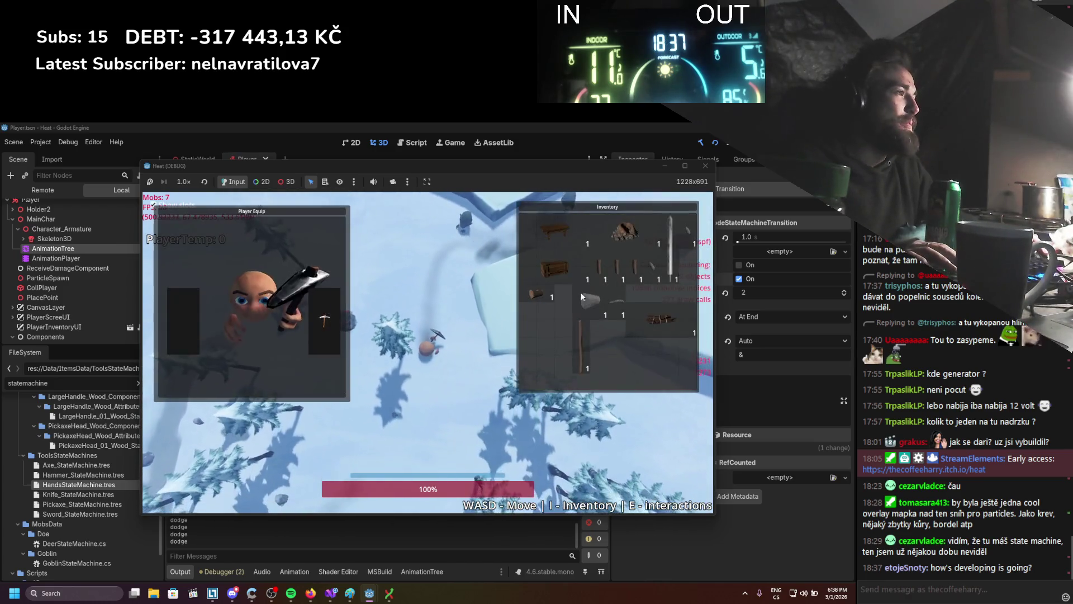
drag(324, 320, 467, 340)
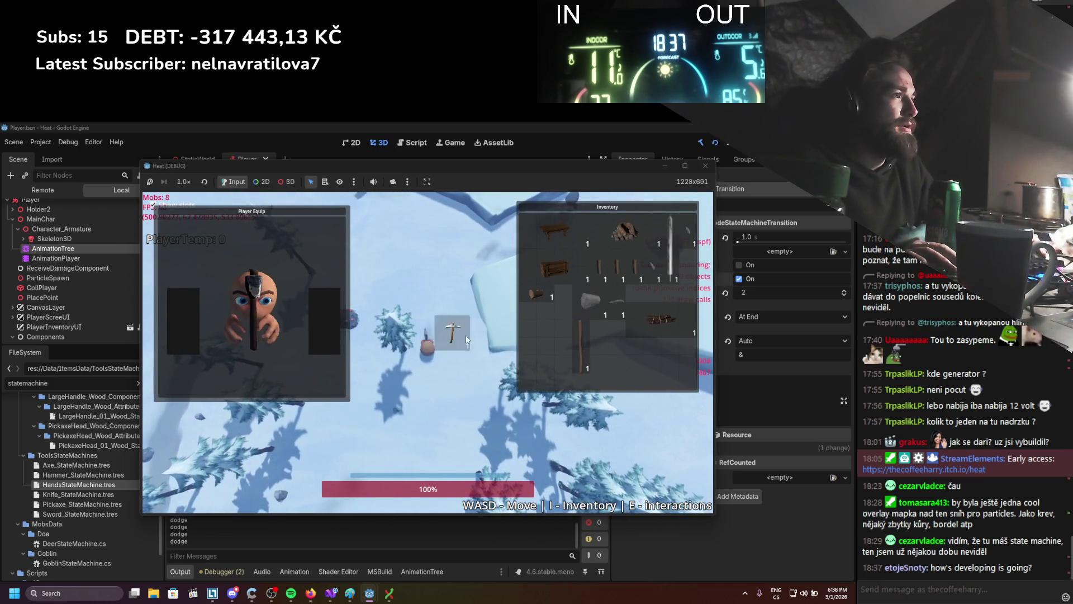
drag(558, 359, 558, 363)
right_click(556, 358)
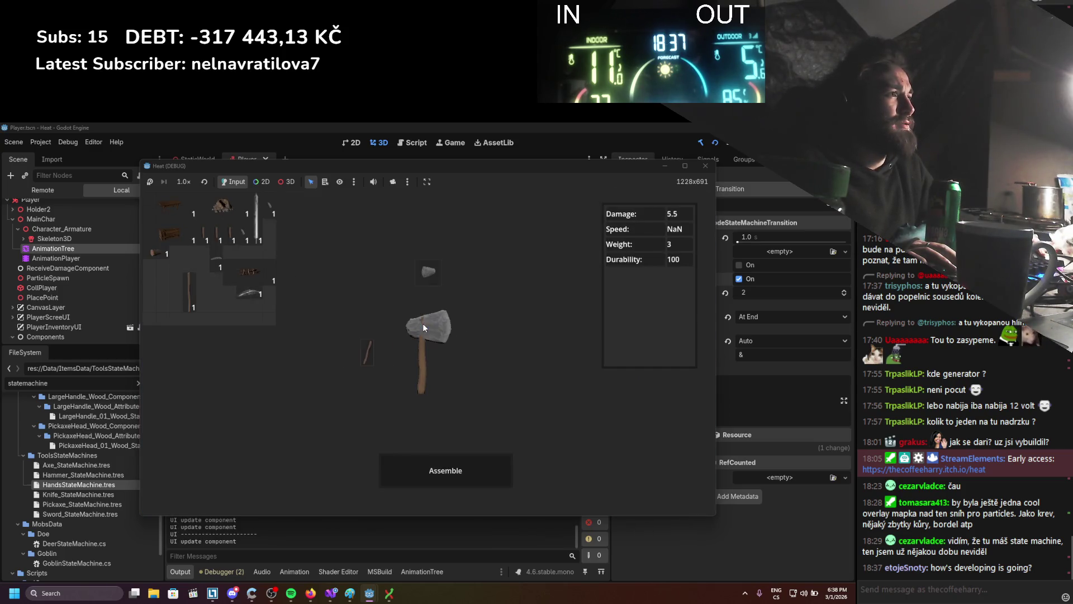
click(430, 474)
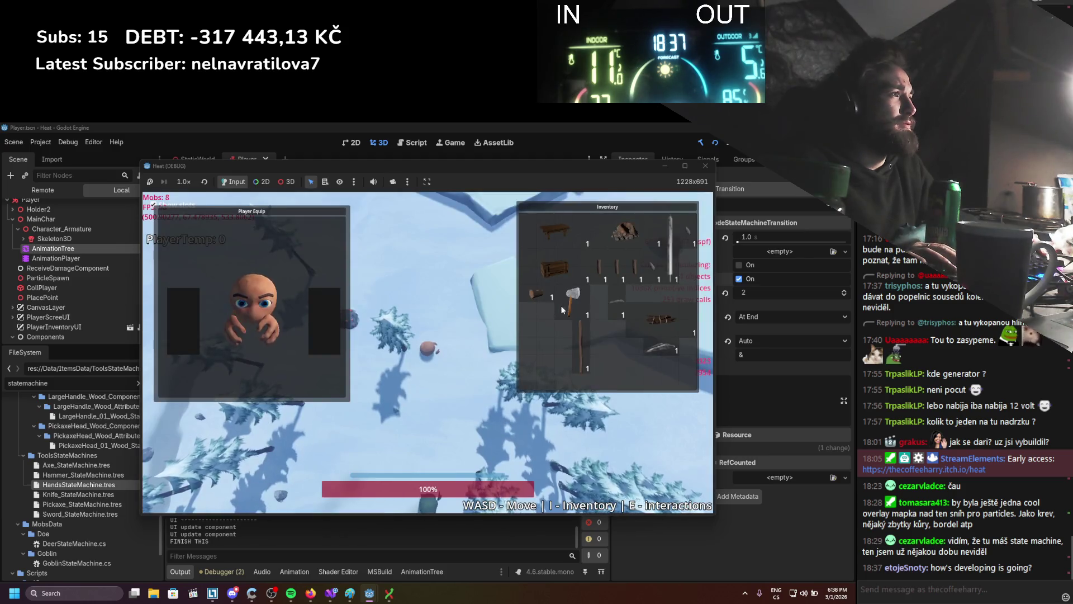
Close the inventory, walk south and west briefly, then stop the running game.
key(i)
key(s)
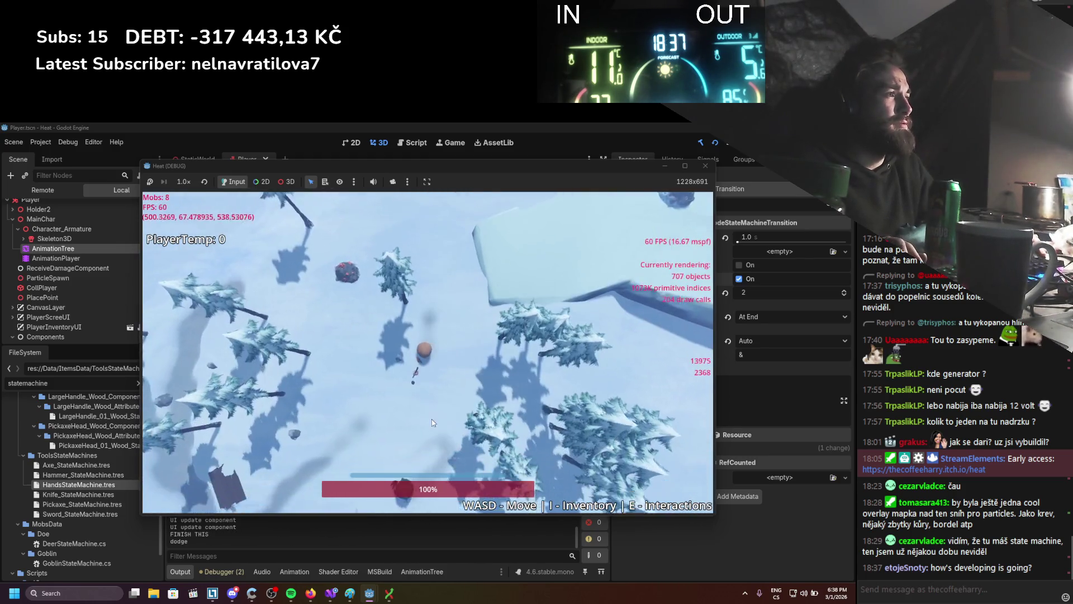
key(s)
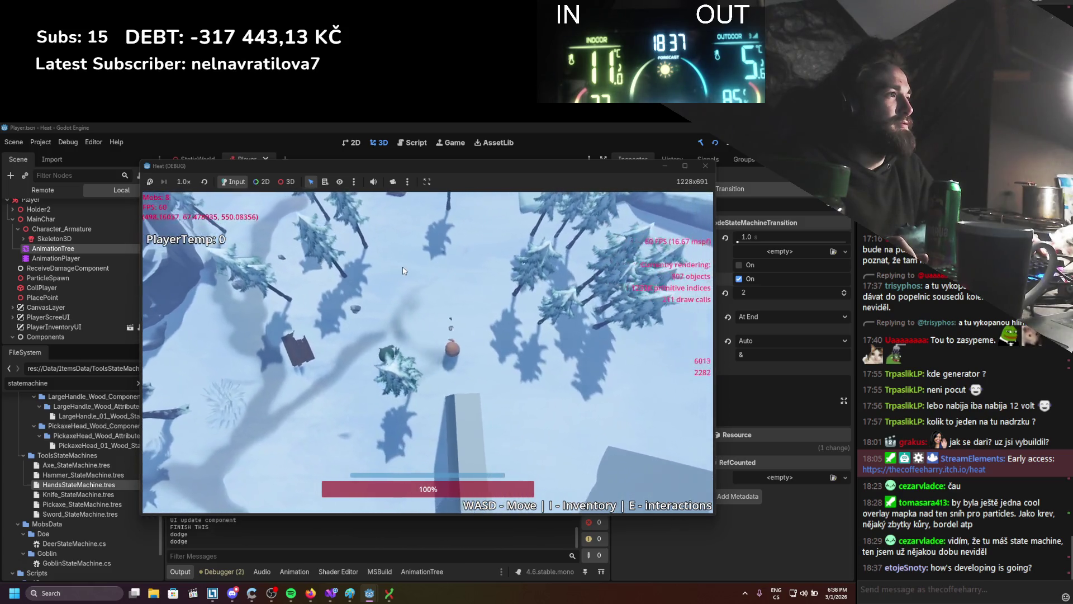
key(a)
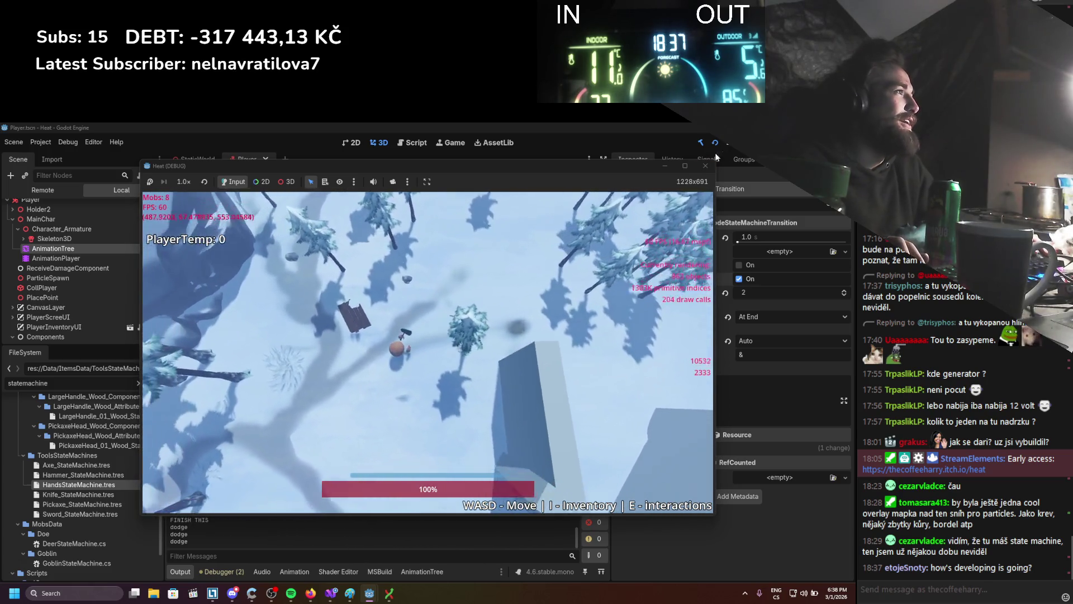
click(706, 165)
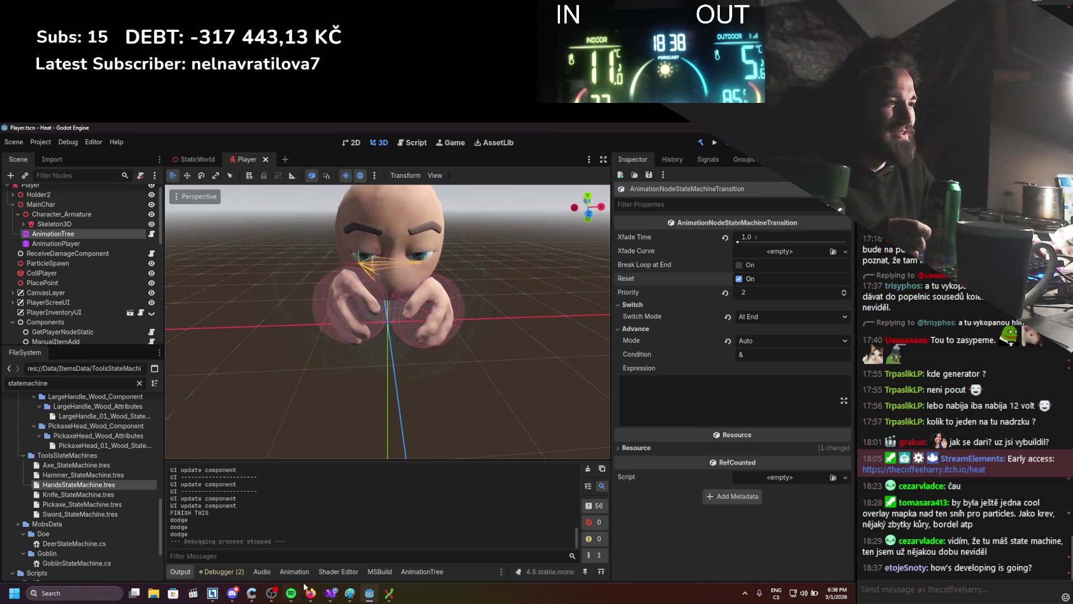
click(420, 570)
click(200, 295)
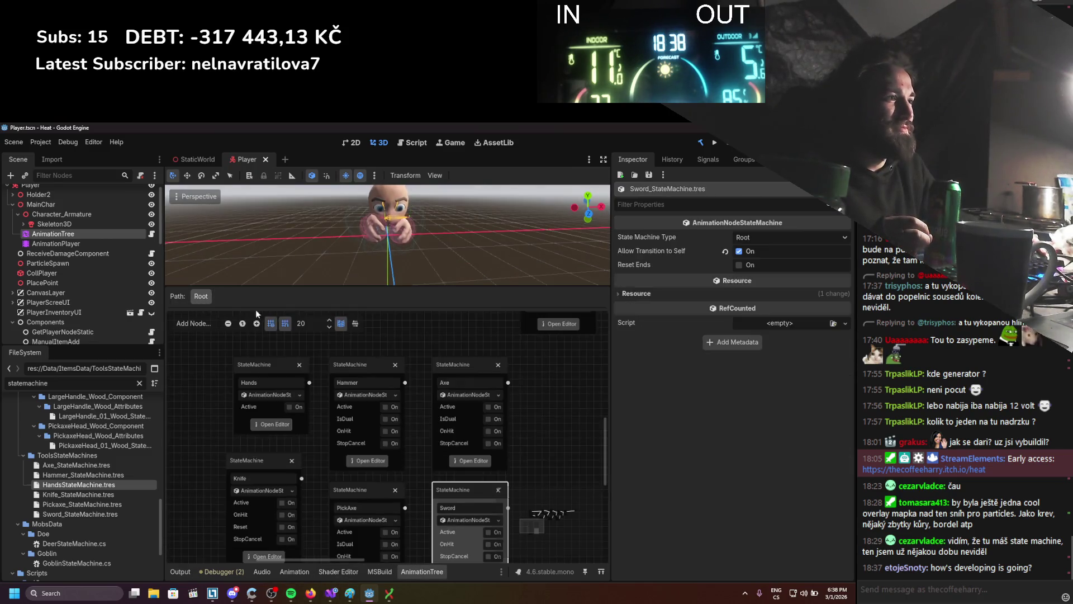
scroll(343, 414, up, 3)
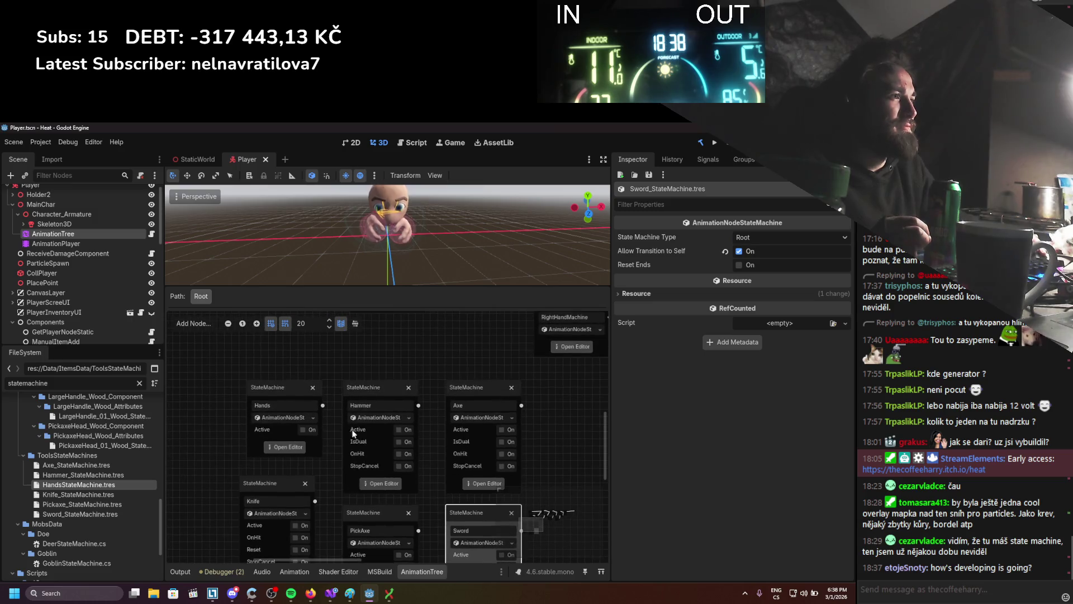
click(465, 484)
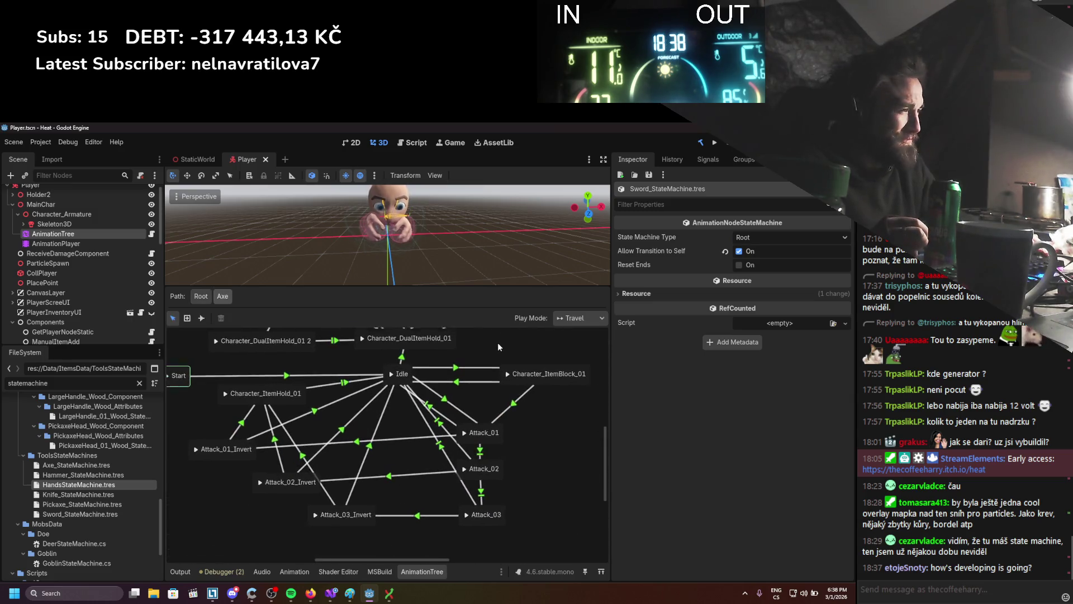
click(368, 448)
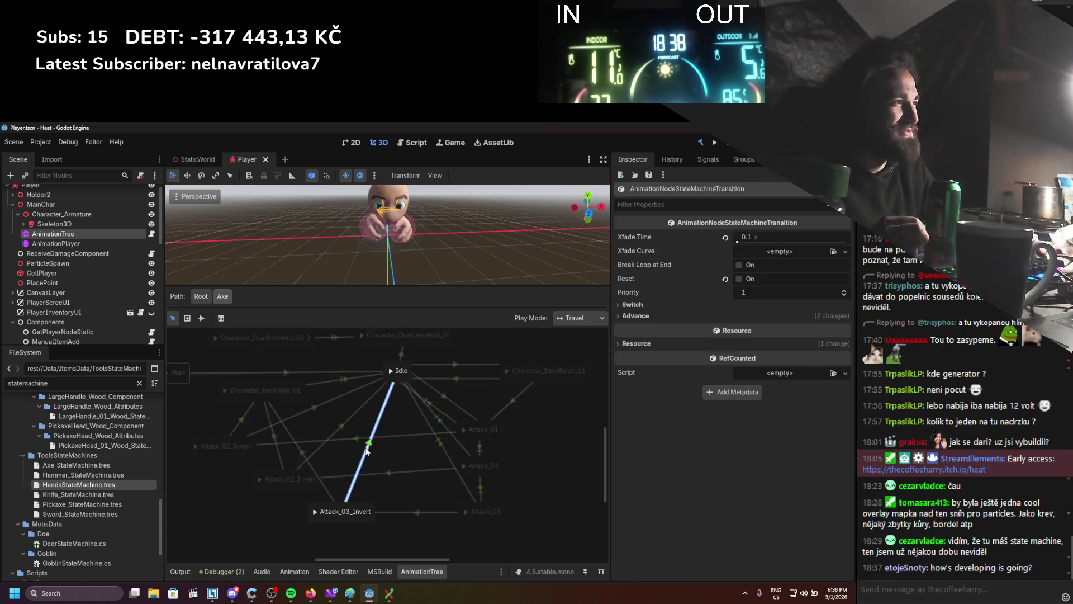
click(630, 316)
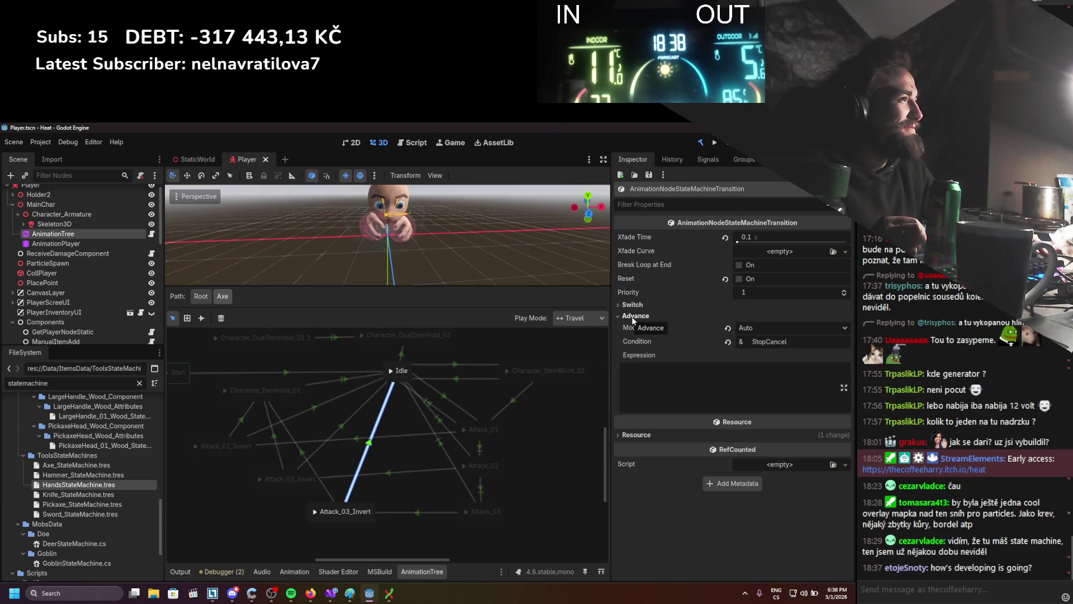
click(405, 496)
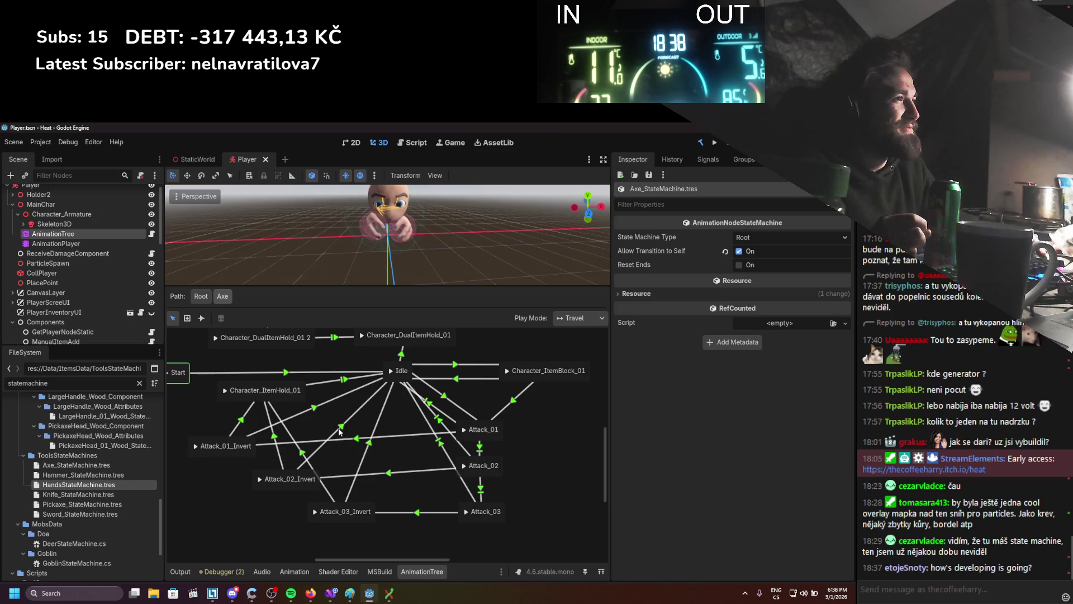
click(305, 453)
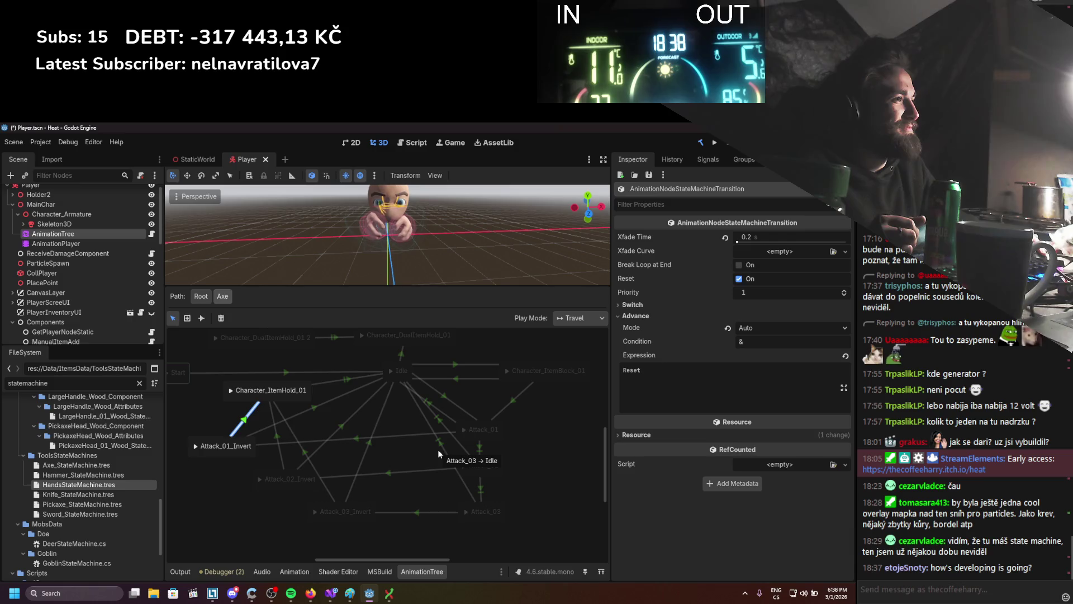
click(312, 496)
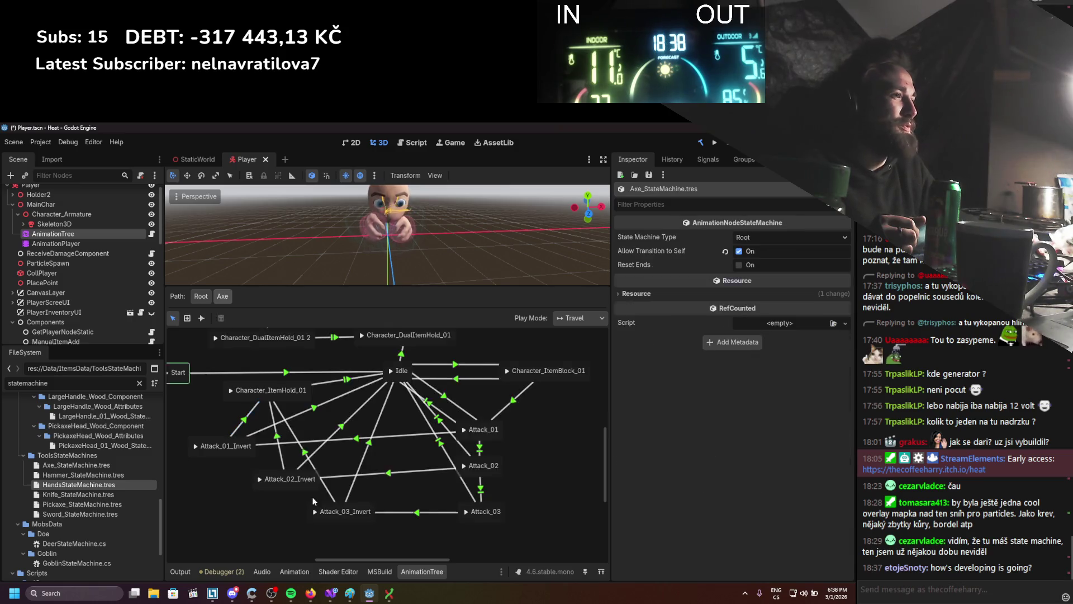
click(303, 451)
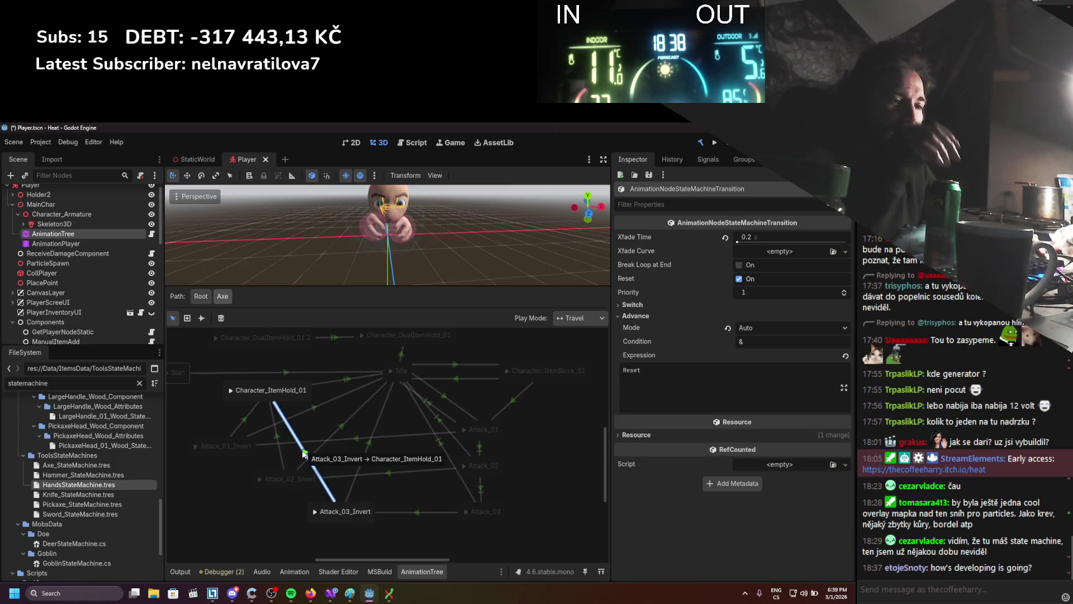
click(296, 458)
Delete the ItemHold_01 transitions to Attack_02_Invert and Attack_01_Invert.
click(279, 447)
key(Delete)
click(244, 420)
key(Delete)
Connect Character_ItemHold_01 to an Attack state with advance expression Reset.
click(201, 317)
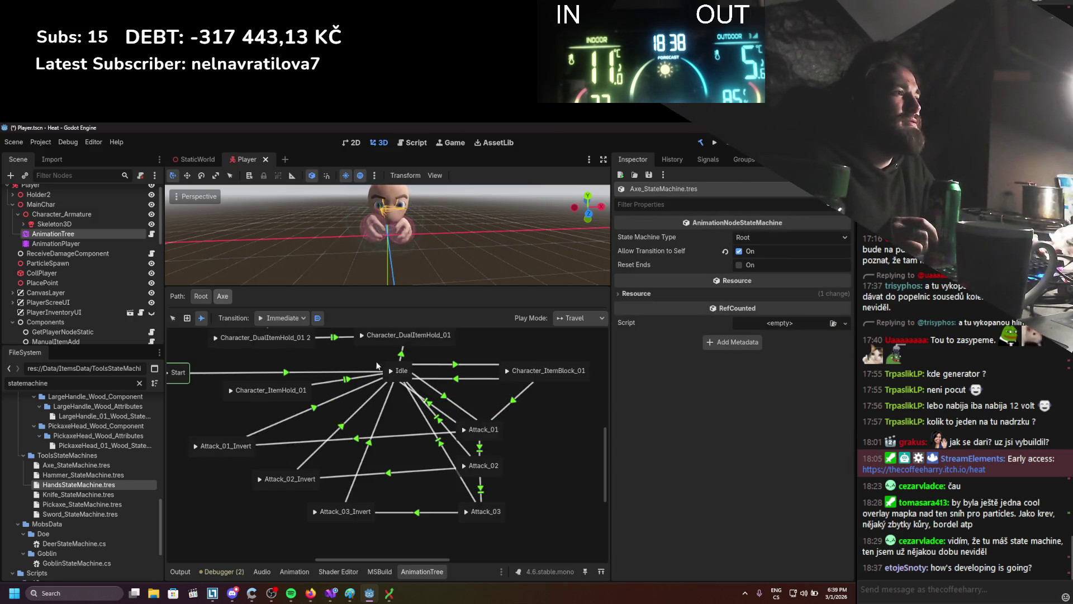
drag(305, 413, 461, 430)
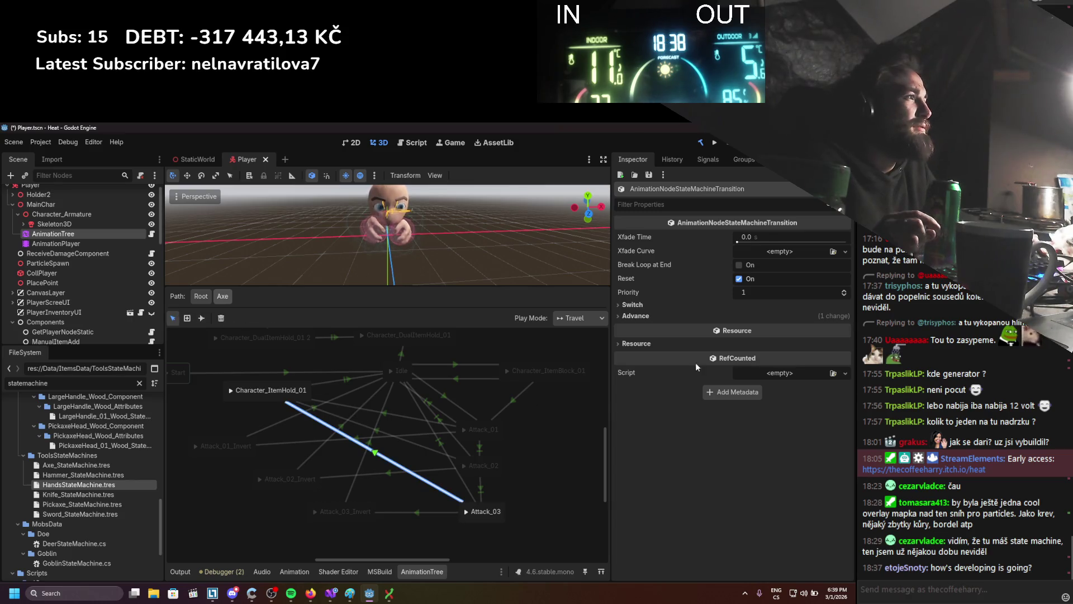
click(635, 316)
click(669, 381)
text(Reset)
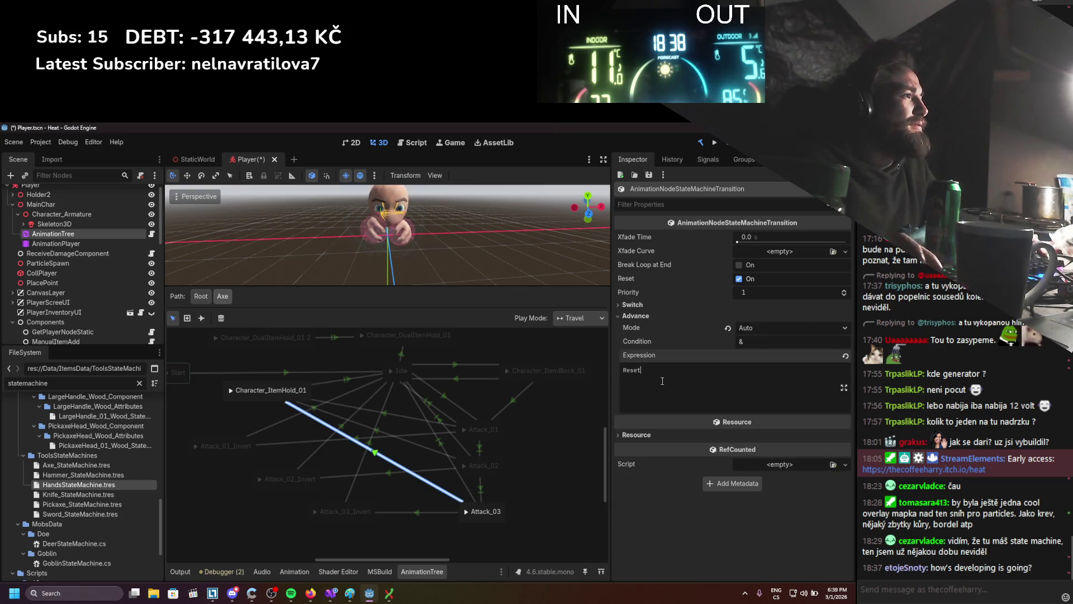
Confirm the hold-to-Attack_02 and Attack_01 transitions use the Reset expression, and save the scene.
click(381, 431)
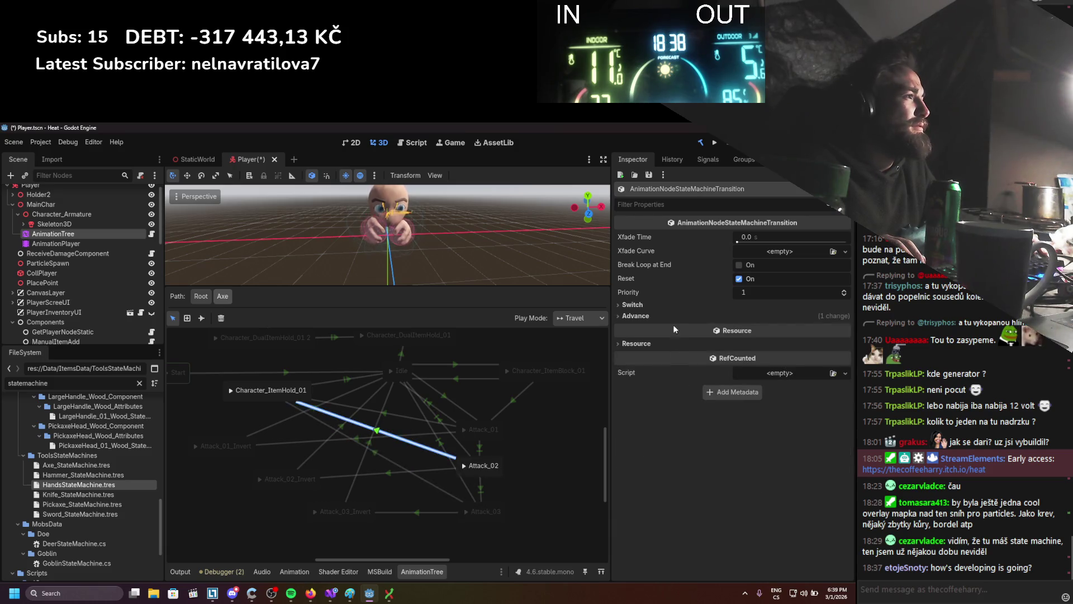
click(671, 316)
click(652, 388)
click(386, 413)
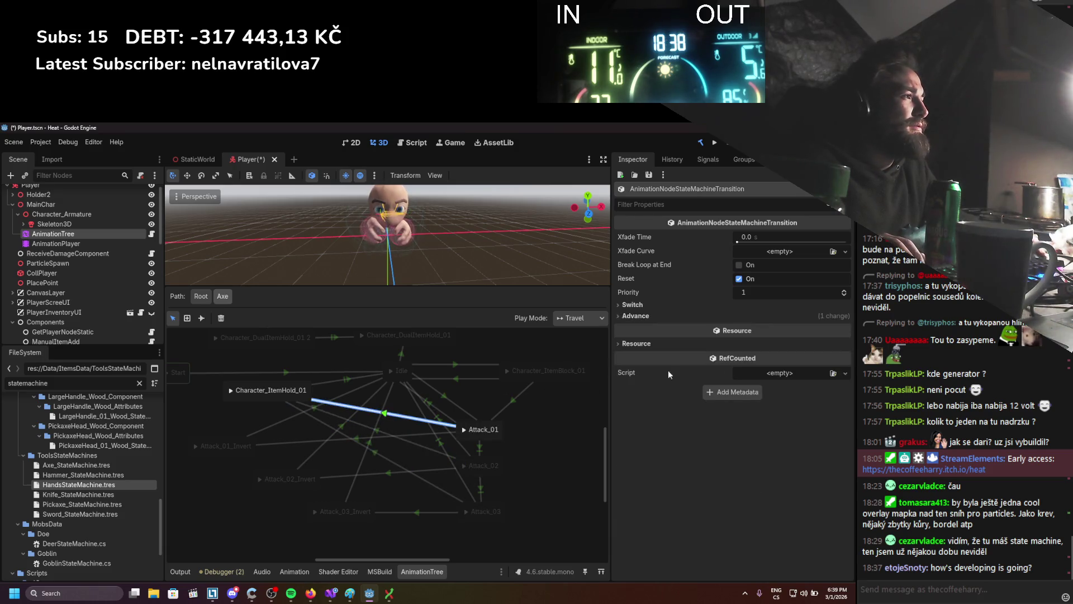
click(688, 315)
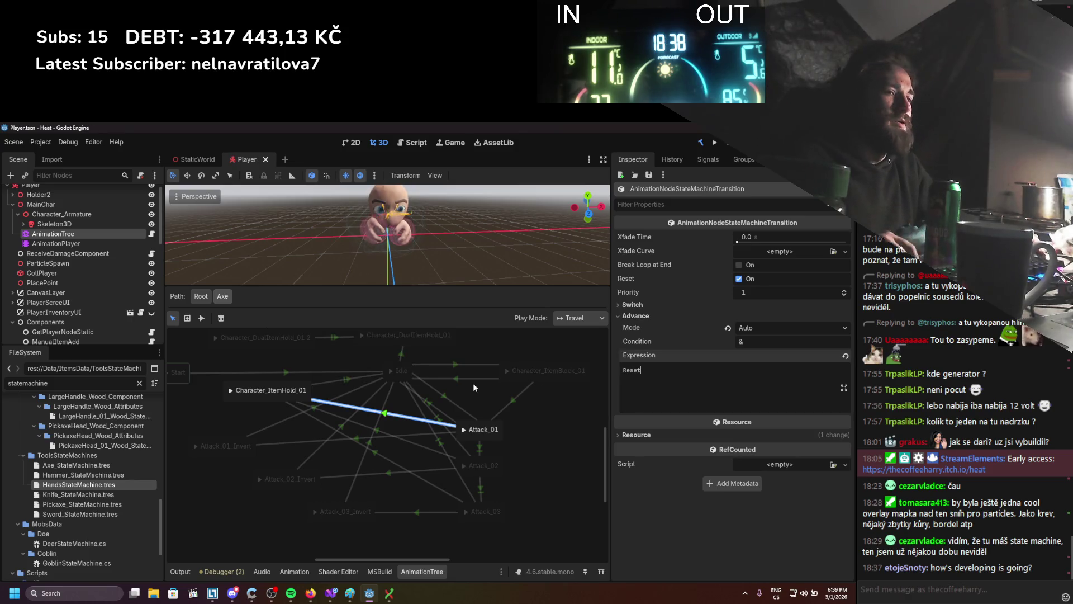
key(ctrl+s)
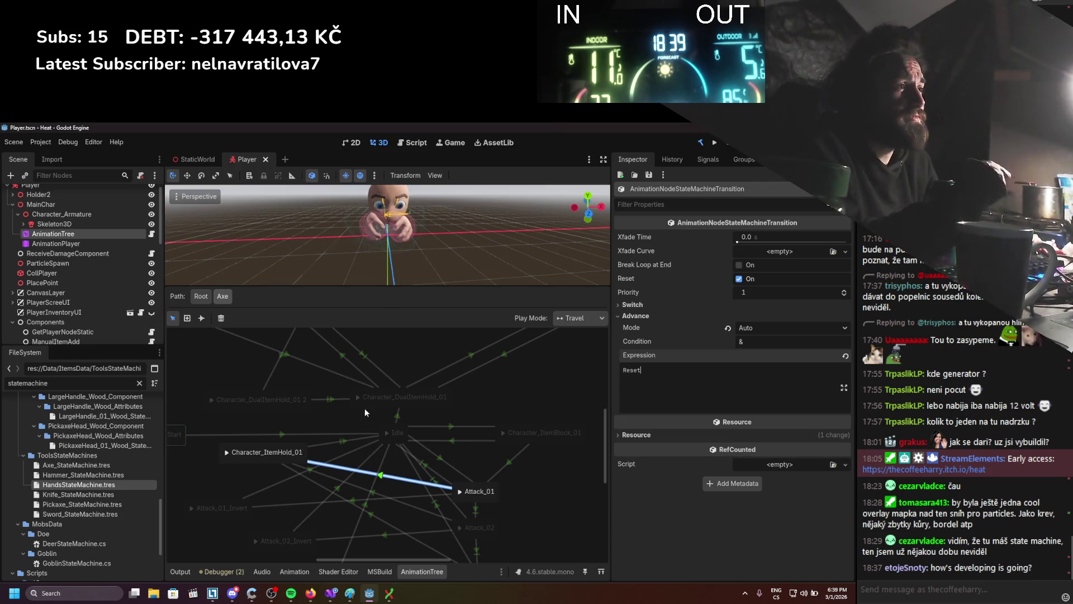
Clear the transition selection, return to the root animation tree, and switch to Git Extensions.
scroll(391, 411, left, 3)
click(415, 413)
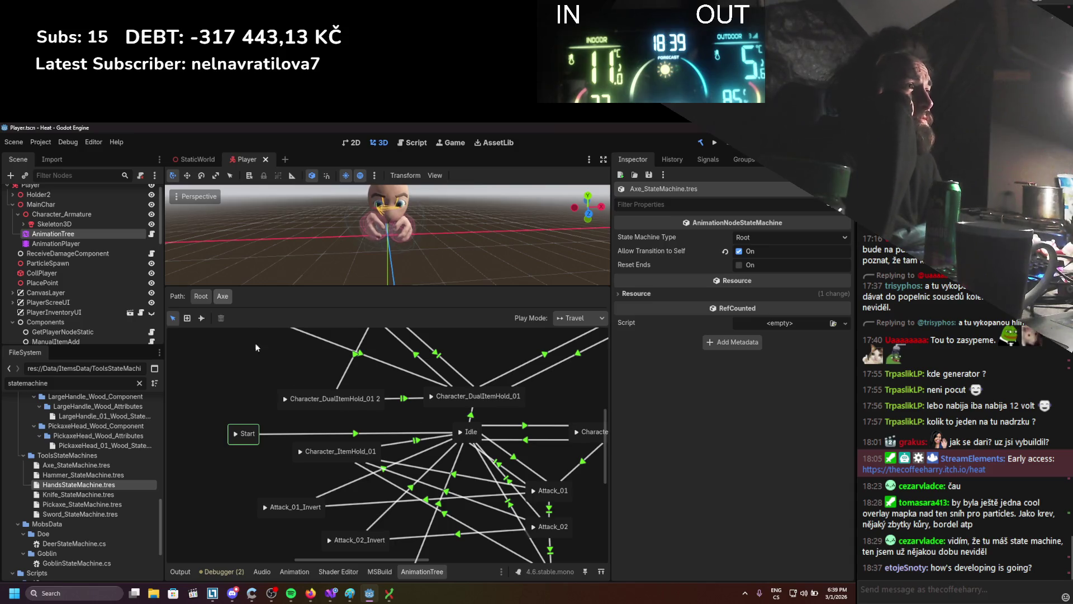
click(201, 296)
scroll(285, 374, down, 3)
scroll(248, 386, up, 3)
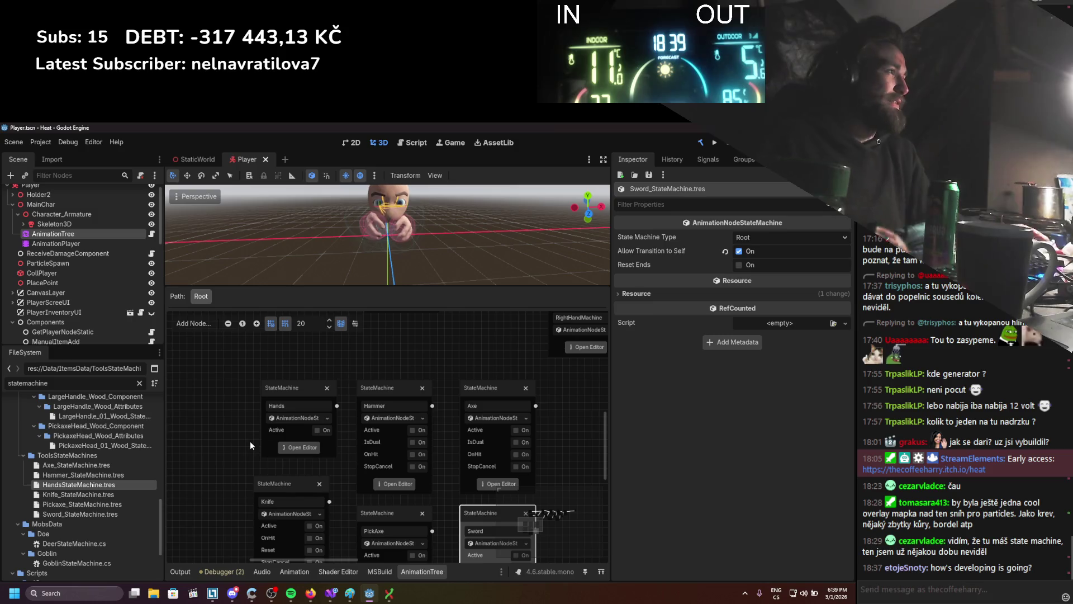
key(alt+Tab)
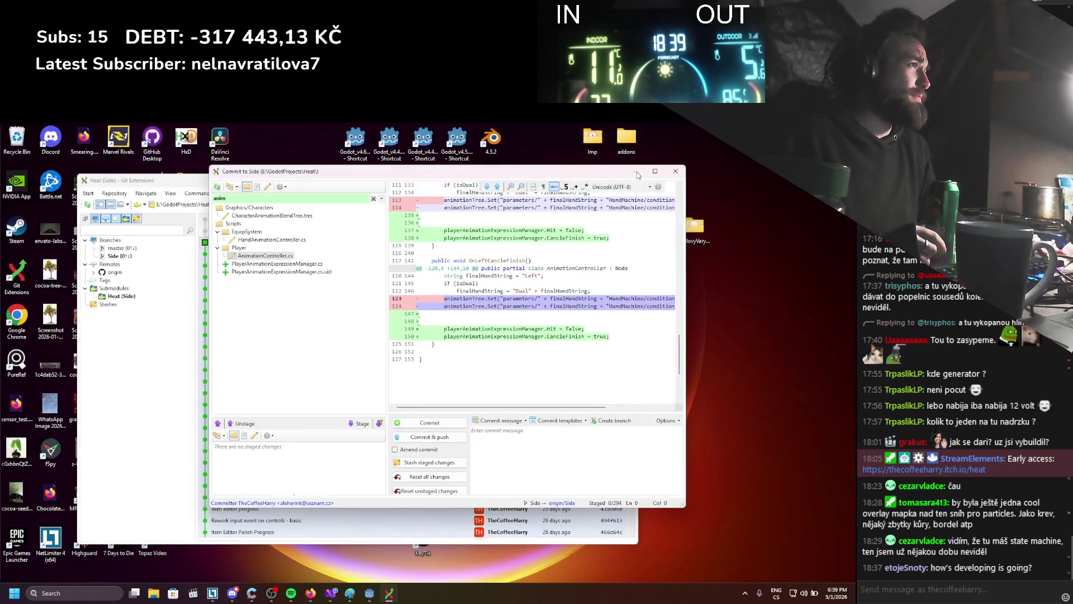
Launch Blender from the desktop shortcut and close the Git Extensions commit dialog without committing.
double_click(495, 139)
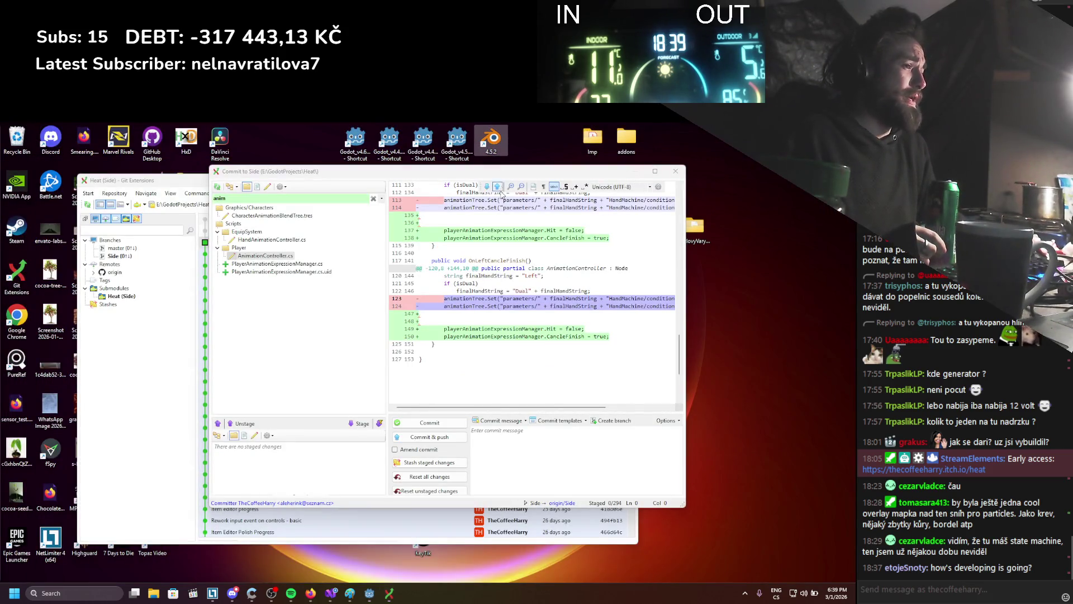
click(599, 478)
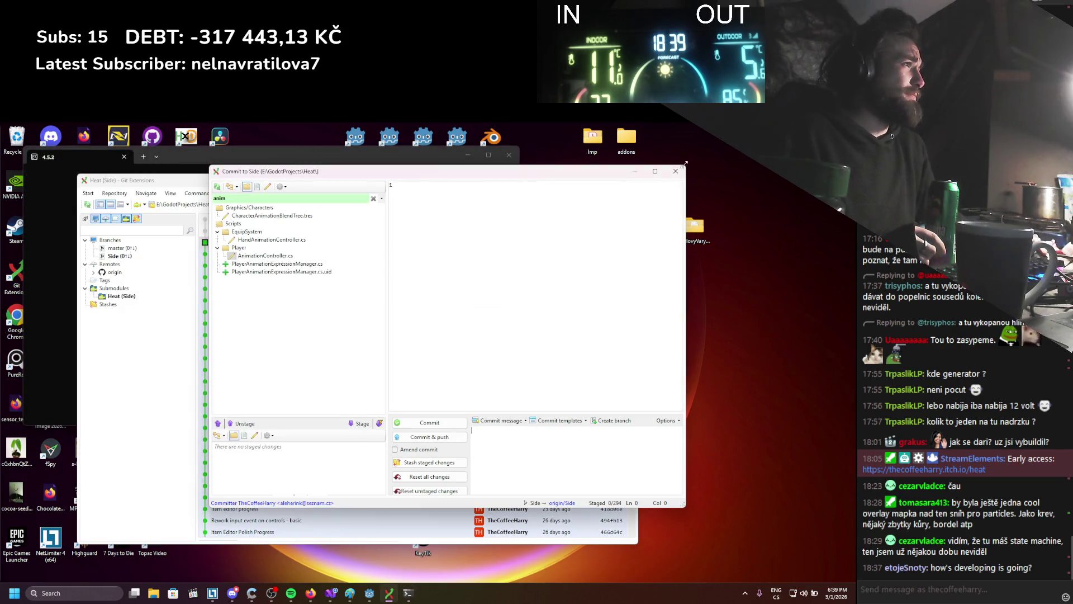
click(676, 173)
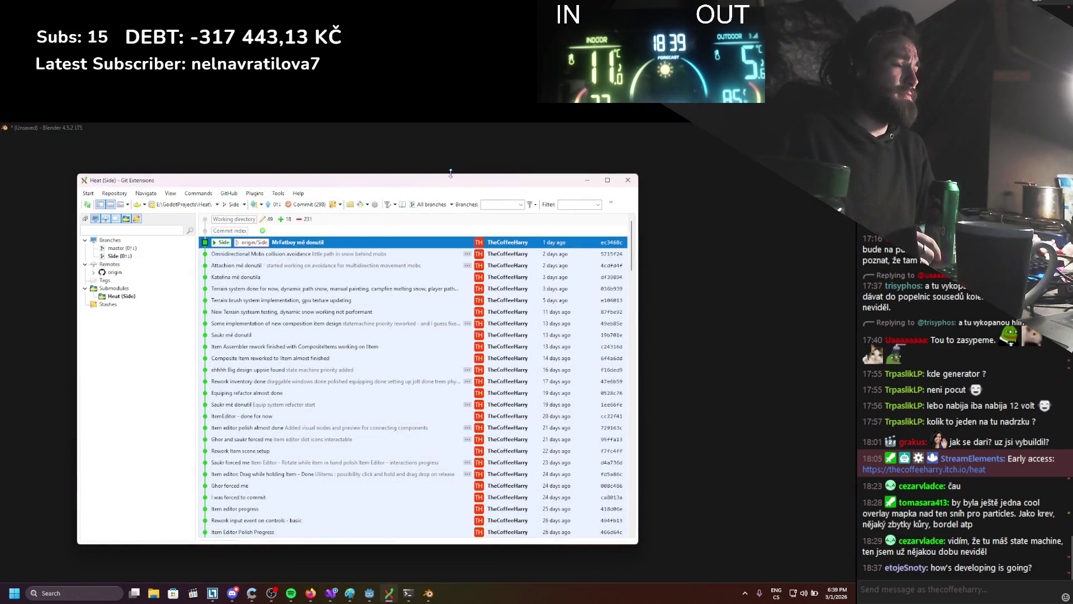
click(664, 294)
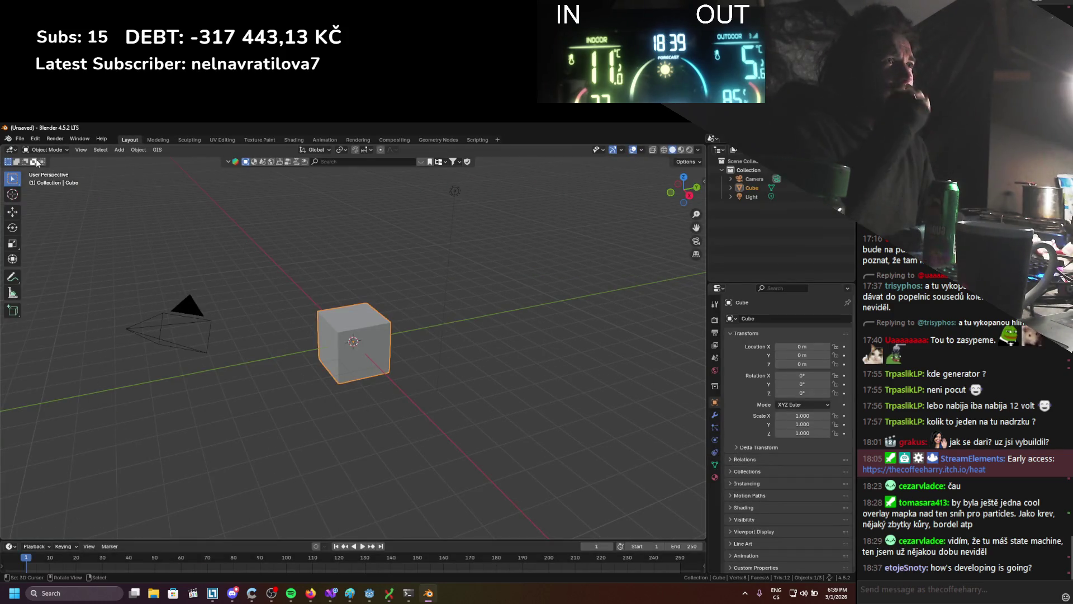
Open BasePlayer.blend from the File menu.
click(20, 138)
mouse_move(62, 167)
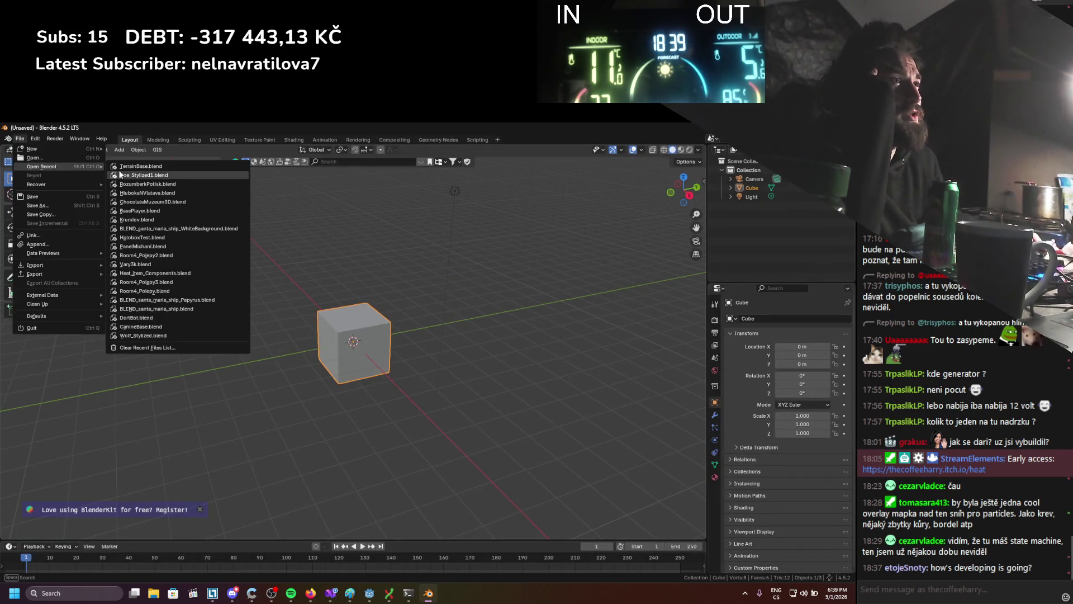
click(126, 210)
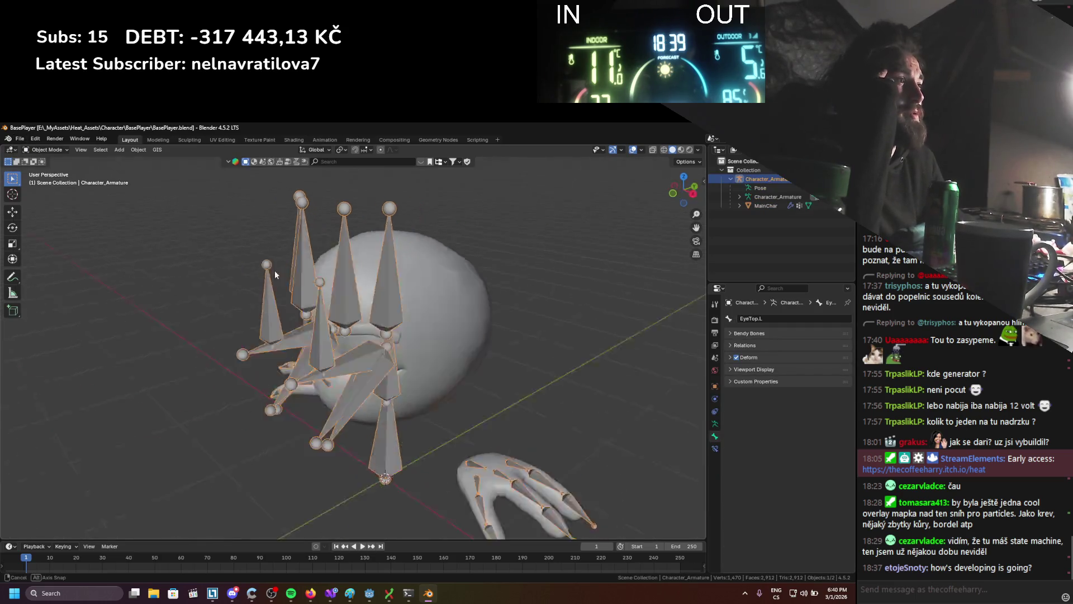
In Edit Mode, select the EyeTop.R and EyeBot.R bones and try scaling them, then cancel.
key(Tab)
click(358, 352)
click(279, 406)
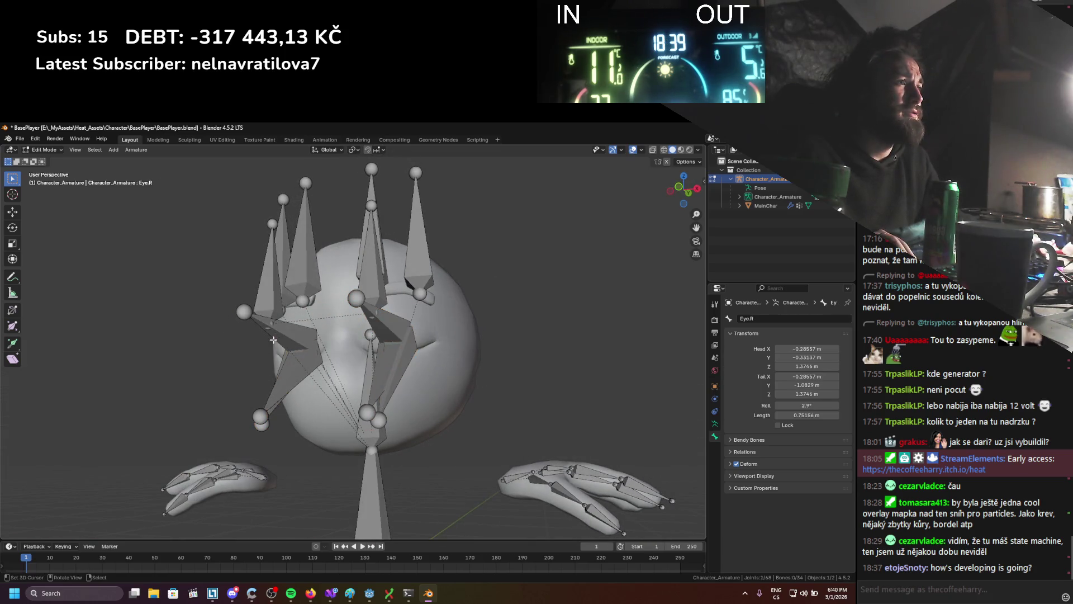
shift+click(280, 398)
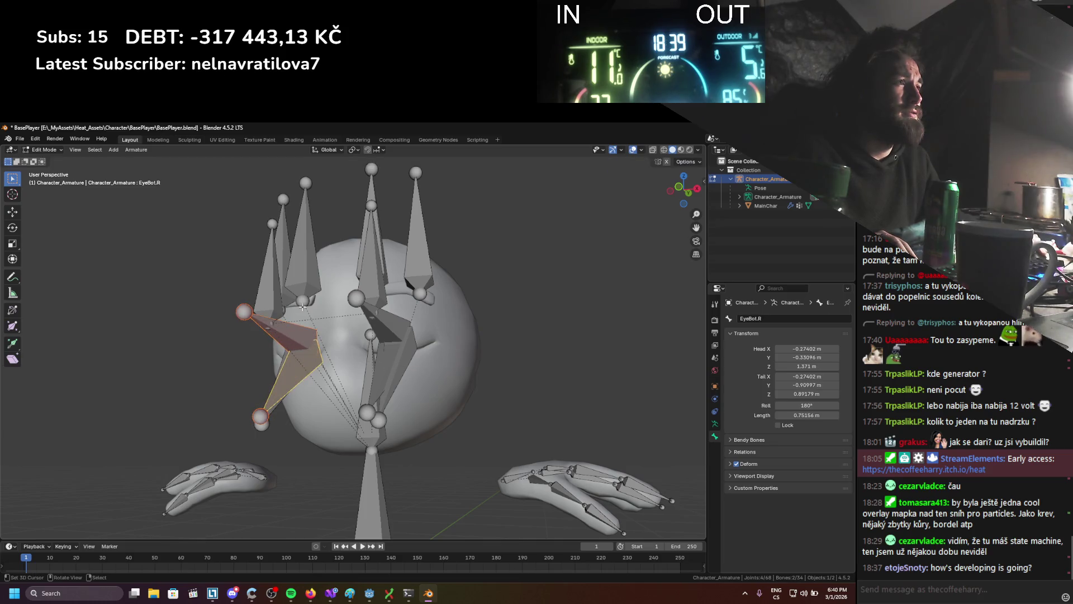
mouse_move(358, 210)
mouse_down()
mouse_move(352, 323)
mouse_move(380, 338)
mouse_up()
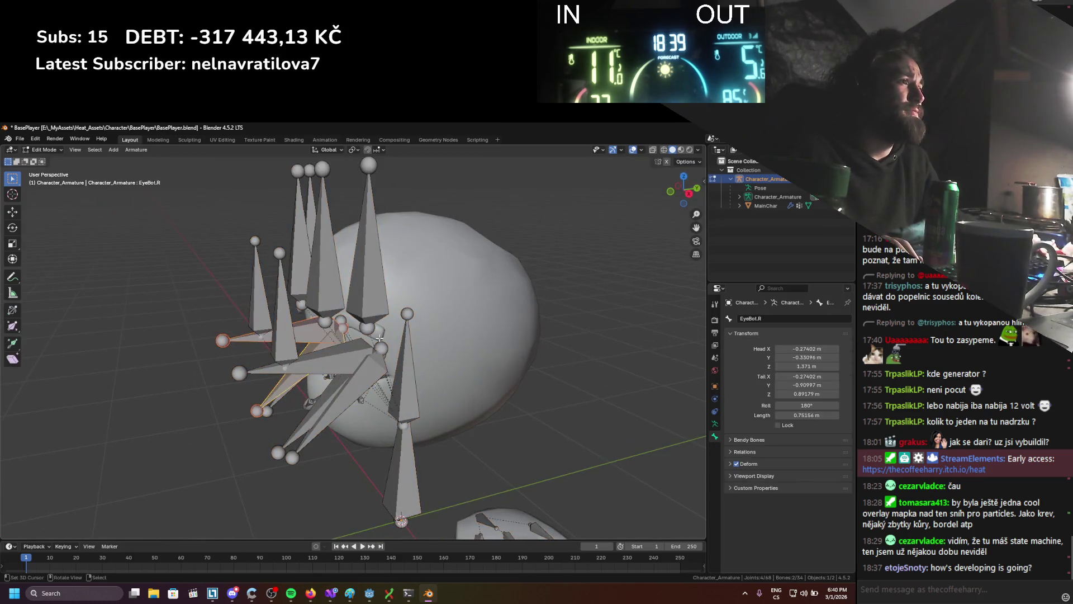
click(339, 151)
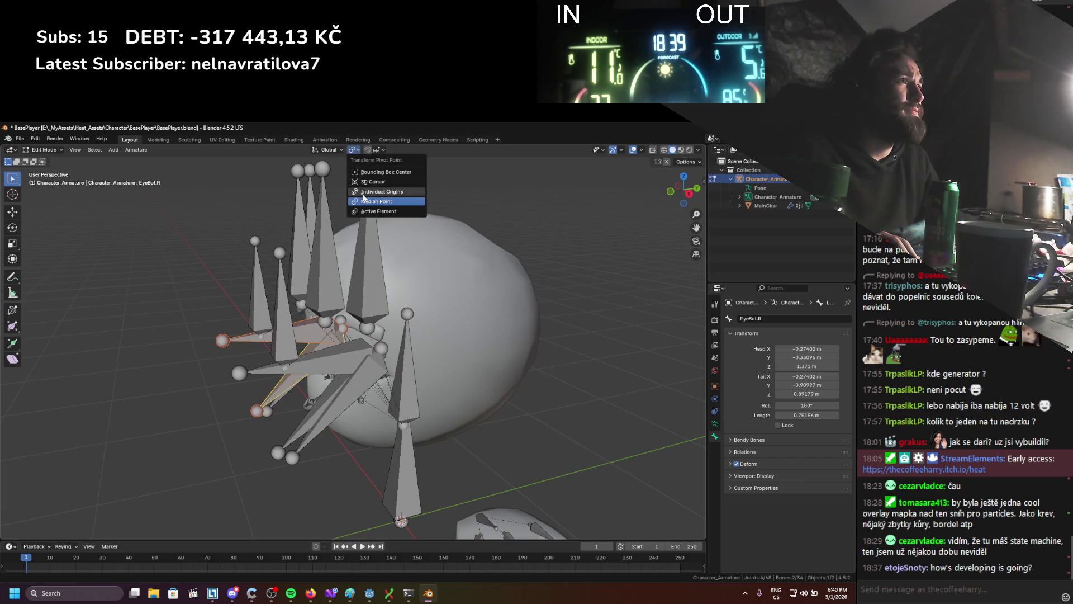
key(s)
key(Escape)
Scale EyeTop.R down to about 0.38, then save BasePlayer.blend from Object Mode.
click(322, 349)
click(331, 335)
key(s)
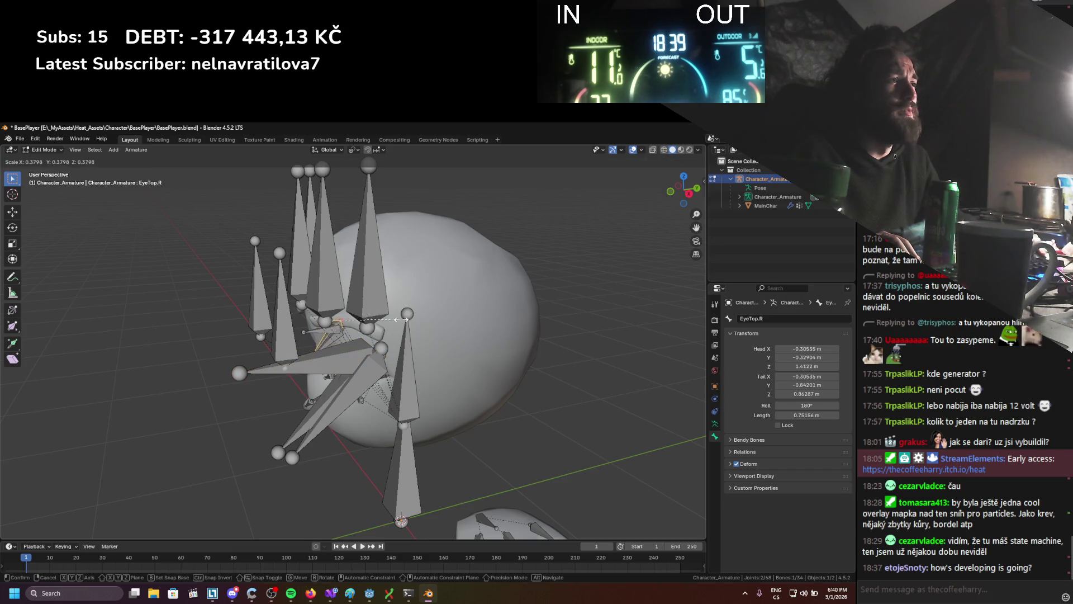
click(386, 323)
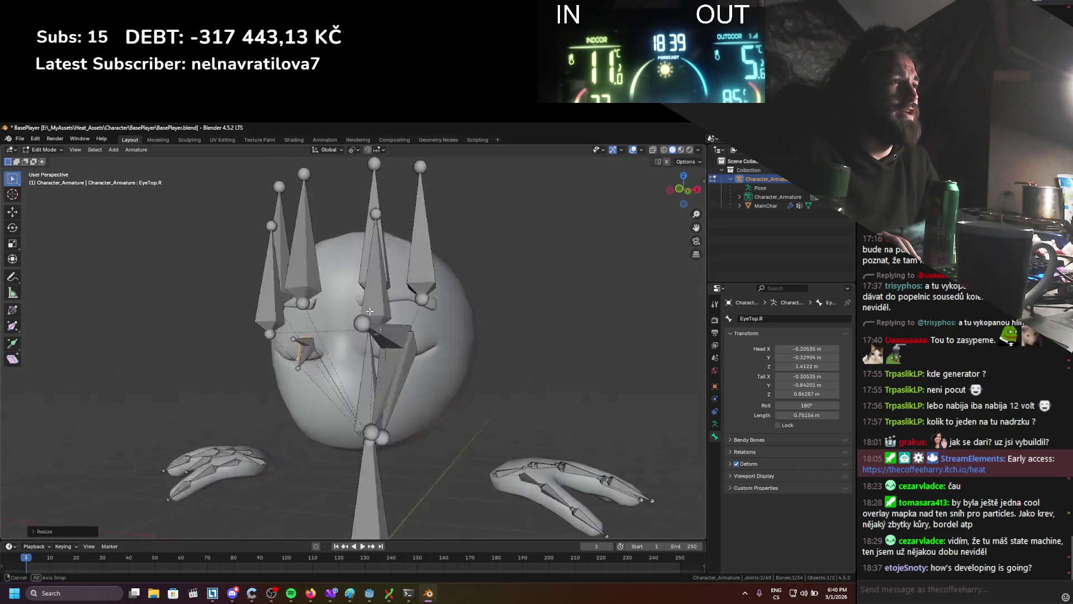
click(373, 348)
key(Tab)
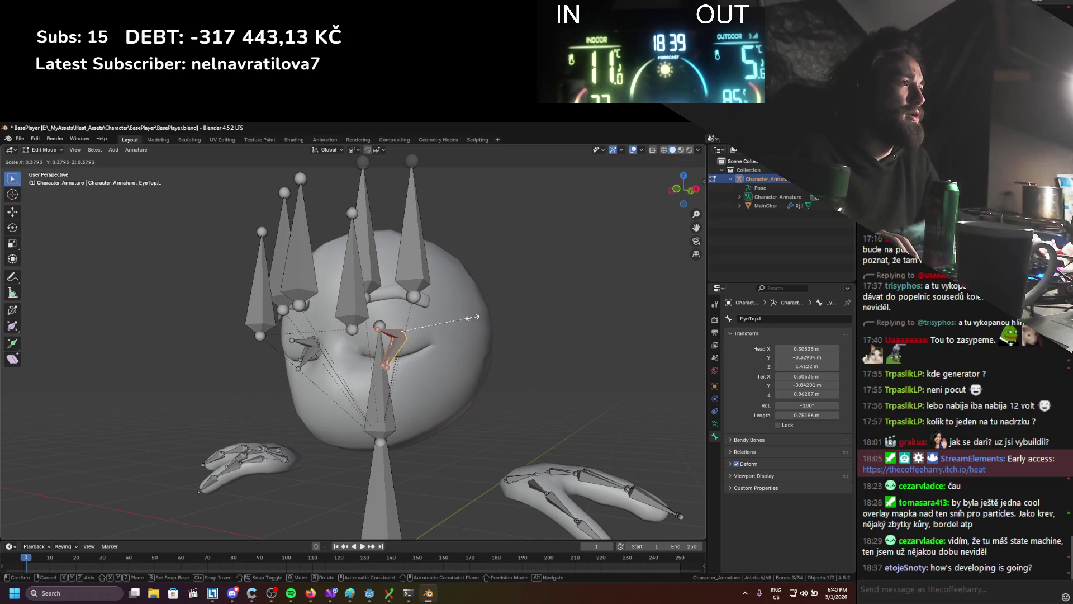
key(ctrl+s)
In Pose Mode, rotate EyeBot.L on X and cancel EyeTop.L's X rotation, leaving it at rest.
key(ctrl+Tab)
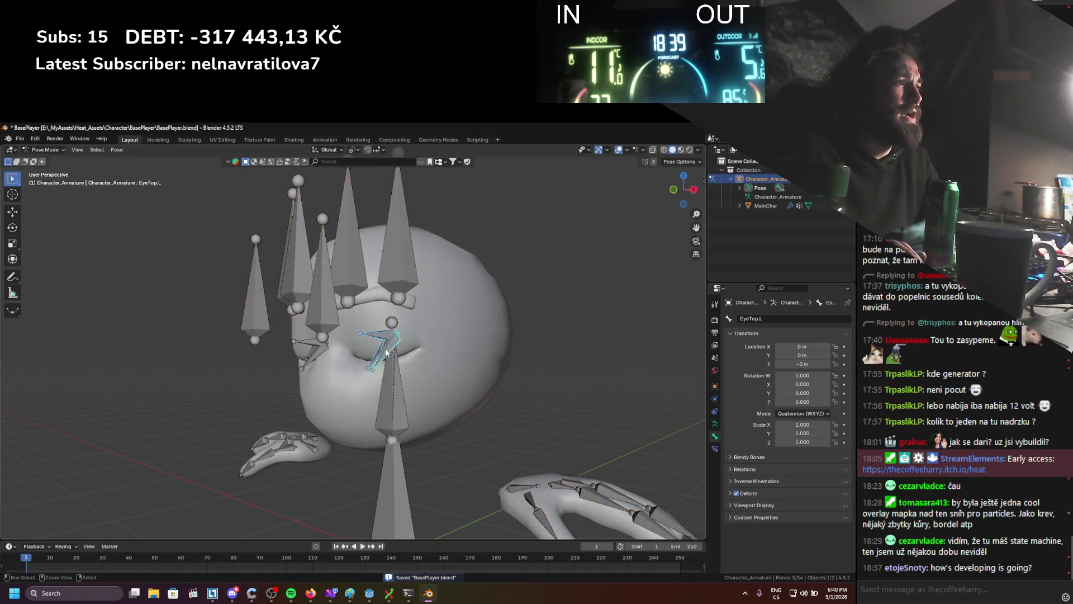
key(r)
key(x)
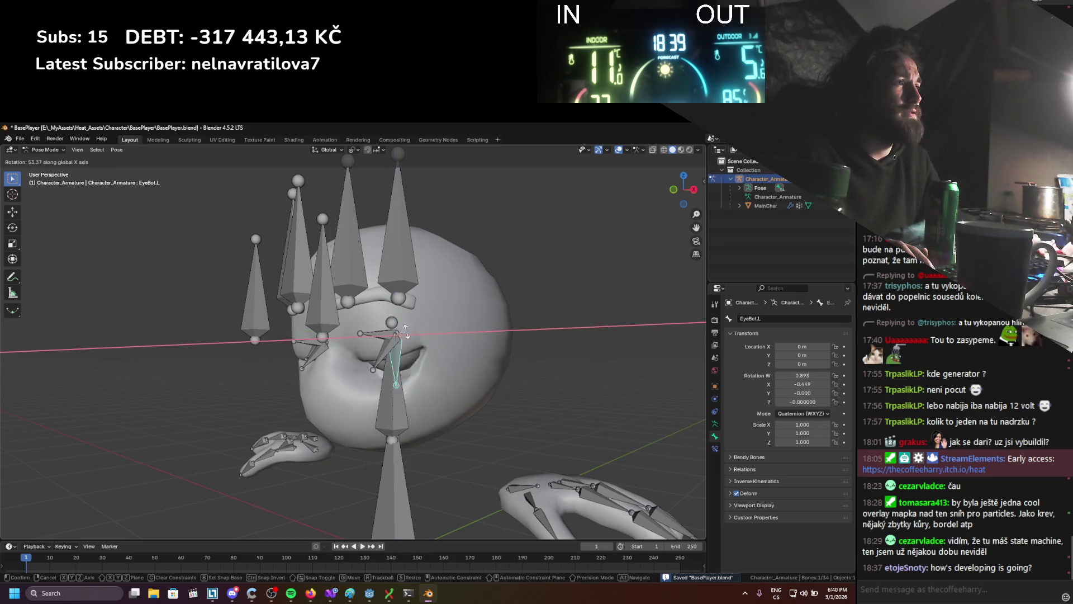
click(406, 332)
click(391, 353)
key(r)
key(x)
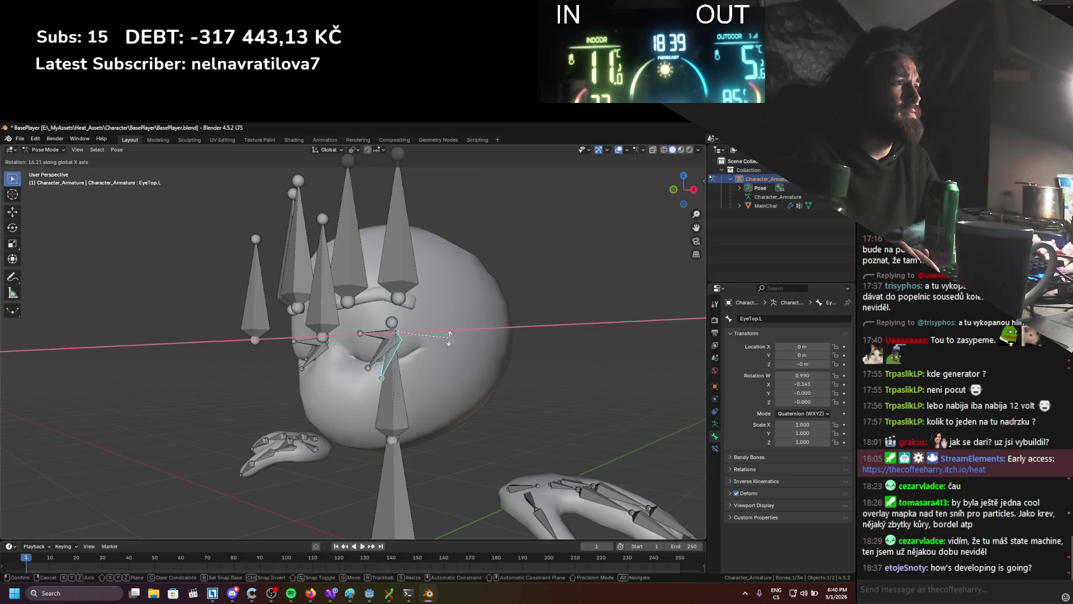
right_click(418, 368)
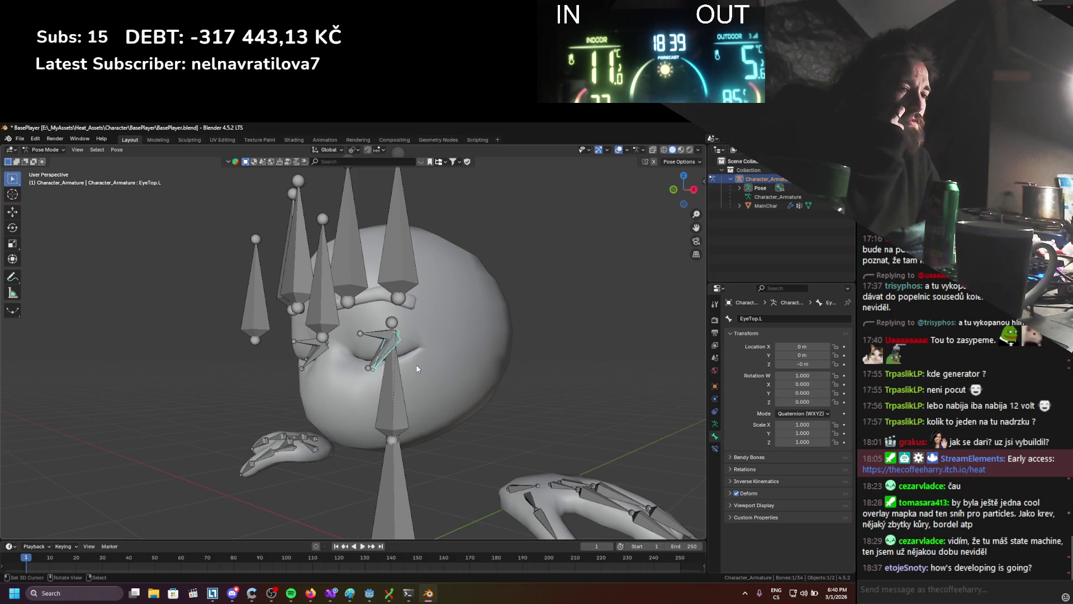
Return to Object Mode, save BasePlayer.blend, and switch back to Godot.
key(ctrl+Tab)
key(ctrl+s)
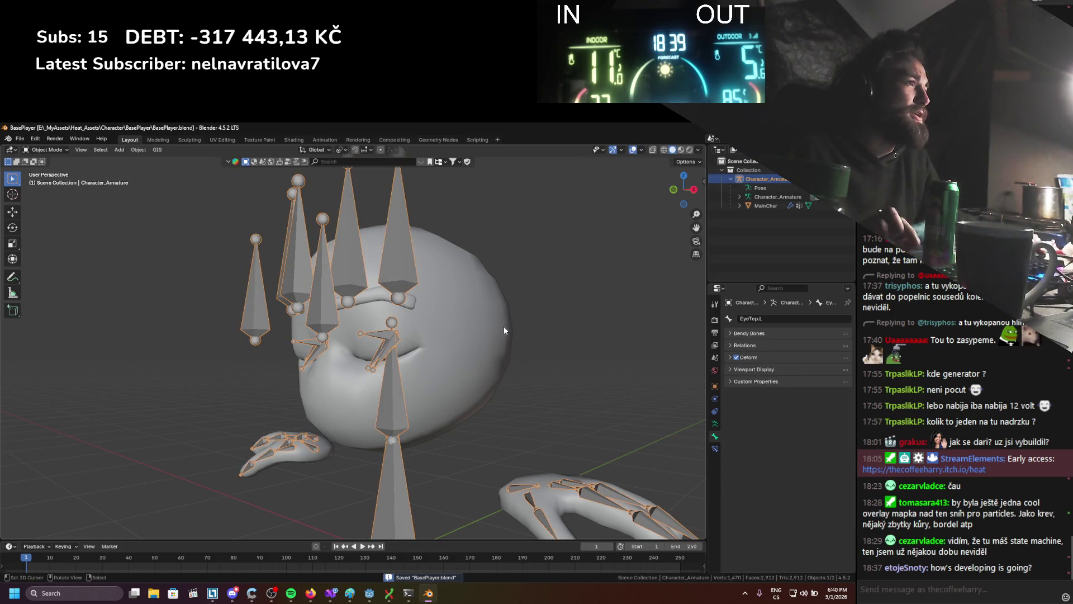
click(369, 594)
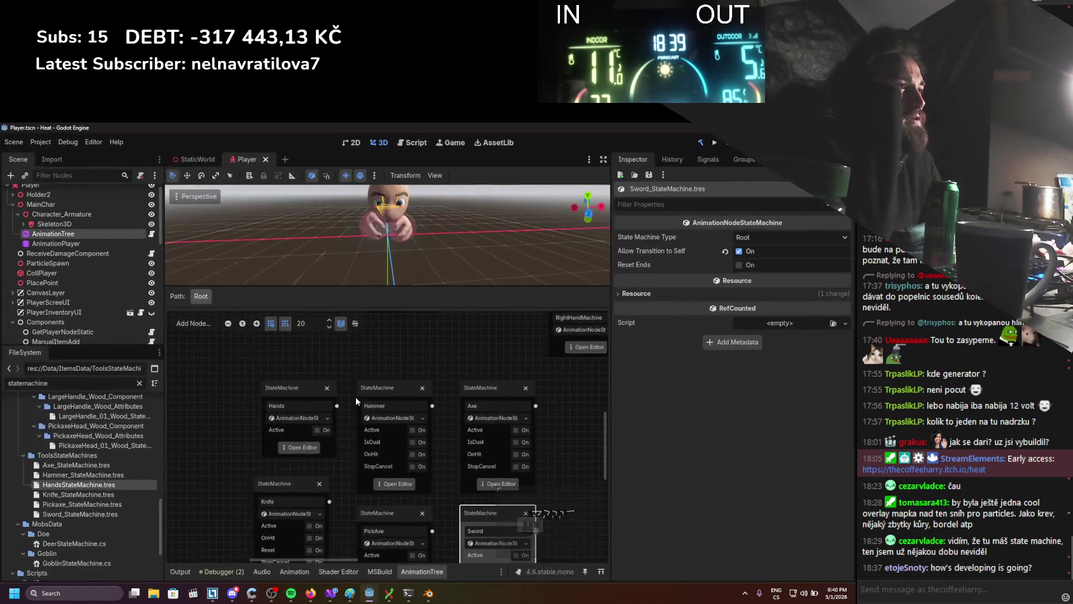
Enlarge the 3D viewport, expand Skeleton3D, and select RightHand_Parent to show its transform.
drag(378, 287, 378, 428)
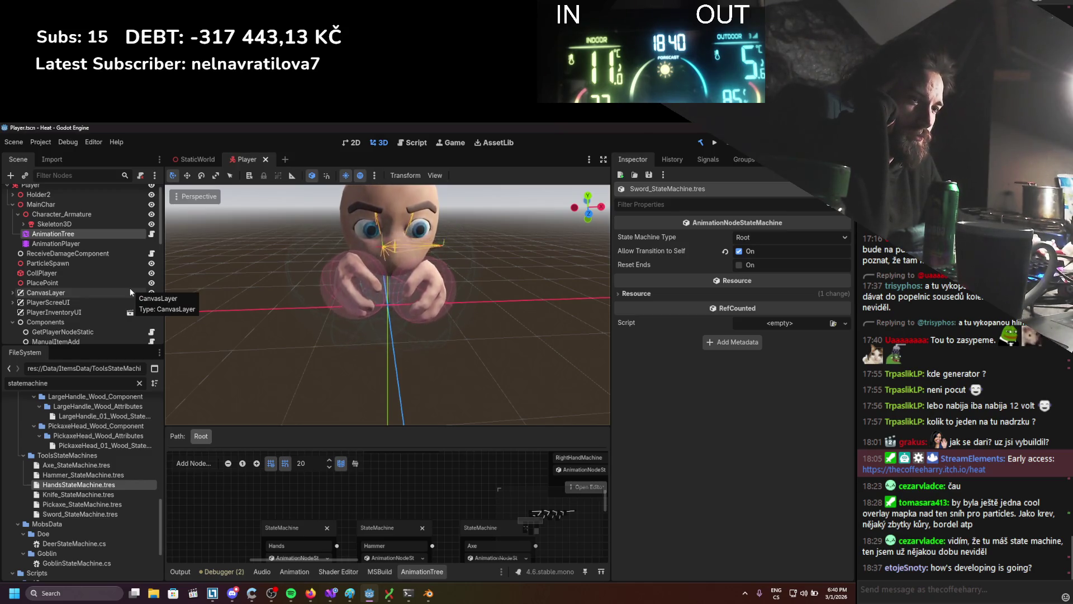
scroll(32, 284, down, 1)
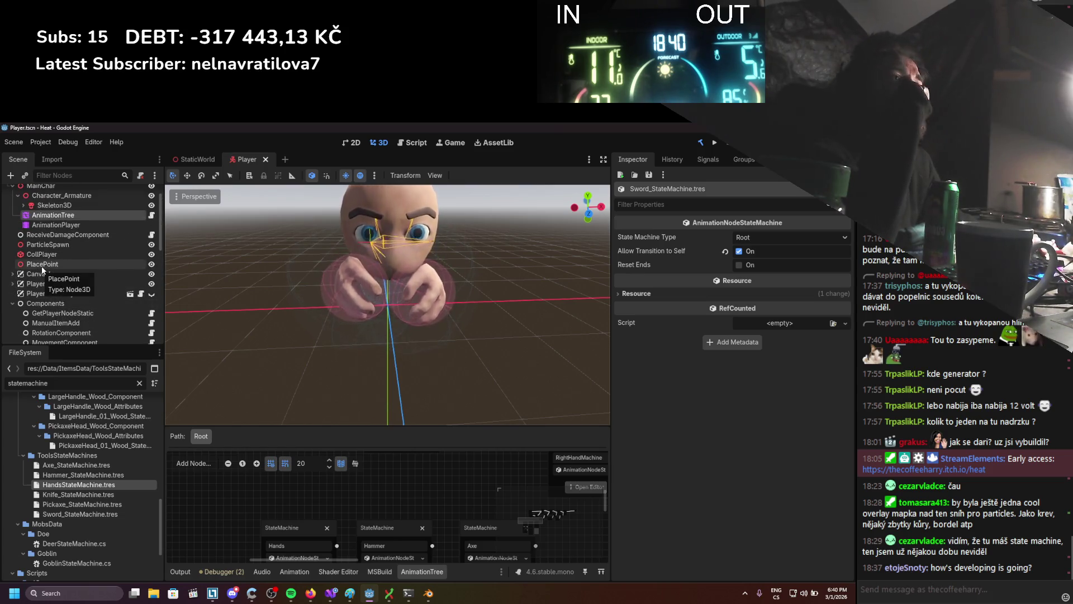
scroll(35, 262, up, 1)
click(23, 232)
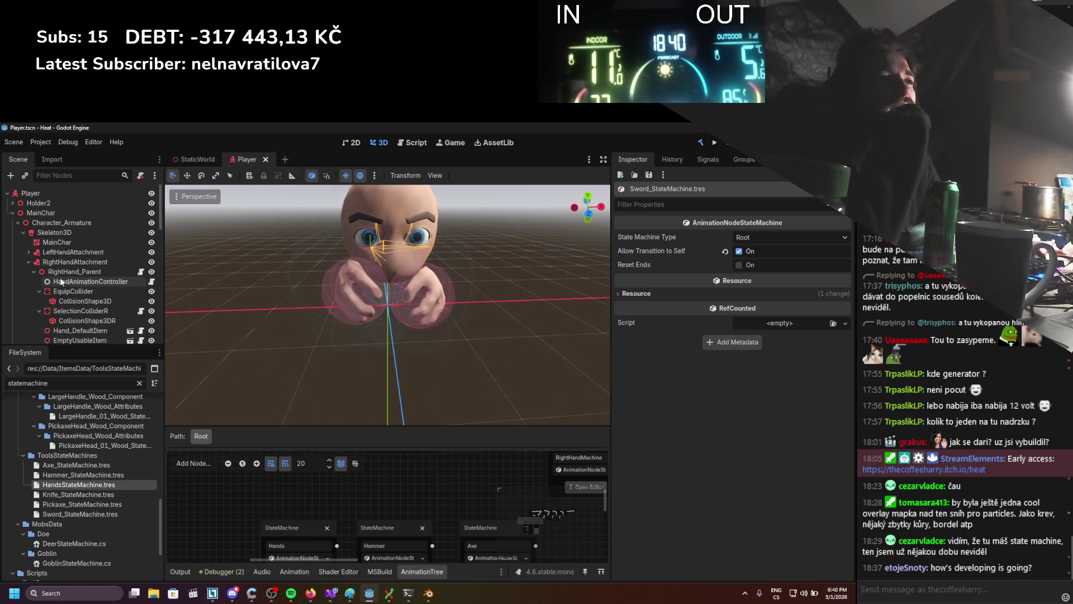
scroll(70, 282, down, 1)
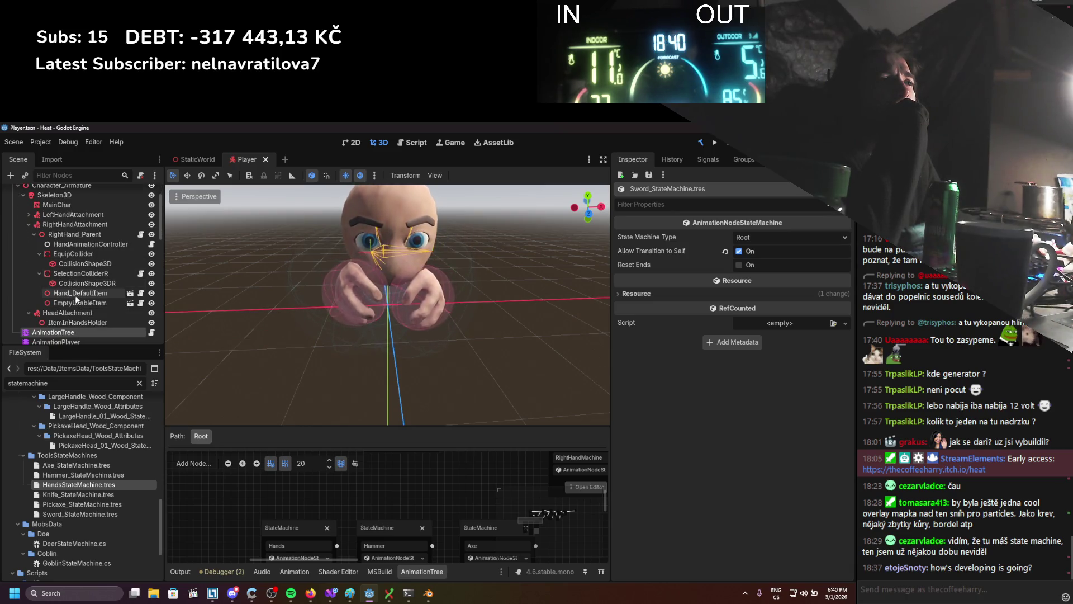
click(66, 234)
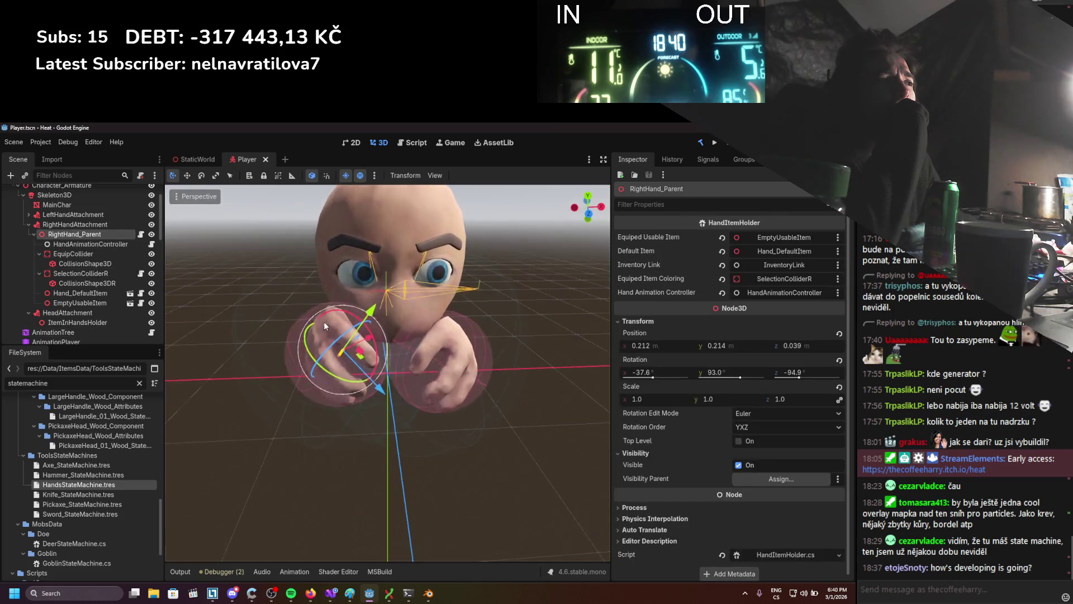
Test-rotate the right hand around X, undo it, and reselect RightHand_Parent.
mouse_move(343, 364)
mouse_down()
mouse_move(316, 374)
mouse_move(271, 363)
mouse_up()
key(ctrl+z)
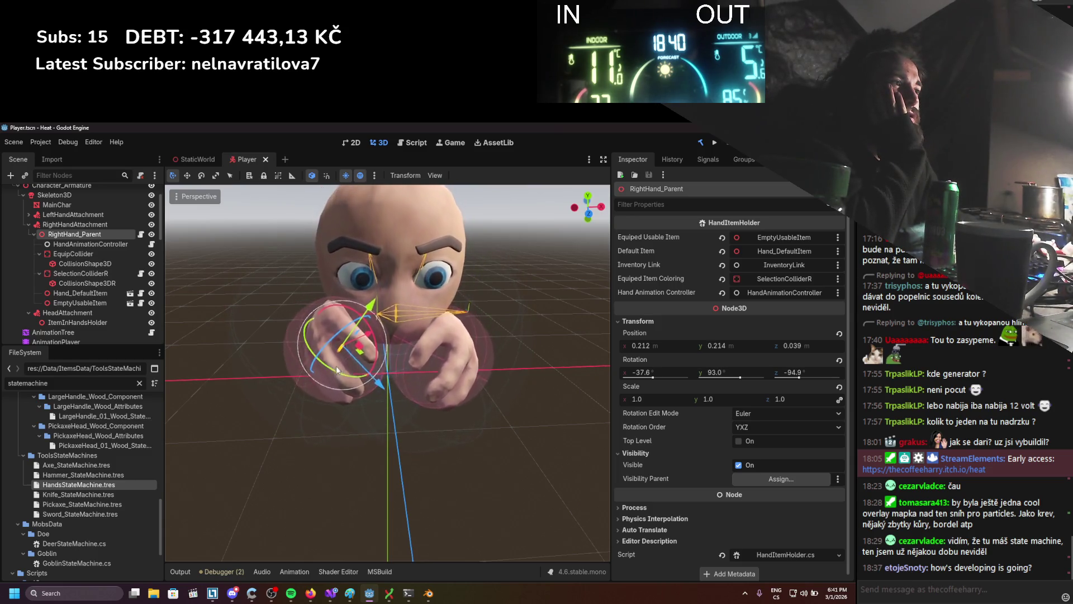
click(313, 176)
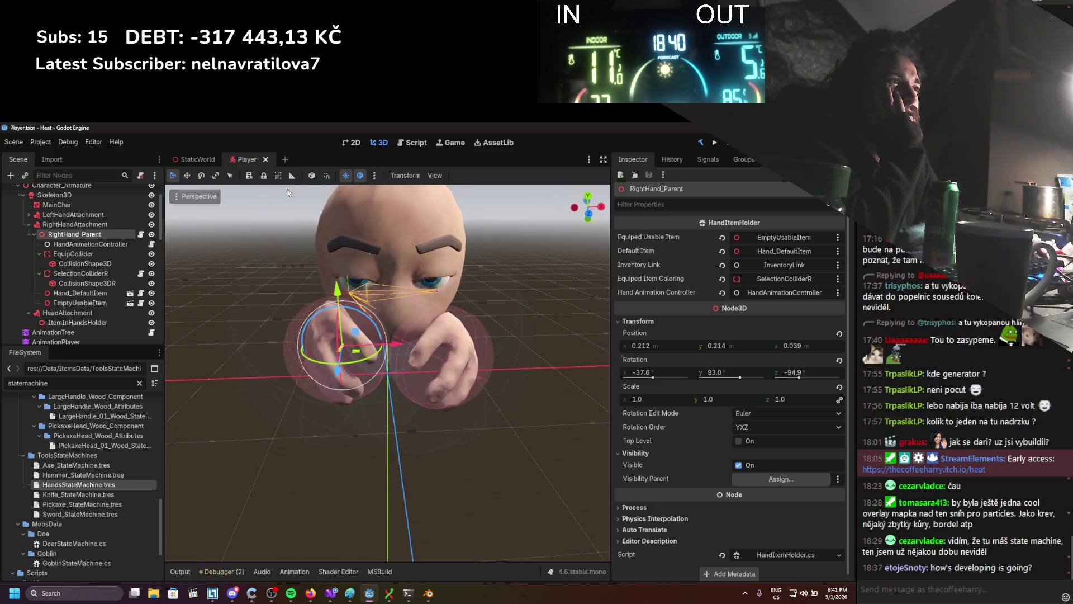
click(341, 363)
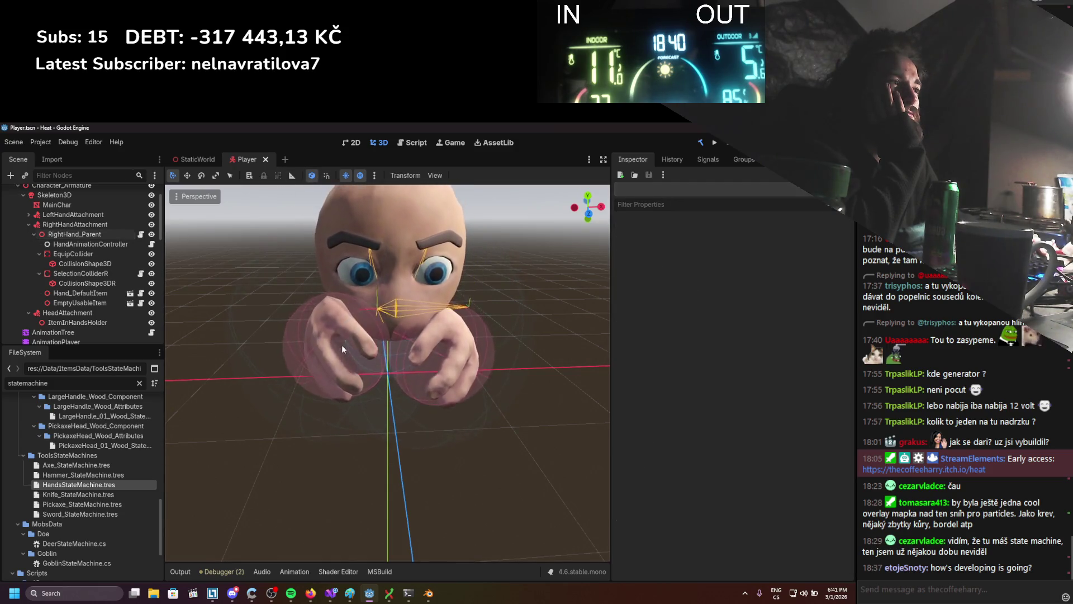
click(99, 233)
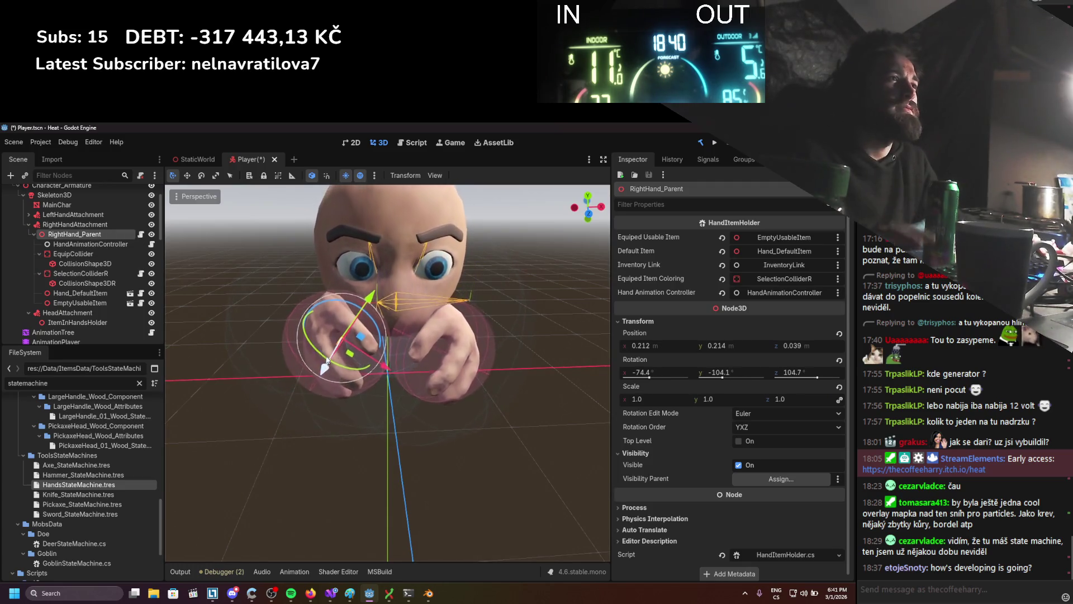
Save the Player scene and open RightHand_Parent's HandItemHolder.cs script in Visual Studio.
key(ctrl+s)
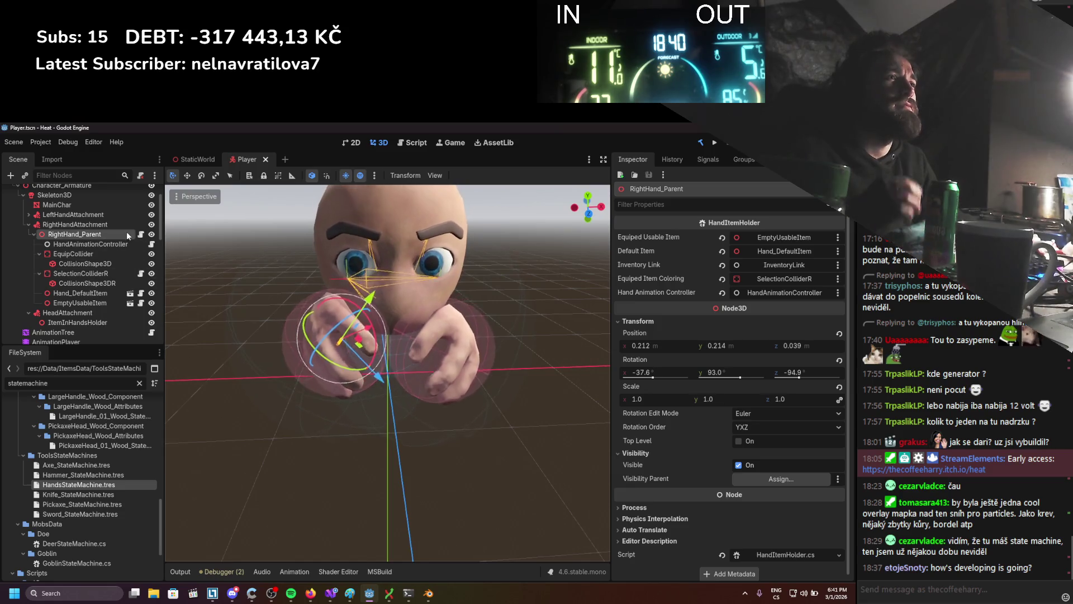
click(140, 234)
scroll(282, 374, down, 10)
scroll(281, 374, down, 5)
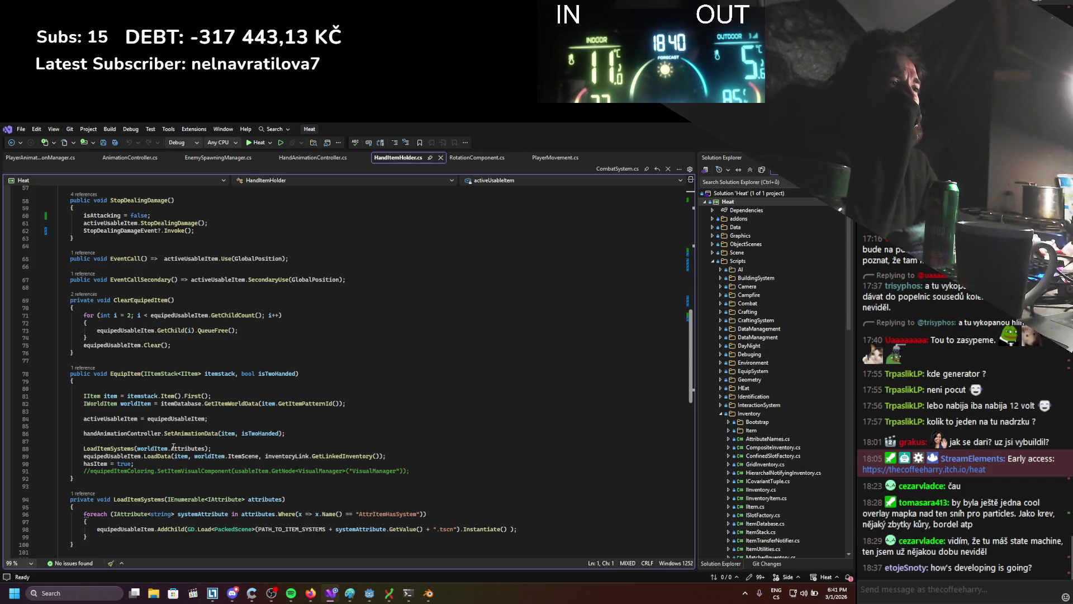
Scroll HandItemHolder.cs down to the EquipItem method, then go back to Godot.
scroll(235, 454, down, 5)
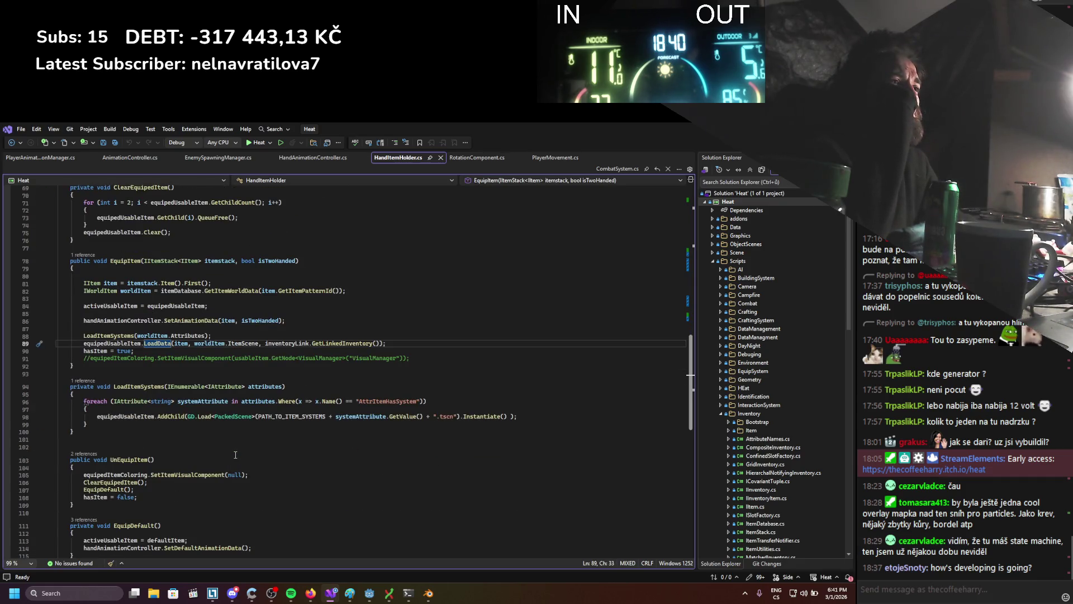
scroll(235, 454, down, 2)
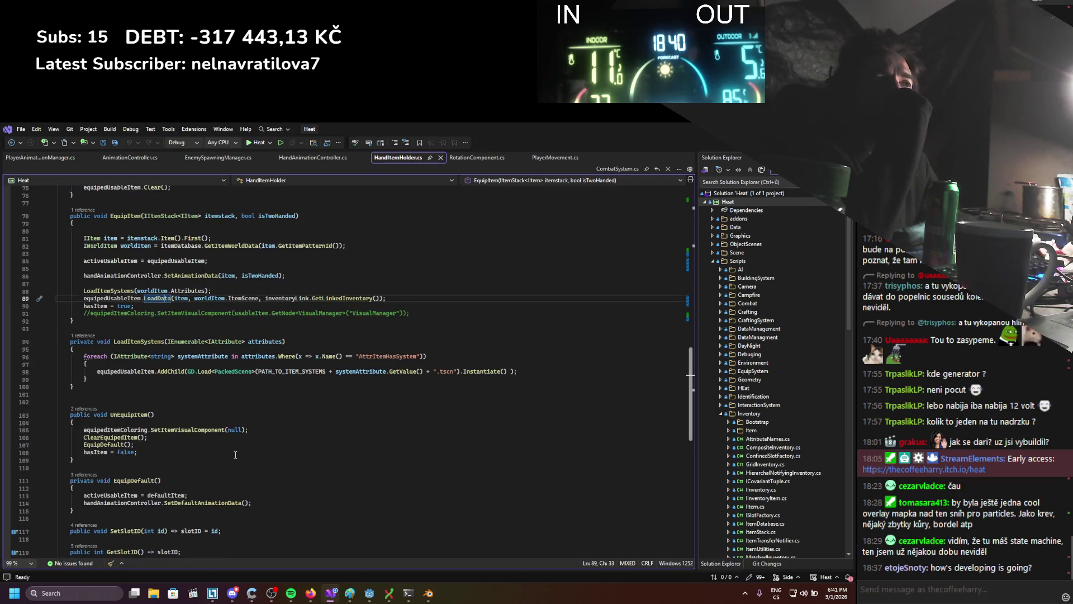
scroll(236, 455, down, 1)
scroll(235, 455, down, 1)
scroll(235, 454, up, 1)
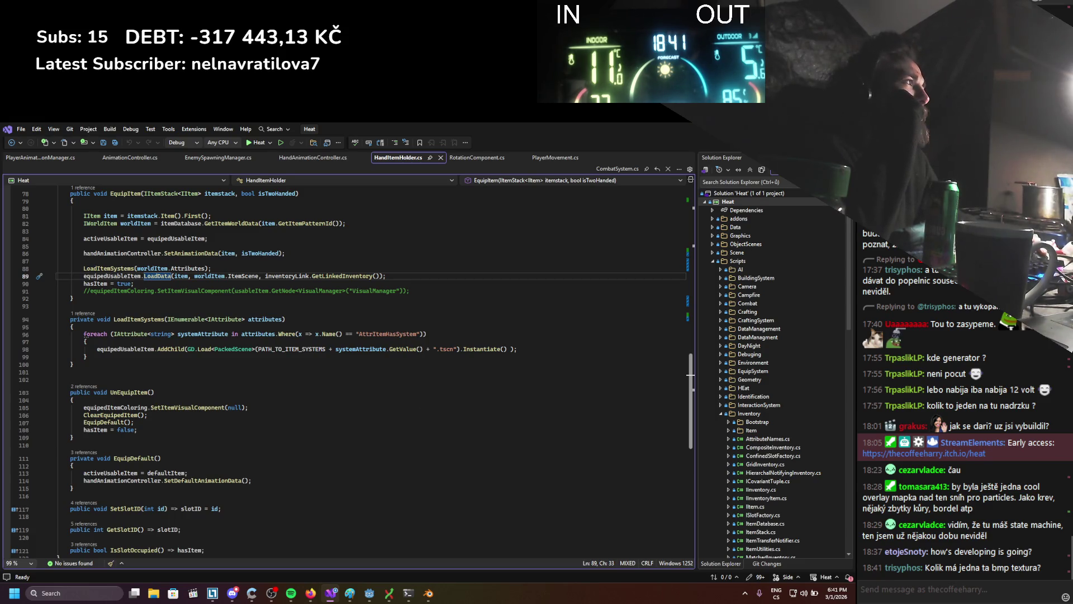
key(alt+Tab)
scroll(145, 396, up, 10)
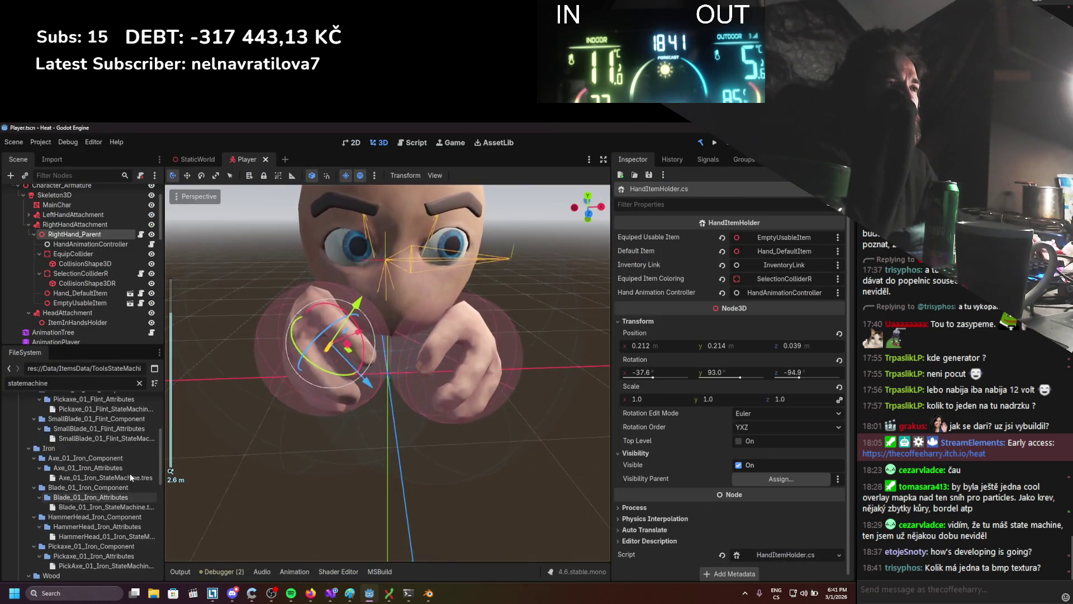
Clear the 'statemachine' filter from the FileSystem dock.
click(139, 382)
scroll(121, 442, up, 10)
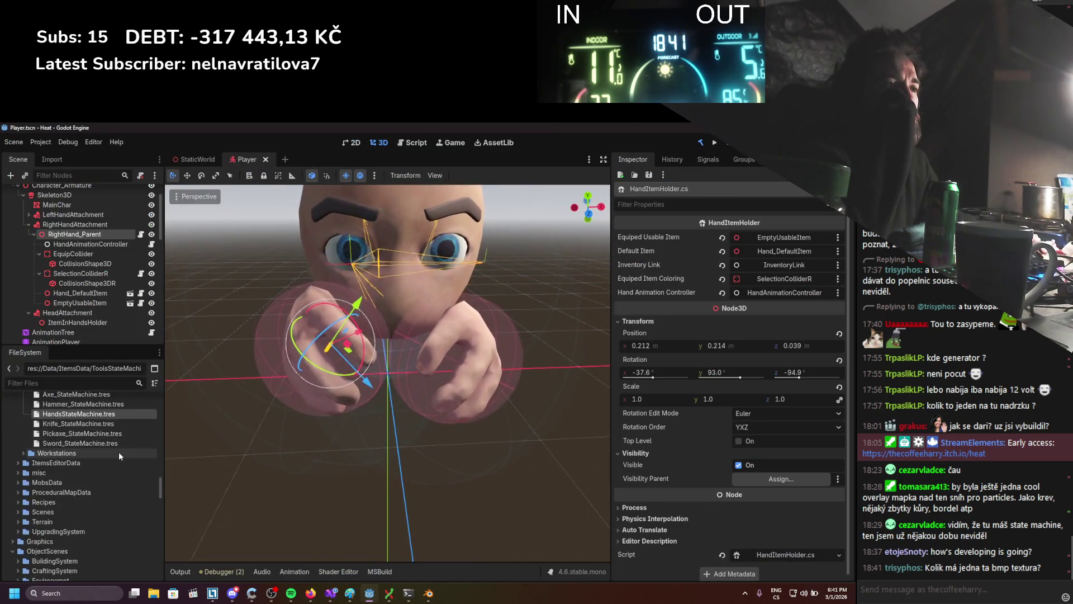
scroll(123, 446, down, 10)
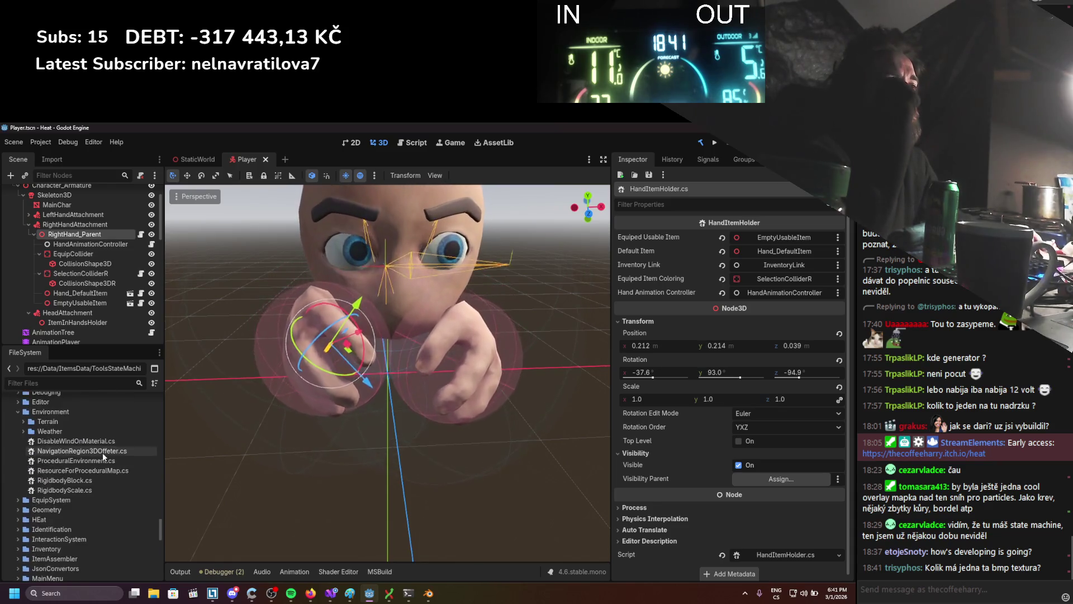
scroll(103, 452, up, 10)
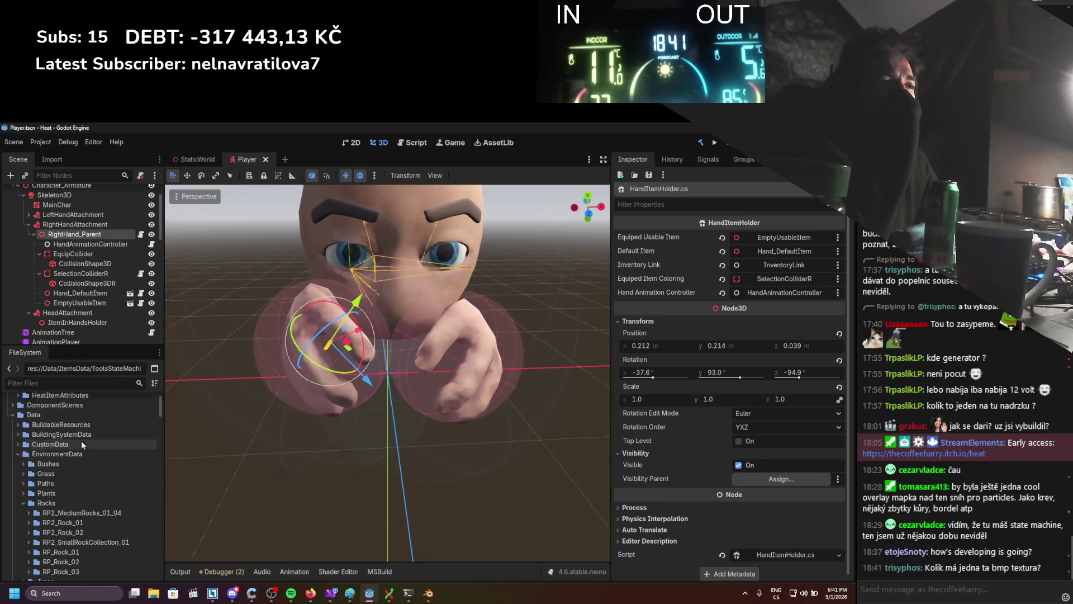
Collapse EnvironmentData and ItemsData, then expand Terrain to list HeightMap and Terrain.tres.
click(16, 434)
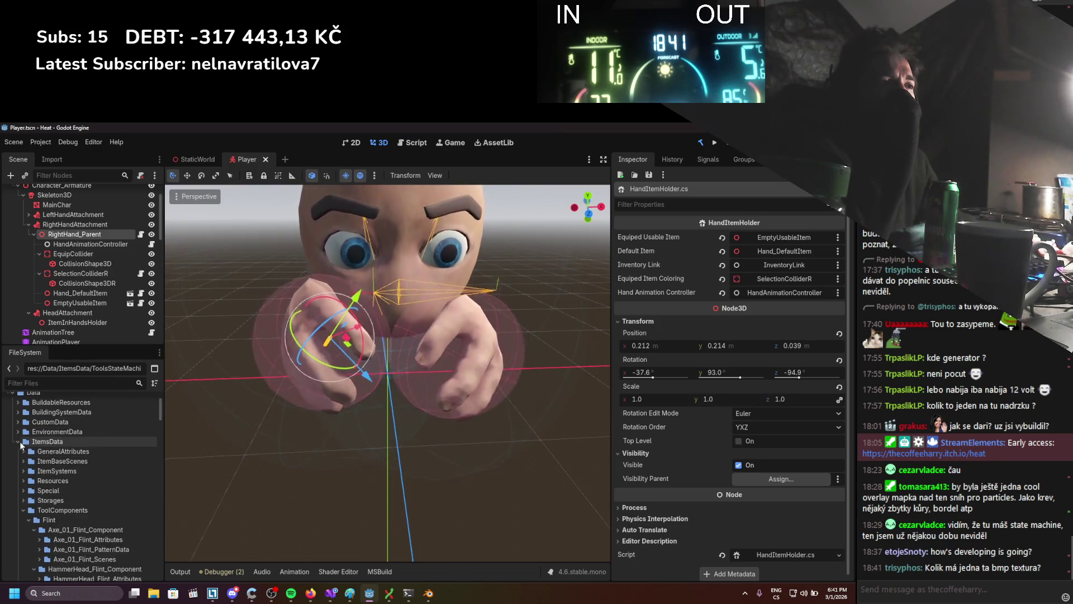
click(18, 441)
click(13, 540)
scroll(21, 464, up, 2)
click(18, 555)
scroll(20, 536, down, 3)
scroll(18, 535, down, 2)
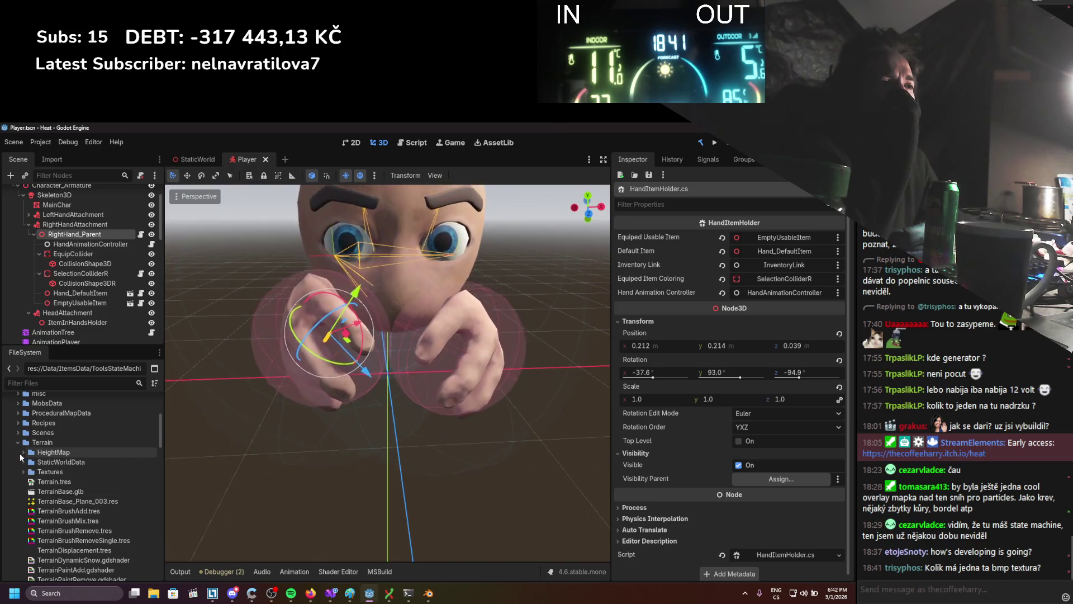
Expand the HeightMap folder and preview its height map and NormalMap_2048x2048 textures.
click(23, 451)
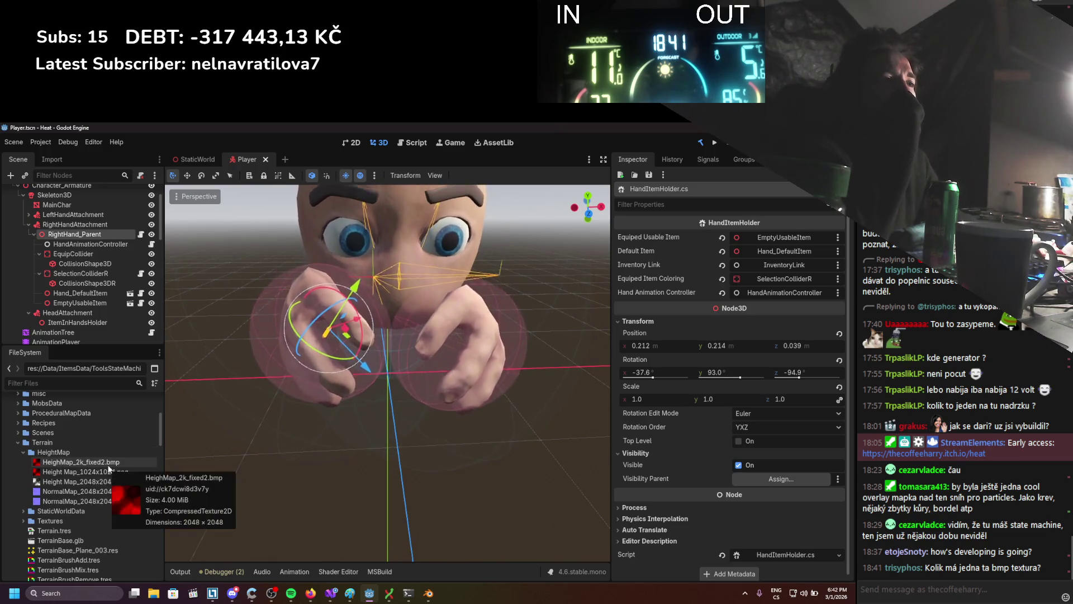
click(81, 462)
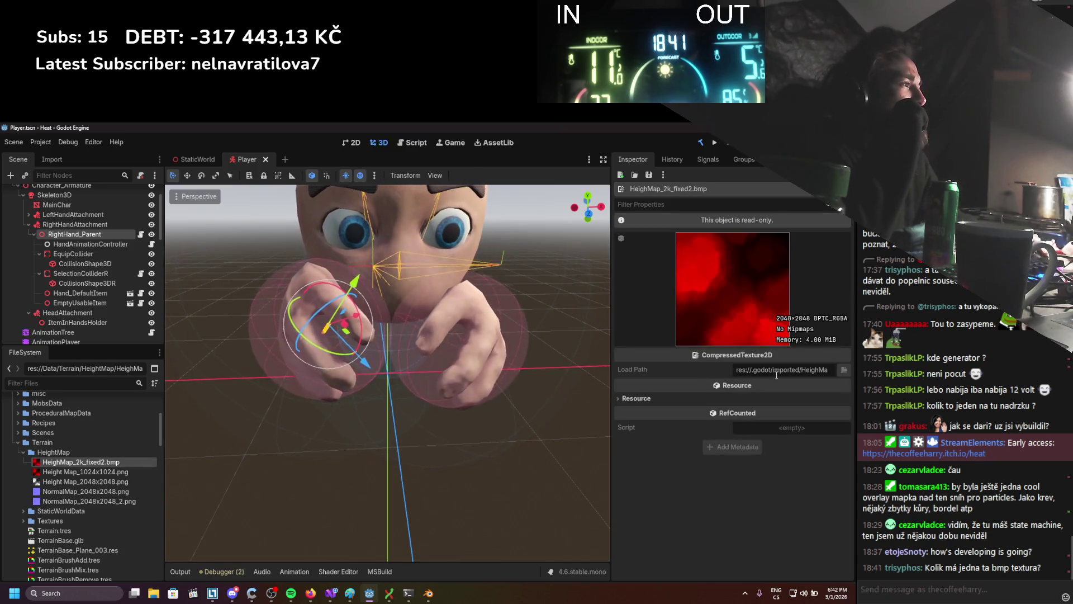
click(78, 473)
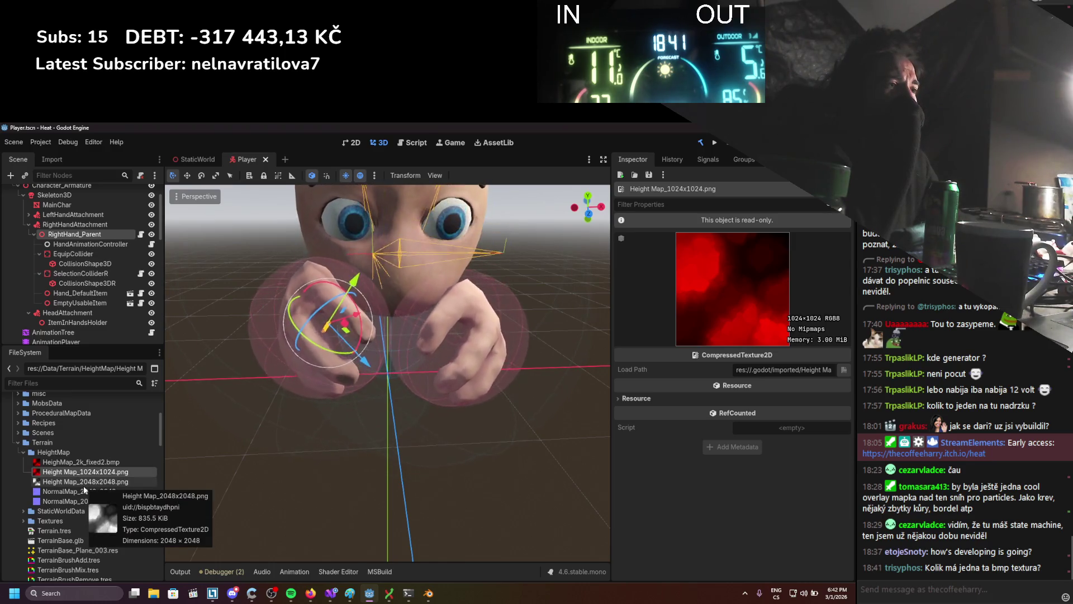
click(83, 485)
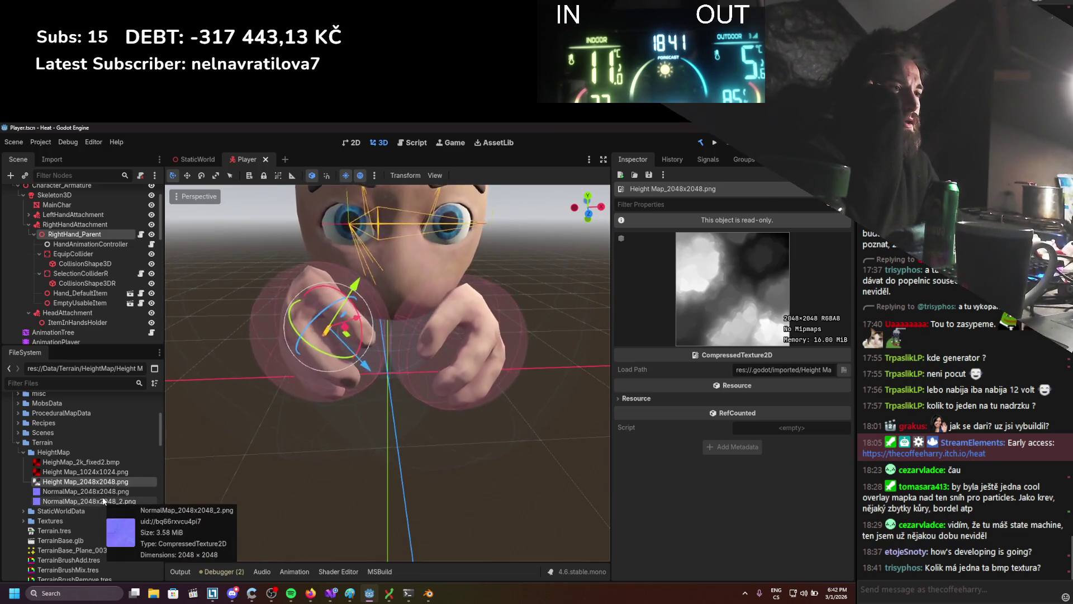
click(103, 489)
click(106, 498)
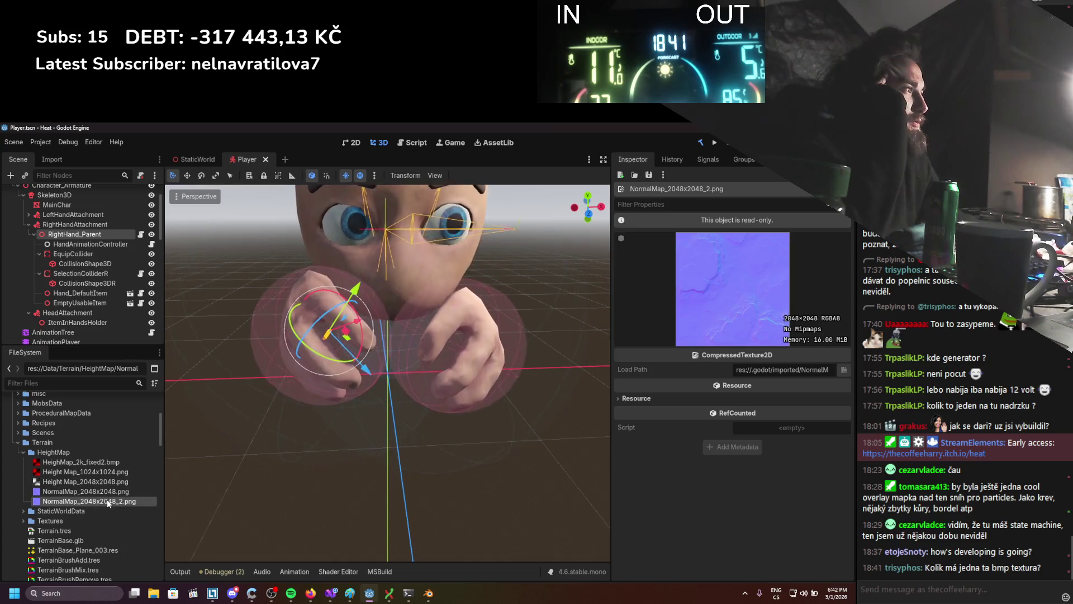
click(106, 492)
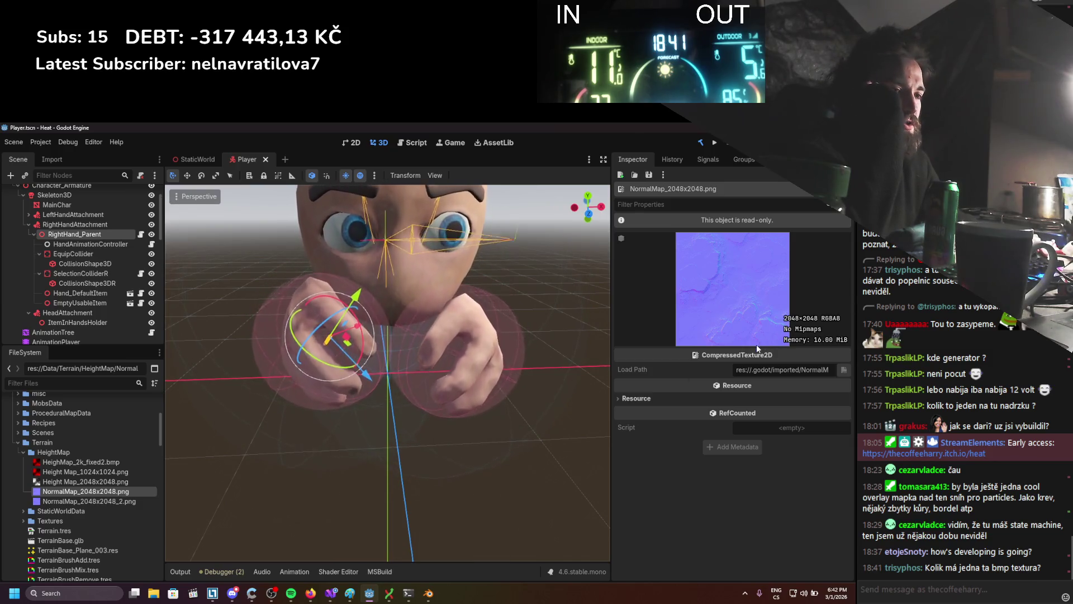
In StaticWorldData, compare TerrainMask.png and TerrainSnowMask.png, then show TerrainSnowMask.png's import settings.
click(23, 510)
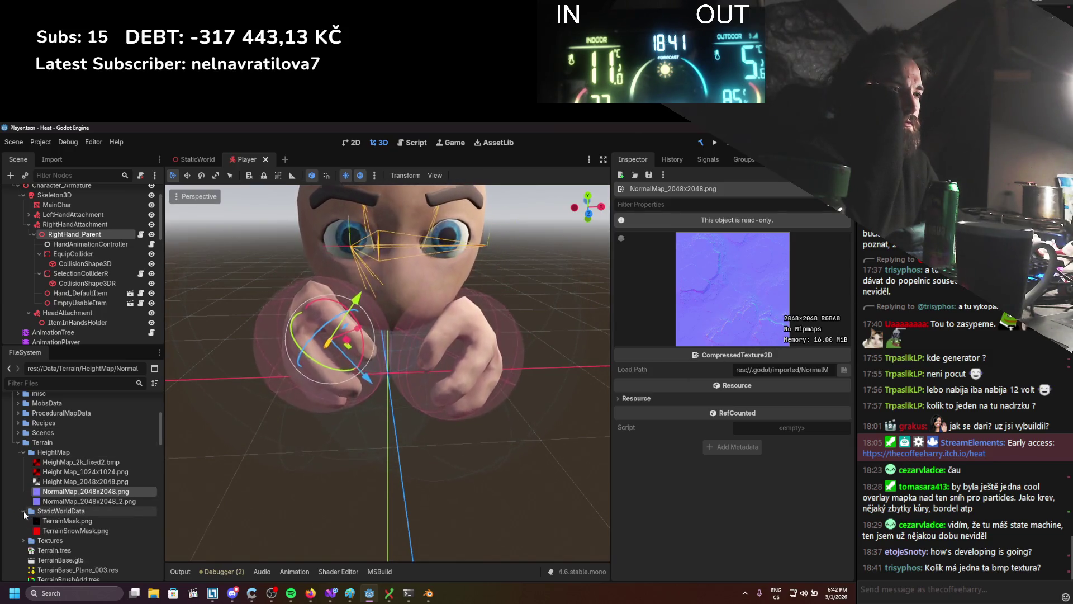
scroll(27, 512, down, 1)
click(45, 500)
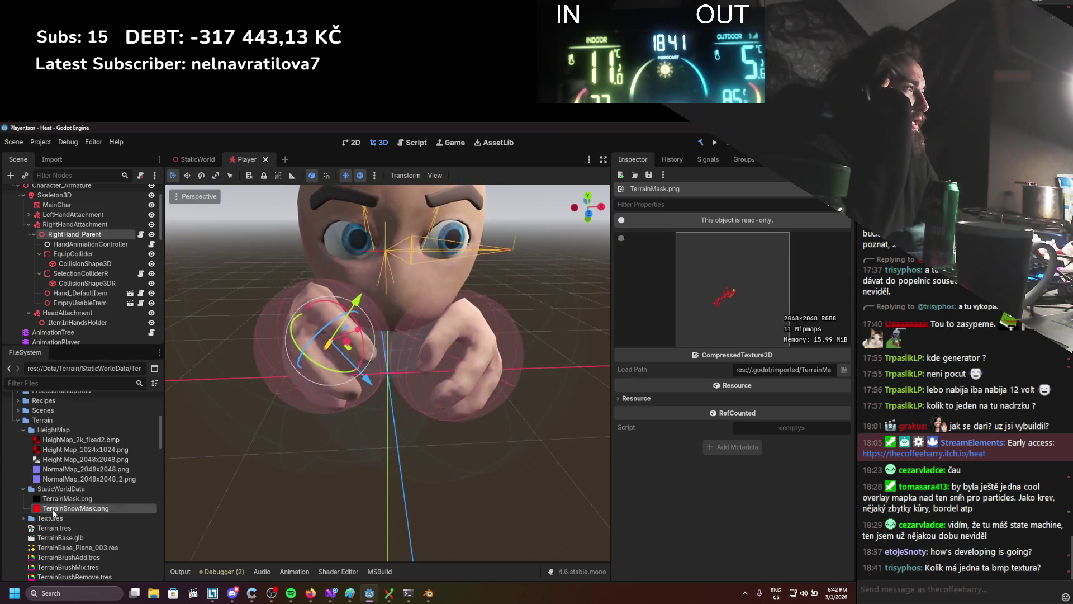
click(56, 509)
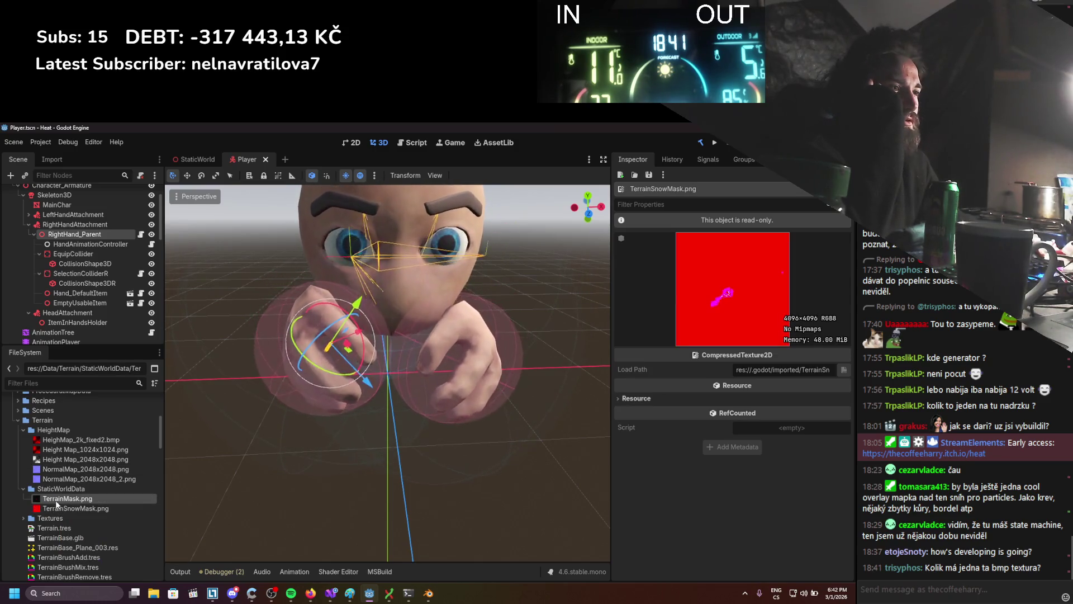
key(Up)
click(56, 509)
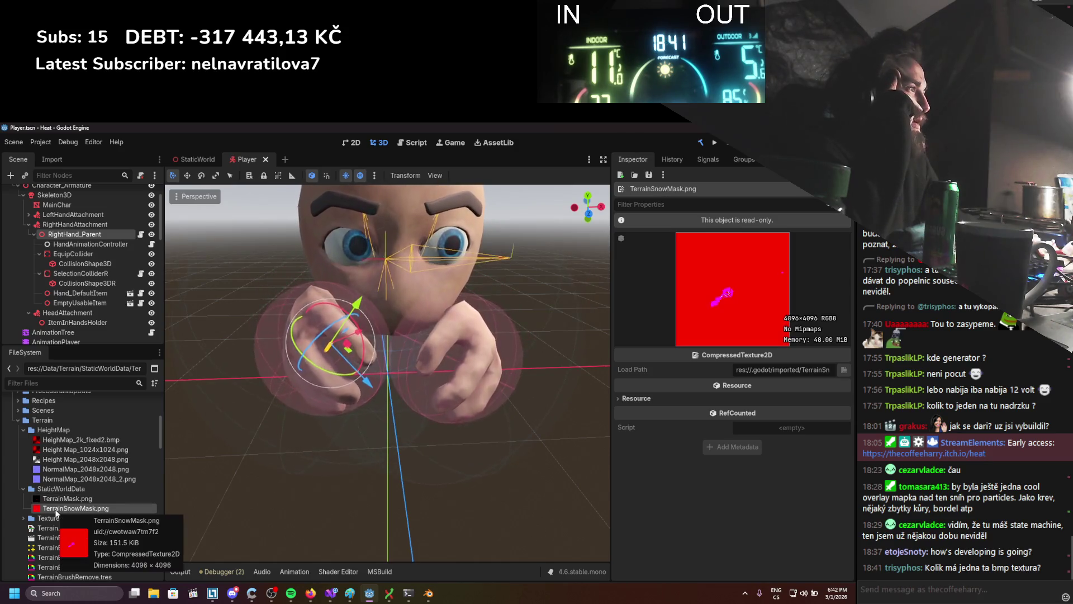
click(51, 160)
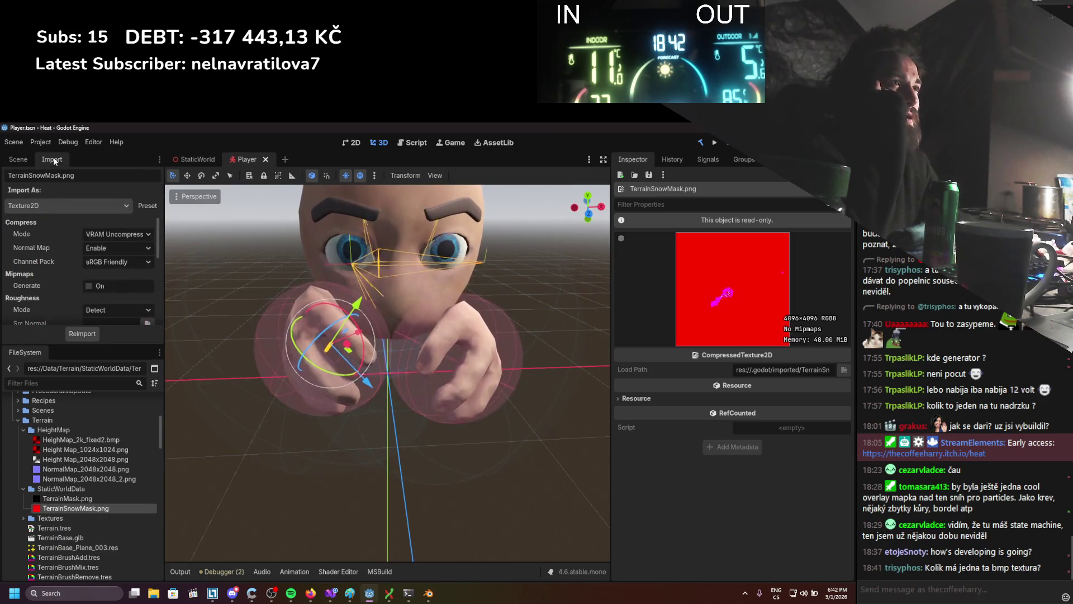
Reimport TerrainSnowMask.png with its compression mode set to VRAM Compressed.
click(119, 236)
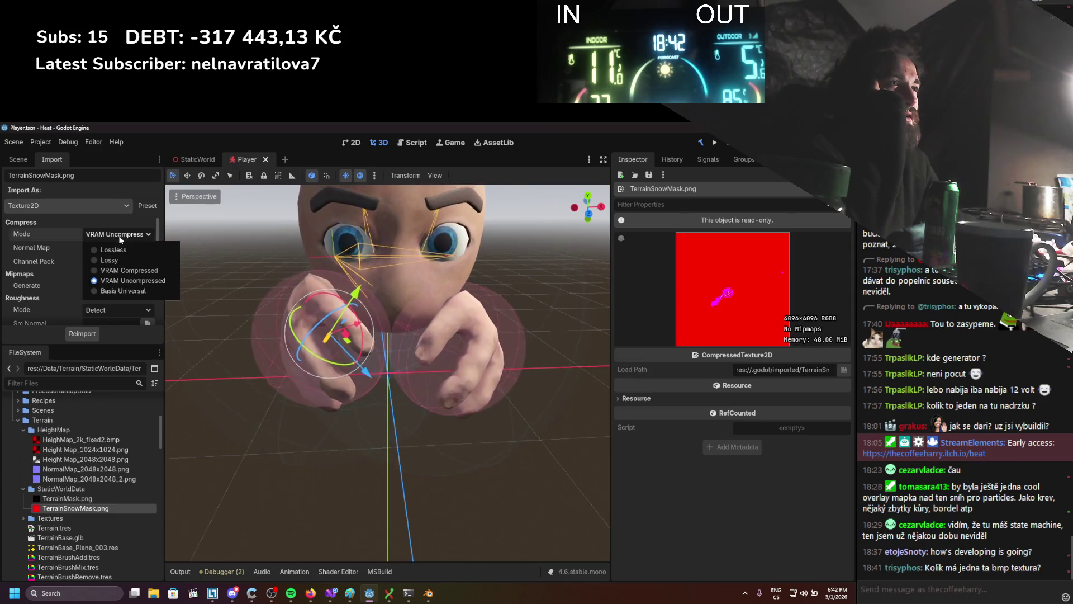
click(115, 271)
scroll(102, 246, down, 5)
click(715, 142)
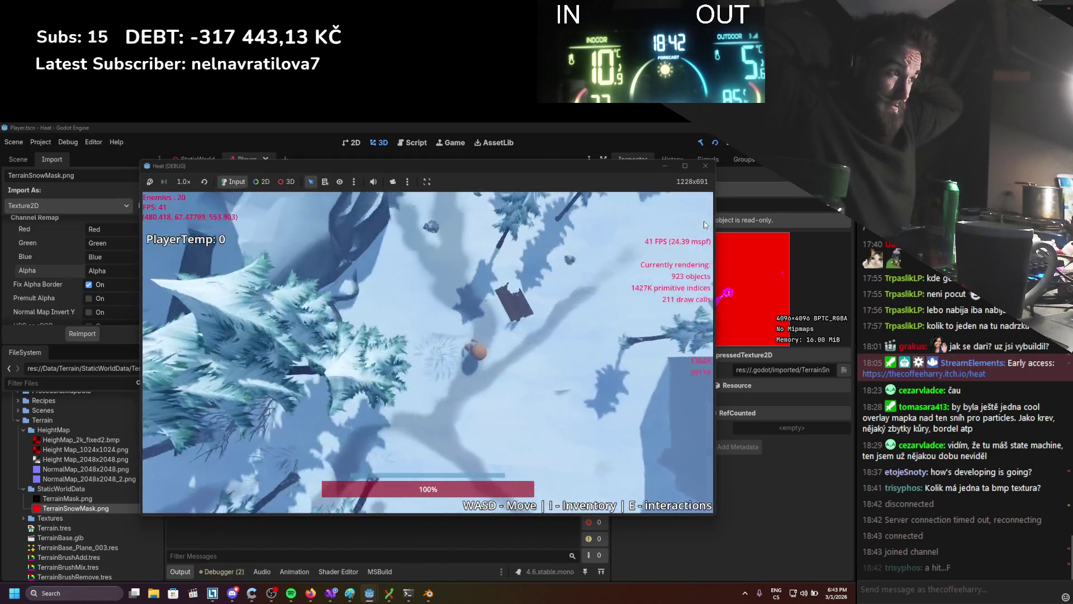
Walk the character through the snow and trees using WASD.
scroll(431, 373, up, 3)
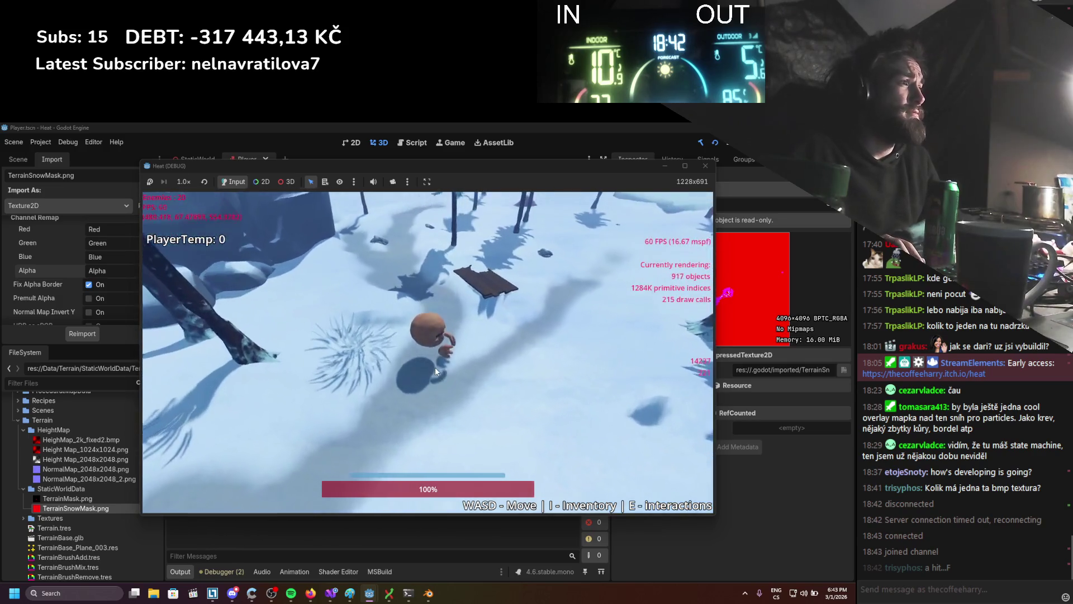
key(s)
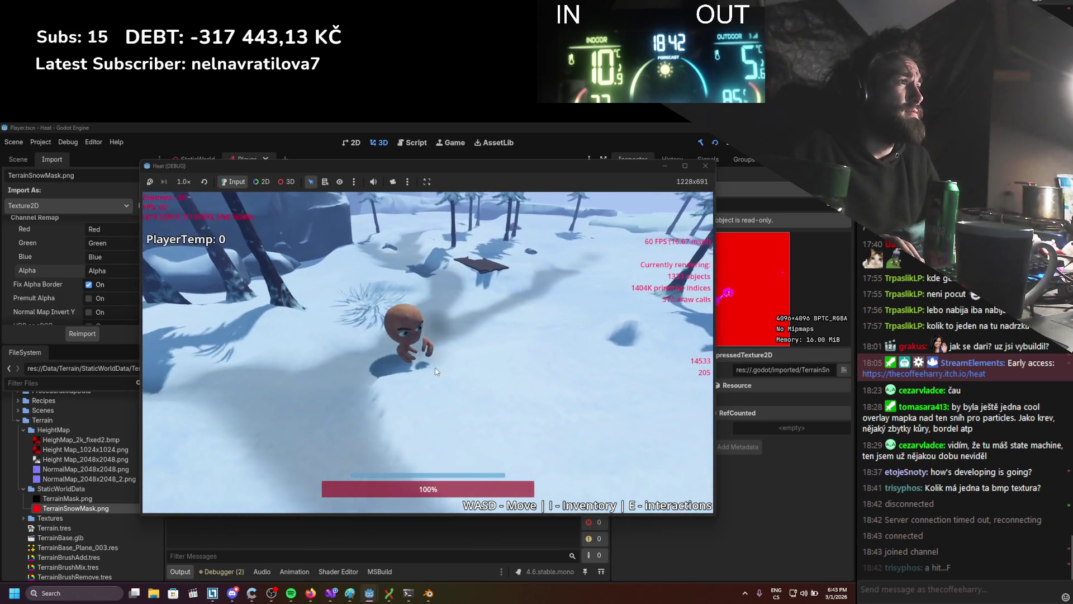
key(s)
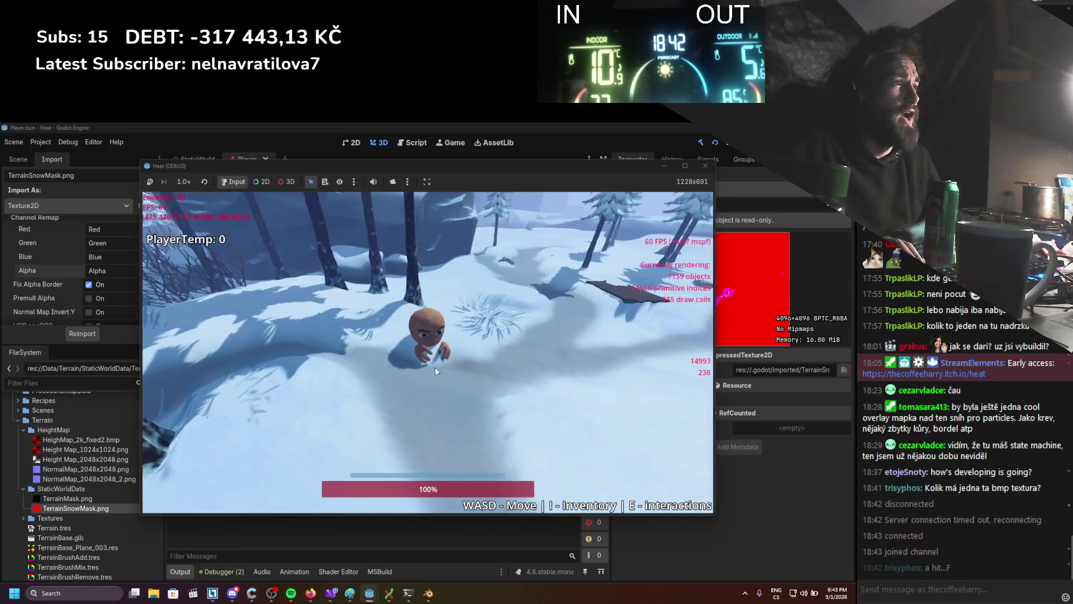
key(d)
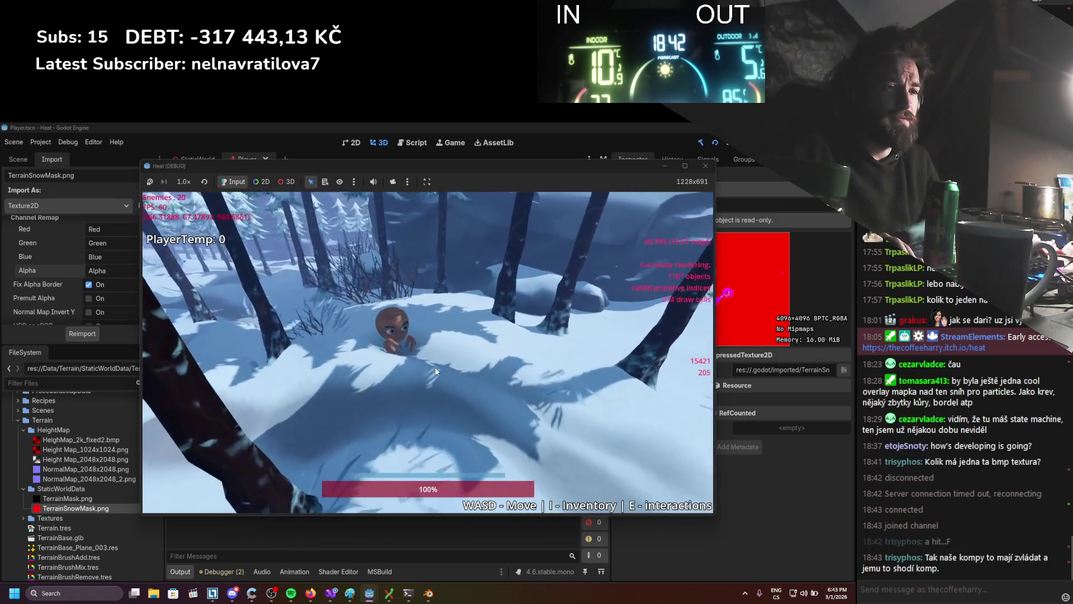
key(a)
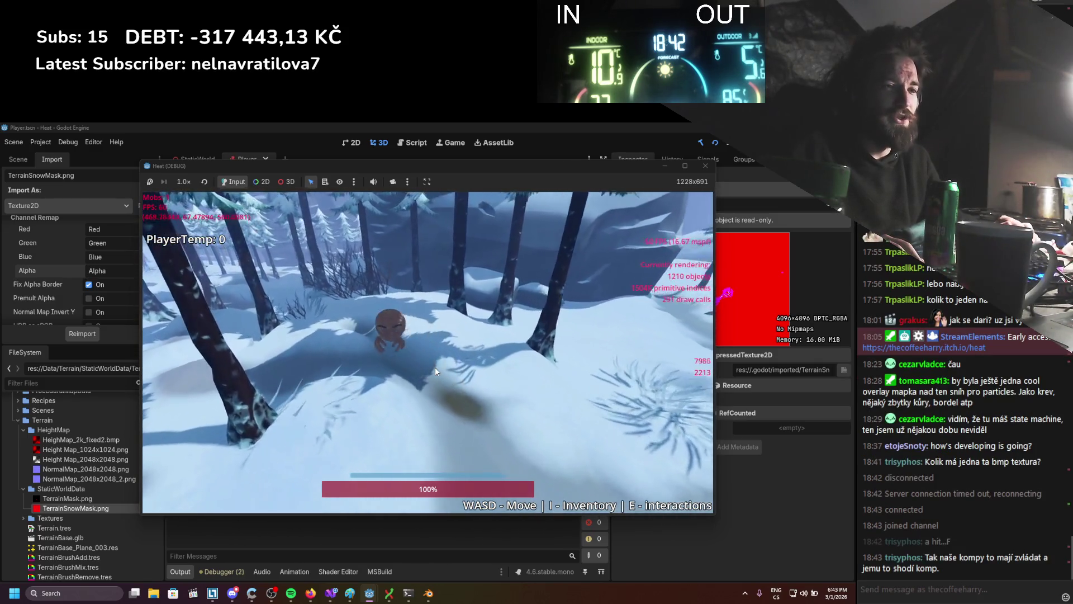
key(w)
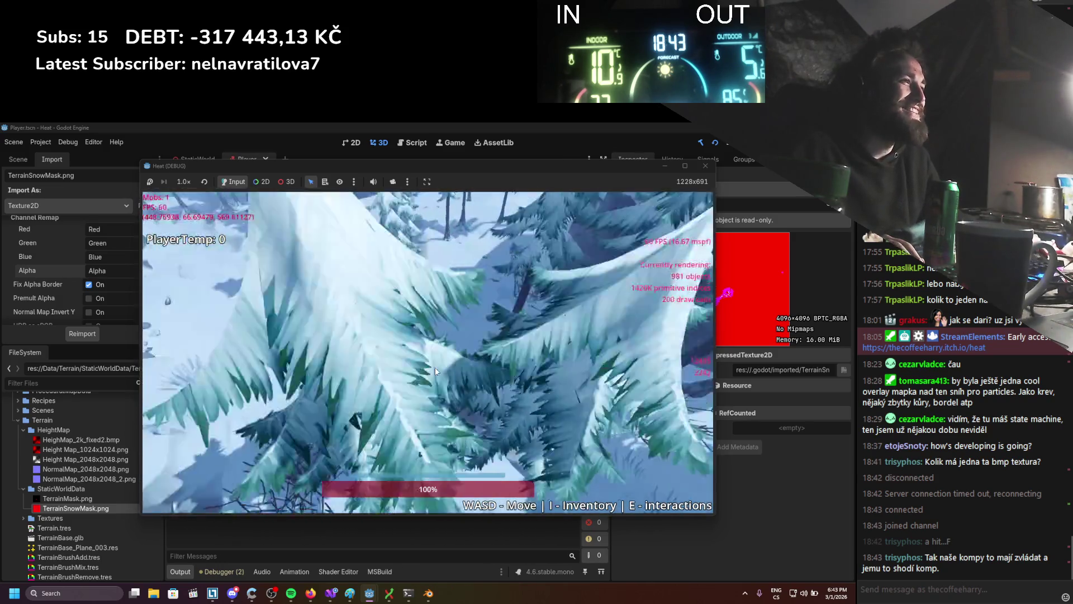
key(s)
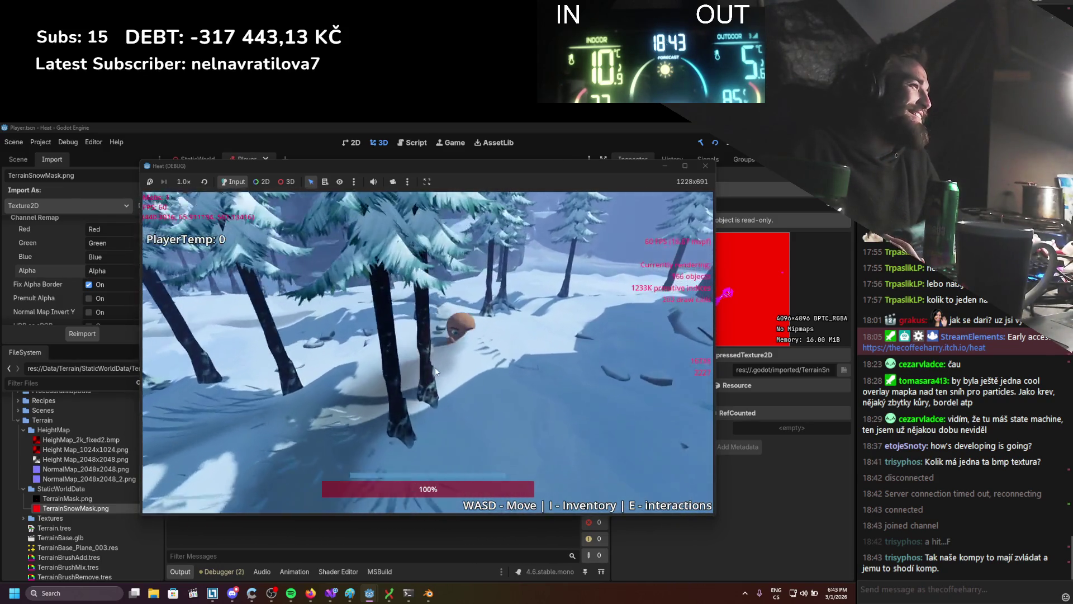
scroll(435, 367, down, 5)
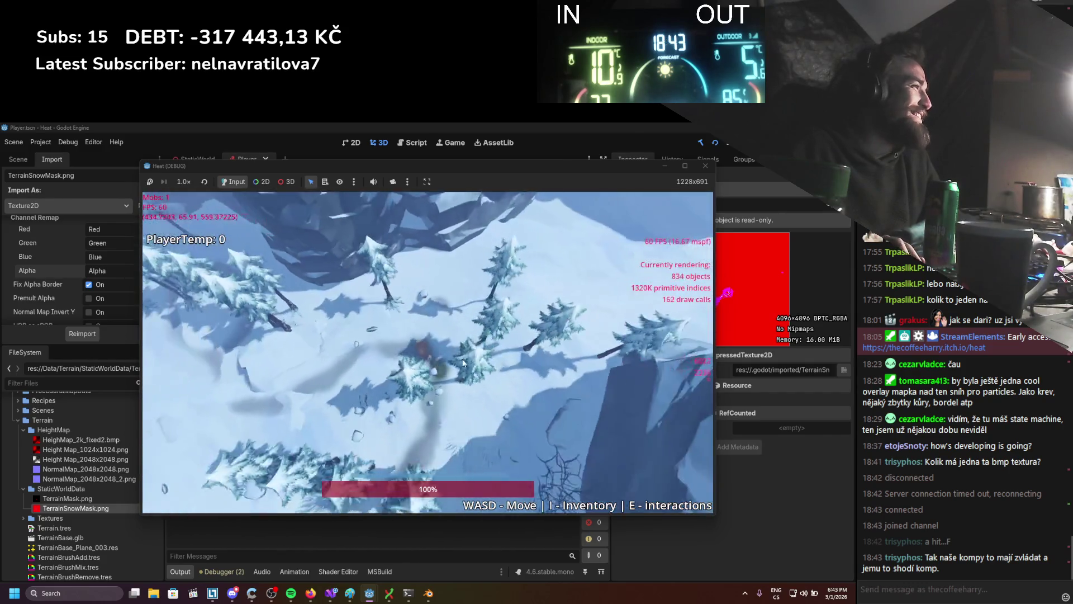
scroll(468, 343, up, 5)
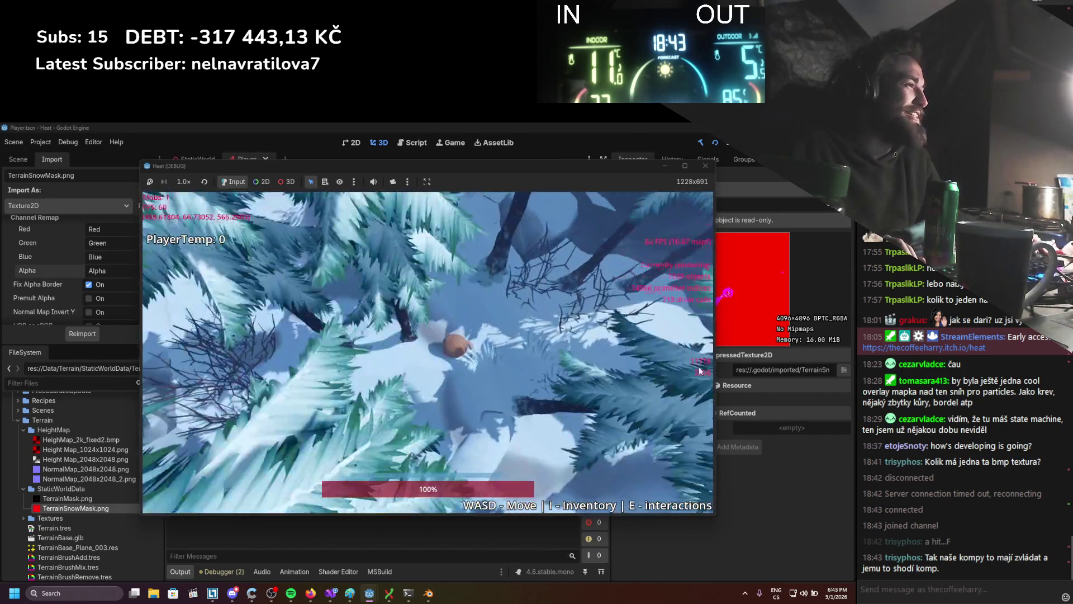
key(w)
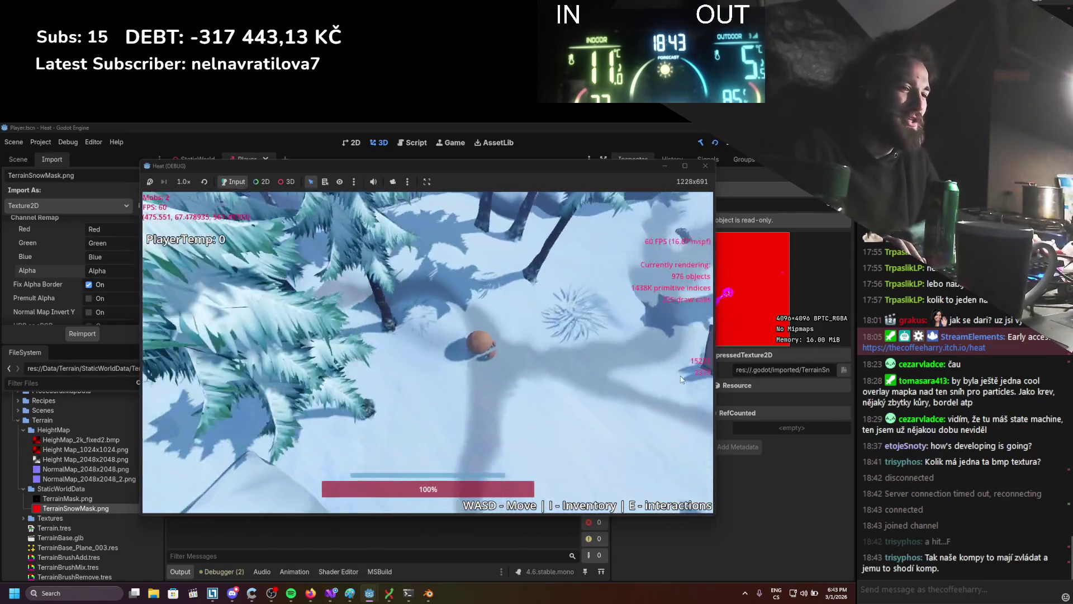
key(s)
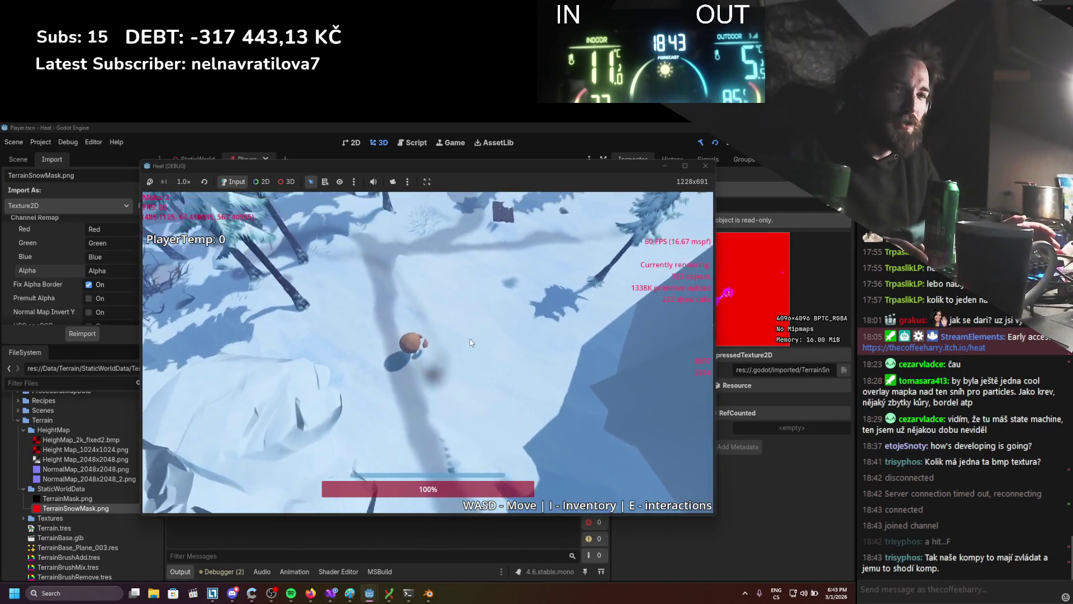
scroll(470, 342, up, 3)
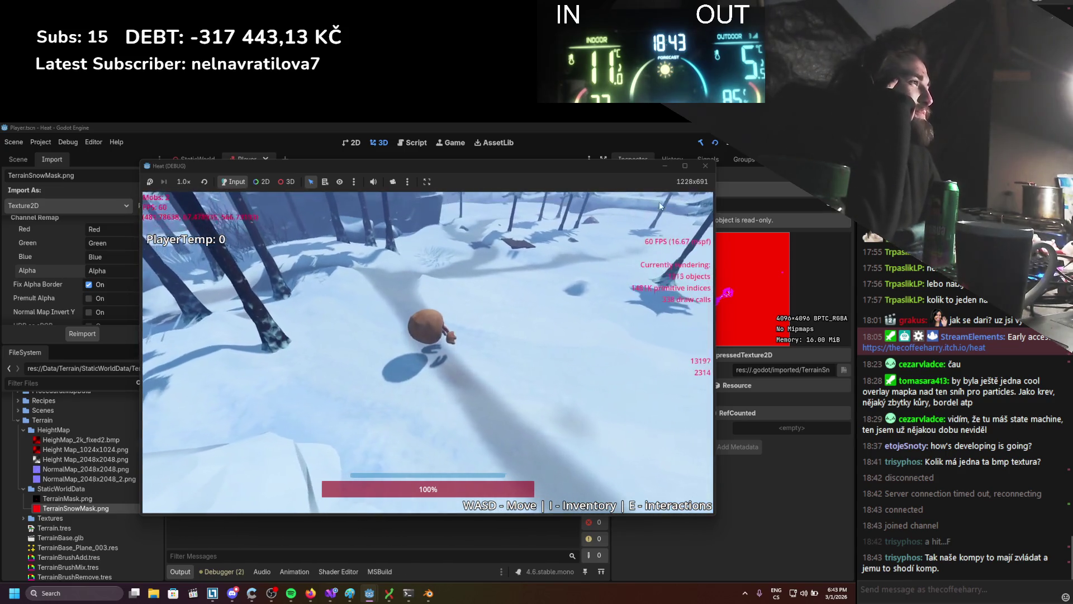
Close the running game and switch the editor to the StaticWorld scene.
click(706, 166)
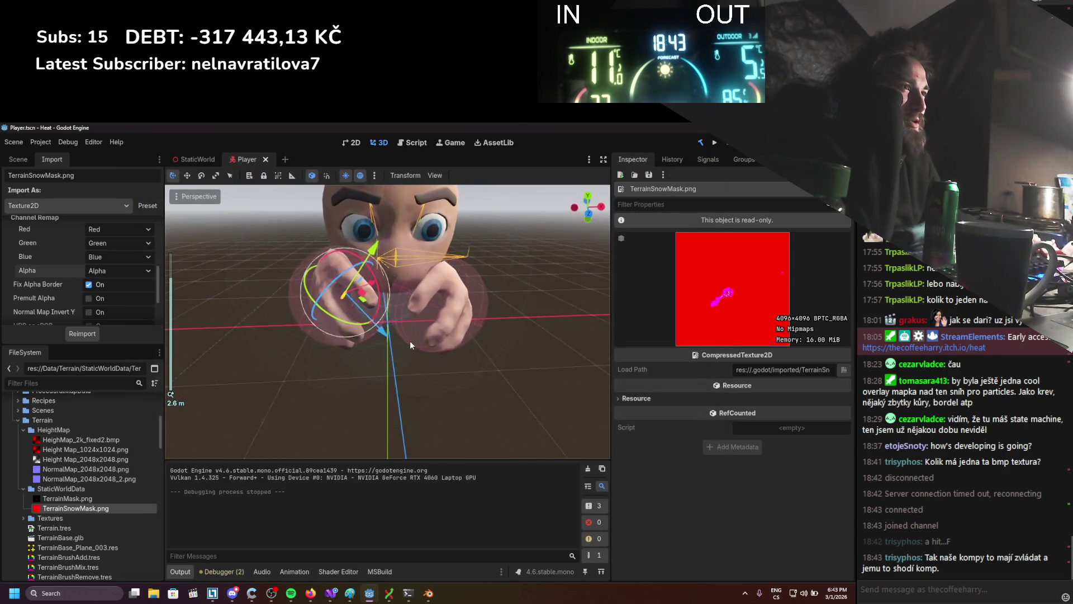
click(18, 159)
scroll(376, 285, down, 3)
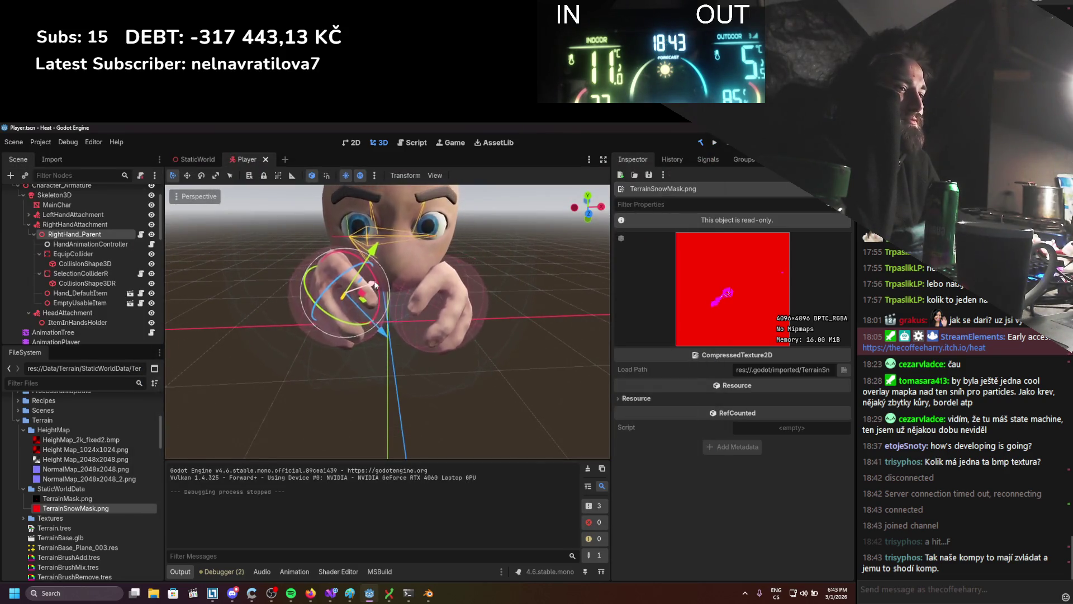
scroll(376, 285, up, 3)
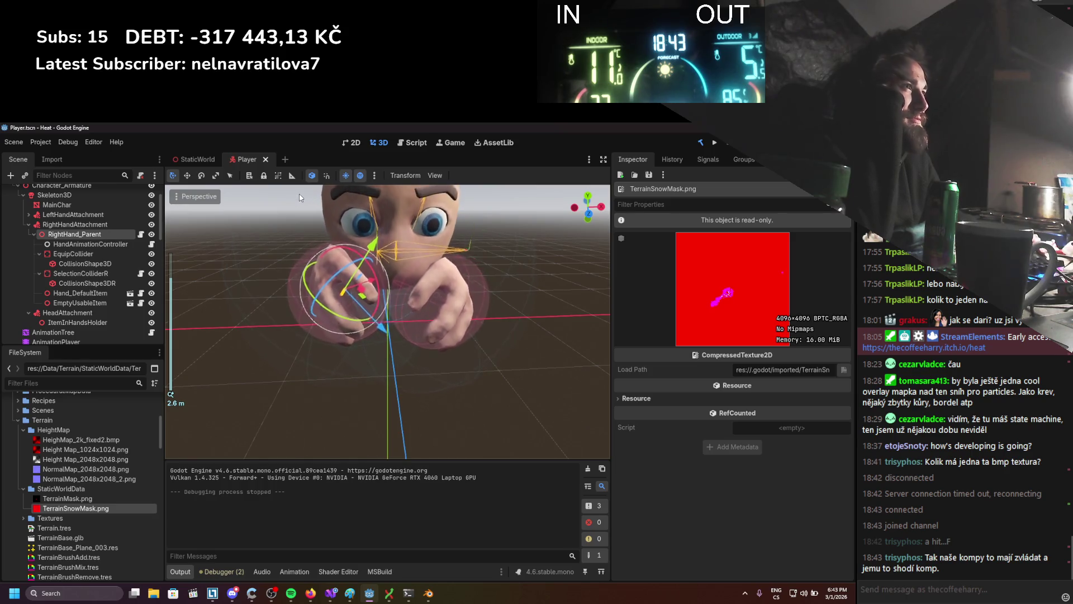
click(198, 160)
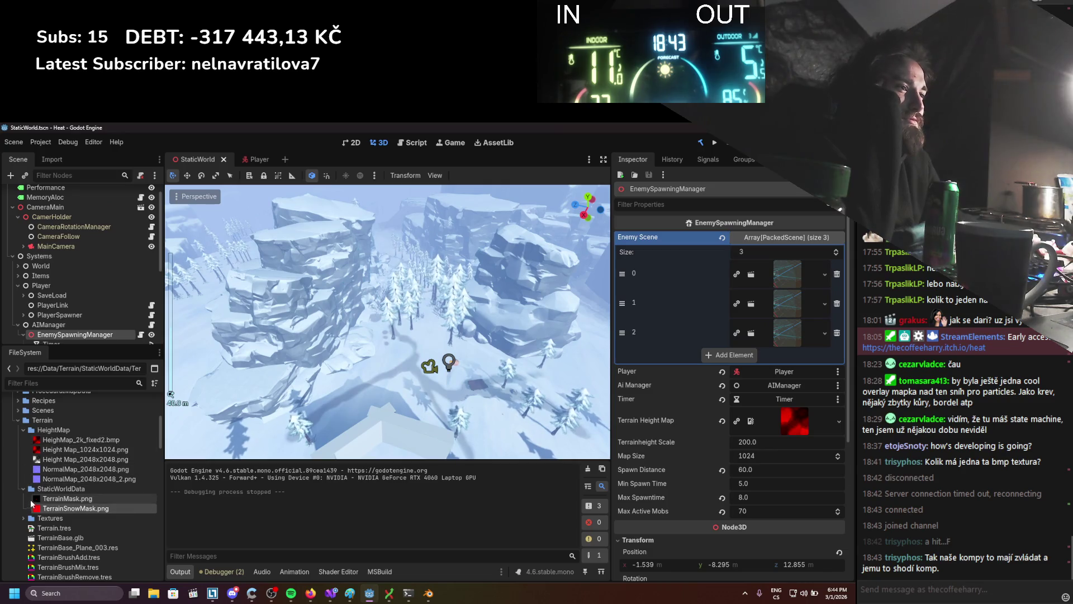
Collapse the StaticWorldData, HeightMap and Terrain folders and expand the Scripts folder.
click(23, 488)
click(21, 429)
click(18, 420)
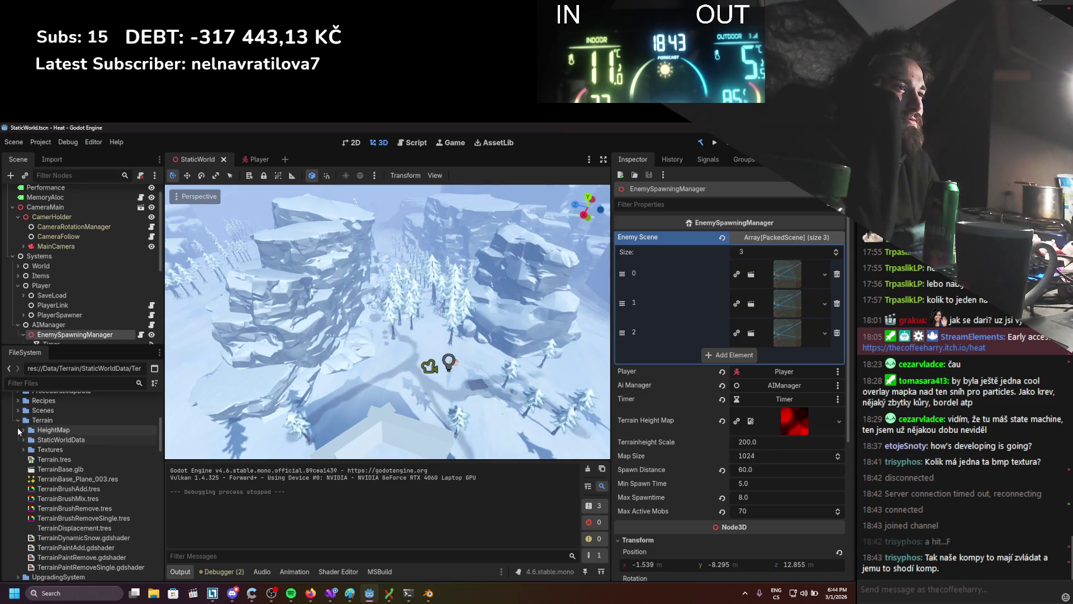
double_click(31, 481)
scroll(188, 433, up, 2)
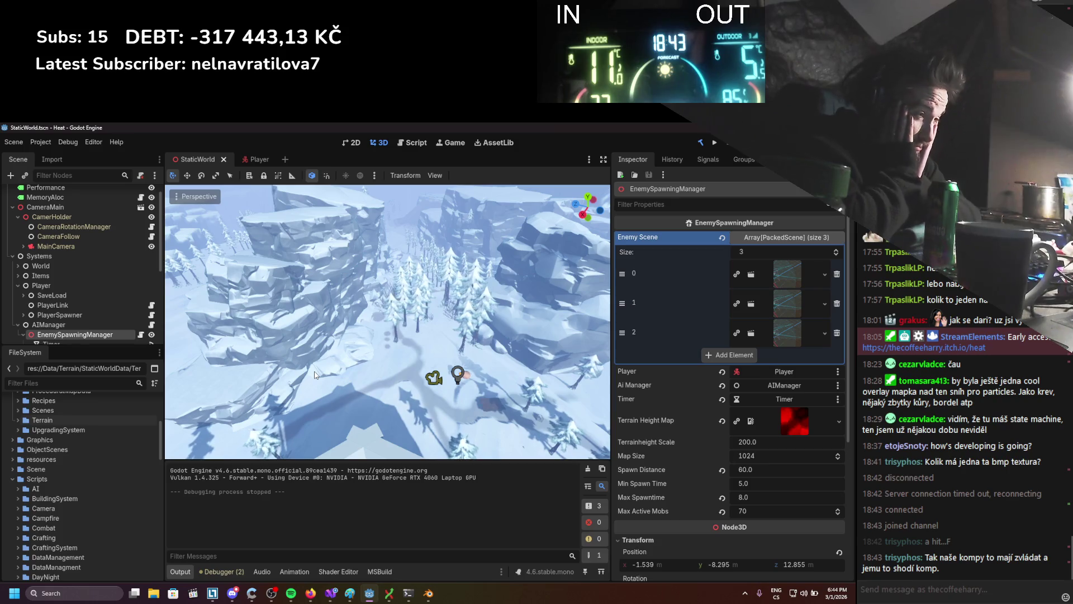
scroll(125, 272, down, 3)
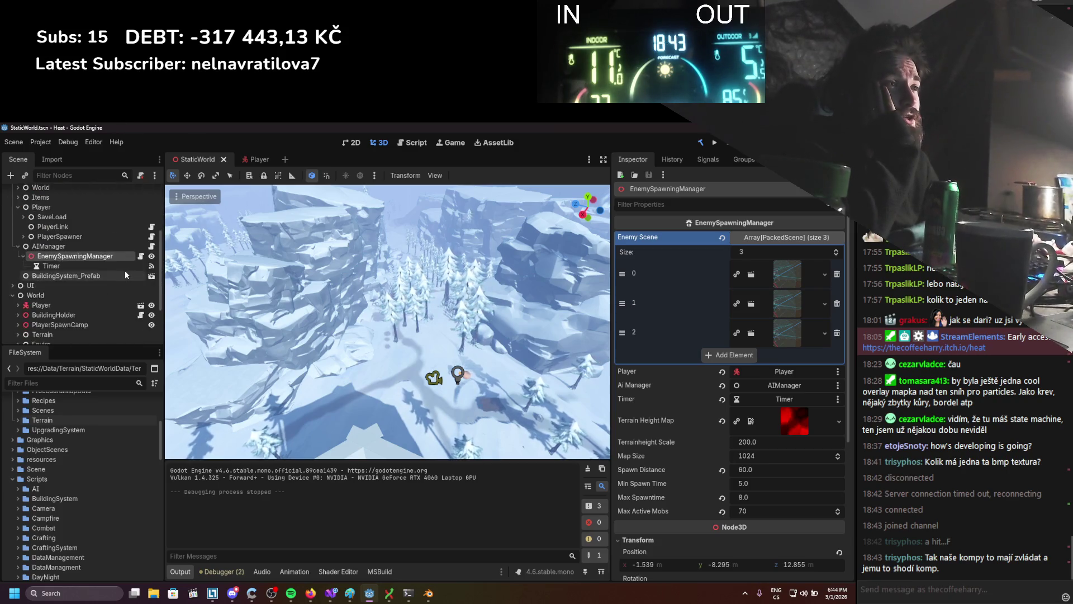
scroll(121, 270, up, 3)
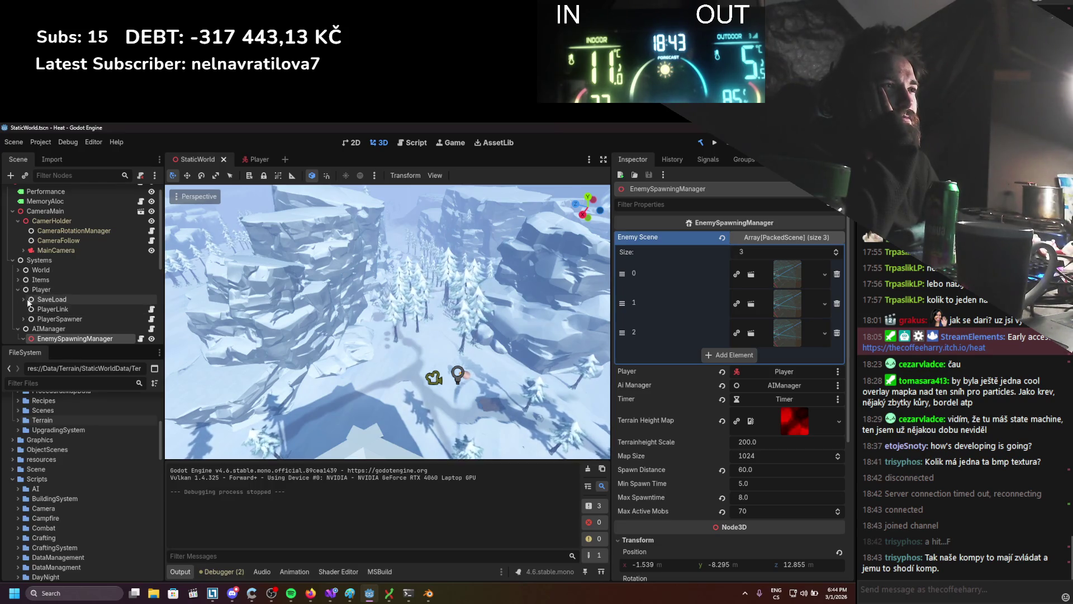
Frame EnemySpawningManager and the Player node in the 3D view, then switch to the Player scene.
key(f)
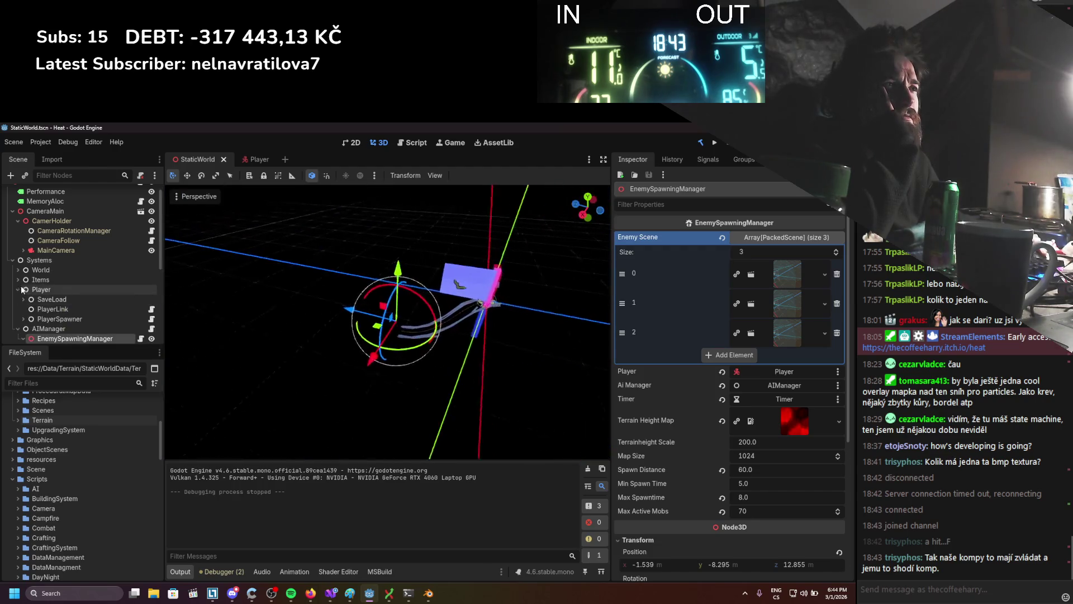
mouse_move(302, 318)
mouse_down()
mouse_move(217, 303)
mouse_move(300, 310)
mouse_move(233, 324)
mouse_up()
scroll(66, 264, up, 1)
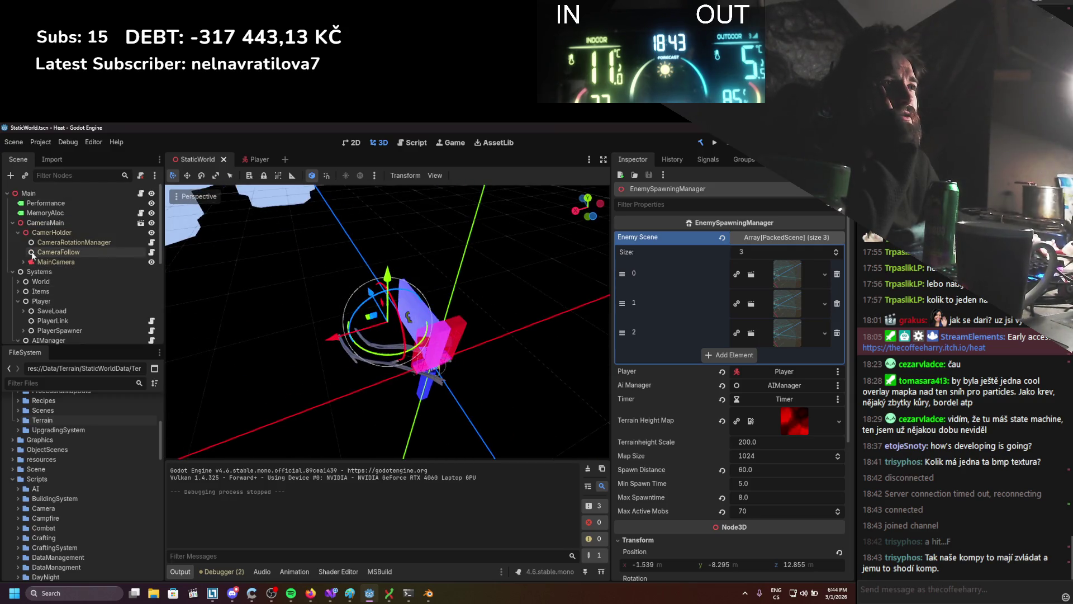
scroll(23, 262, down, 5)
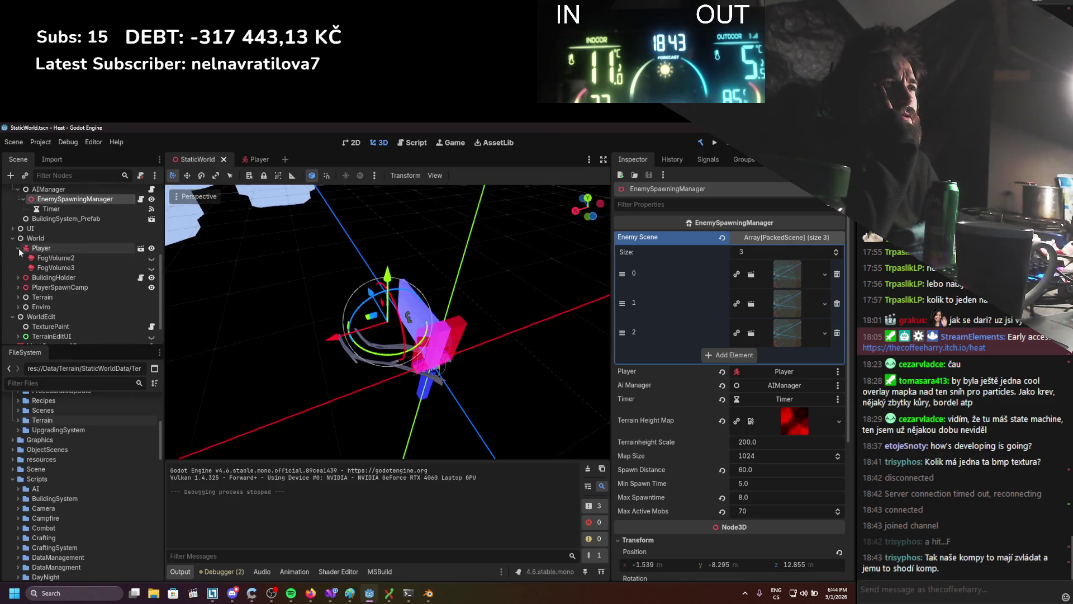
click(50, 250)
key(f)
scroll(354, 347, down, 3)
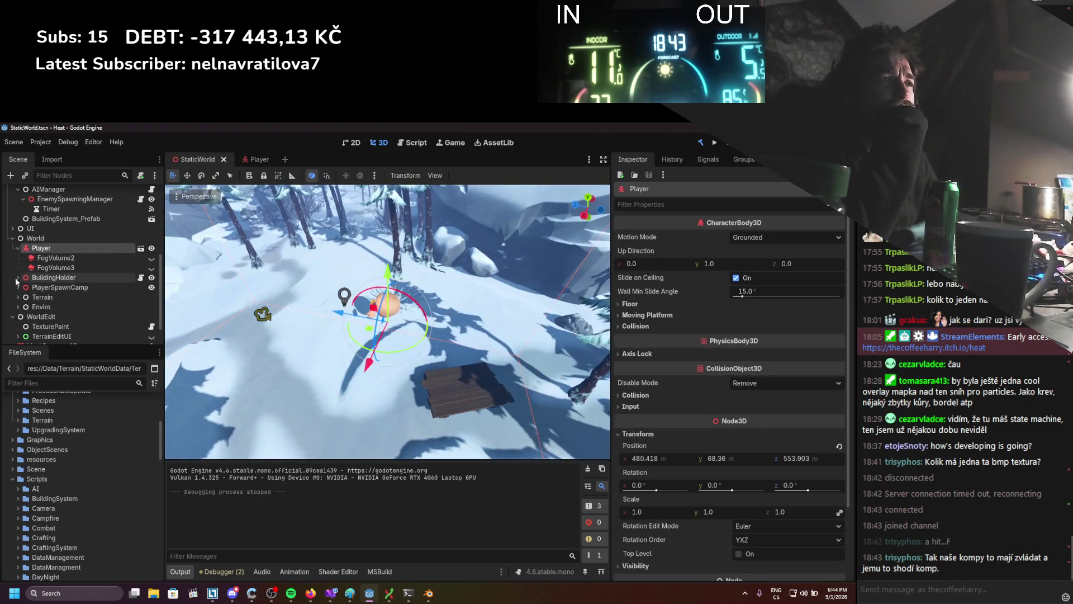
scroll(26, 286, down, 1)
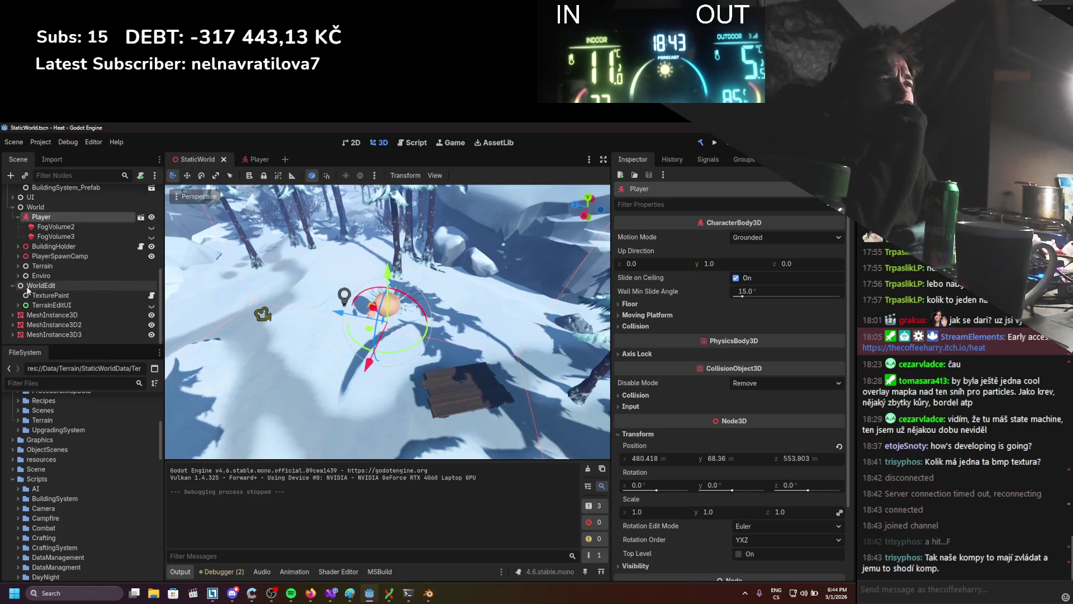
click(141, 217)
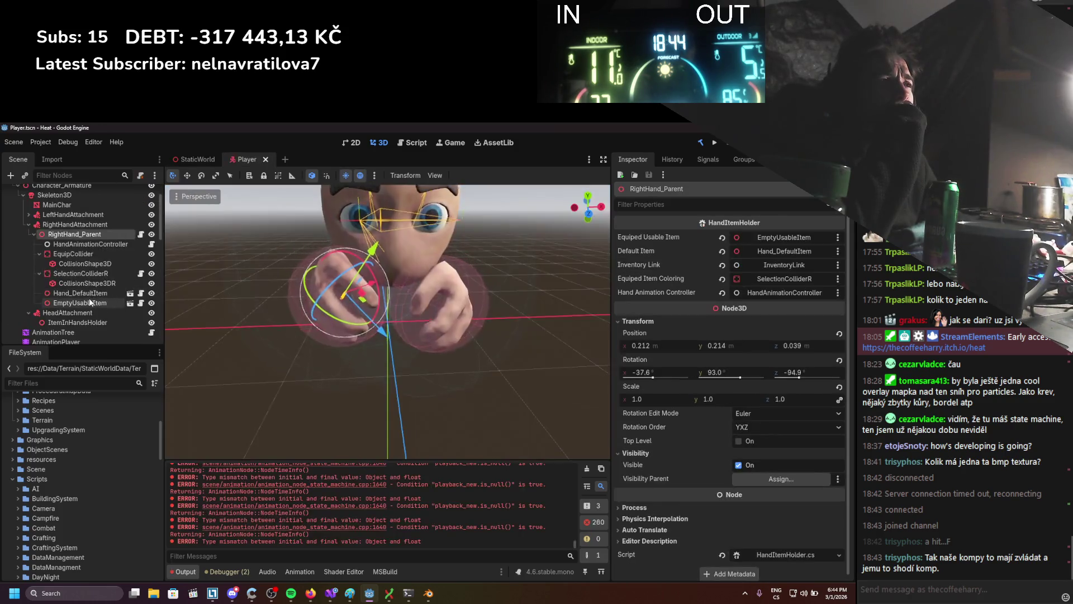
Select EmptyUsableItem, try rotating it in the viewport, and save the Player scene.
mouse_move(306, 327)
mouse_down()
mouse_move(252, 337)
mouse_move(327, 338)
mouse_up()
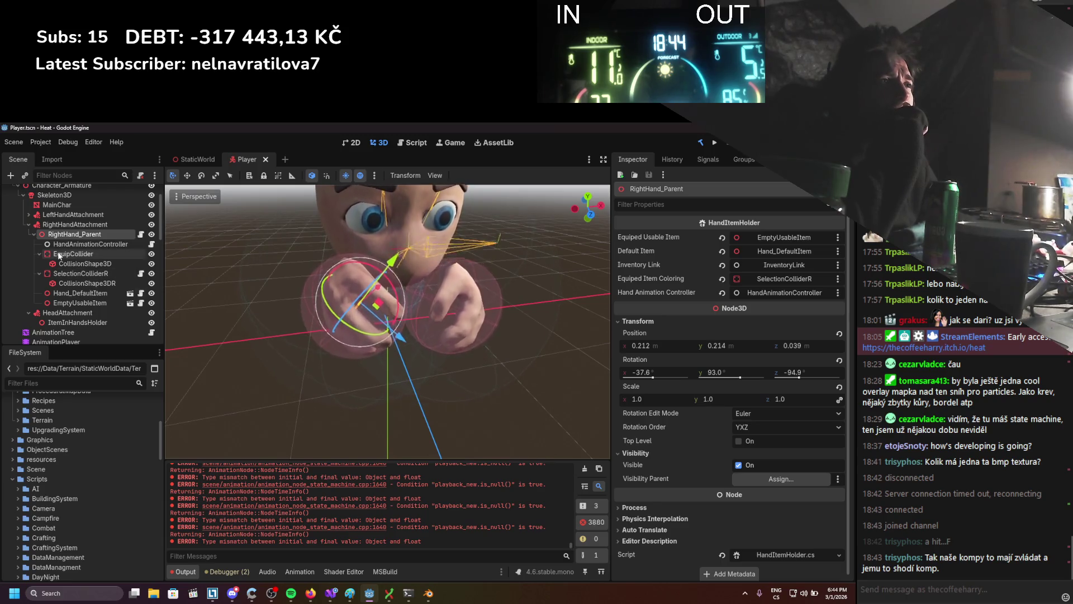
click(102, 307)
mouse_move(364, 331)
mouse_down()
mouse_move(296, 333)
mouse_move(332, 346)
mouse_up()
key(ctrl+s)
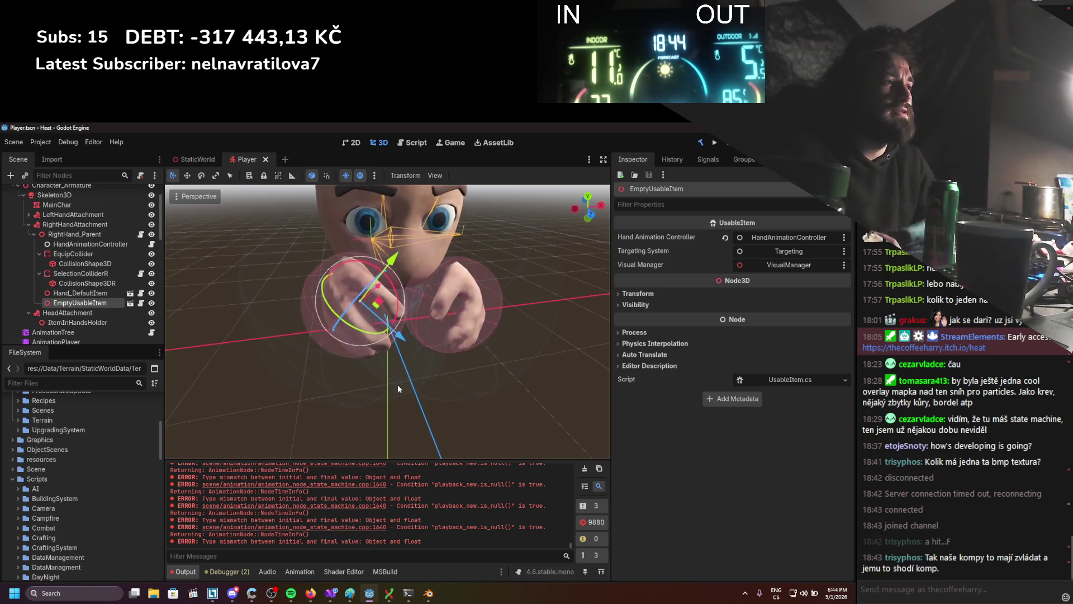
Clear the error log and select the AnimationTree node.
click(581, 470)
scroll(113, 273, down, 2)
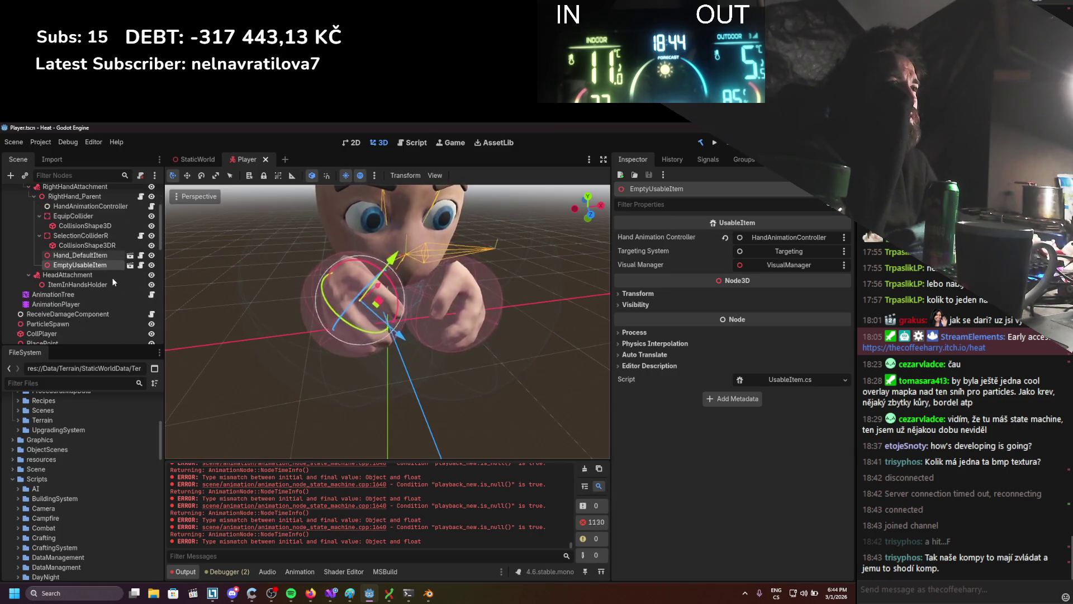
scroll(105, 285, down, 2)
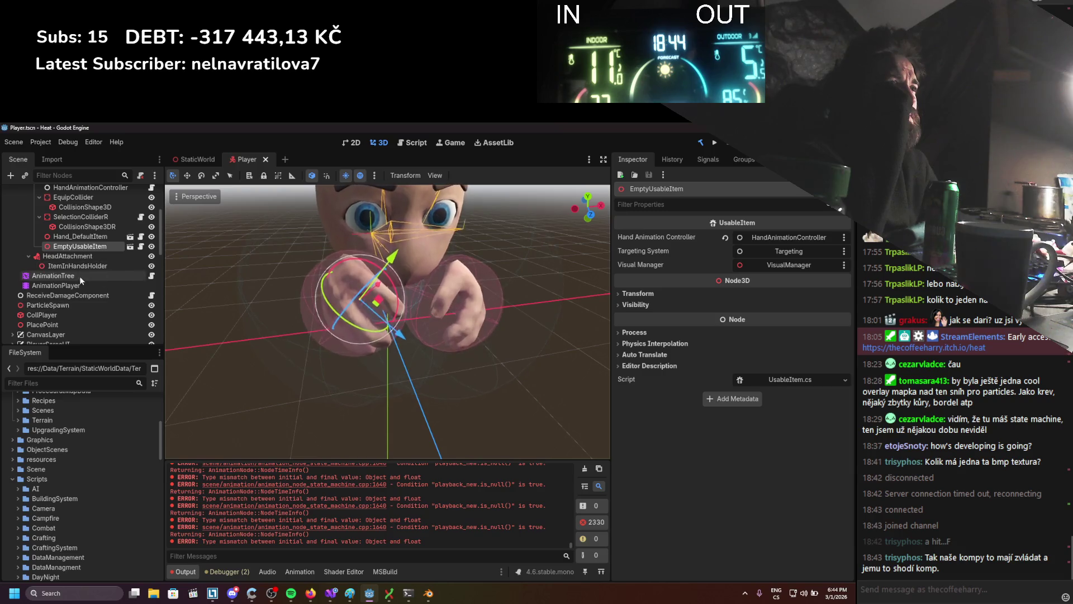
click(80, 276)
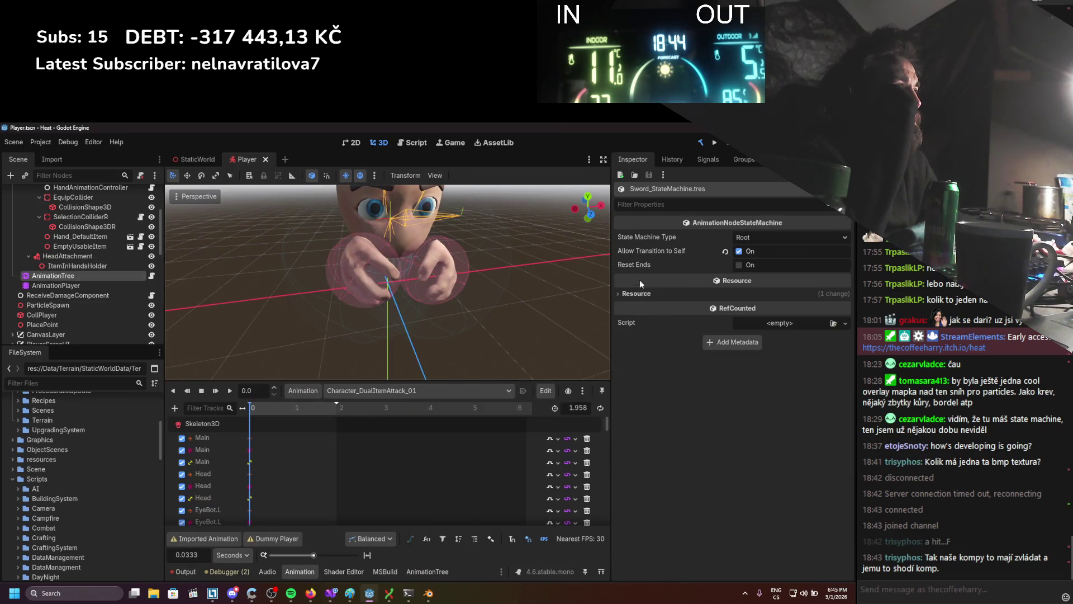
Inspect the AnimationTree's state-machine graph, blend tree properties and the error log.
click(116, 287)
click(109, 278)
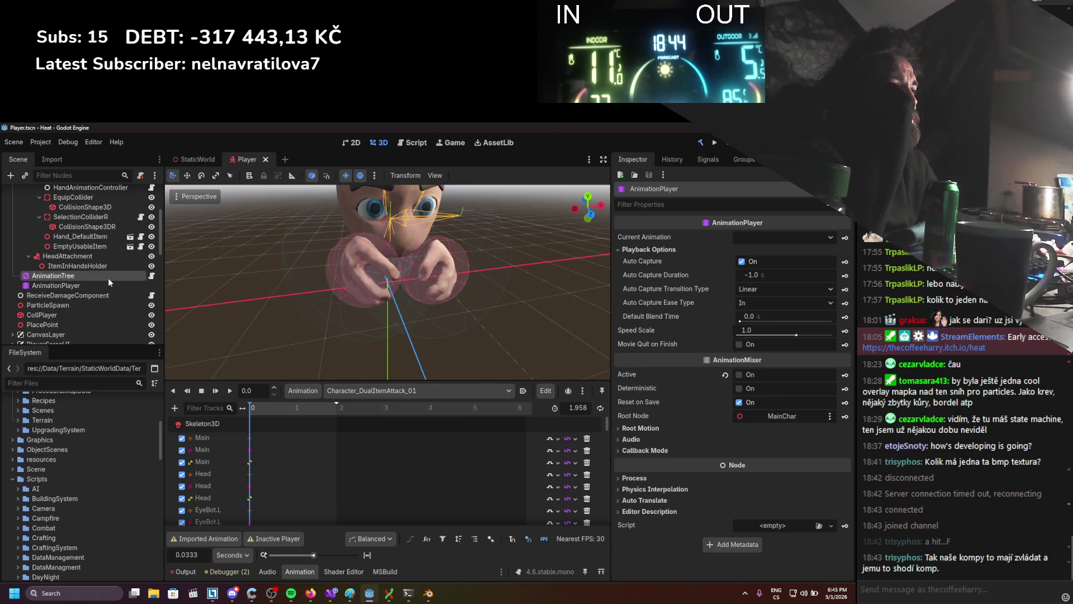
click(185, 571)
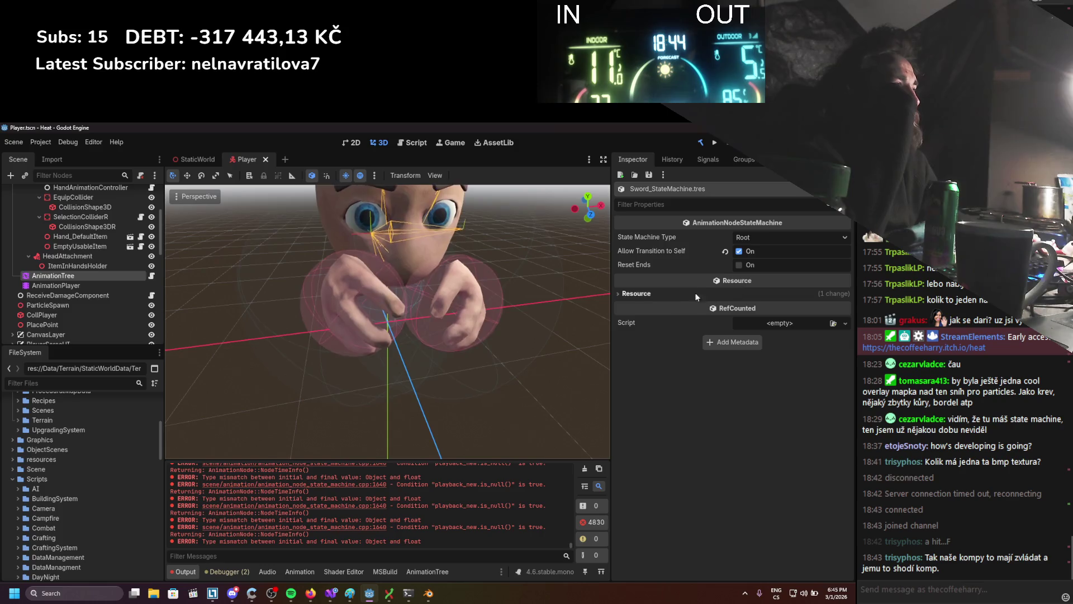
click(62, 286)
click(53, 276)
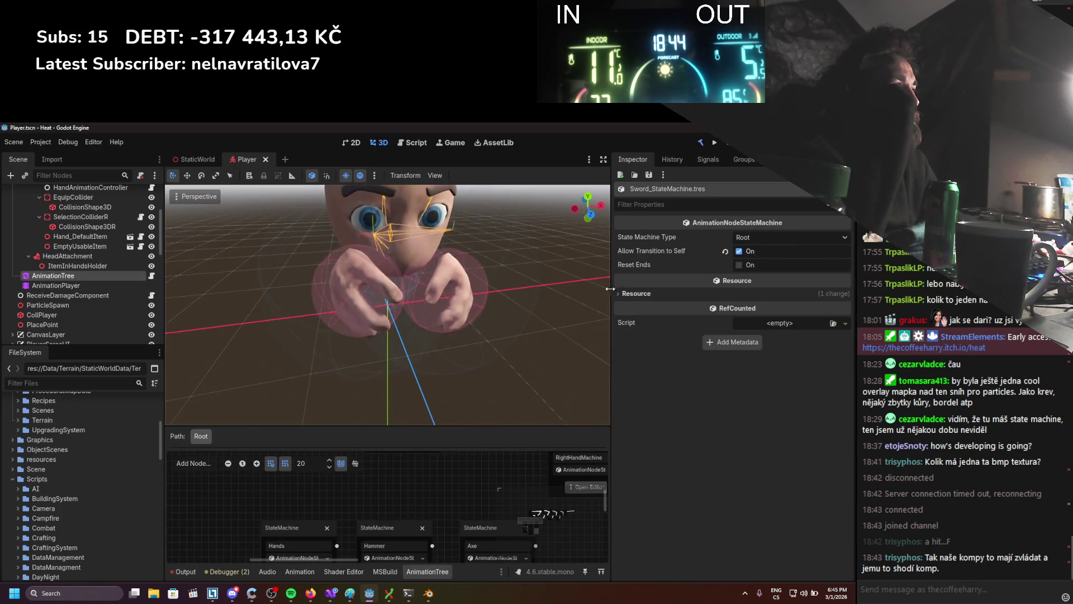
click(377, 483)
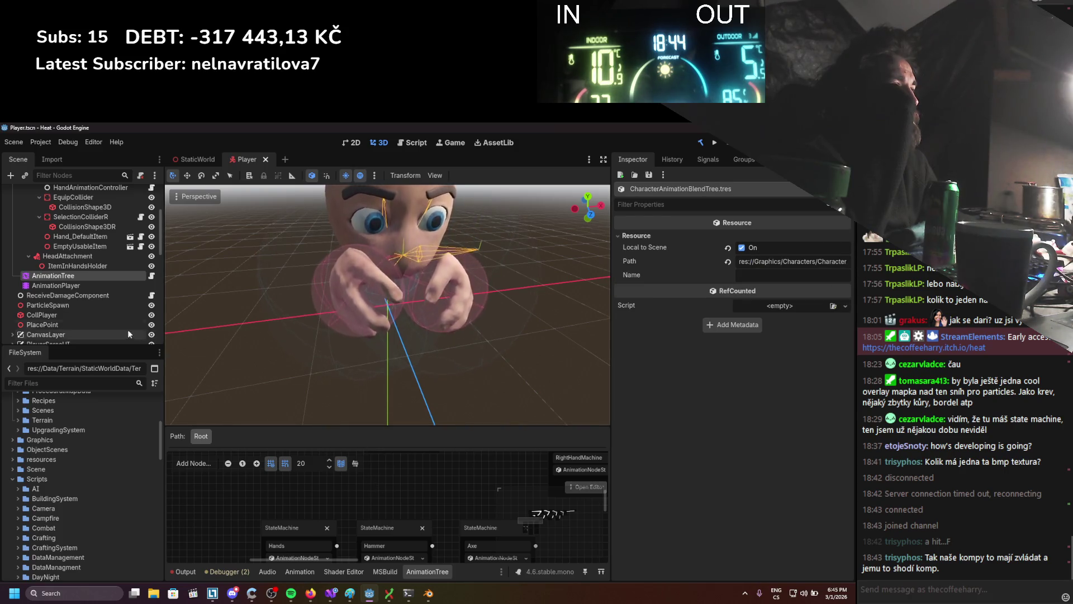
click(71, 283)
click(77, 276)
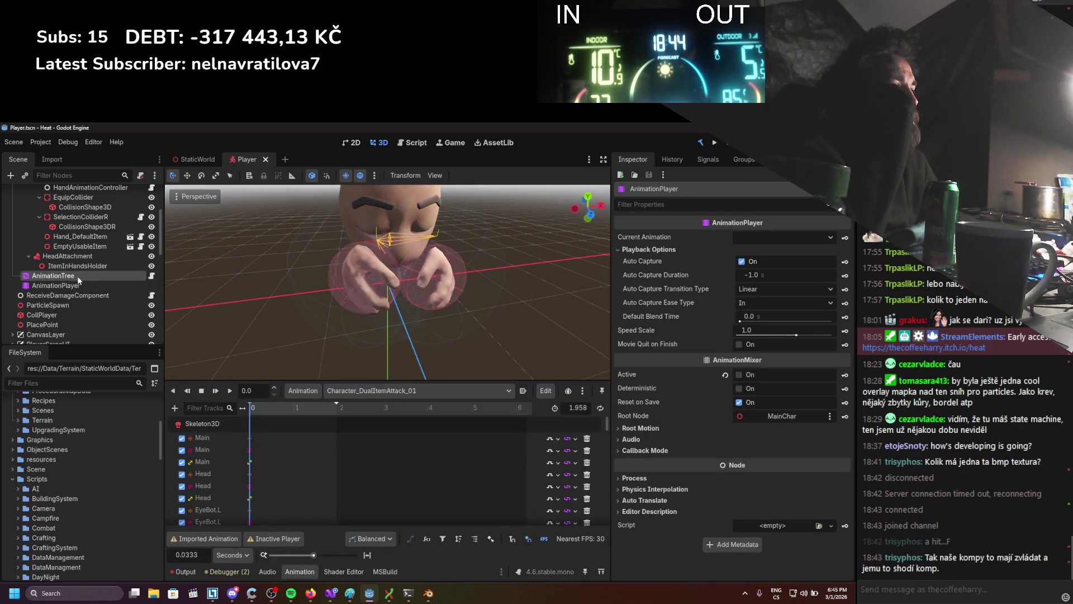
click(180, 572)
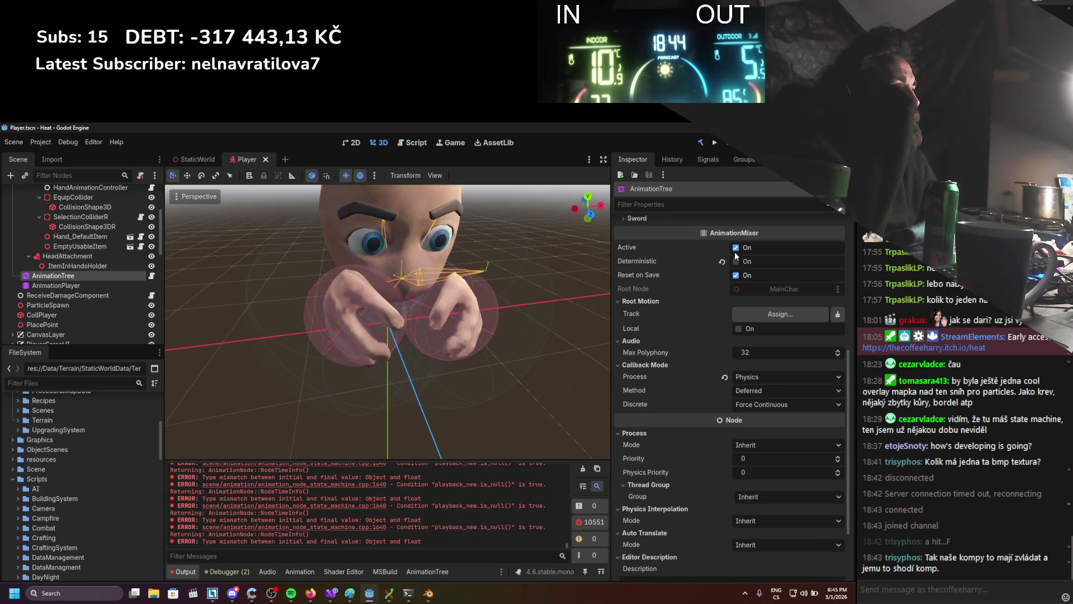
scroll(735, 253, down, 2)
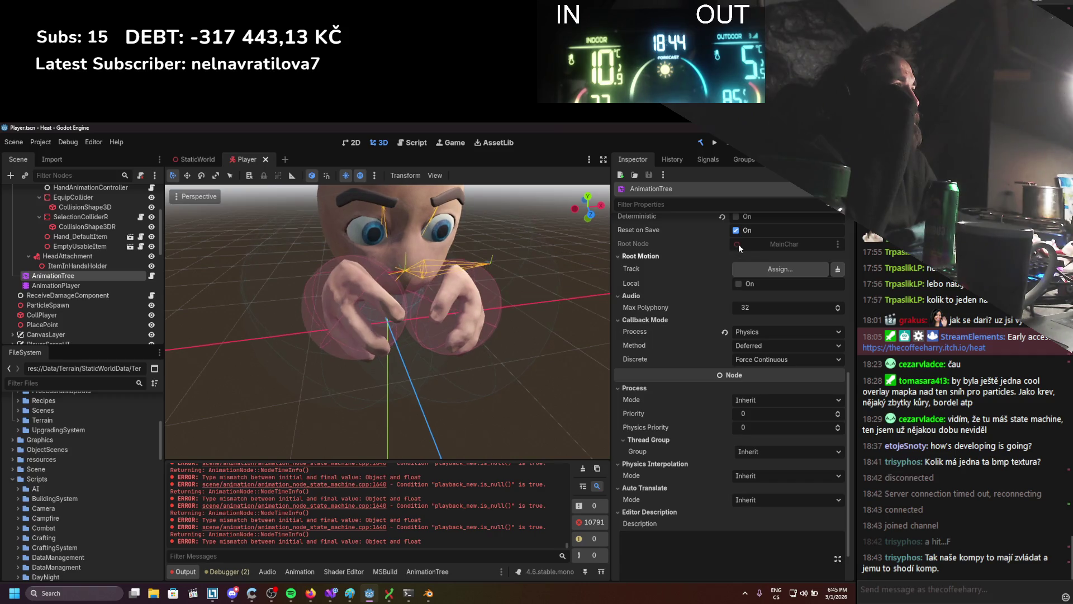
scroll(739, 243, up, 4)
scroll(736, 297, up, 4)
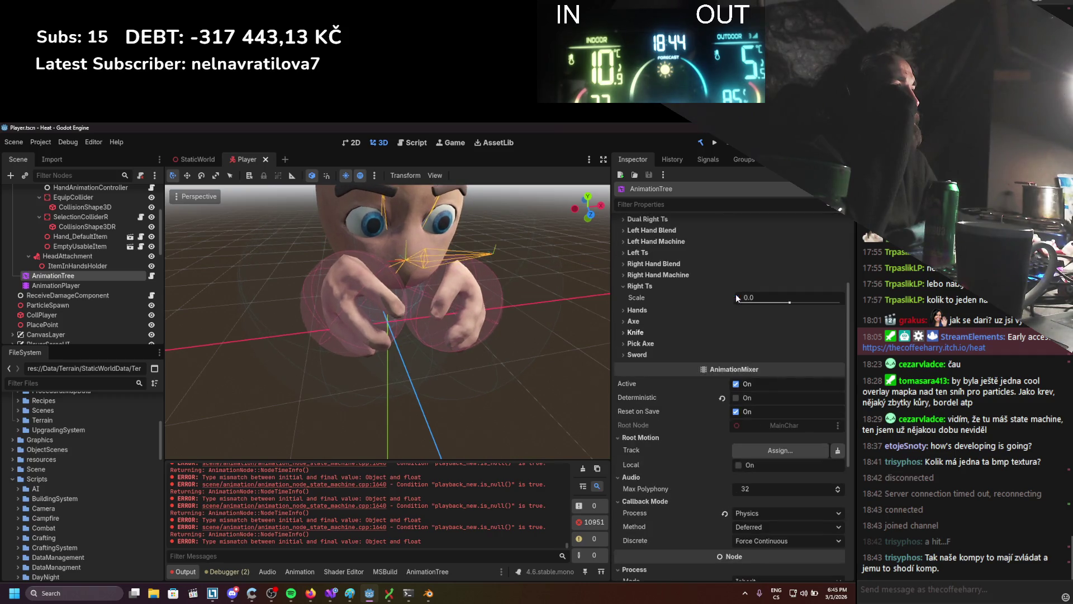
Switch off the AnimationTree's Active setting and clear the error log.
click(736, 384)
scroll(522, 386, down, 1)
click(582, 469)
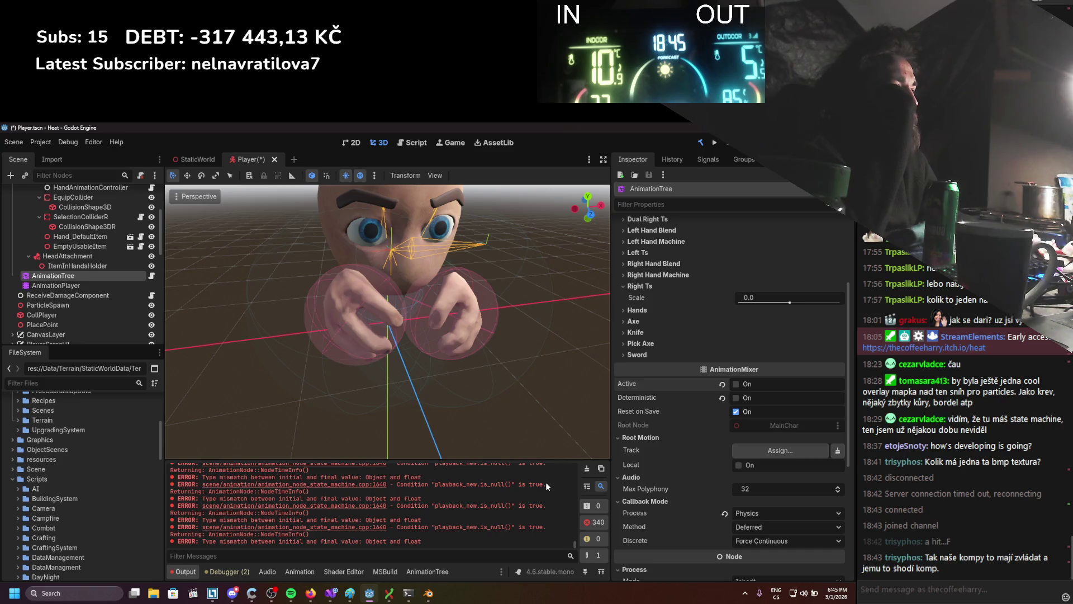
click(587, 470)
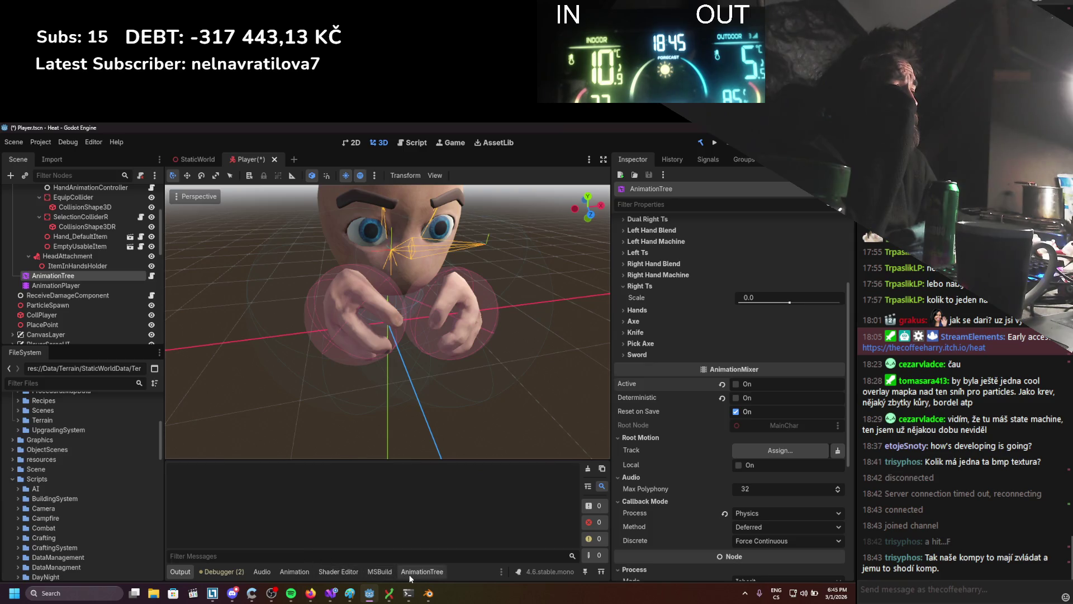
Test toggling AnimationTree Active again, clear the error log, and close the Player scene.
click(422, 571)
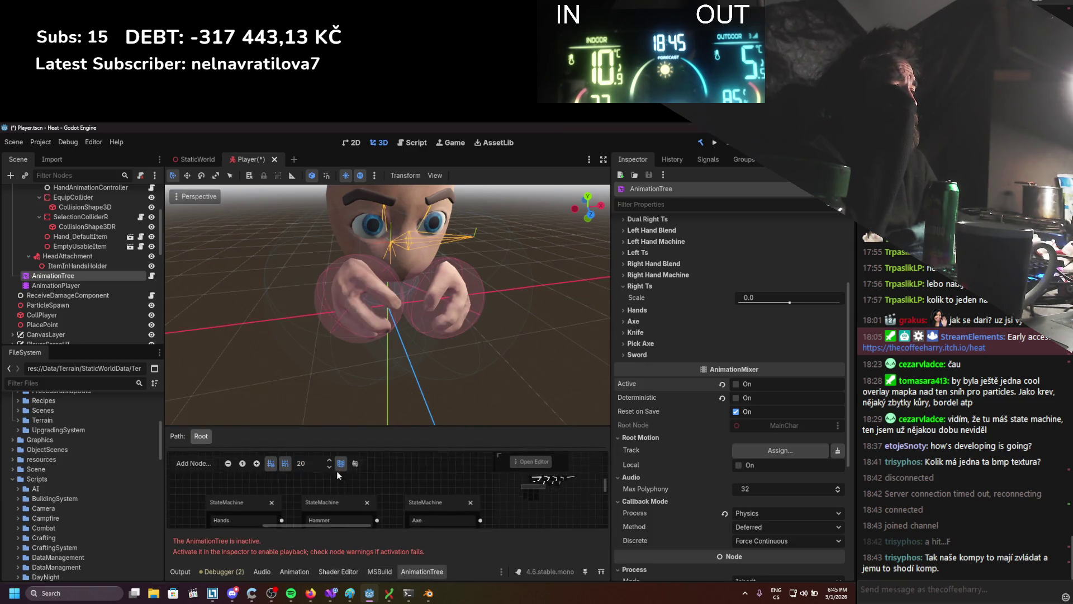
scroll(389, 477, down, 3)
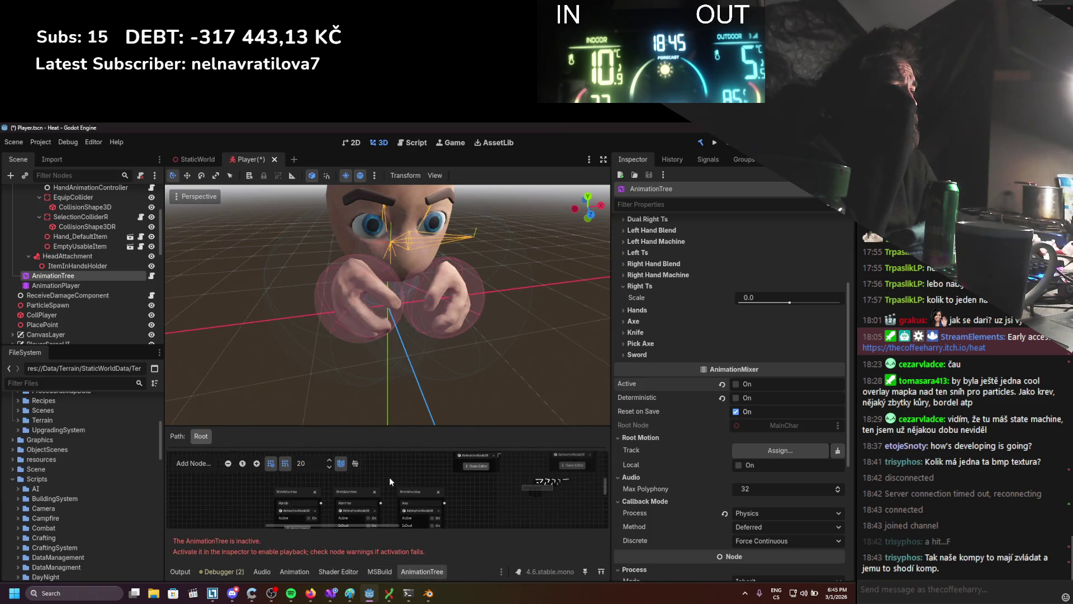
click(736, 385)
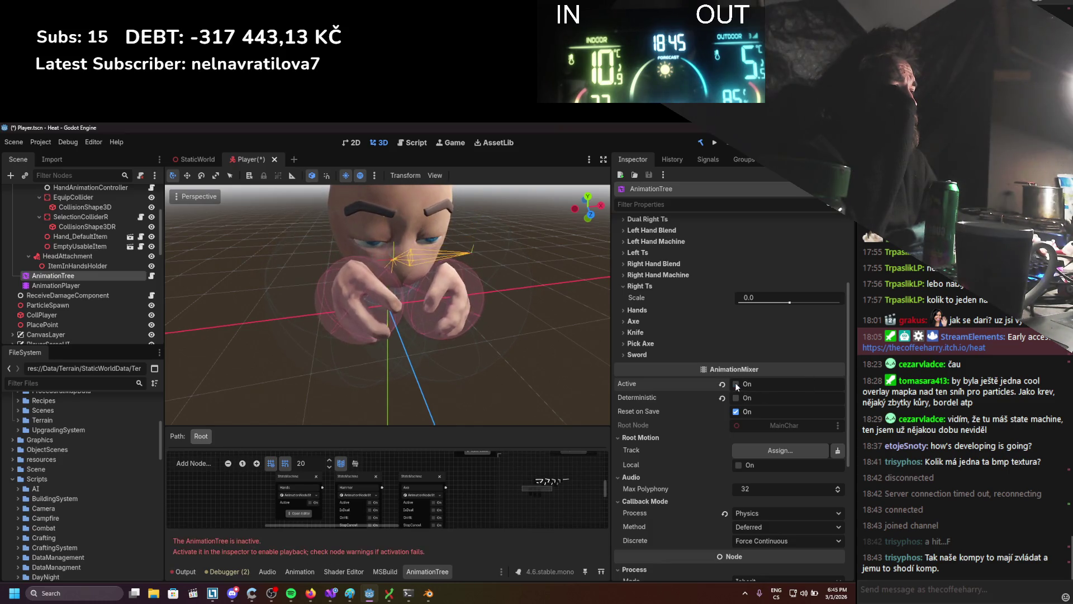
click(185, 572)
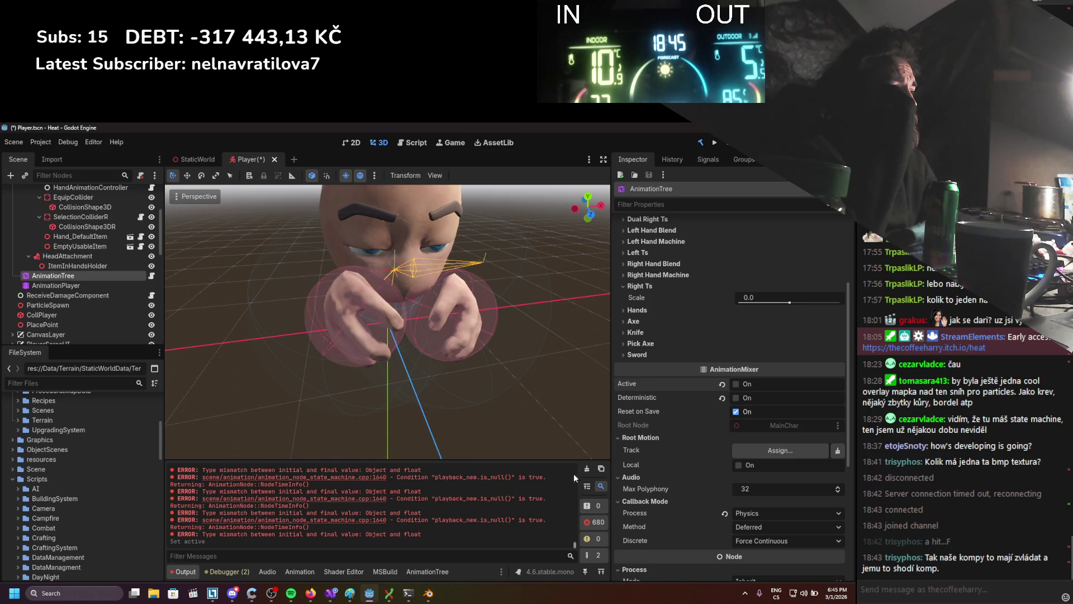
click(587, 468)
key(ctrl+shift+w)
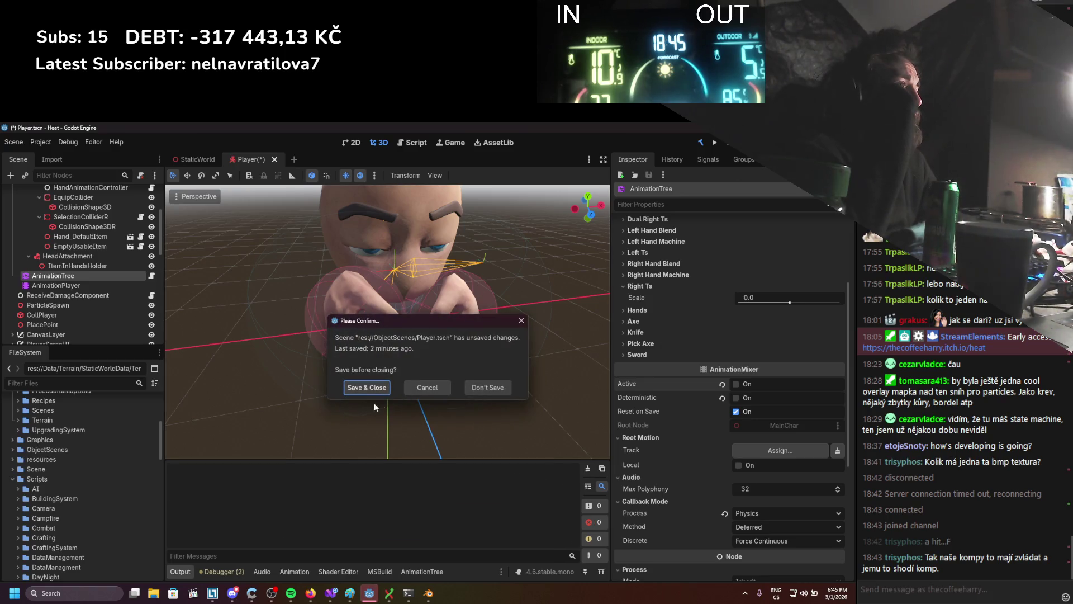
Save and close Player.tscn, switch to Git Extensions, and relaunch Godot 4.6 from the desktop.
click(384, 387)
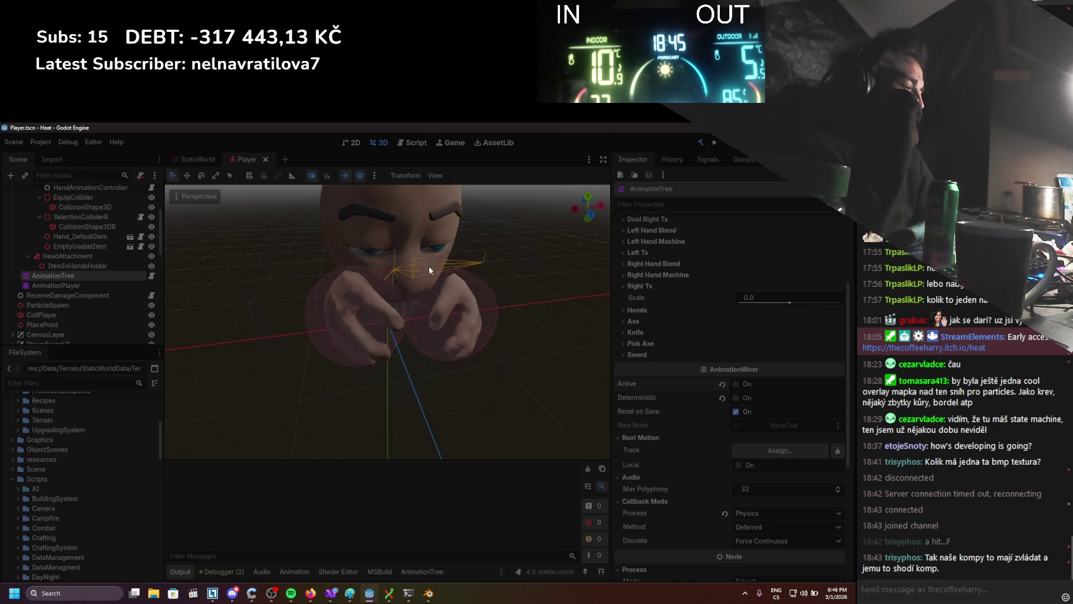
key(alt+Tab)
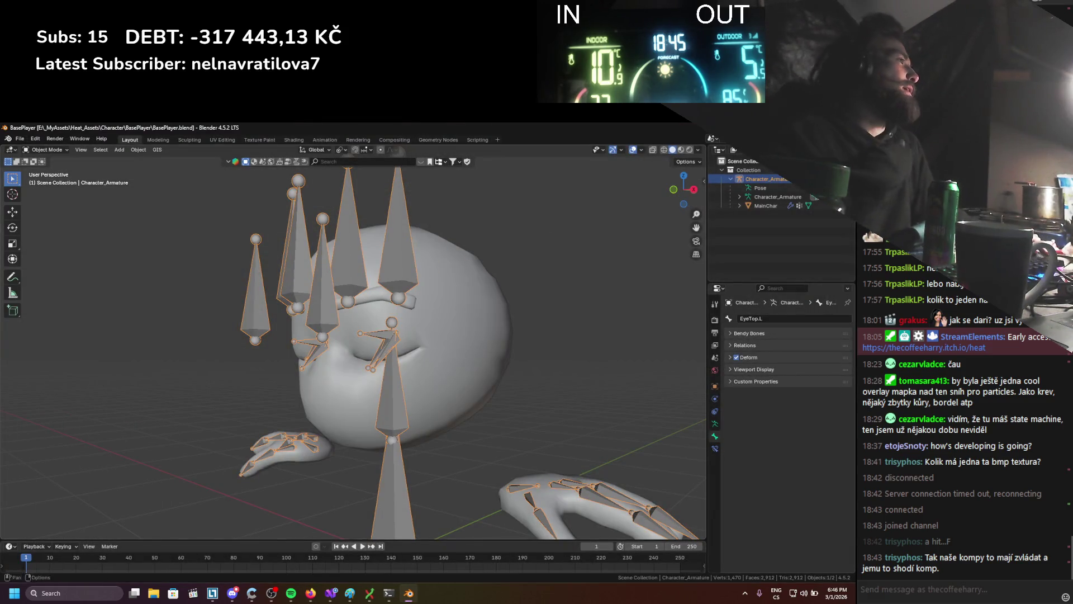
key(alt+Tab)
double_click(355, 139)
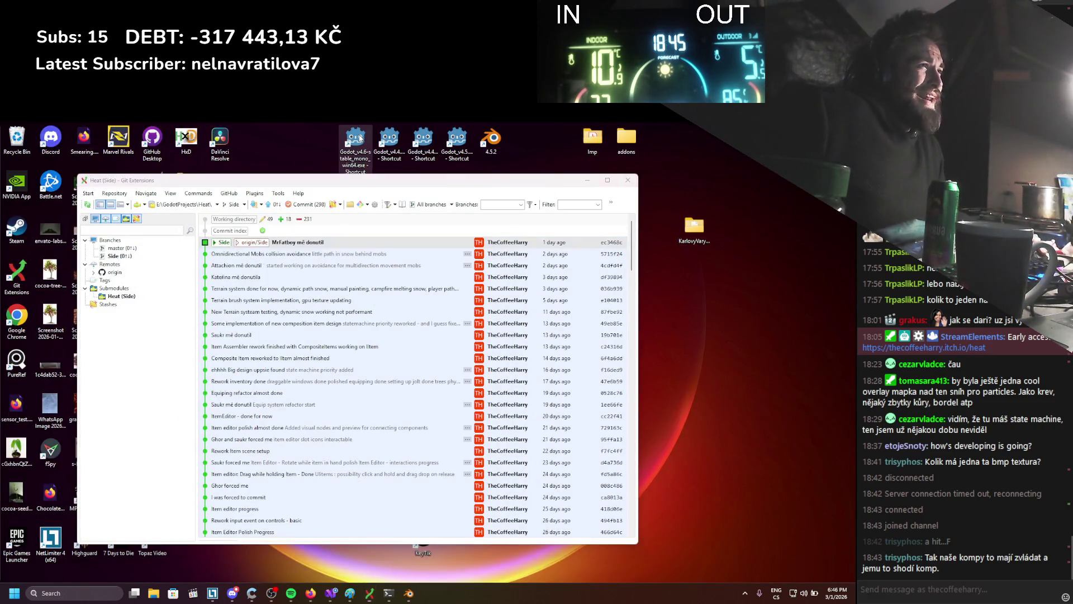
Allow Godot 4.6 to run in the security warning.
click(456, 366)
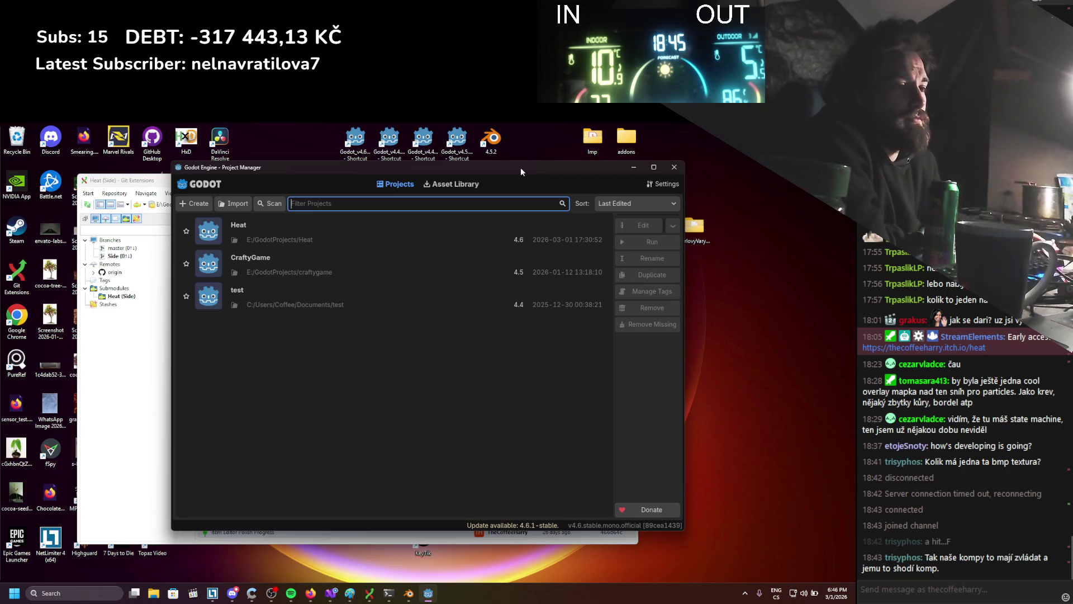
Open the Heat project from the Project Manager list.
double_click(326, 219)
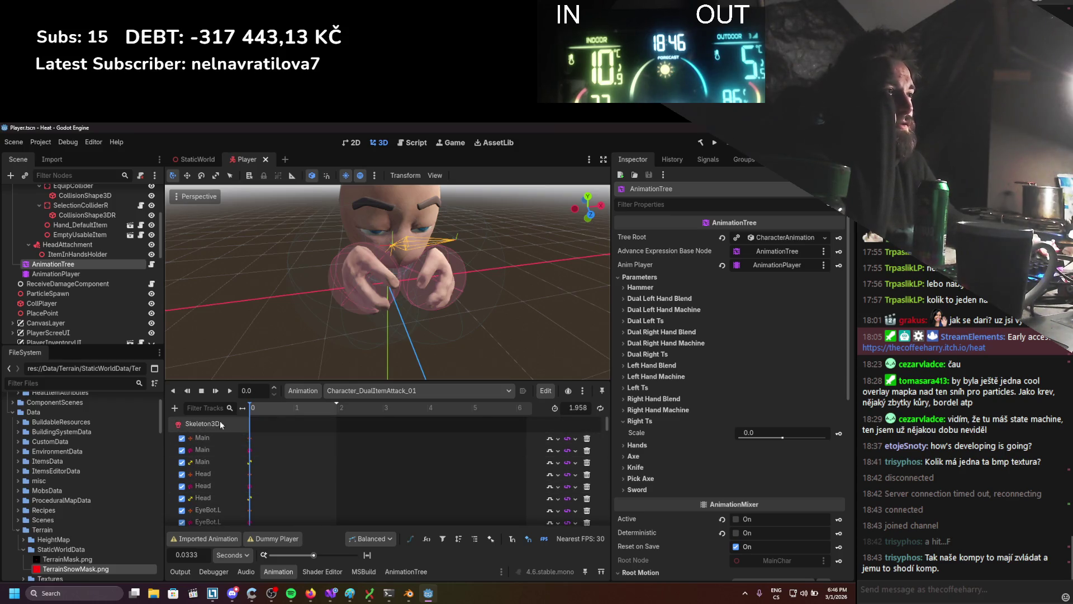
Reactivate the AnimationPlayer and AnimationTree, save the Player scene, and select EmptyUsableItem.
click(98, 274)
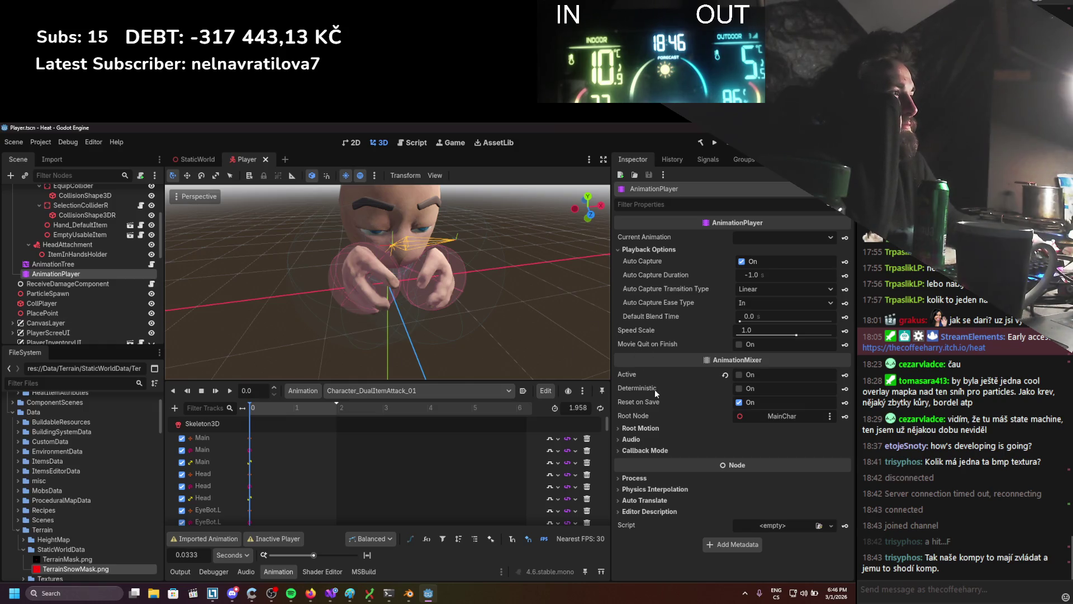
click(741, 375)
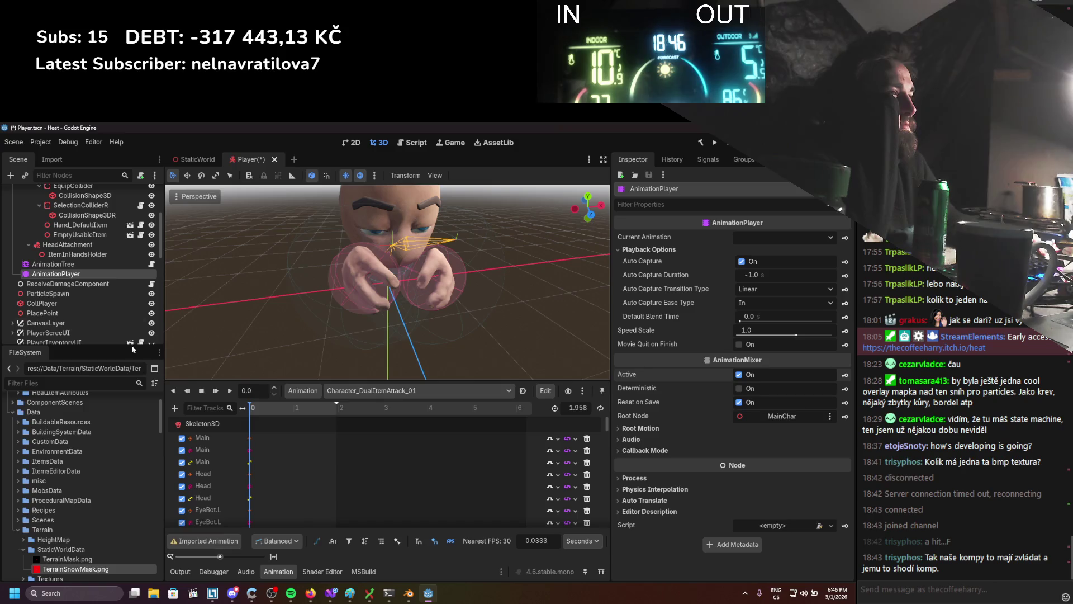
click(79, 263)
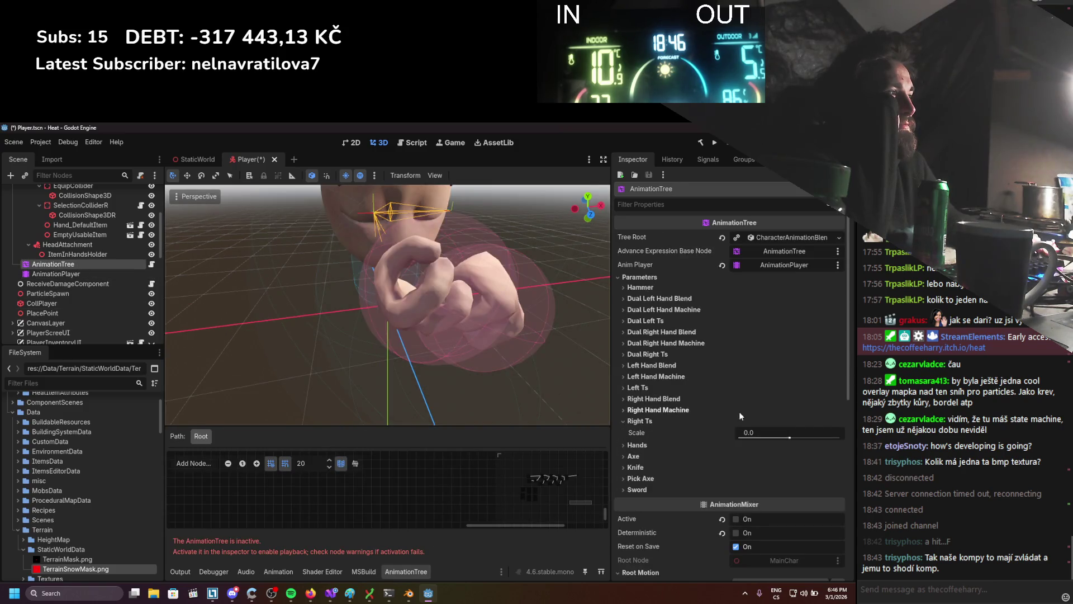
click(735, 518)
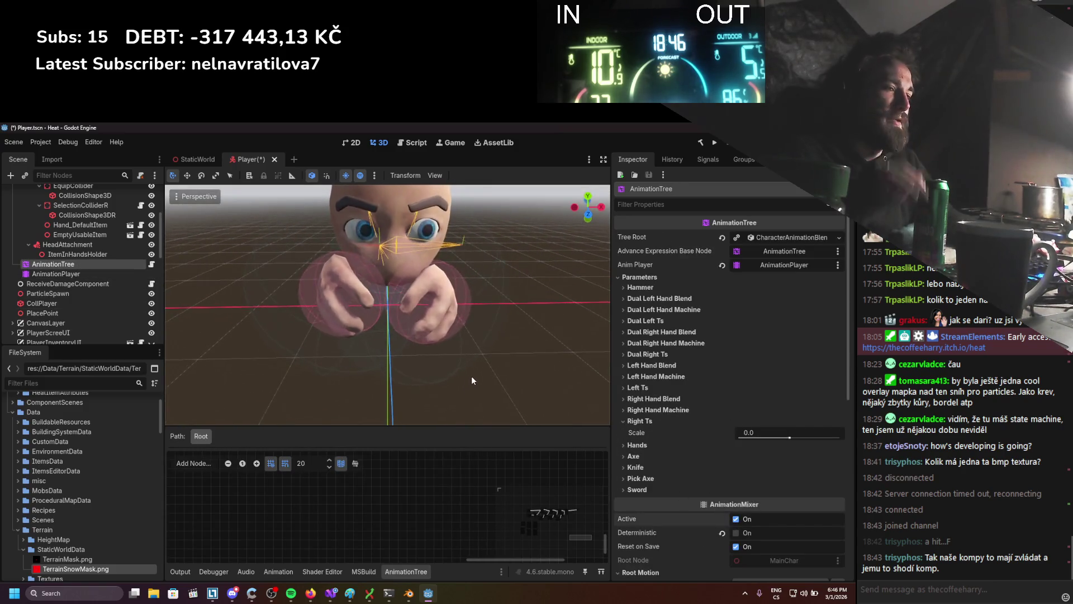
key(ctrl+s)
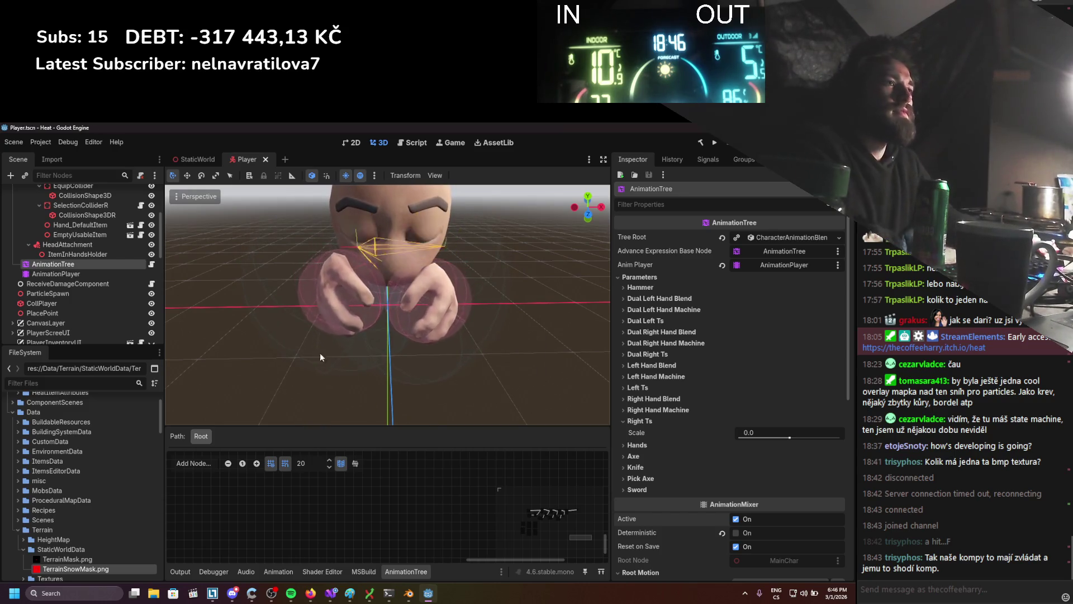
scroll(120, 269, up, 3)
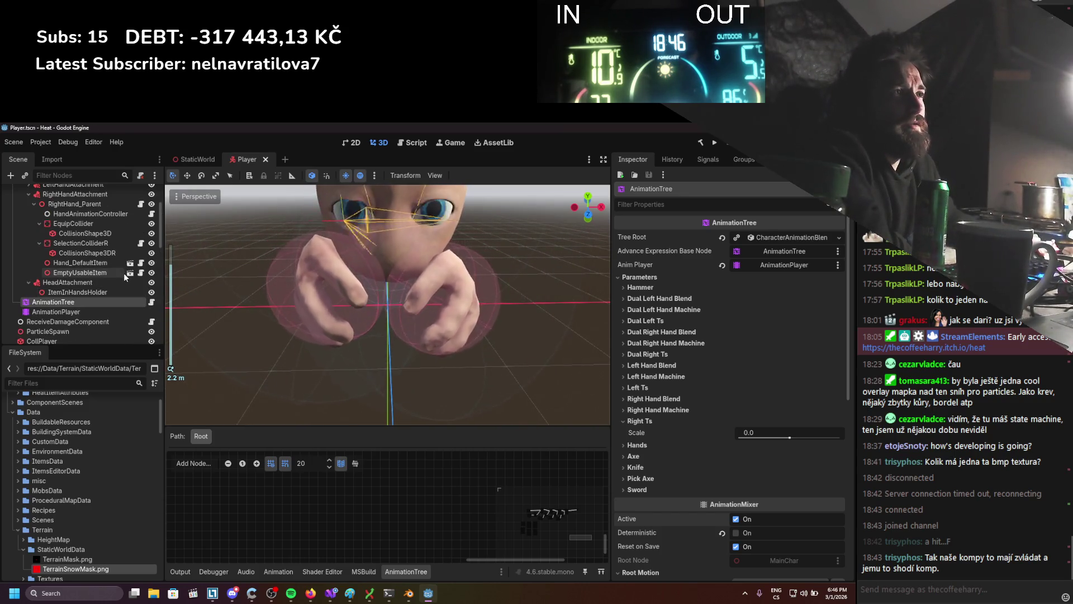
click(96, 273)
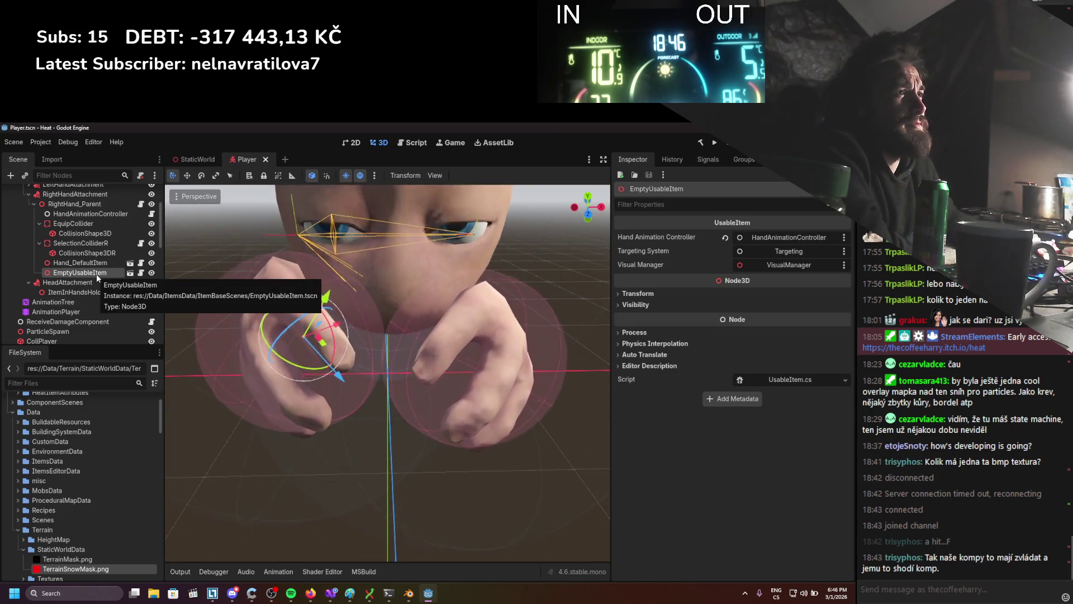
Open the HandItemHolder.cs script, then show EmptyUsableItem's Transform in the Inspector.
click(140, 203)
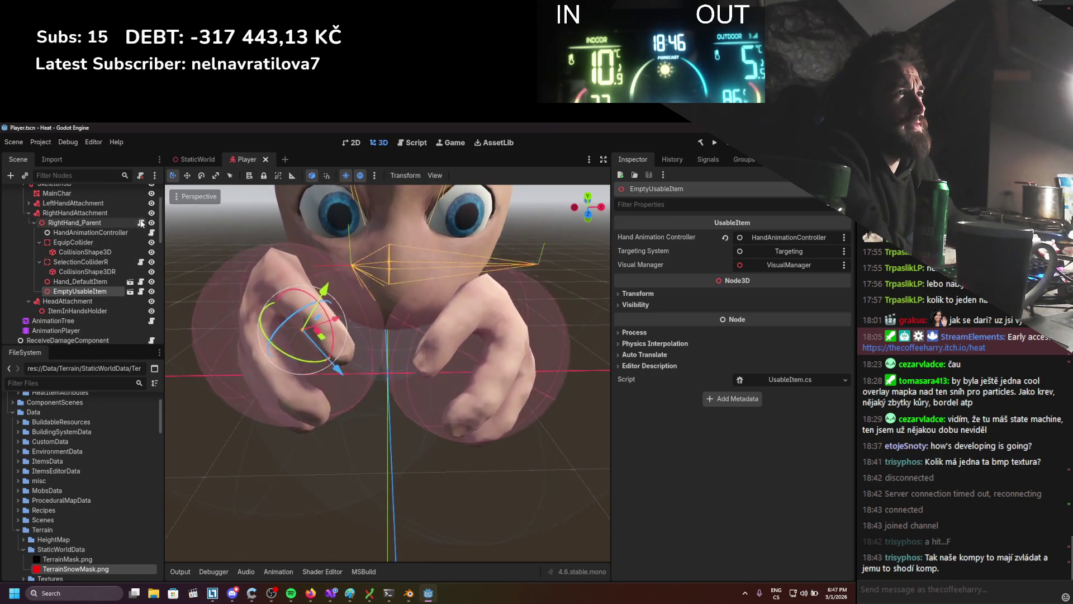
scroll(359, 407, down, 20)
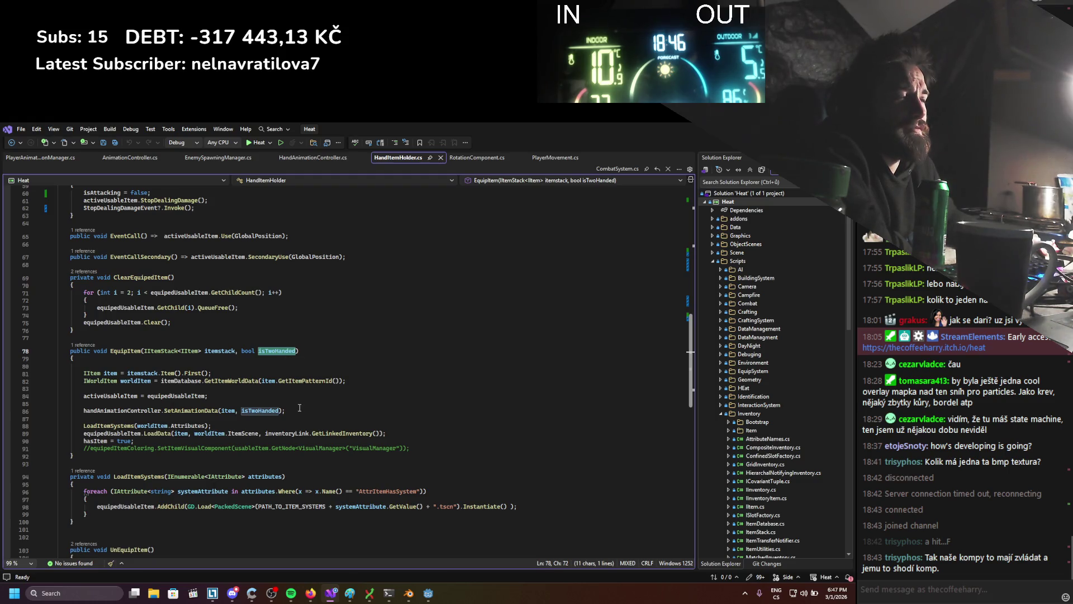
key(alt+Tab)
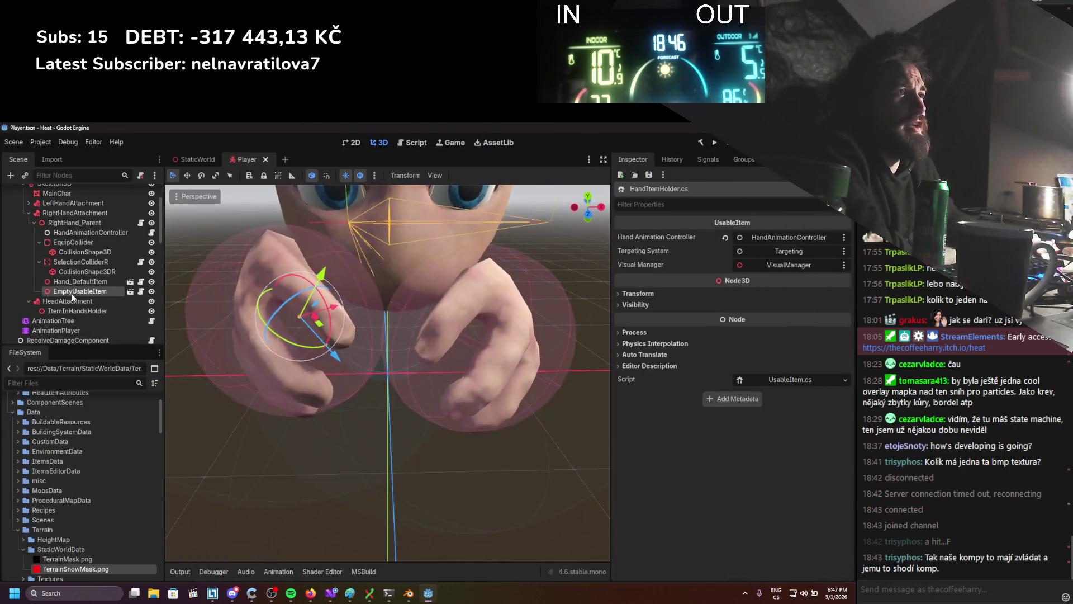
click(626, 293)
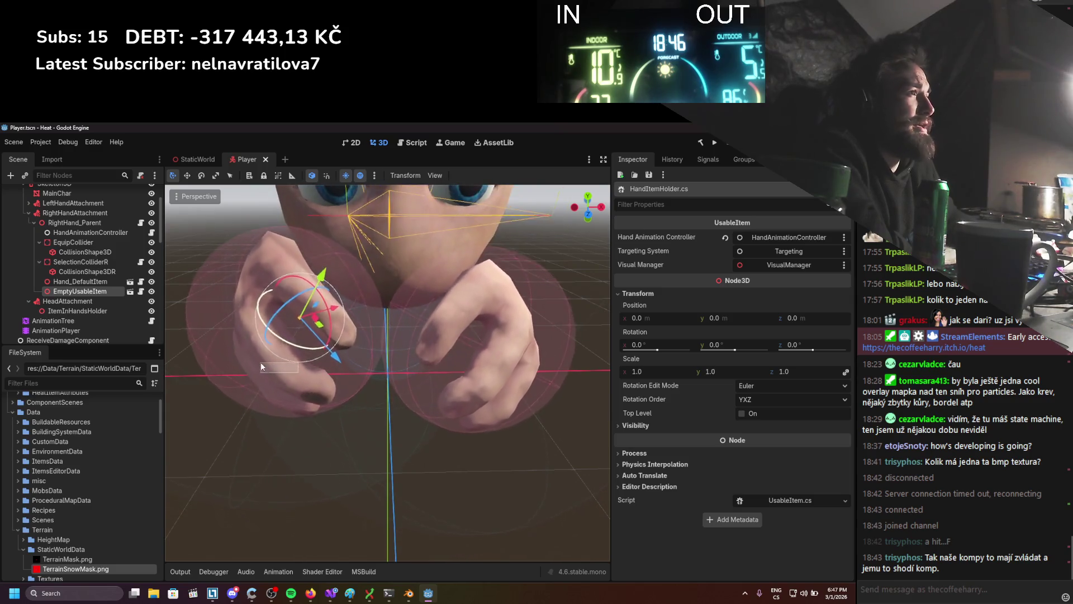
Rotate EmptyUsableItem to -90° around Y, then reset its Y rotation back to 0.
click(289, 356)
click(82, 290)
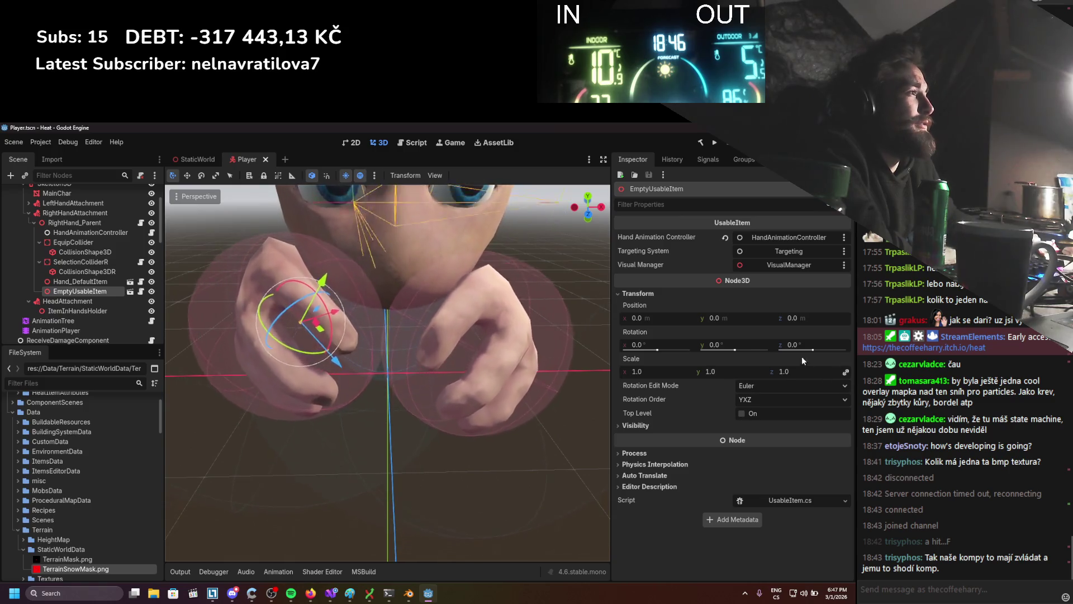
mouse_move(309, 370)
mouse_down()
mouse_move(324, 374)
mouse_move(279, 375)
mouse_move(267, 358)
mouse_up()
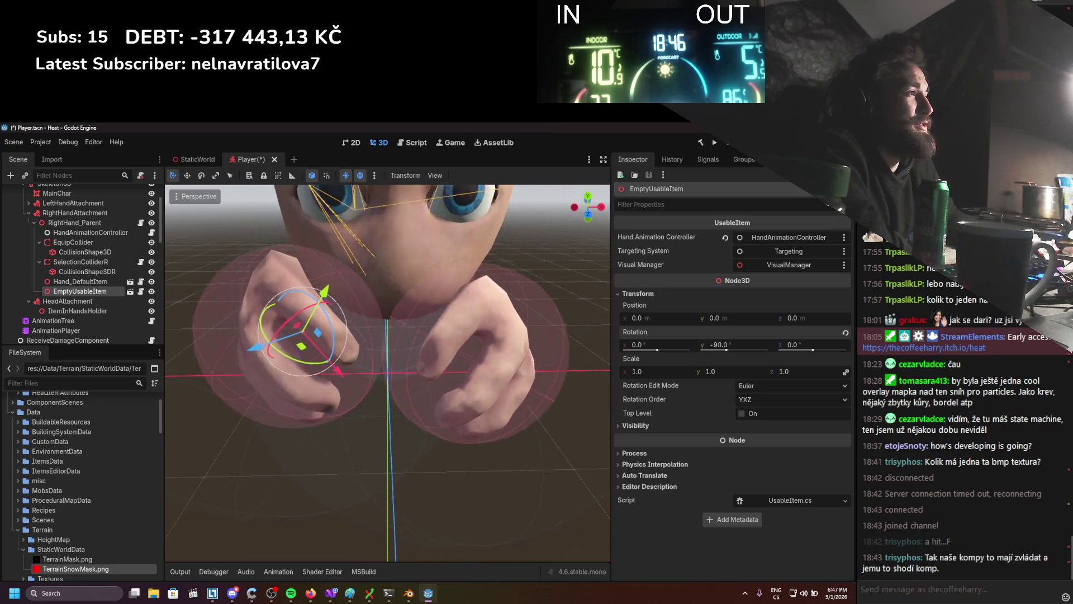
click(726, 350)
drag(727, 350, 749, 343)
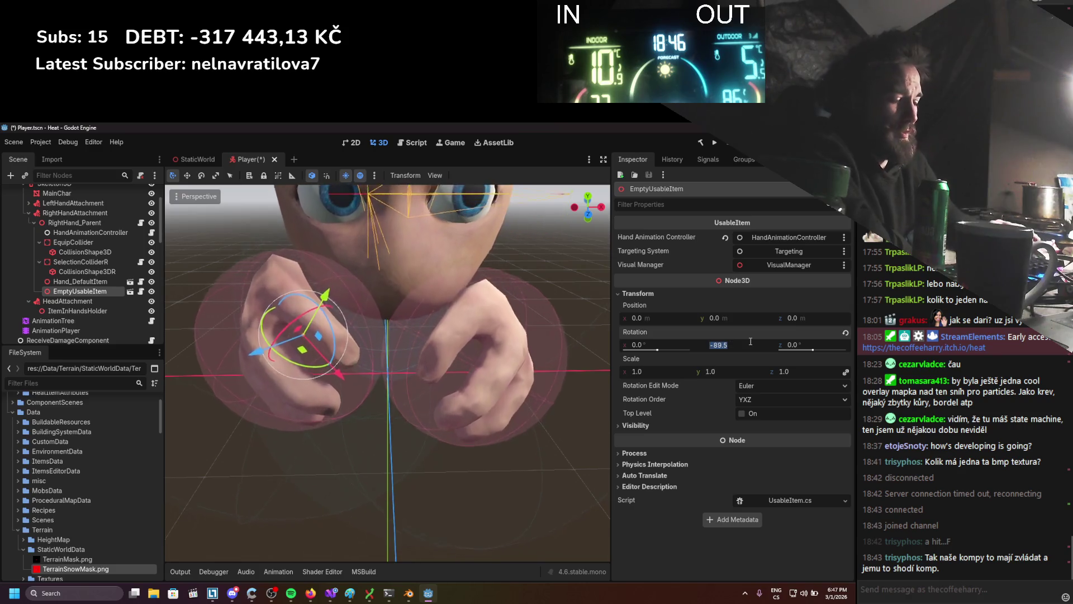
text(0)
click(751, 342)
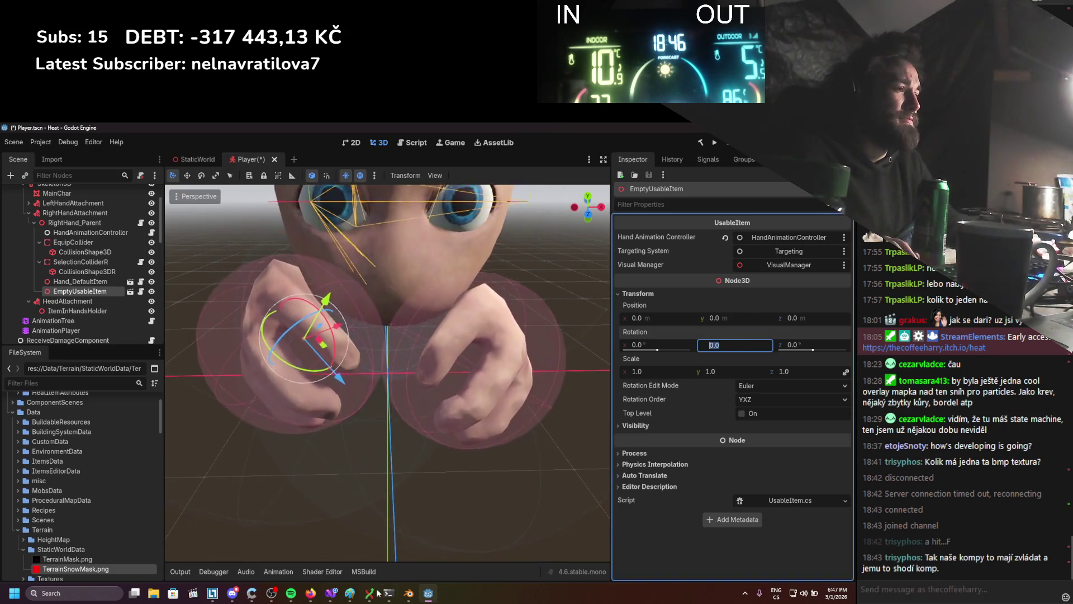
click(331, 592)
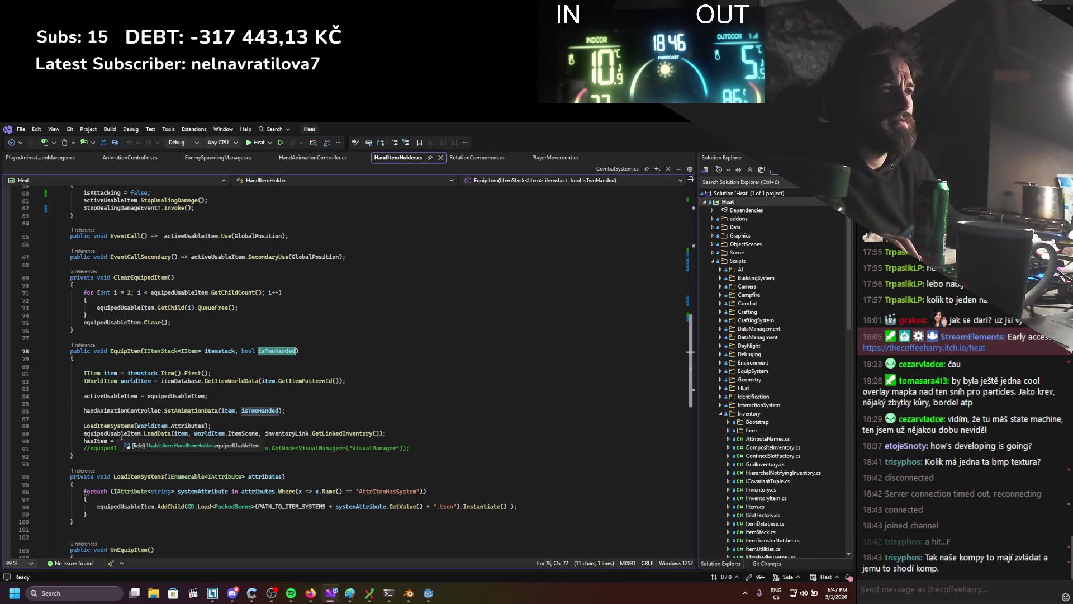
Add an if (isTwoHanded) block in EquipItem and save HandItemHolder.cs.
double_click(121, 435)
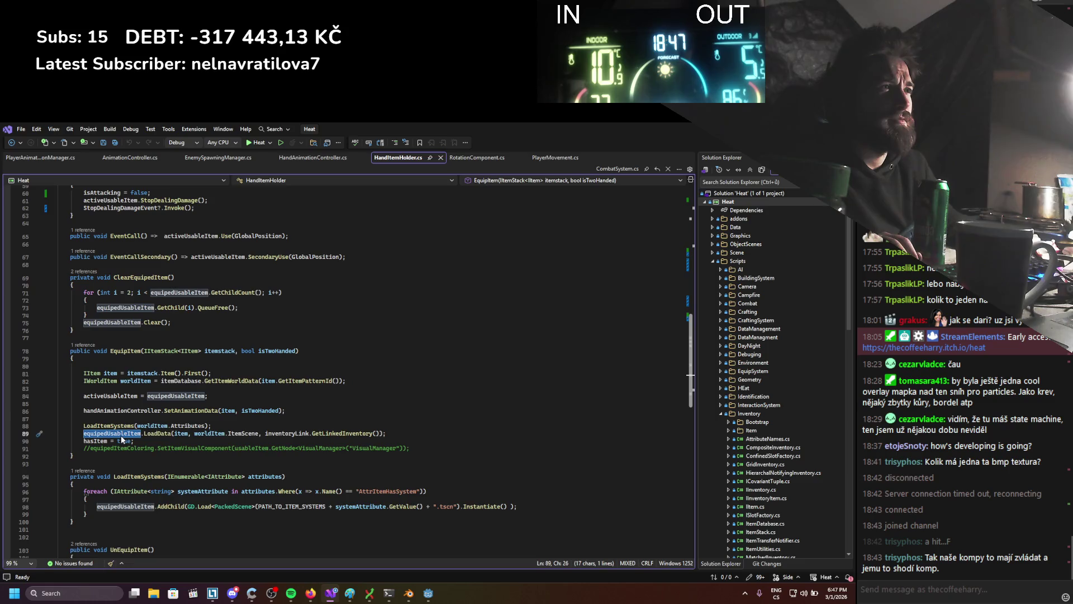
scroll(136, 444, up, 20)
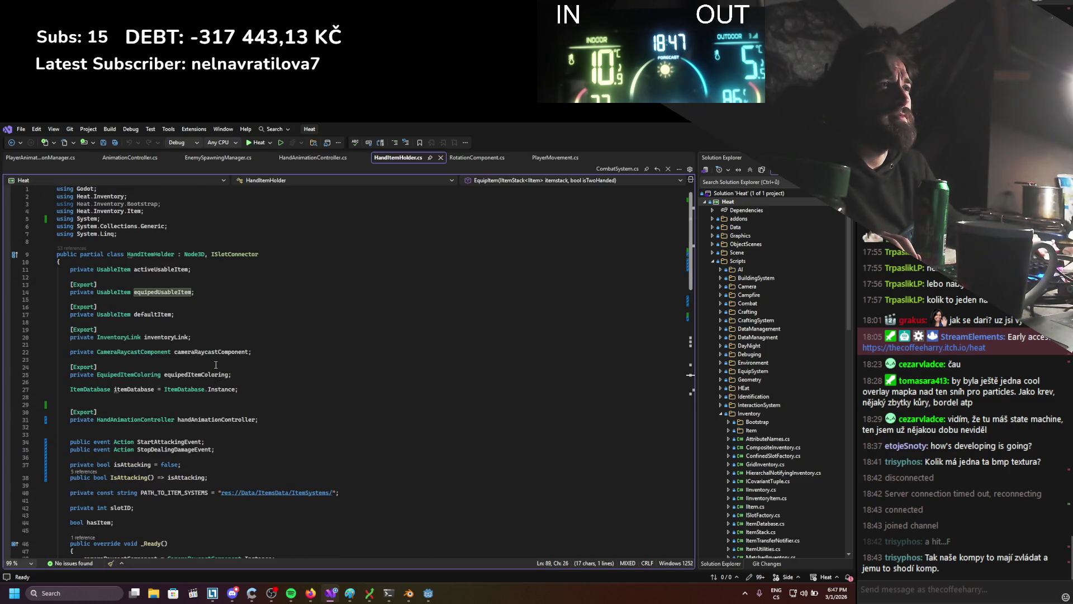
scroll(216, 364, down, 20)
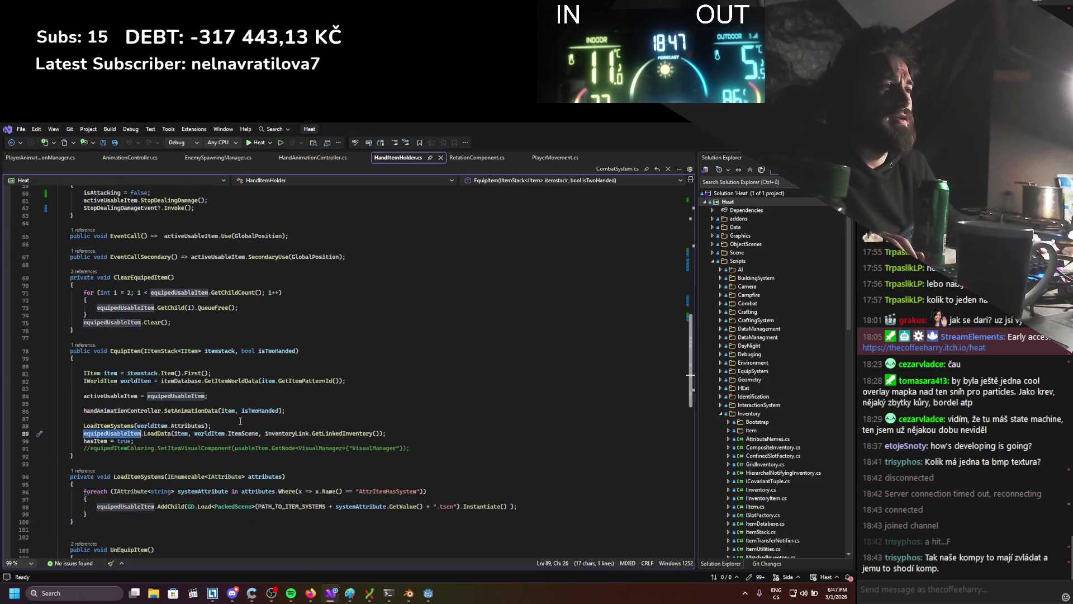
click(232, 404)
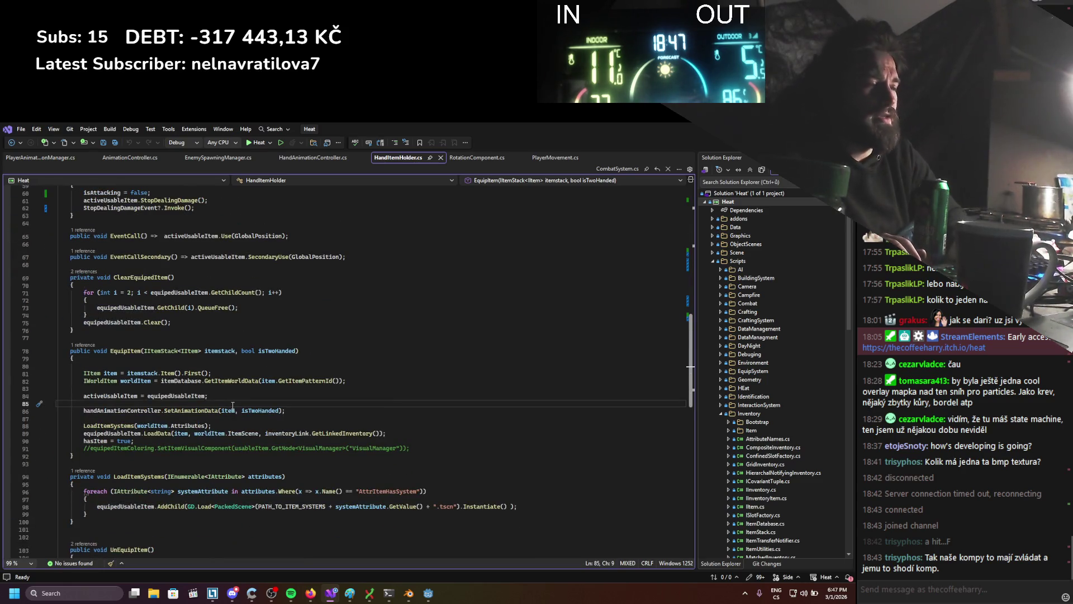
key(Return)
key(Return)
key(Return)
text(if)
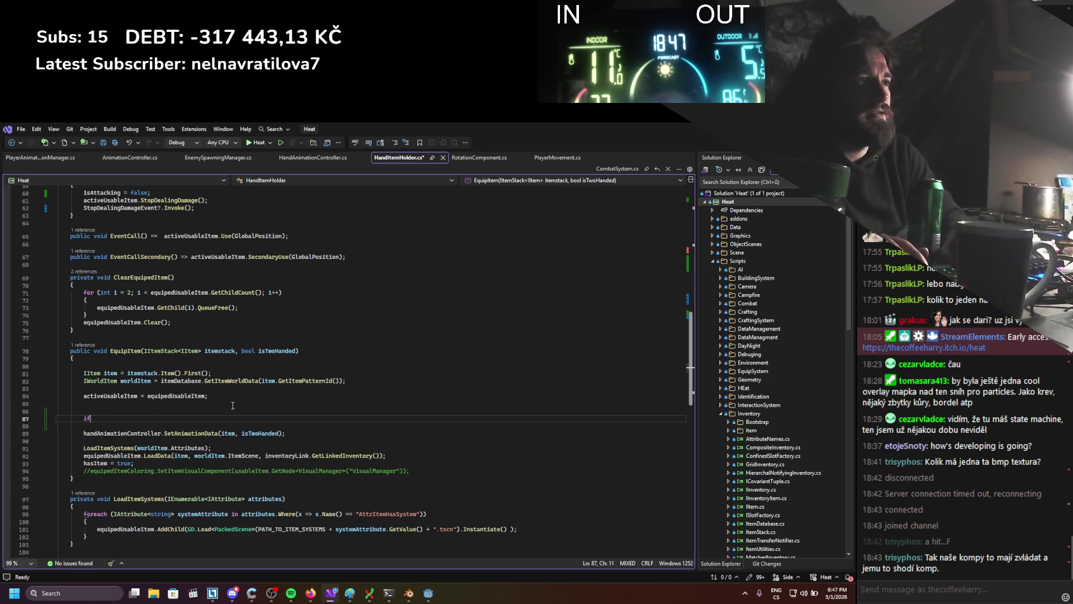
text((equipedUsableItem))
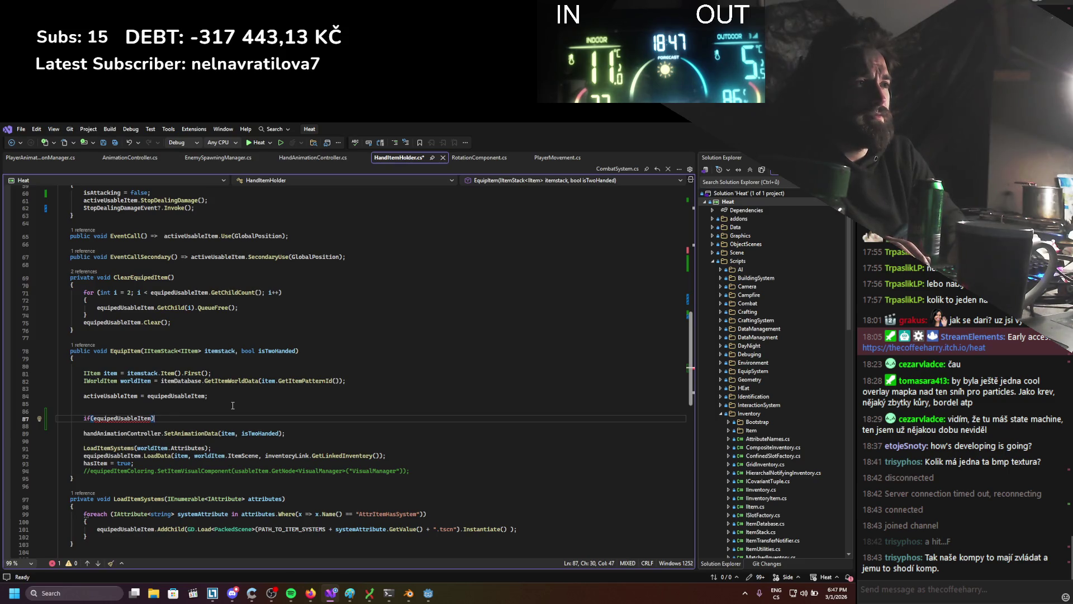
key(BackSpace)
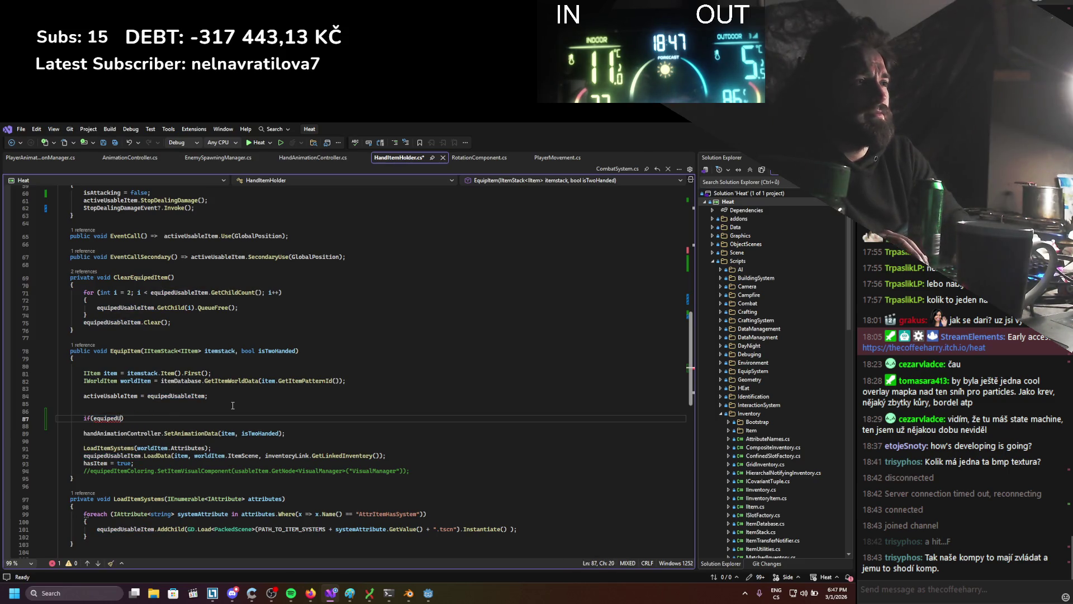
text(isTwoHanded))
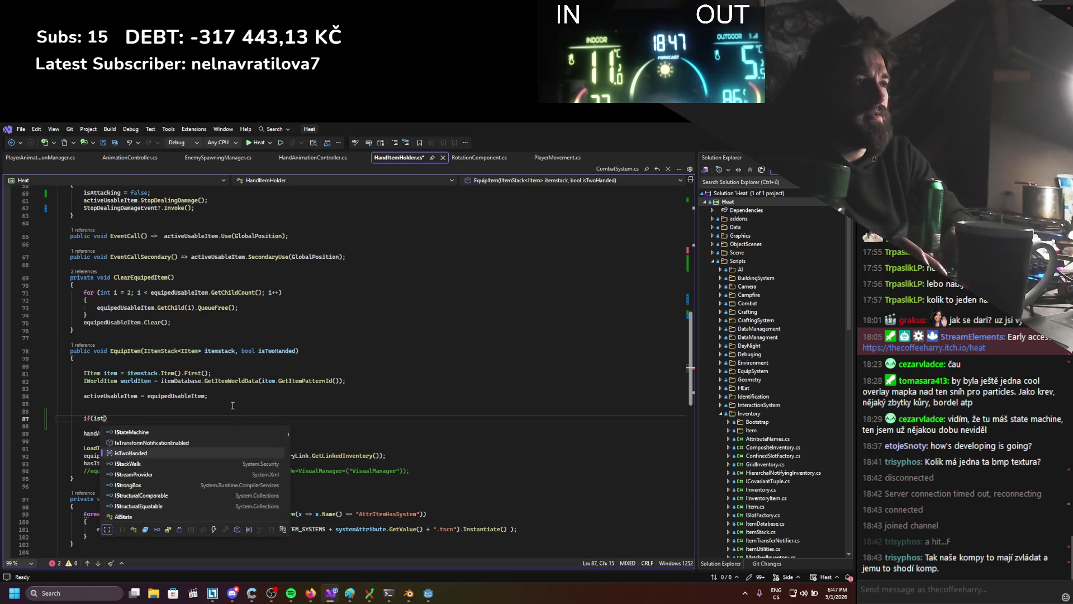
key(Return)
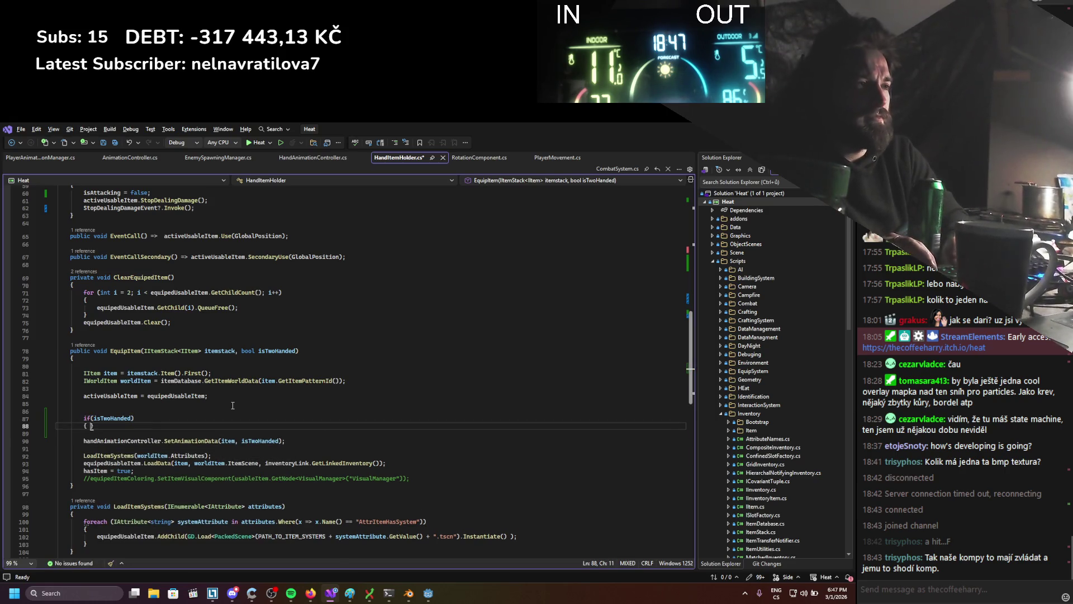
key(Return)
key(ctrl+s)
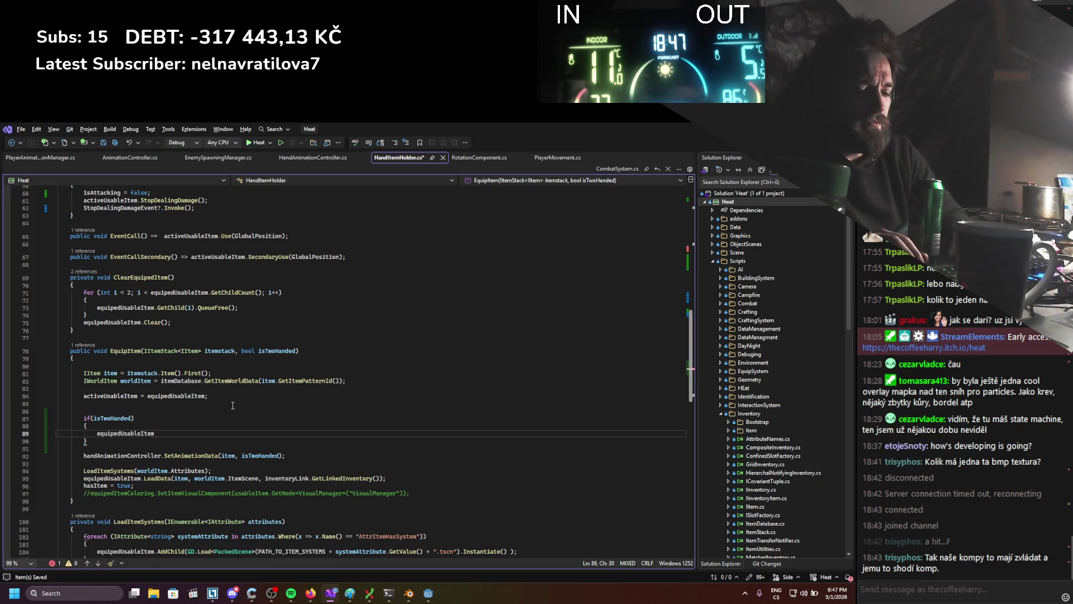
Inside the two-handed branch, set the item's RotationDegrees to a new Vector3.
text(.rota)
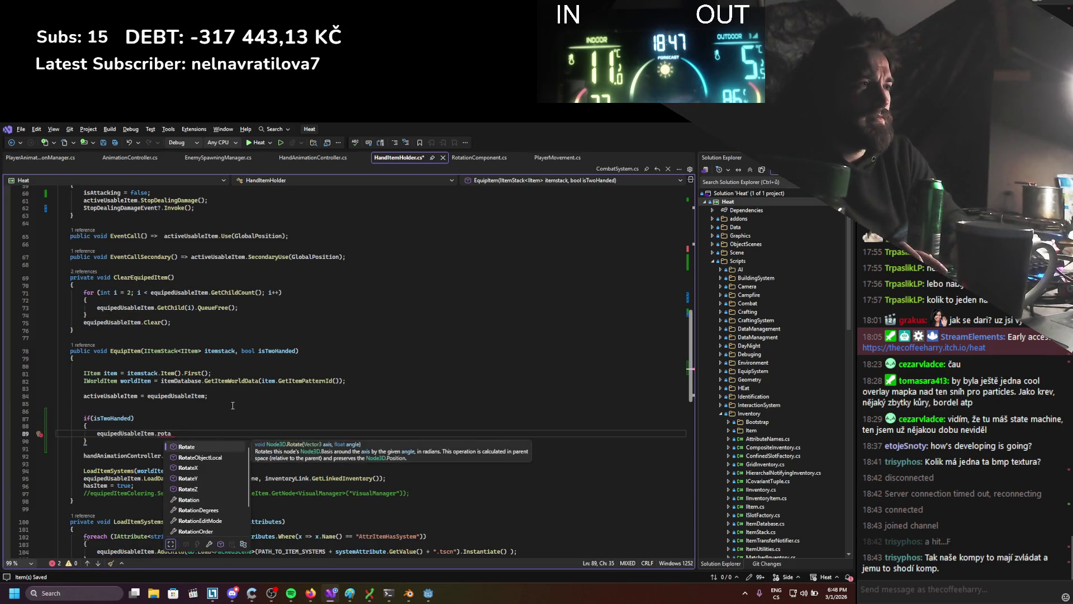
key(Tab)
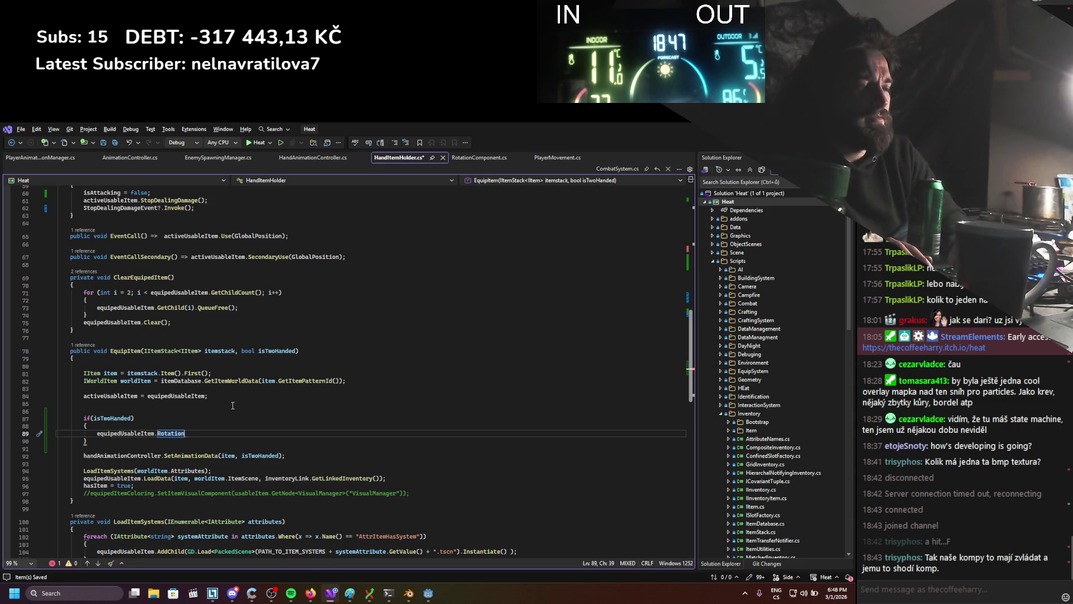
text(Rotati)
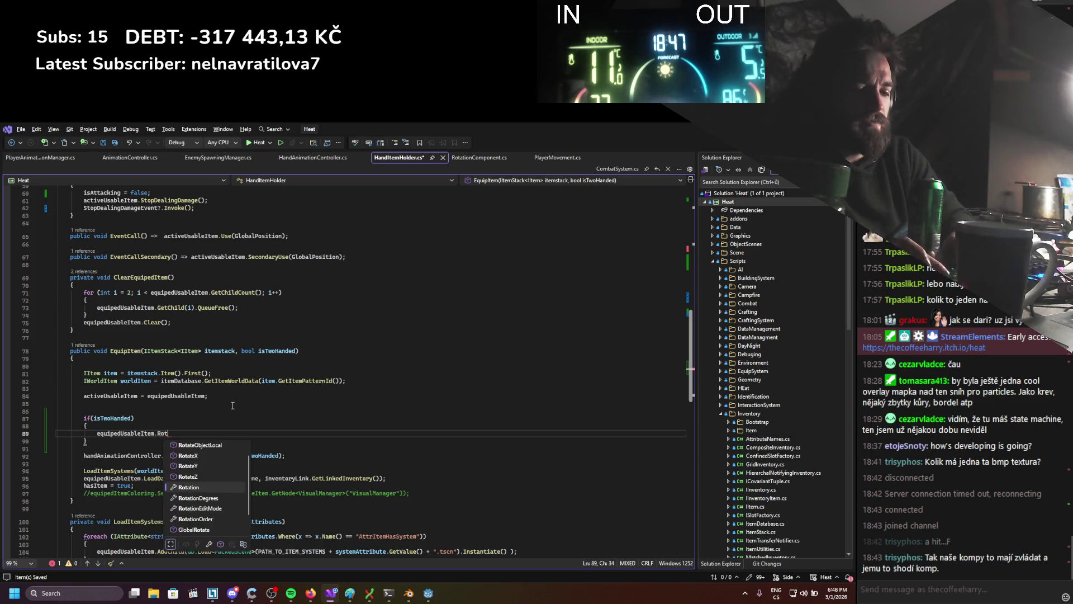
key(Down)
key(Down)
key(Down)
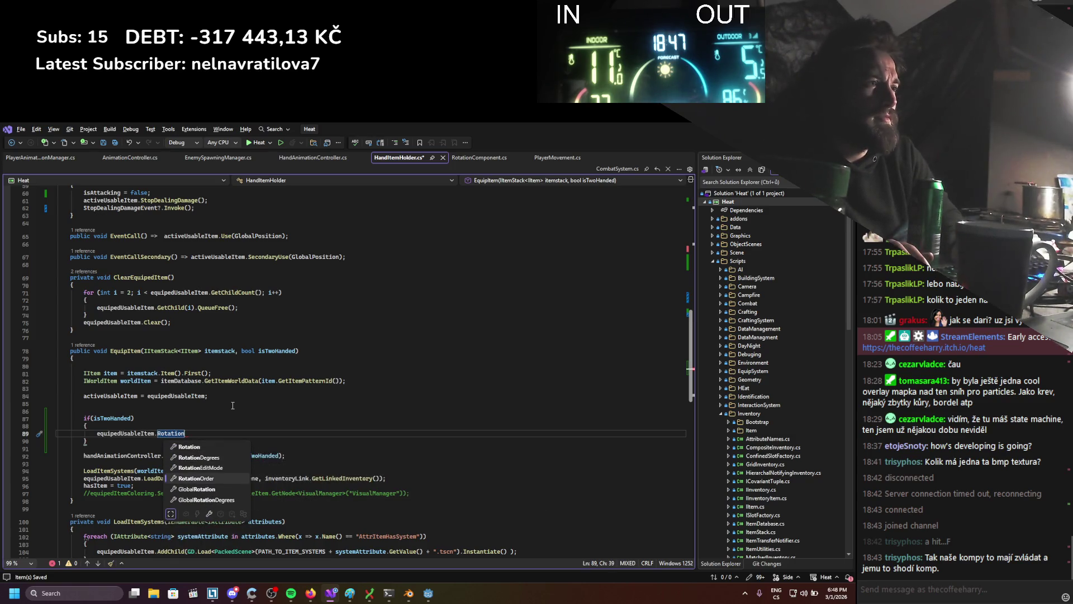
key(Tab)
text(()
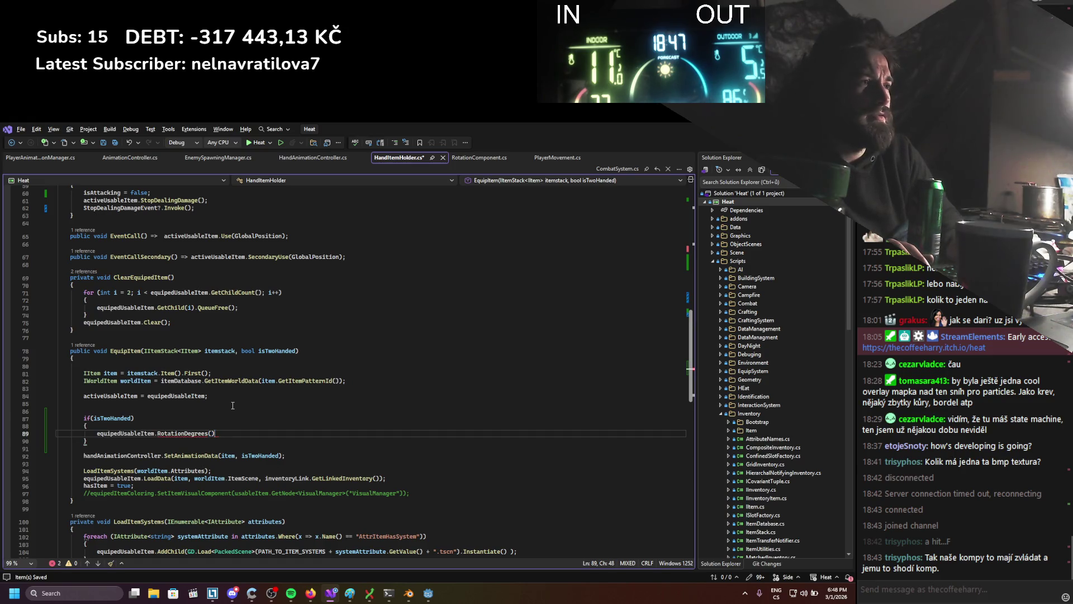
text(new Vector3)
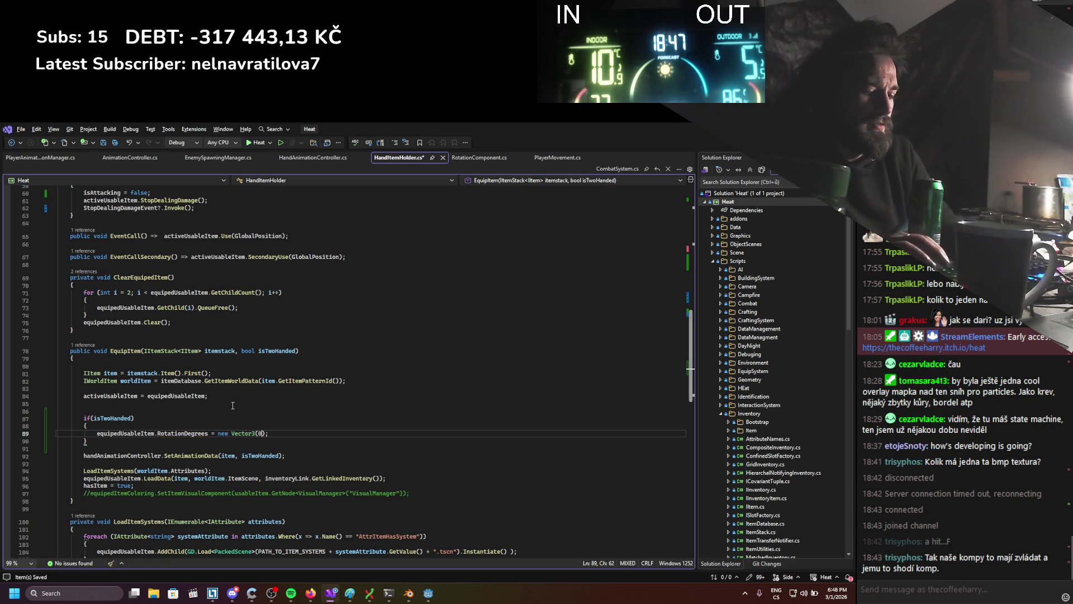
text(, -90)
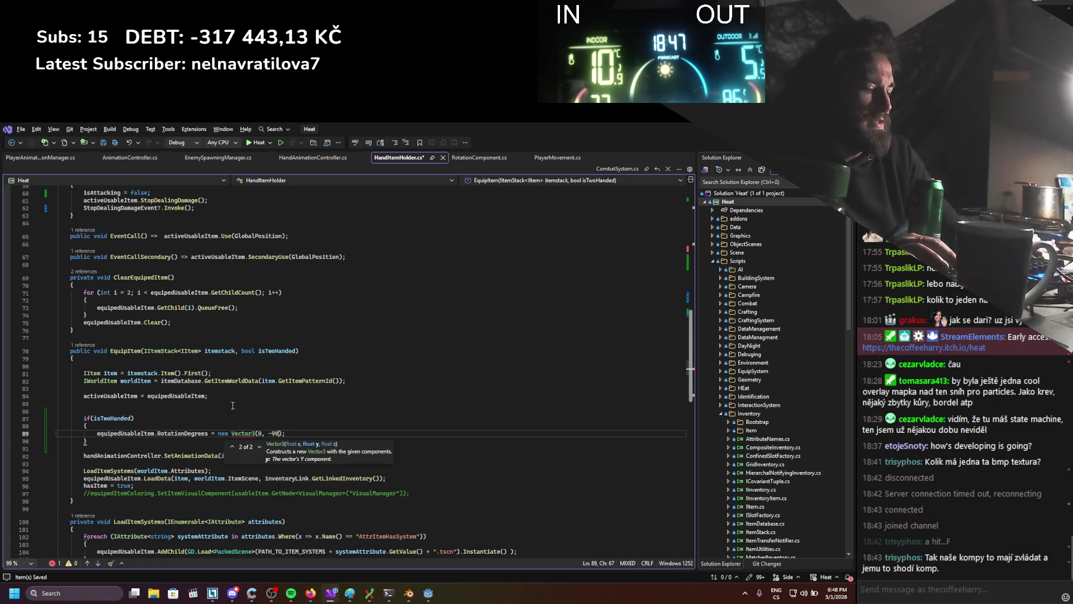
click(342, 408)
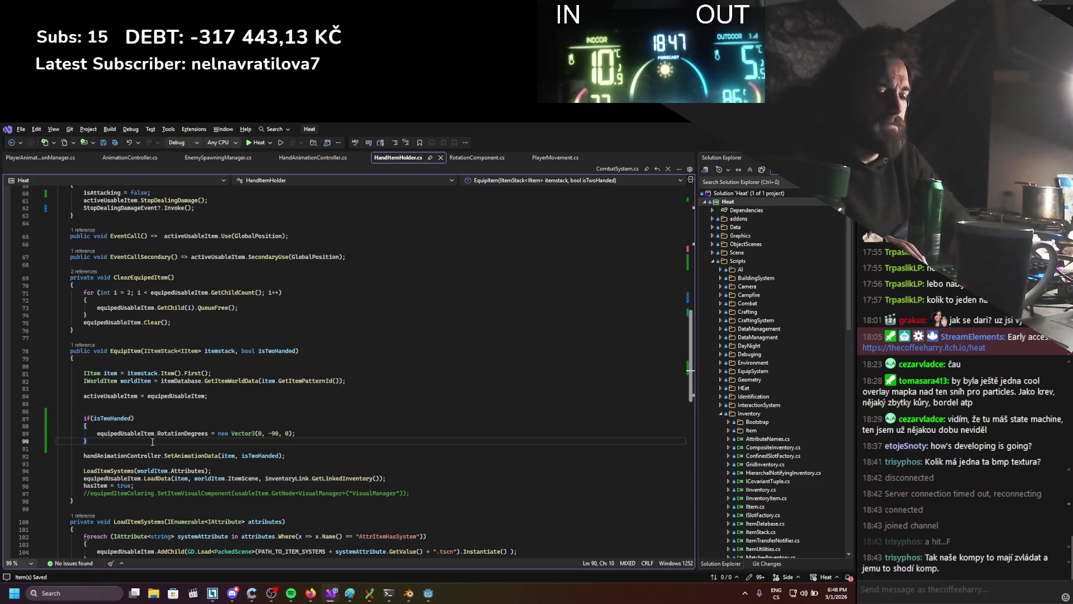
Add an else branch with a copy of the RotationDegrees assignment, then build and run in Godot.
key(Return)
text(else)
key(Return)
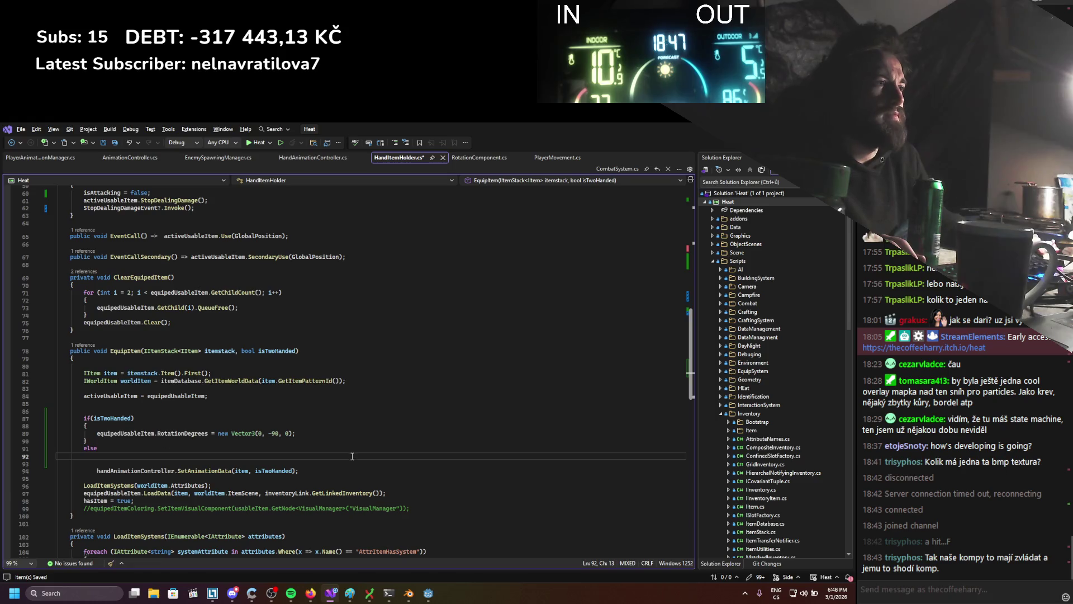
drag(296, 433, 209, 435)
click(184, 458)
text(equipedUsableItem.RotationDegrees = new Vector3(0, -90, 0);)
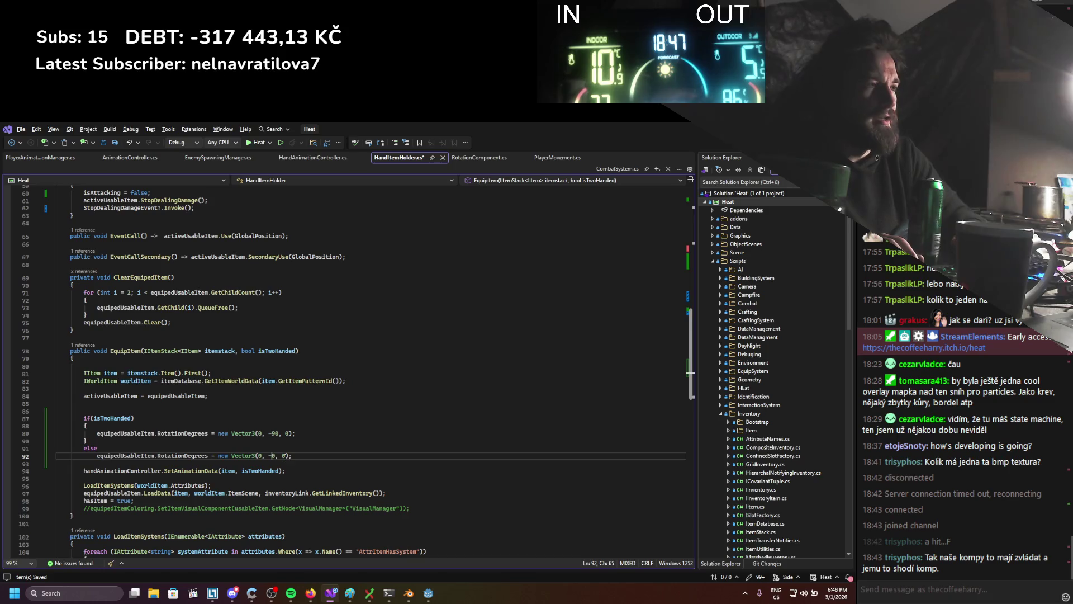
key(alt+Tab)
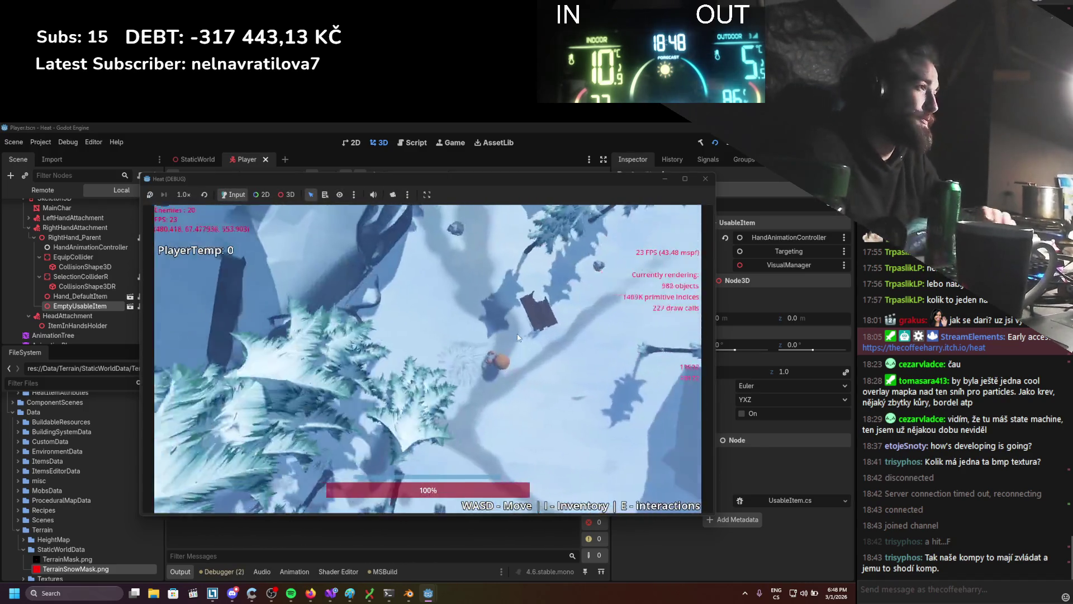
Craft the pickaxe from the stick with Edit Item and Assemble, then close the inventory.
key(i)
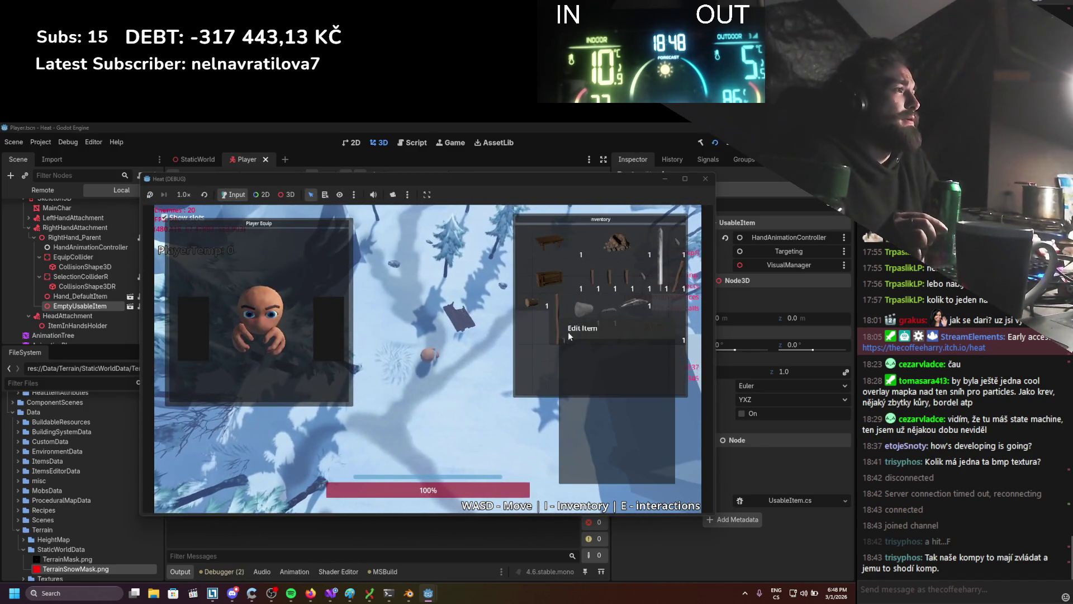
click(569, 334)
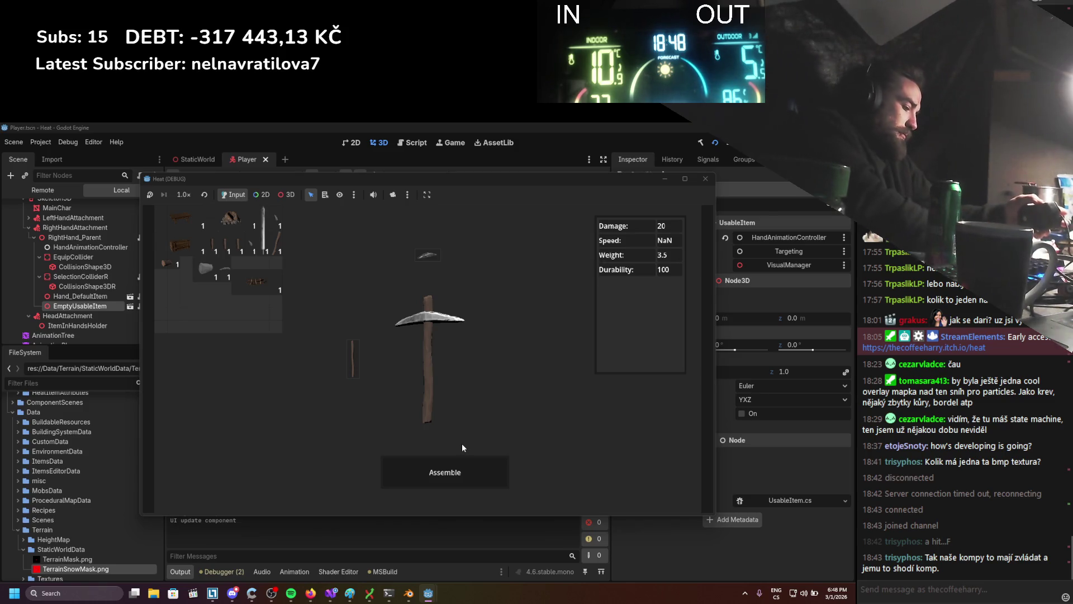
click(479, 461)
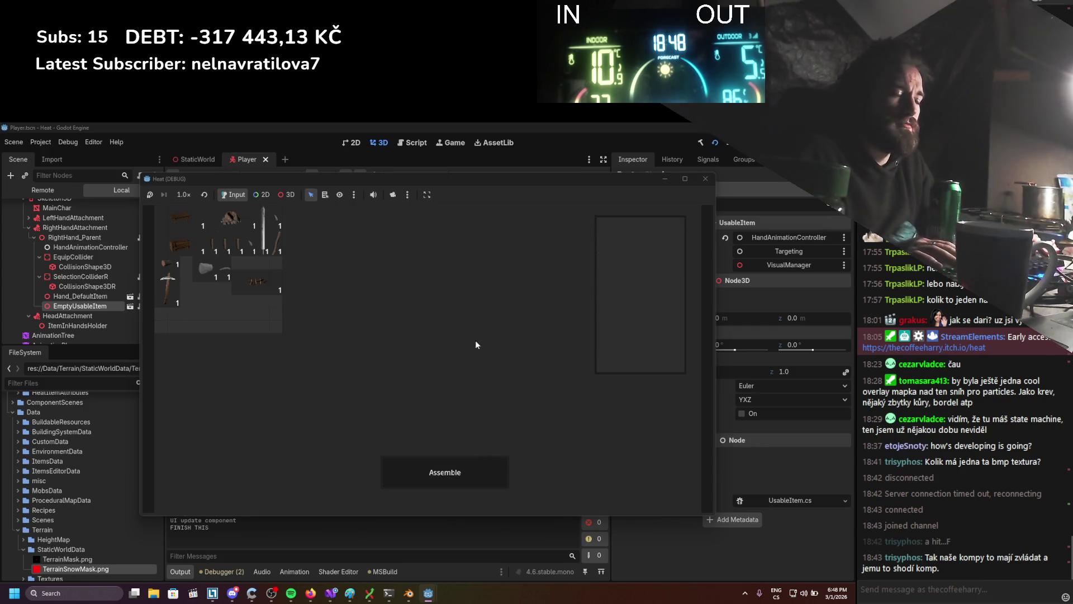
key(Escape)
key(i)
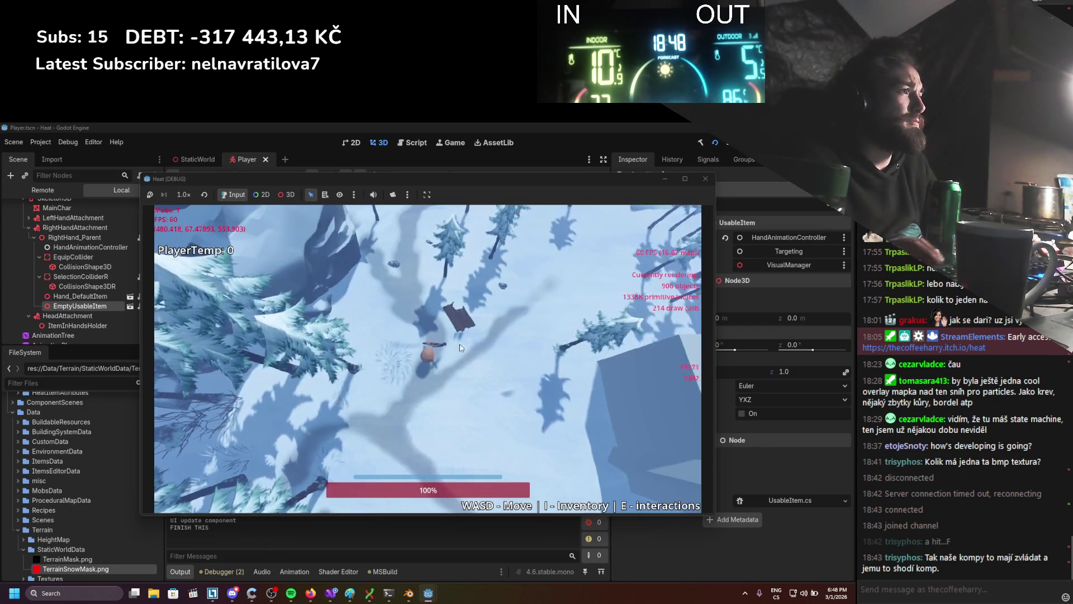
Walk the character around with WASD to see how it holds the pickaxe.
key(s)
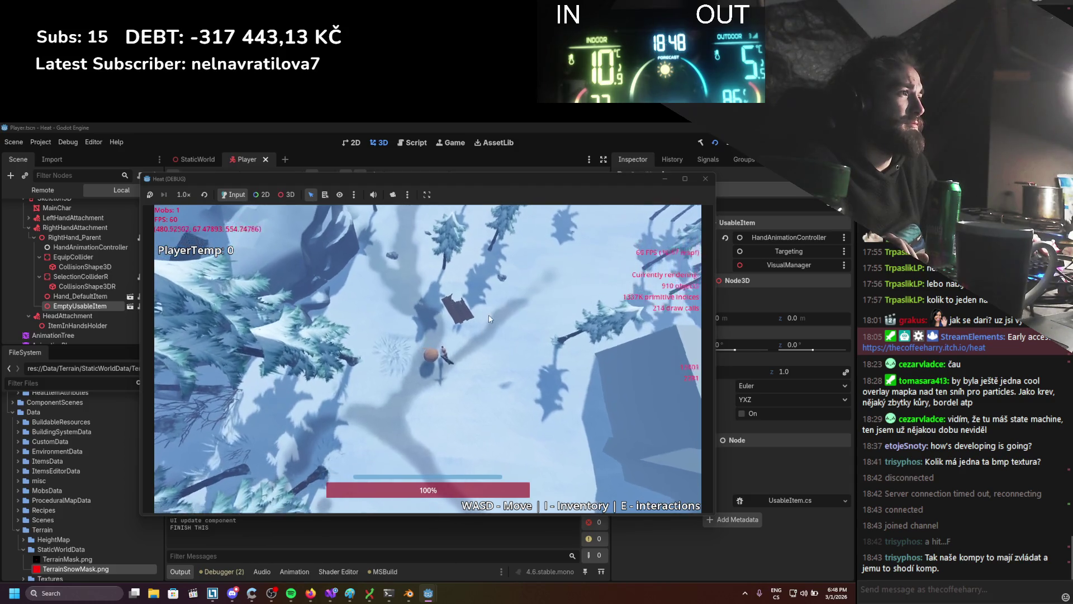
key(s)
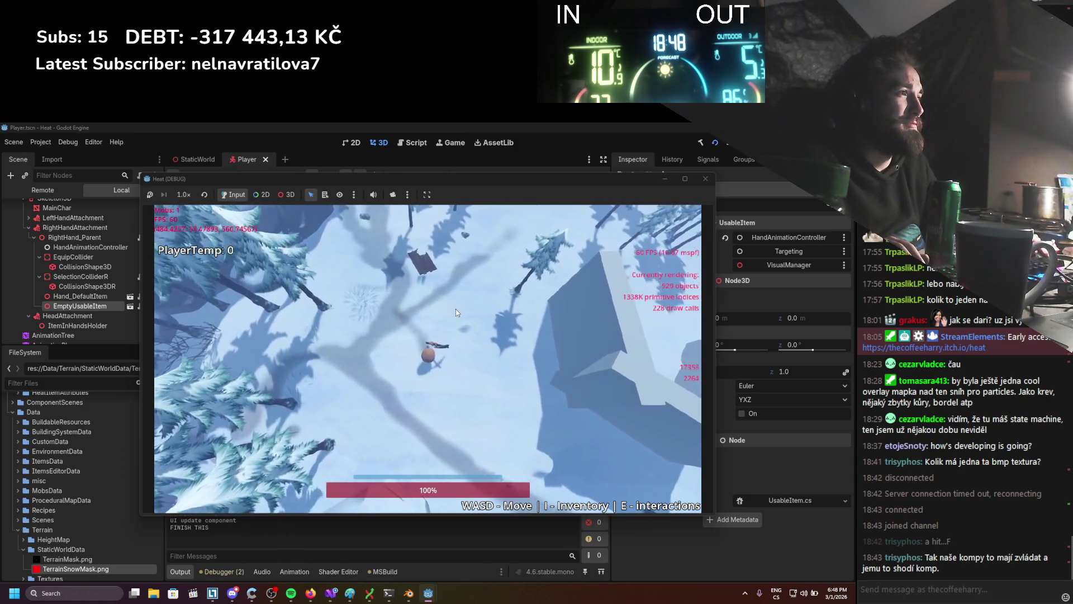
key(w)
key(d)
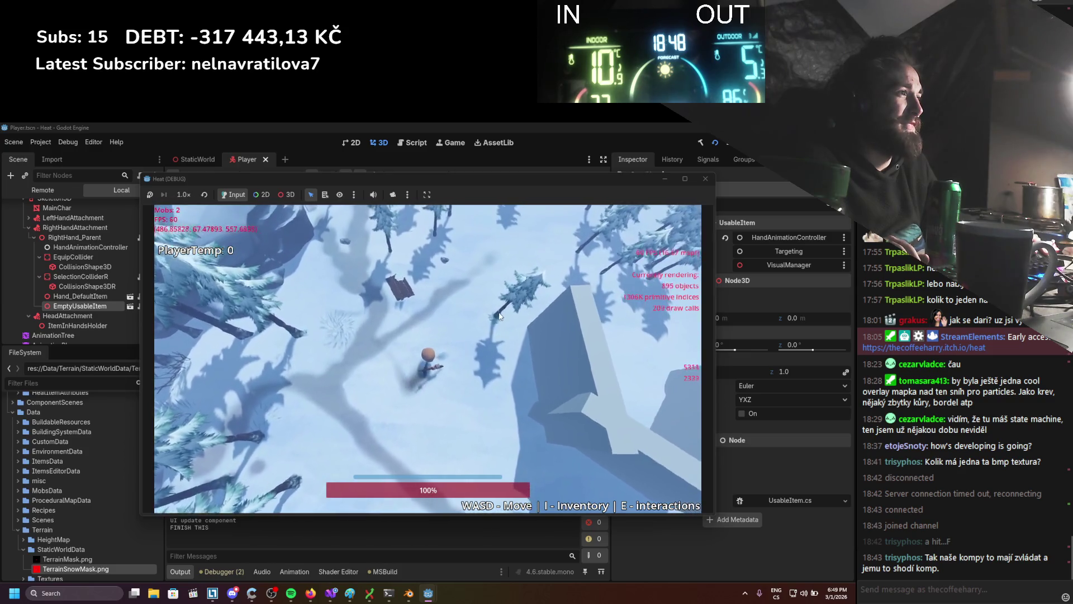
key(w)
key(d)
key(a)
key(s)
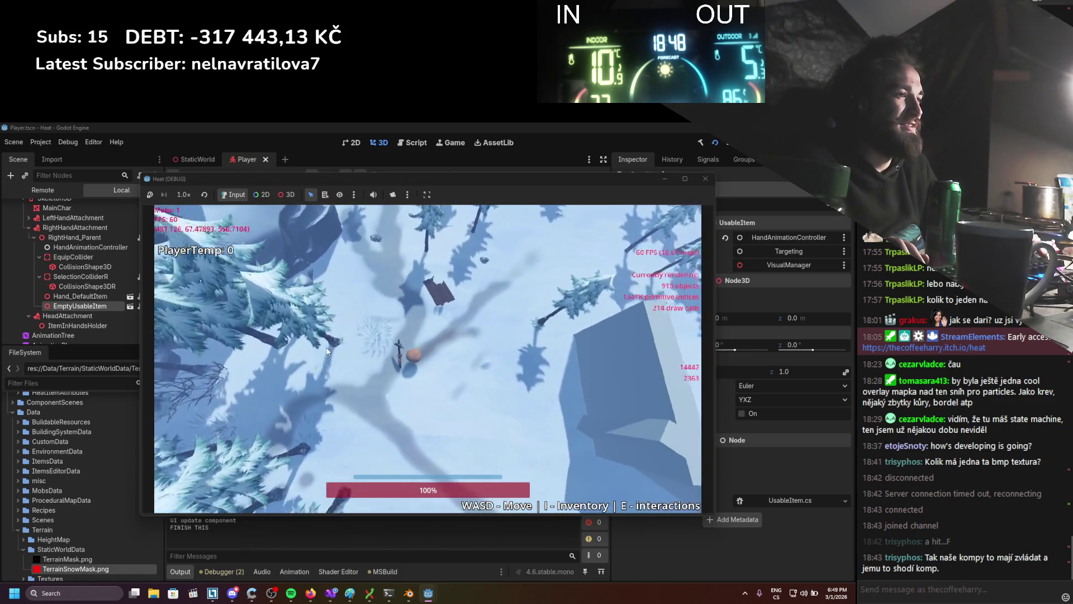
key(a)
key(s)
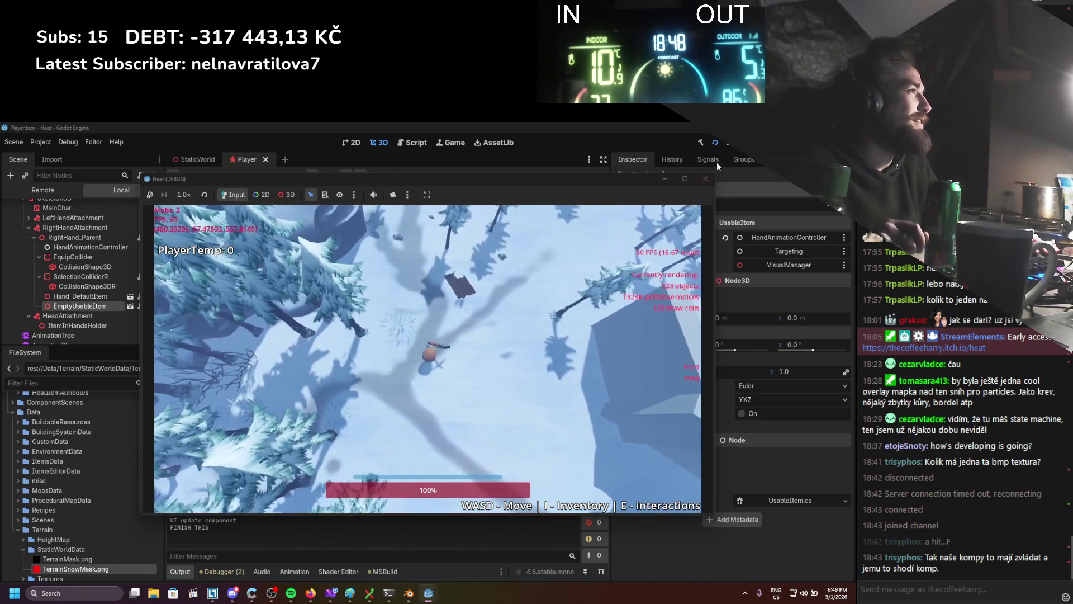
Move the pickaxe from the hands to inventory, open it in the item editor, then stop the game.
key(i)
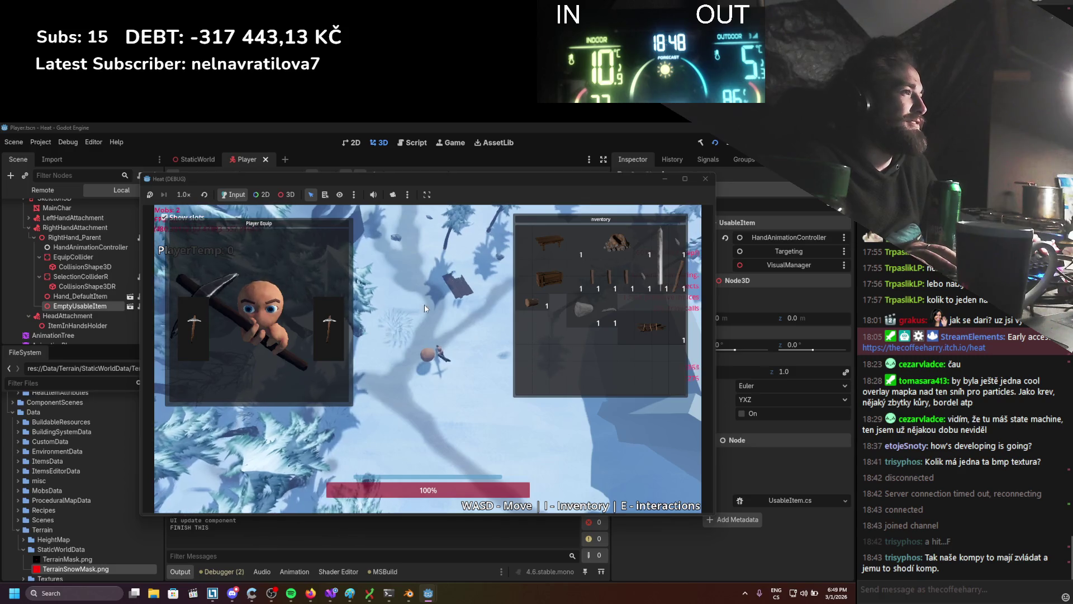
click(319, 334)
right_click(538, 358)
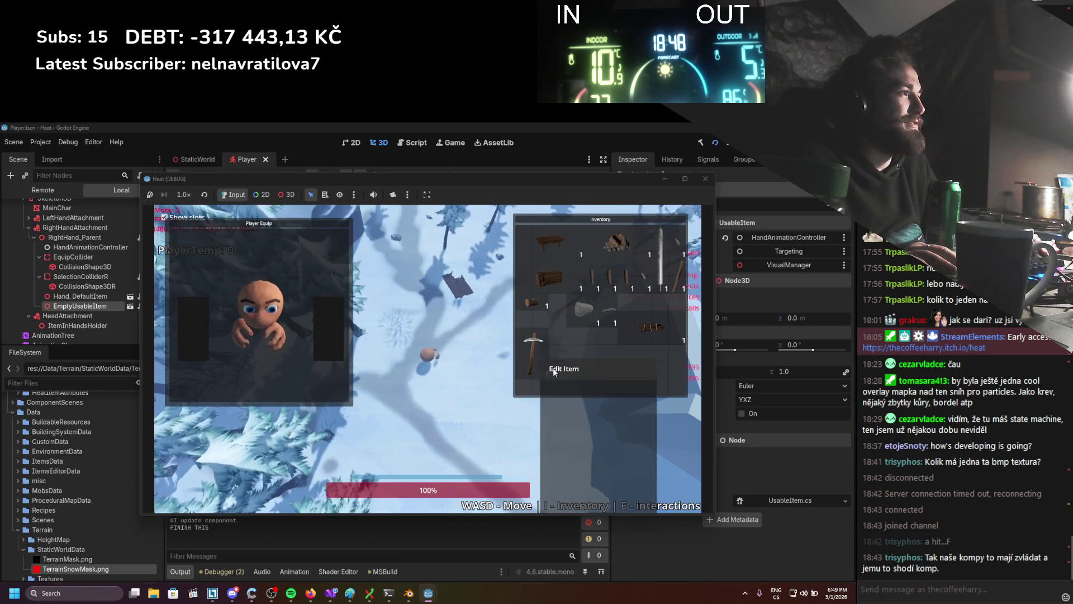
click(553, 370)
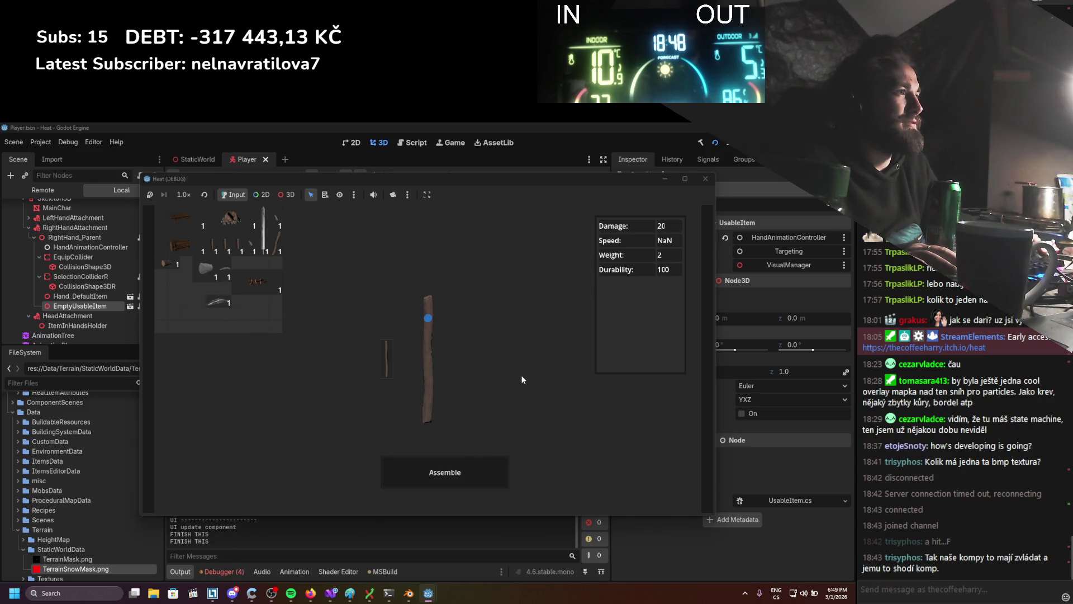
key(F8)
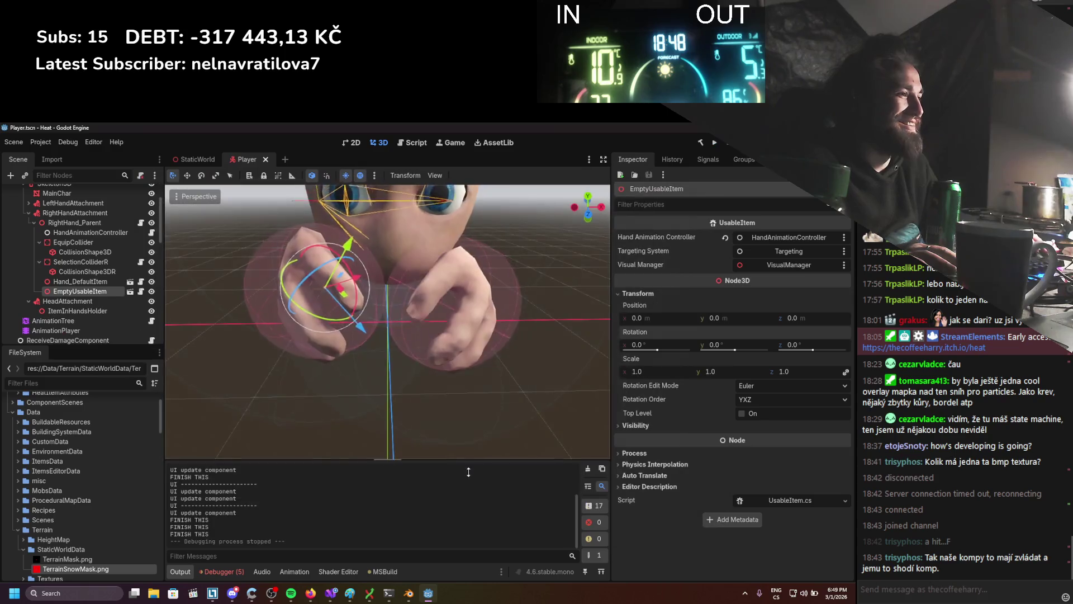
Clear the logged errors in the Debugger's Errors list.
click(224, 571)
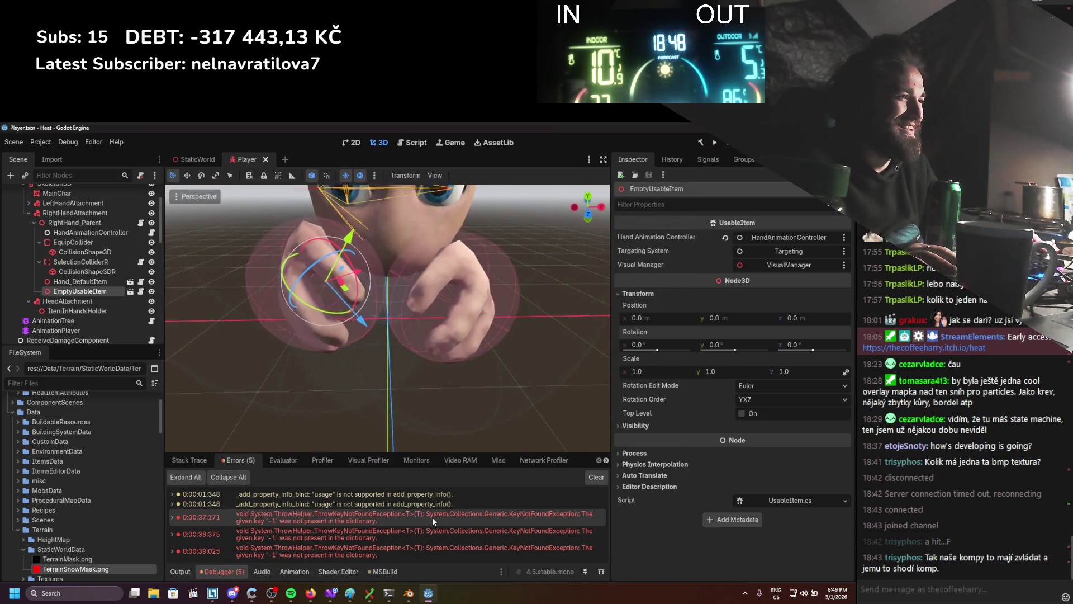
mouse_move(428, 516)
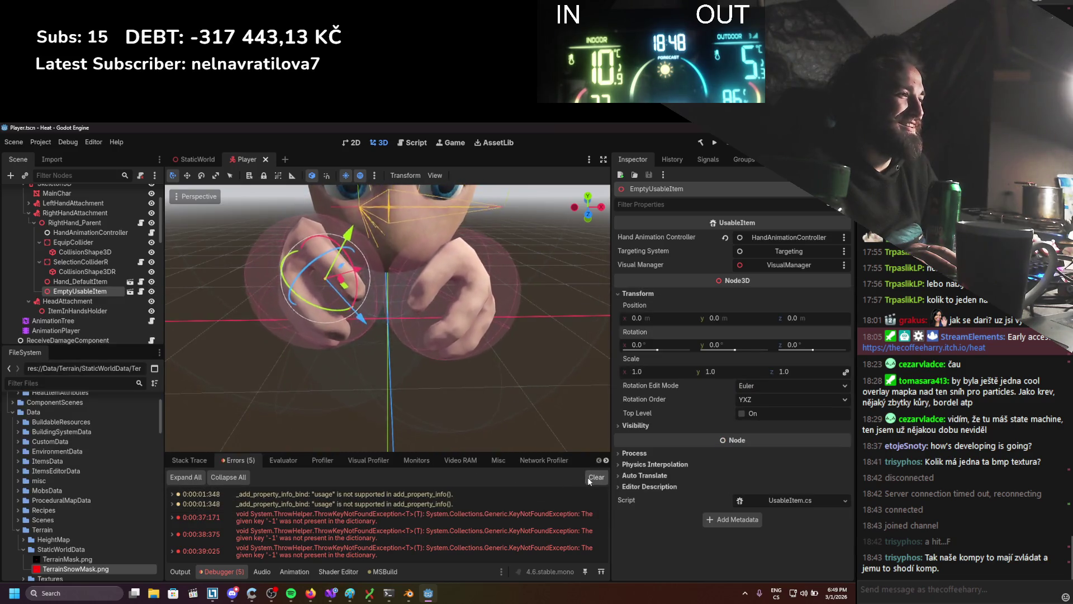
click(588, 478)
Save the StaticWorld scene and run the project again.
click(209, 159)
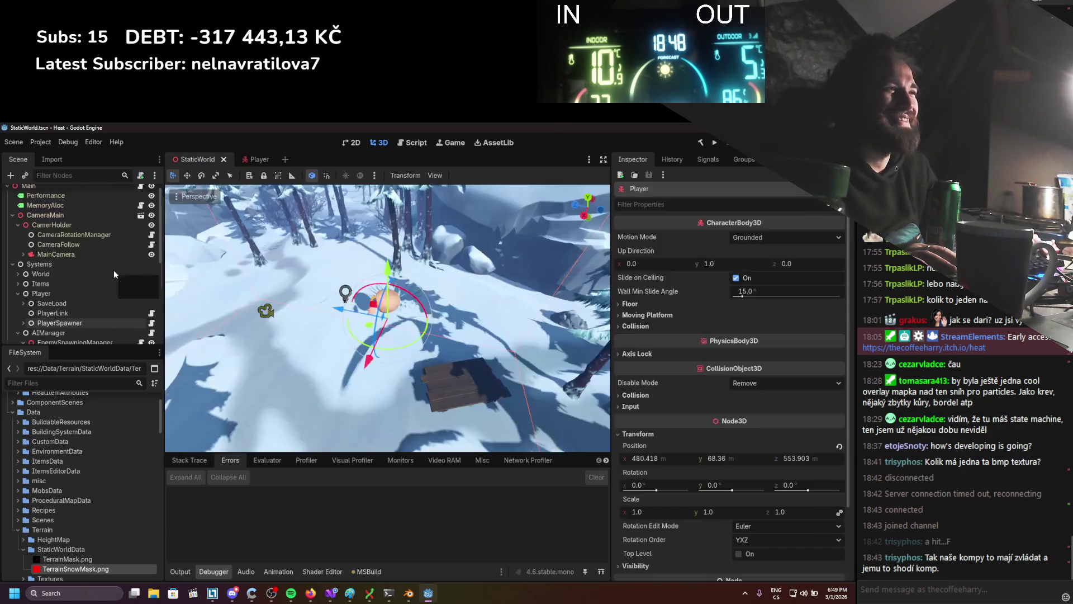
key(ctrl+s)
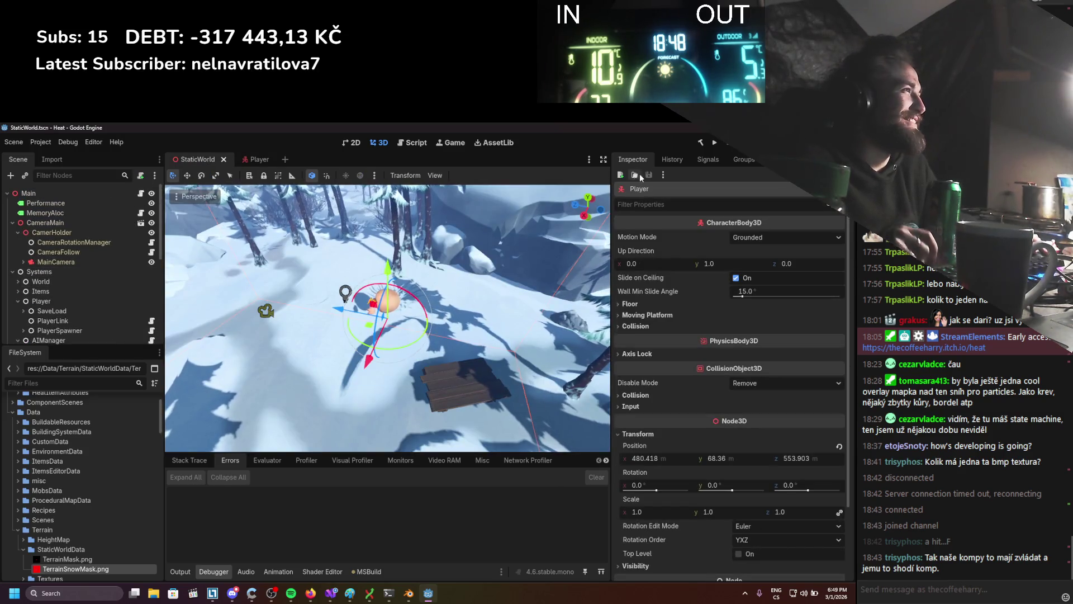
click(713, 143)
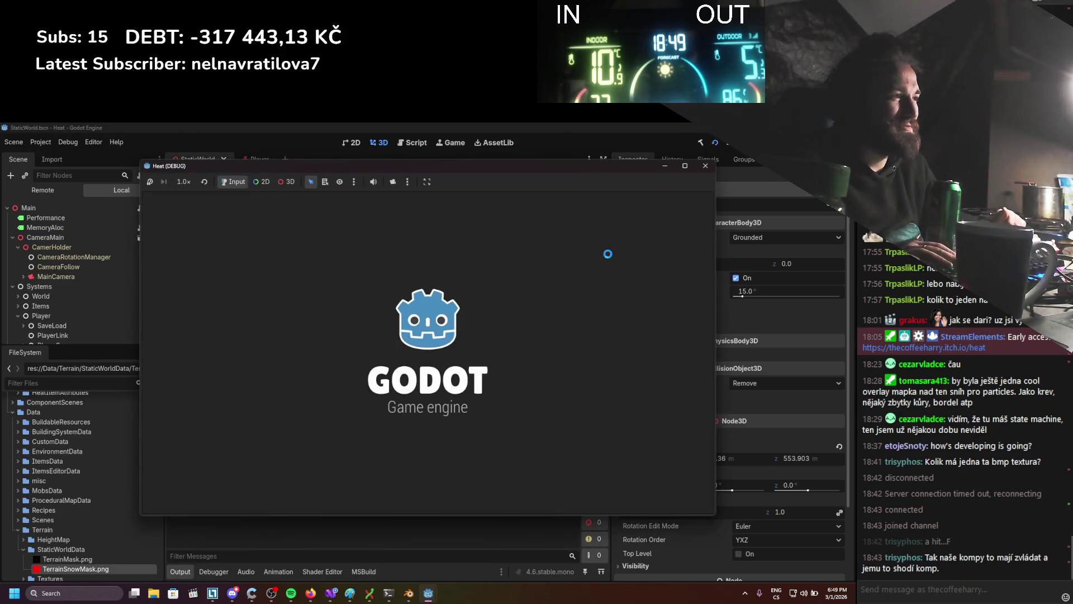
Toggle the inventory twice to inspect the two-handed held item, then stop the game with F8.
key(i)
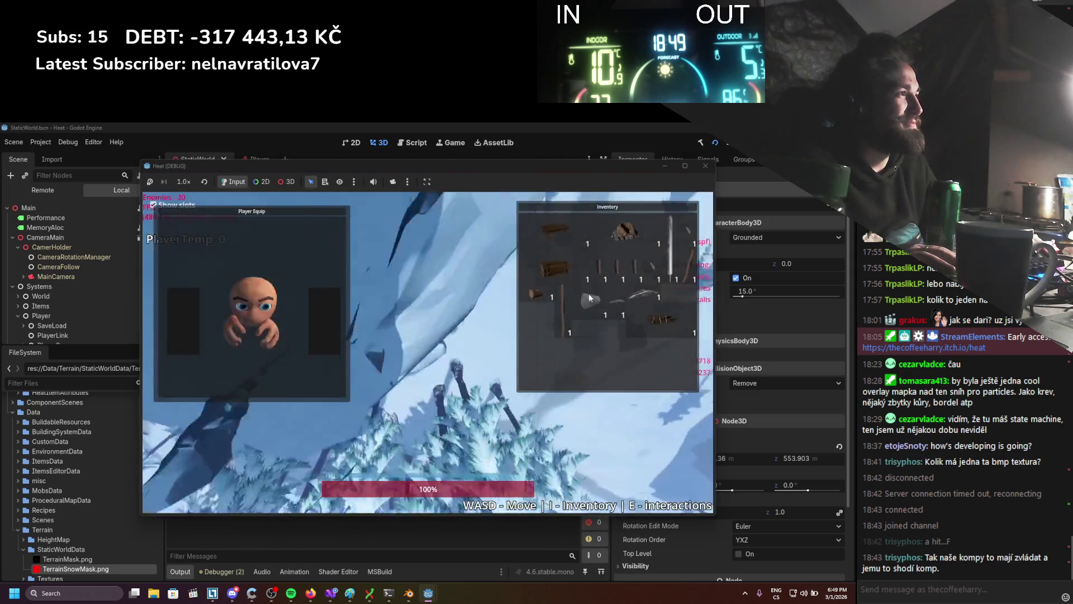
key(i)
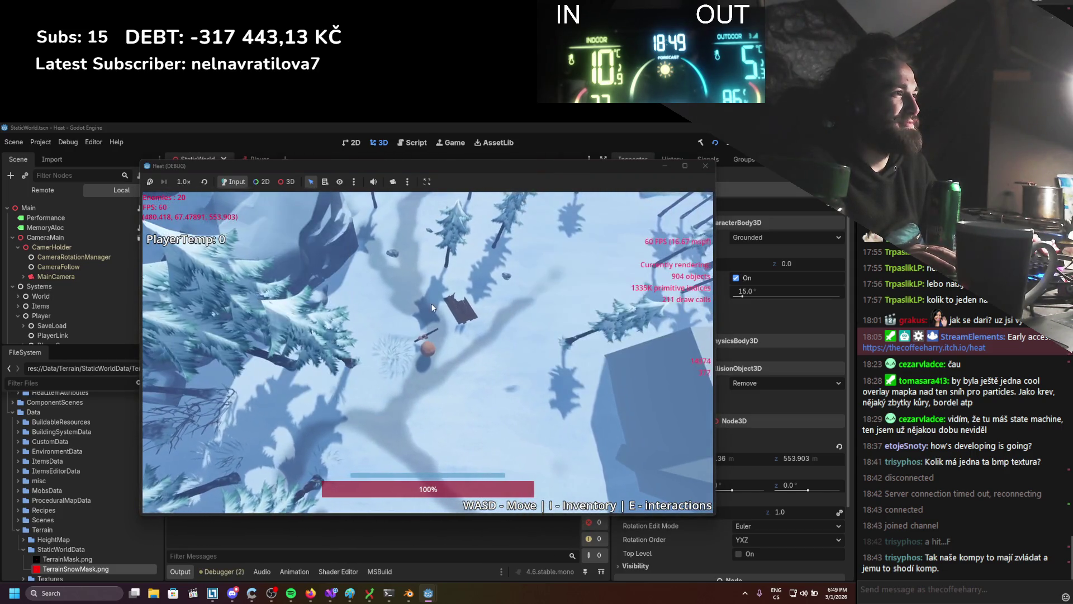
key(i)
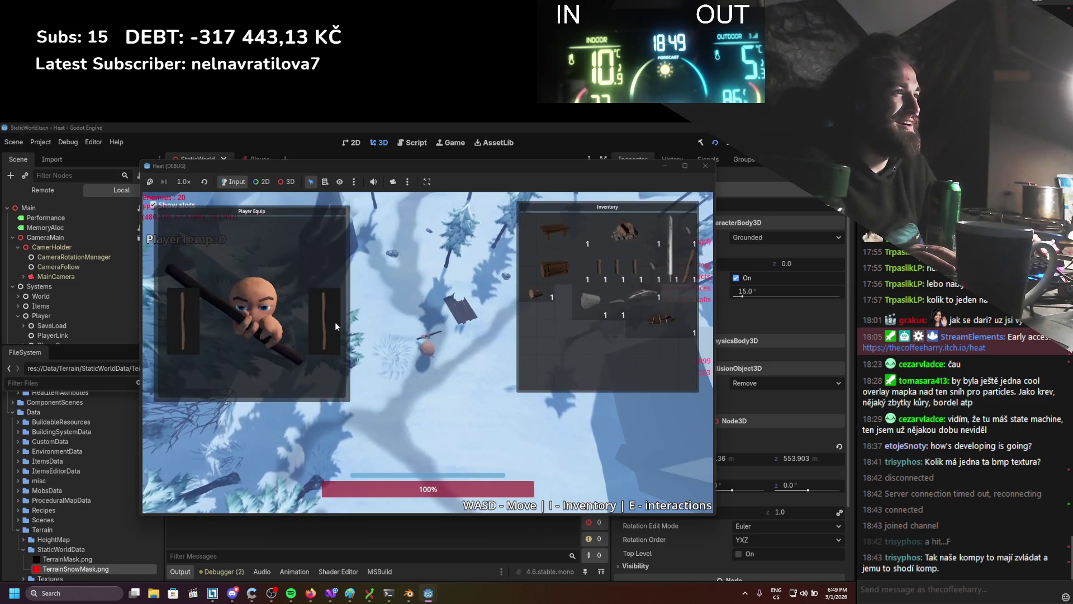
key(i)
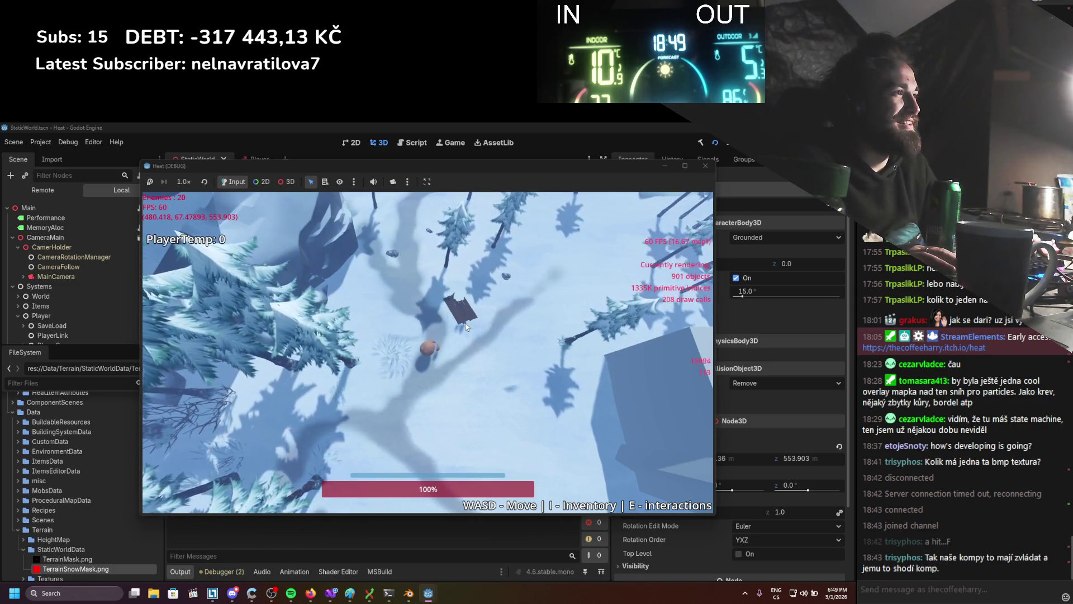
key(F8)
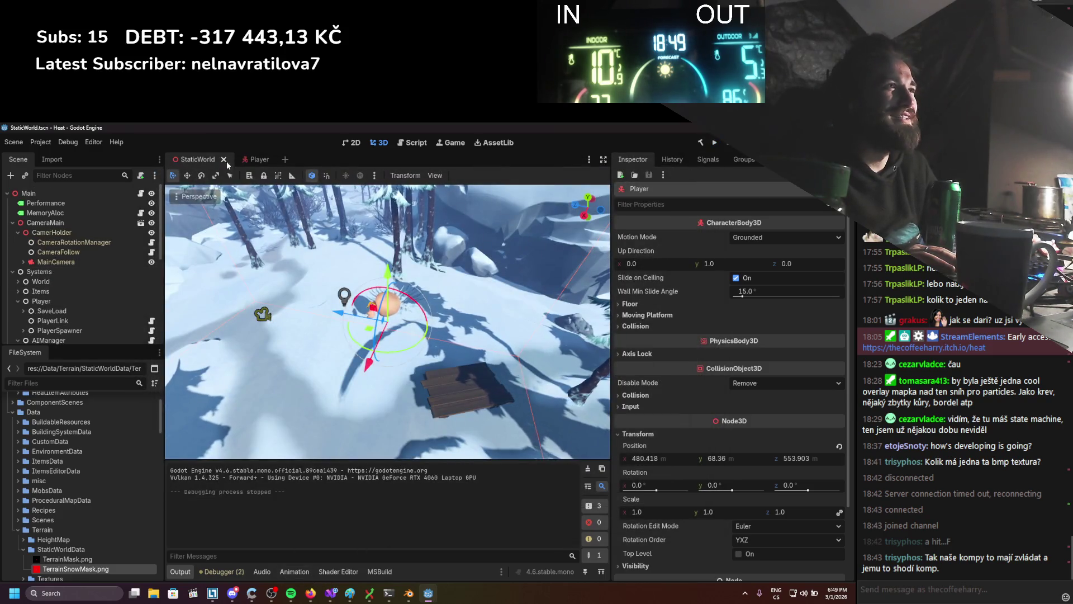
Deactivate the Player scene's AnimationPlayer, select the AnimationTree, and save the scene.
click(256, 160)
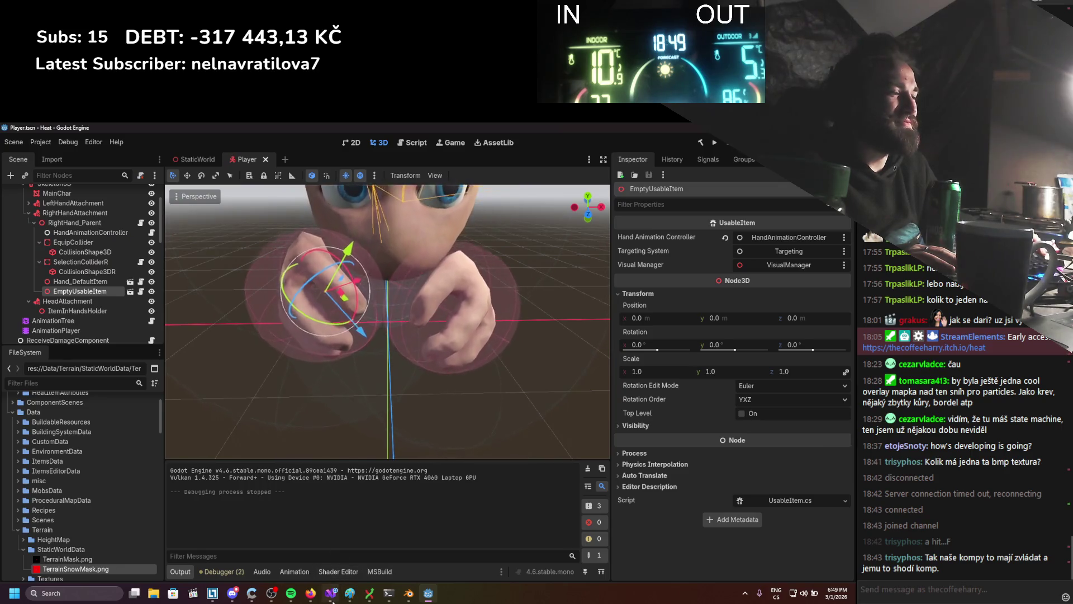
scroll(140, 301, down, 2)
click(110, 290)
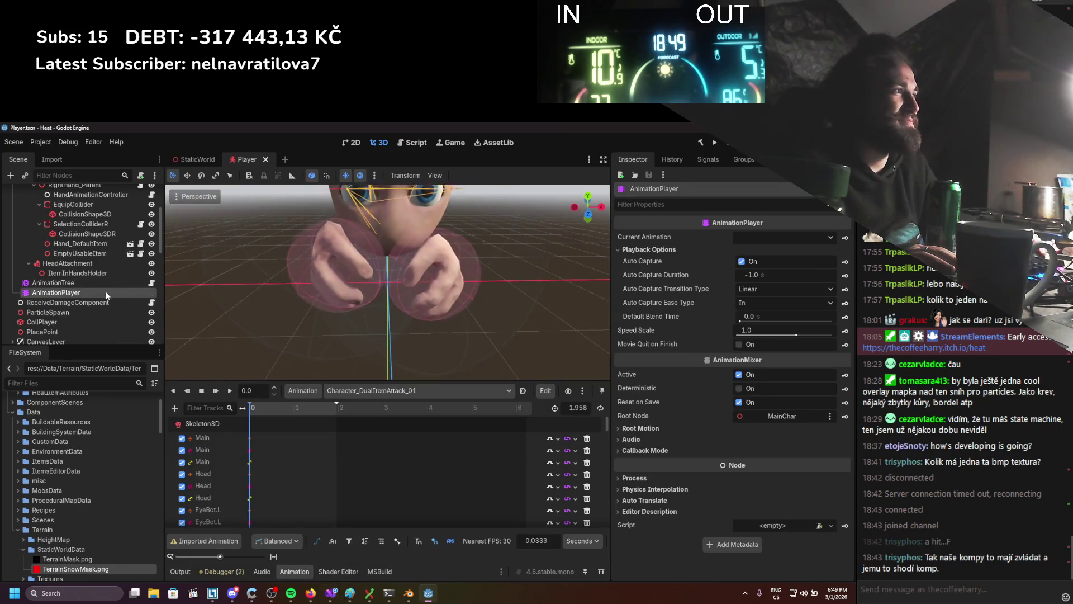
click(739, 374)
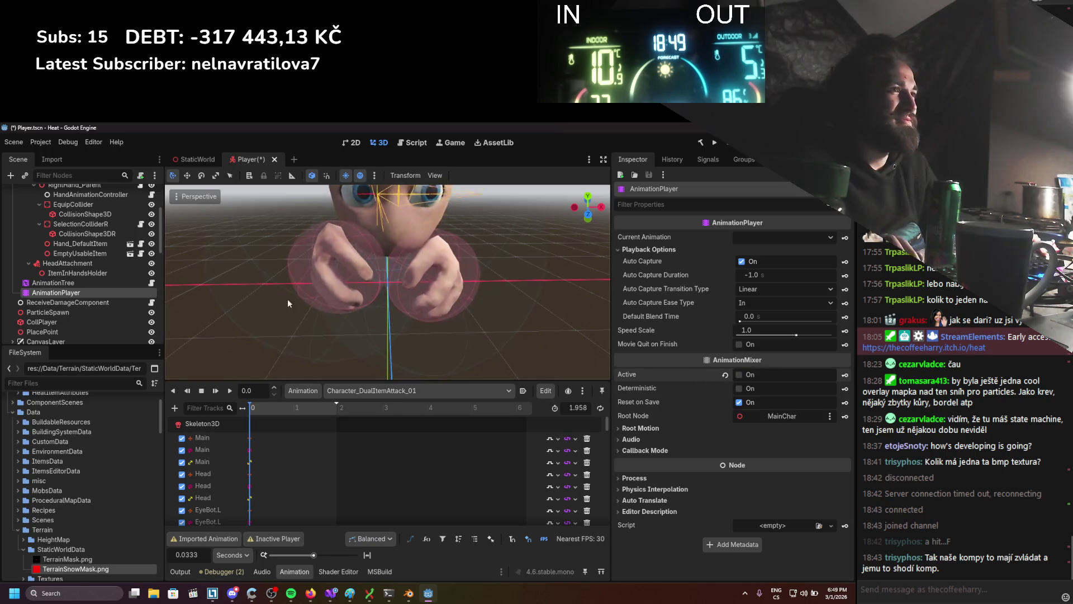
click(129, 284)
key(ctrl+s)
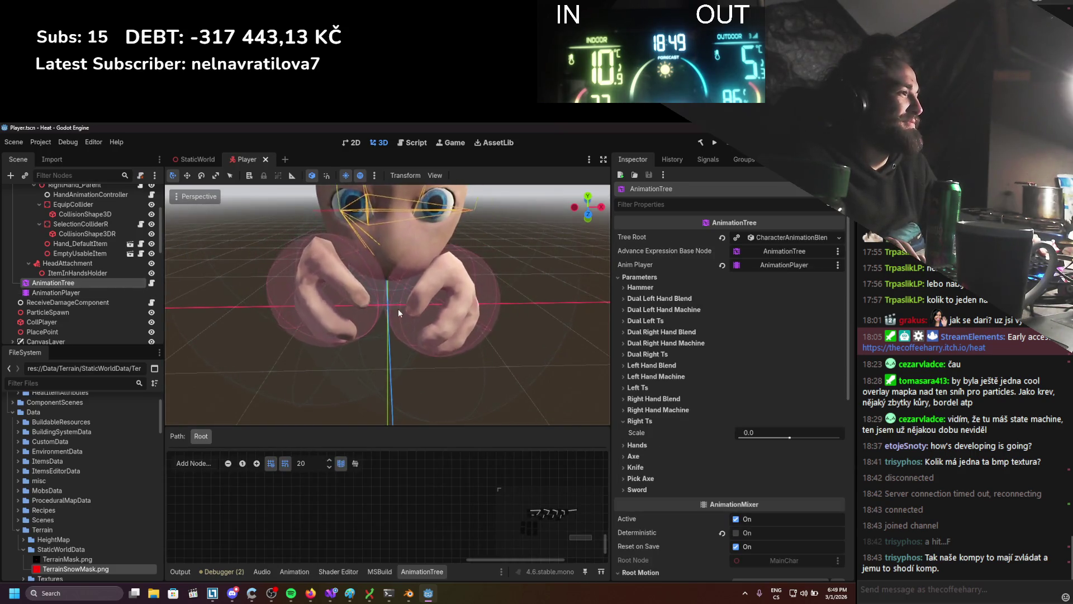
Run the game briefly, stop it, then return to StaticWorld and the HandItemHolder.cs code.
click(714, 143)
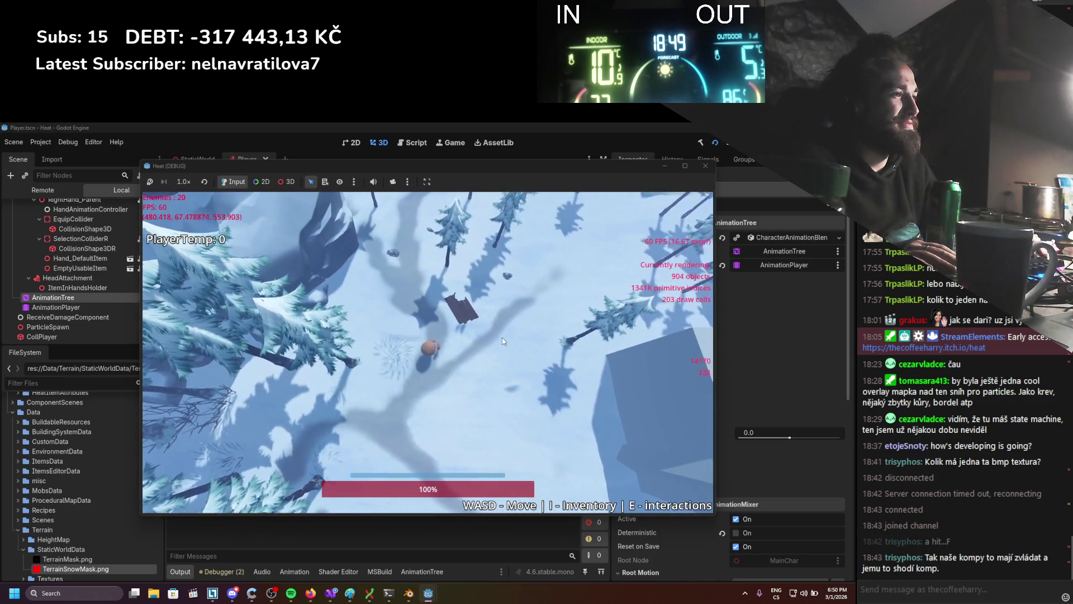
click(706, 165)
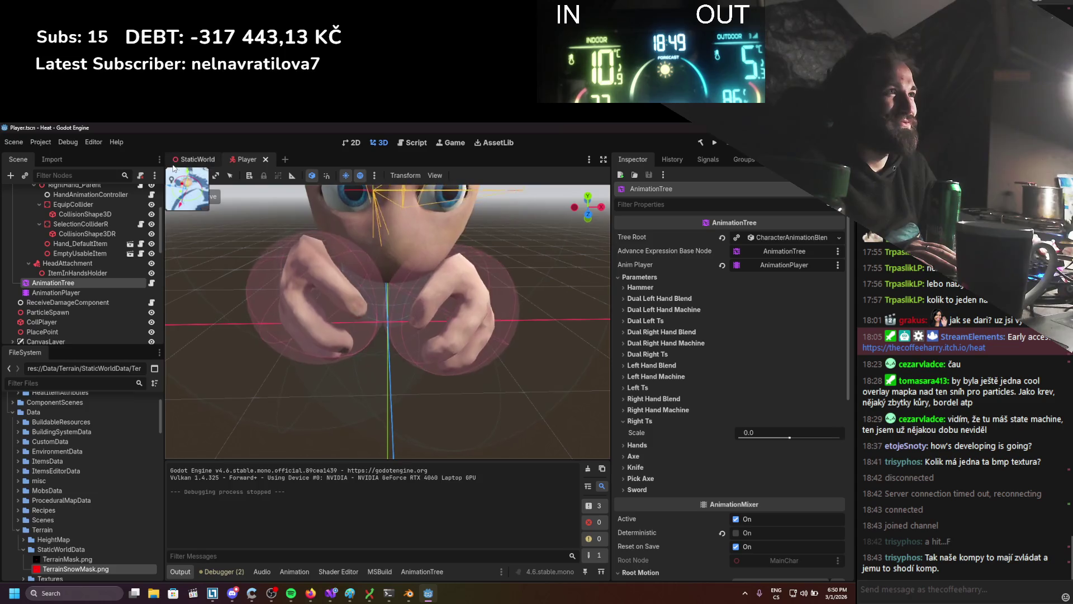
click(198, 159)
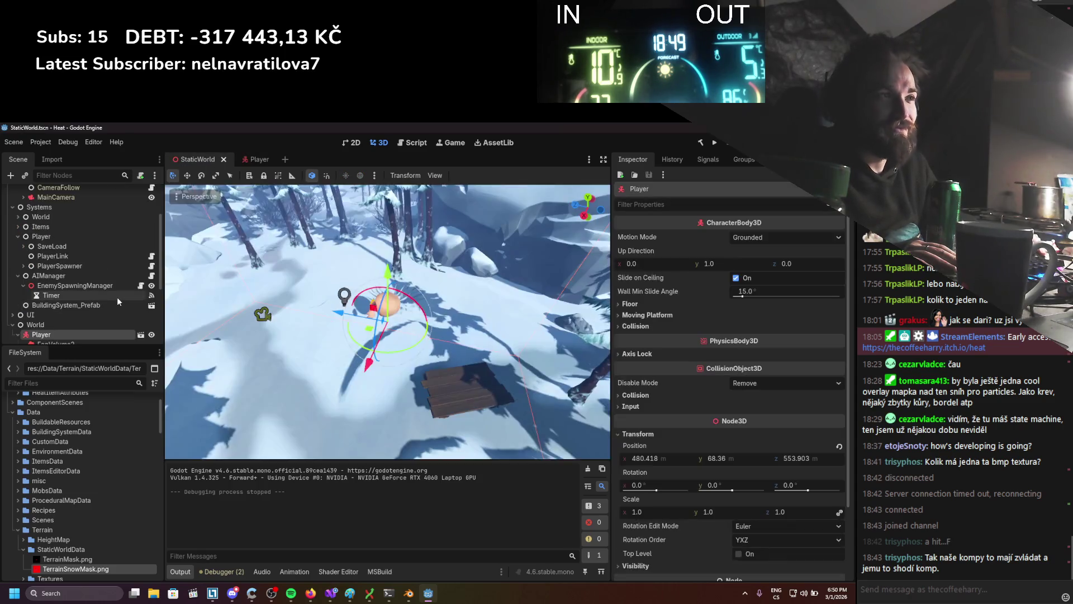
scroll(109, 297, down, 3)
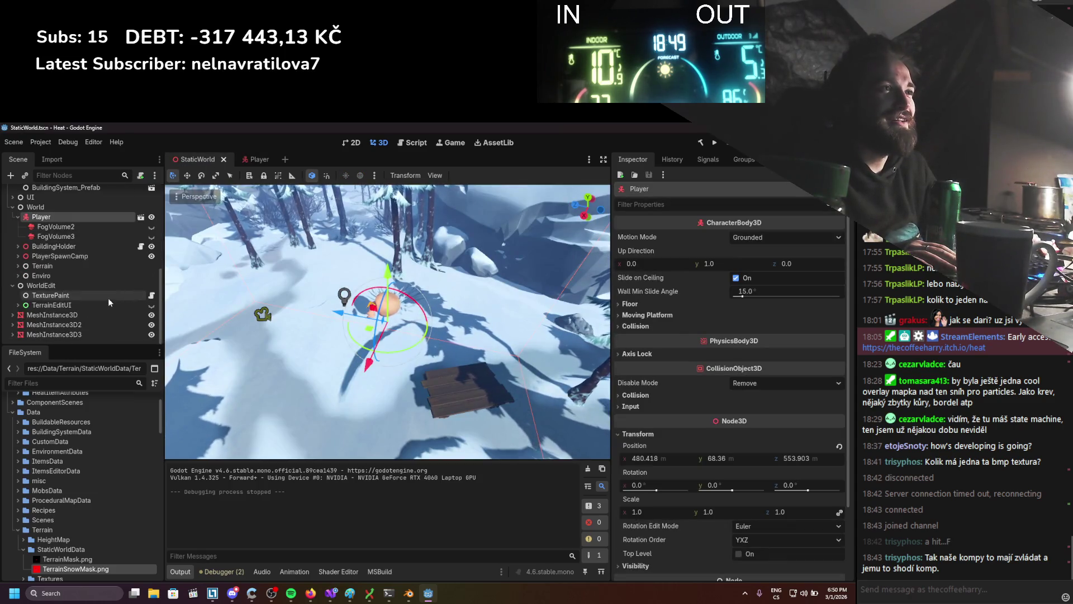
click(332, 593)
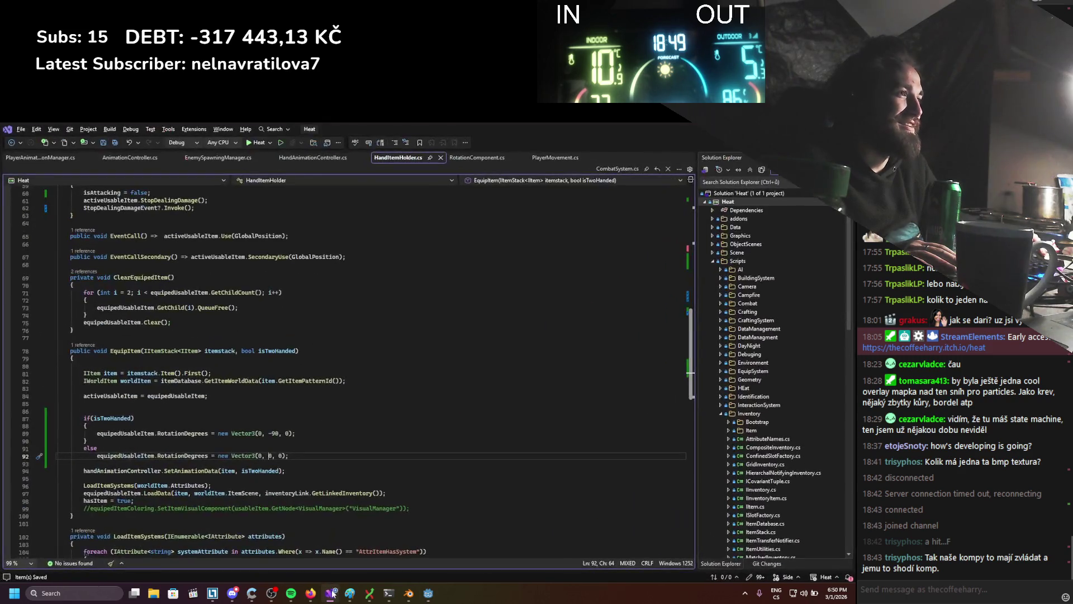
Comment out the -90° two-handed rotation line and the else branch, then rebuild and run.
click(99, 434)
text(//)
click(83, 449)
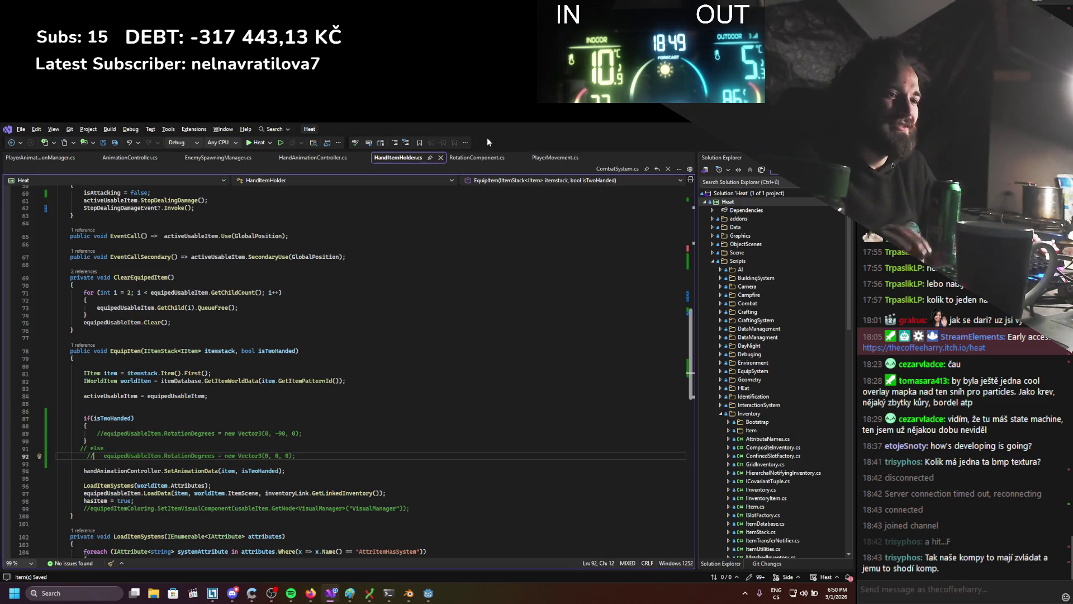
key(alt+Tab)
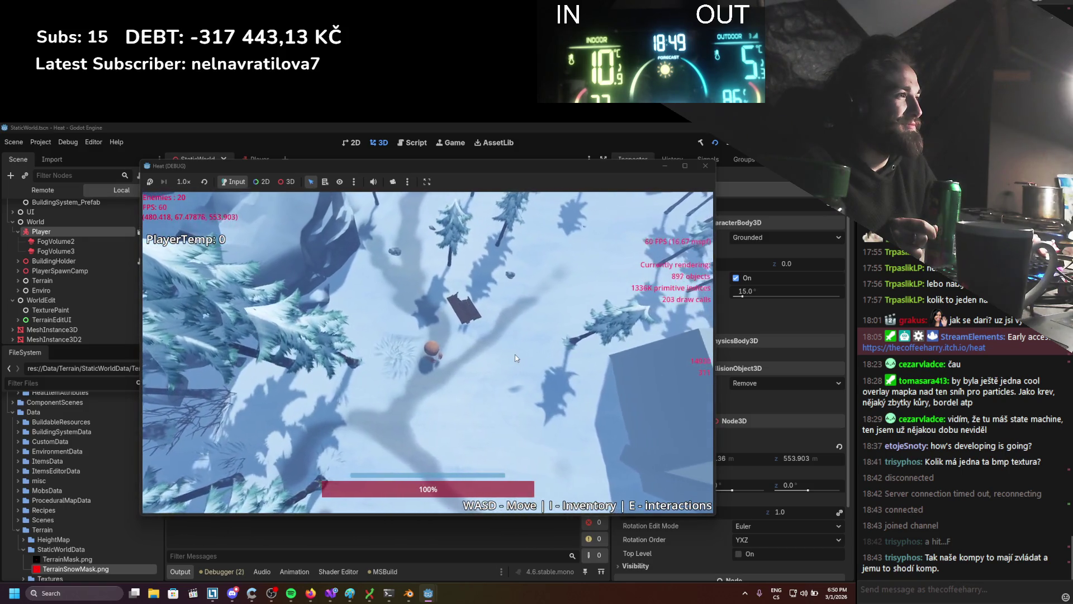
Stop the game and browse the Player scene's RightHand_Parent and SelectionColliderR nodes.
click(738, 149)
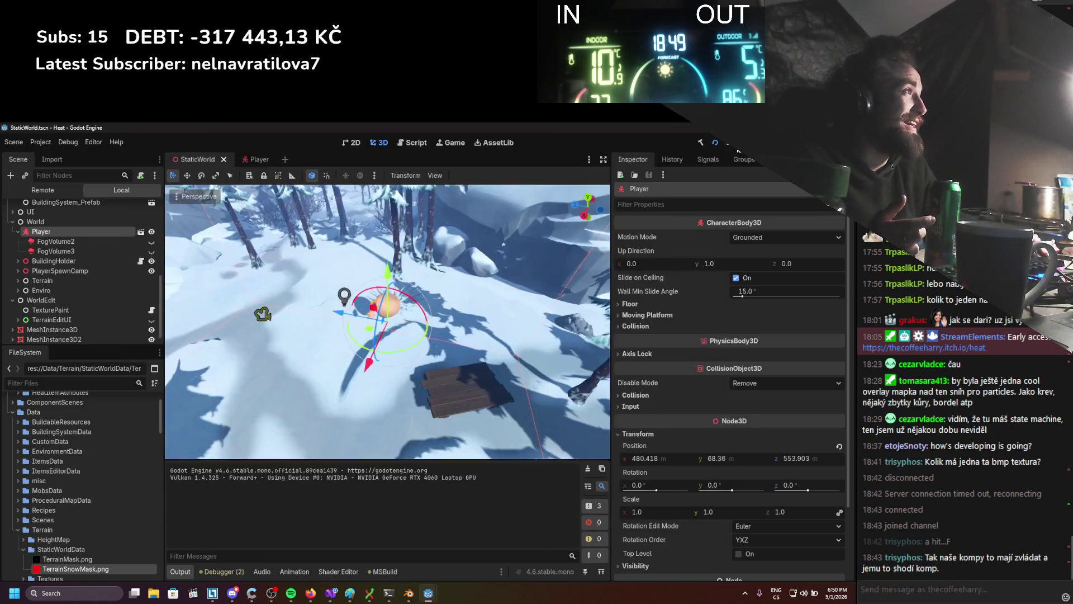
click(250, 162)
scroll(255, 283, up, 2)
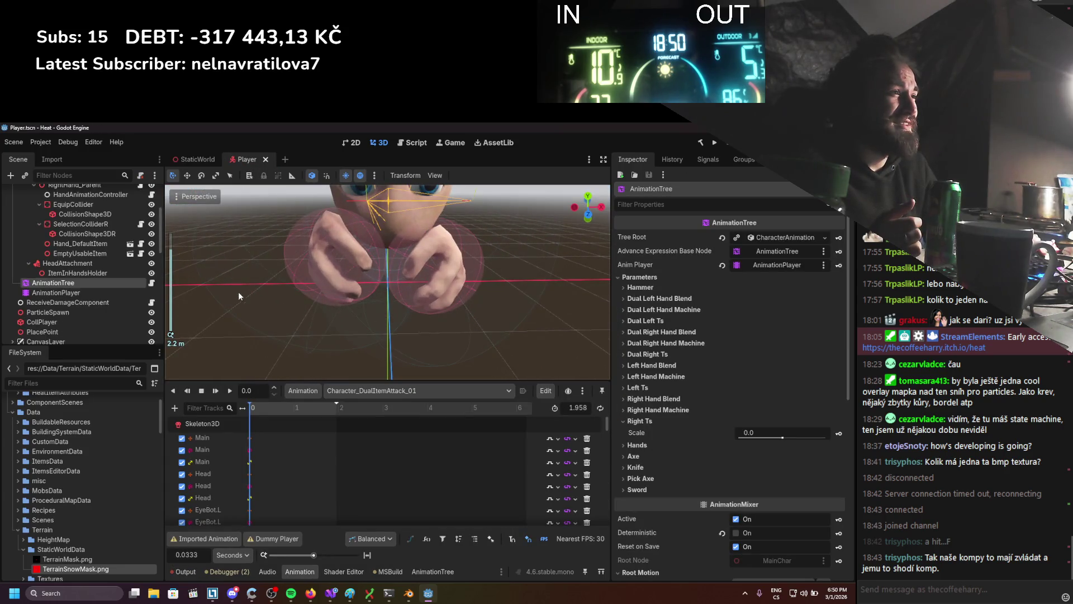
scroll(123, 280, up, 3)
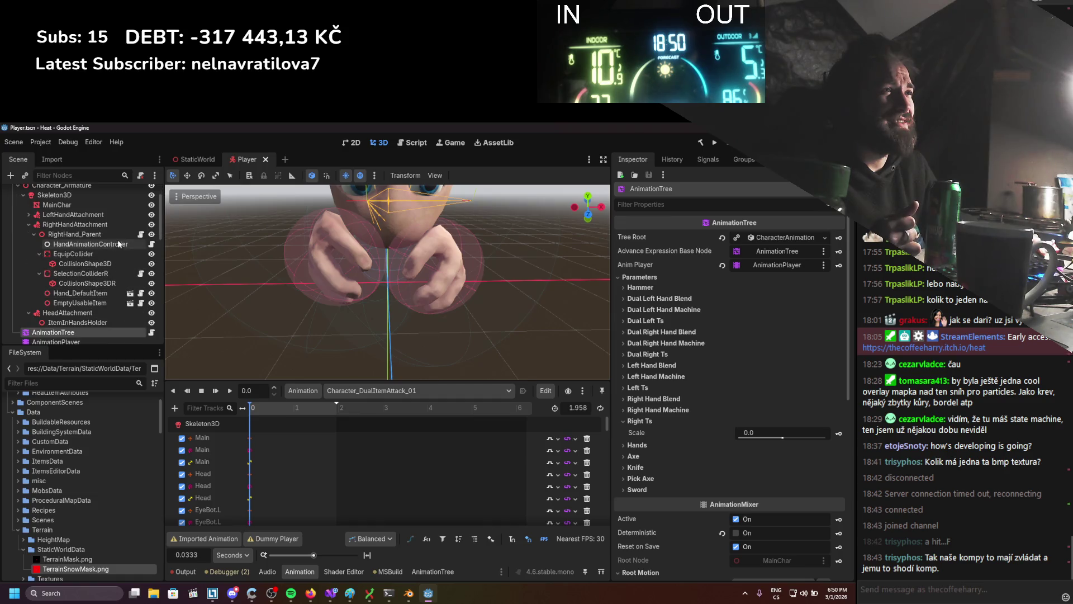
click(116, 236)
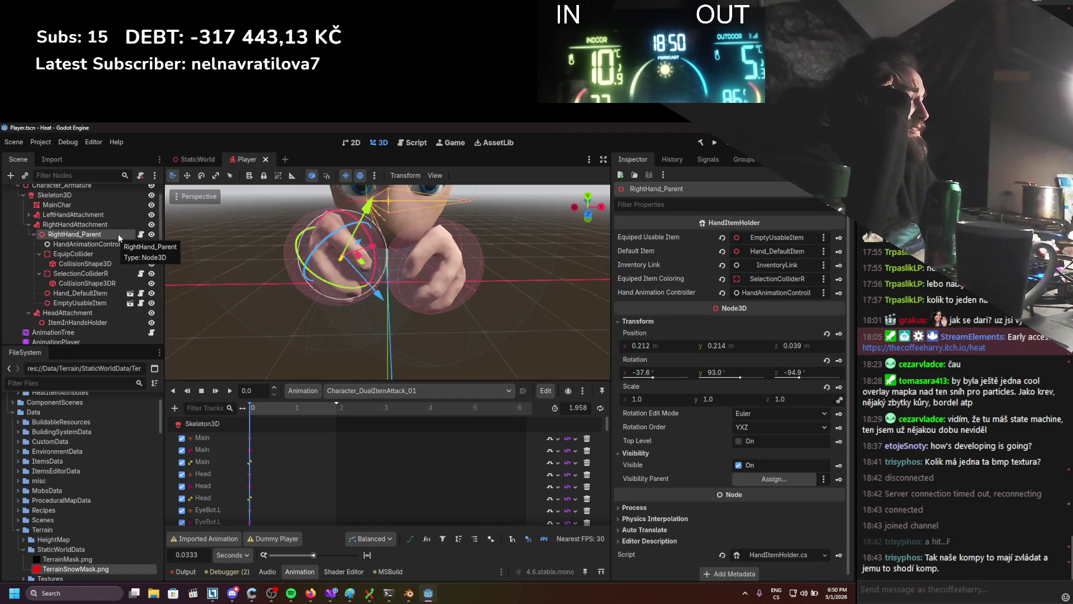
click(121, 273)
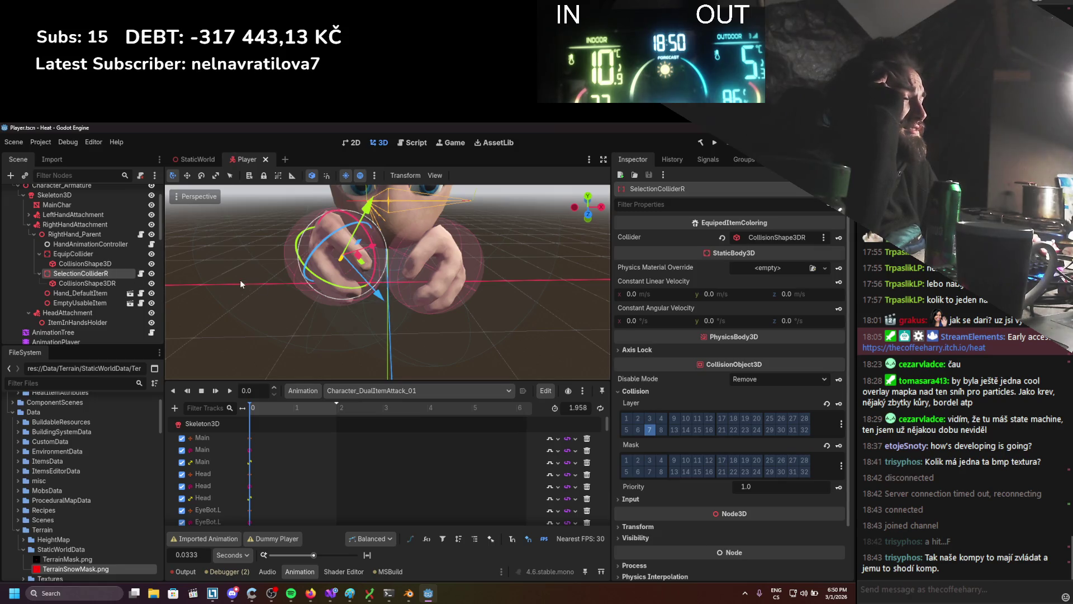
scroll(117, 324, down, 2)
Open the AnimationTree graph and pan to the hand machines and TimeScale nodes.
click(106, 295)
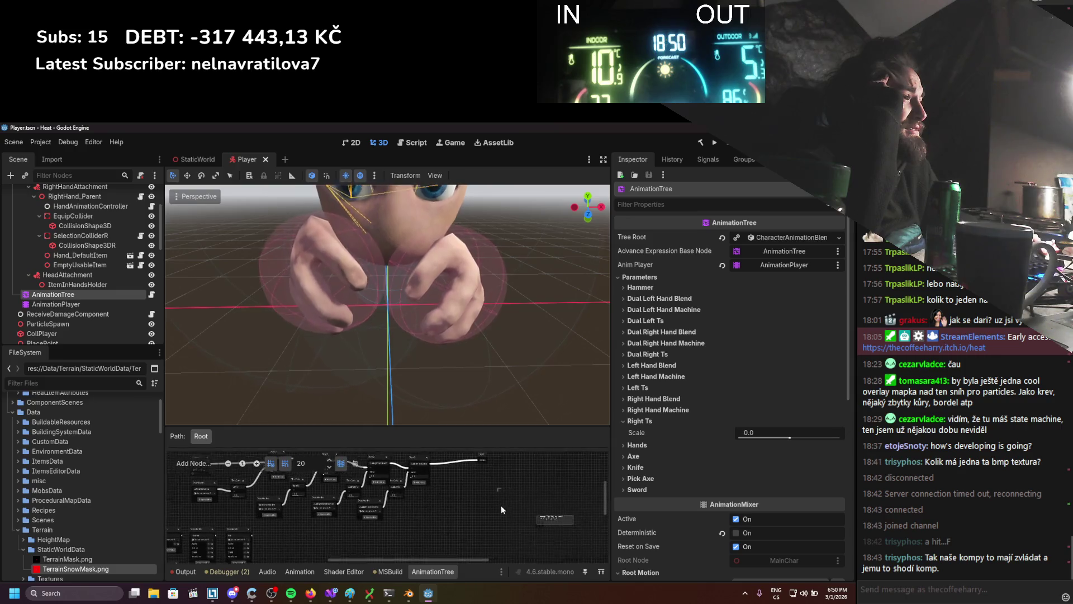
mouse_move(355, 525)
mouse_down()
mouse_move(378, 522)
mouse_move(390, 539)
mouse_move(423, 488)
mouse_up()
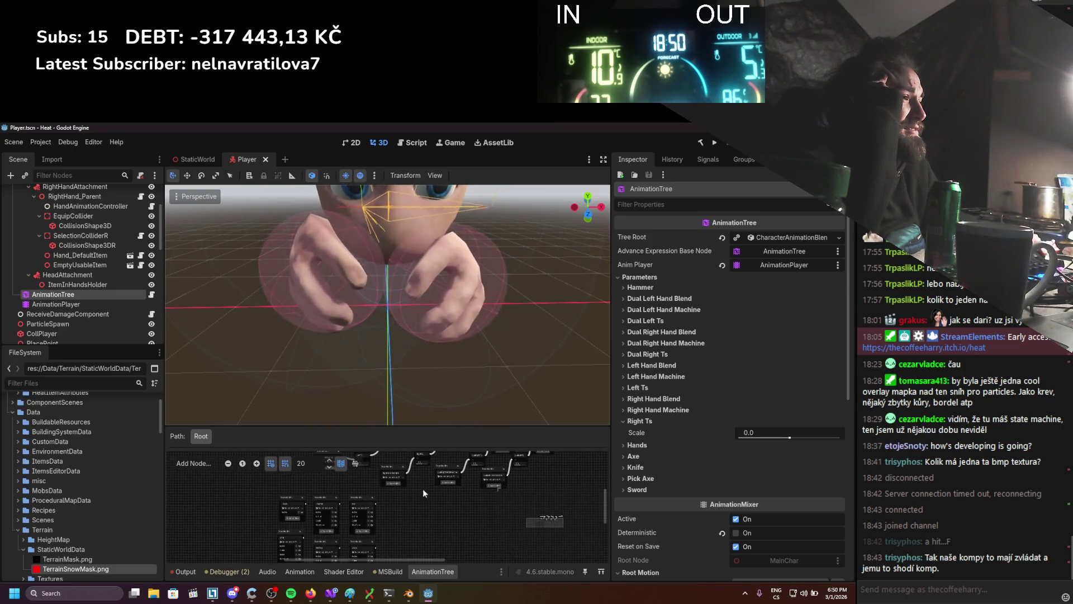
scroll(404, 478, up, 4)
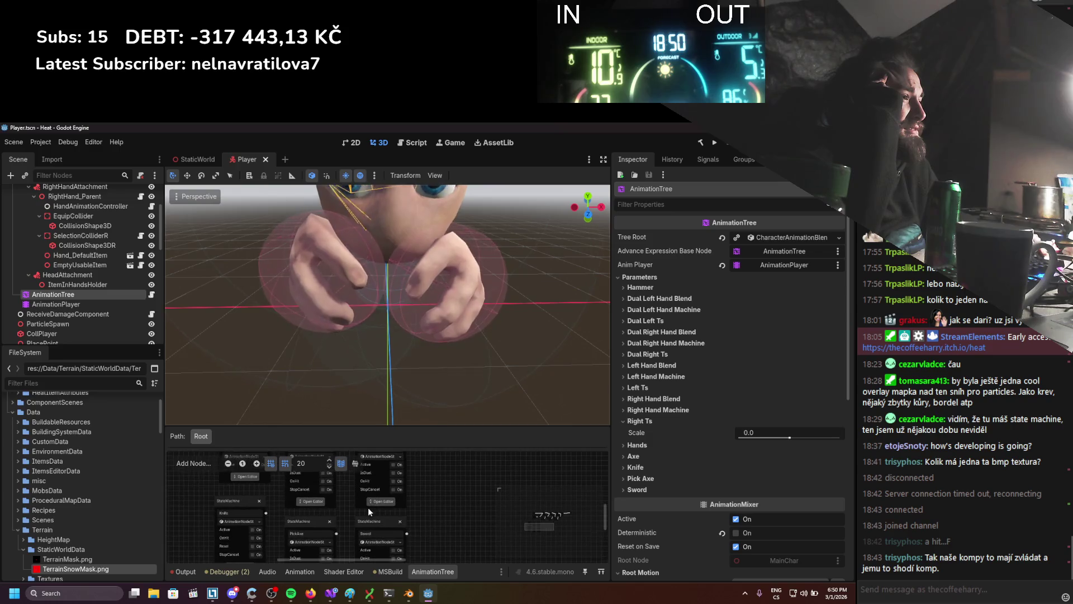
scroll(464, 491, up, 1)
scroll(319, 501, up, 2)
mouse_move(307, 496)
mouse_down()
mouse_move(387, 471)
mouse_move(313, 539)
mouse_move(394, 523)
mouse_move(411, 540)
mouse_move(219, 535)
mouse_move(222, 509)
mouse_move(281, 490)
mouse_move(271, 511)
mouse_move(371, 503)
mouse_move(304, 516)
mouse_move(528, 525)
mouse_up()
drag(313, 528, 345, 486)
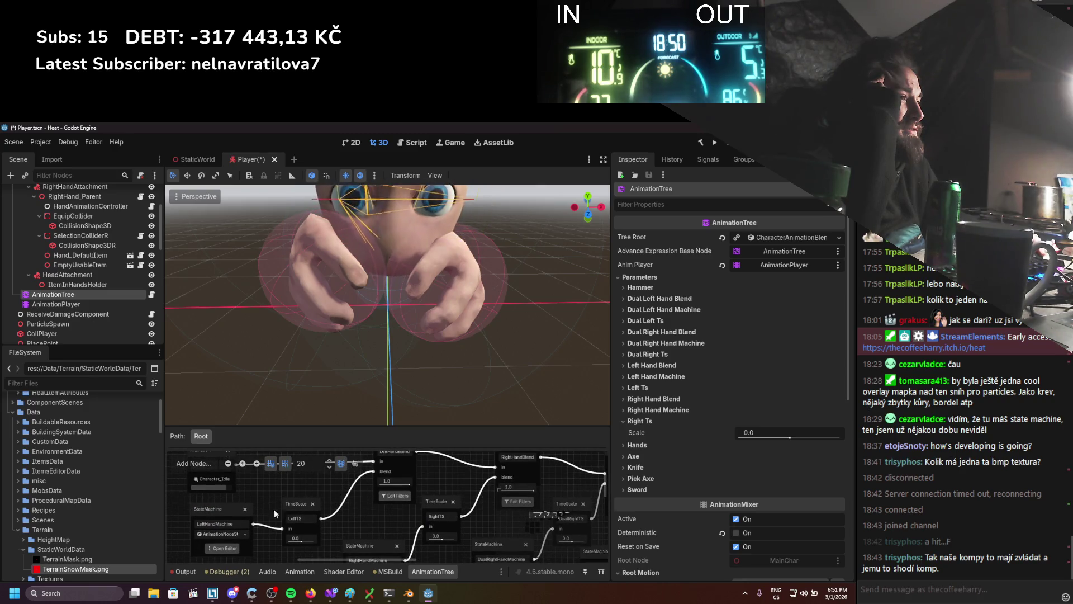
Look inside LeftHandMachine, then review the root blend node's track filters and close them with OK.
click(226, 548)
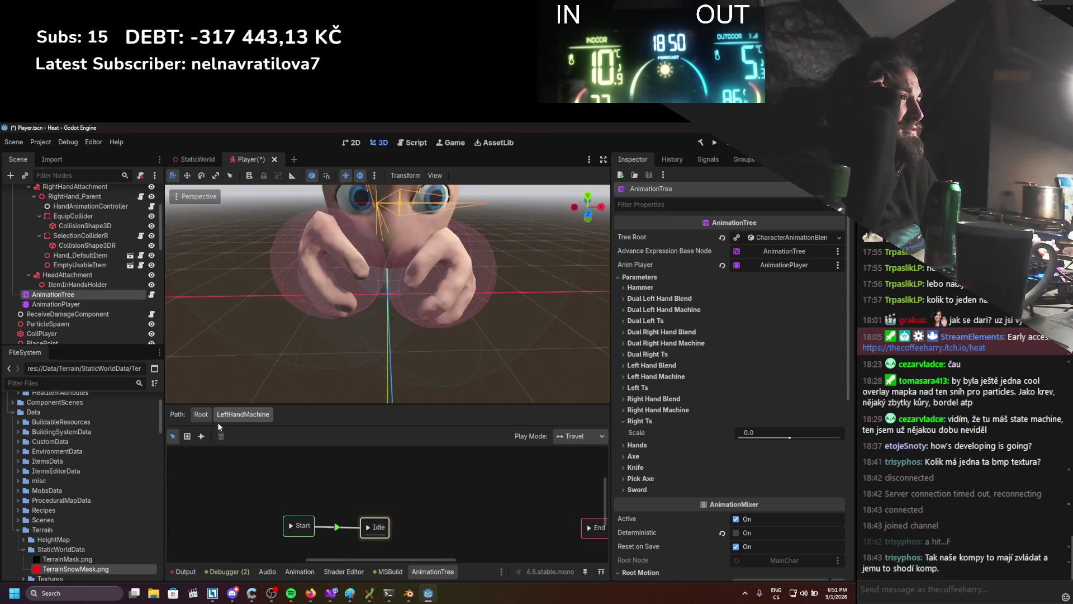
click(204, 416)
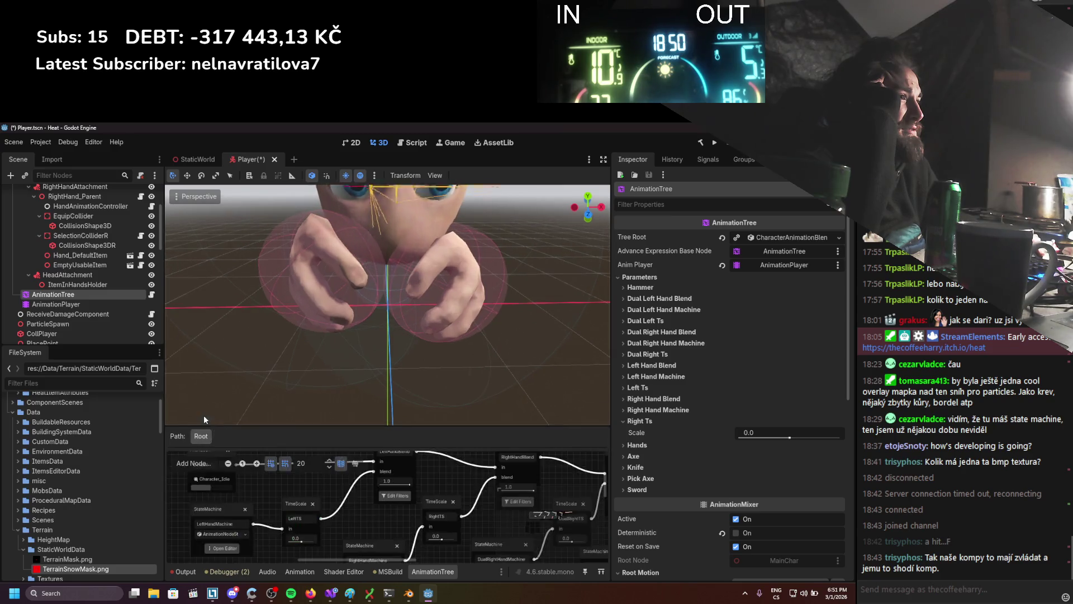
click(386, 494)
scroll(416, 396, down, 5)
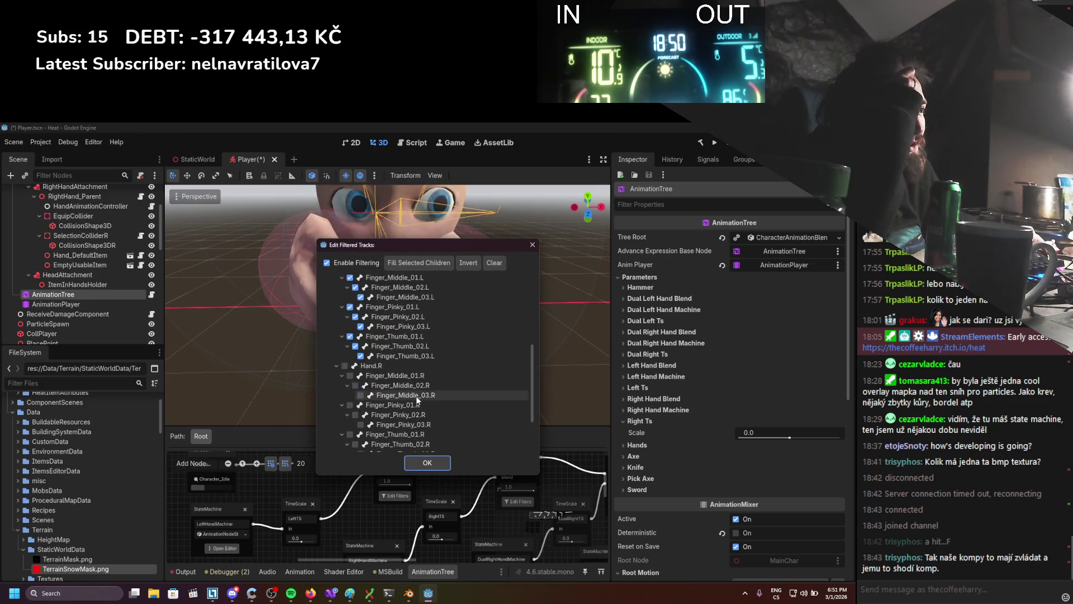
scroll(416, 395, up, 5)
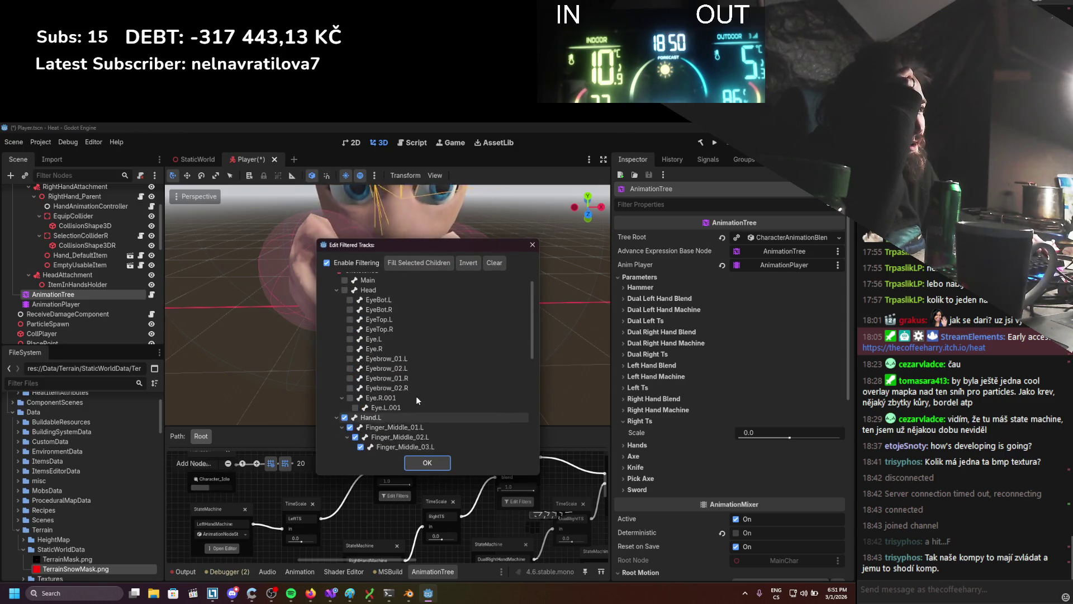
click(417, 464)
scroll(353, 523, down, 1)
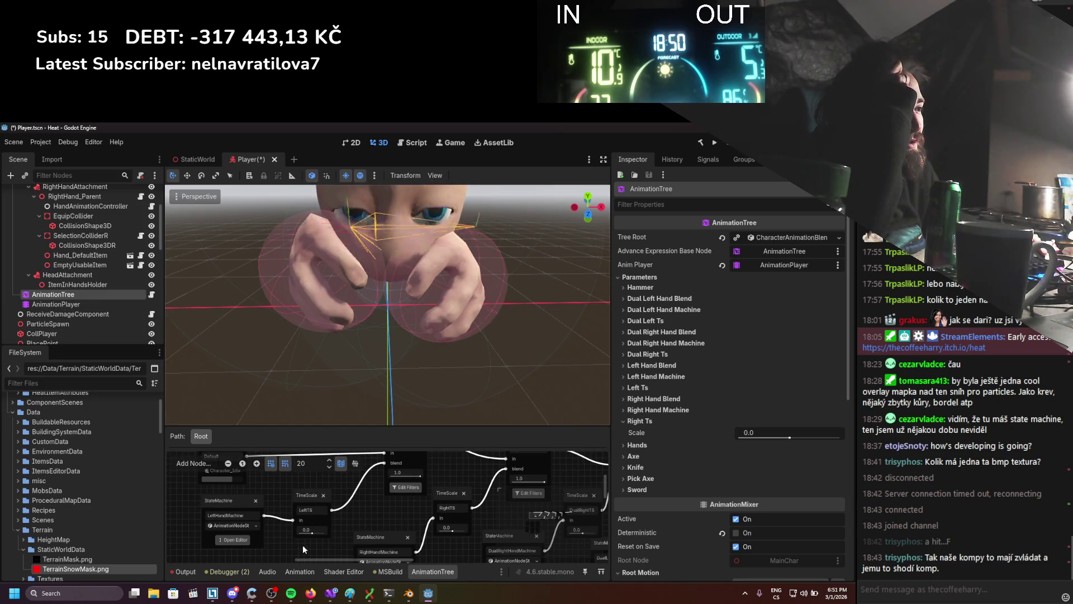
Set the LeftTS and DualRightTS time scales to 1.0 and save the Player scene.
drag(306, 535, 316, 535)
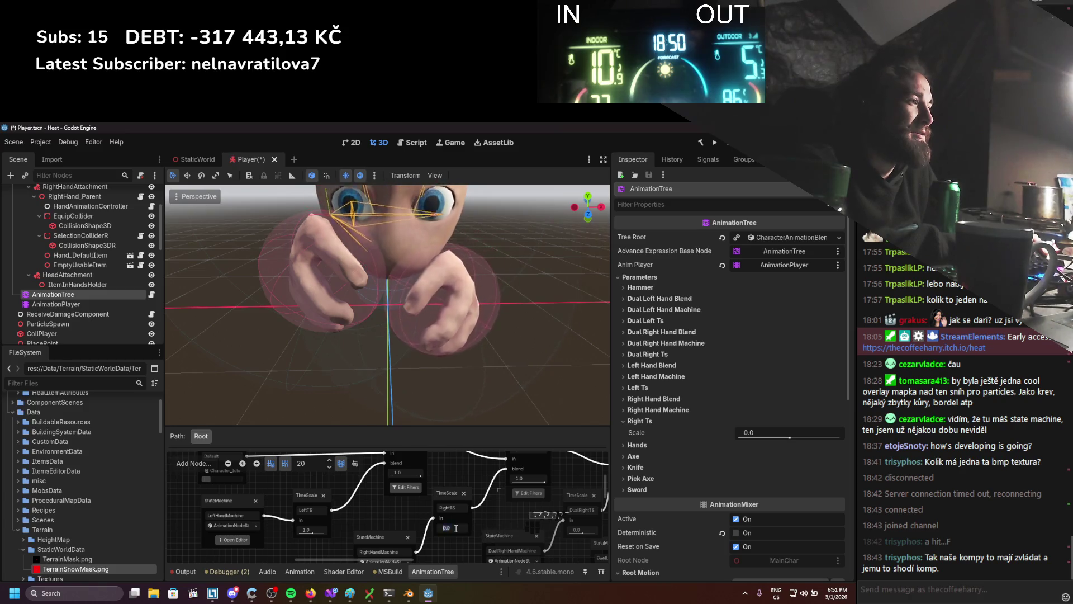
drag(479, 507, 305, 505)
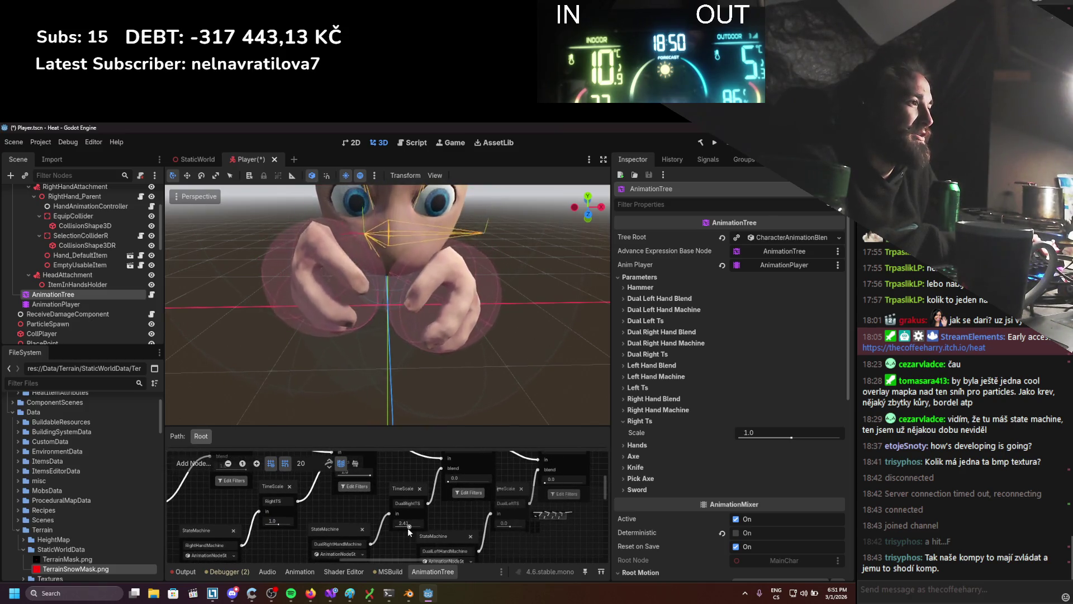
key(ctrl+z)
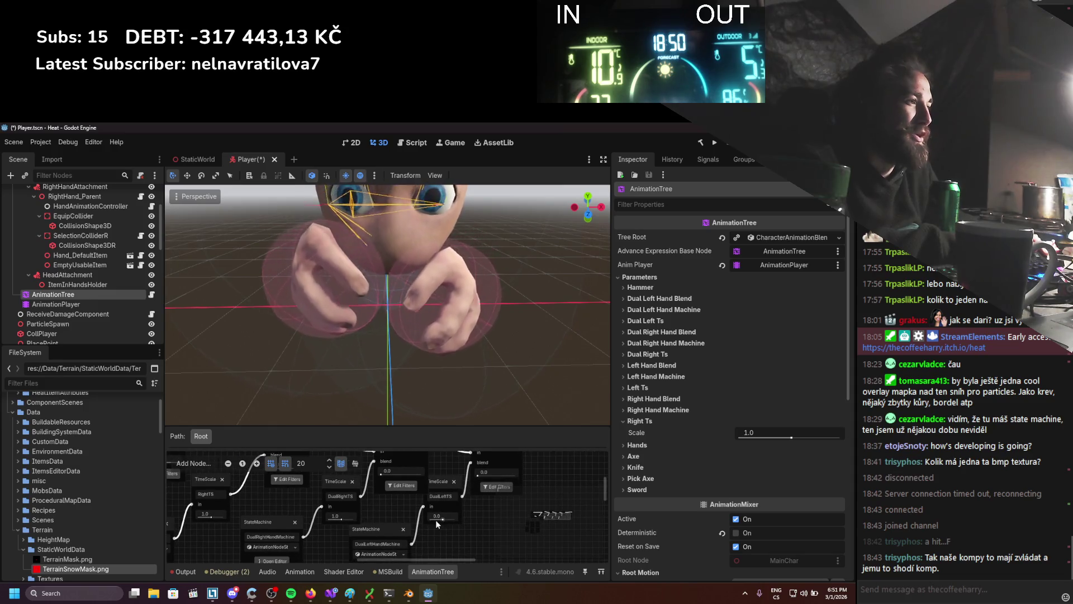
key(ctrl+s)
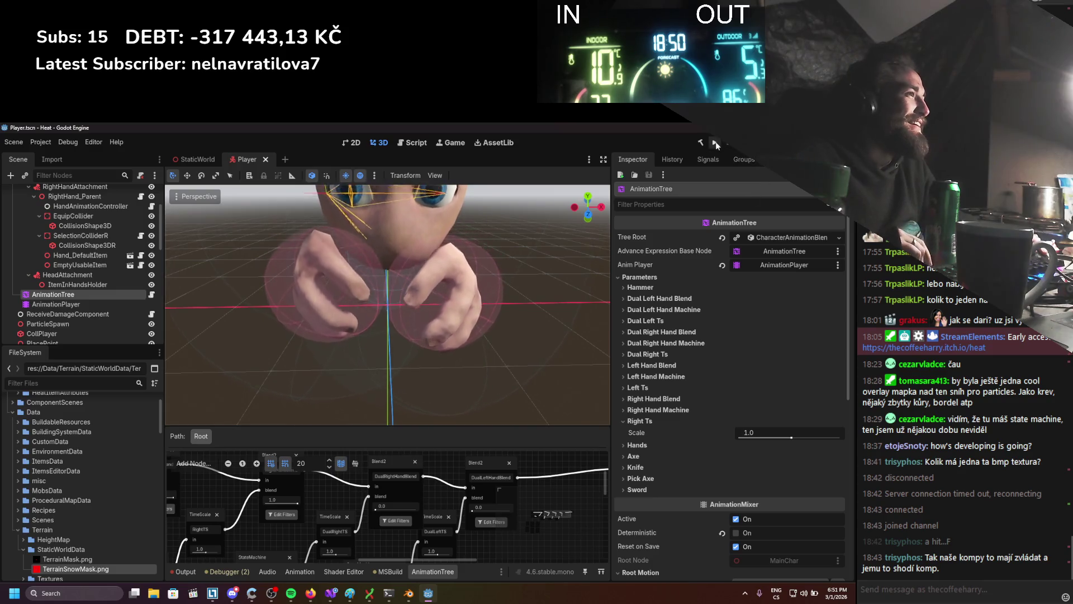
Select the RightHandMachine node and run the game with F5.
drag(376, 542, 467, 538)
scroll(366, 497, down, 2)
scroll(383, 500, left, 2)
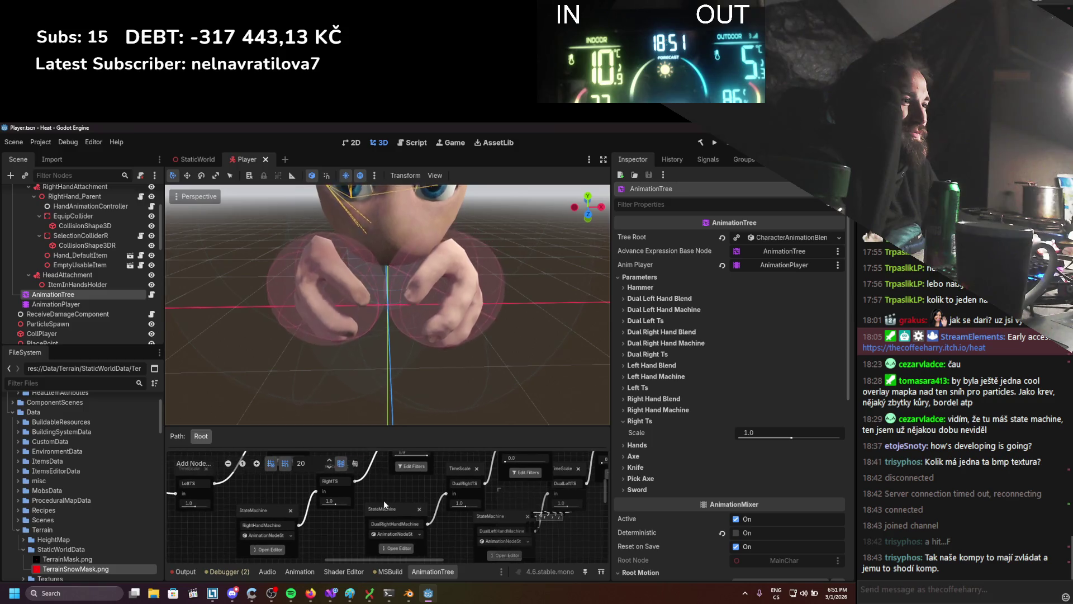
click(257, 514)
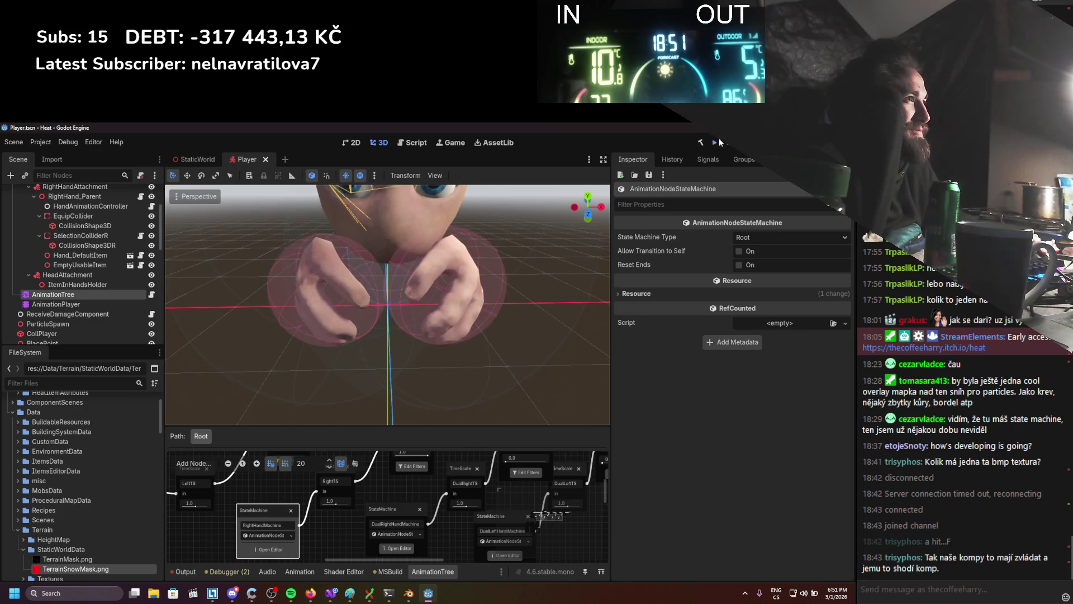
key(F5)
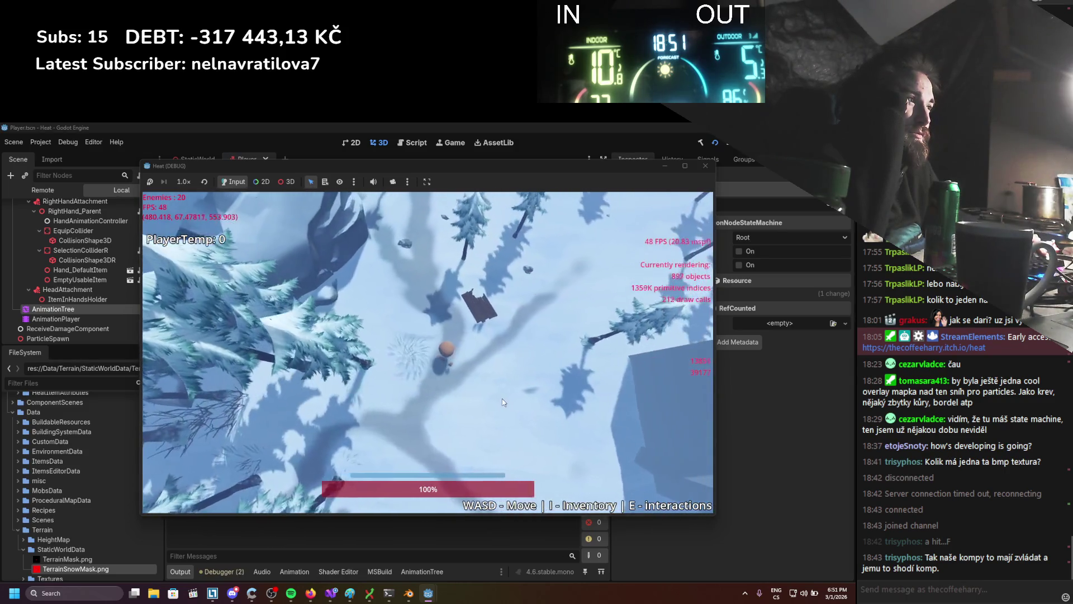
Reopen the inventory and open an item in the assembly screen.
key(i)
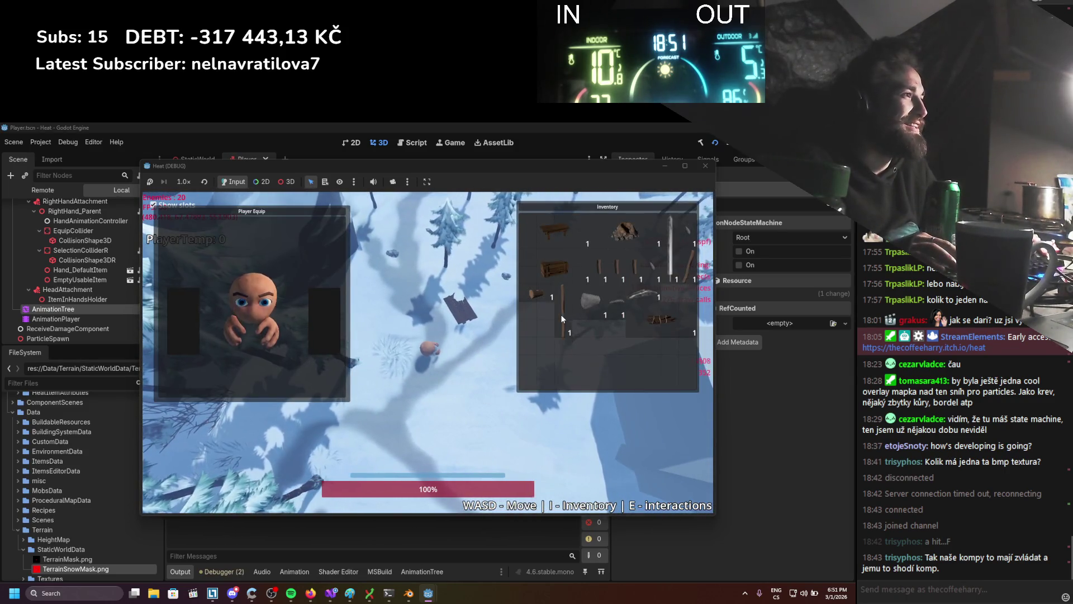
key(i)
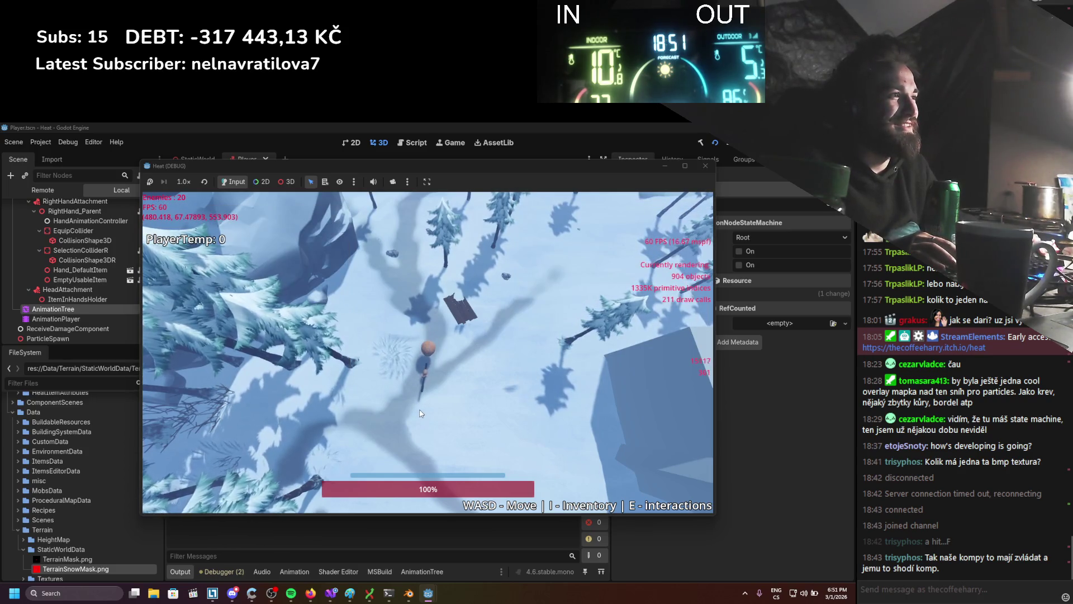
key(i)
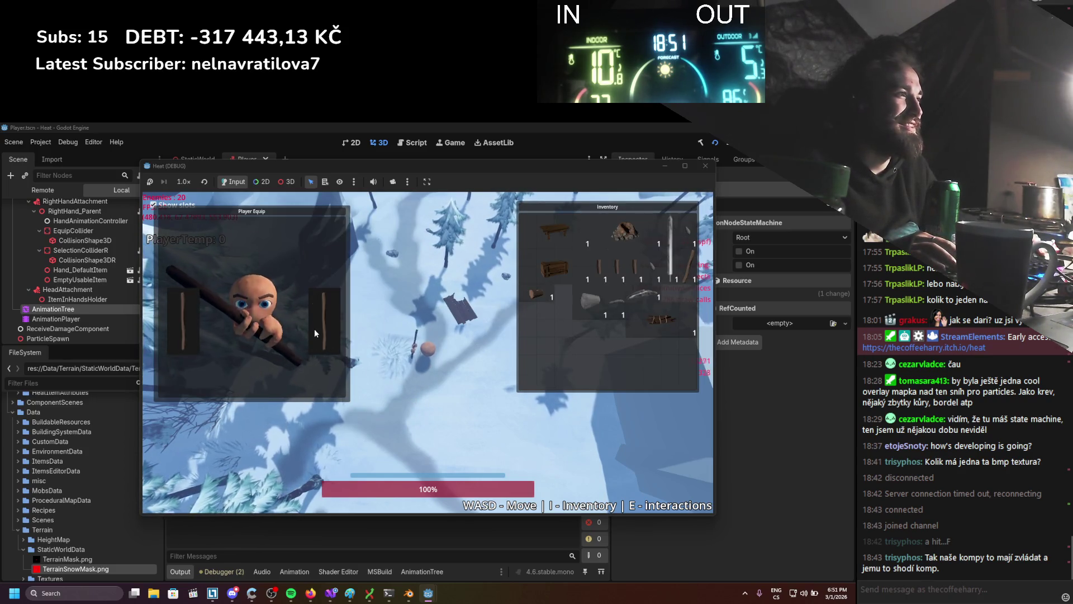
right_click(535, 354)
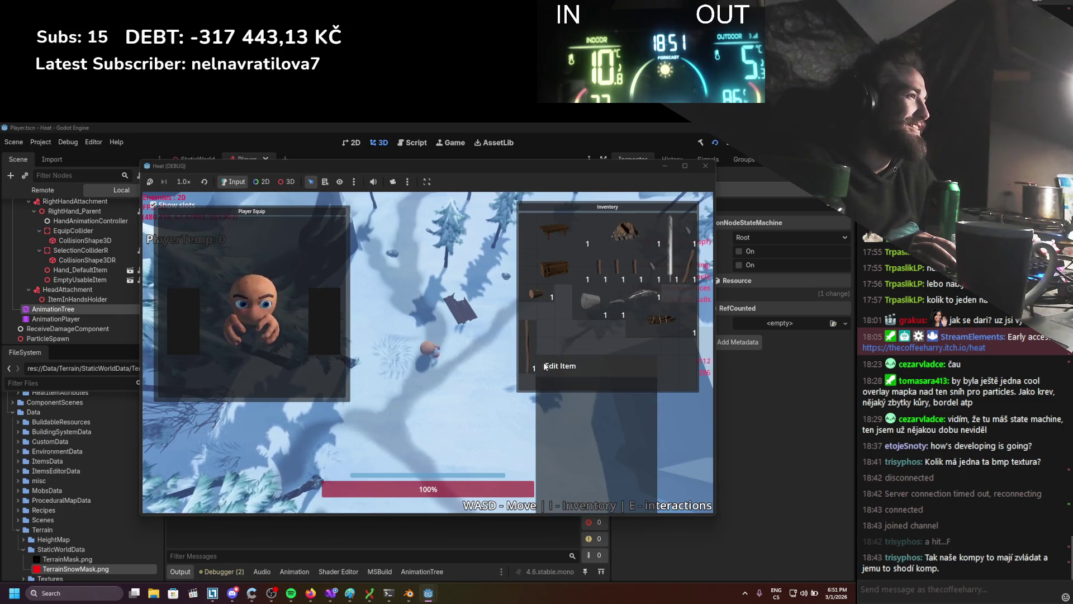
click(550, 365)
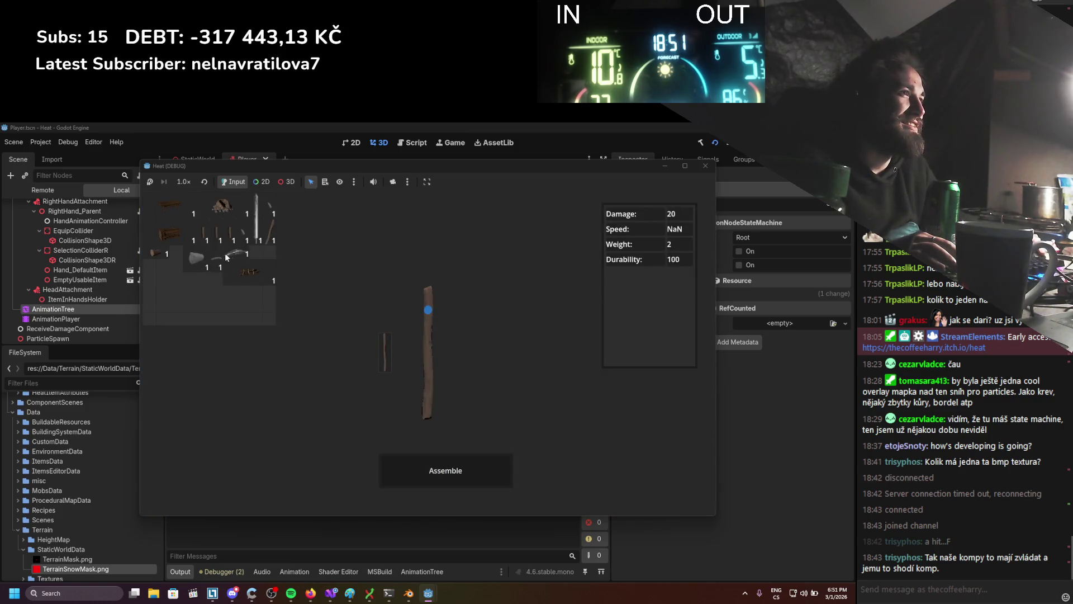
Assemble the pickaxe from head and handle, close the panels, and stop the game.
click(431, 312)
click(427, 467)
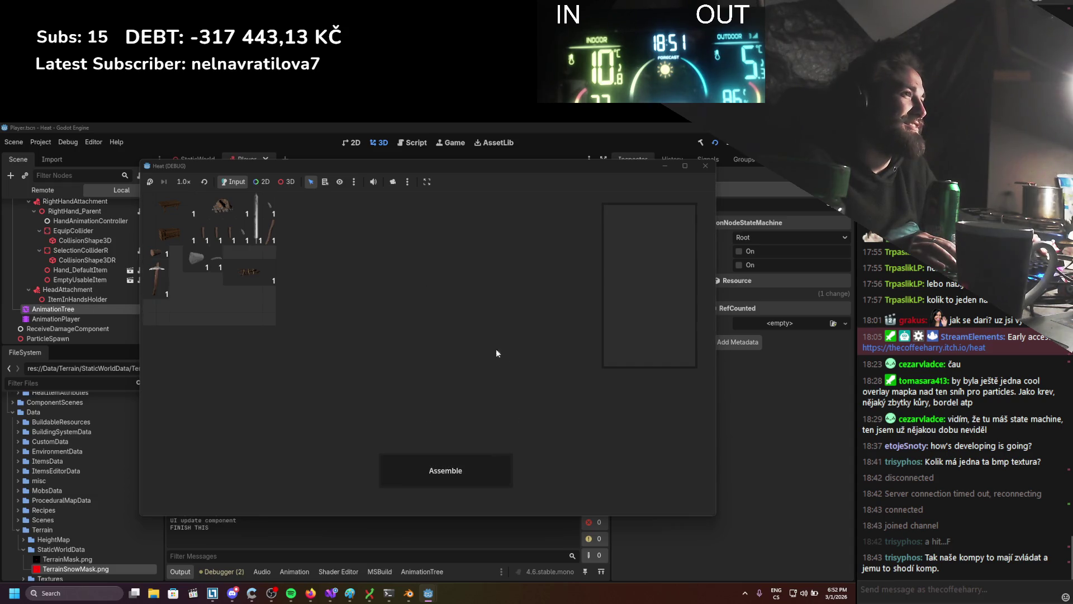
key(Escape)
key(i)
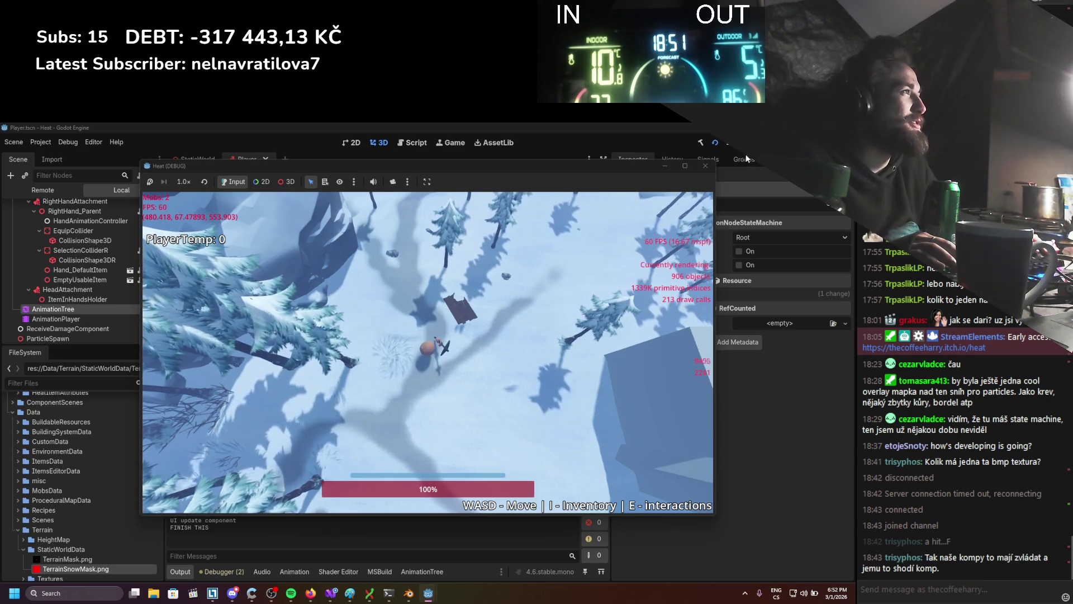
click(705, 165)
Restore the two-handed −90° and else 0° rotation lines in HandItemHolder.cs, save, and rerun the game.
key(alt+Tab)
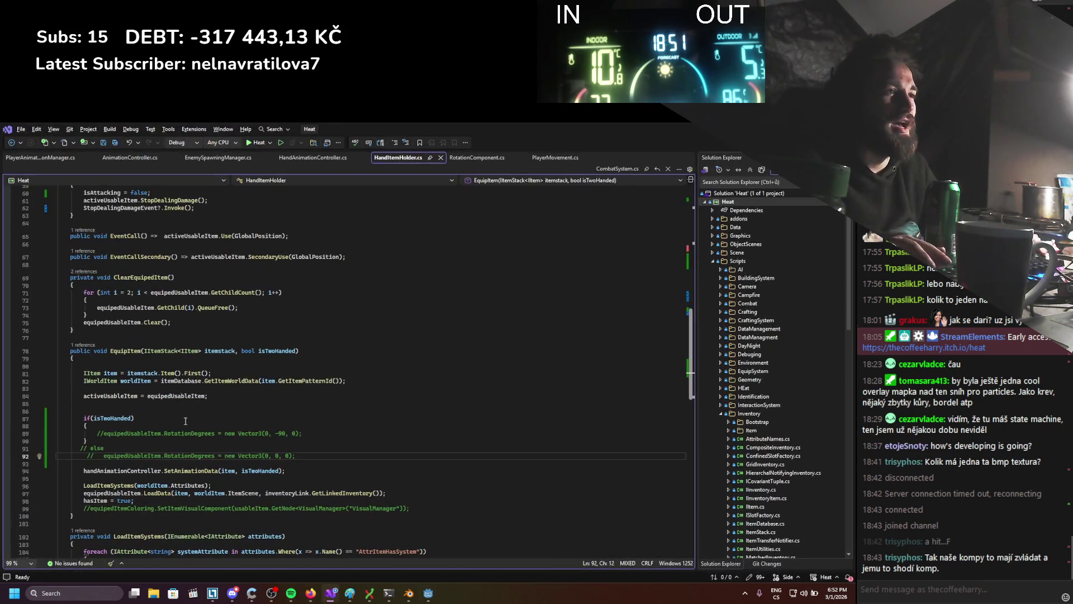
key(ctrl+z)
key(ctrl+z)
key(ctrl+s)
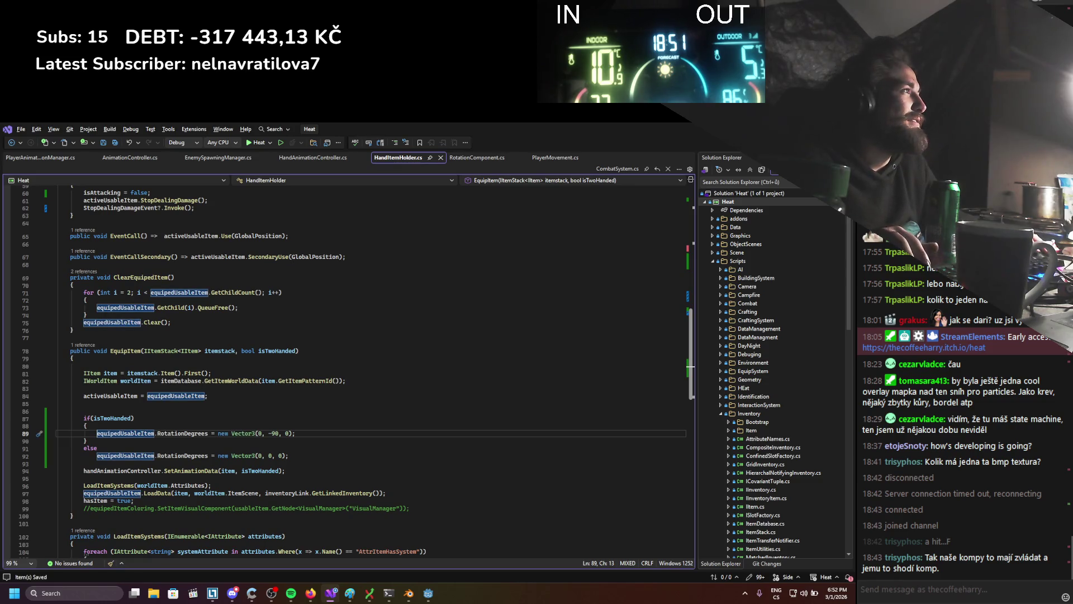
key(alt+Tab)
click(719, 145)
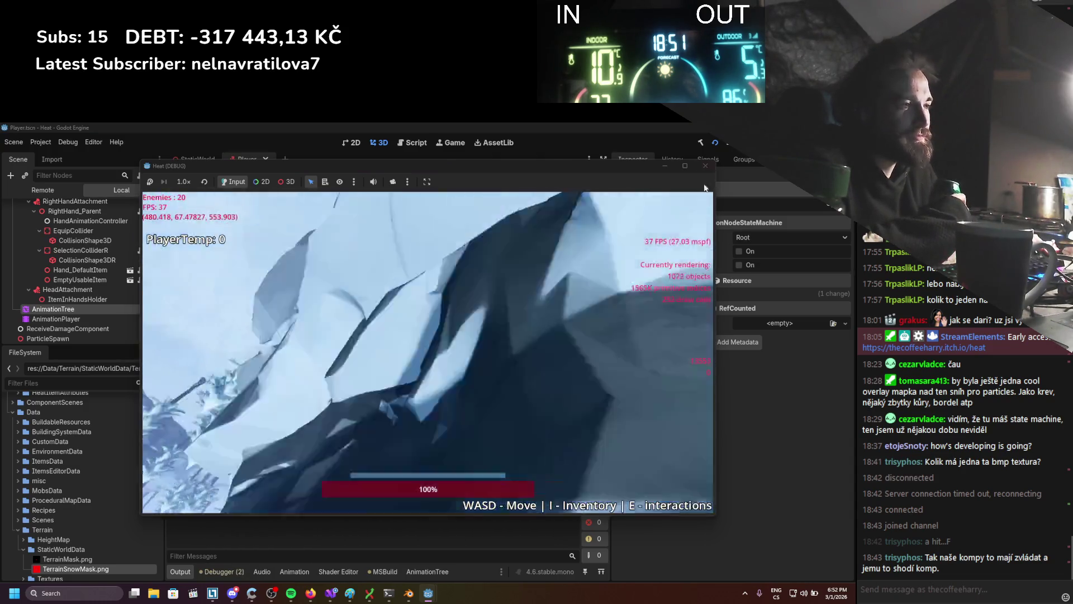
Assemble a pickaxe from the long stick and equip it on the character.
key(i)
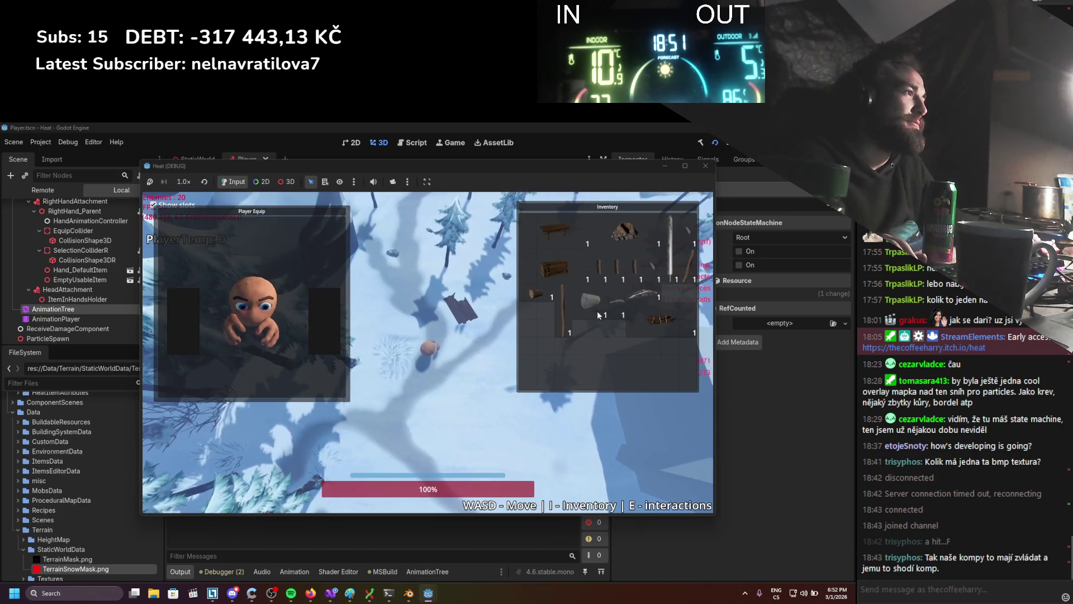
right_click(562, 320)
click(580, 333)
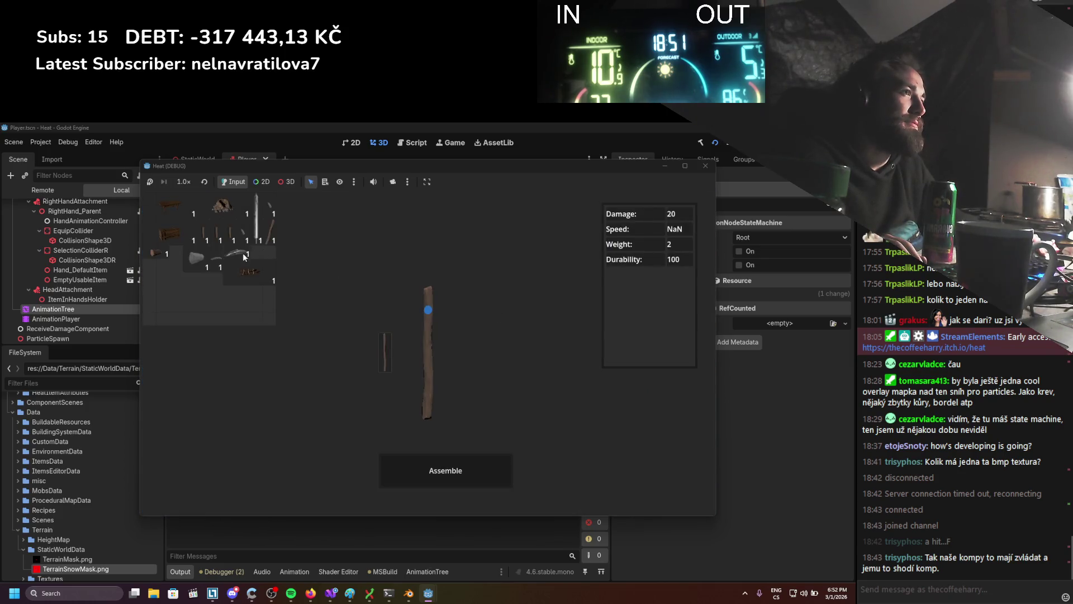
click(440, 458)
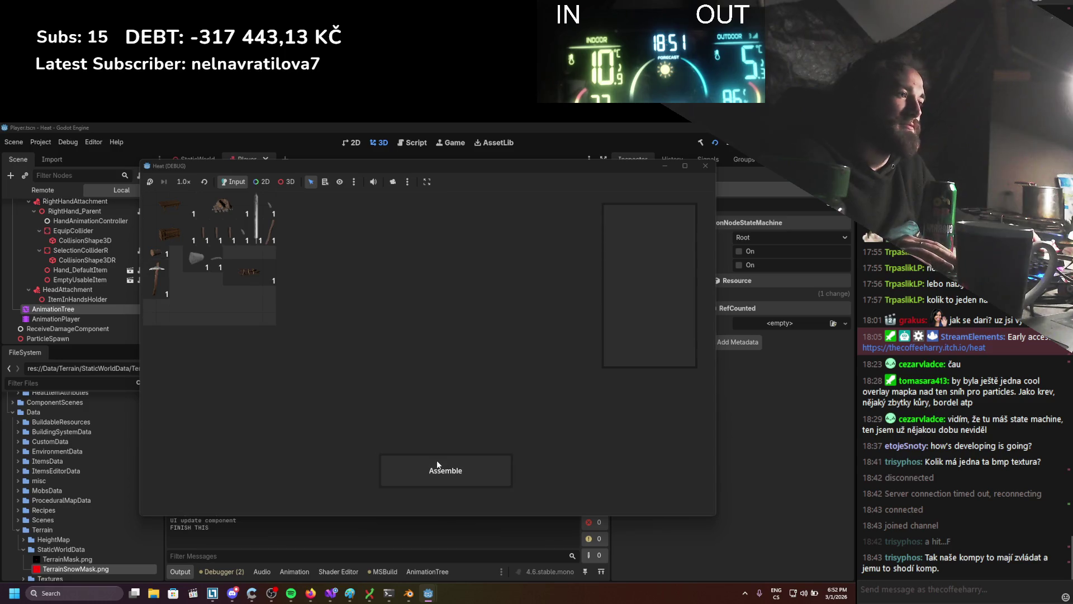
key(Escape)
drag(529, 338, 322, 327)
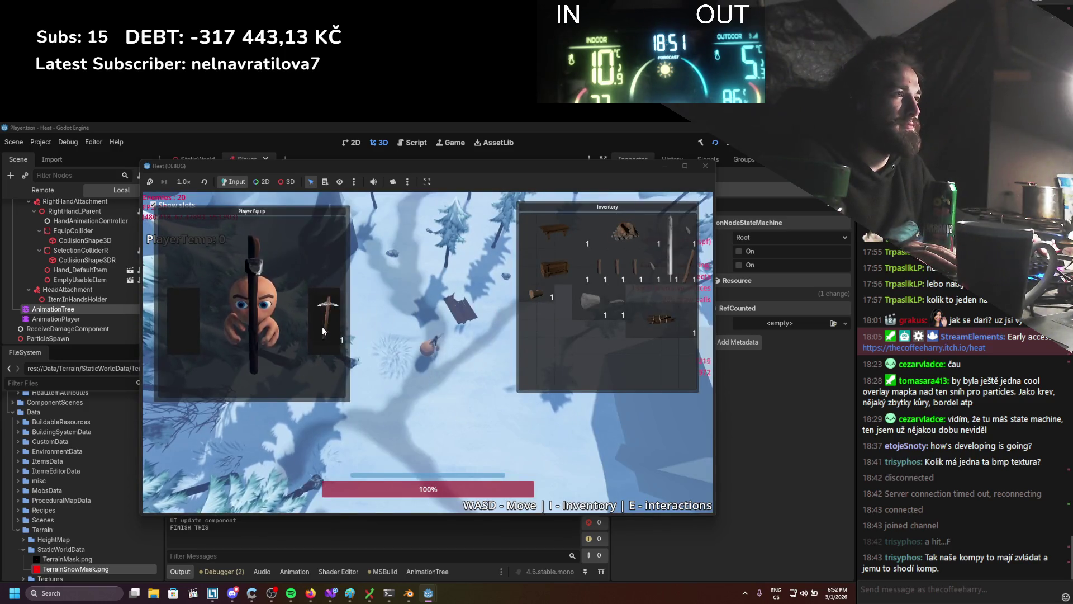
key(i)
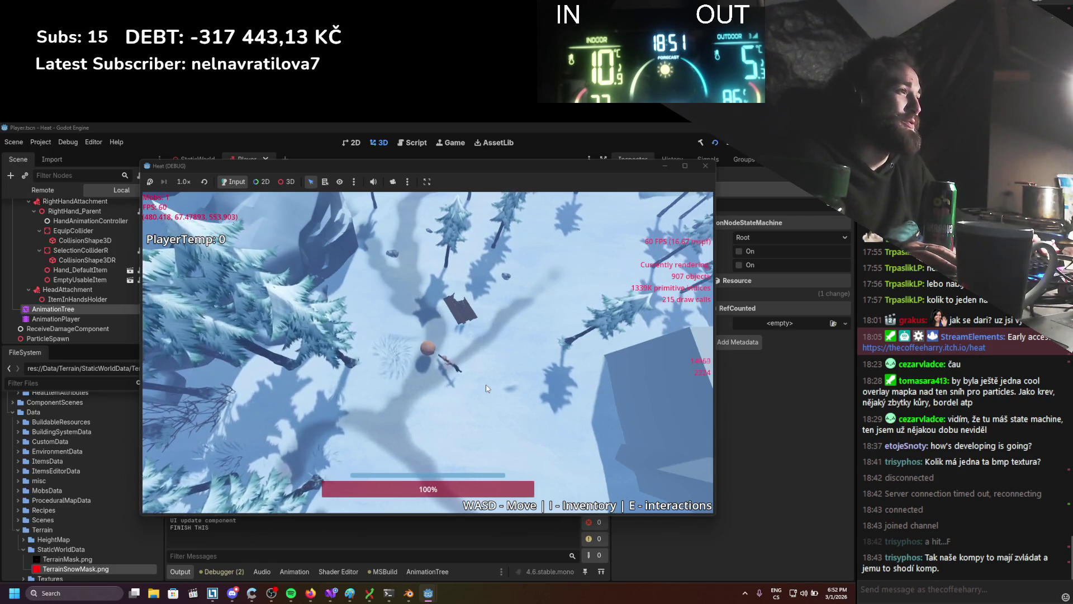
Unequip the pickaxe and swap its head for the axe head, assembling an axe (damage 10.5, weight 3.5).
key(i)
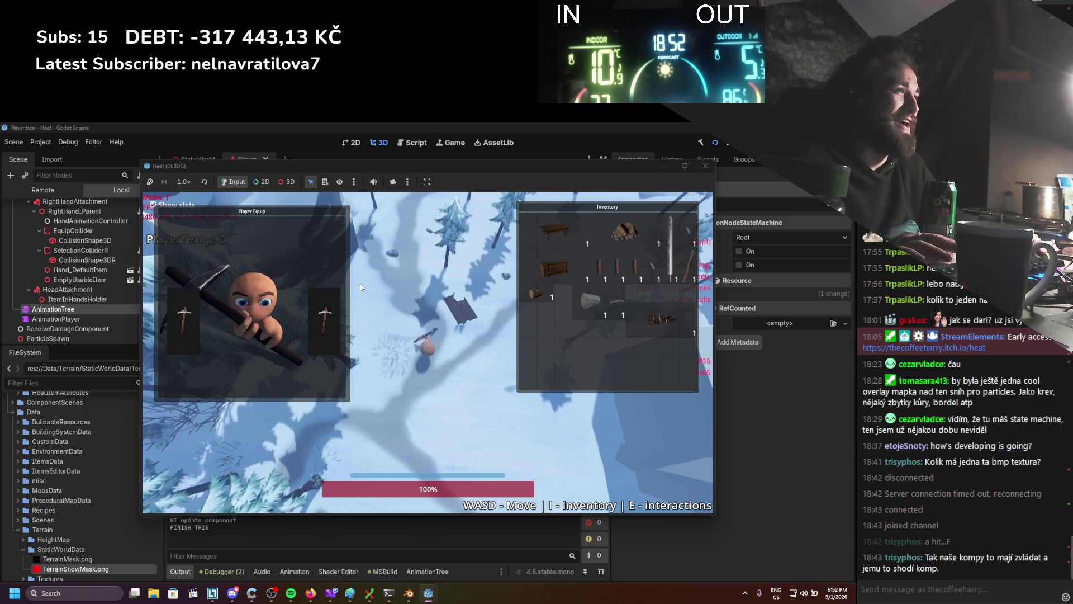
drag(319, 328, 578, 350)
right_click(578, 351)
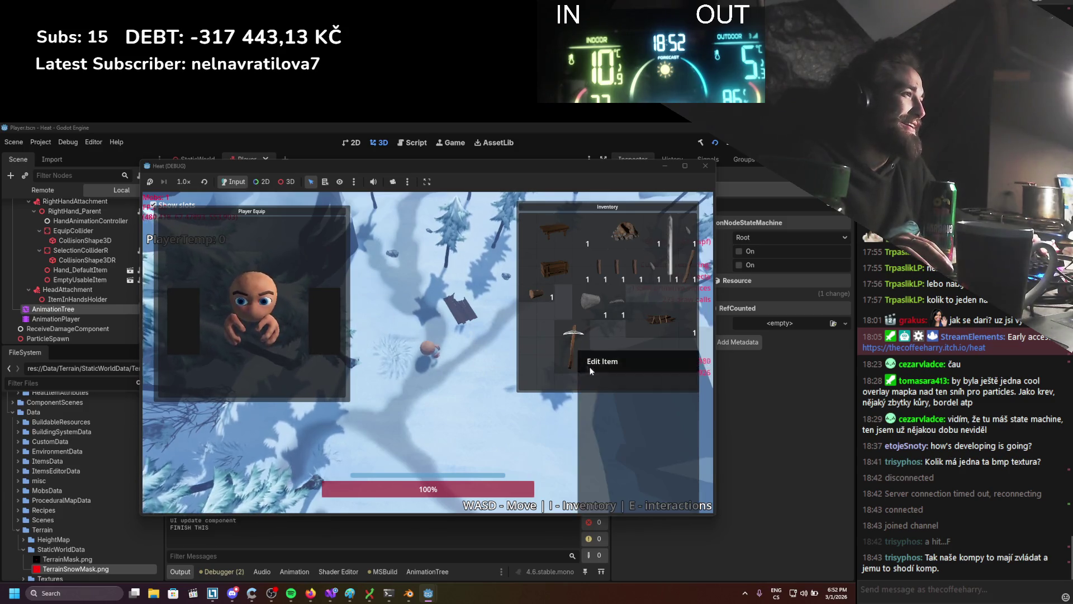
click(599, 360)
drag(411, 309, 218, 290)
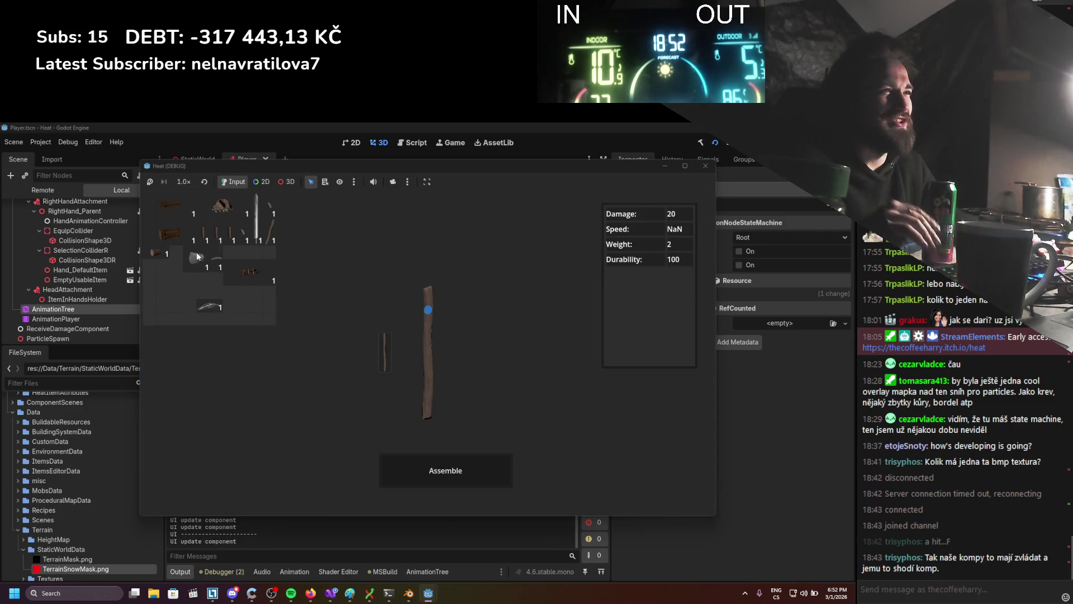
drag(424, 306, 427, 305)
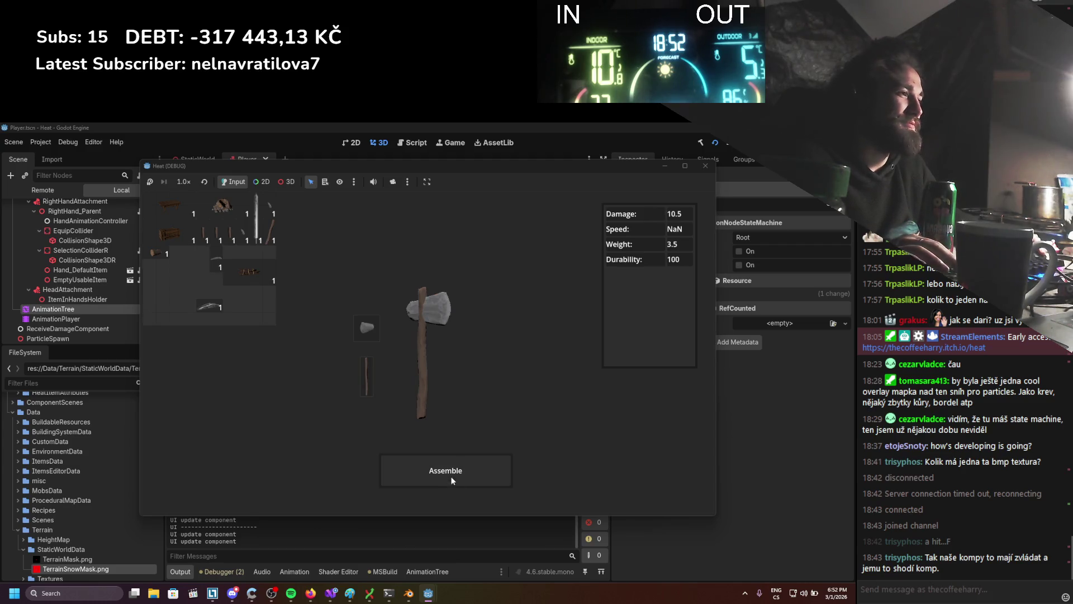
click(487, 464)
key(Escape)
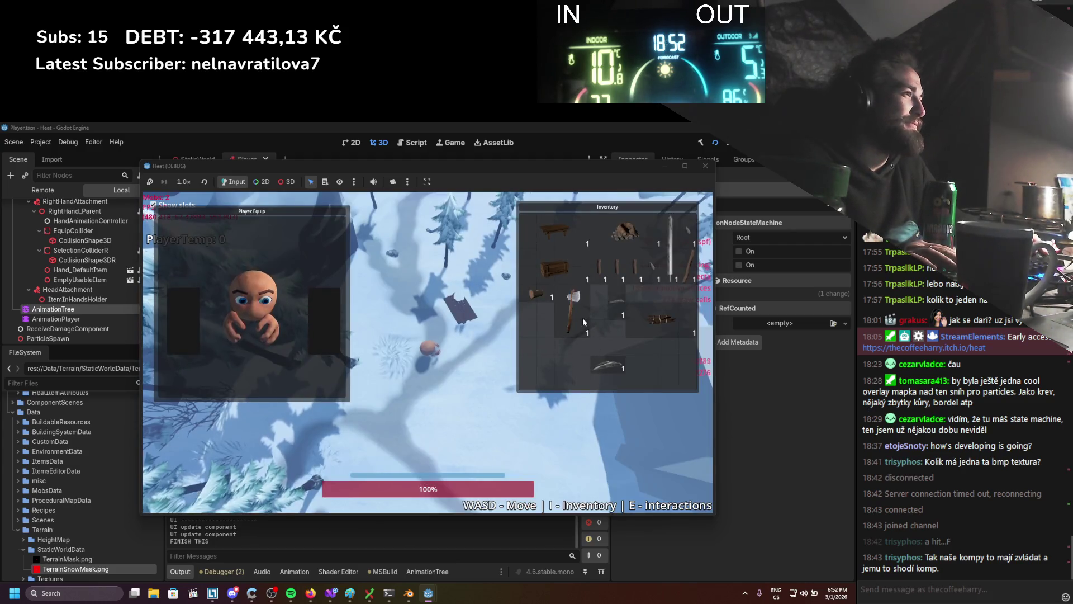
key(i)
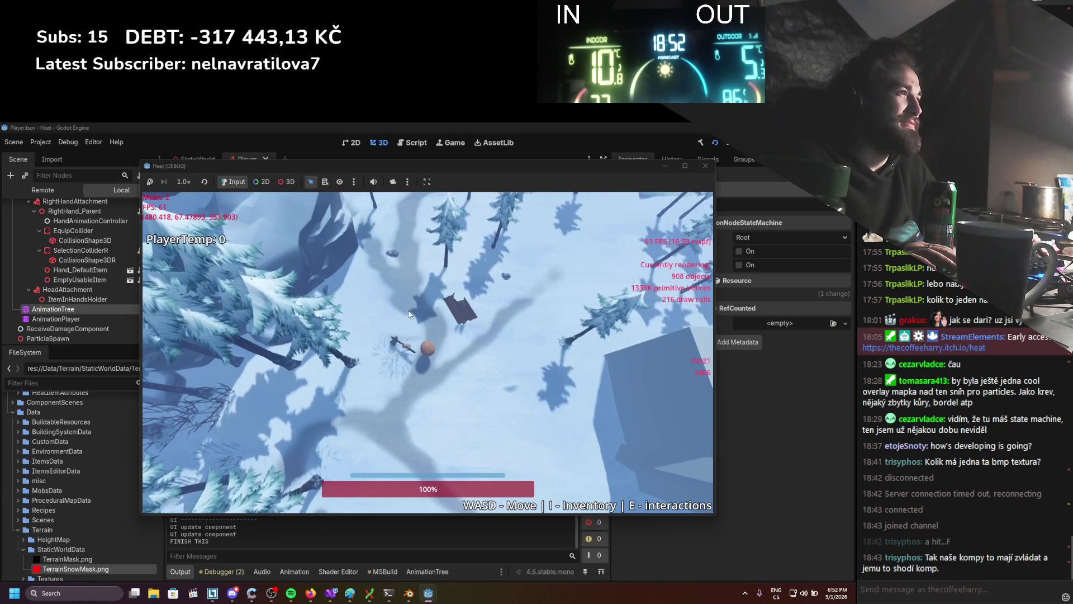
Walk the character around the snowy forest, dodge twice, and zoom the camera into third-person view.
key(a)
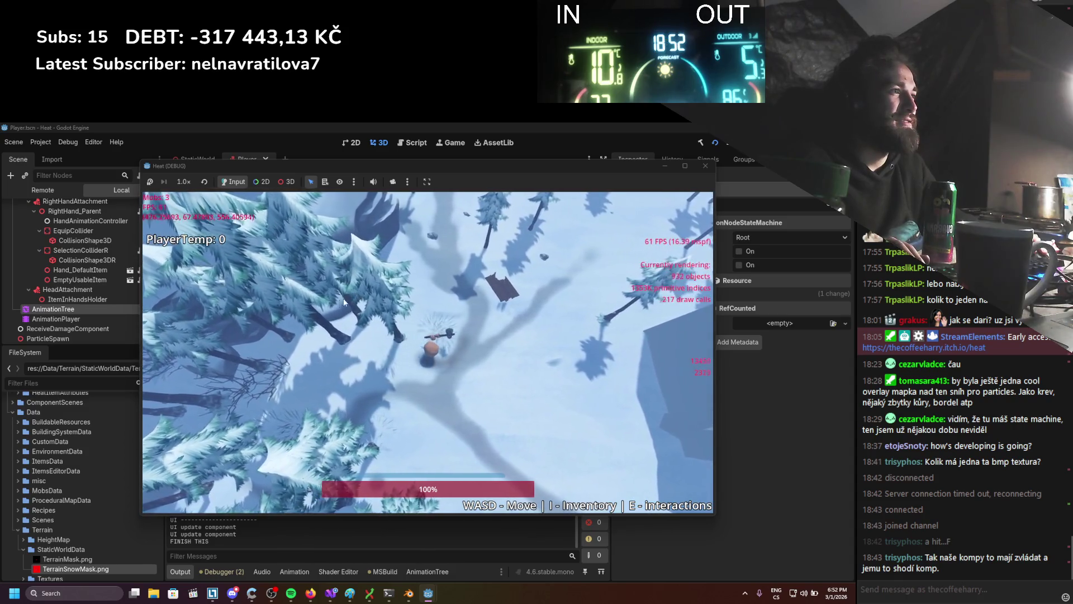
key(d)
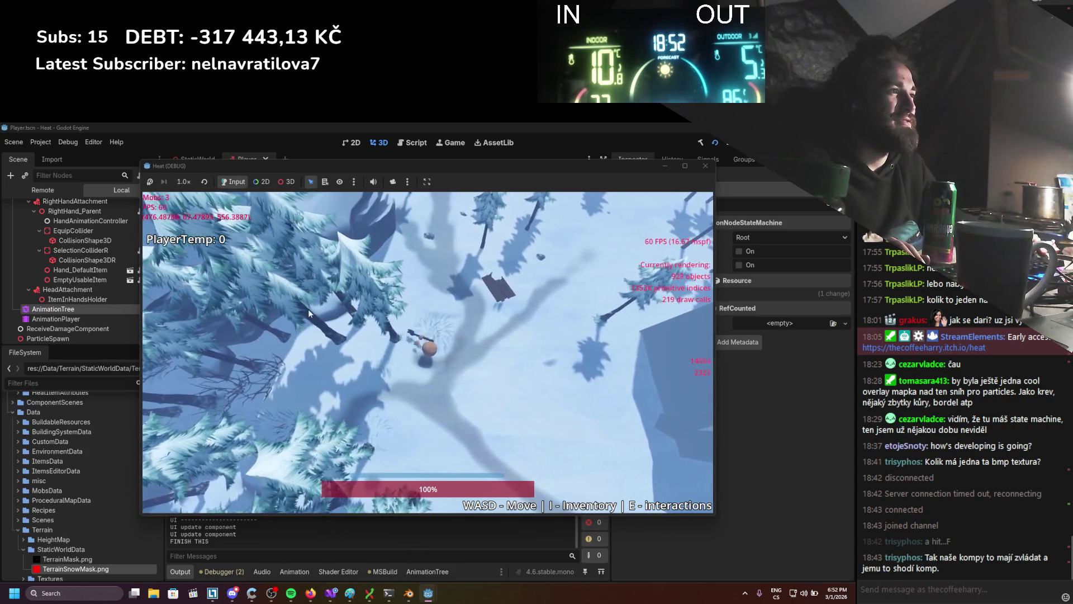
key(a)
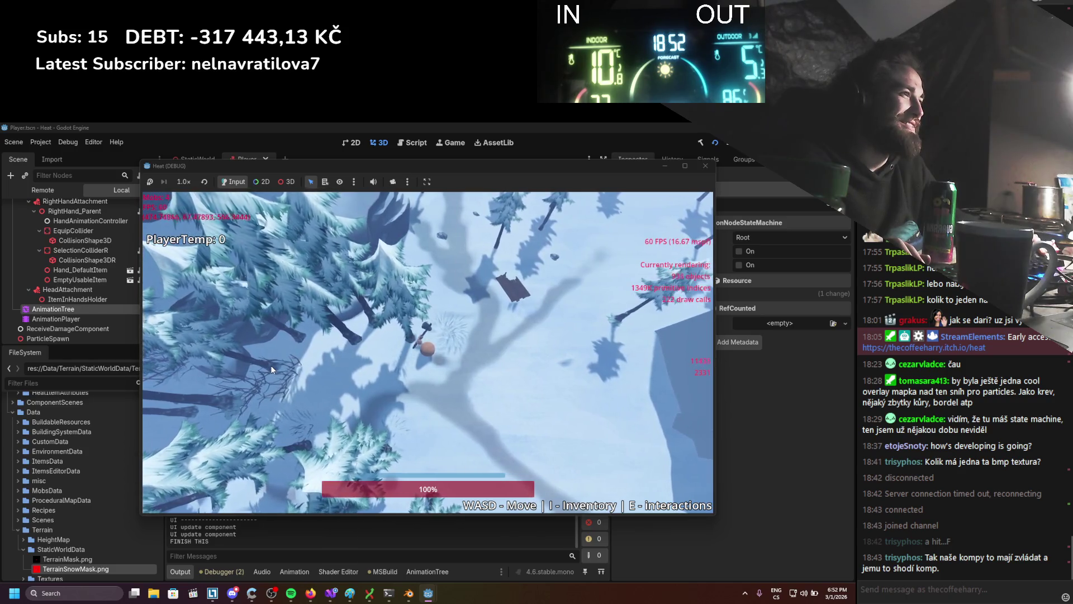
key(space)
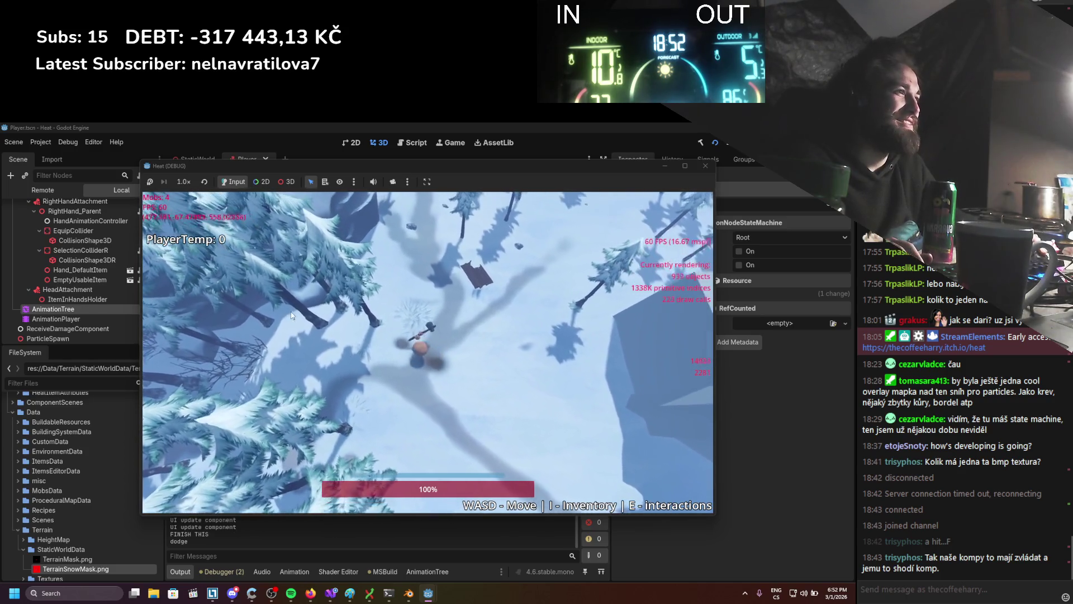
key(d)
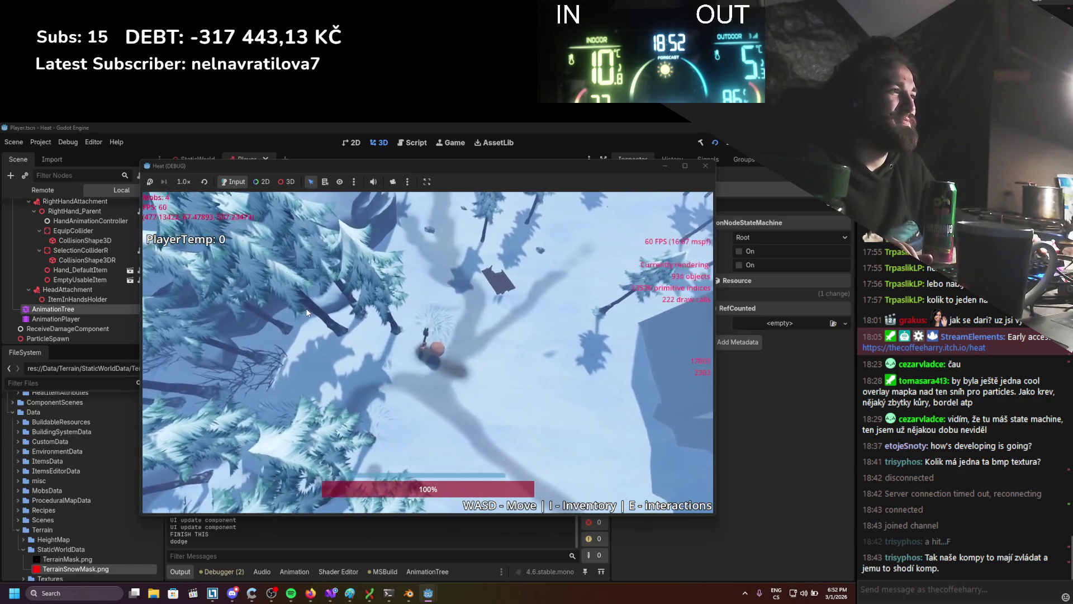
key(space)
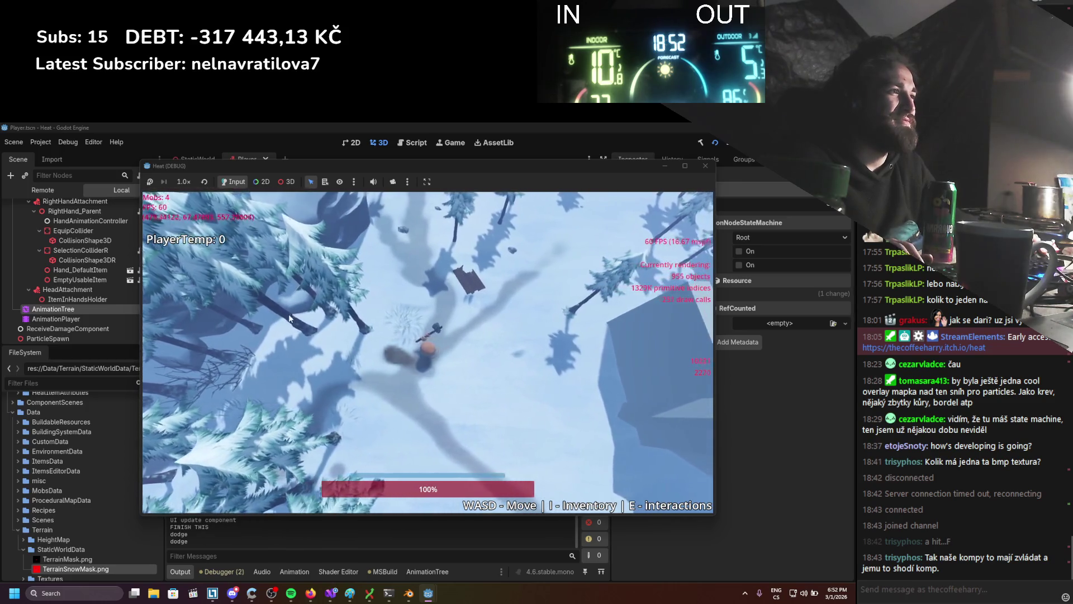
key(w)
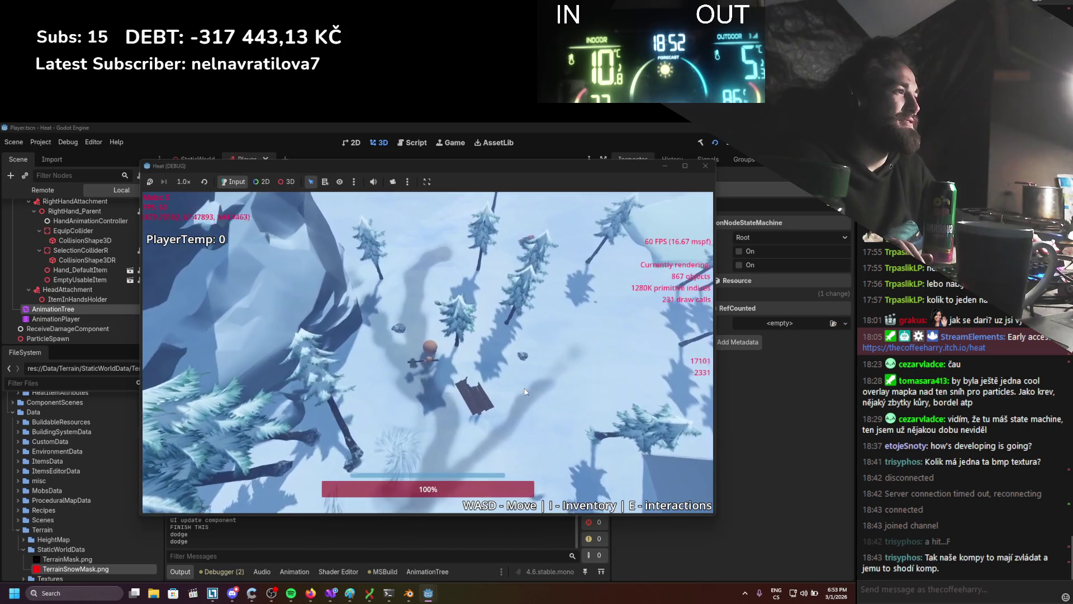
key(w)
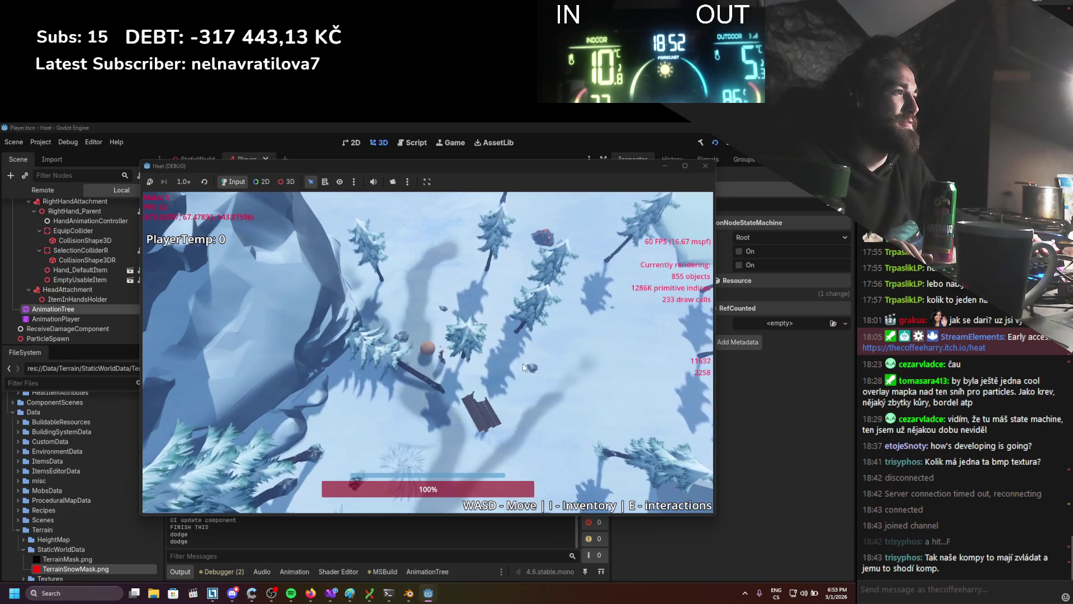
key(d)
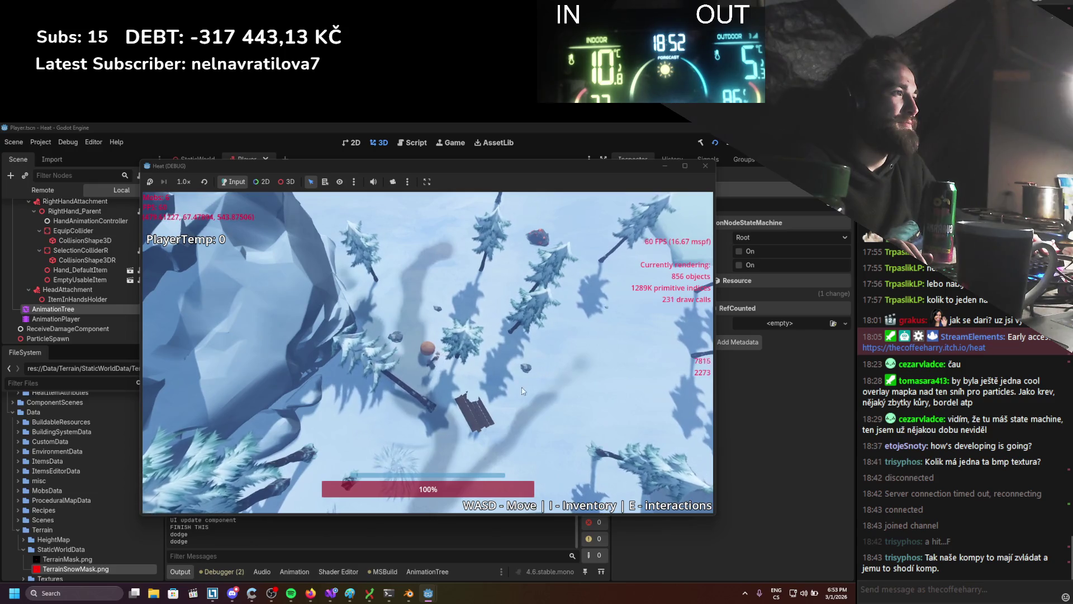
key(a)
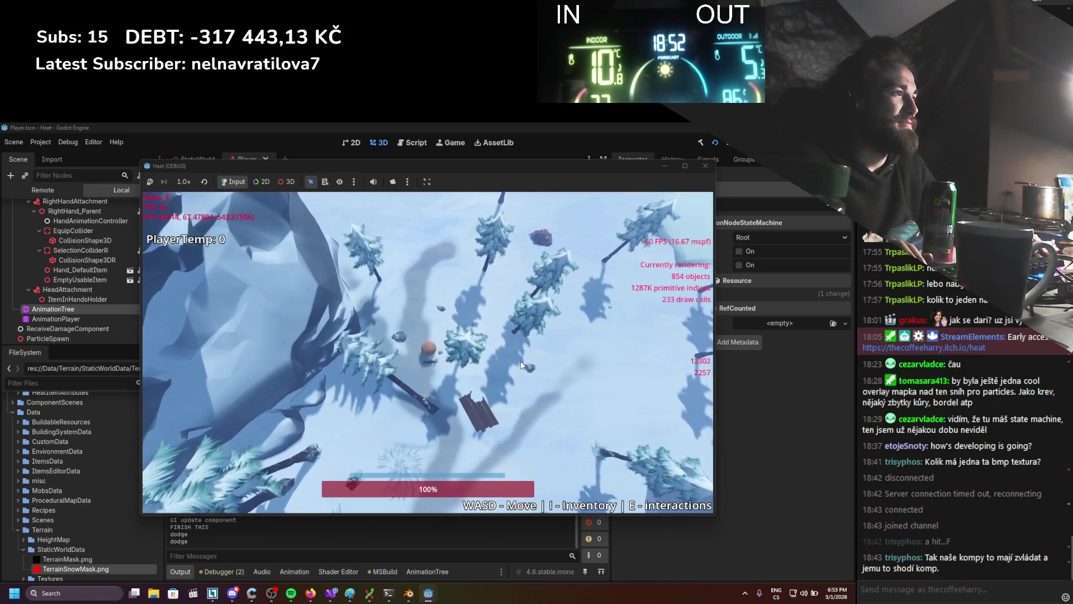
scroll(520, 361, up, 5)
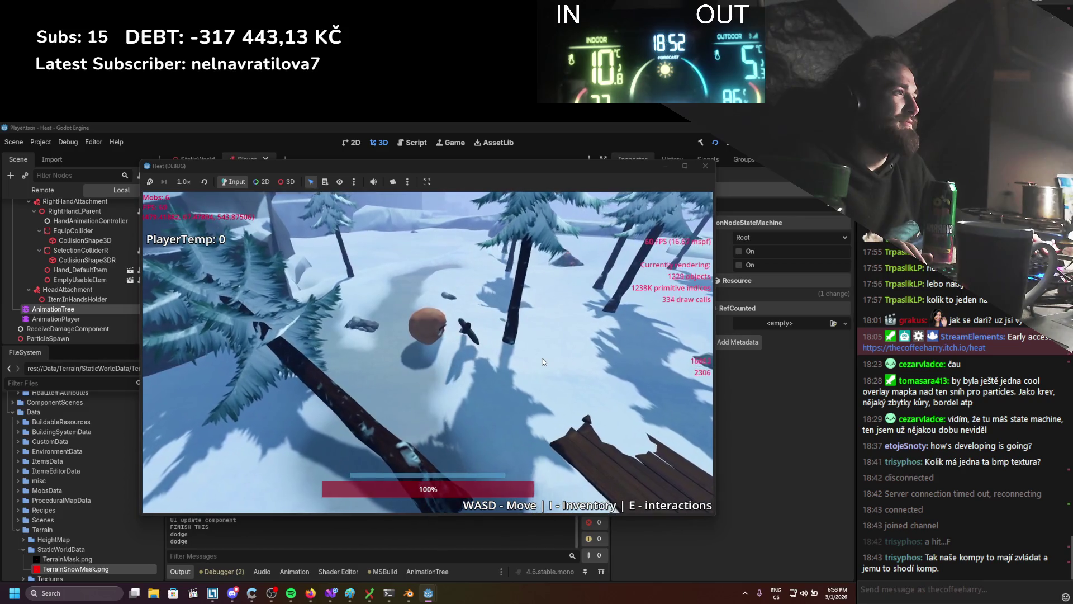
key(d)
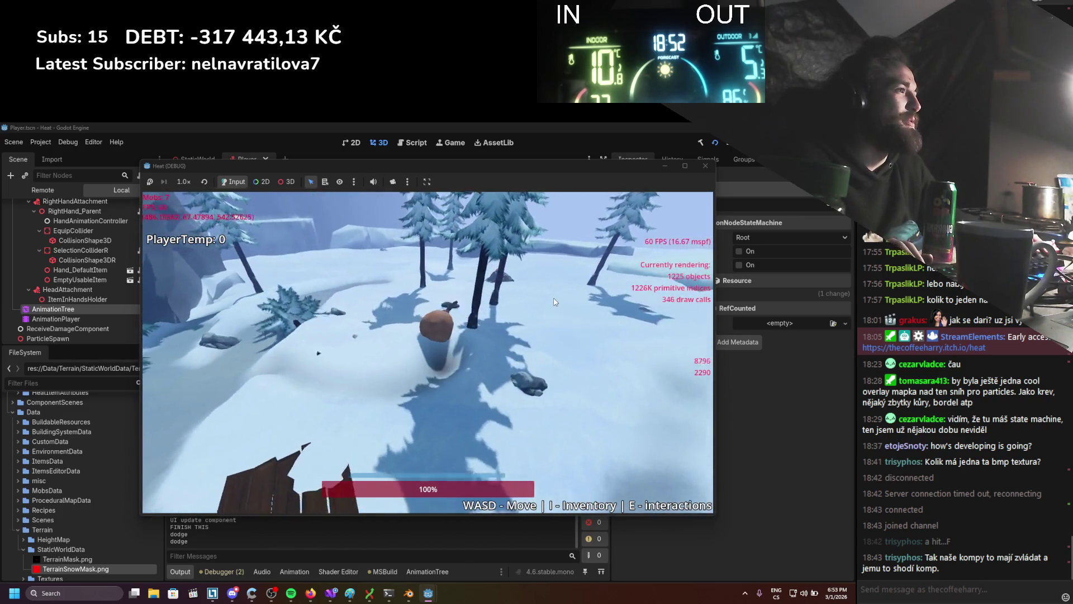
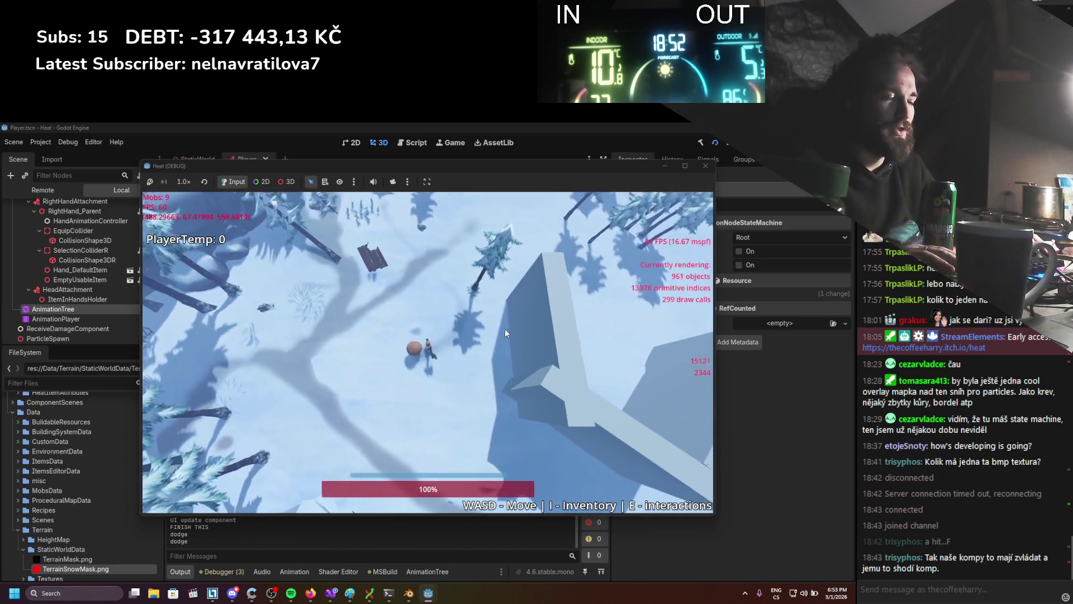
Unequip the axe in the inventory panel and stop the running game with F8.
key(i)
click(556, 346)
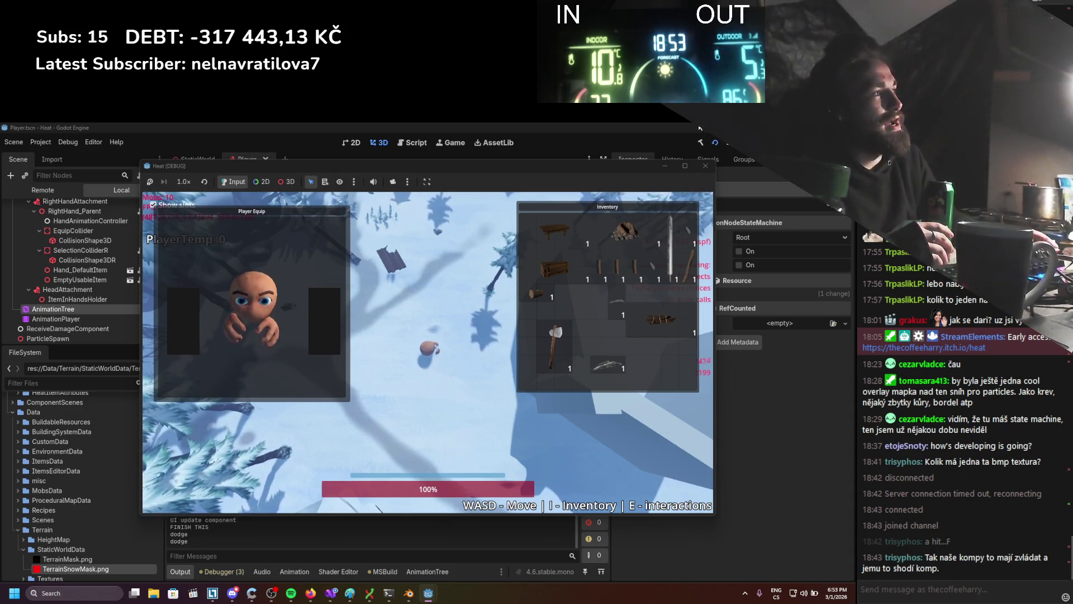
key(F8)
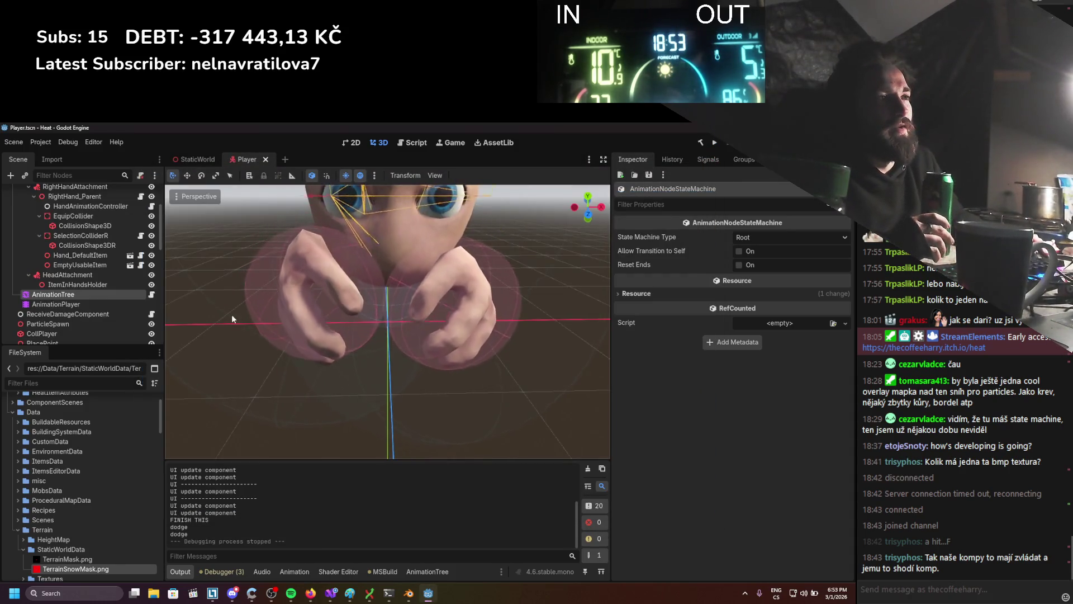
Collapse RightHandAttachment, Skeleton3D, Character_Armature, MainChar and Components, select Components, and rerun the project.
scroll(40, 281, up, 3)
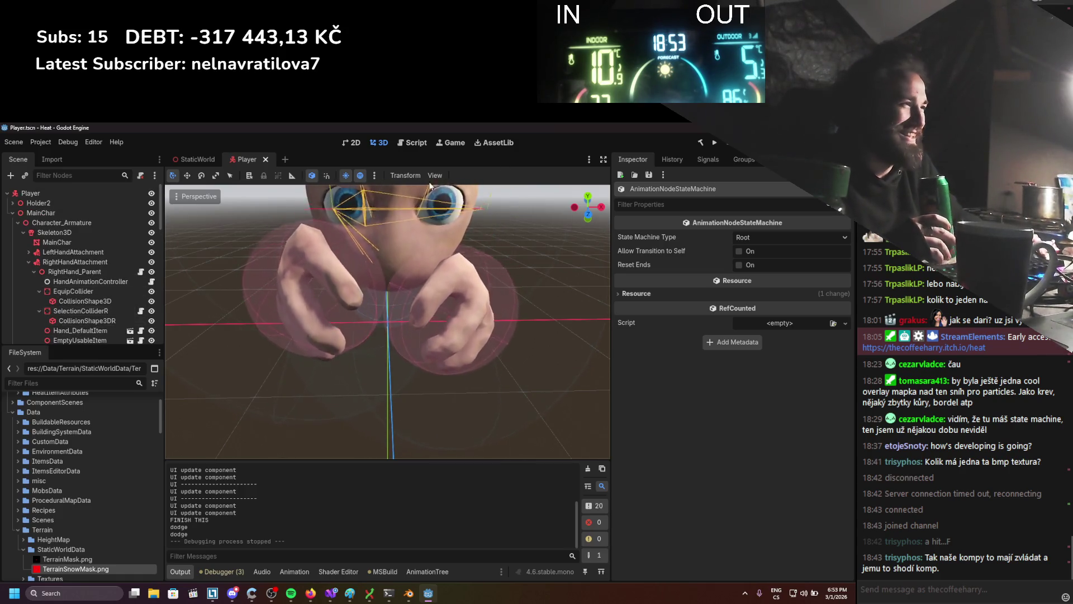
click(29, 261)
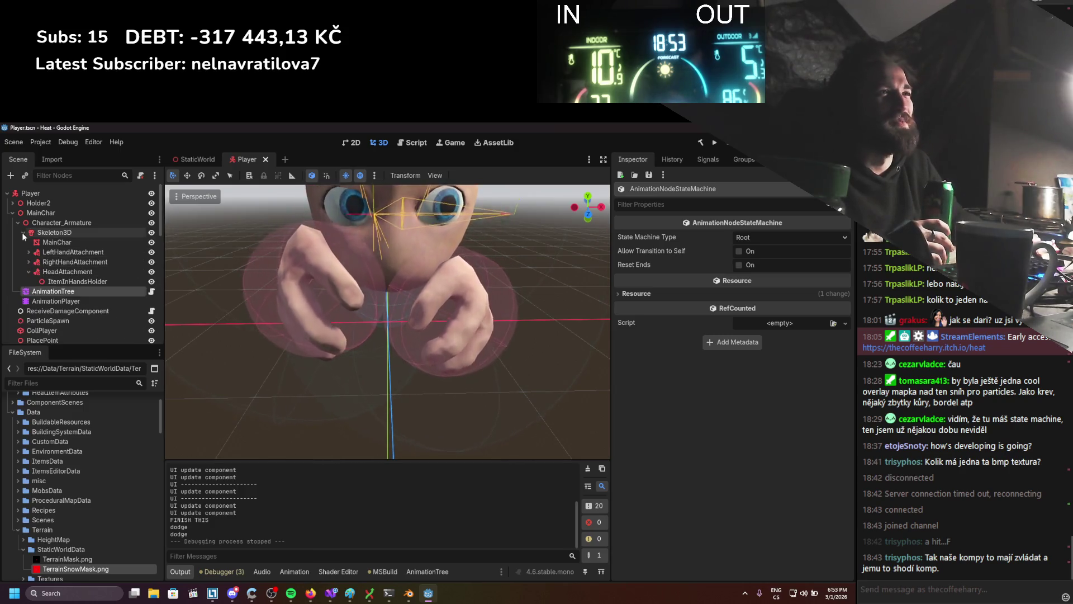
click(23, 232)
click(18, 222)
click(12, 212)
click(13, 291)
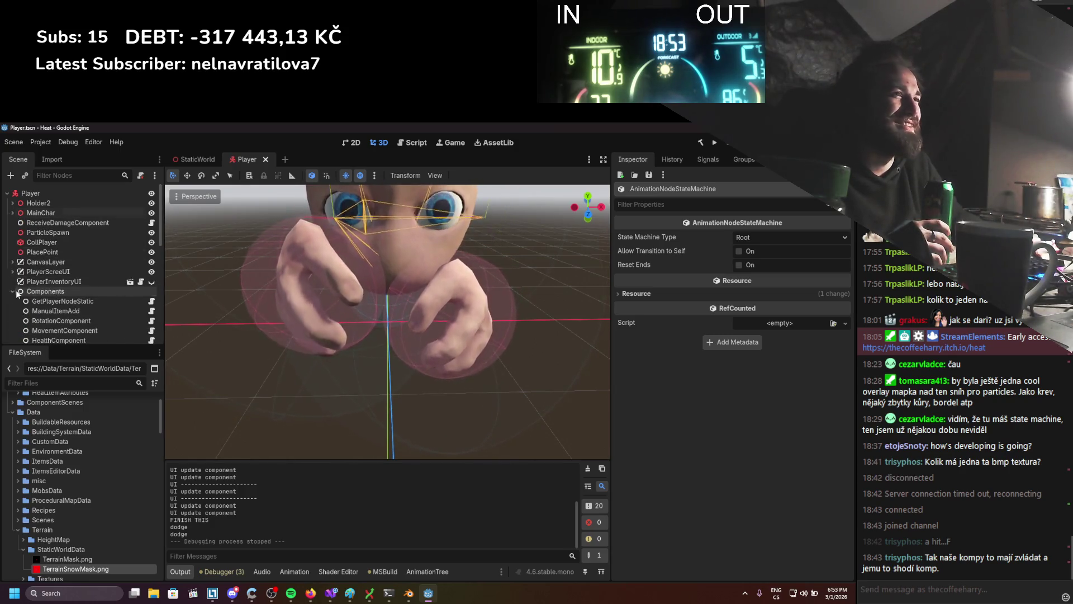
click(45, 291)
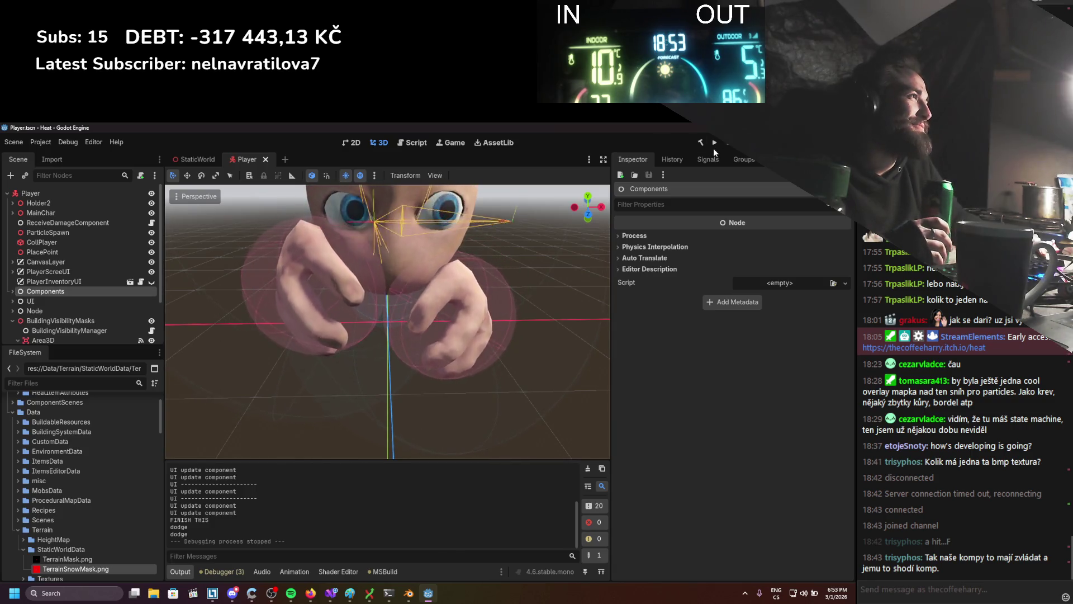
click(714, 146)
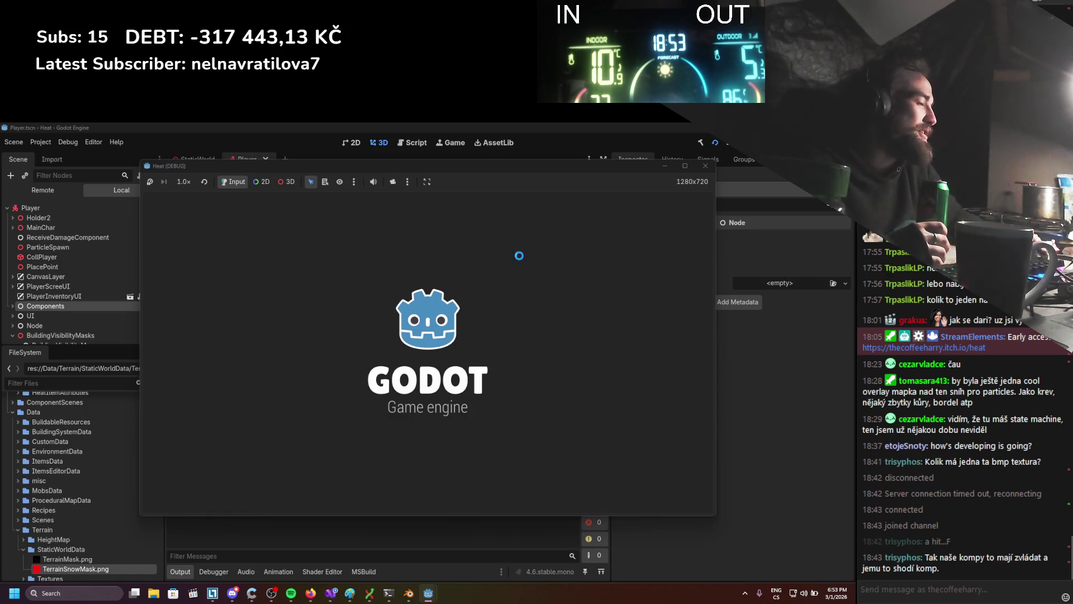
Open the log's assembly screen and assemble the blade and handle into a sword.
key(i)
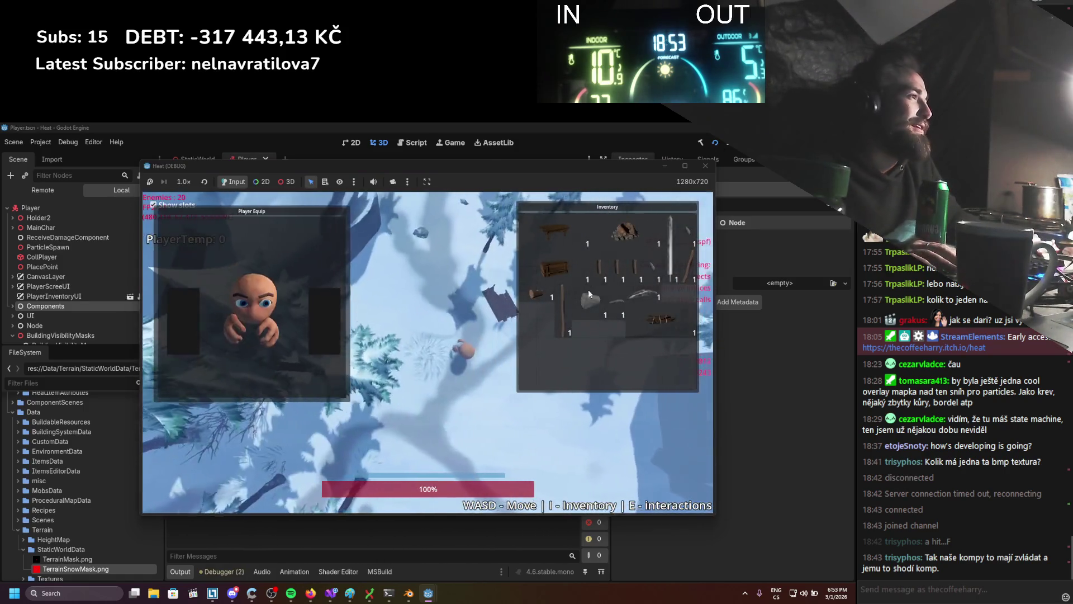
right_click(536, 304)
click(553, 315)
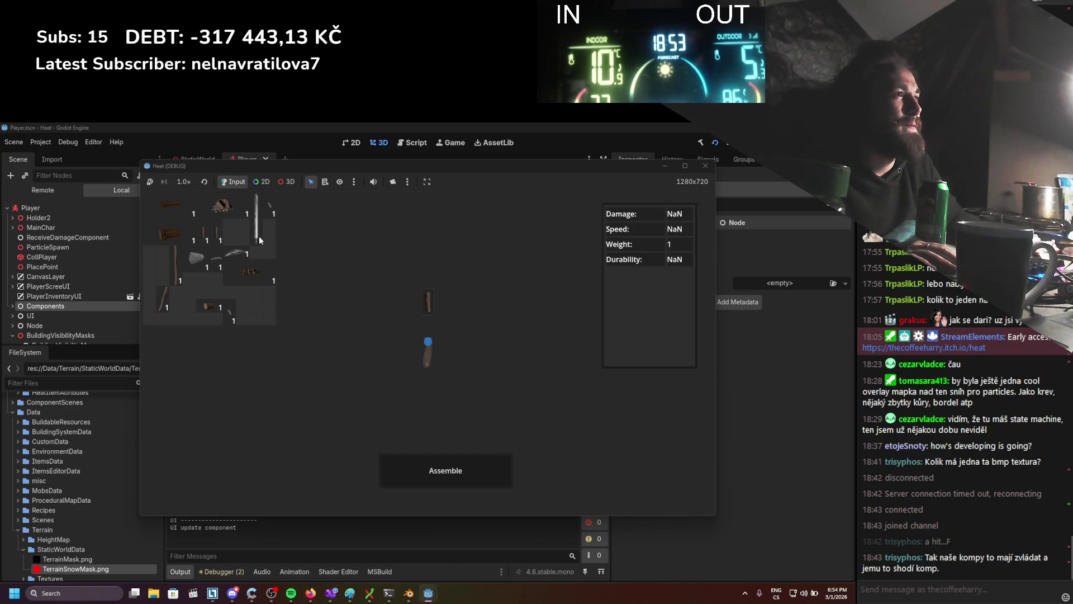
drag(254, 236, 417, 333)
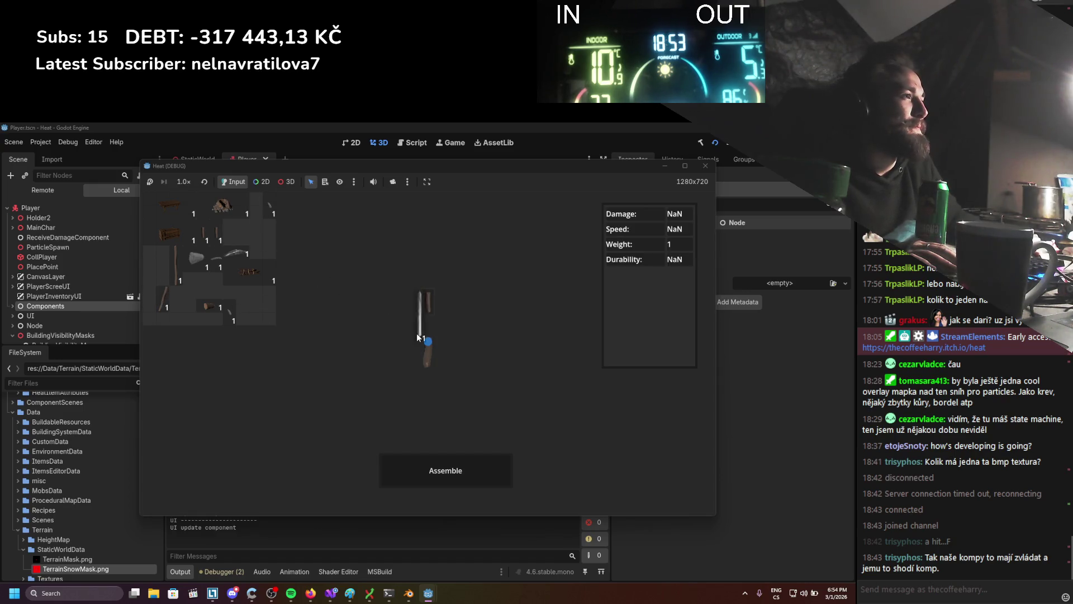
click(427, 470)
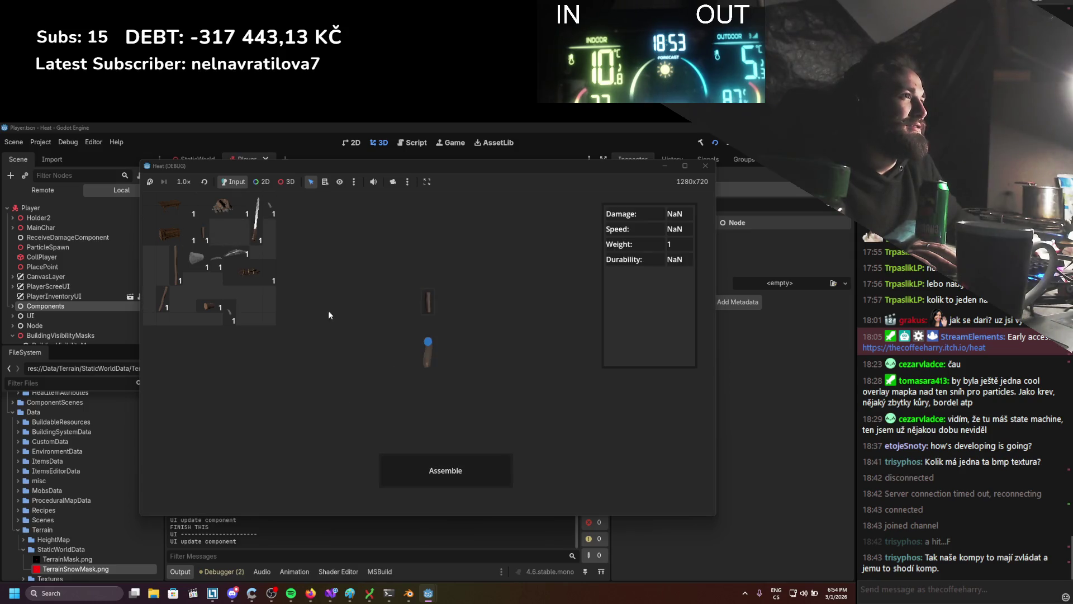
Combine the small curved part into a new tool, then assemble the hammer.
drag(276, 200, 365, 291)
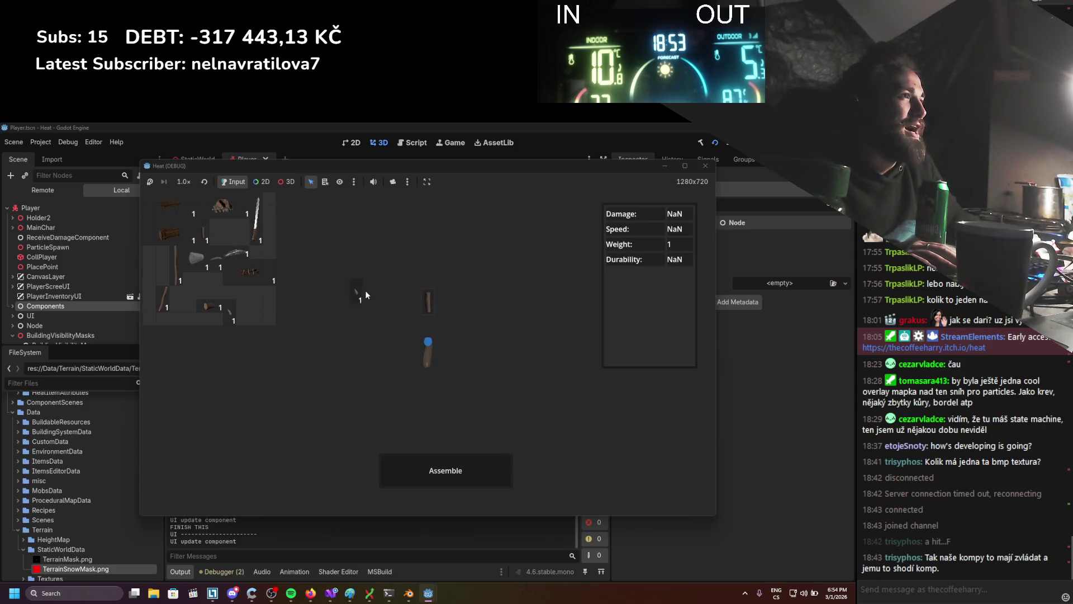
click(450, 474)
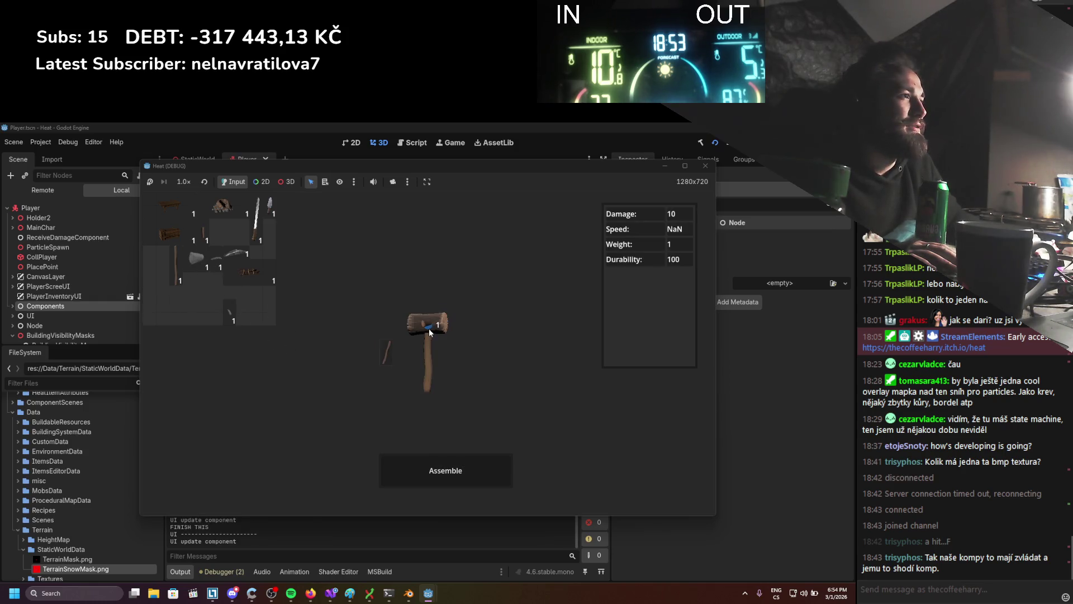
click(446, 469)
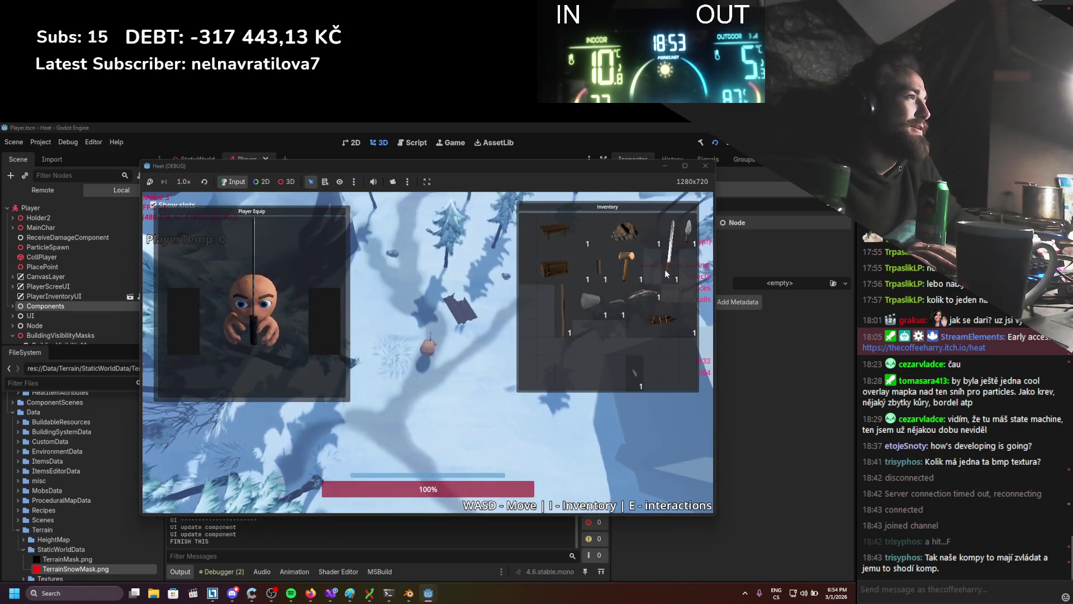
Put the hammer in hand from slot 1 and open its build menu.
key(i)
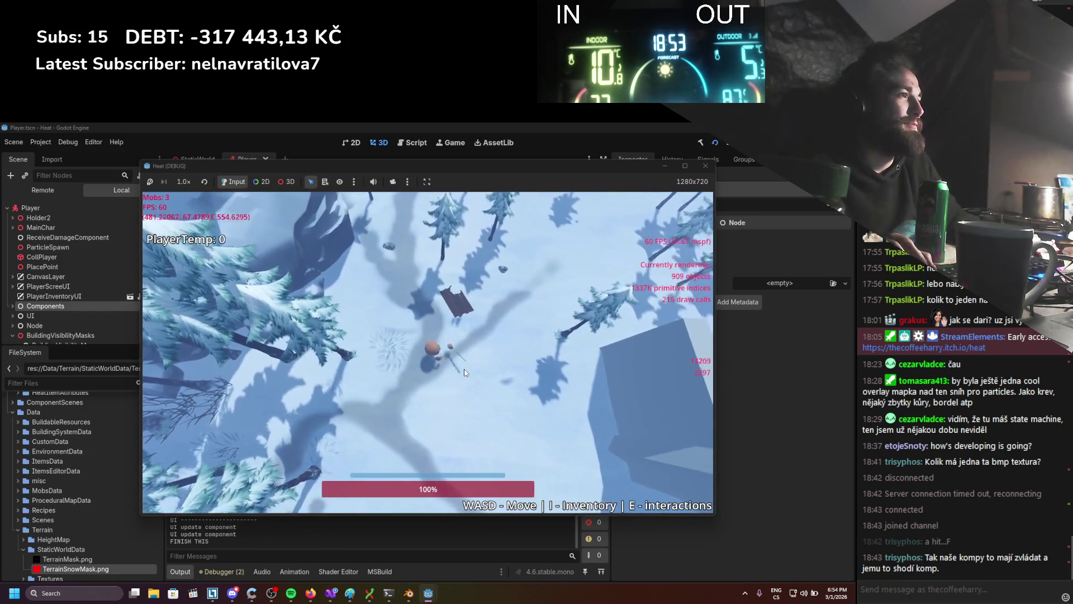
key(1)
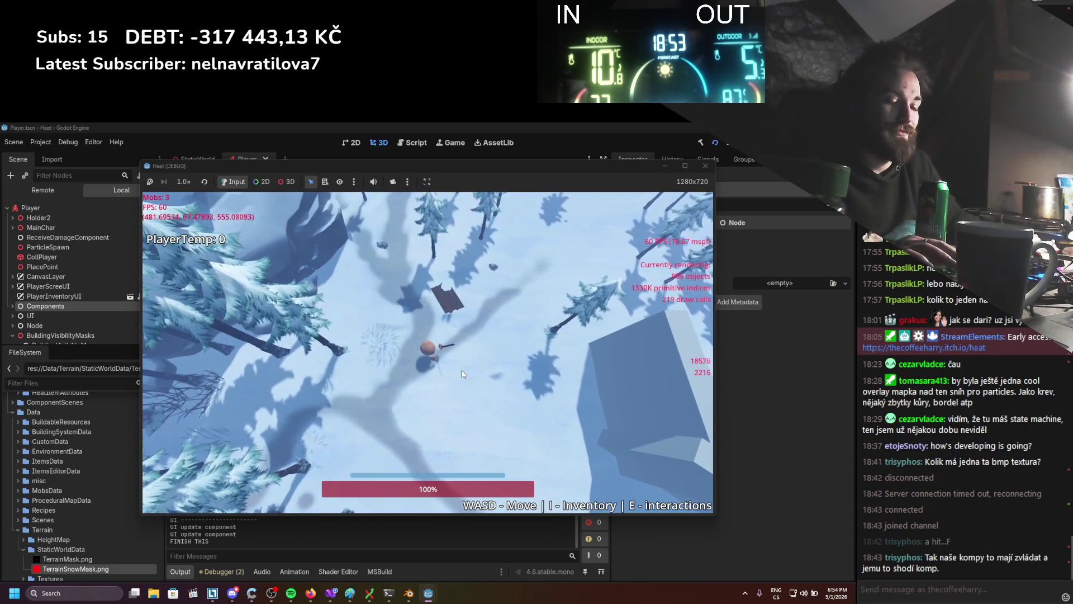
key(i)
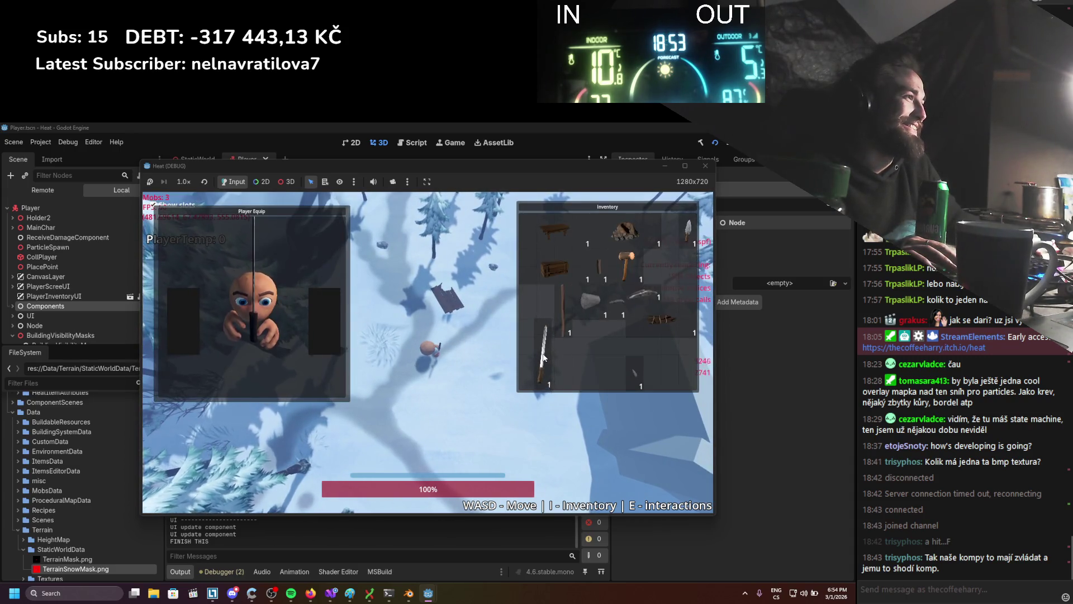
key(1)
key(i)
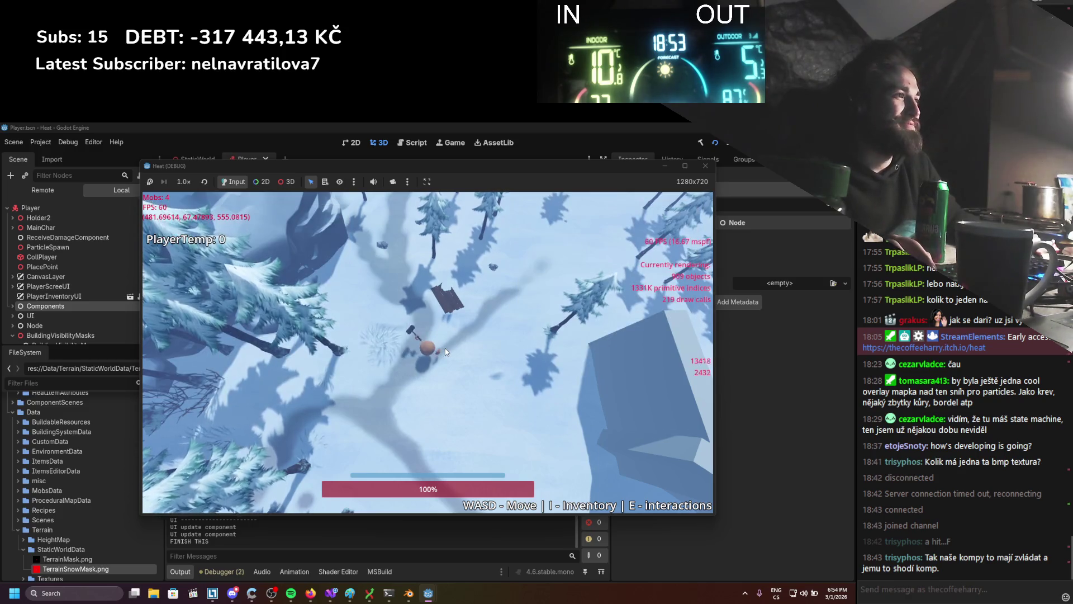
click(445, 351)
Close the build menu, toggle the inventory panels, and bring up the building menu with B.
key(a)
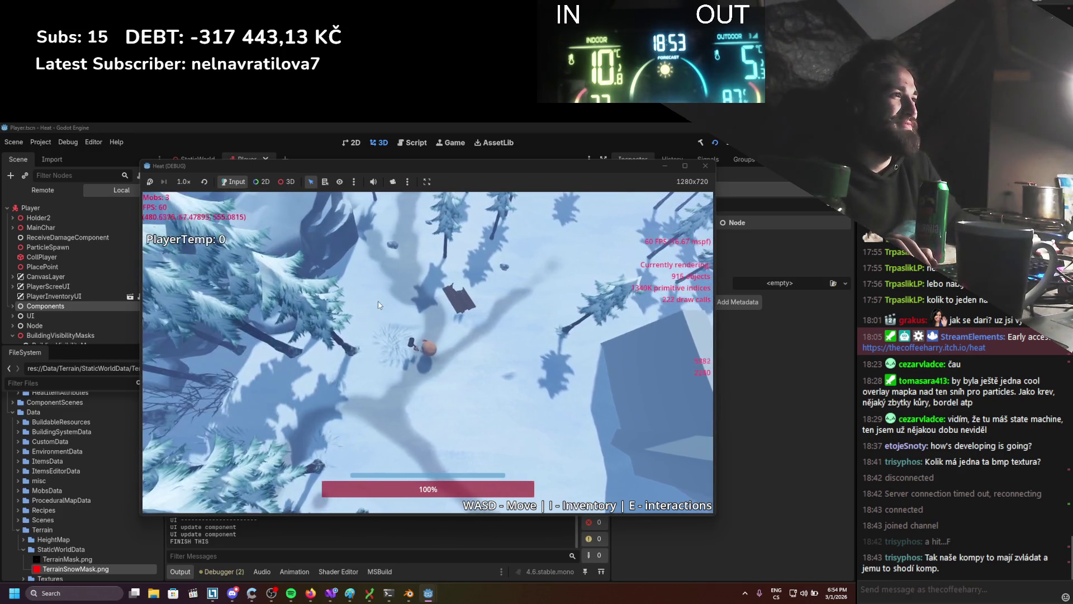
key(Escape)
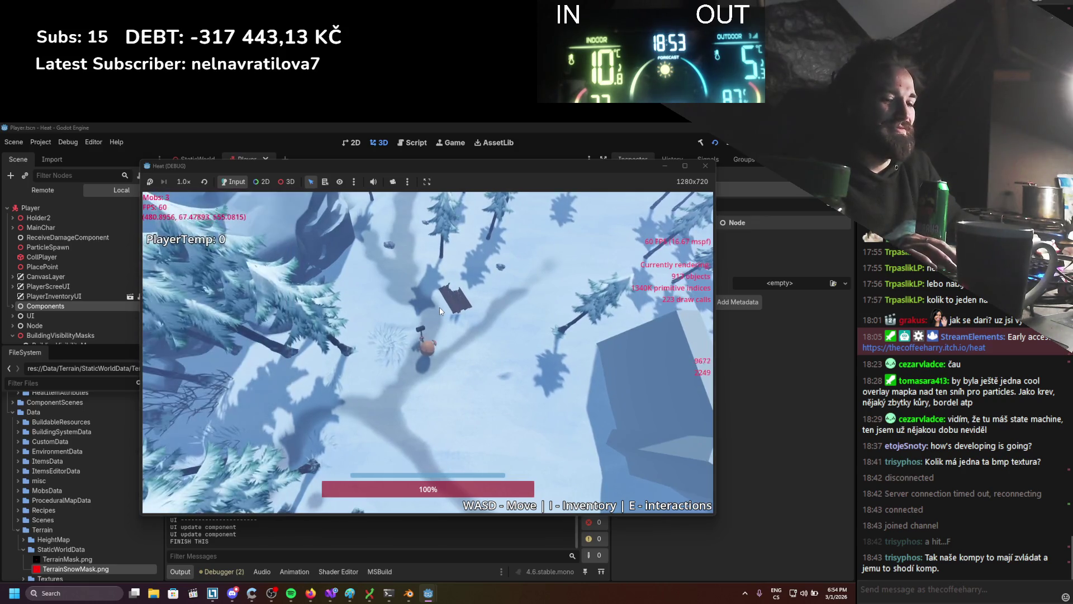
key(i)
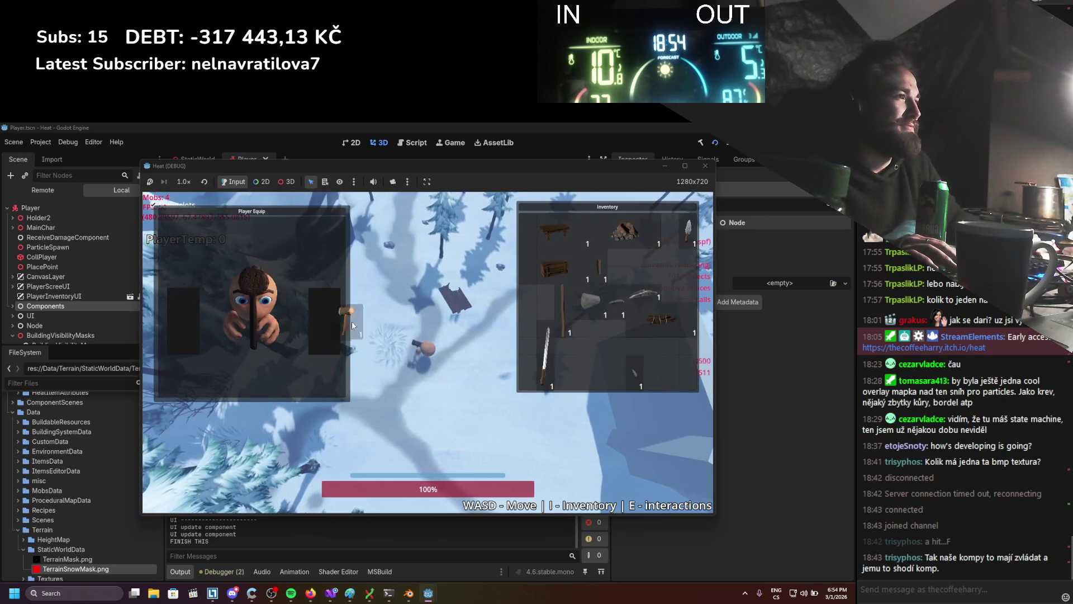
key(i)
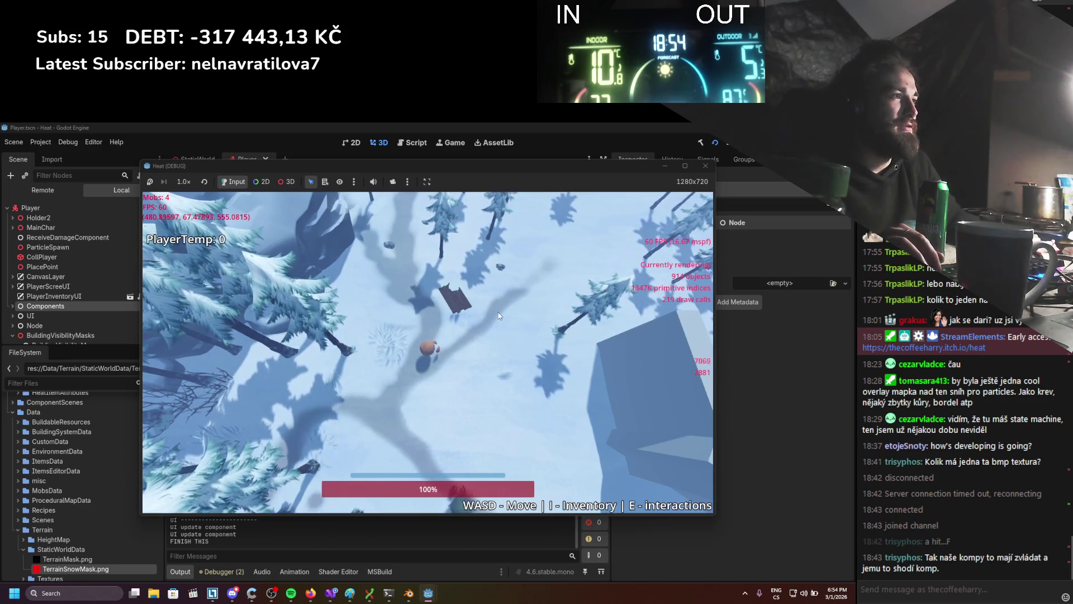
key(i)
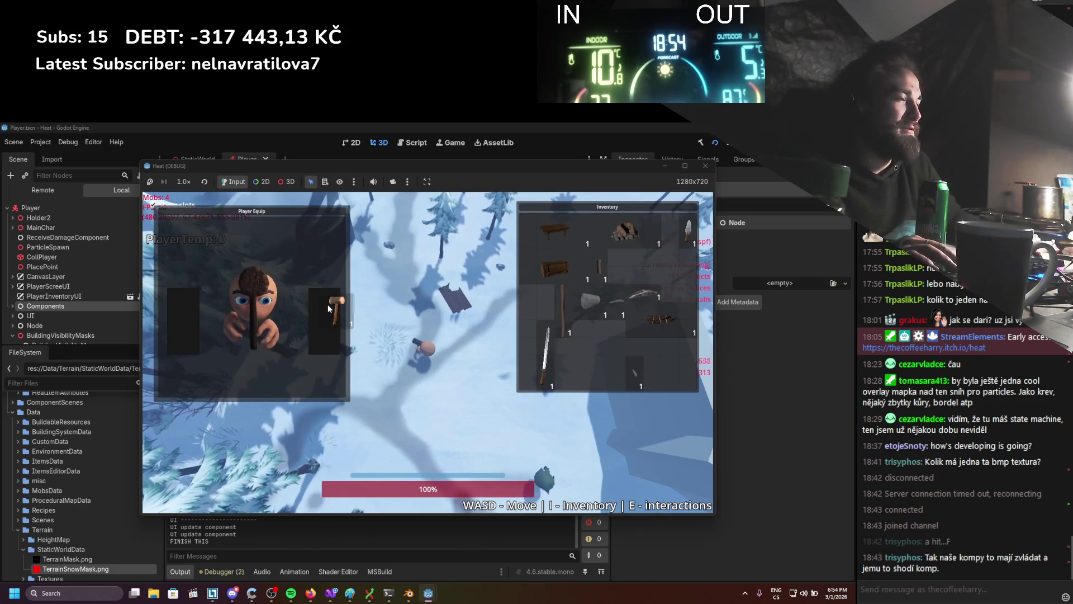
key(i)
key(b)
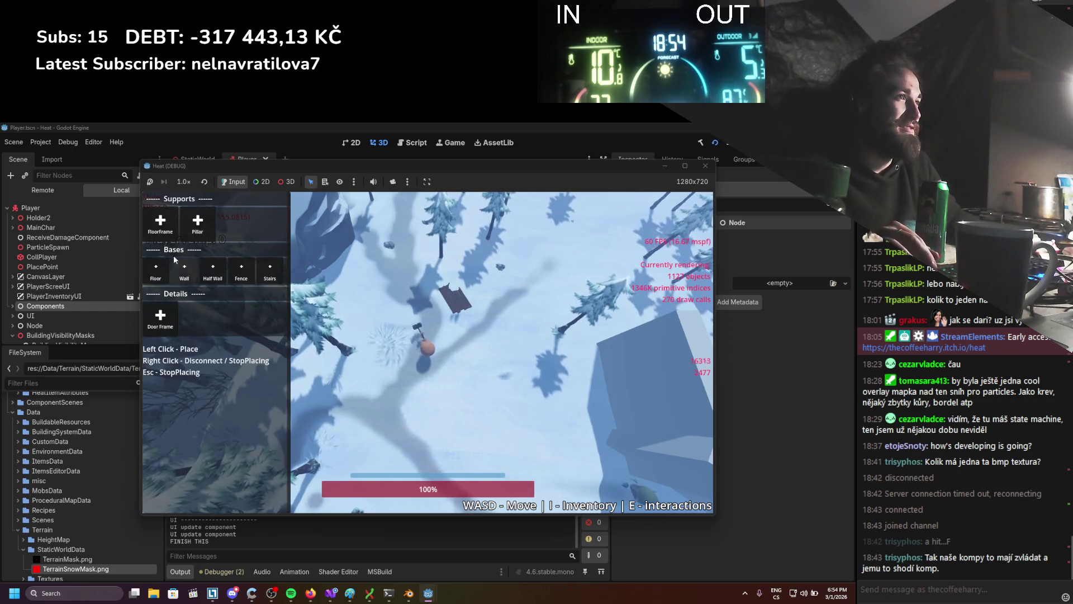
Place a series of connected log beams forming a zigzag timber frame in the snow.
click(500, 429)
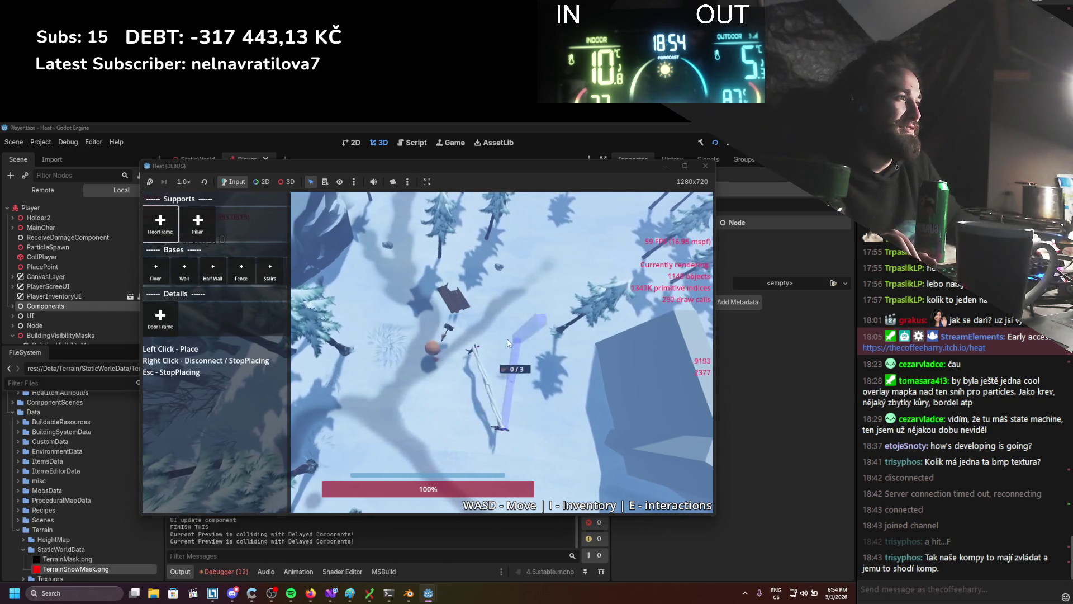
click(525, 319)
click(579, 406)
key(a)
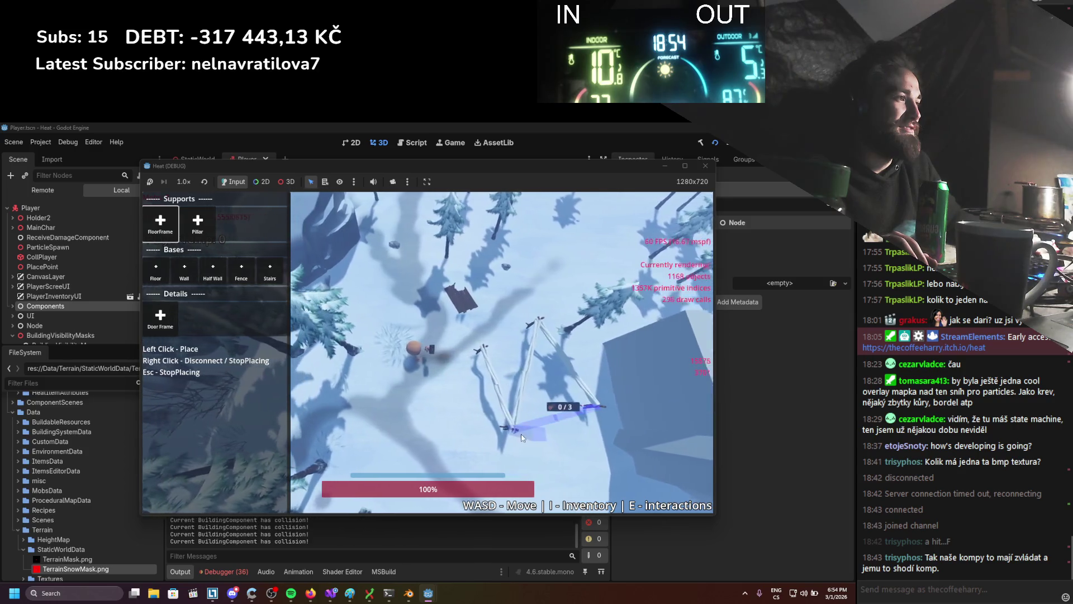
click(510, 430)
click(510, 346)
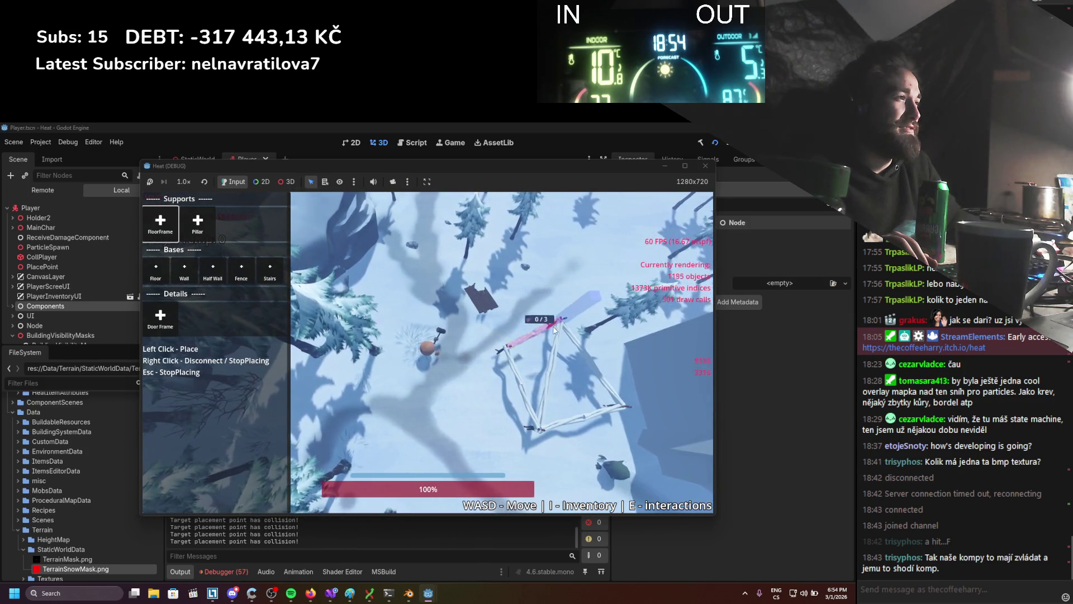
key(s)
click(525, 285)
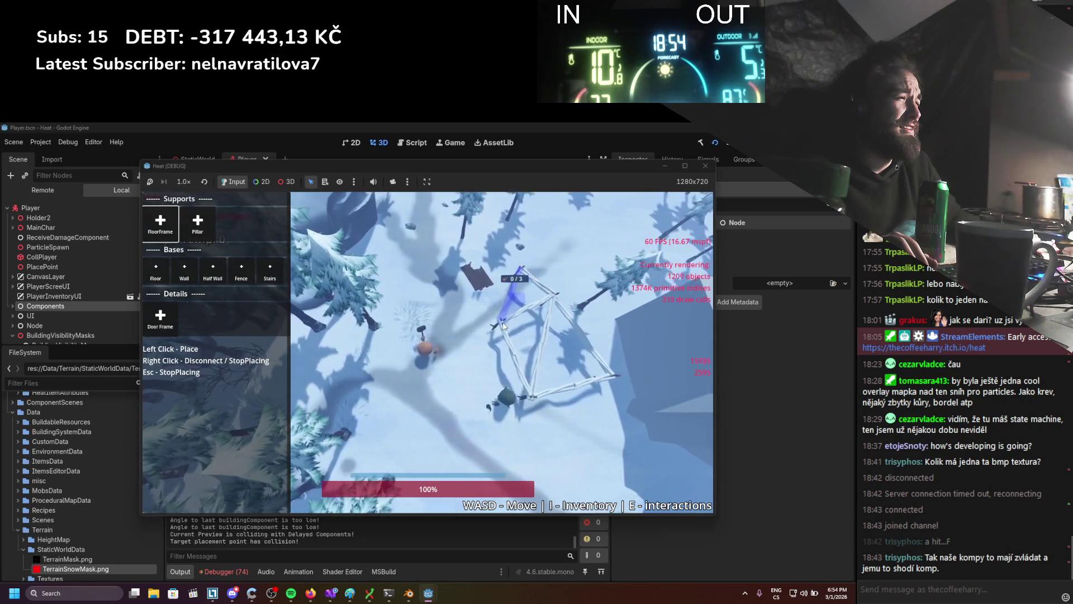
click(439, 282)
key(s)
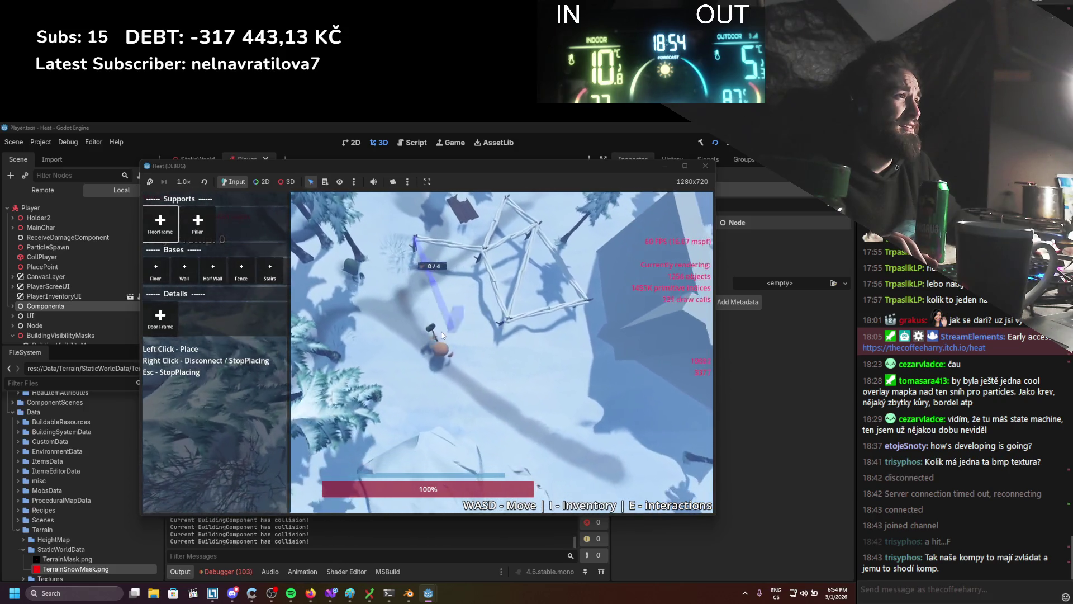
click(441, 336)
key(d)
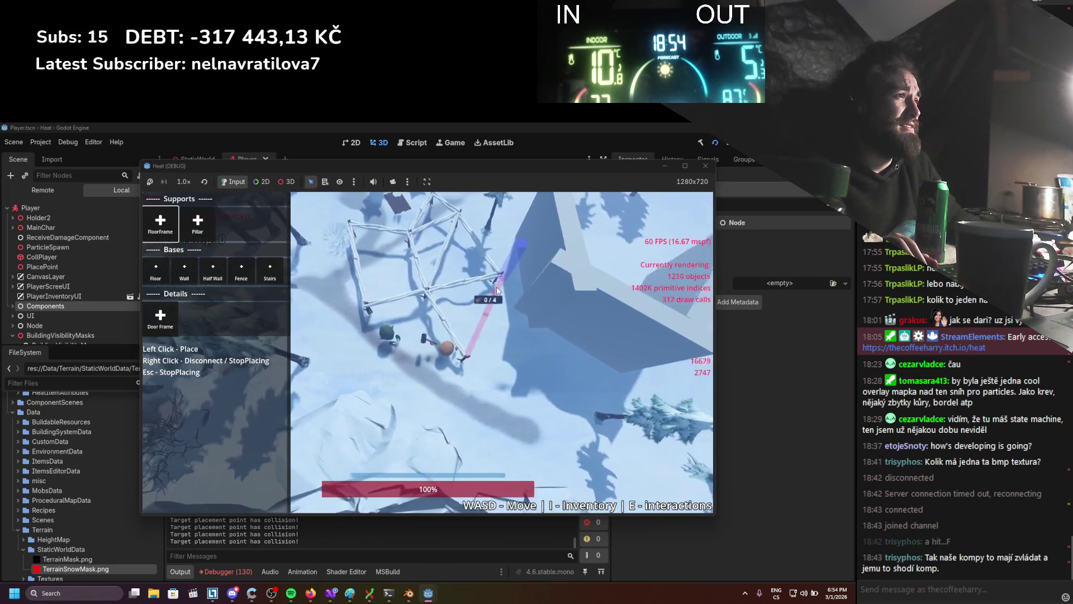
click(497, 290)
Lay wooden floors on the frame's square section and one triangular section.
key(s)
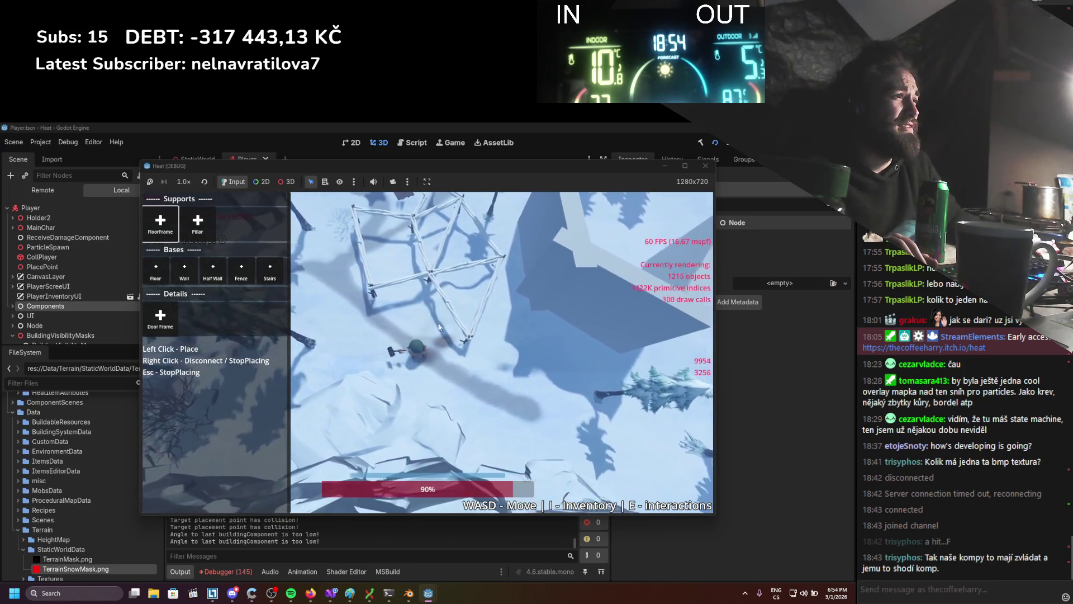
key(a)
key(w)
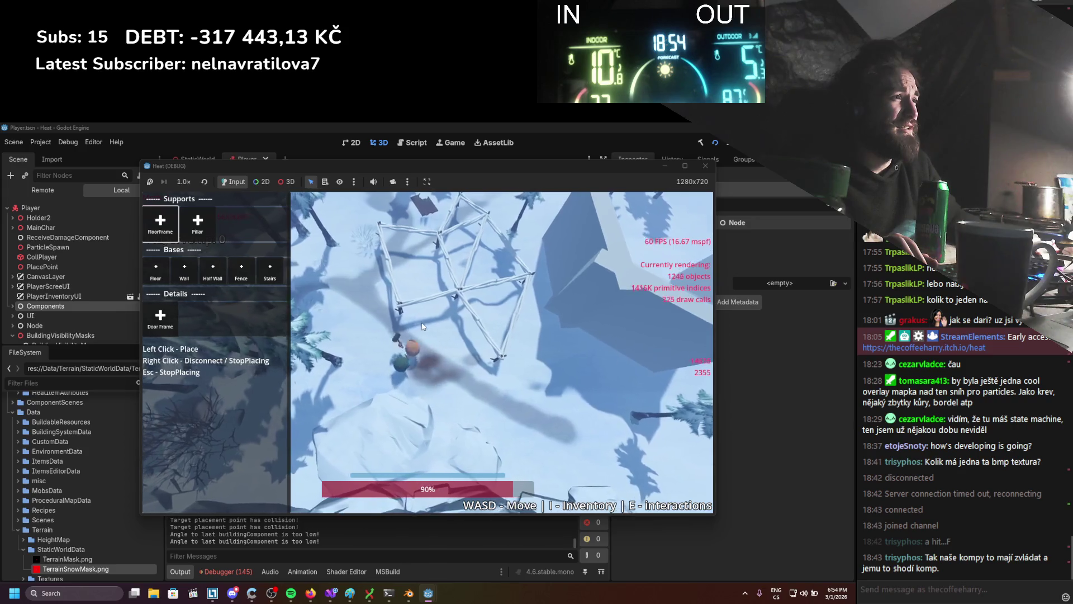
key(s)
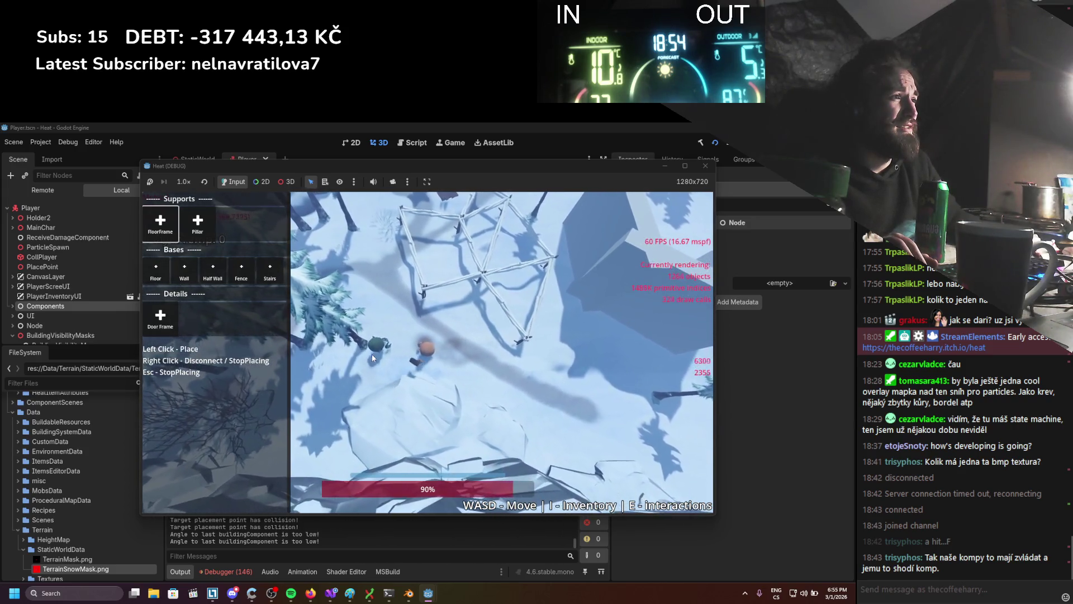
key(d)
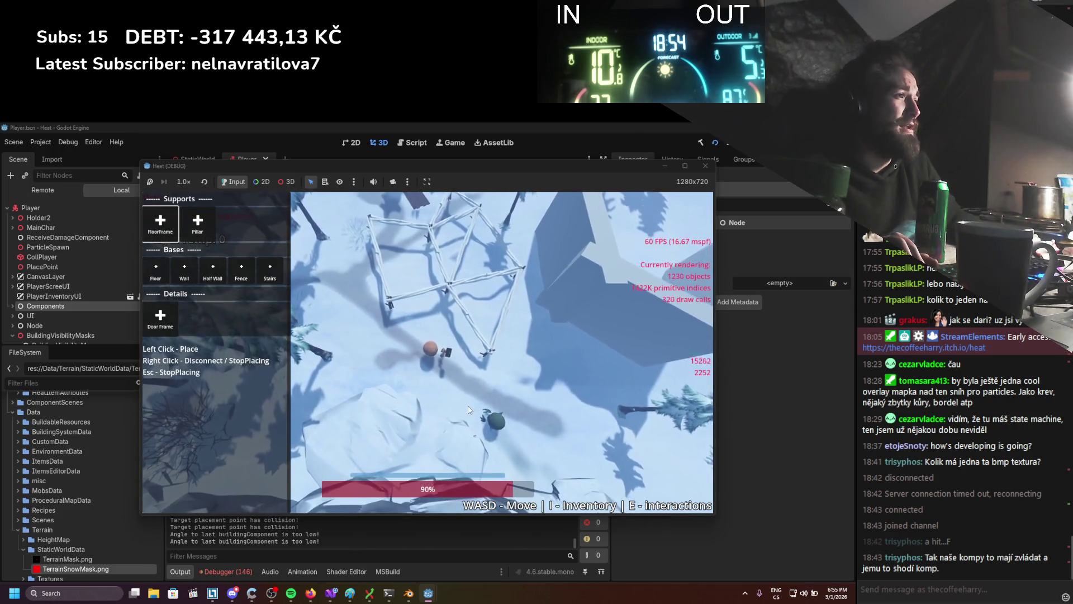
key(a)
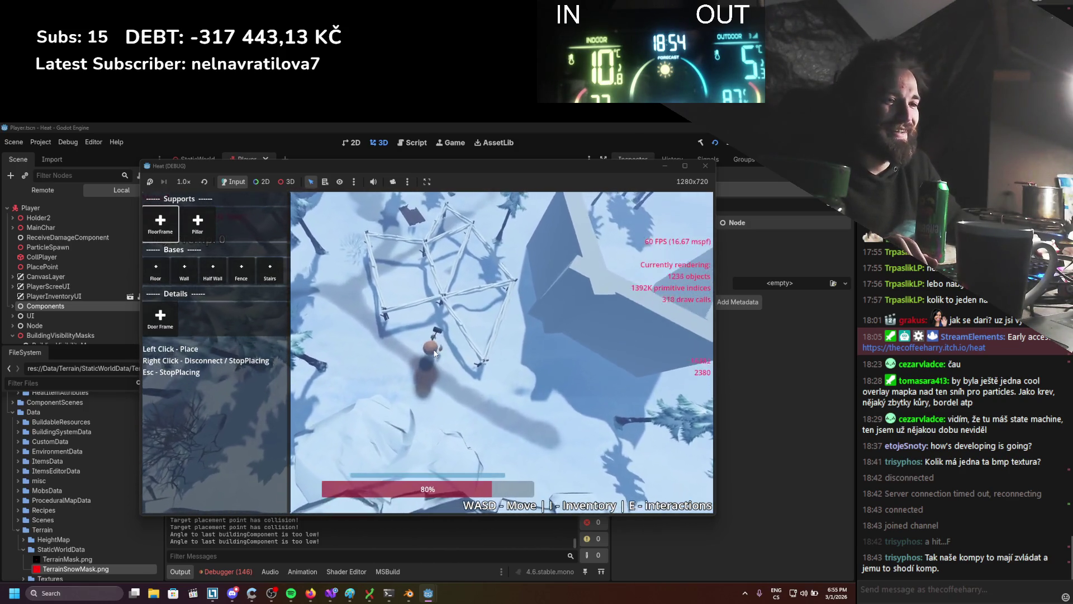
click(168, 270)
click(391, 274)
click(444, 276)
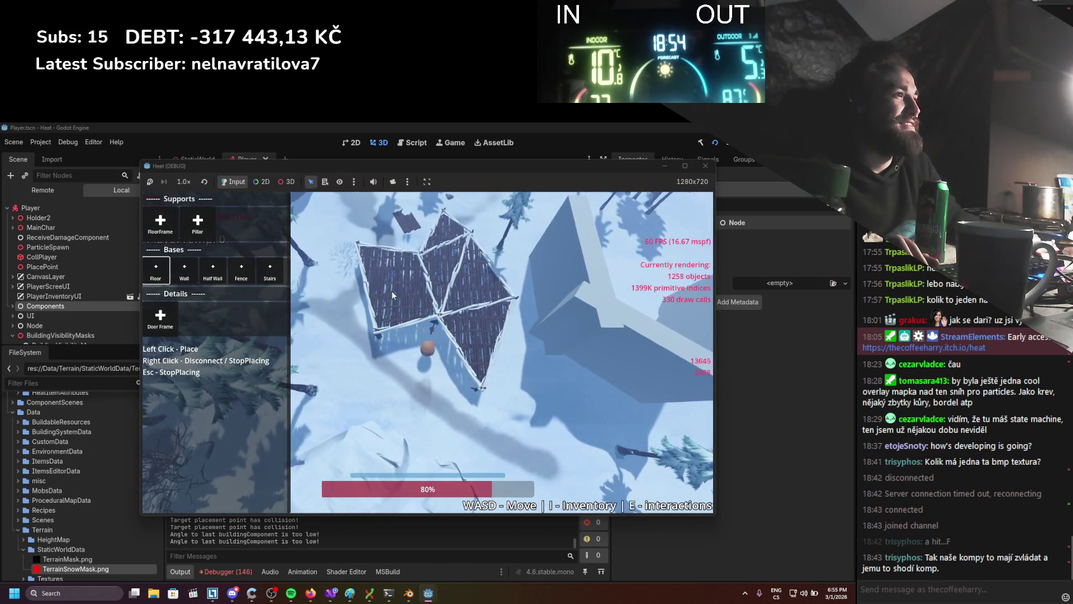
Add four beams from the frame corner to close off a new triangular section.
key(s)
click(401, 276)
click(493, 316)
click(531, 398)
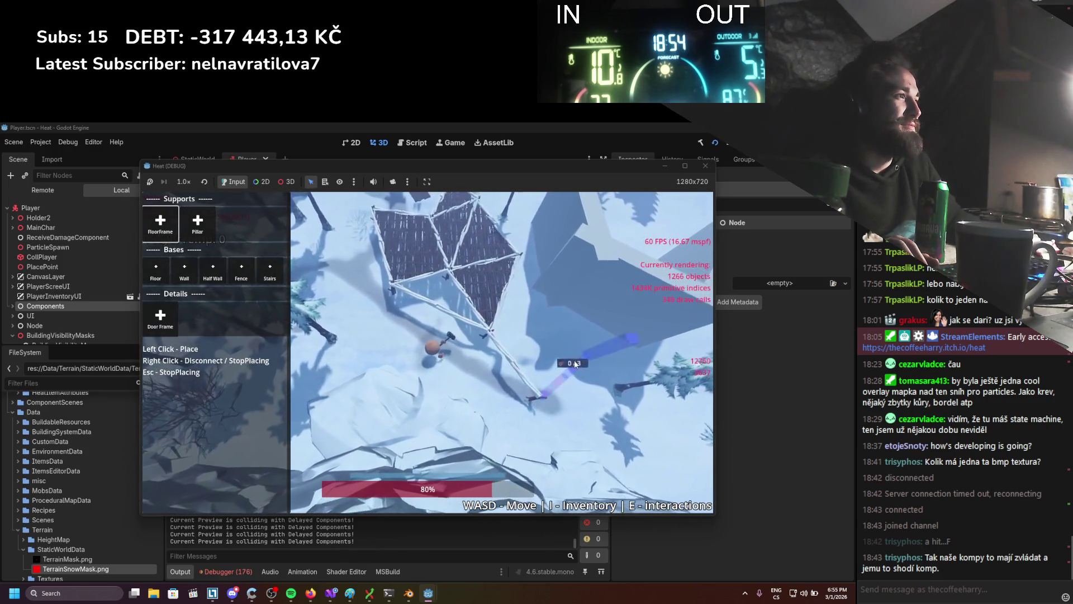
click(575, 360)
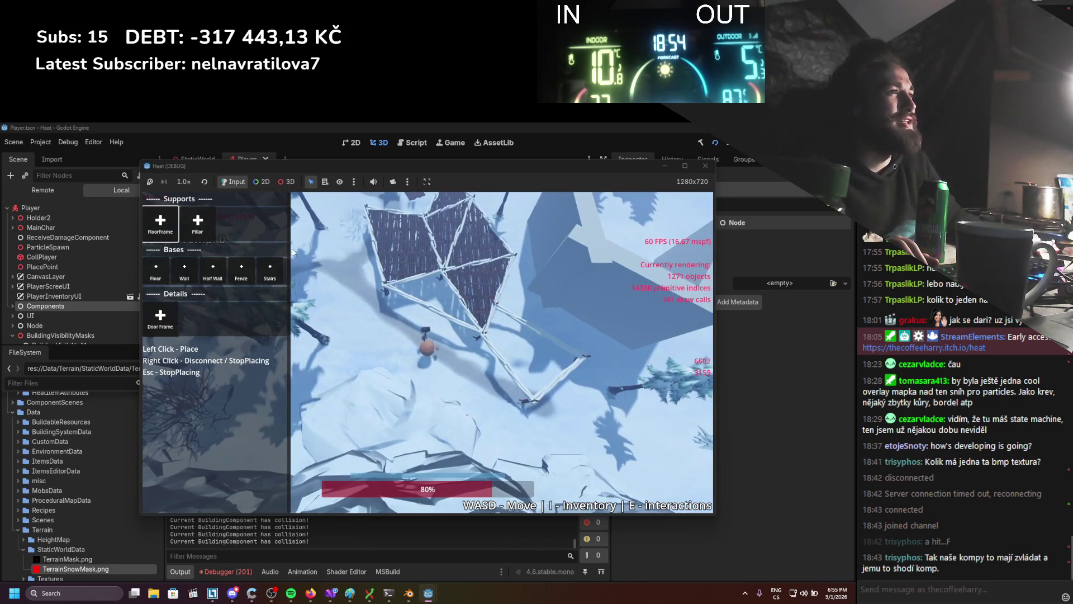
Floor the new triangle, then select stairs and walk left to position them.
click(523, 344)
key(a)
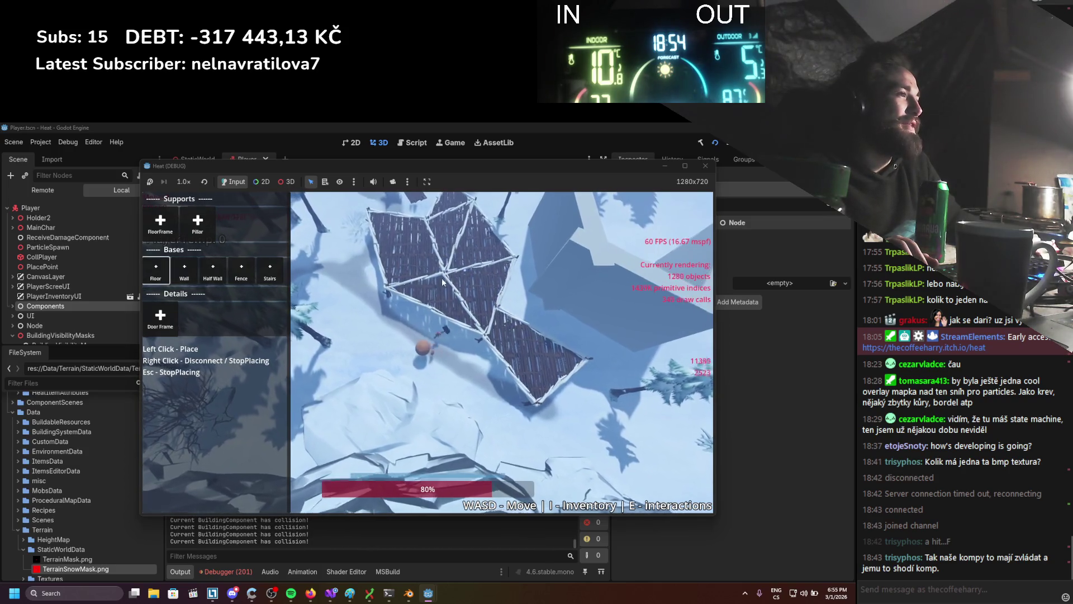
key(5)
key(a)
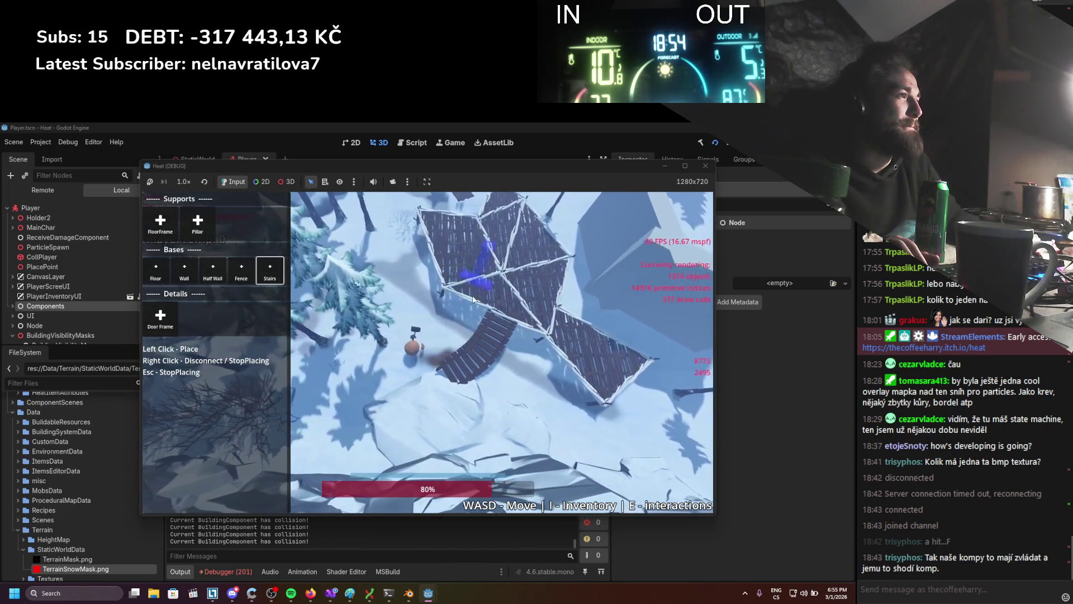